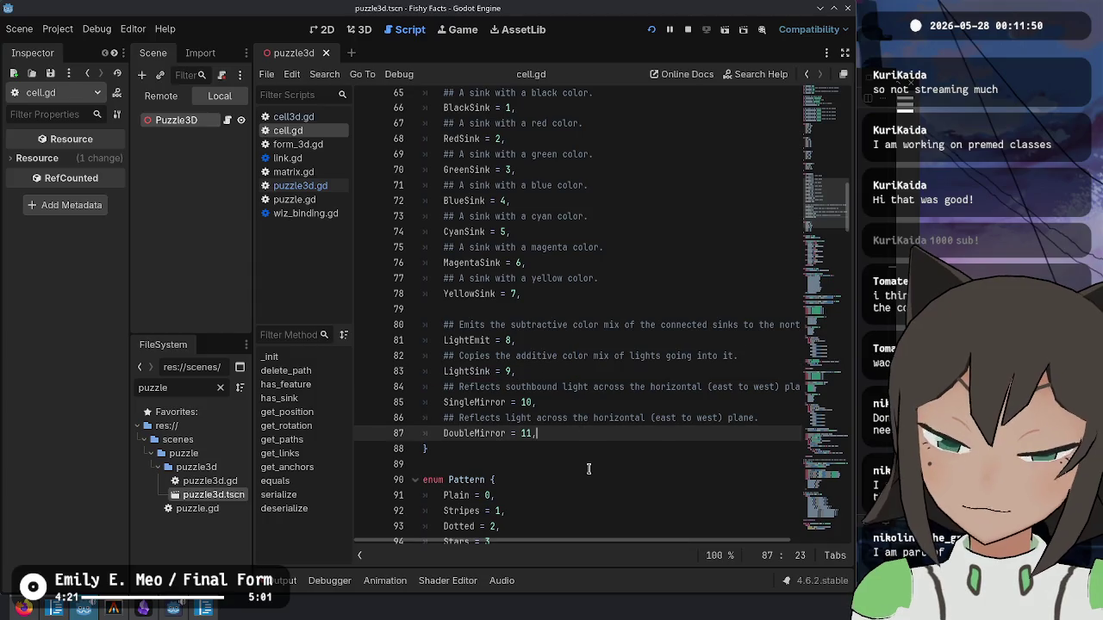
- Review the FeatureType enum's sink entries, BlackSink through YellowSink, in cell.gd
scroll(595, 409, up, 4)
scroll(596, 412, up, 4)
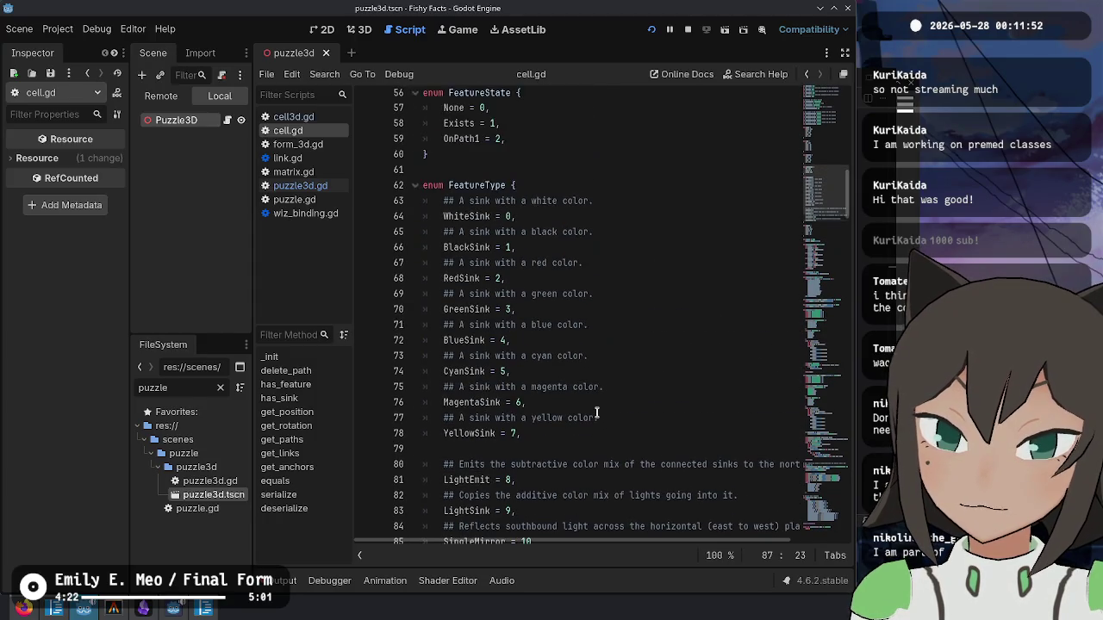
click(628, 342)
scroll(641, 395, down, 4)
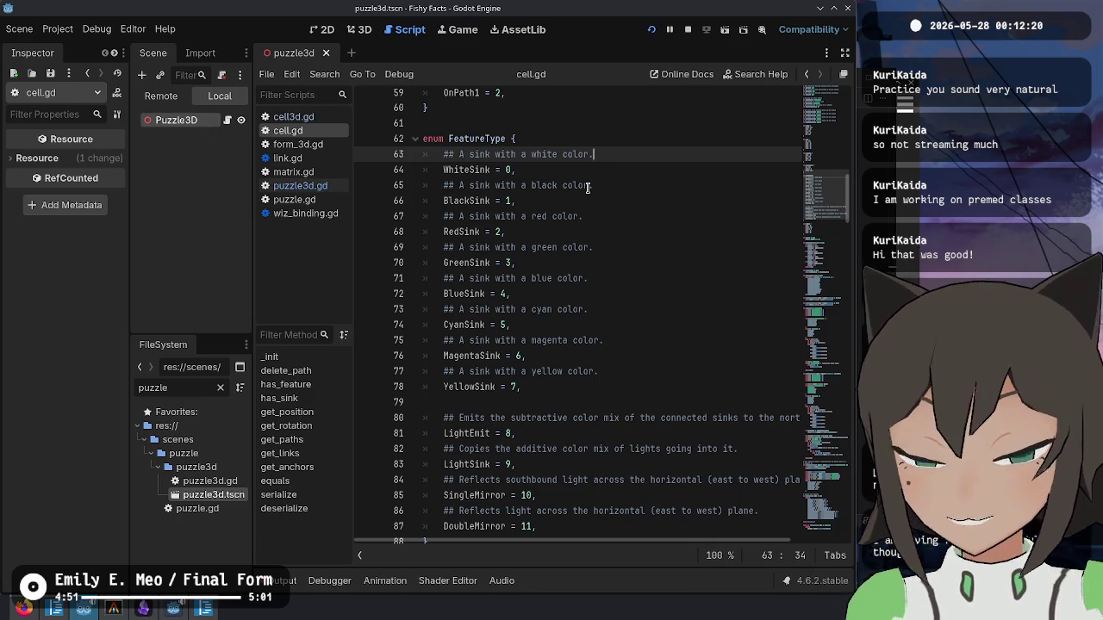
click(584, 313)
click(603, 371)
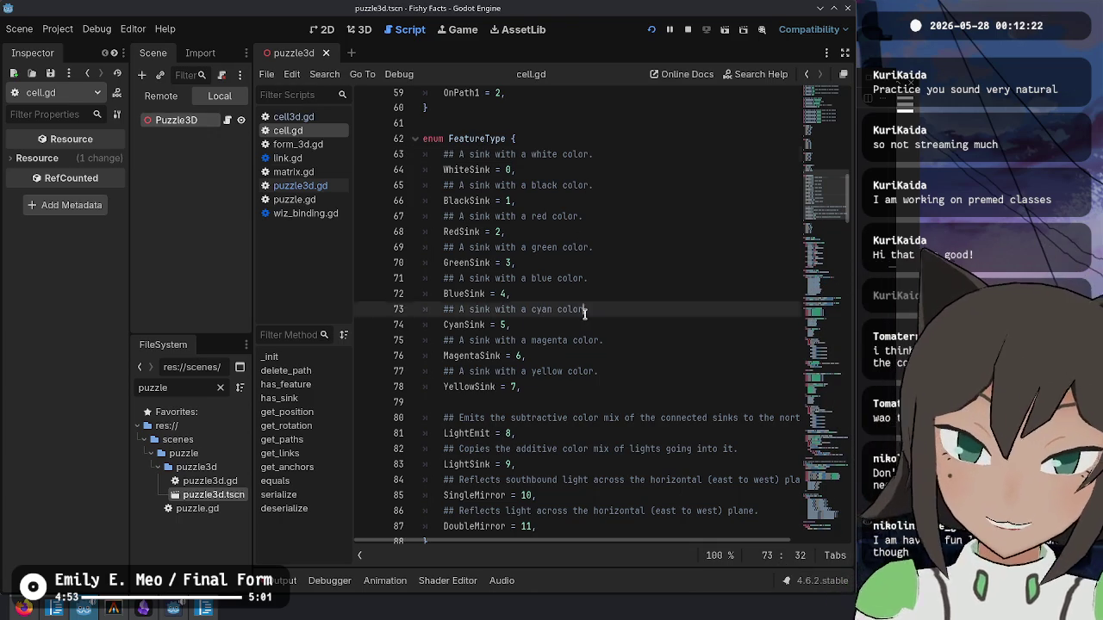
click(603, 402)
click(623, 313)
click(627, 389)
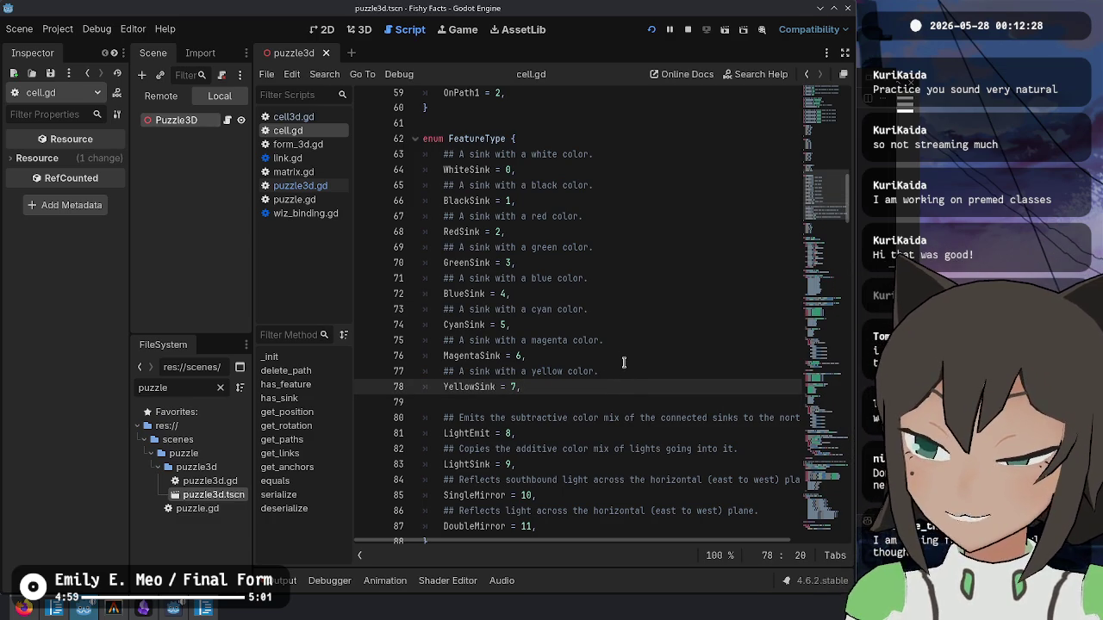
click(649, 356)
click(639, 294)
click(629, 185)
click(535, 324)
click(562, 402)
click(612, 386)
click(624, 263)
click(625, 185)
click(625, 325)
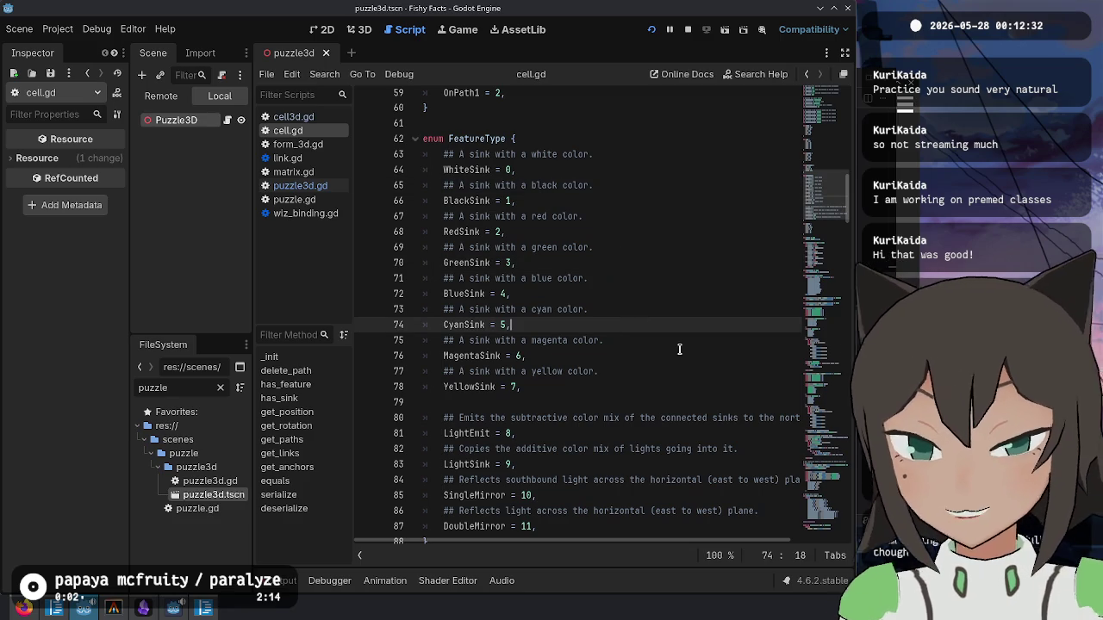
key(Up)
key(Up)
key(Up)
key(Up)
key(Up)
key(Down)
key(Up)
key(Up)
key(Up)
key(Down)
key(Down)
key(Down)
key(Down)
key(Down)
key(Down)
key(Home)
key(Home)
key(Up)
key(Up)
key(Up)
key(Up)
key(End)
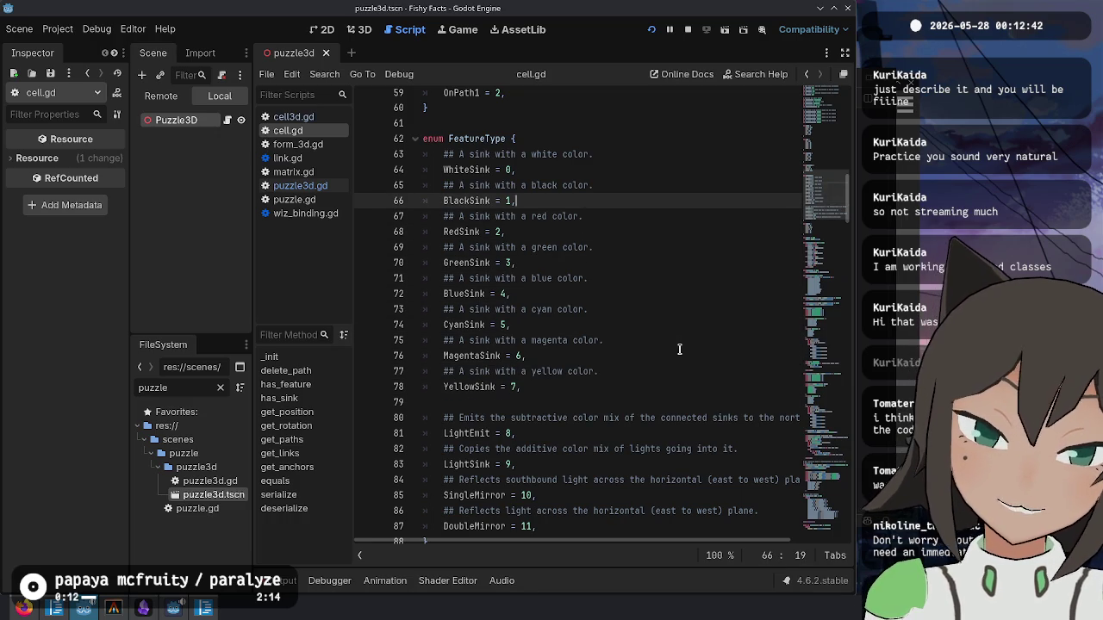
key(Up)
key(Up)
key(Up)
key(Up)
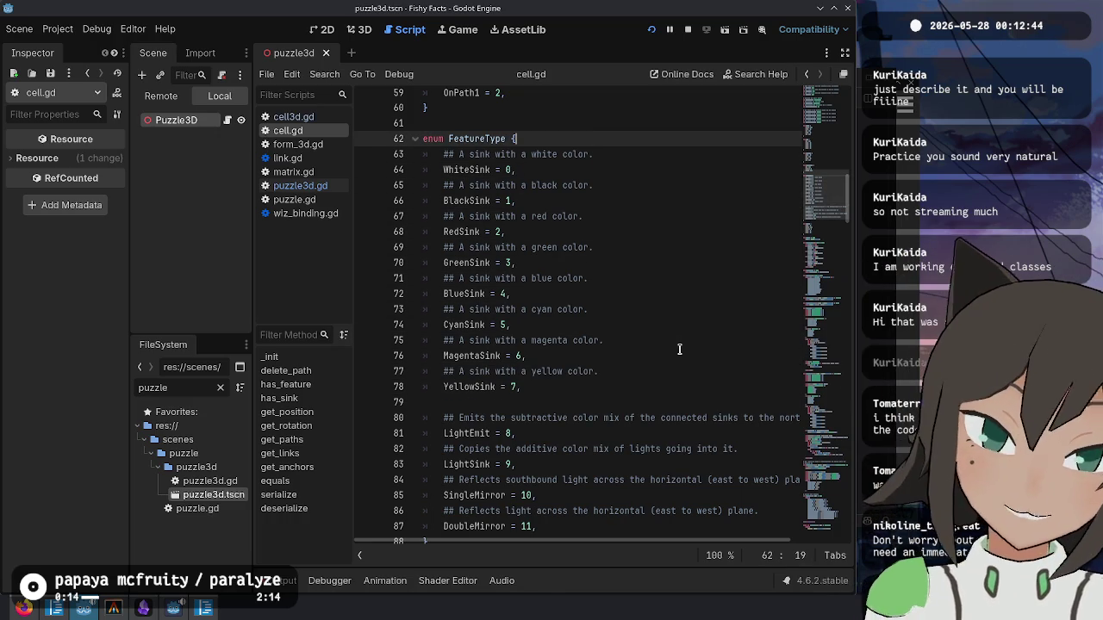
key(Down)
key(Down)
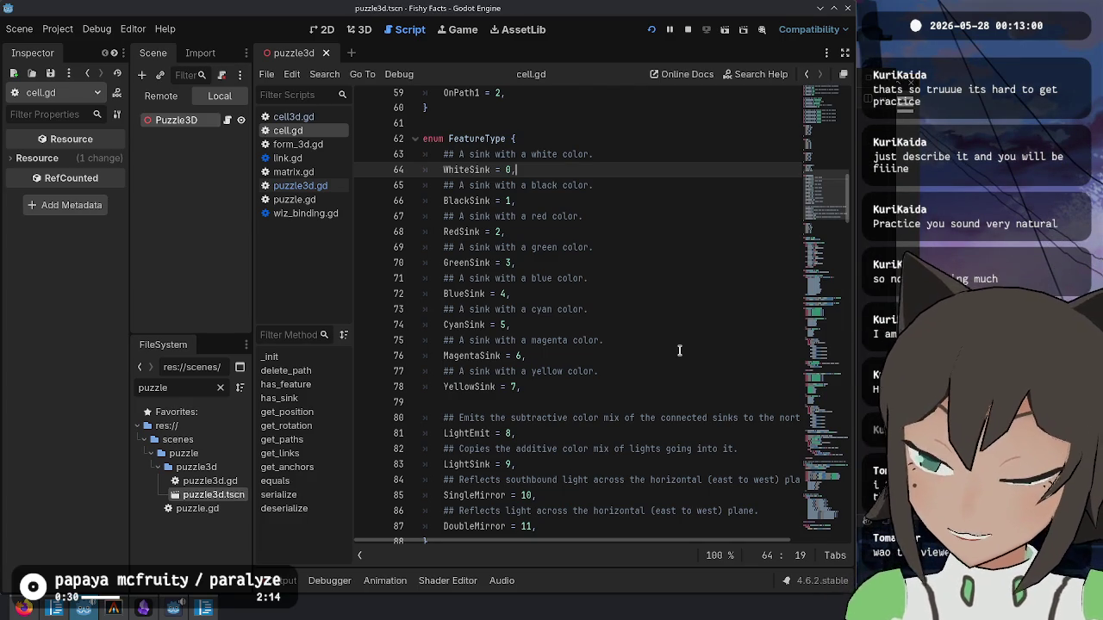
key(Down)
key(Down)
key(Down)
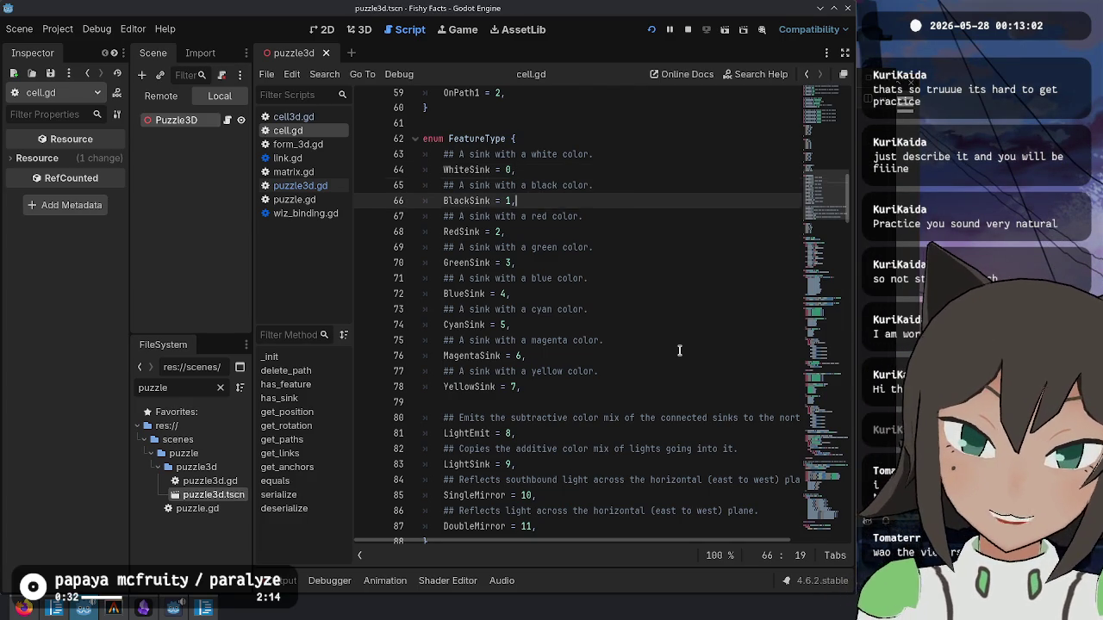
key(Down)
key(Down)
key(Down)
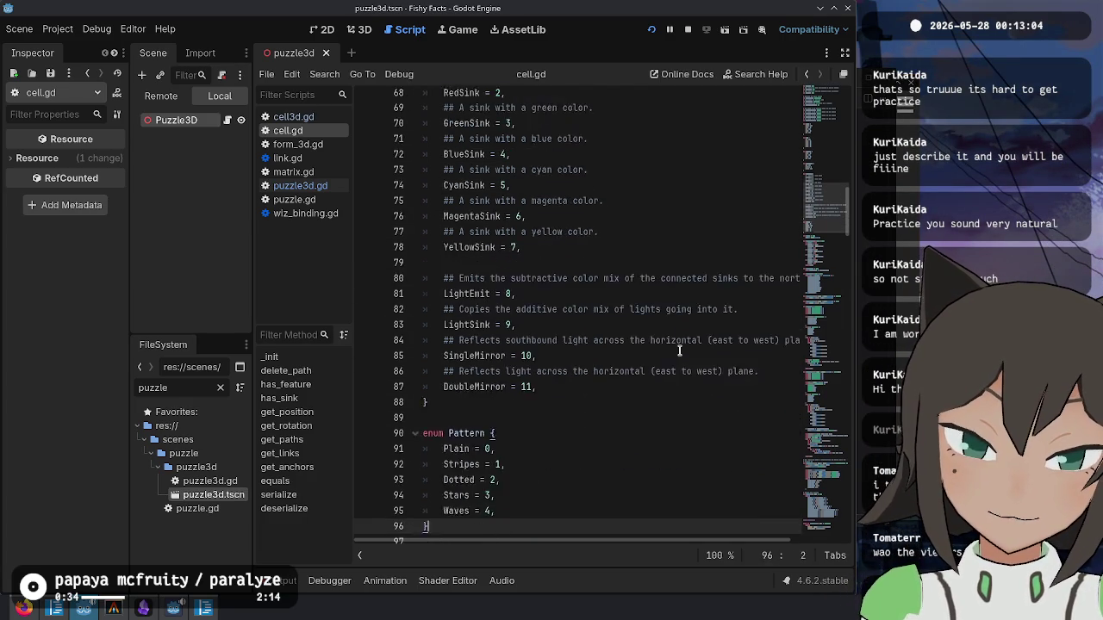
key(Up)
key(Up)
key(Up)
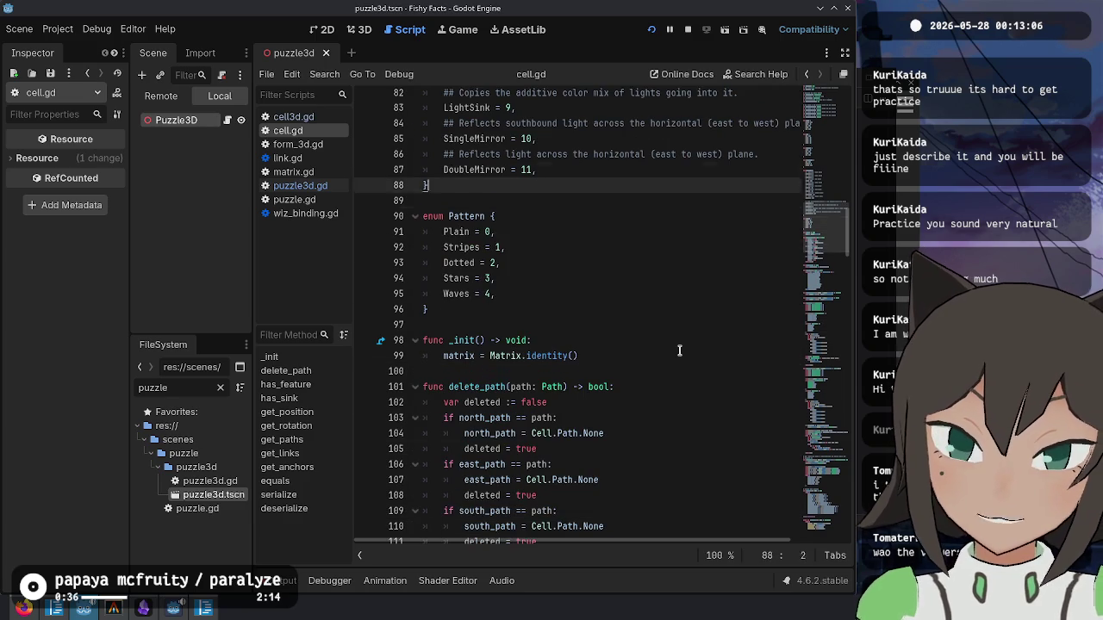
key(Down)
key(Down)
key(Down)
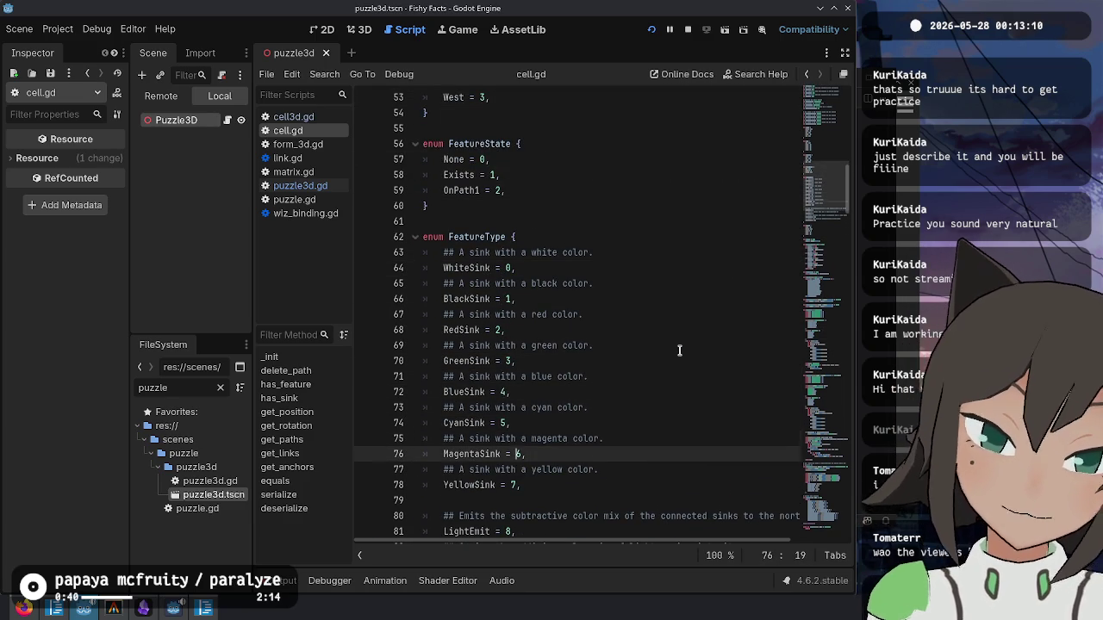
key(Down)
key(shift+Right)
text(b)
key(Escape)
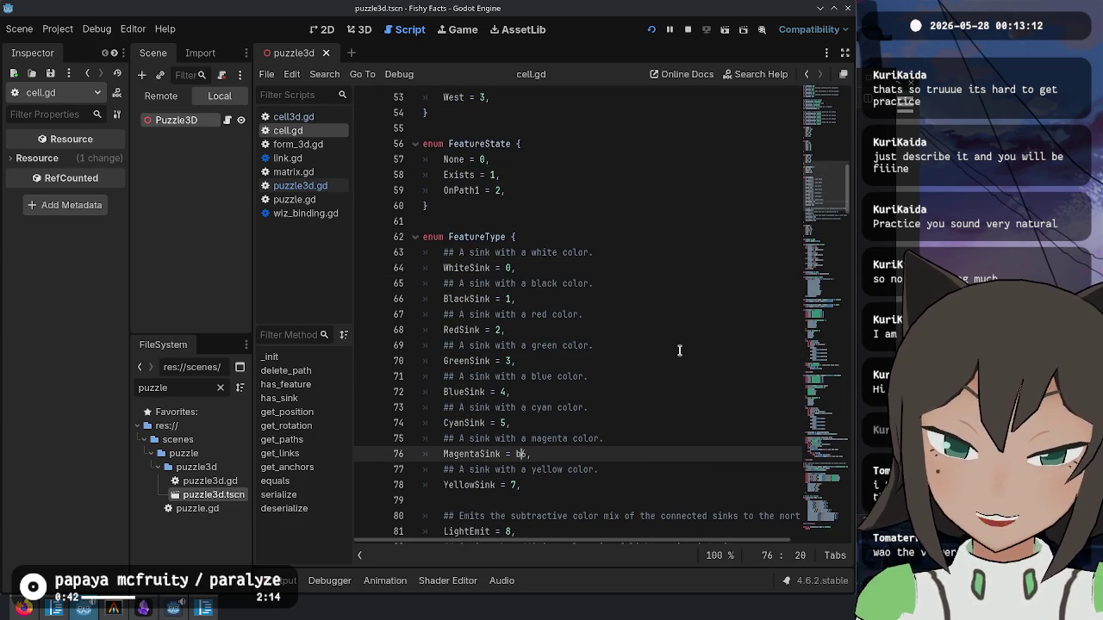
key(BackSpace)
key(Up)
key(Up)
key(Up)
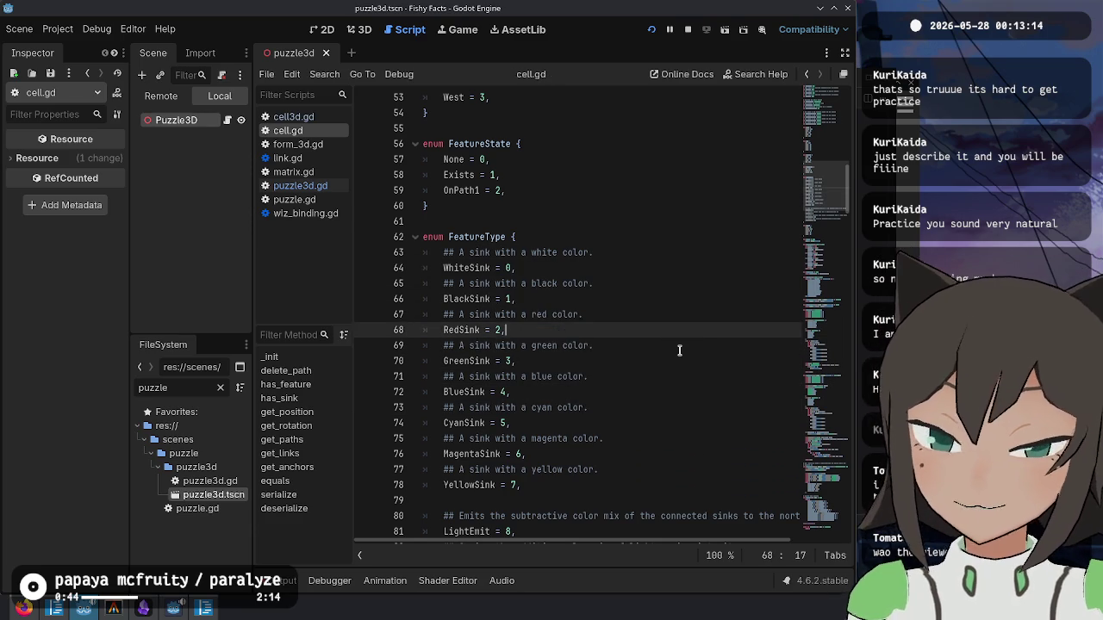
key(Up)
key(Up)
key(Up)
- Inspect the mirror and LightEmit entries and find the gap between the two enums
scroll(679, 351, down, 5)
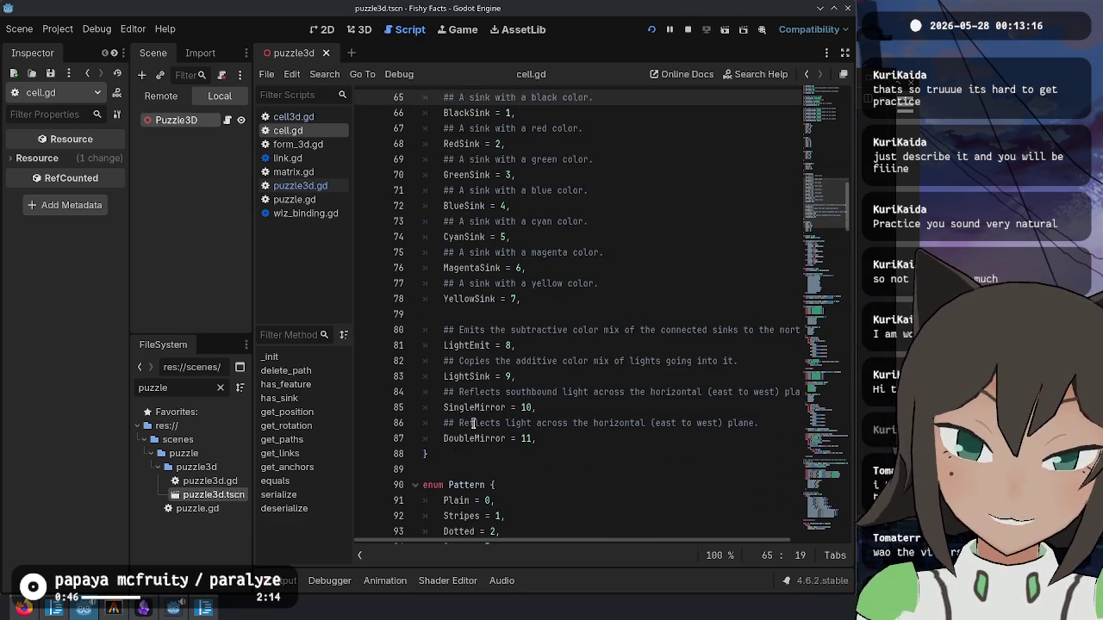
click(566, 362)
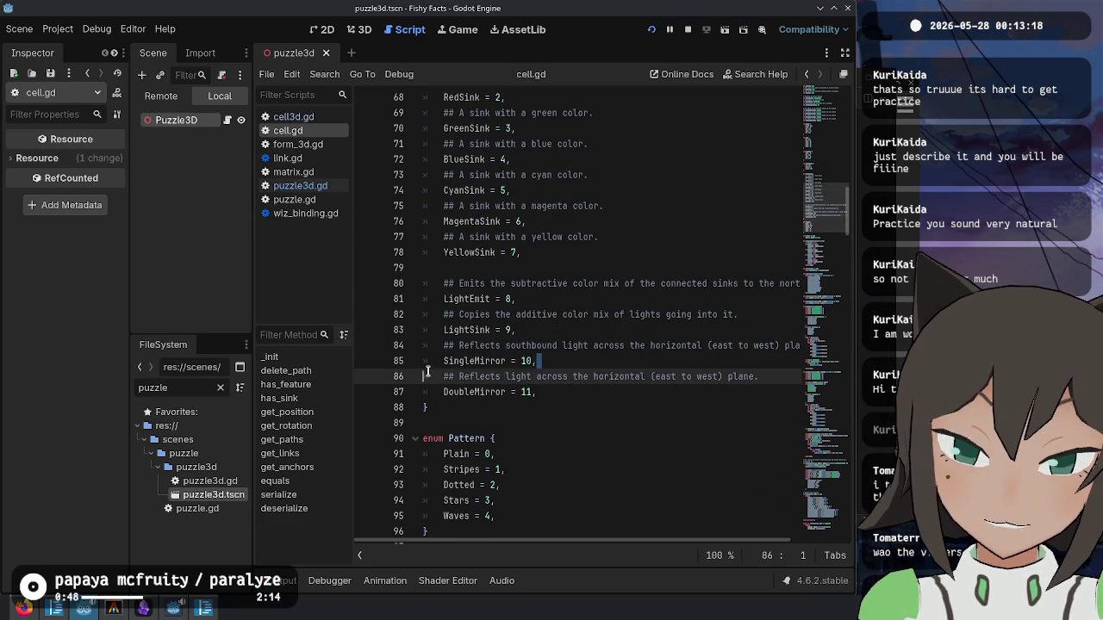
click(543, 392)
mouse_move(543, 392)
mouse_down()
mouse_move(456, 346)
mouse_move(443, 361)
mouse_up()
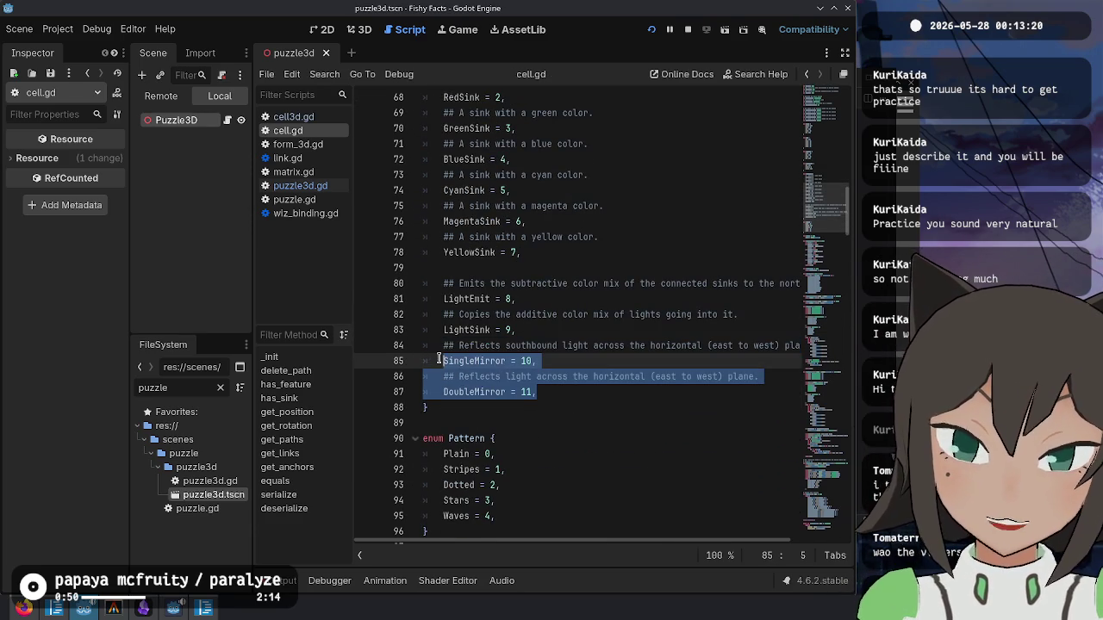
click(569, 284)
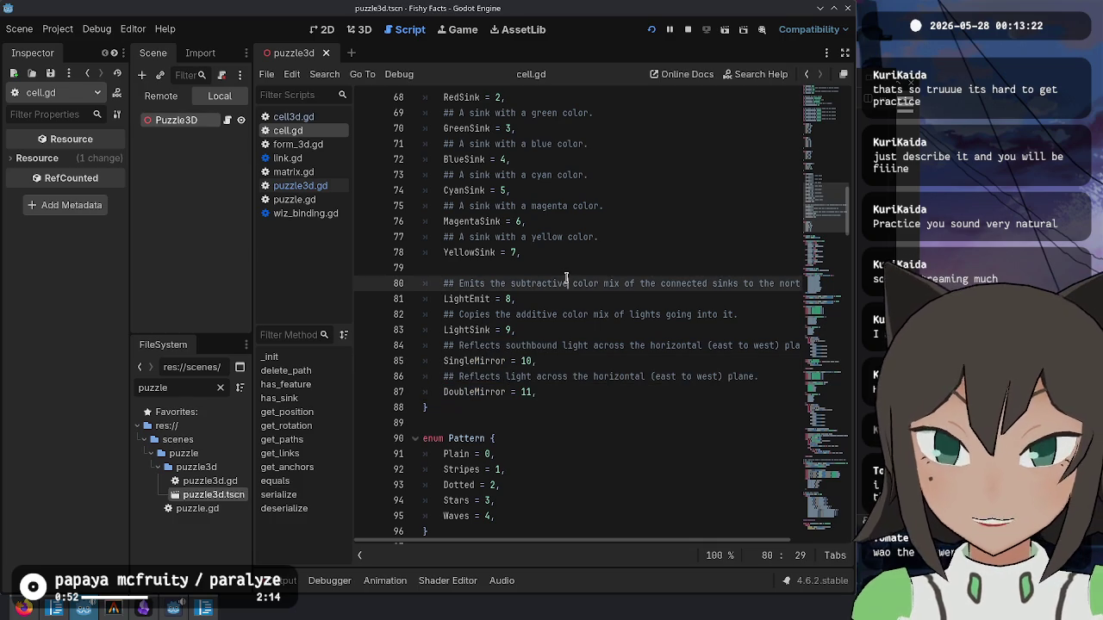
scroll(615, 290, up, 5)
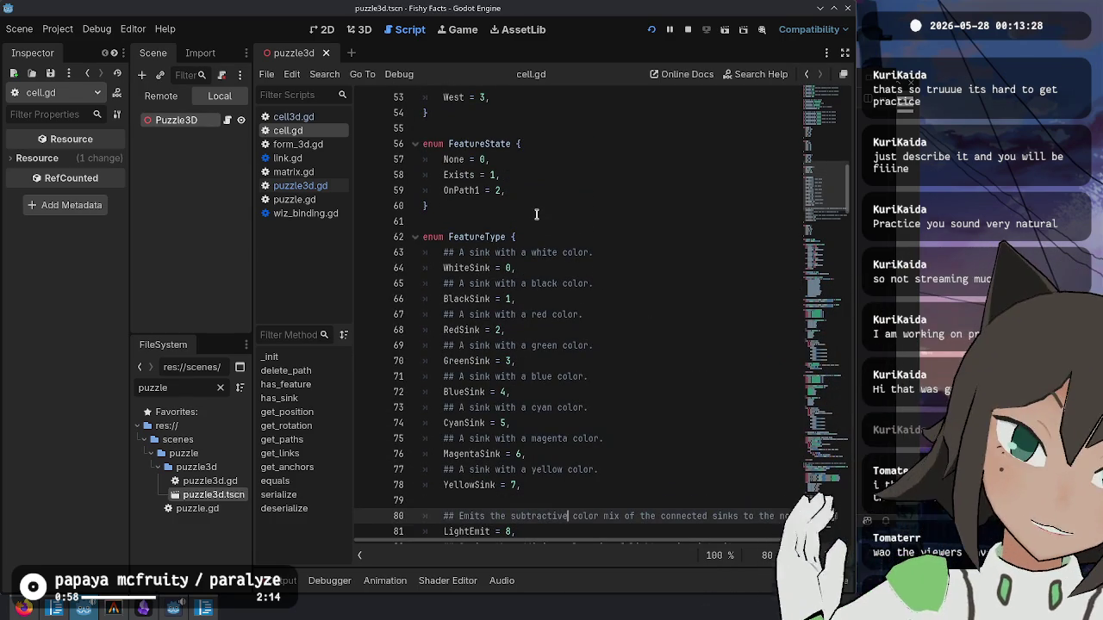
scroll(536, 214, down, 5)
scroll(558, 344, up, 7)
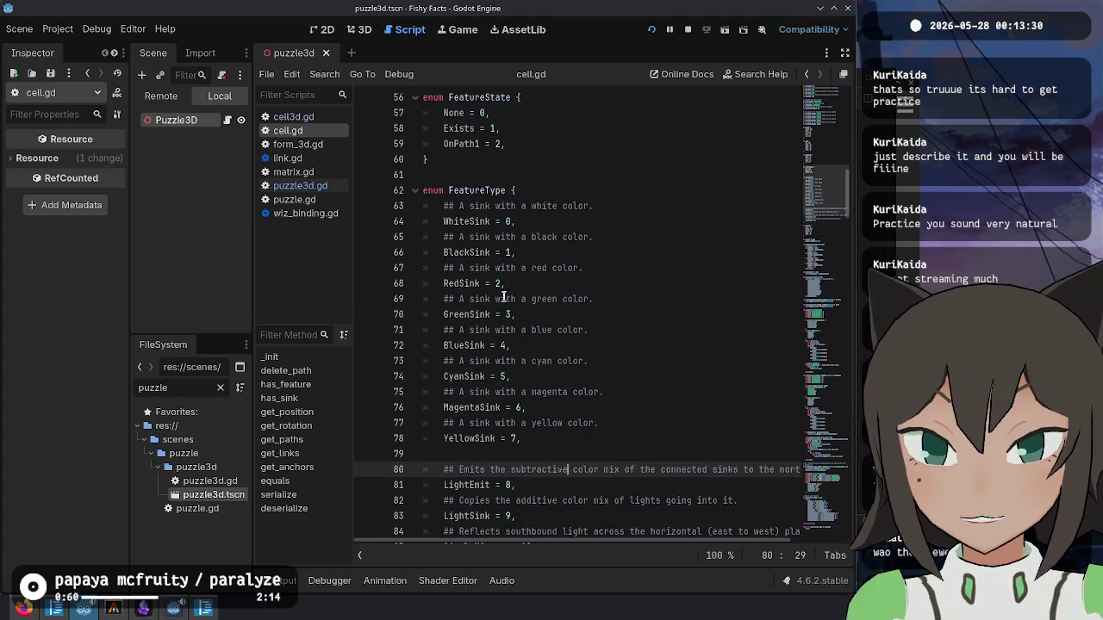
scroll(592, 408, up, 6)
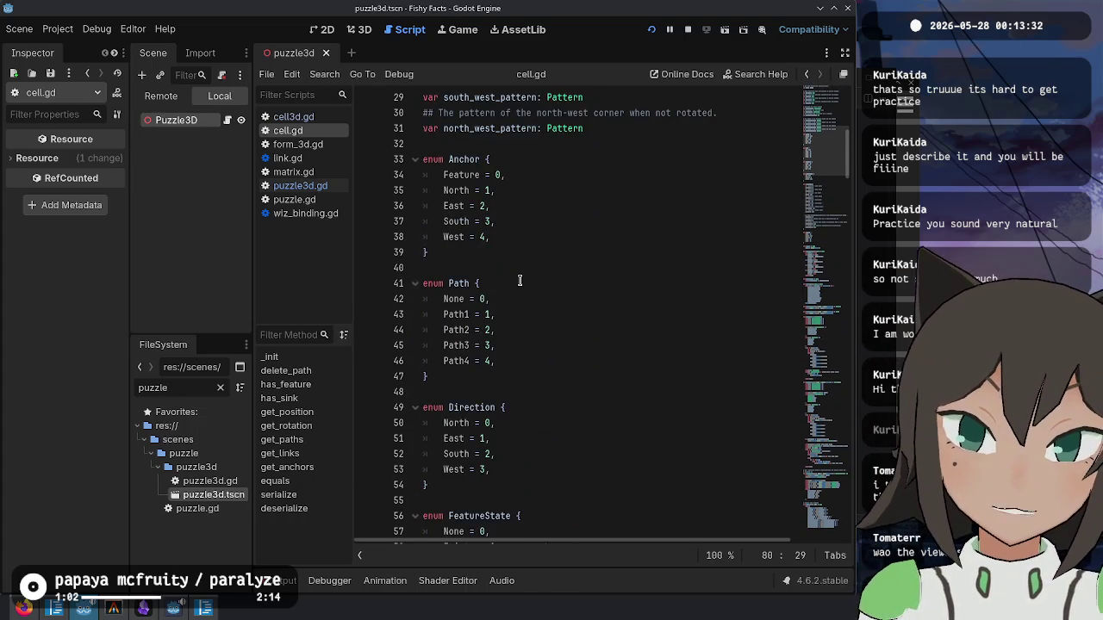
scroll(615, 318, up, 9)
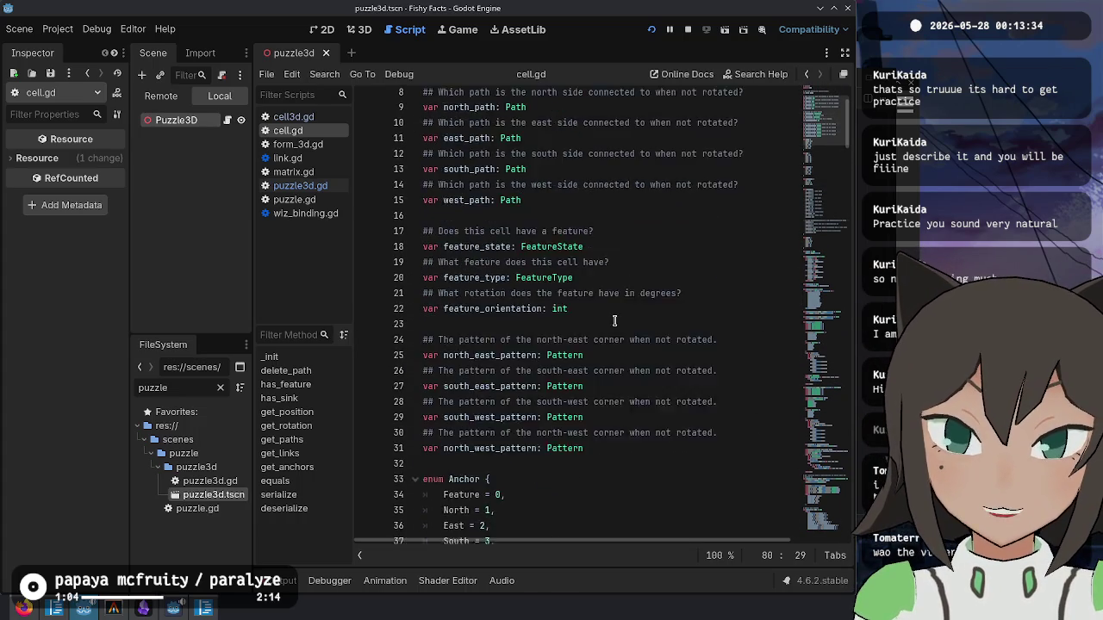
scroll(500, 258, down, 20)
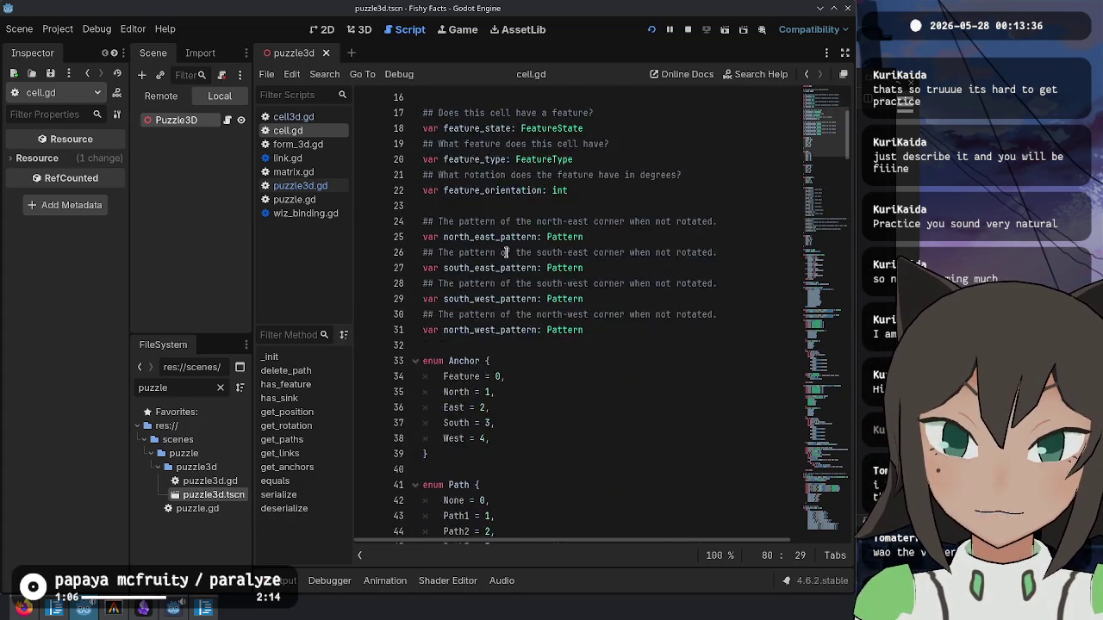
mouse_move(444, 407)
mouse_down()
mouse_move(482, 436)
mouse_move(495, 424)
mouse_move(516, 438)
mouse_up()
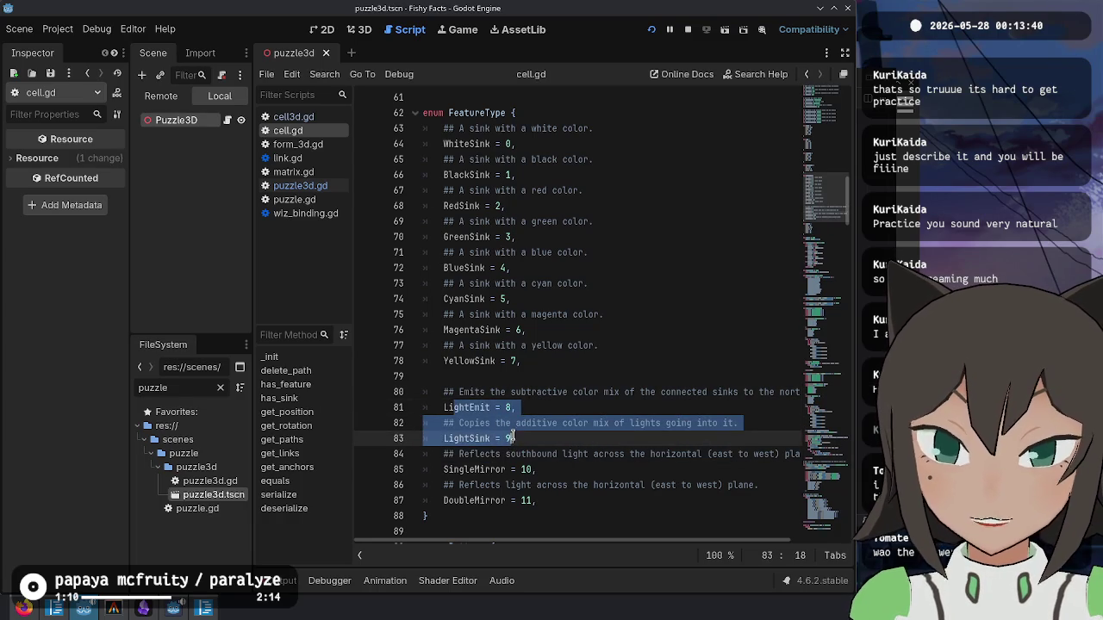
click(550, 206)
scroll(534, 301, down, 4)
click(530, 345)
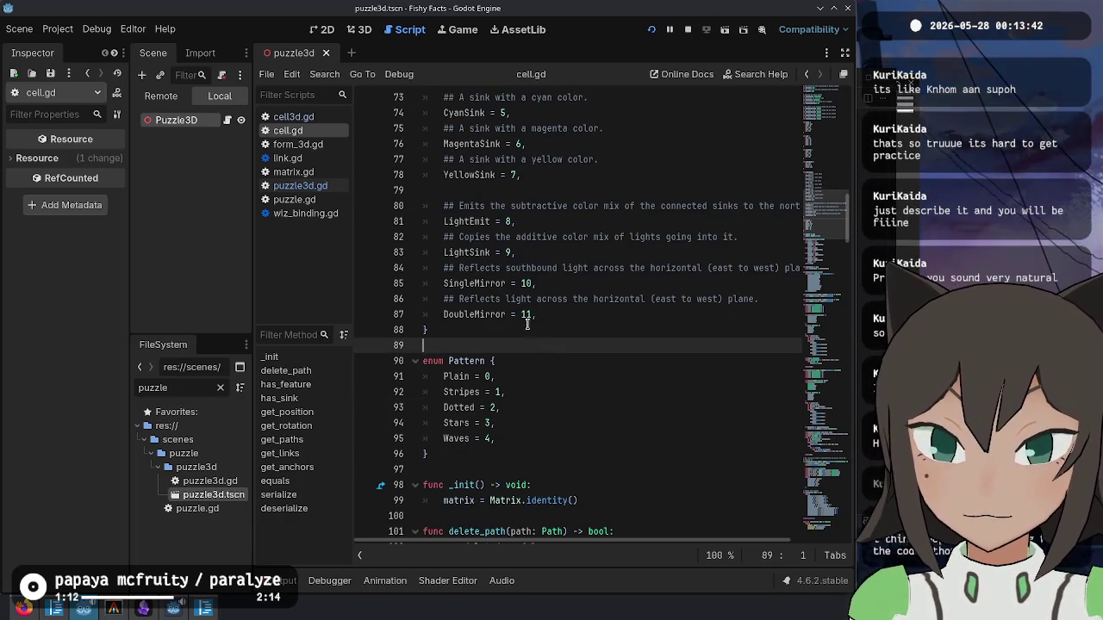
scroll(526, 314, up, 2)
click(622, 263)
scroll(620, 258, up, 4)
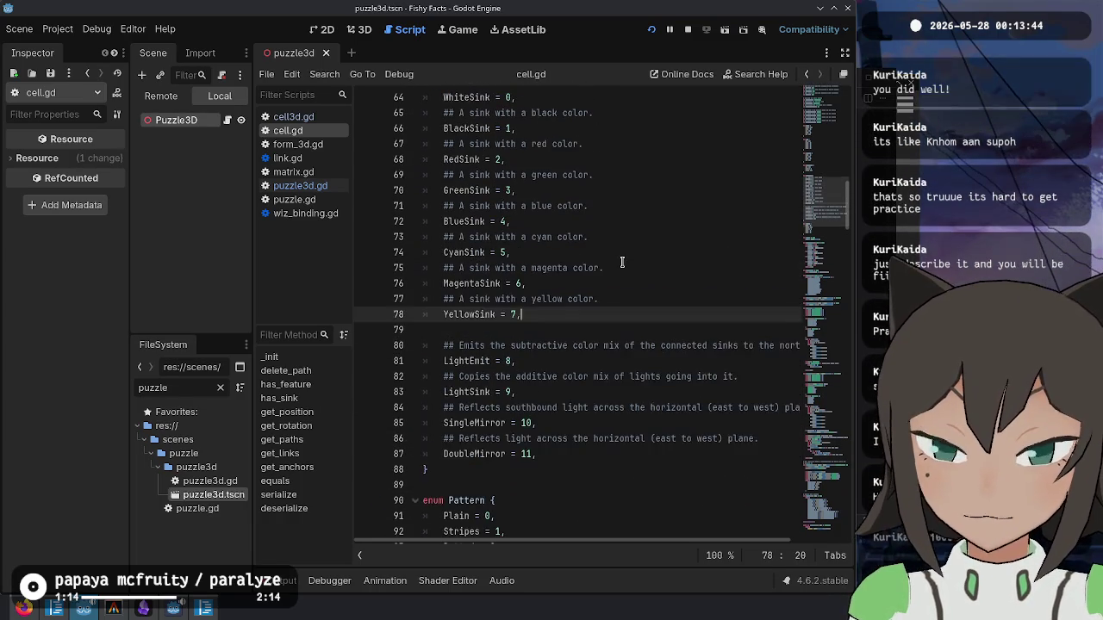
click(561, 186)
scroll(520, 242, down, 2)
scroll(520, 242, down, 9)
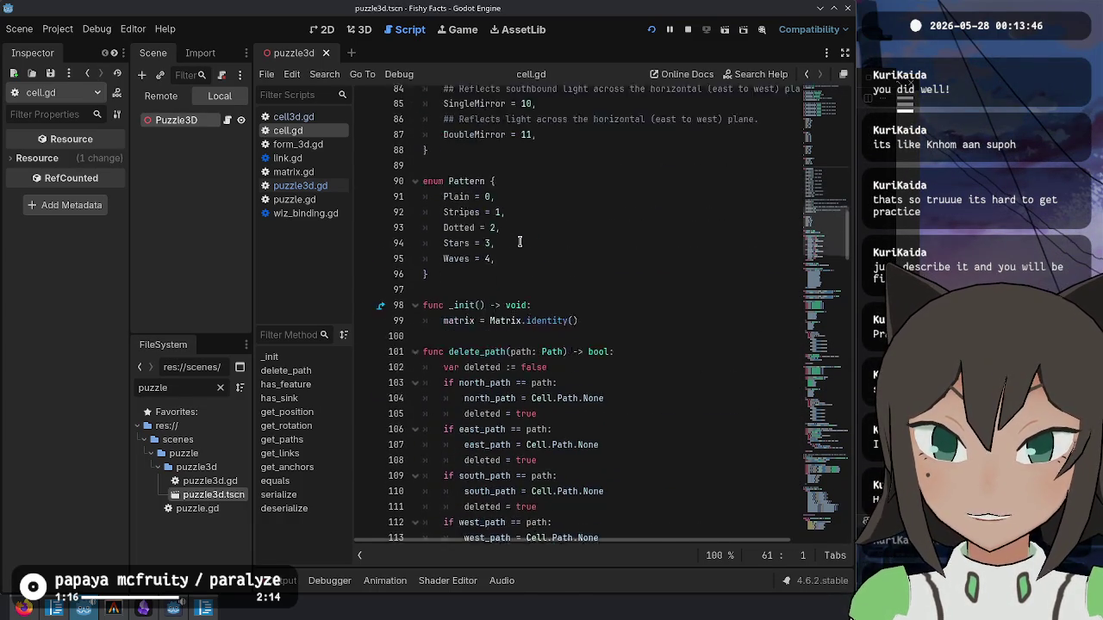
scroll(520, 241, up, 4)
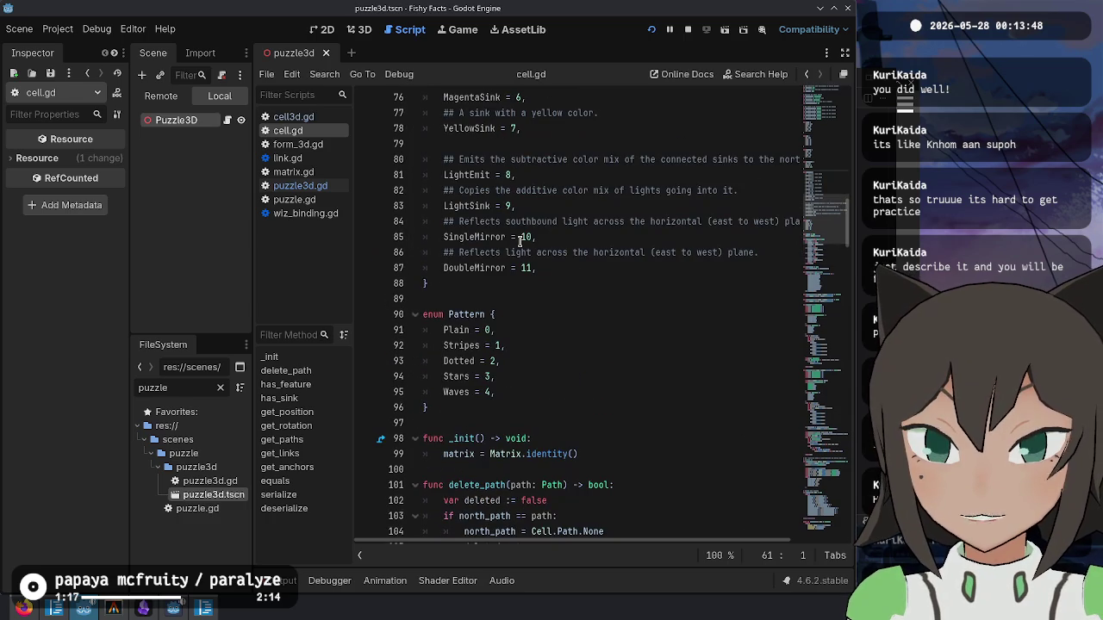
- Start a new 'enum Pigment {' declaration just above enum Pattern
click(500, 302)
key(Return)
key(Return)
key(Up)
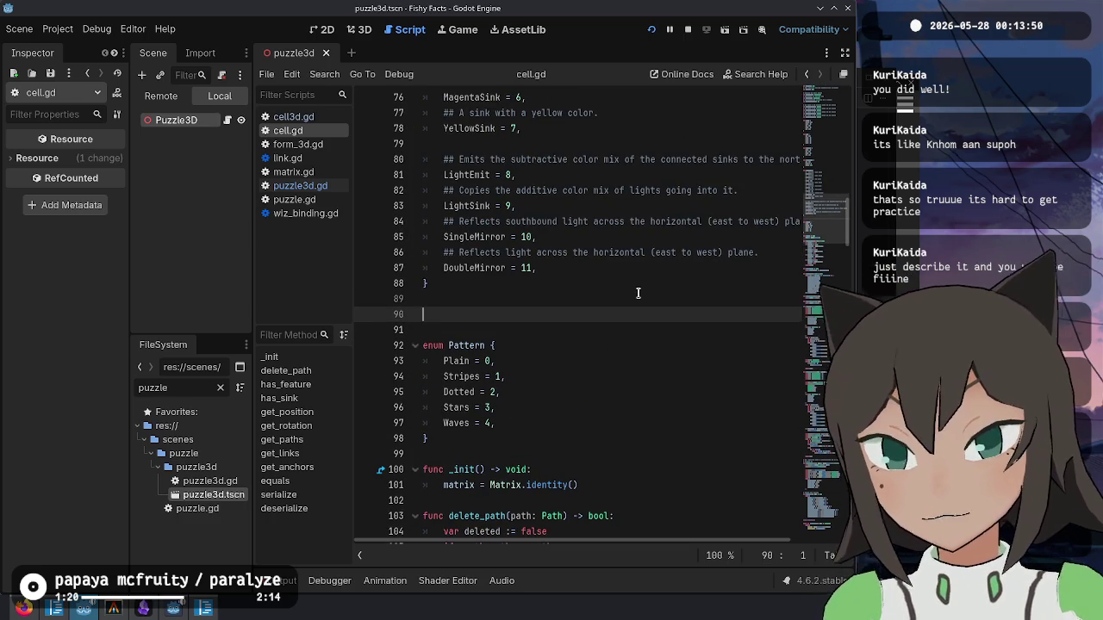
text(enum)
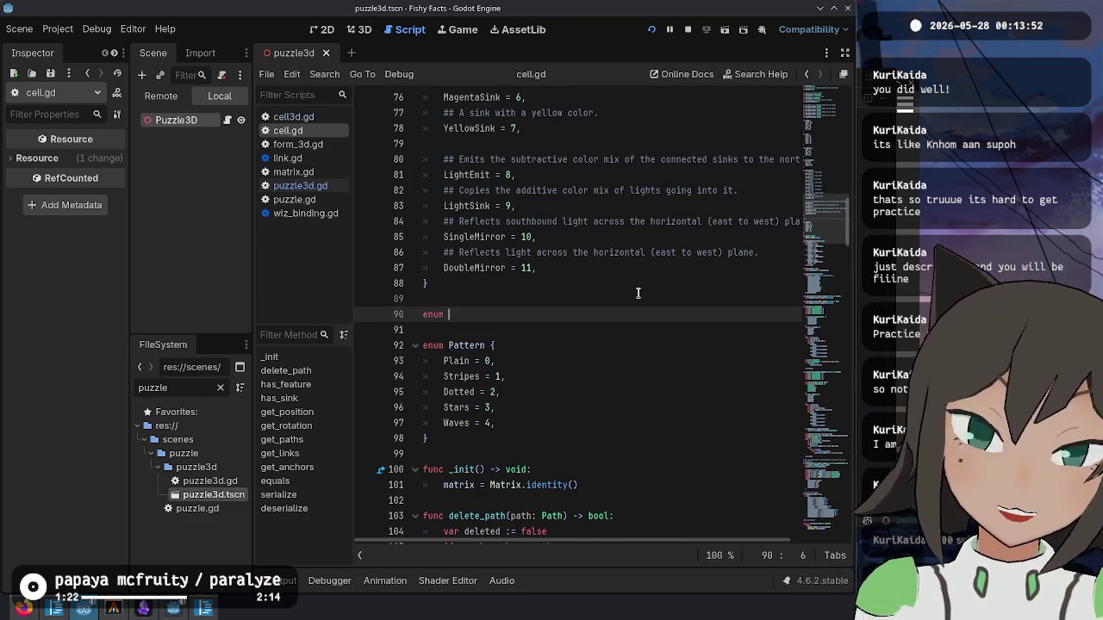
text(Cell)
key(ctrl+BackSpace)
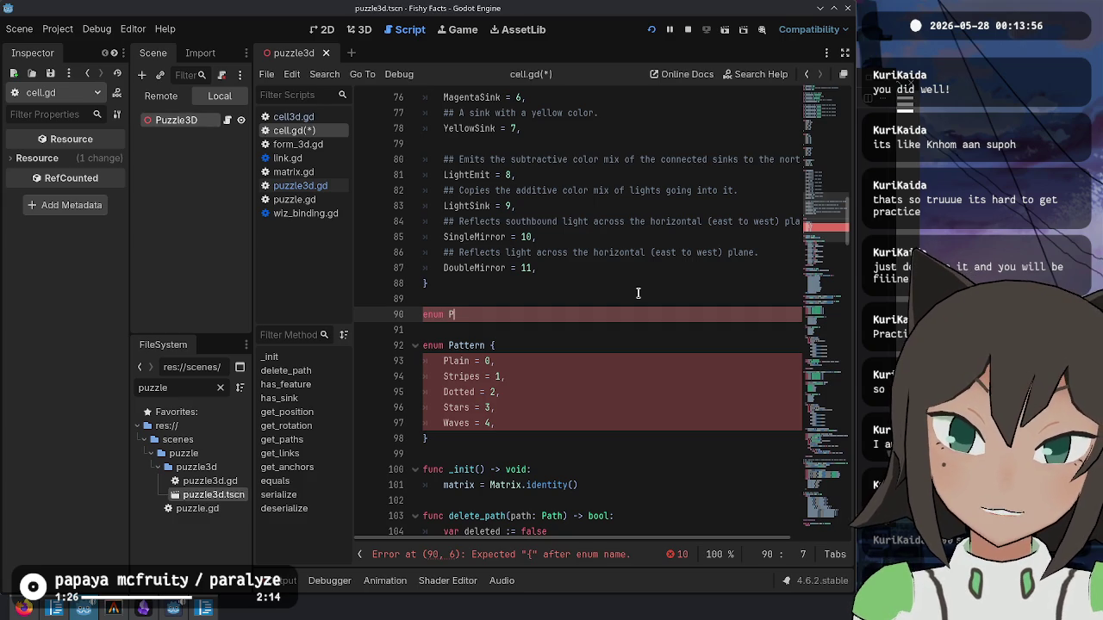
text(gment {)
key(Return)
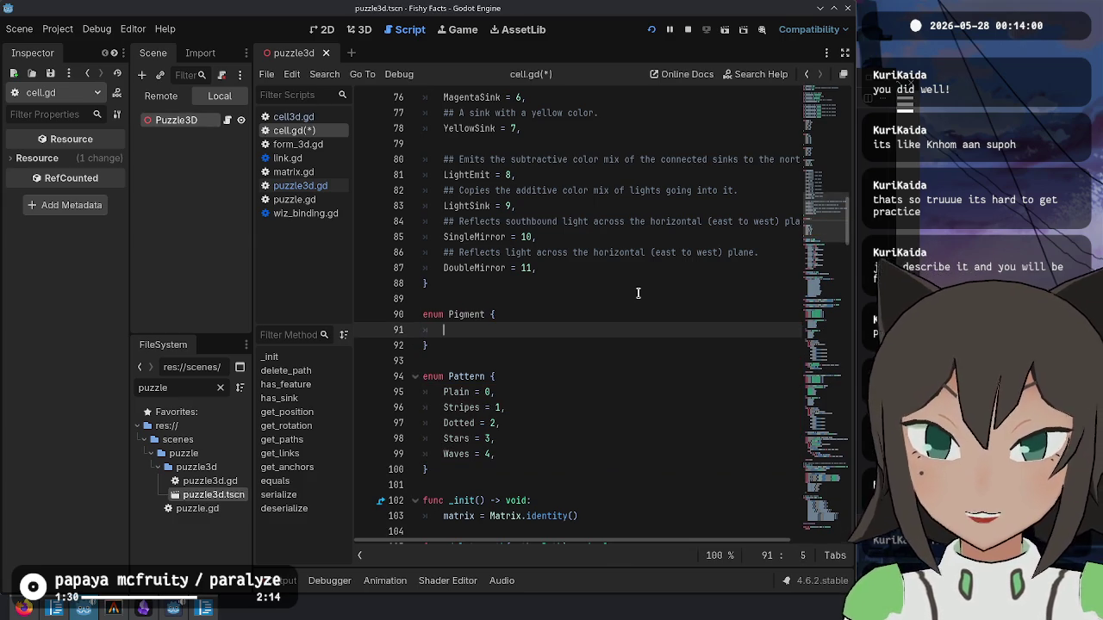
- List the Pigment entries White, Black, Red, Green, Blue, Cyan, Magenta and Yellow
scroll(518, 221, up, 4)
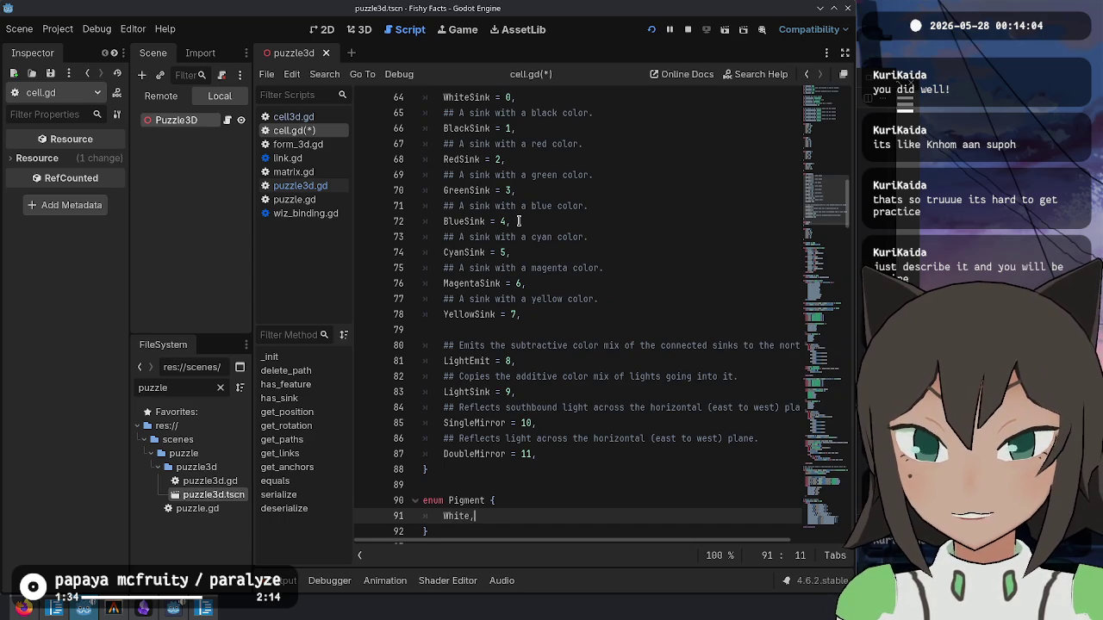
key(Return)
text(B)
key(Return)
text(Red,)
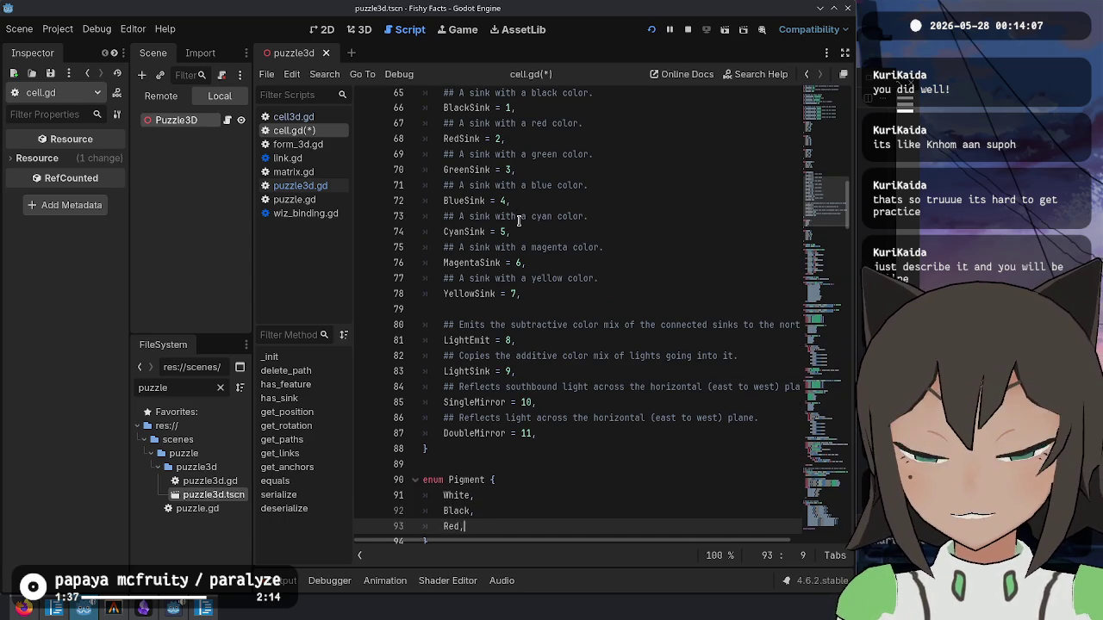
key(Return)
text(Green,)
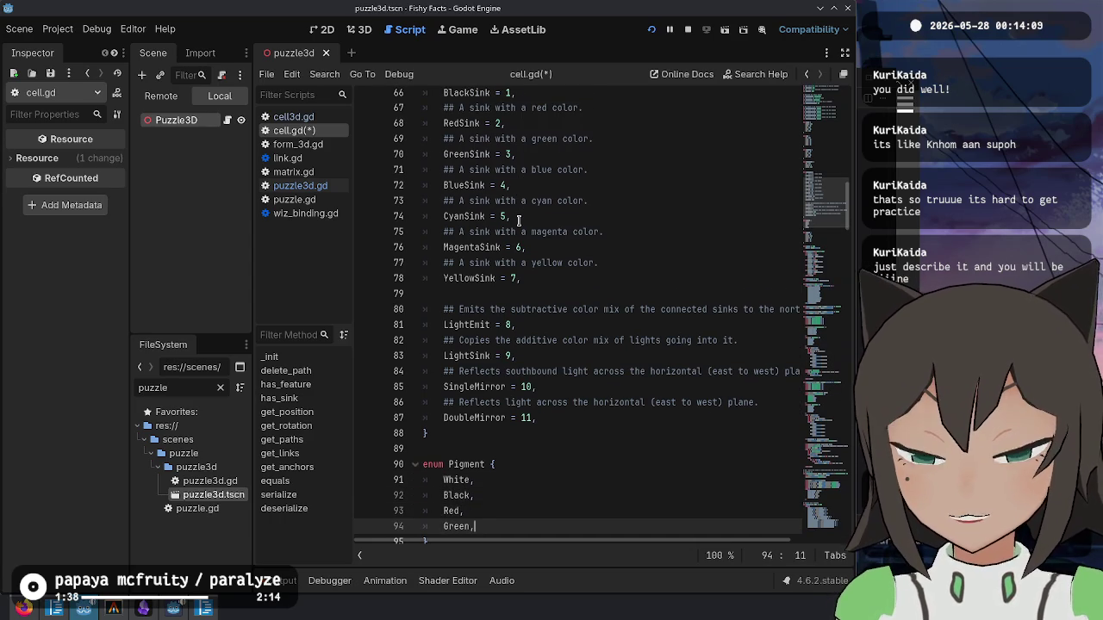
key(Return)
text(Blue,)
key(Return)
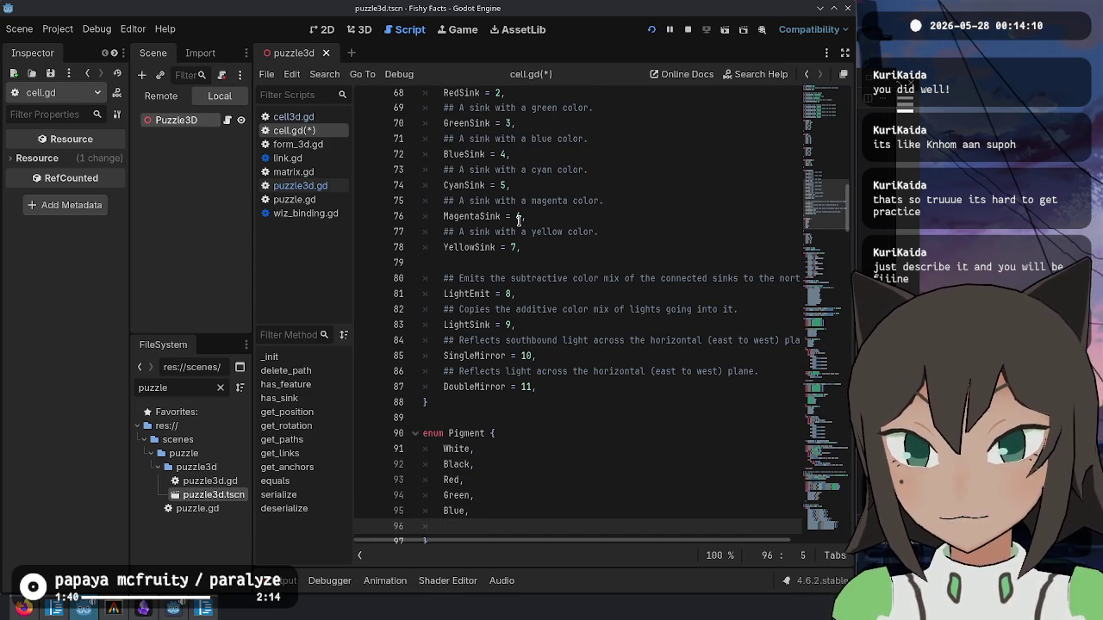
text(Cyan,)
key(Return)
text(M)
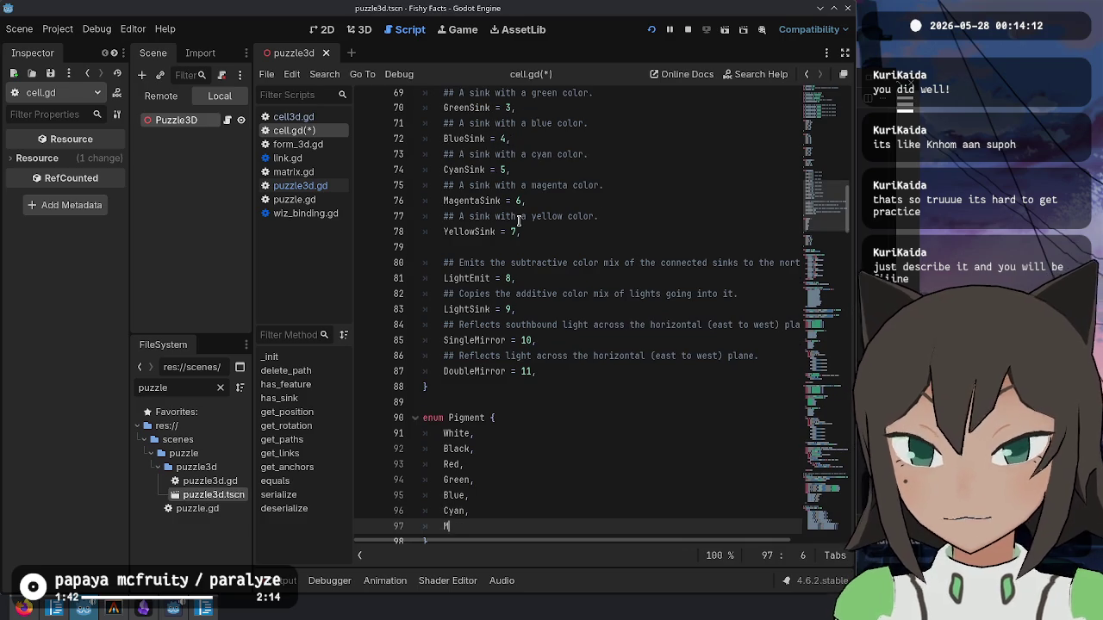
text(agenta,)
key(Return)
text(ellow)
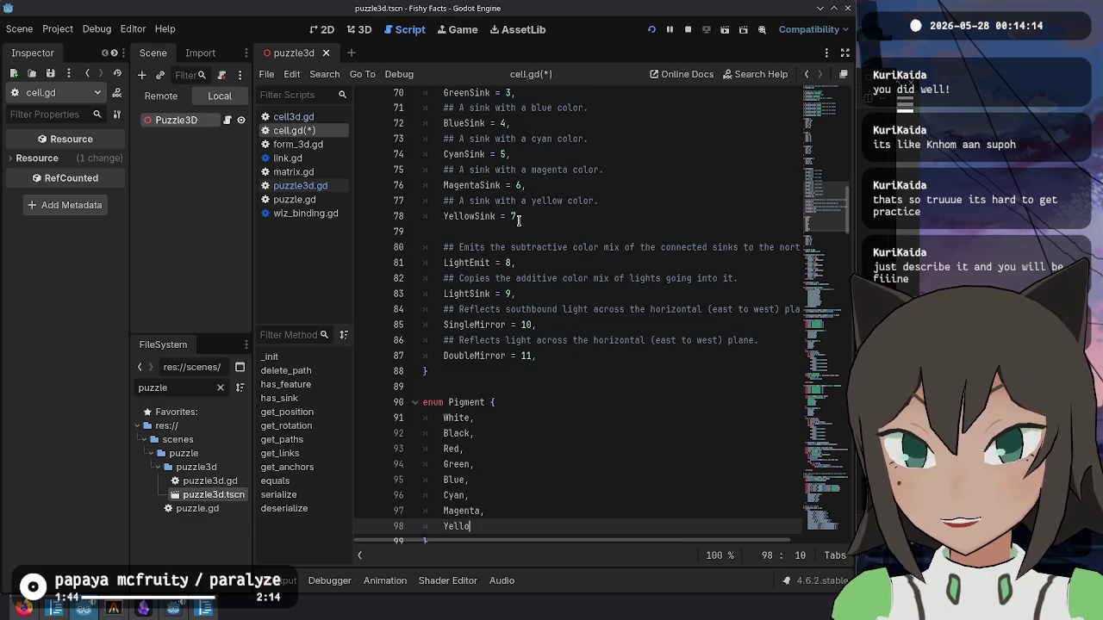
- Add None first, number the entries None = 0 through Yellow = 8, and save cell.gd
key(Up)
key(Up)
key(Up)
key(Up)
key(End)
key(Return)
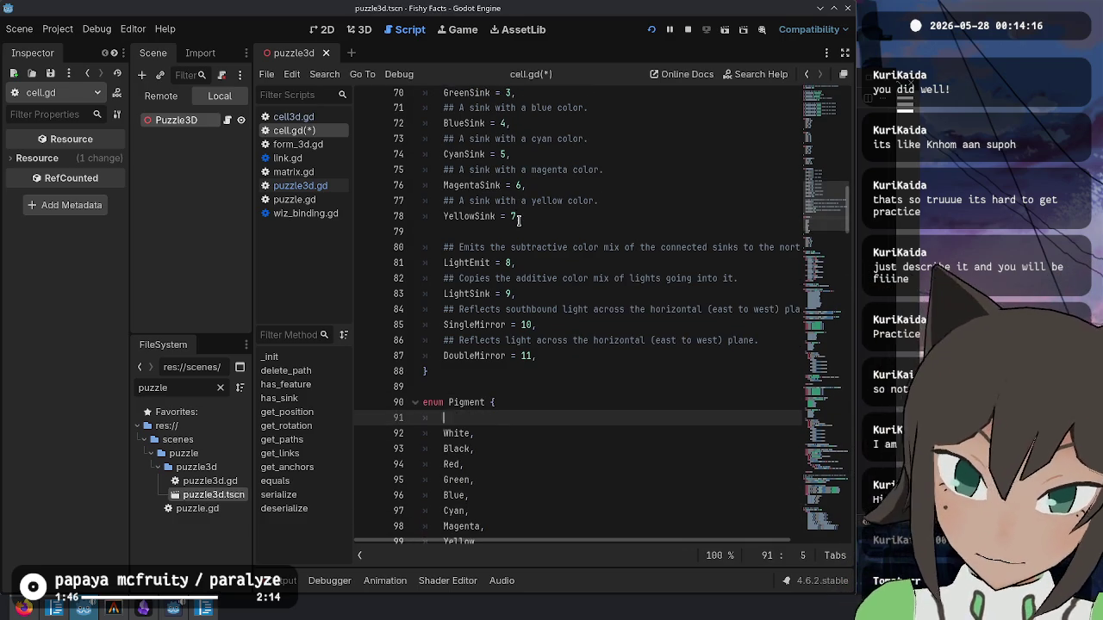
text(None,)
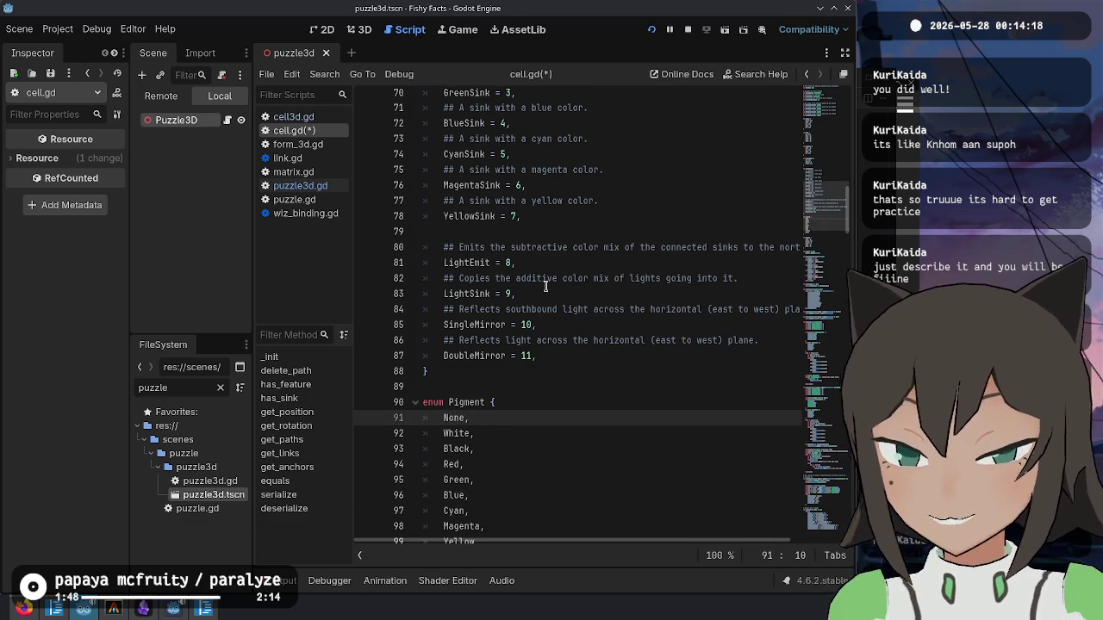
scroll(612, 334, down, 3)
text(= 0,)
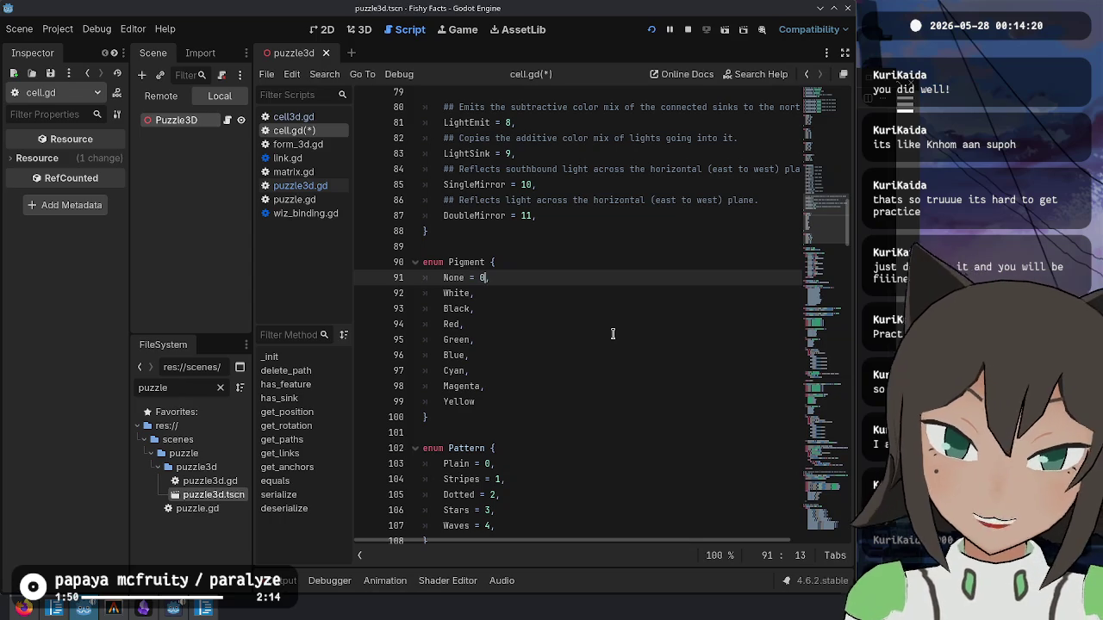
key(Down)
text(1,)
key(Down)
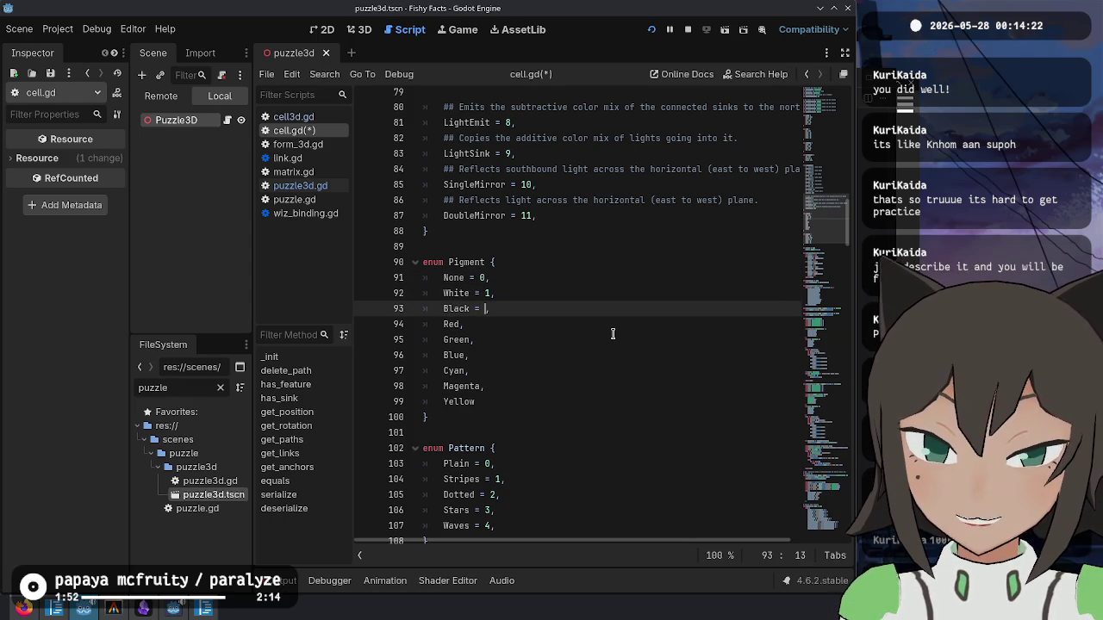
text(2,)
key(Down)
key(BackSpace)
text(= 3,)
key(Down)
key(Left)
text(= 4)
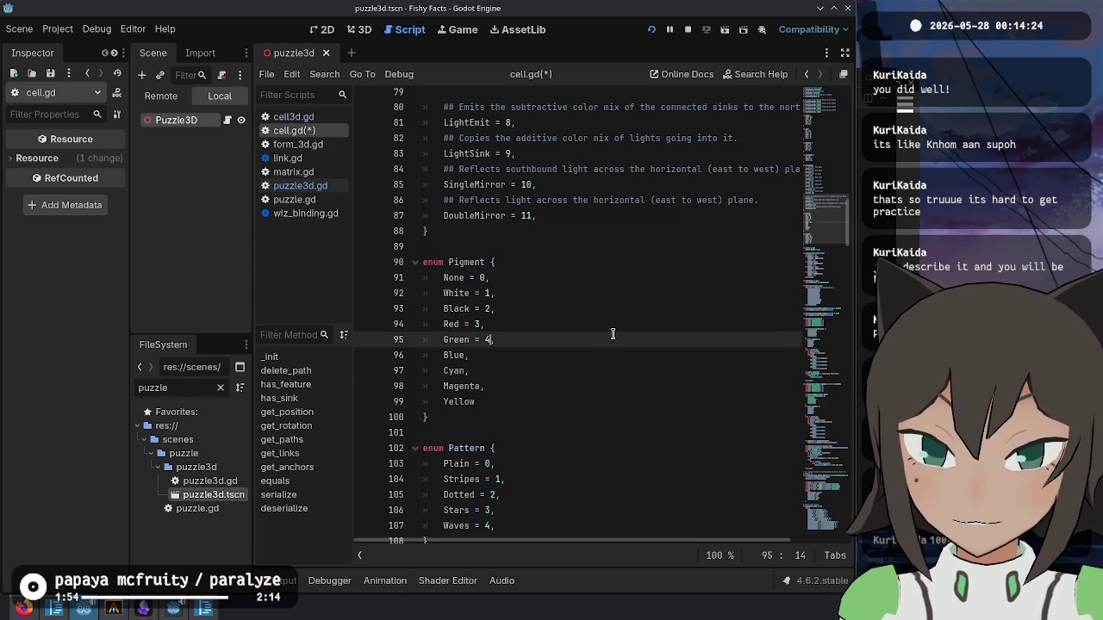
key(Down)
key(Left)
text(= 5)
key(Down)
key(Left)
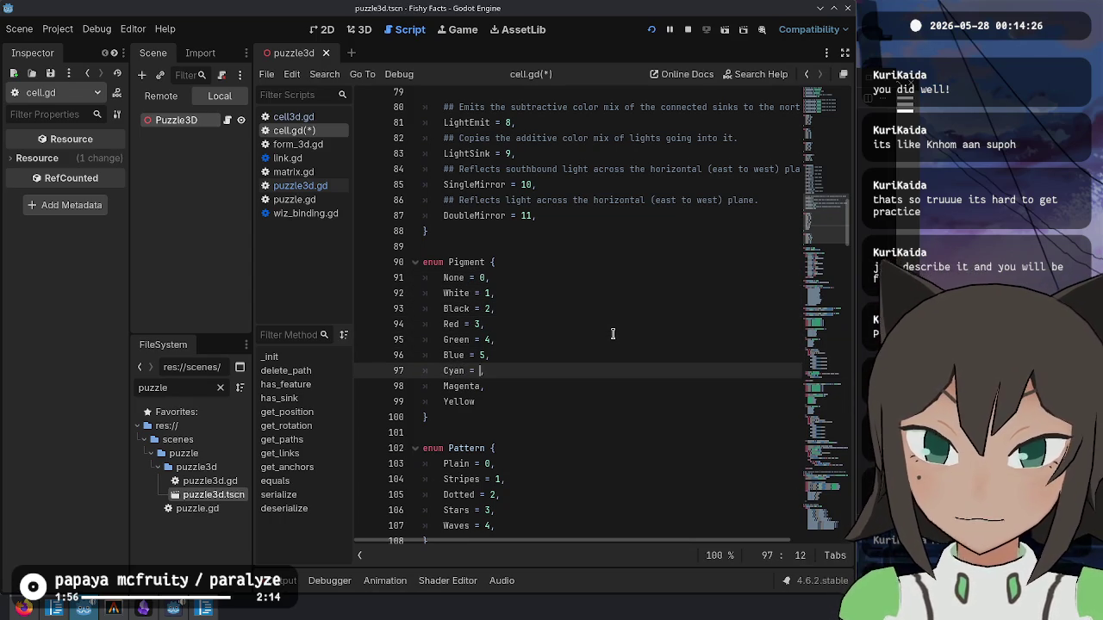
text(6)
key(Down)
key(Left)
text(= 7)
key(Down)
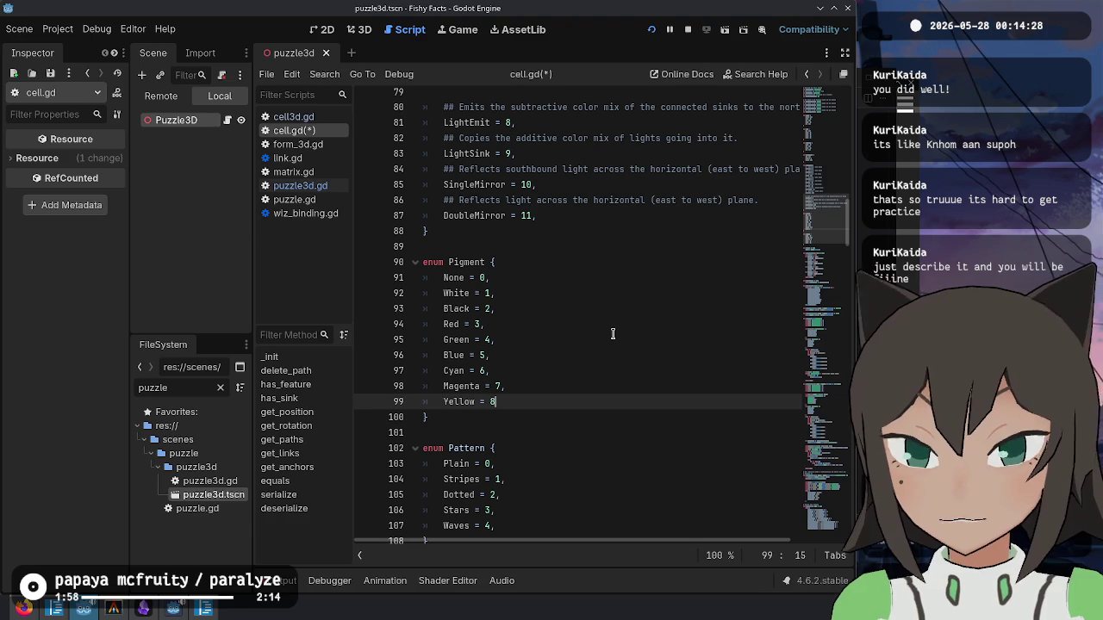
text(,)
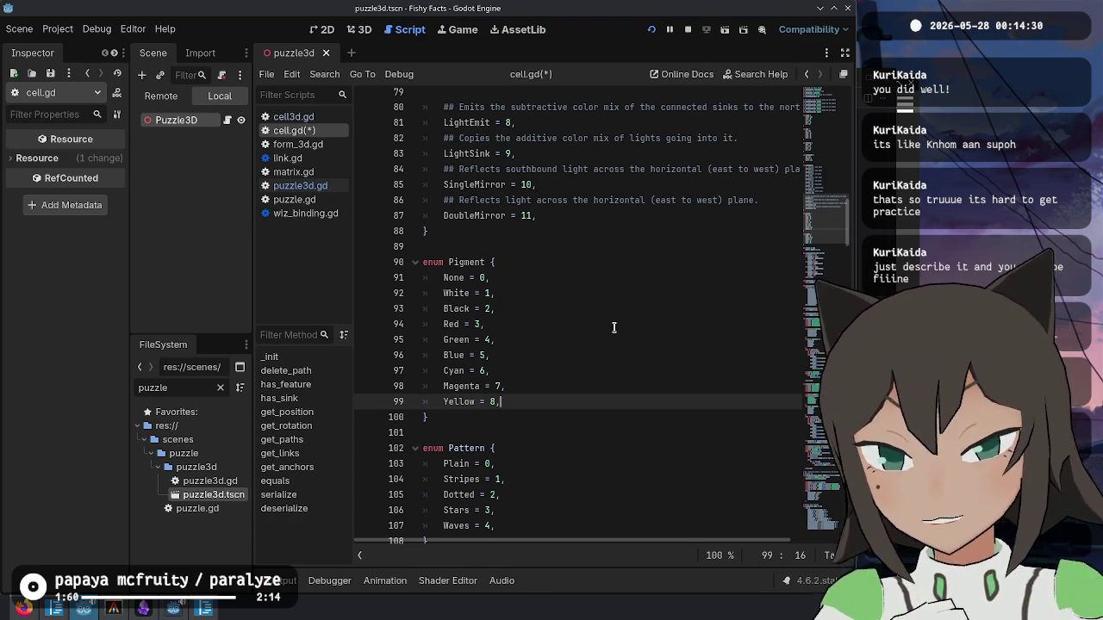
key(ctrl+s)
double_click(465, 264)
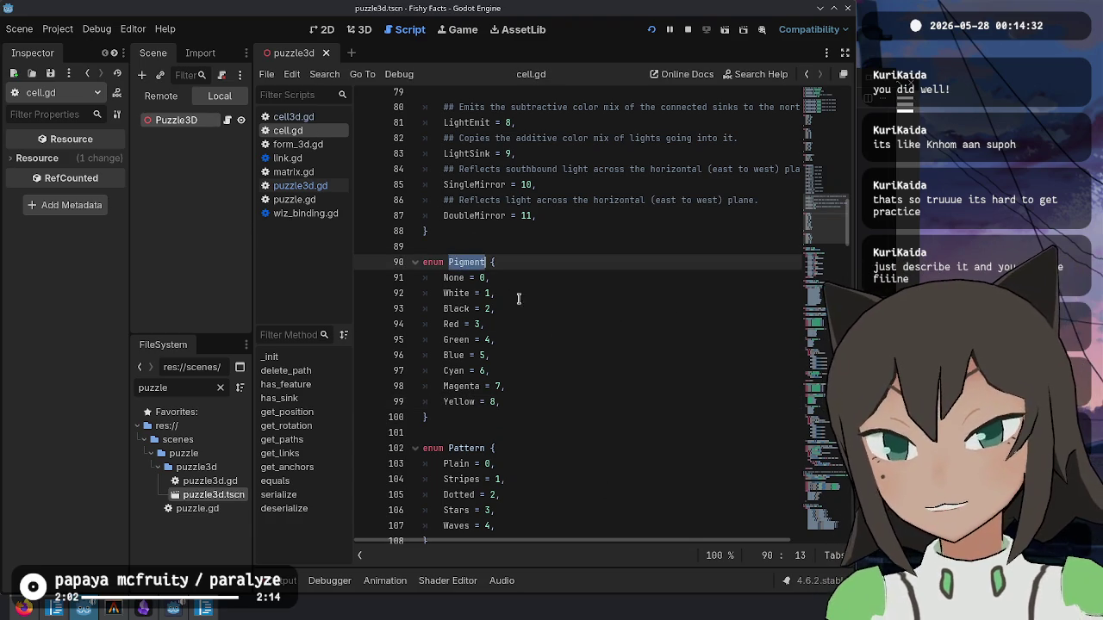
- Declare a new get_pigment() -> Pigment function below get_anchors in cell.gd
scroll(571, 330, down, 10)
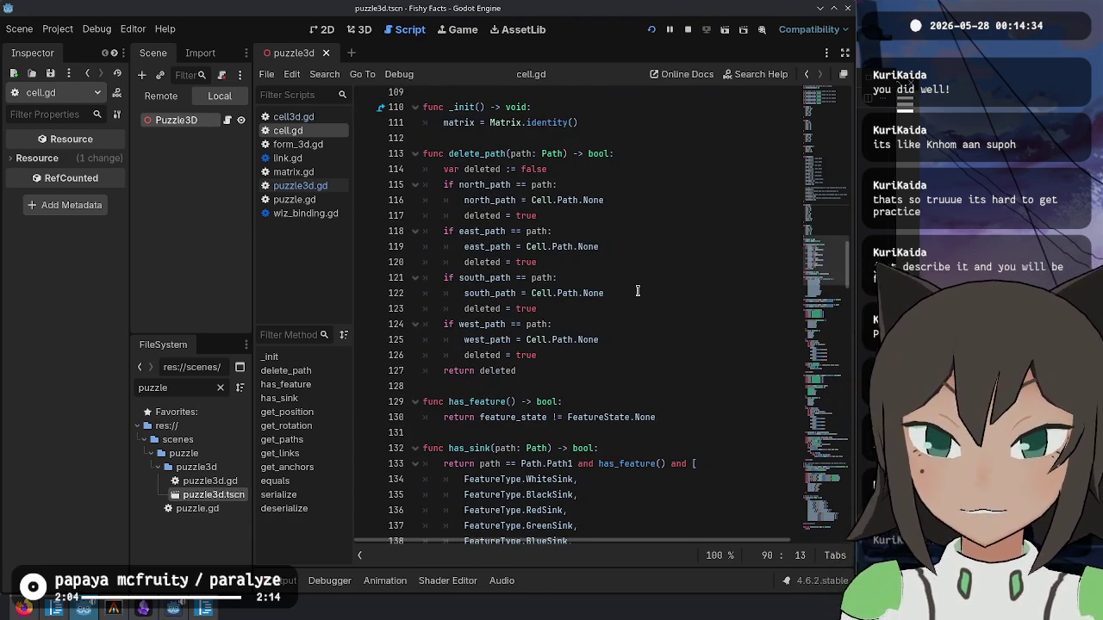
scroll(637, 291, down, 8)
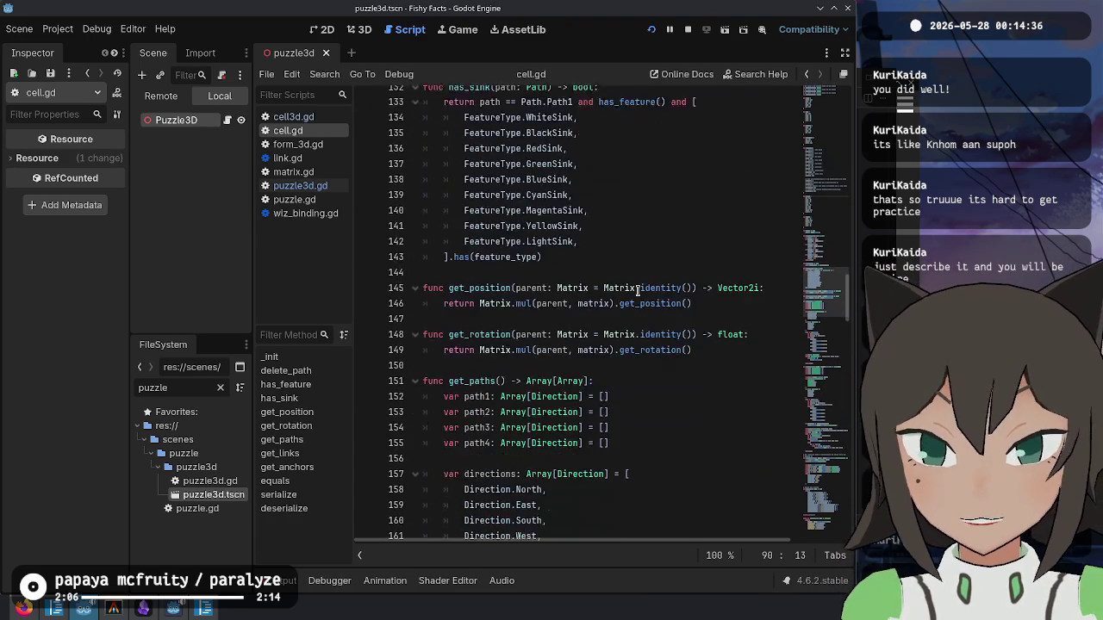
scroll(638, 290, down, 20)
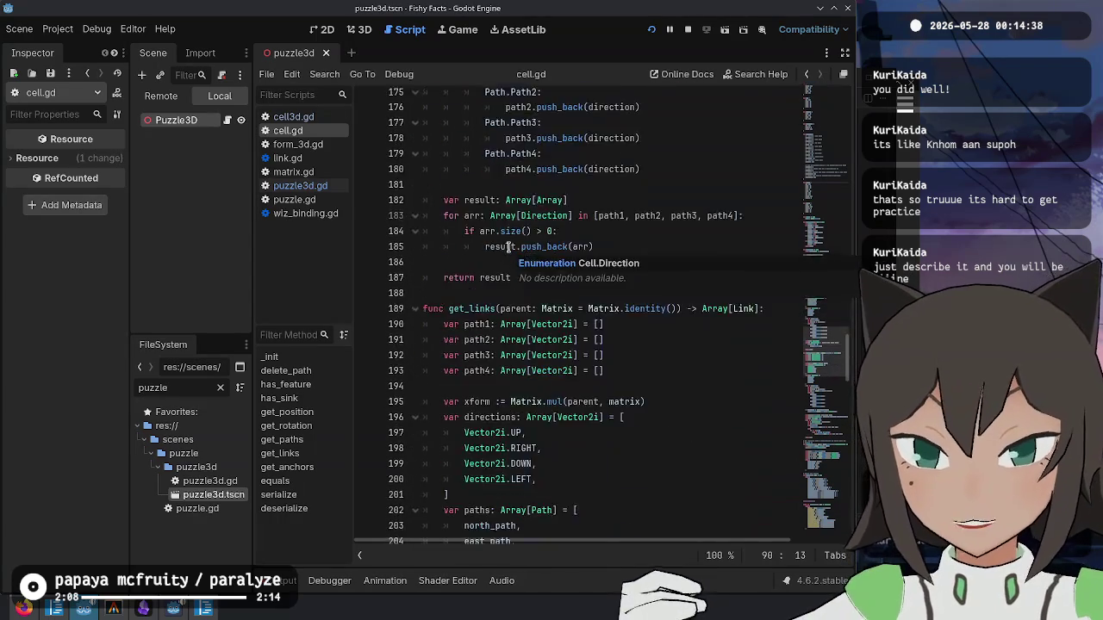
scroll(508, 249, down, 20)
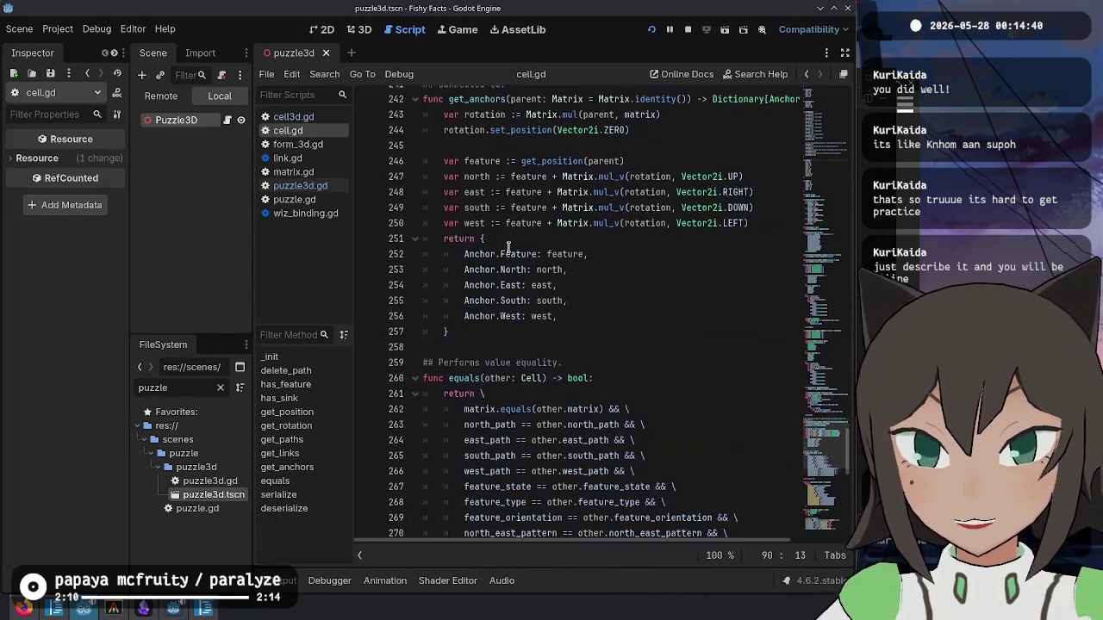
click(469, 169)
key(Return)
key(Return)
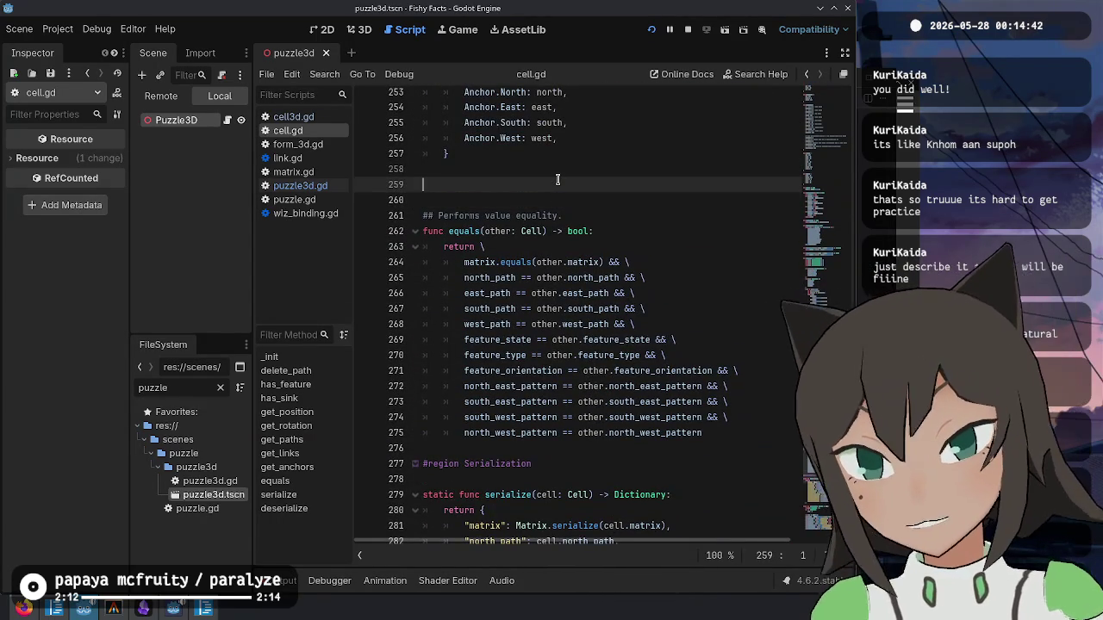
text(func get_pigment() -> Pig)
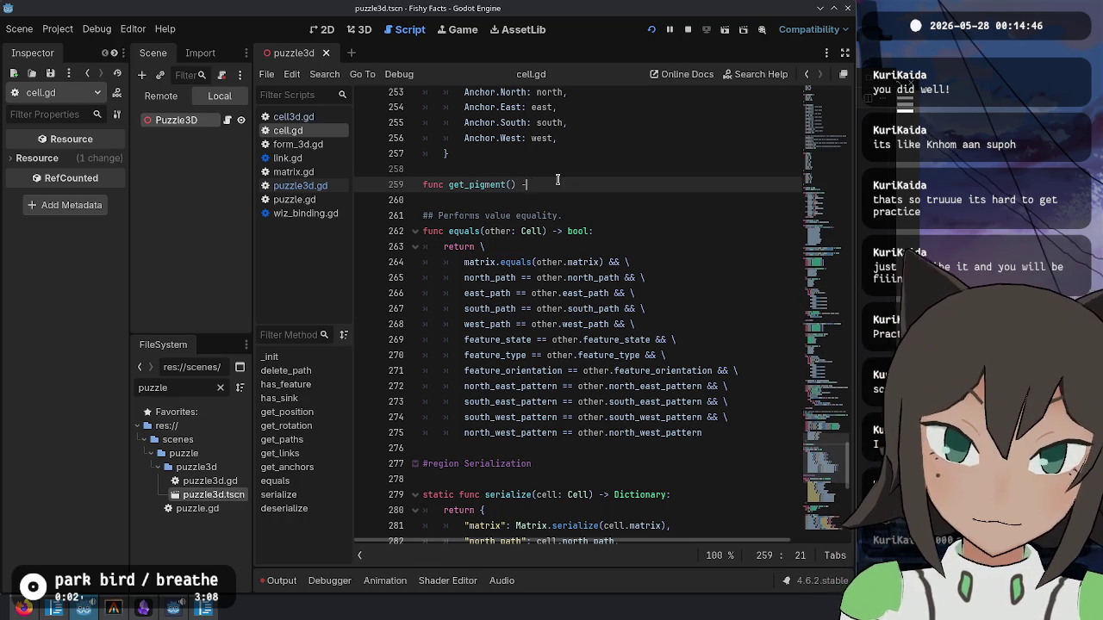
text(ment:)
- Make get_pigment return Pigment.None when feature_state is FeatureState.None
key(Return)
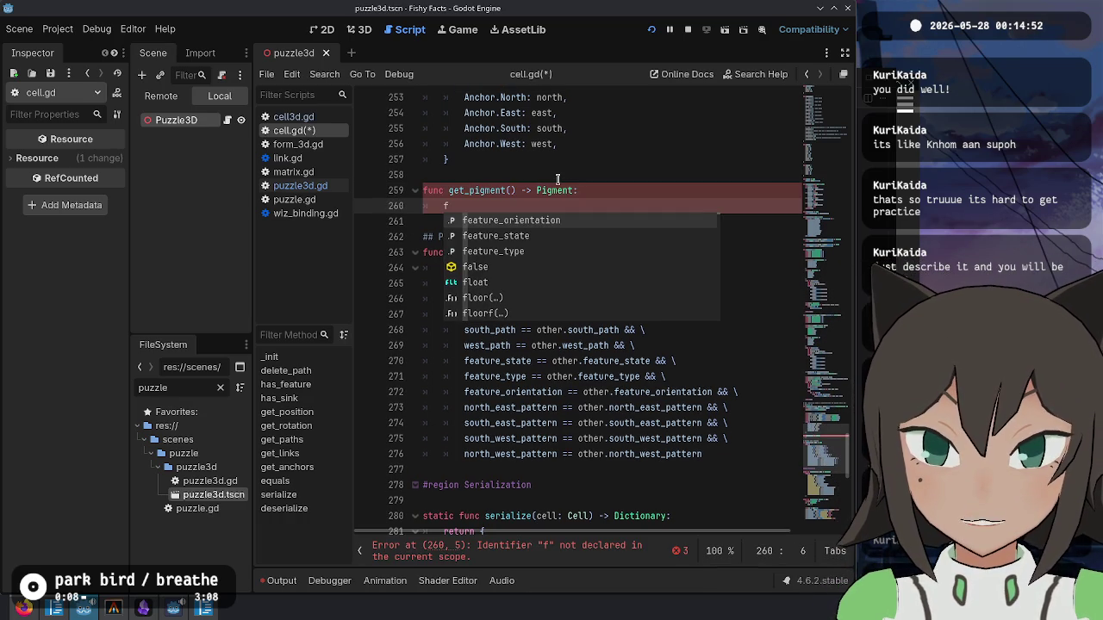
key(Down)
key(Down)
key(Up)
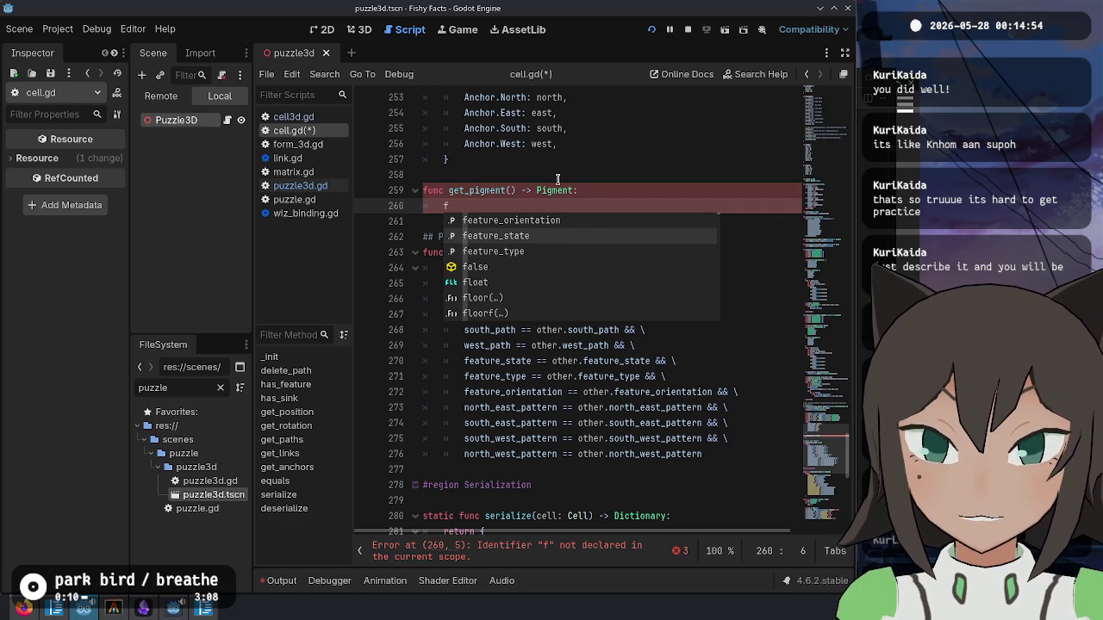
key(Return)
key(Home)
text(if)
key(End)
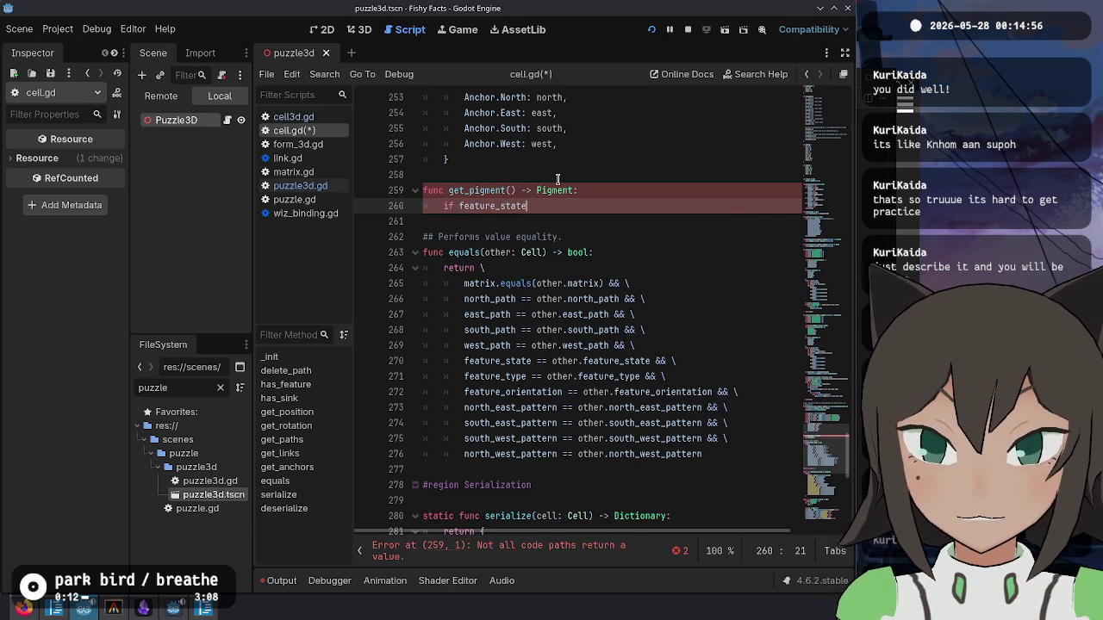
text(FeatureState.N)
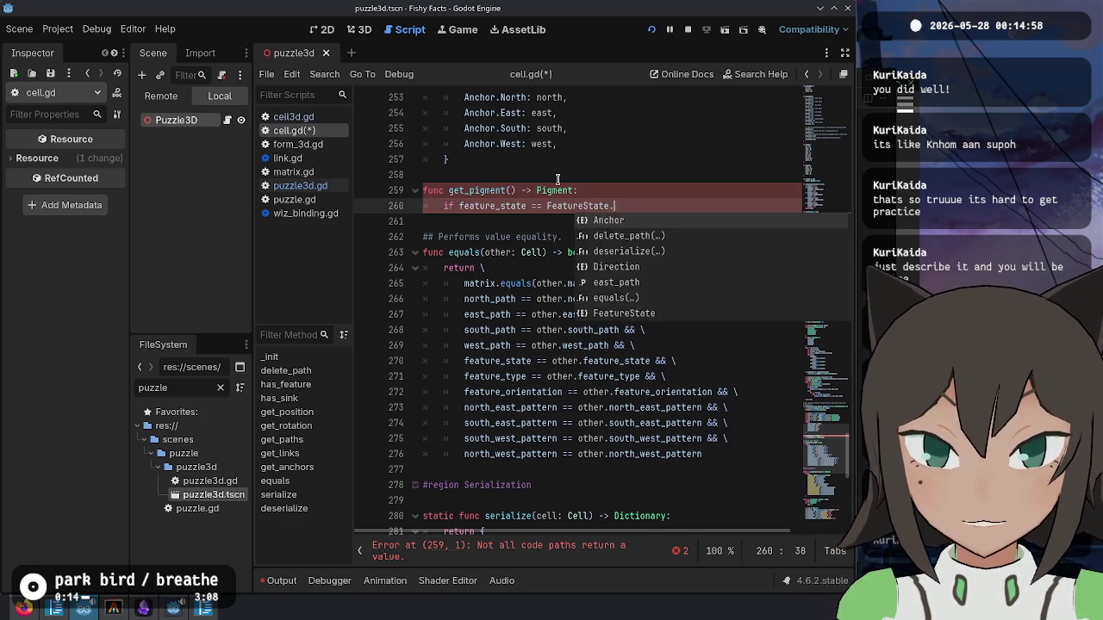
key(Return)
text(:)
key(Return)
text(return)
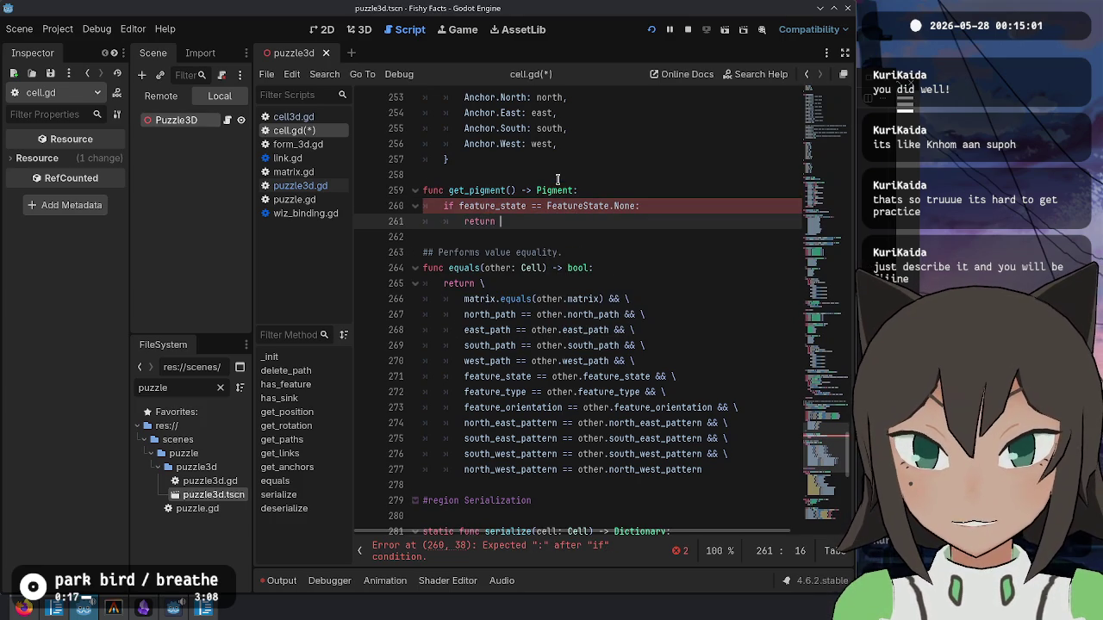
text(Pigment:)
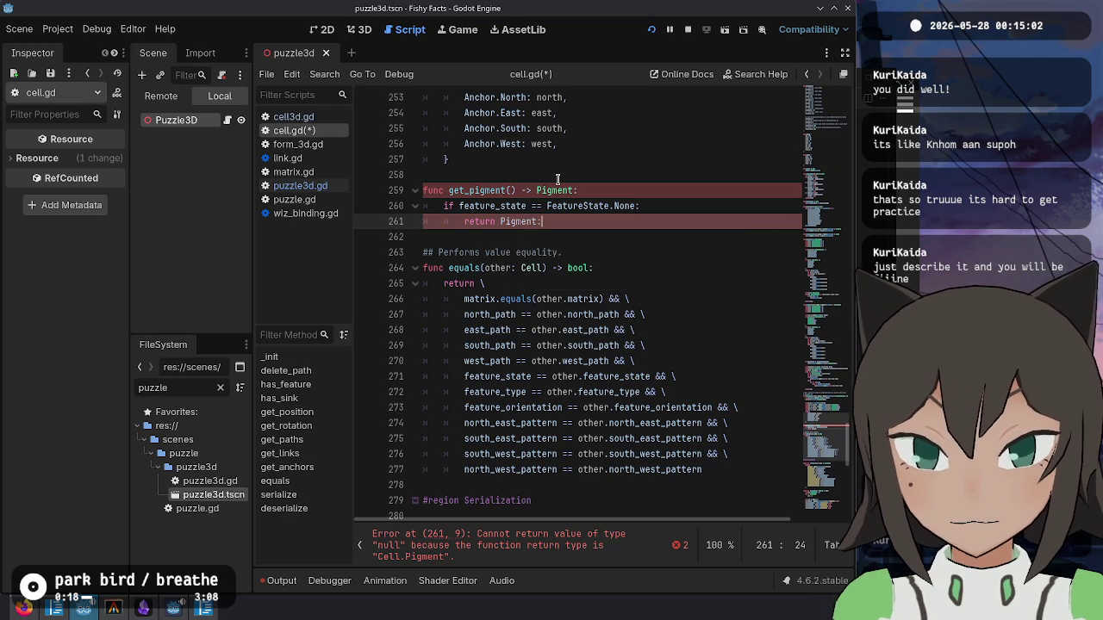
text(N)
key(Return)
- Add a 'match feature_type:' line after the early return
key(Return)
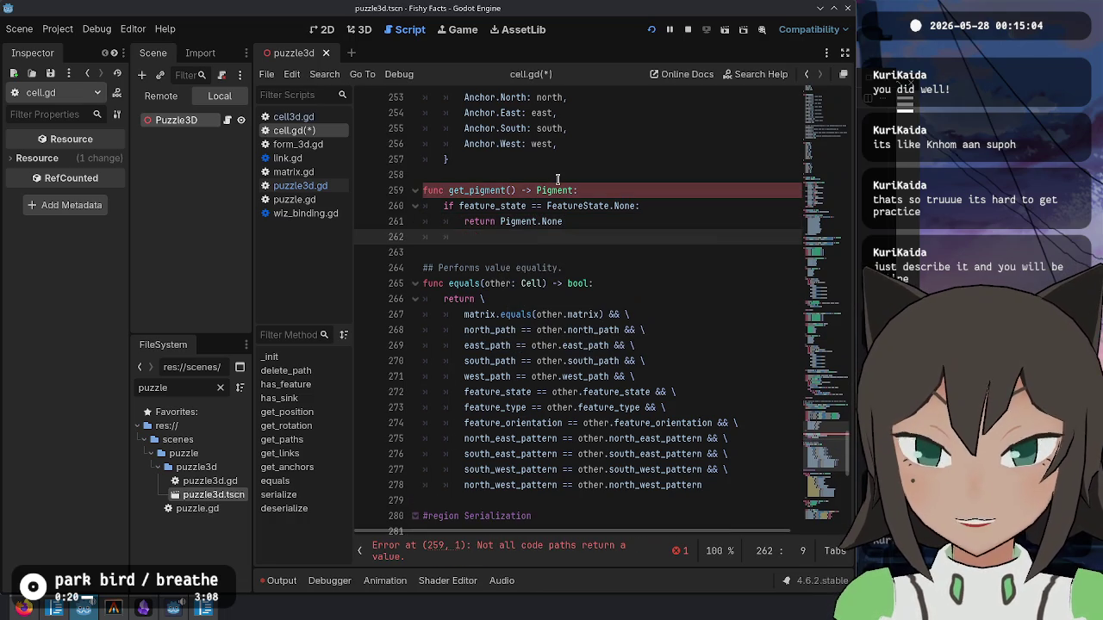
key(Return)
text(match)
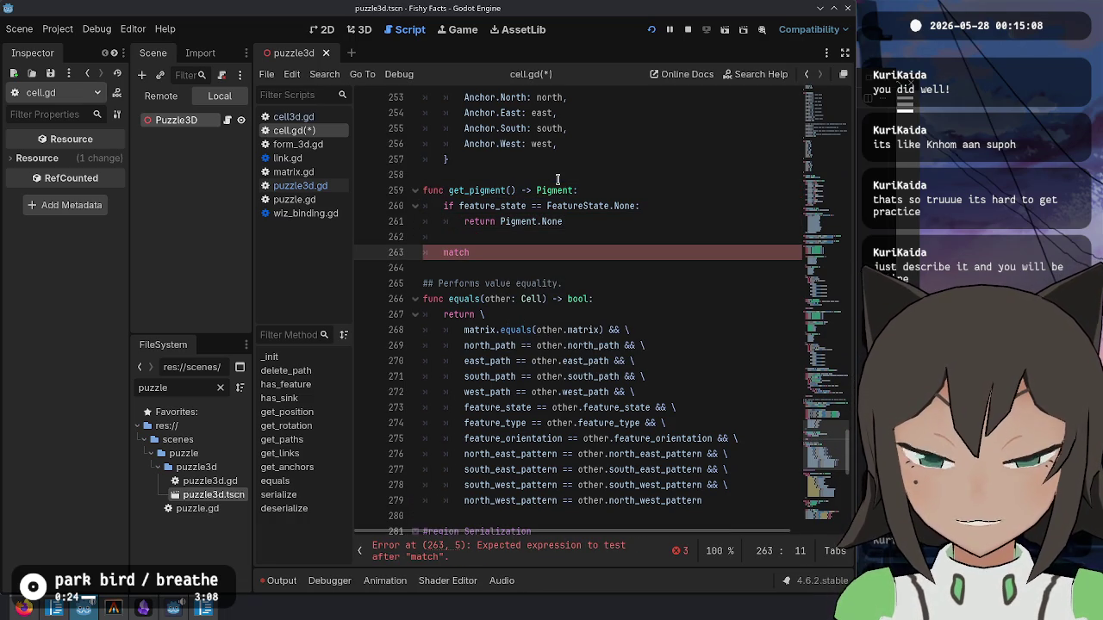
text(_t)
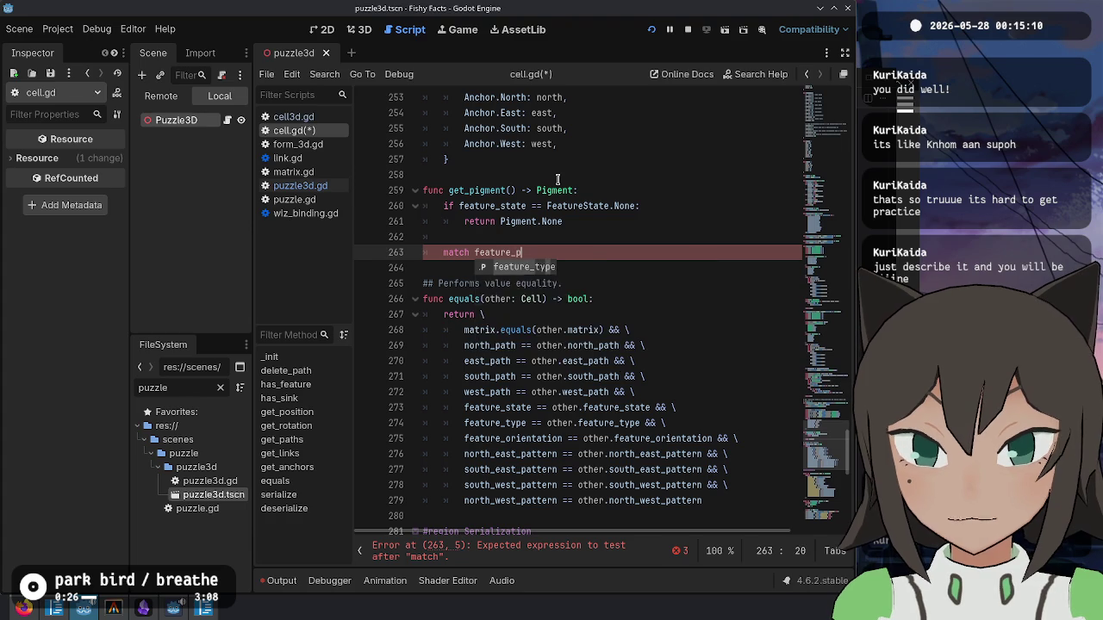
key(Return)
text(:)
key(Return)
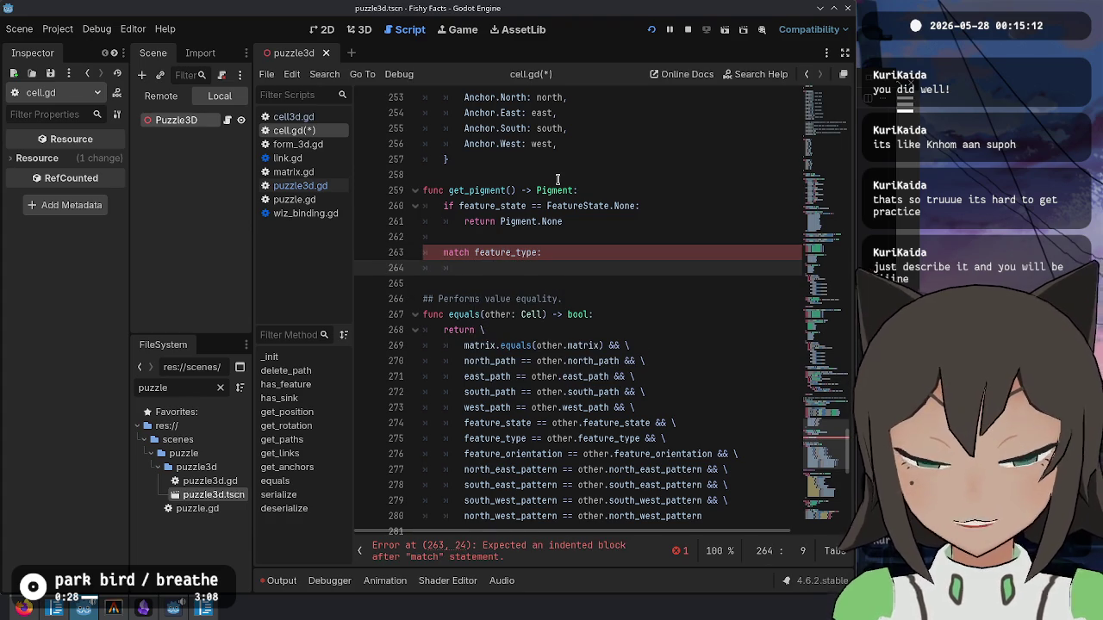
key(ctrl+Home)
- Select and copy the FeatureType enum entries, WhiteSink through DoubleMirror, with their comments
scroll(526, 303, down, 5)
scroll(526, 303, down, 10)
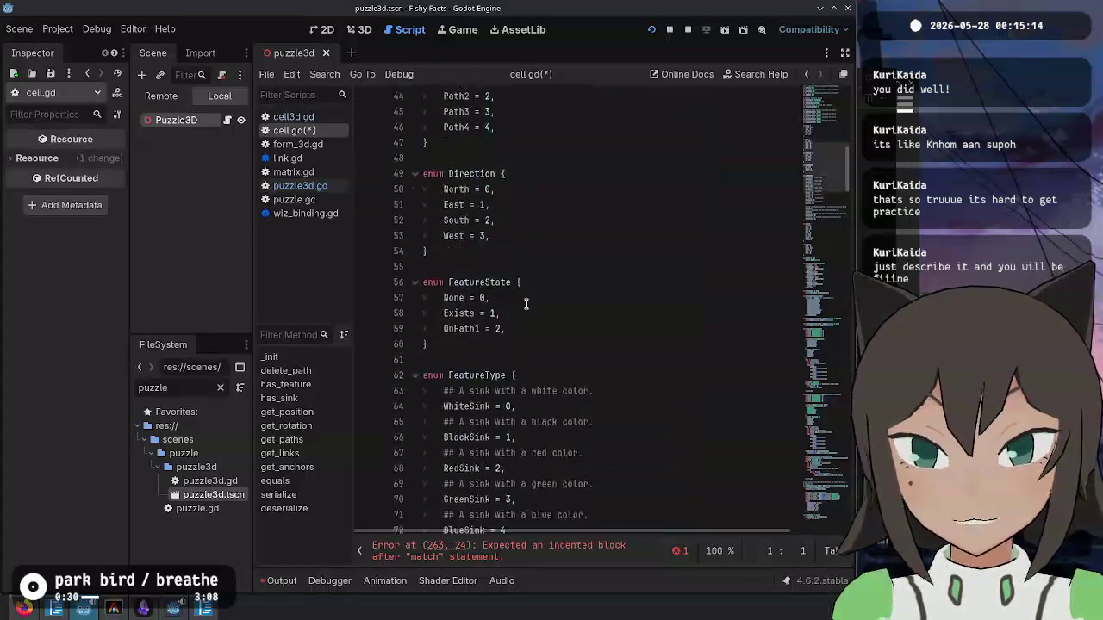
mouse_move(434, 231)
mouse_down()
mouse_move(664, 414)
mouse_move(664, 396)
mouse_up()
scroll(664, 404, down, 5)
key(ctrl+End)
- Paste the entries under 'match feature_type:', indent them one level, and start selecting their ## markers
scroll(637, 363, up, 12)
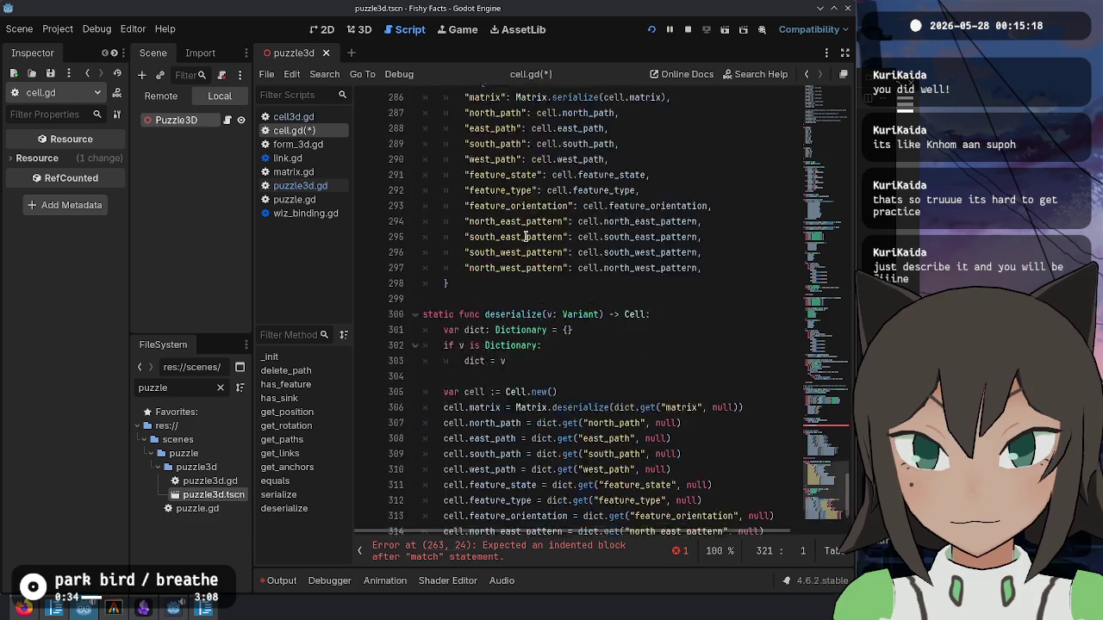
click(561, 235)
key(ctrl+v)
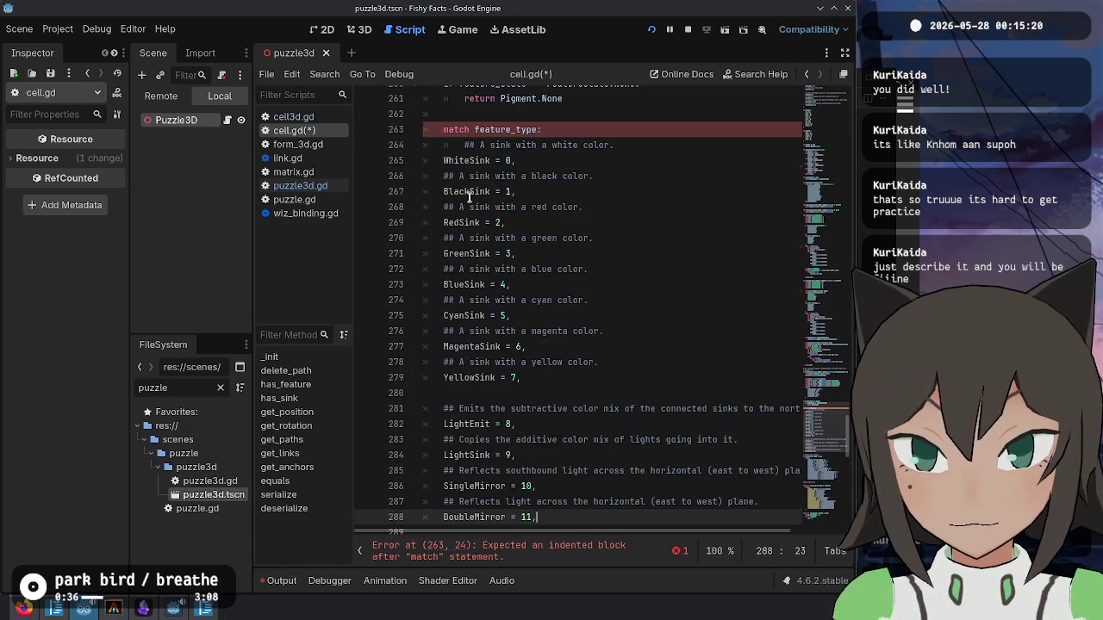
shift+click(466, 145)
key(Tab)
click(469, 145)
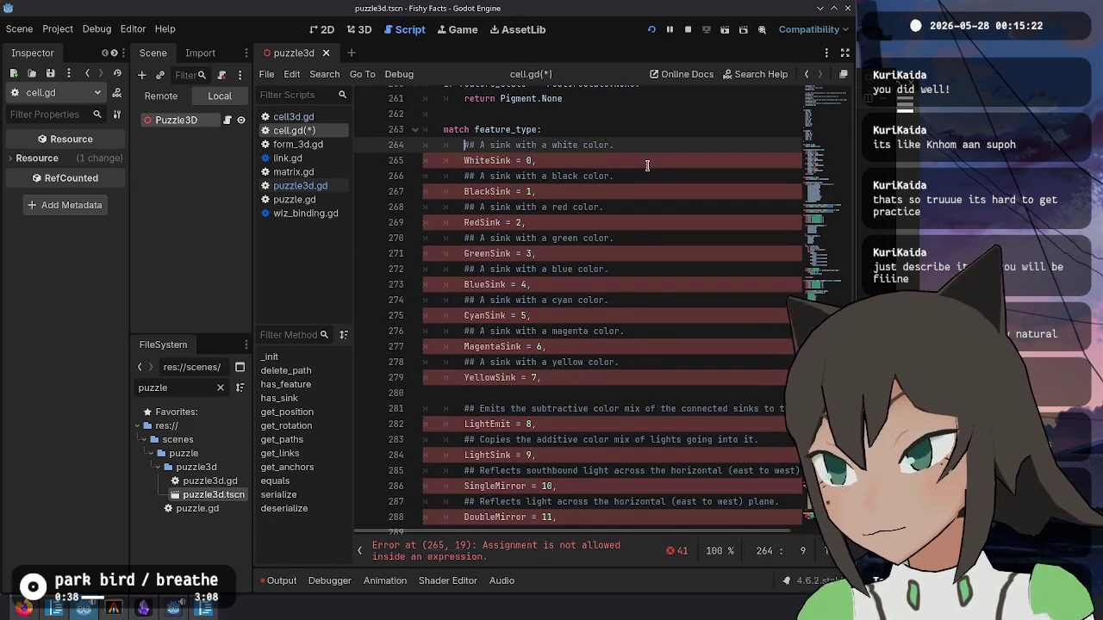
key(shift+Right)
key(shift+Right)
key(shift+Right)
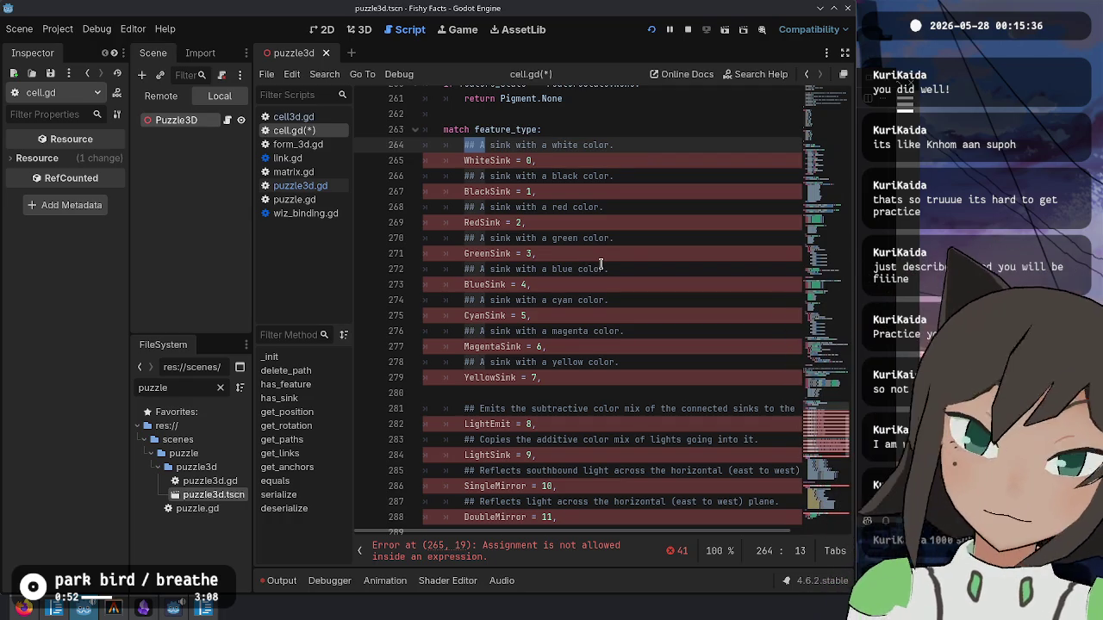
key(ctrl+d)
key(ctrl+d)
key(ctrl+d)
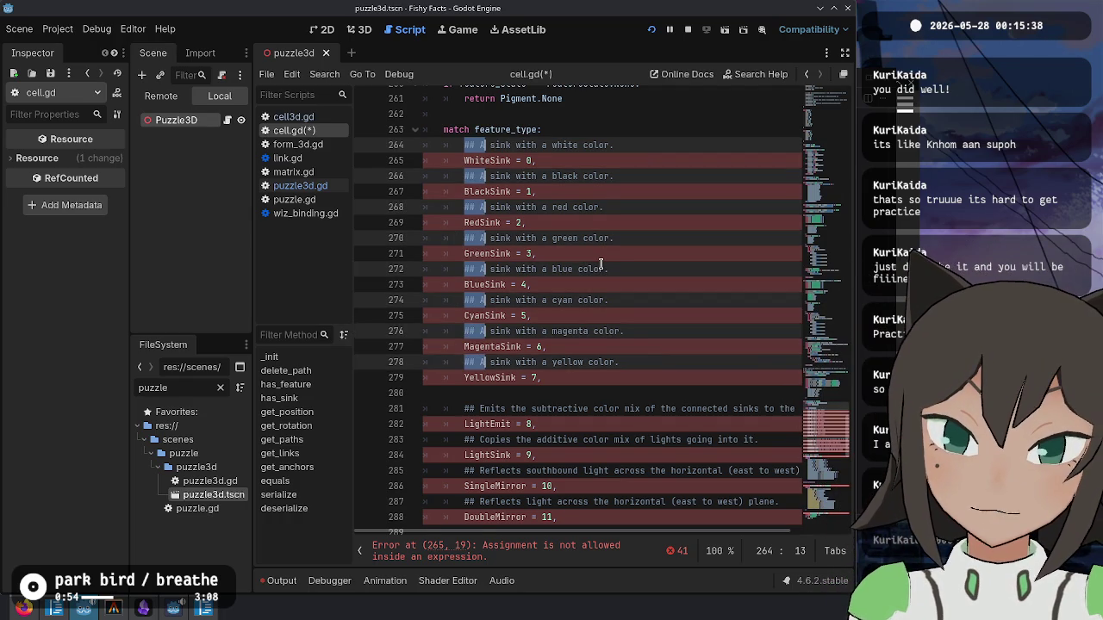
- Search through the ## comment marker occurrences in the pasted entries
key(ctrl+d)
key(ctrl+f)
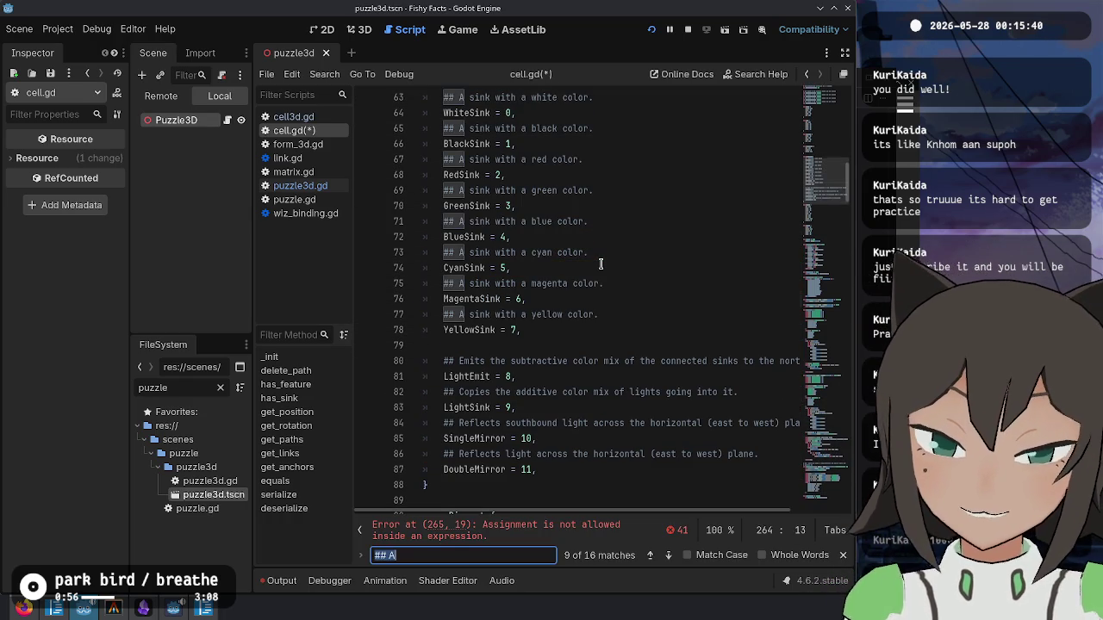
key(shift+Return)
key(shift+Return)
scroll(600, 265, up, 3)
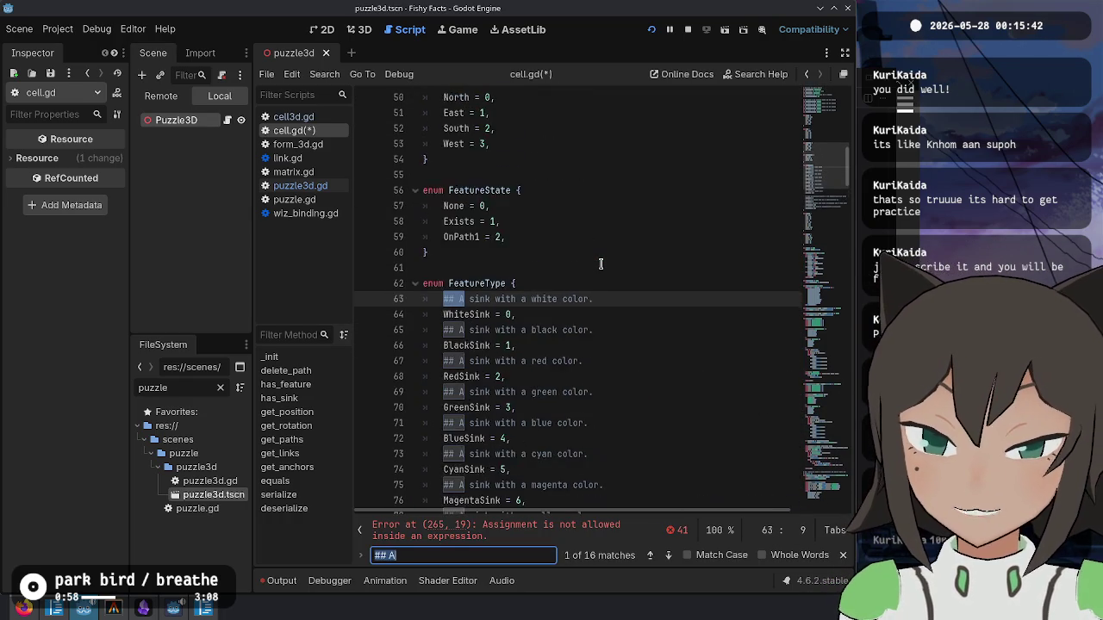
key(Escape)
scroll(510, 176, up, 1)
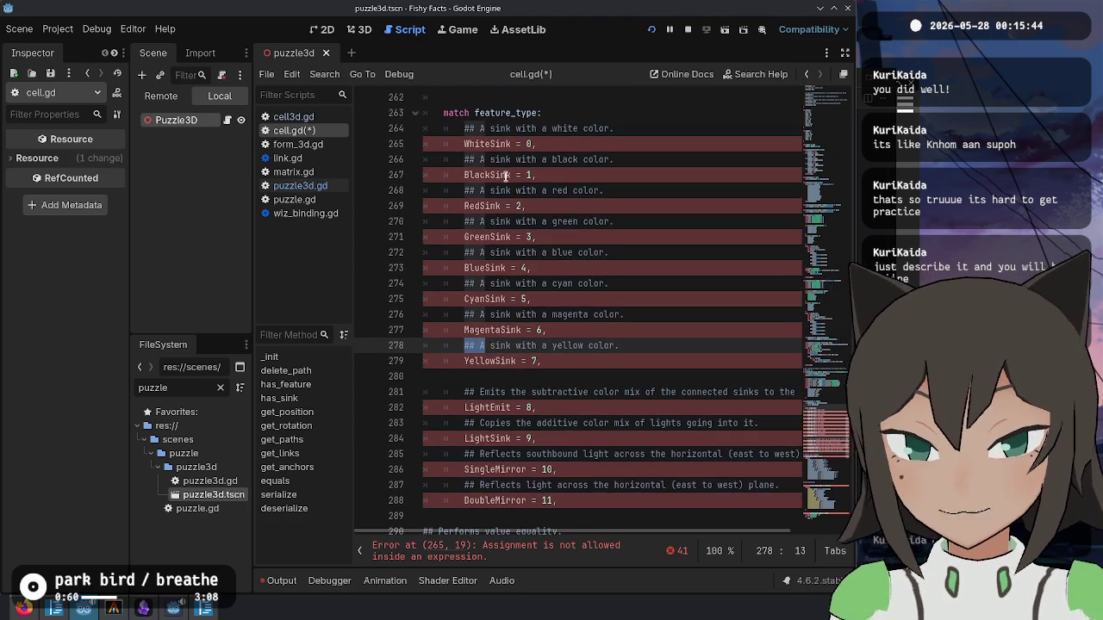
- Delete all ## comment lines and the blank line before LightEmit using Ctrl+D multi-selection
click(467, 129)
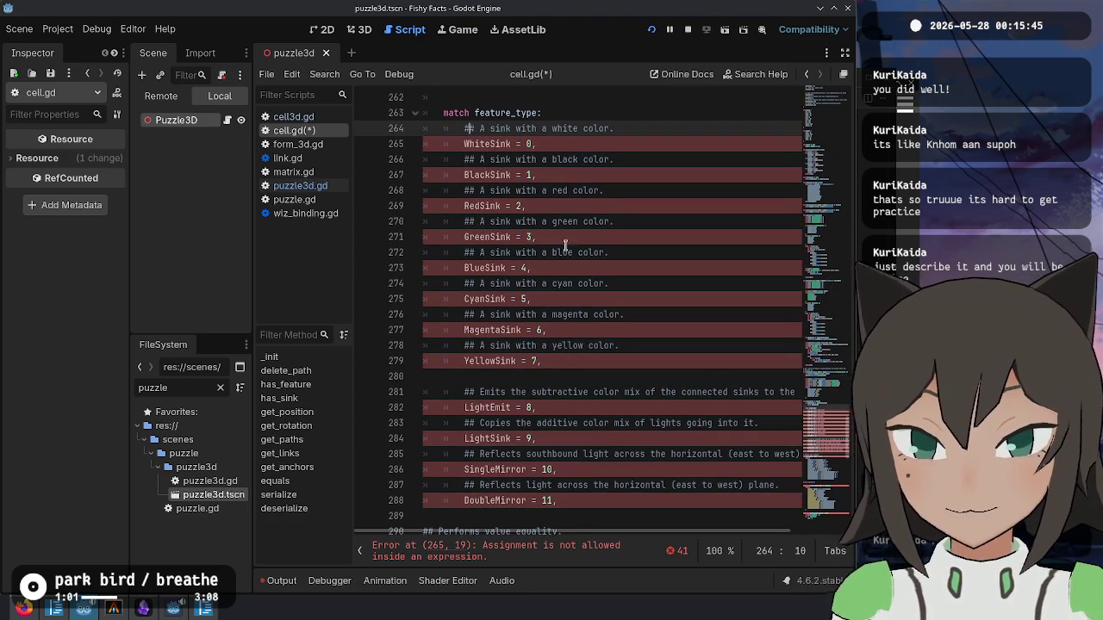
double_click(475, 123)
key(ctrl+d)
key(ctrl+d)
key(ctrl+d)
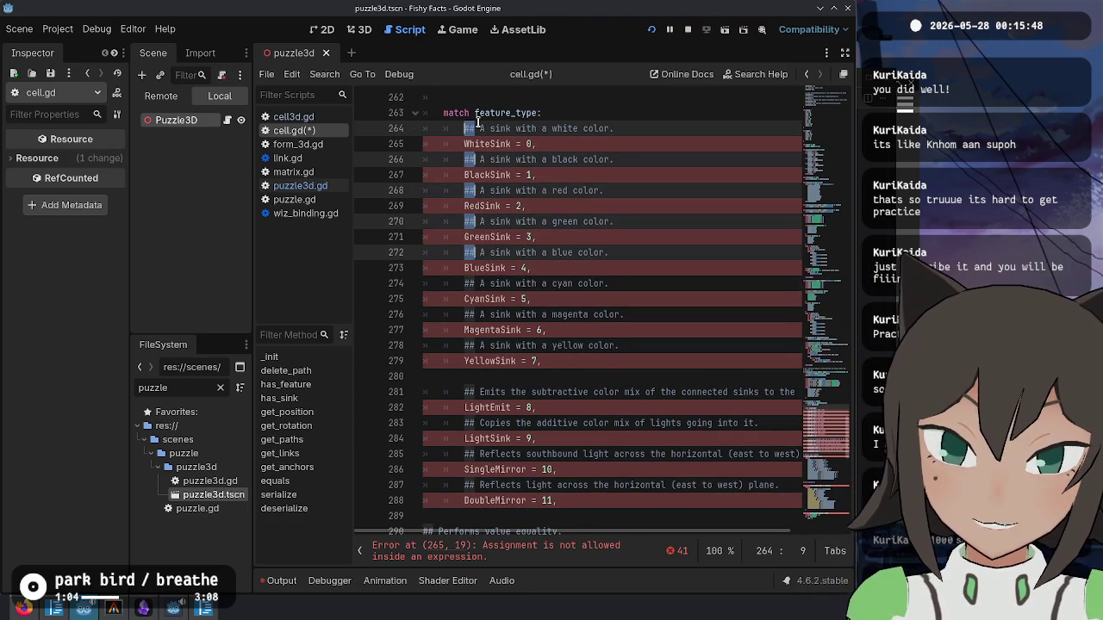
key(ctrl+d)
key(ctrl+shift+k)
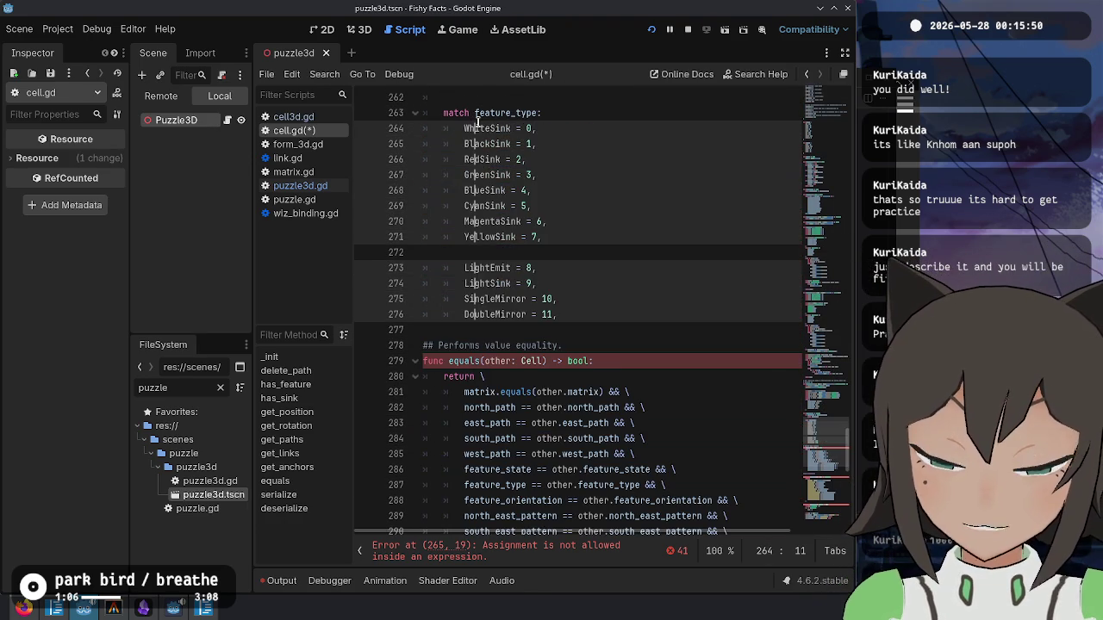
key(Escape)
key(Down)
key(Down)
key(Down)
key(Down)
key(Down)
key(ctrl+shift+k)
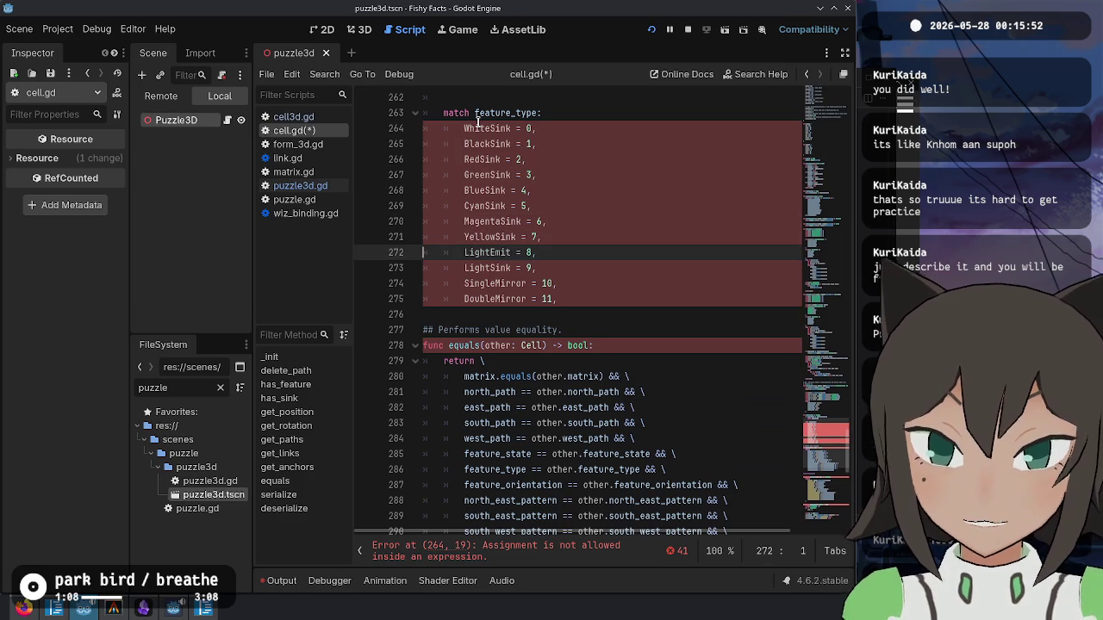
- Strip the ' = N,' values from every entry with multiple carets
click(596, 130)
key(shift+alt+Down)
key(shift+alt+Down)
key(shift+alt+Down)
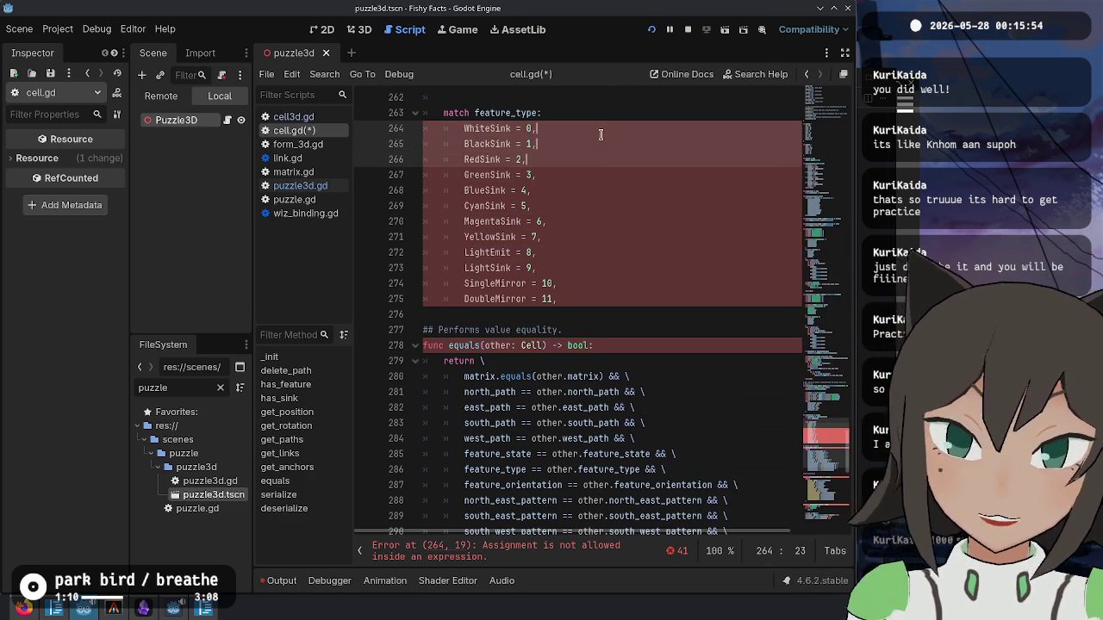
key(shift+alt+Down)
key(shift+alt+Down)
key(shift+alt+Down)
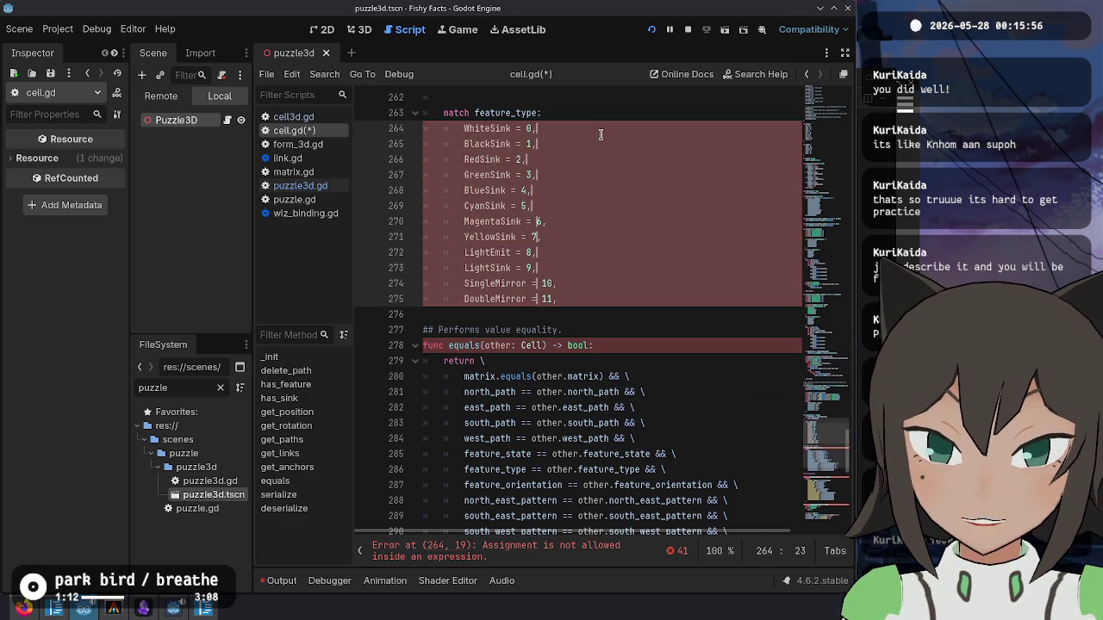
key(BackSpace)
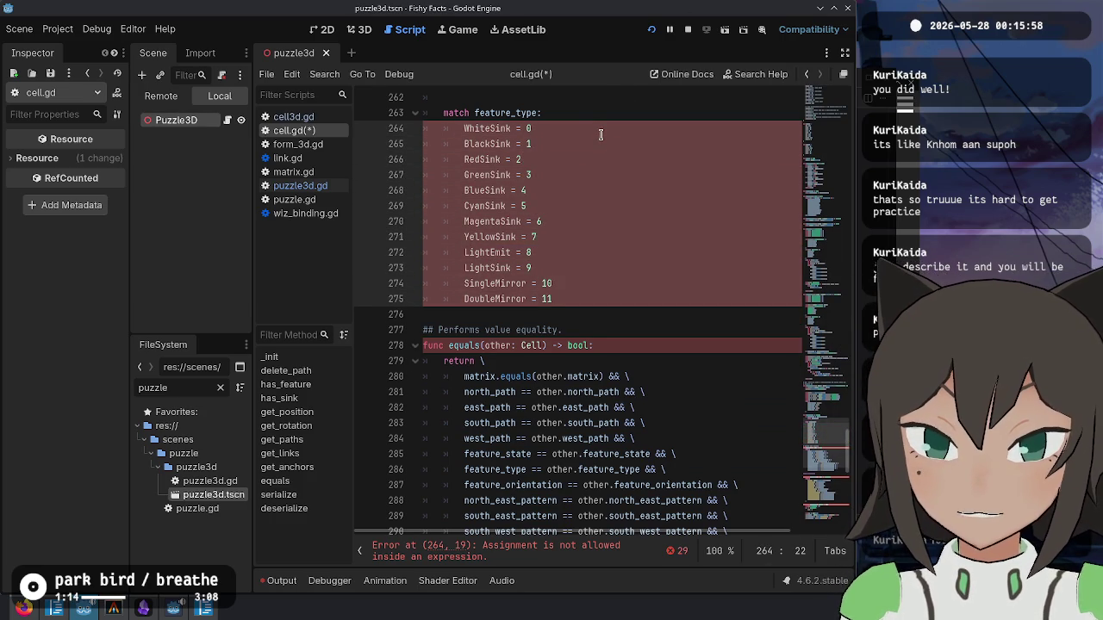
key(shift+ctrl+Left)
key(shift+ctrl+Left)
key(shift+ctrl+Left)
key(shift+ctrl+Right)
- End each entry with ':' and add an indented 'return' body line under every pattern
text(:)
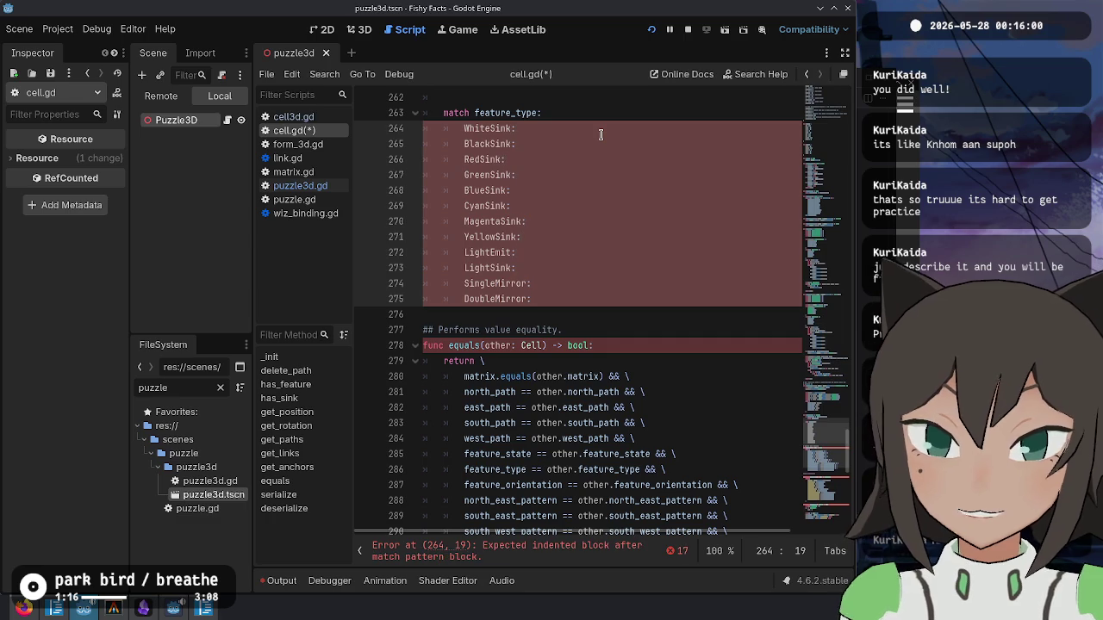
key(Return)
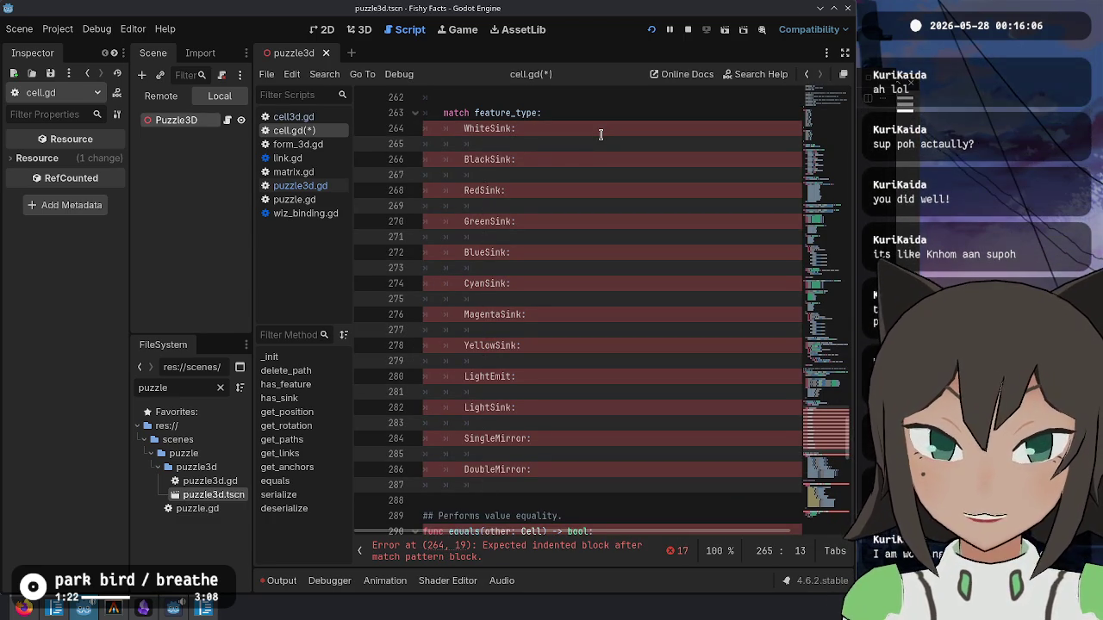
key(Up)
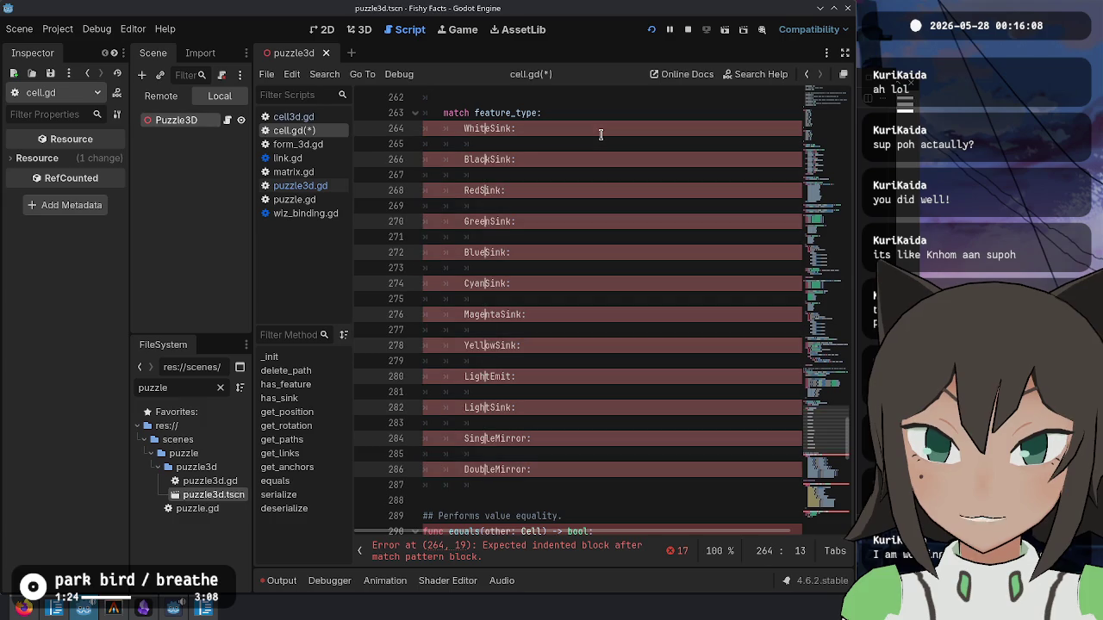
key(ctrl+shift+Right)
key(ctrl+c)
key(Down)
key(End)
key(ctrl+v)
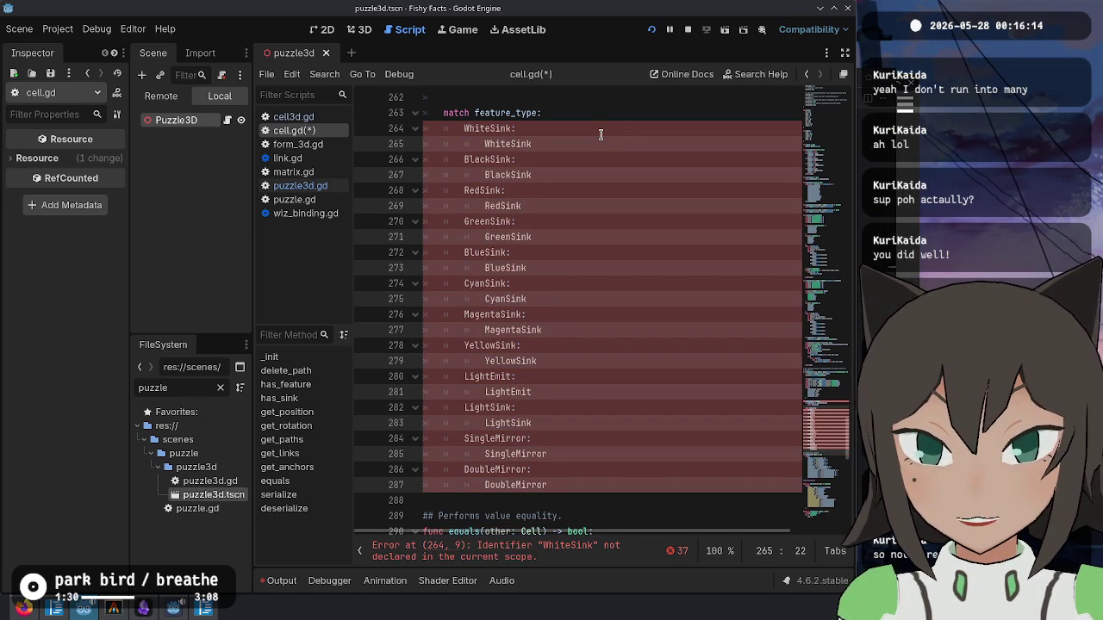
key(ctrl+shift+Left)
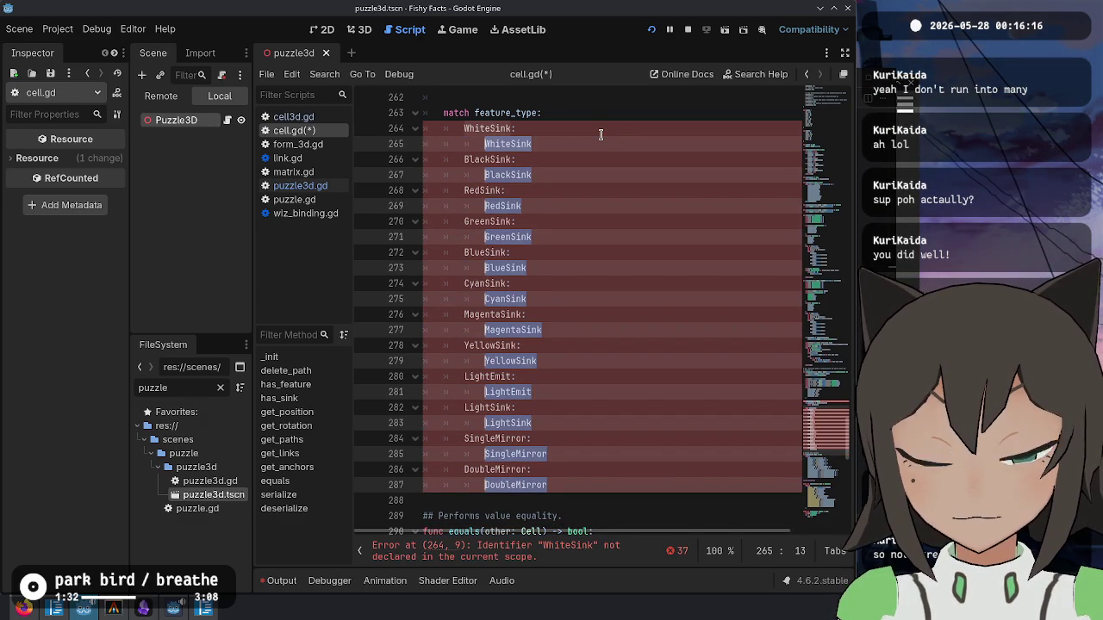
text(return)
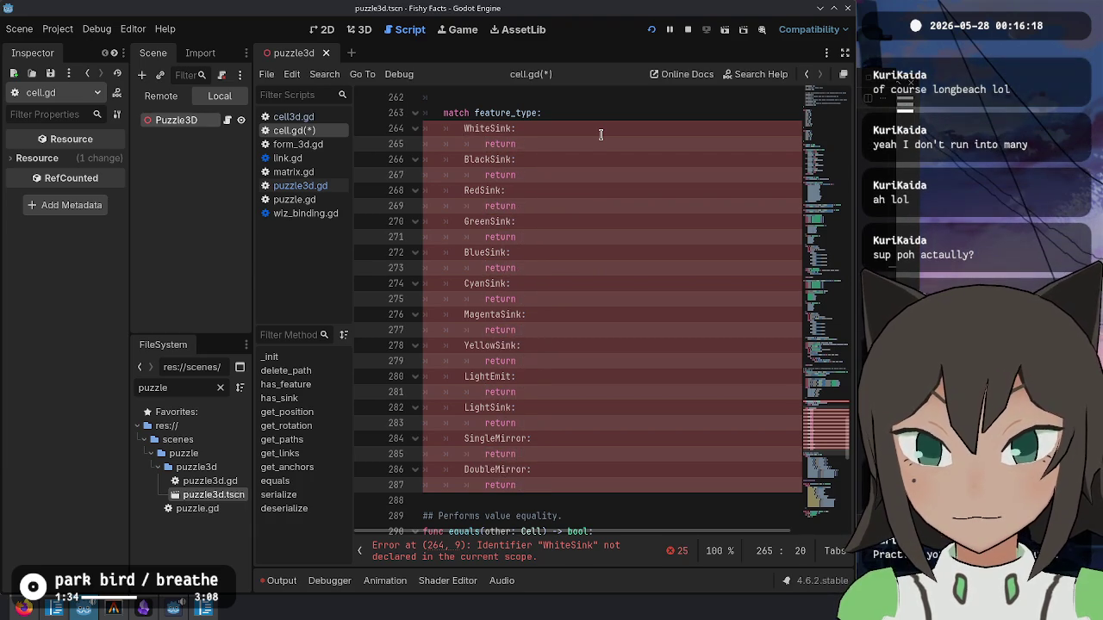
- Add a '_:' default case returning Pigment.None after the match patterns
scroll(601, 134, up, 4)
click(646, 198)
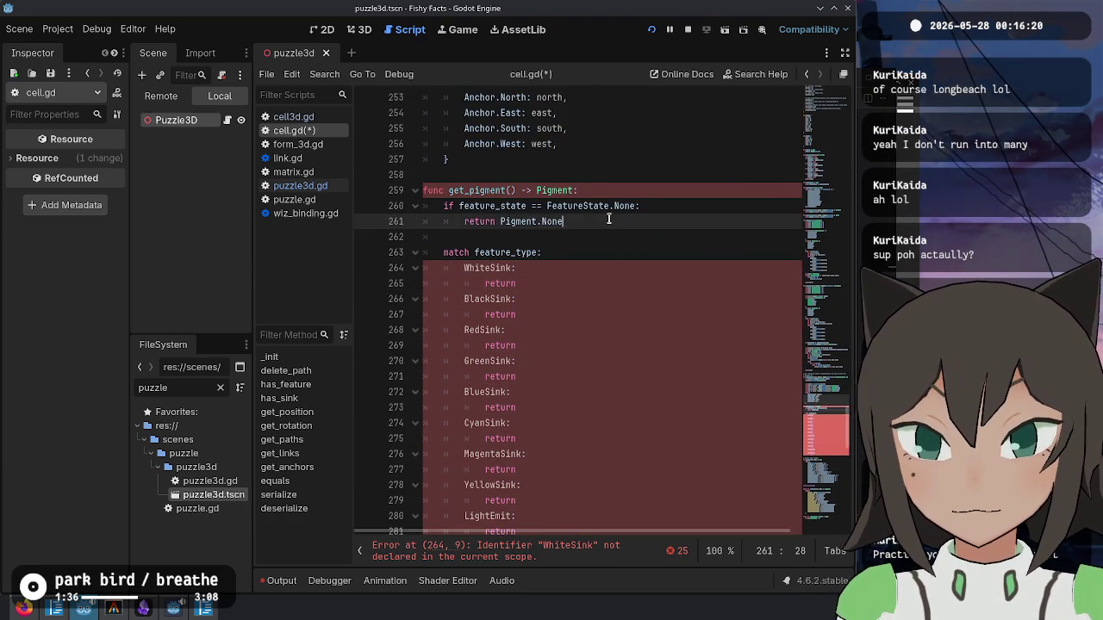
scroll(552, 383, down, 6)
click(535, 404)
key(ctrl+v)
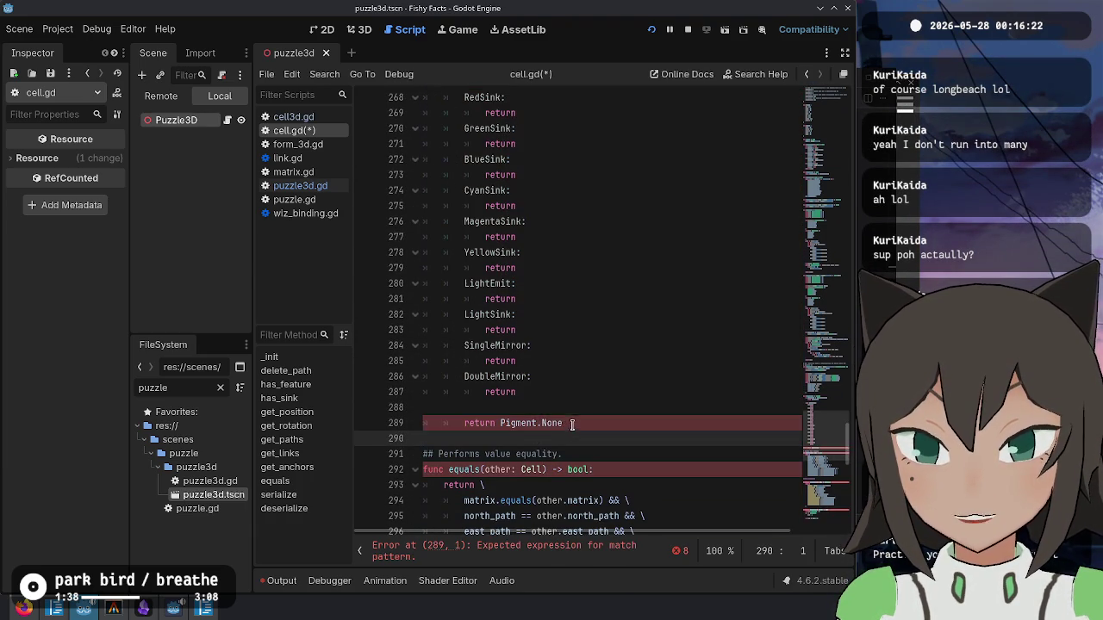
text(_:)
key(Down)
key(Tab)
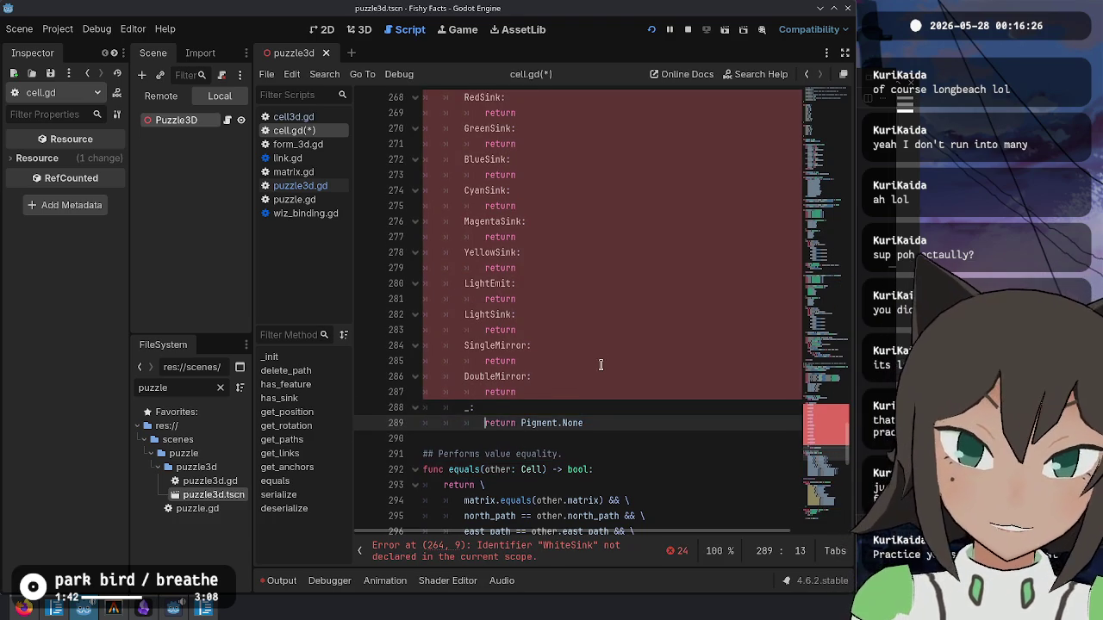
- Fill the DoubleMirror, SingleMirror, LightSink and LightEmit returns with Pigment.None
scroll(600, 364, up, 1)
mouse_move(586, 470)
mouse_down()
mouse_move(517, 468)
mouse_move(537, 438)
mouse_move(600, 438)
mouse_move(590, 456)
mouse_move(521, 469)
mouse_up()
key(ctrl+c)
click(538, 439)
key(ctrl+v)
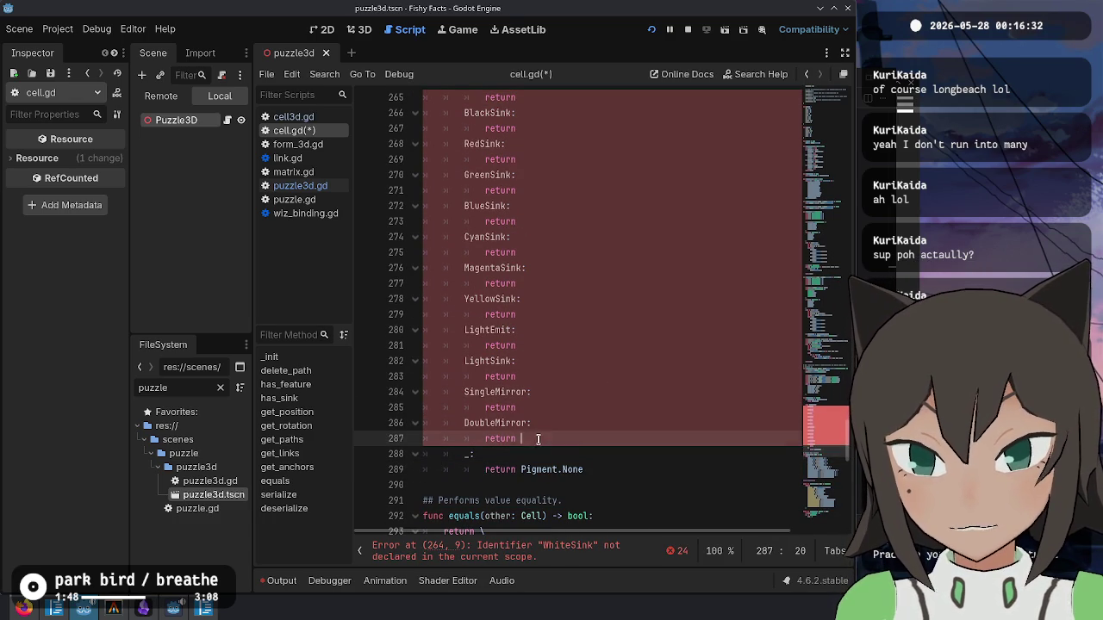
click(545, 408)
key(ctrl+v)
click(556, 377)
key(ctrl+v)
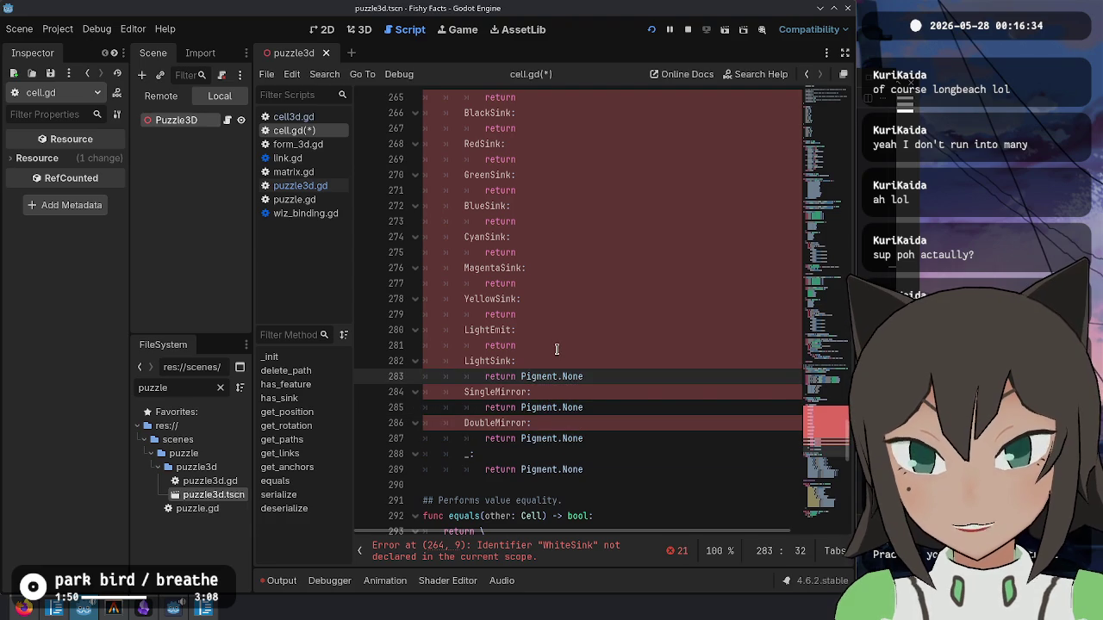
click(557, 343)
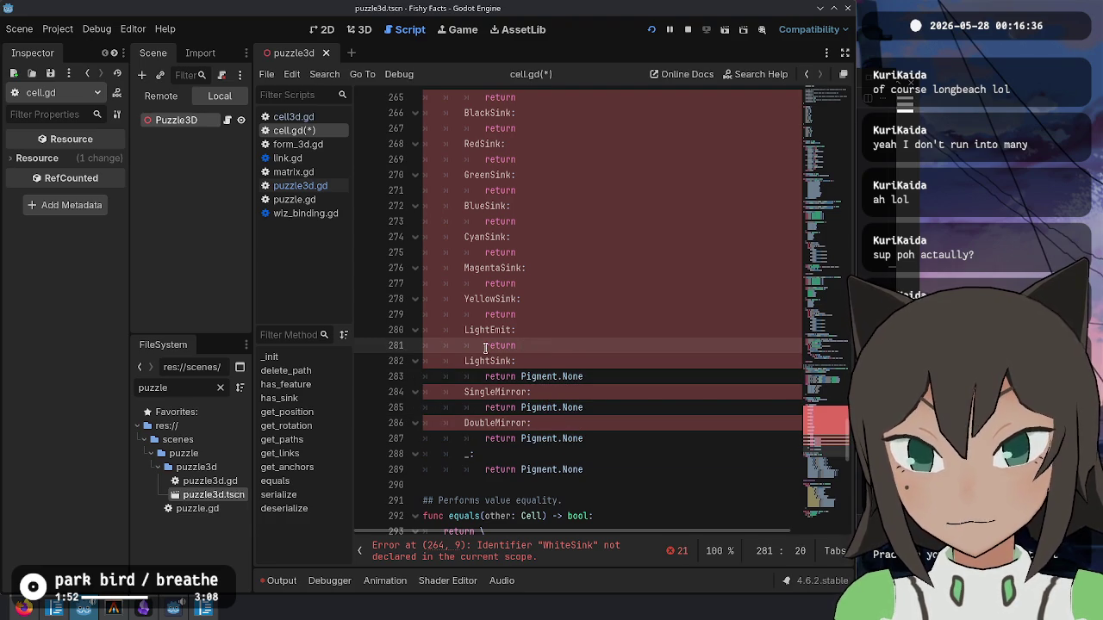
key(ctrl+v)
- Multi-select the colon after every case label with Ctrl+D
scroll(459, 331, up, 3)
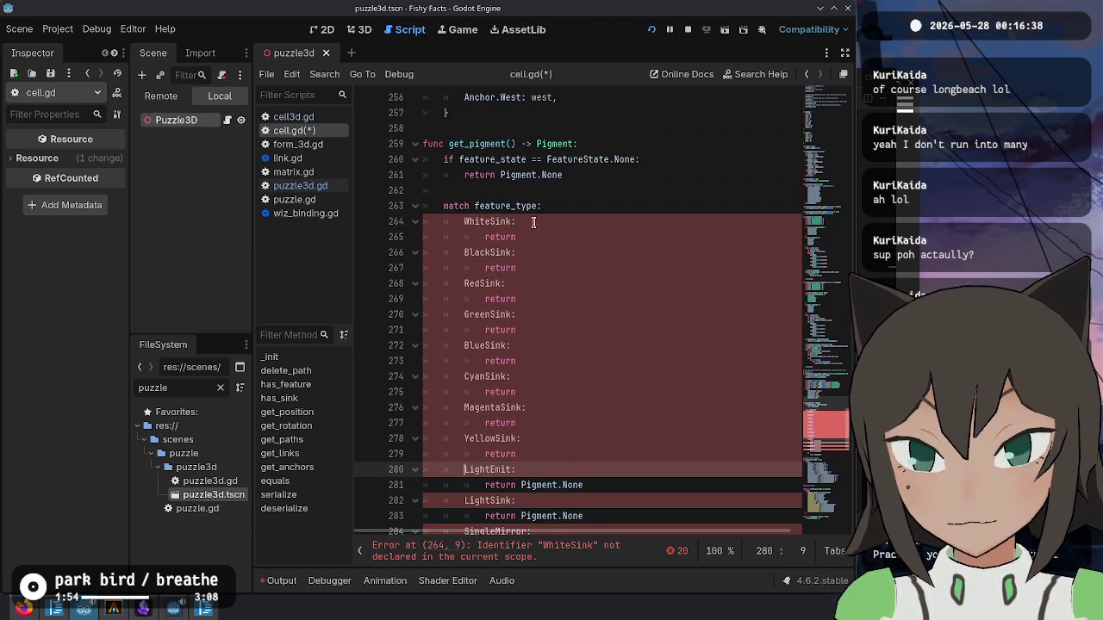
click(514, 222)
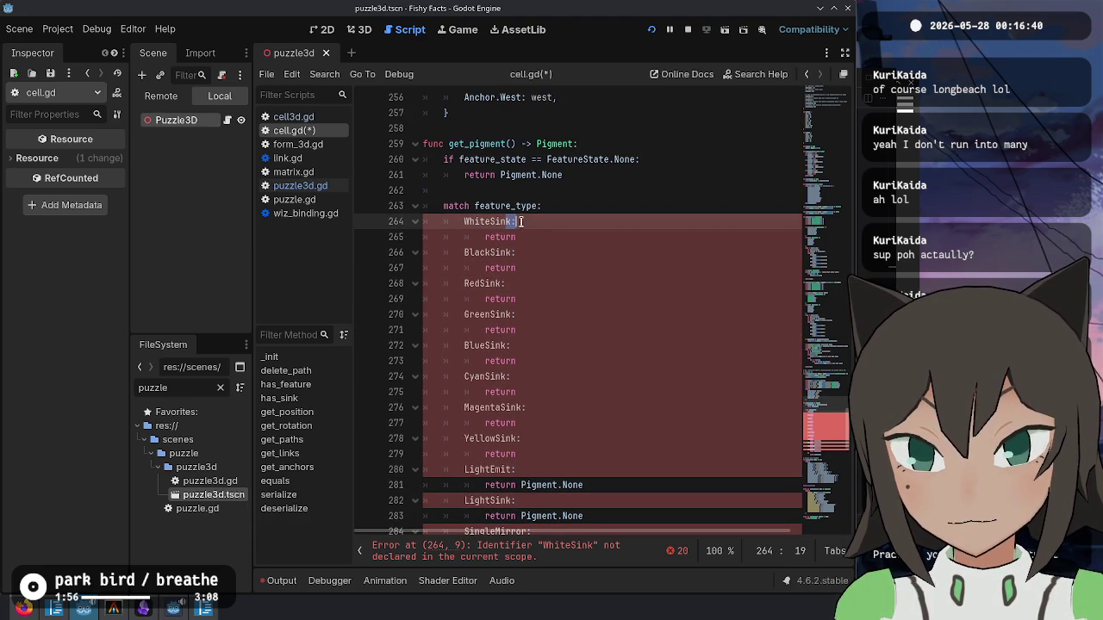
key(shift+Left)
key(ctrl+d)
key(ctrl+d)
key(ctrl+d)
key(ctrl+d)
scroll(642, 365, down, 1)
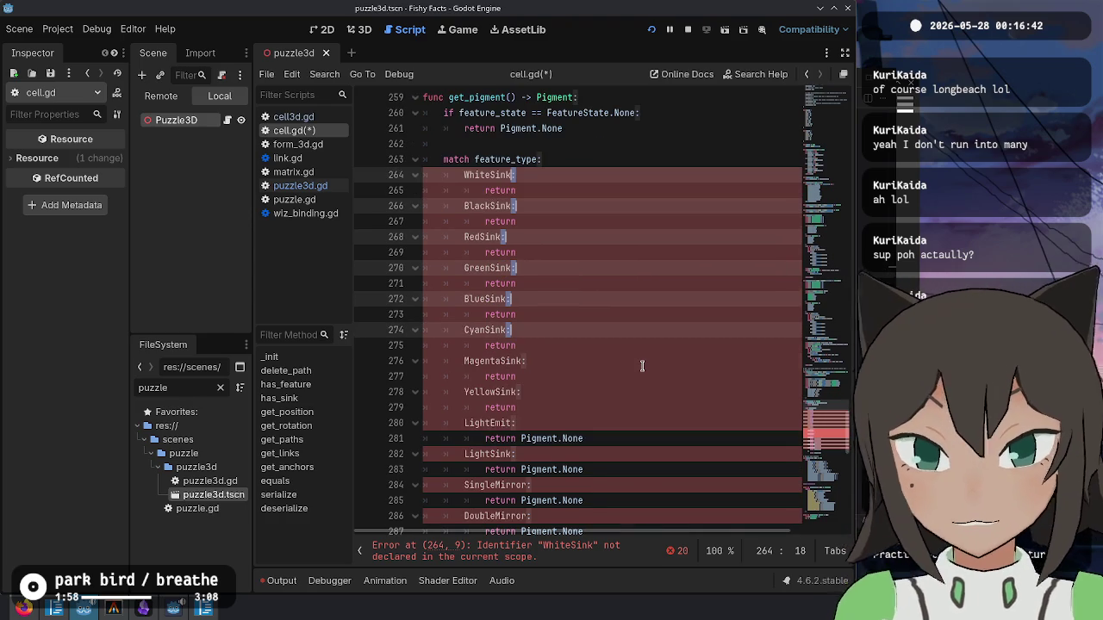
key(ctrl+d)
- Prefix every case label with 'FeatureType.'
scroll(731, 285, down, 2)
key(Home)
text(FeatureType.)
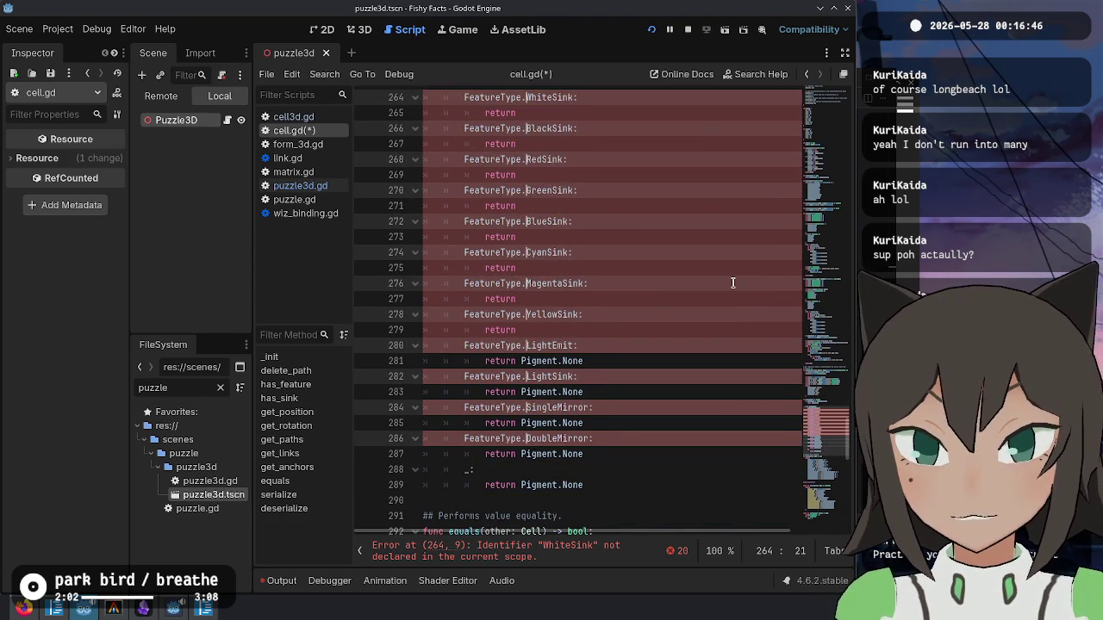
- Make WhiteSink, BlackSink, RedSink and GreenSink return Pigment.White, Black, Red and Green
scroll(567, 162, up, 2)
click(560, 207)
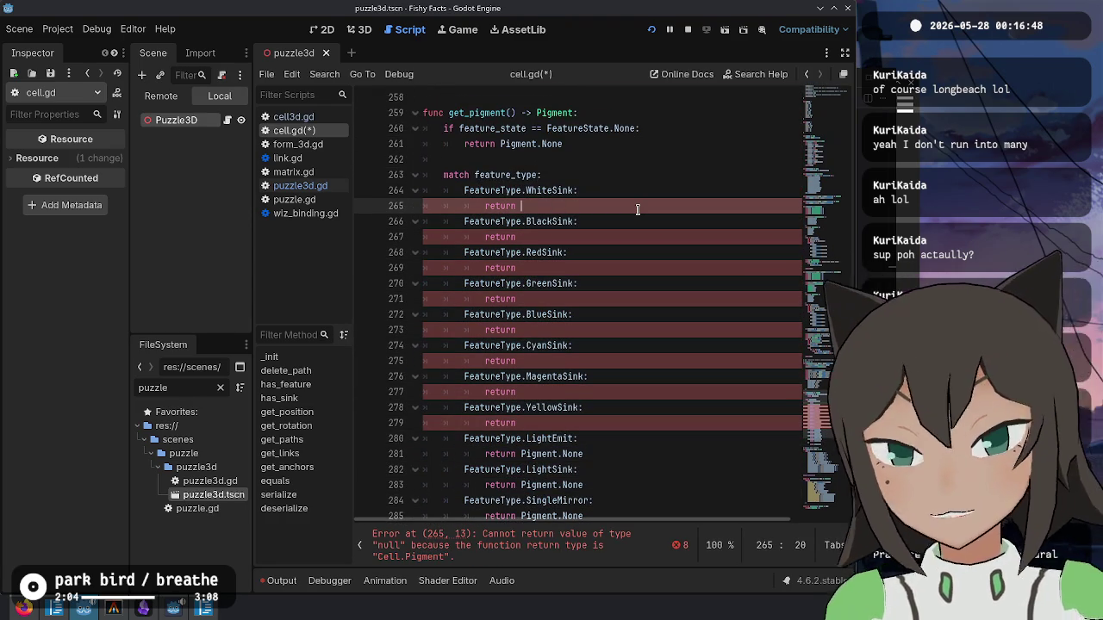
text(Pigment.White)
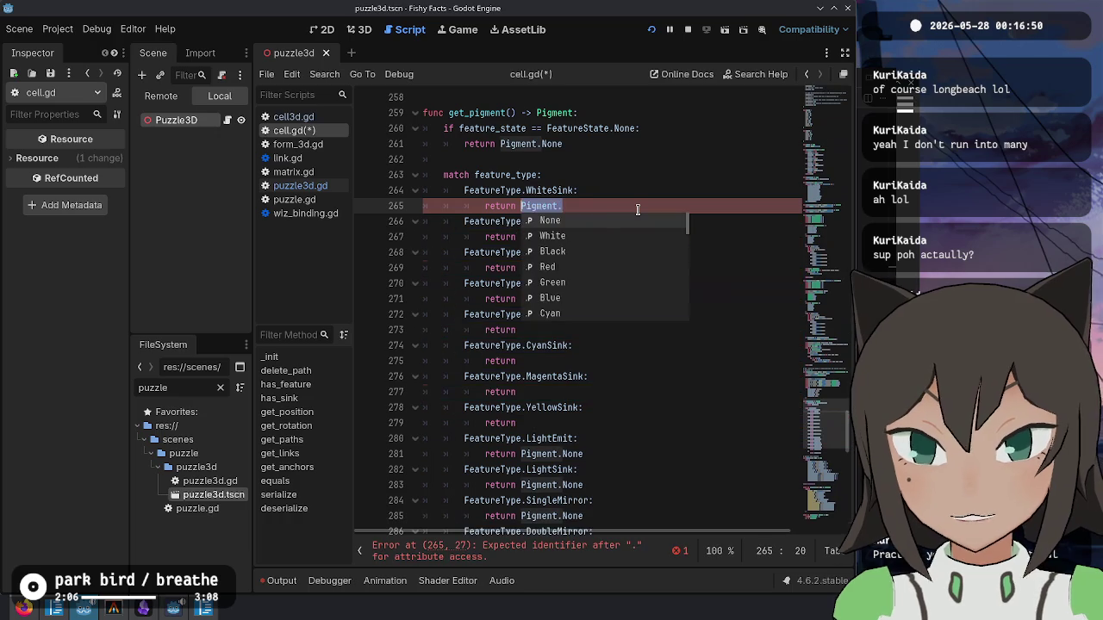
key(Down)
key(Down)
text(Pigment.B)
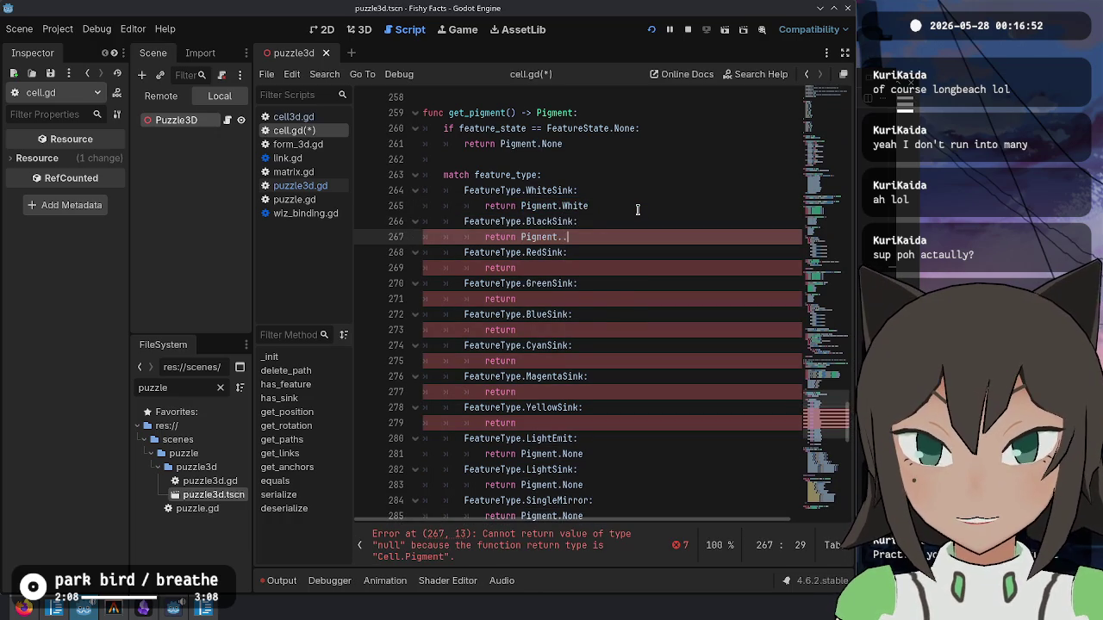
key(Return)
key(Down)
key(Down)
text(Pigment.)
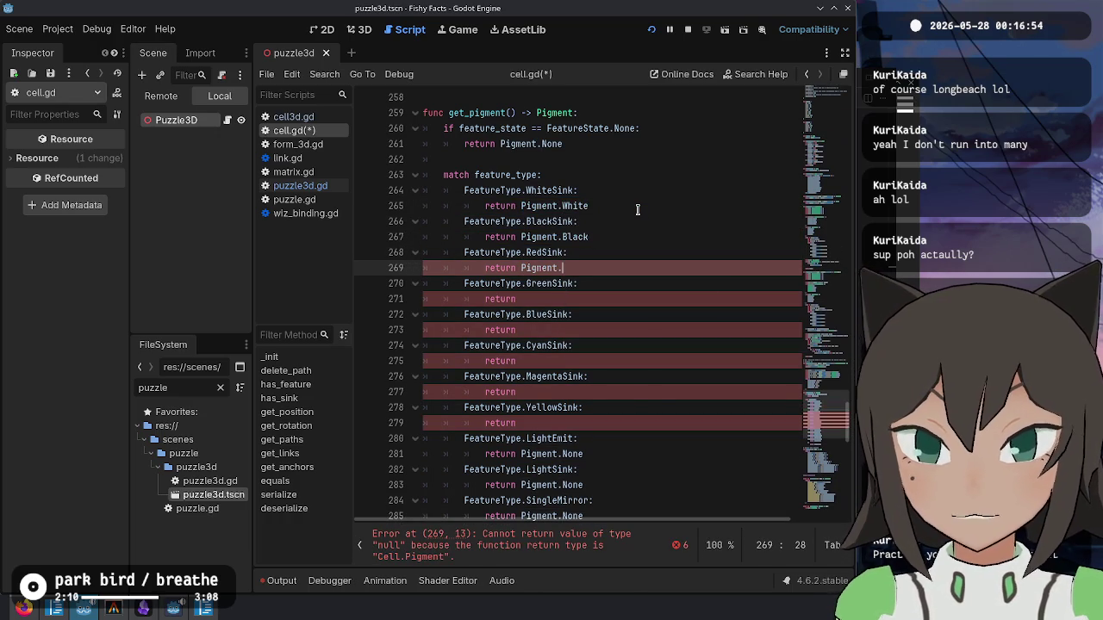
text(ed)
key(Down)
key(Down)
text(Pigment.Gr)
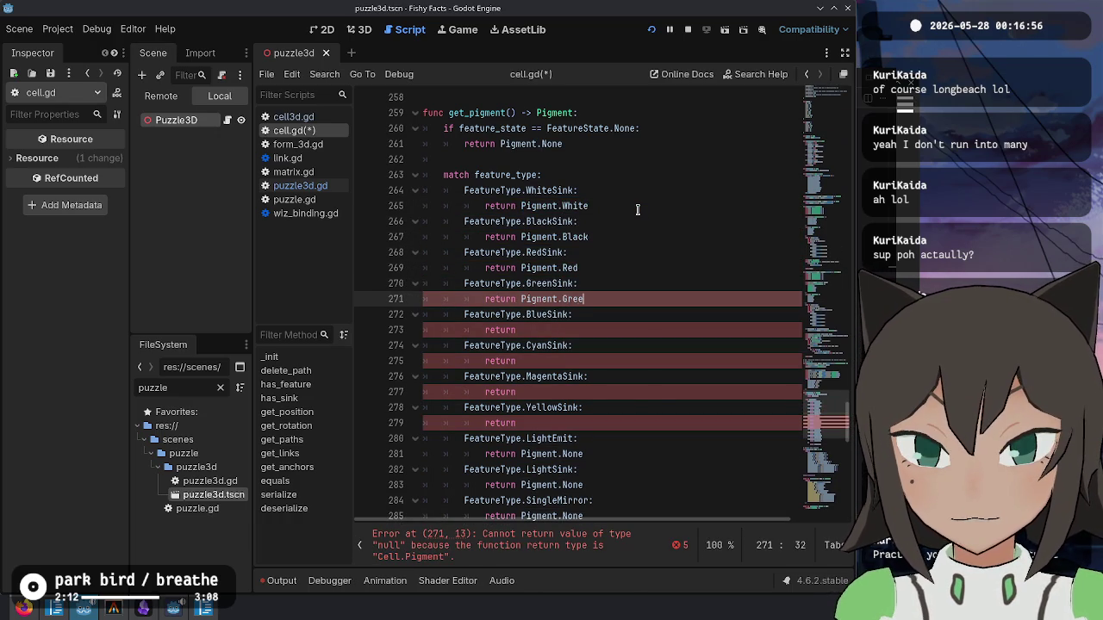
text(een)
- Make BlueSink, CyanSink, MagentaSink and YellowSink return their matching Pigments, then save cell.gd
key(Down)
key(Down)
text(Pigment.Blue)
key(Down)
key(Down)
text(Pigment.Cya)
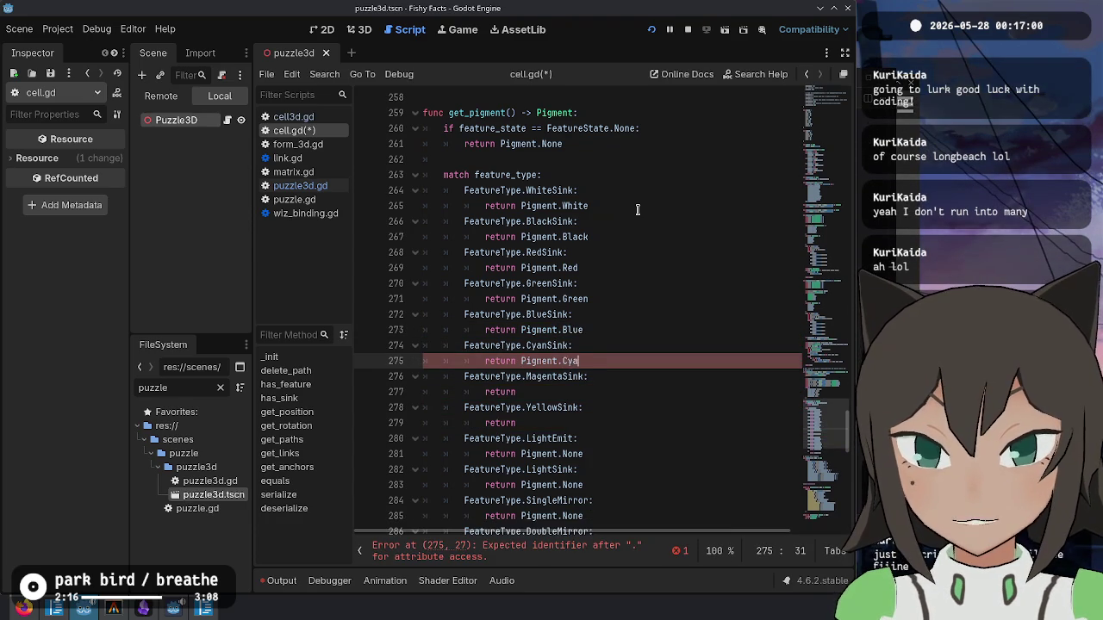
text(n)
key(Down)
key(Down)
text(Pigment.Magent)
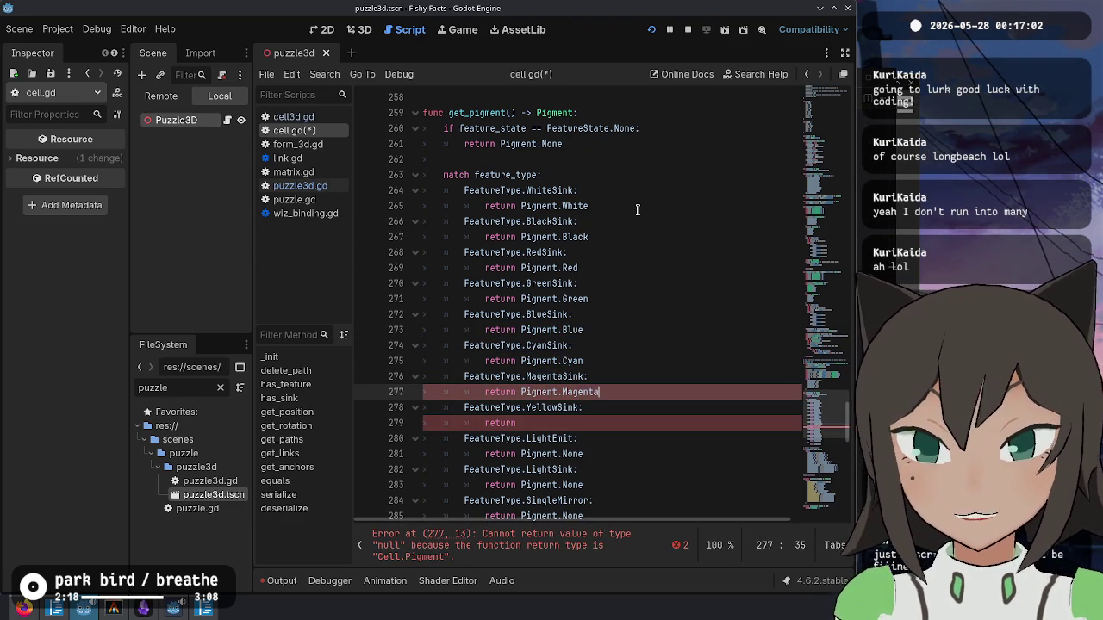
text(a)
key(Down)
key(Down)
text(Pigment.Yello)
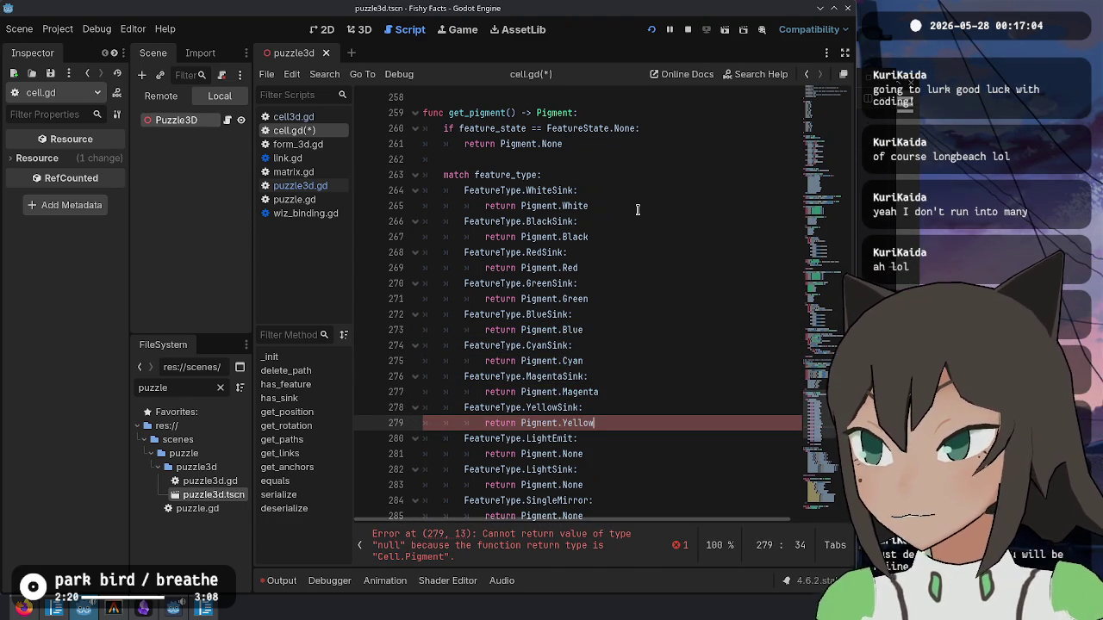
key(ctrl+s)
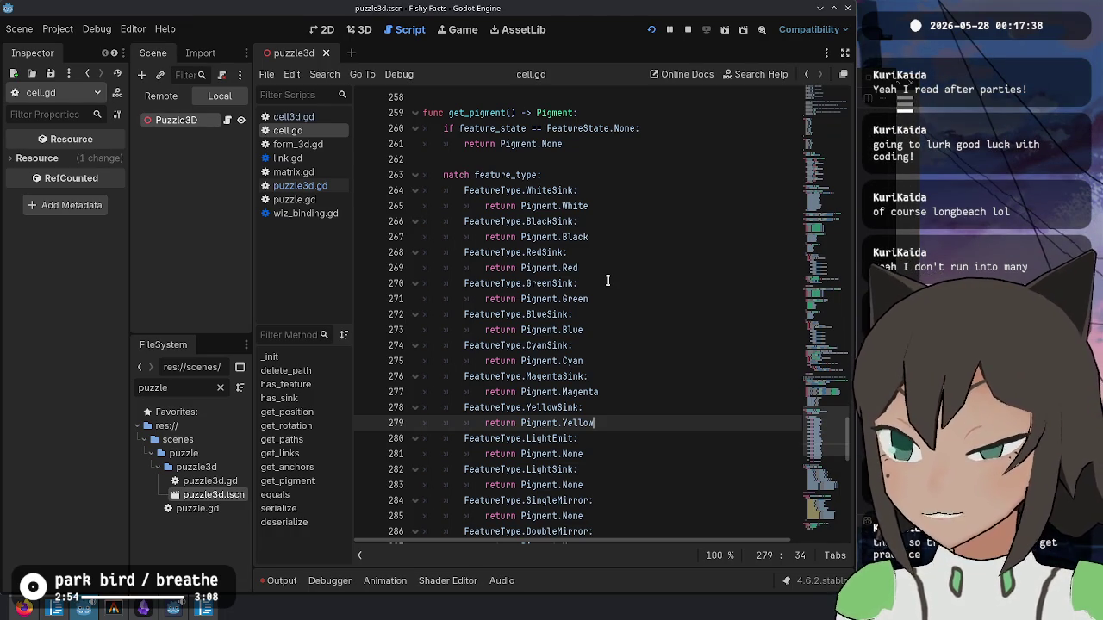
scroll(635, 227, up, 2)
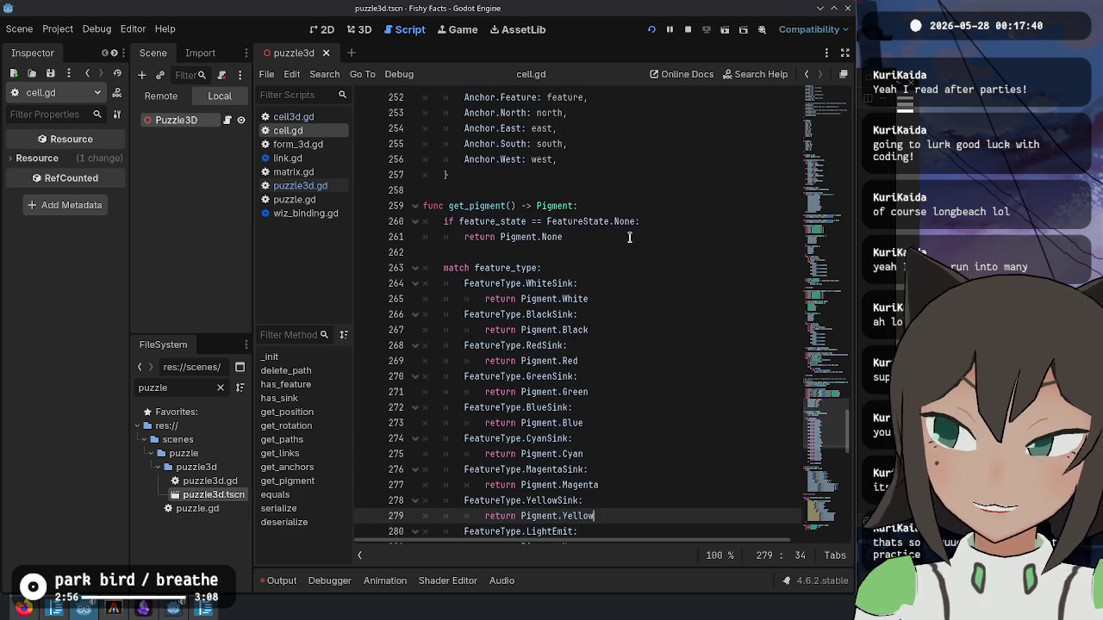
scroll(631, 299, down, 3)
scroll(632, 300, down, 3)
scroll(632, 295, up, 3)
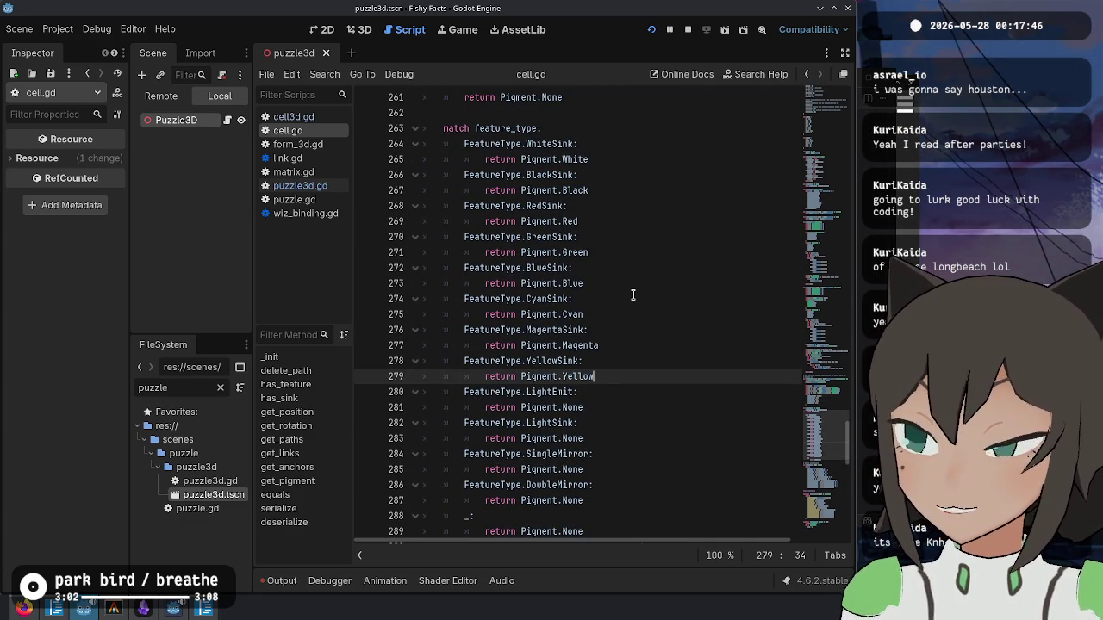
click(701, 189)
click(673, 176)
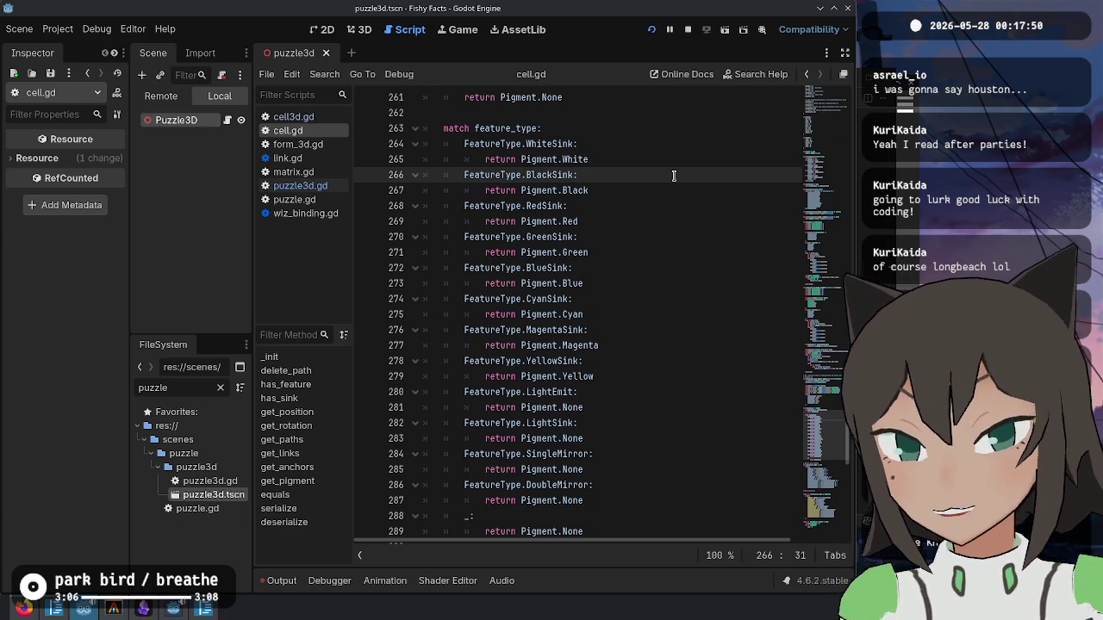
scroll(663, 293, down, 2)
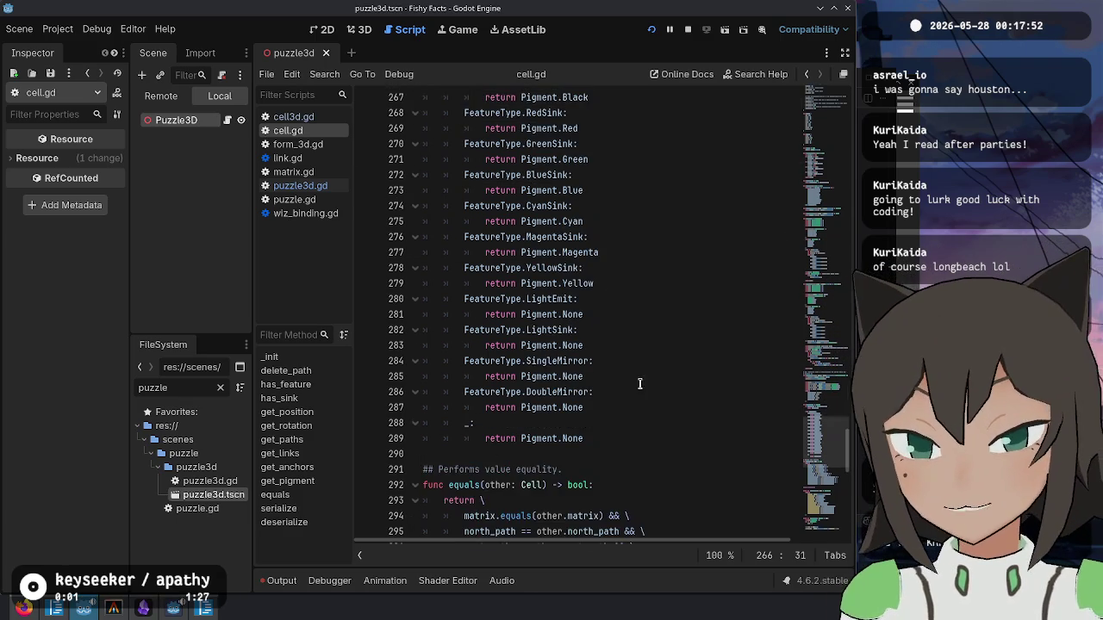
scroll(639, 384, up, 2)
click(620, 317)
click(626, 392)
click(627, 404)
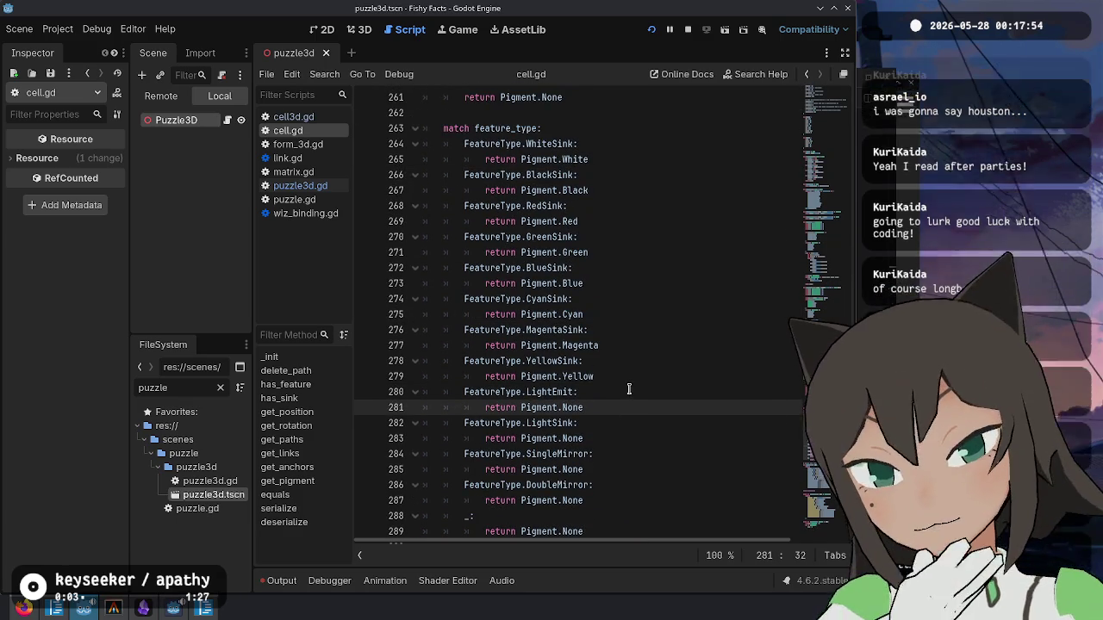
scroll(627, 388, up, 3)
scroll(603, 379, down, 7)
click(608, 344)
scroll(606, 344, up, 8)
click(462, 251)
double_click(462, 252)
scroll(626, 317, up, 5)
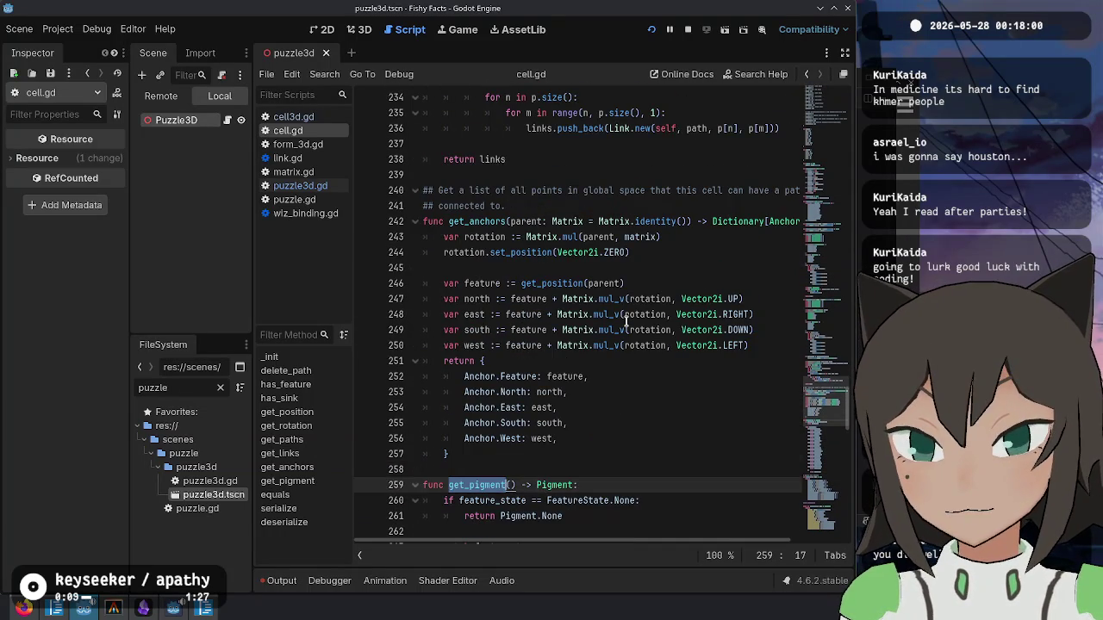
- Add '## Returns the color that should be used for the feature on this cell.' above get_pigment and save
click(551, 471)
key(Return)
text(## )
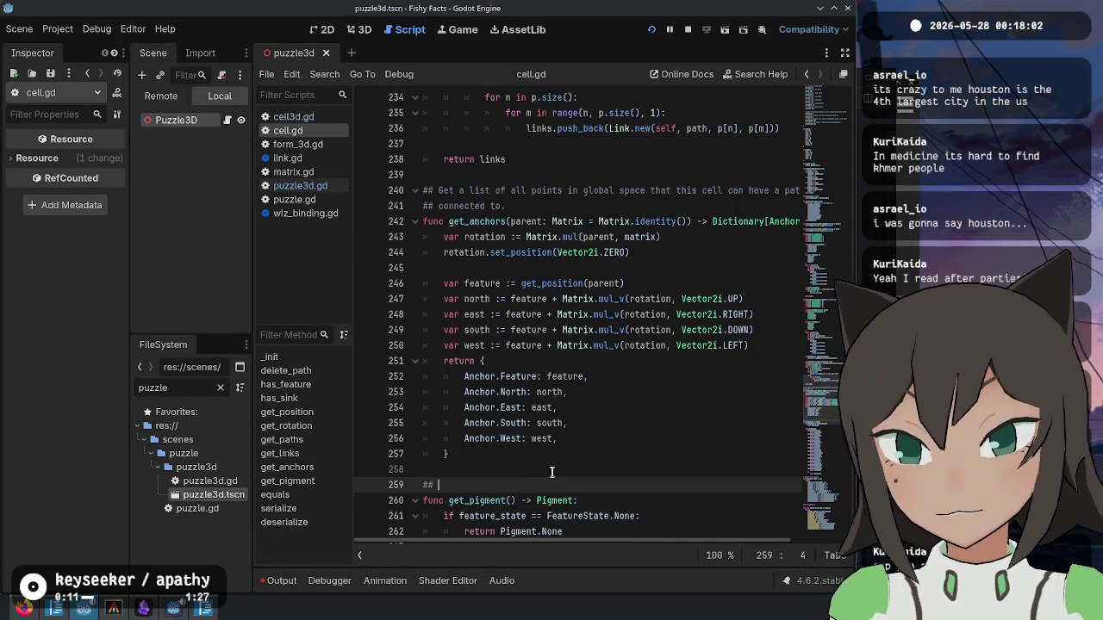
text(Returns the color)
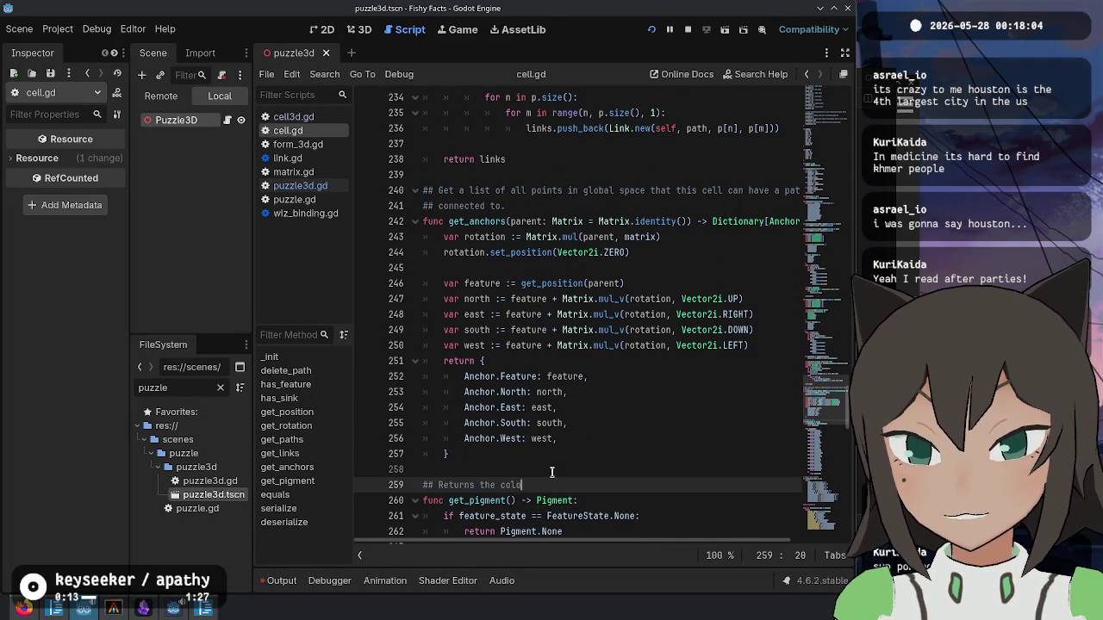
text( that should be used for the feature o)
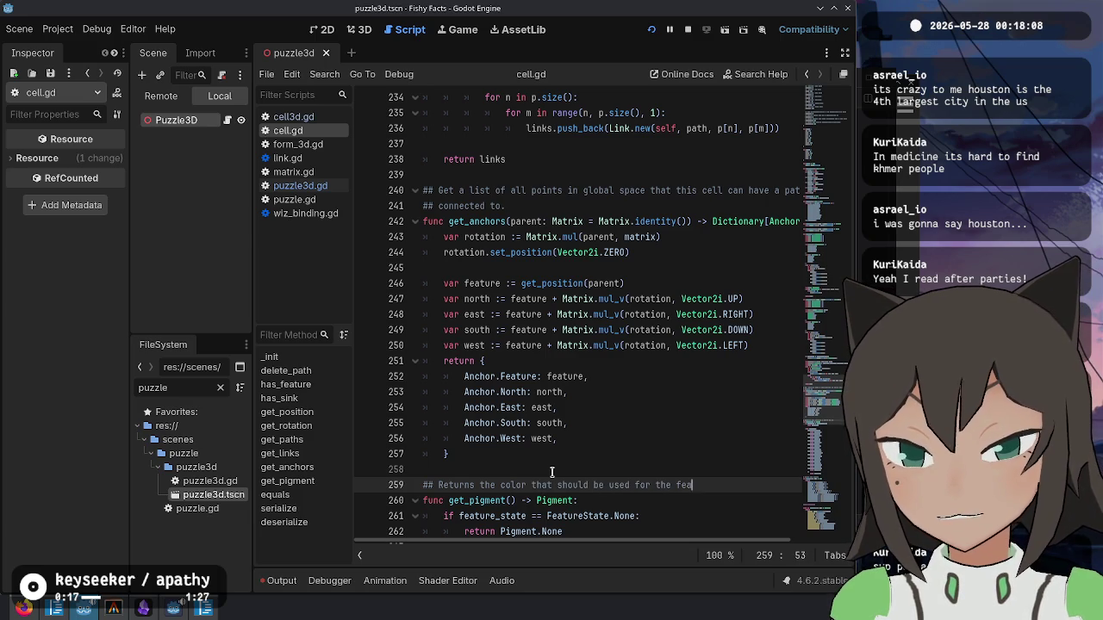
text(n this cell.)
key(Home)
scroll(551, 472, down, 3)
double_click(482, 361)
key(ctrl+s)
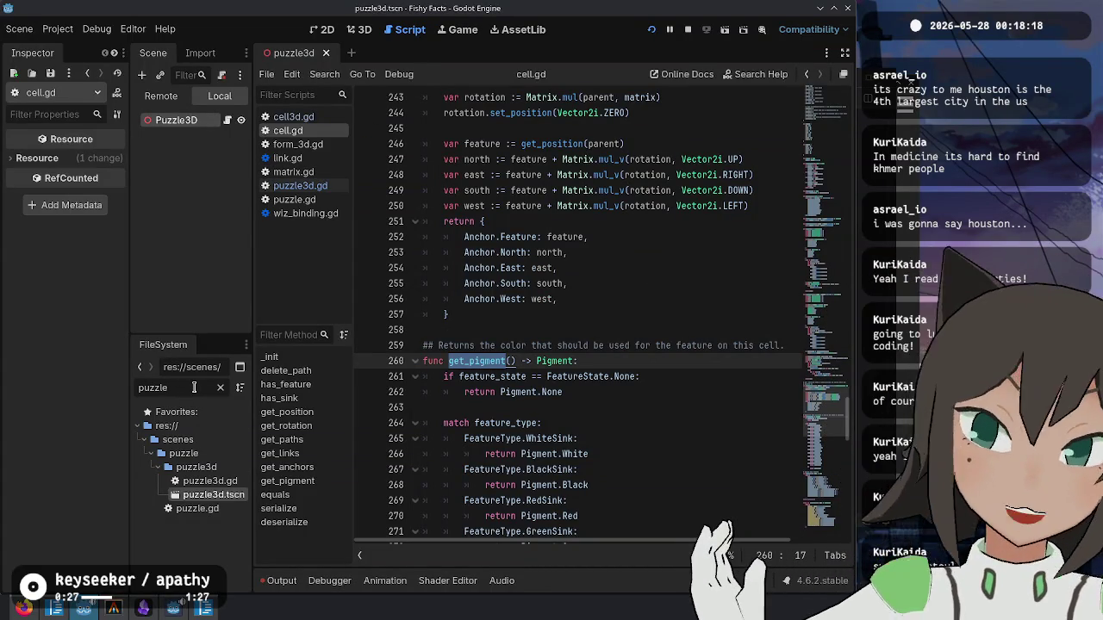
- Filter the file list for 'graph' and open graph.gd
double_click(193, 388)
text(graph)
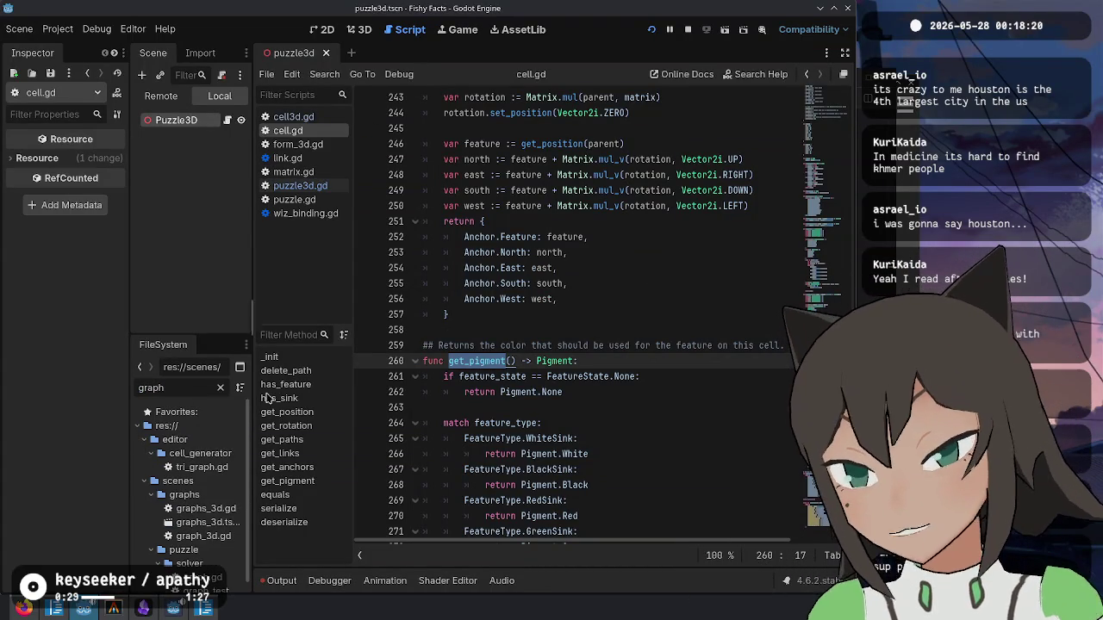
scroll(215, 476, down, 1)
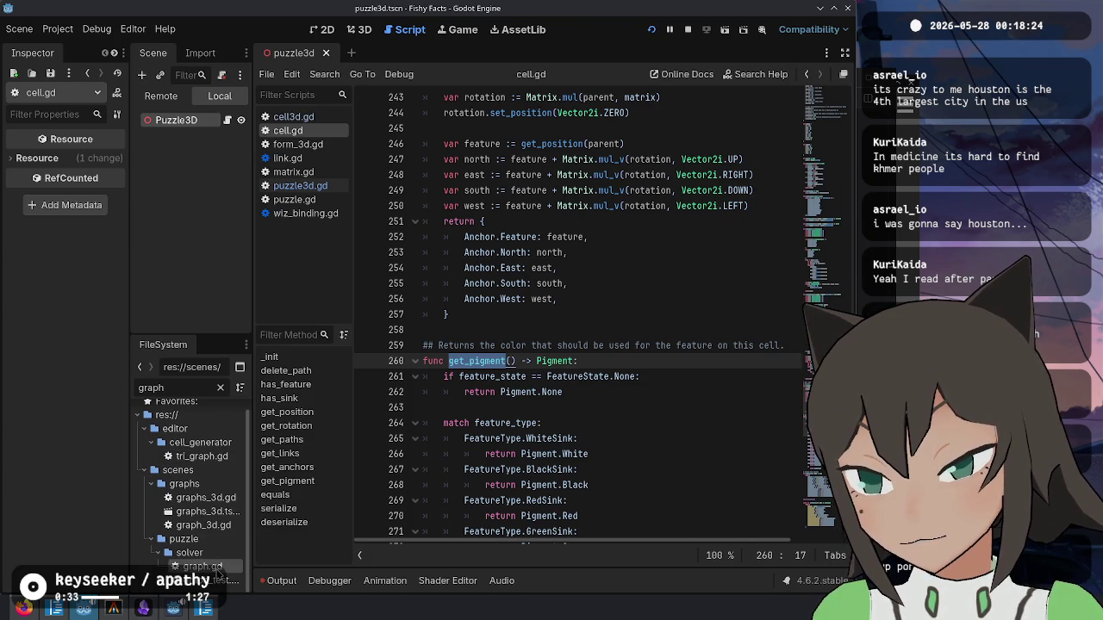
double_click(202, 566)
- Add a comment about the graph's colour below class_name Graph
click(601, 281)
click(607, 143)
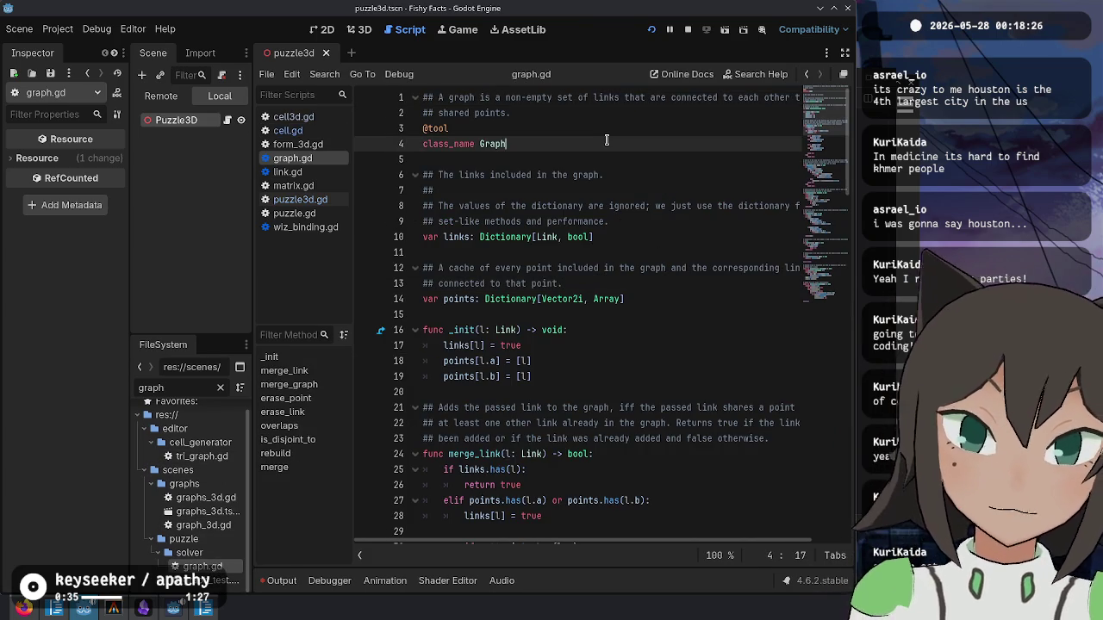
key(Return)
key(Return)
text(##)
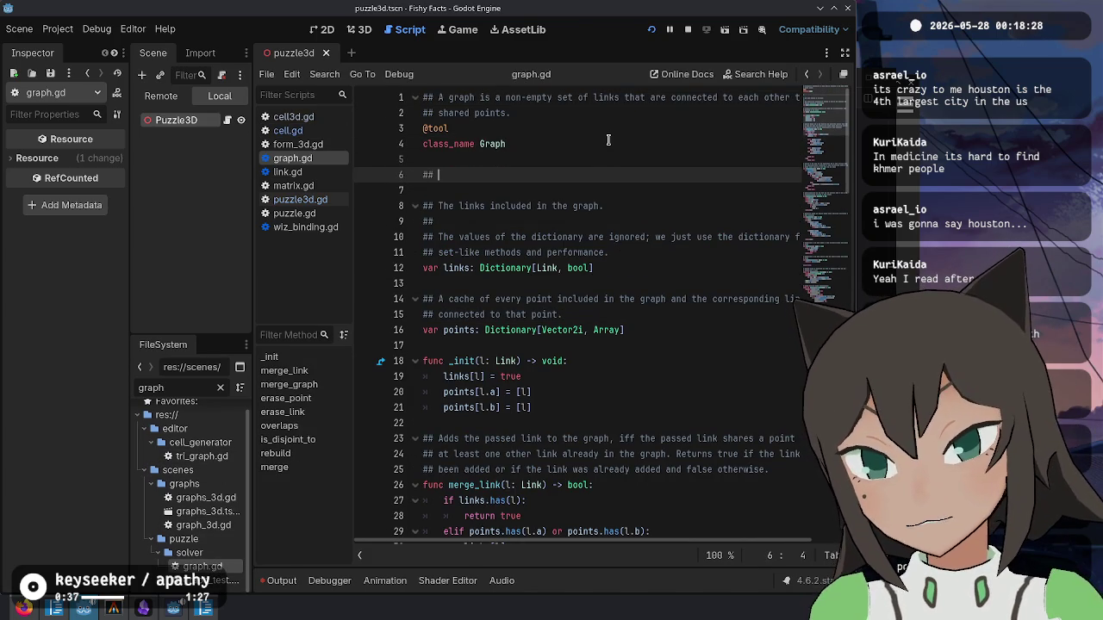
text(The colo)
text(r of the graph.)
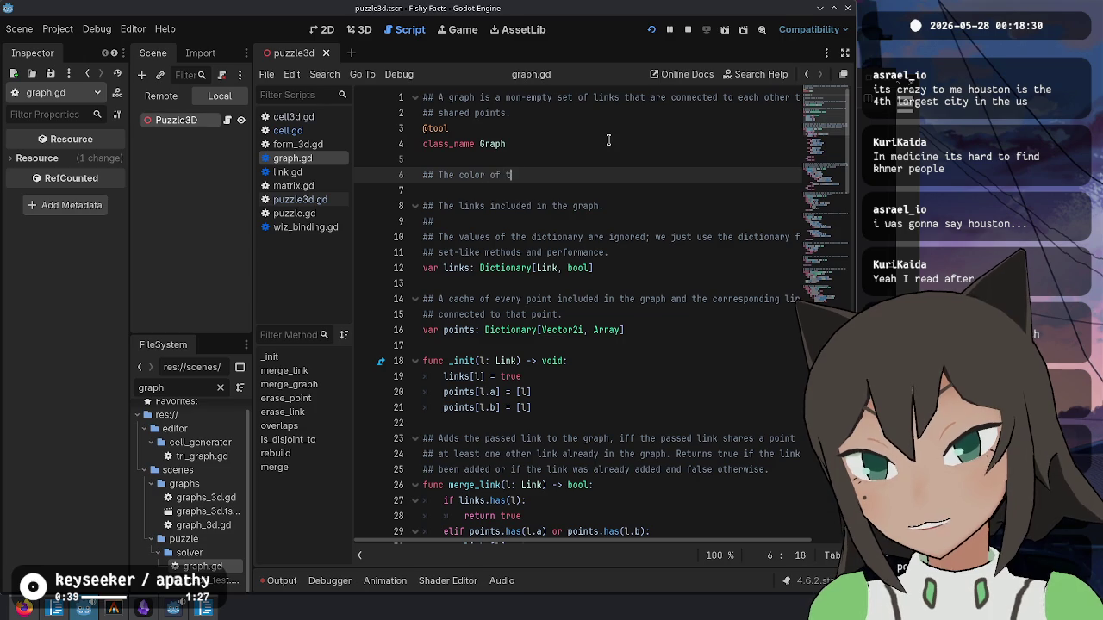
key(Return)
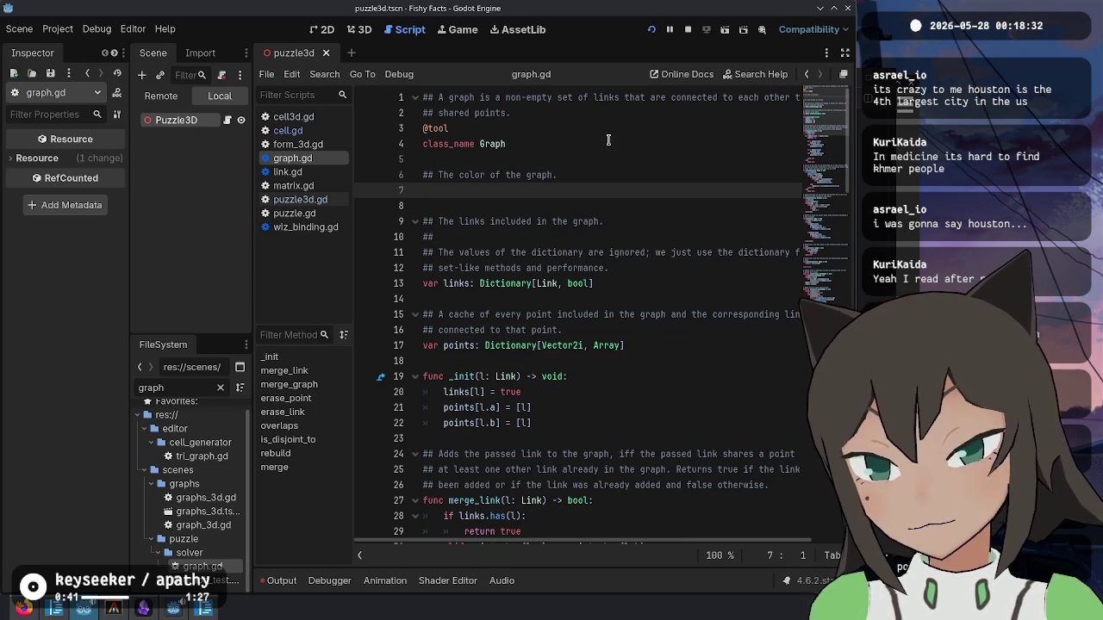
- Declare 'var pigment: Cell.Pigment' under the comment and save
text(var pigm)
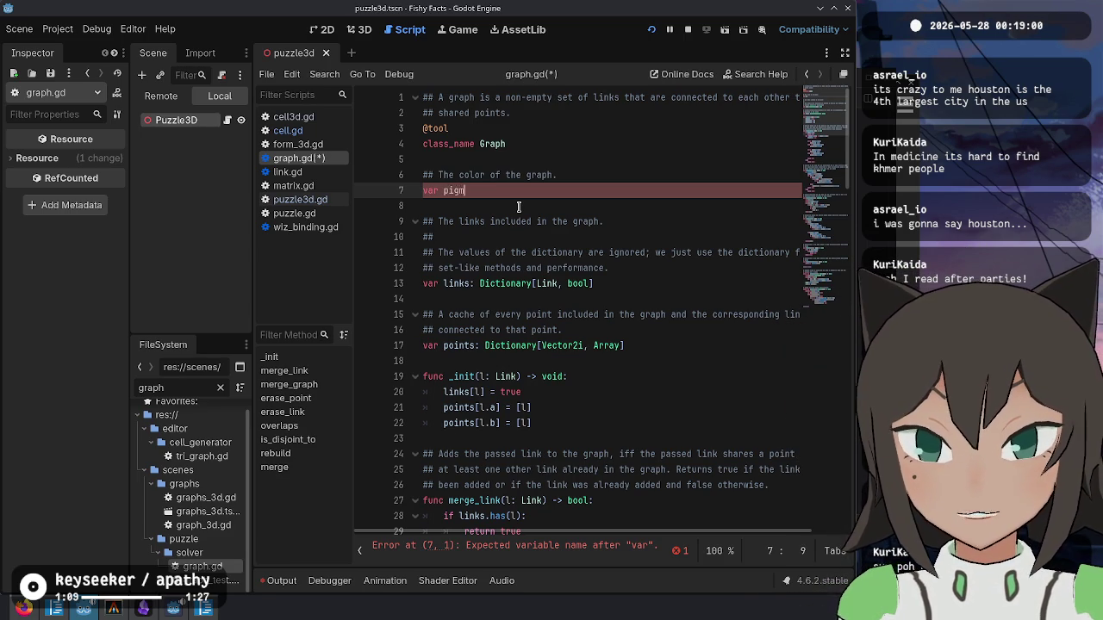
text(ent: Pigm)
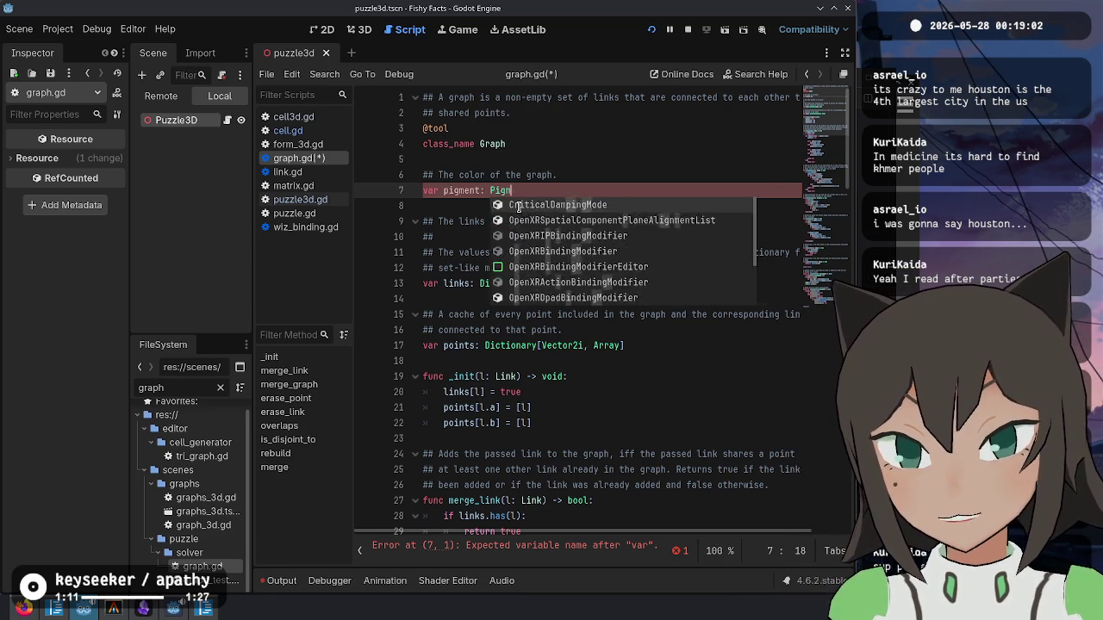
key(ctrl+Left)
text(Cell.)
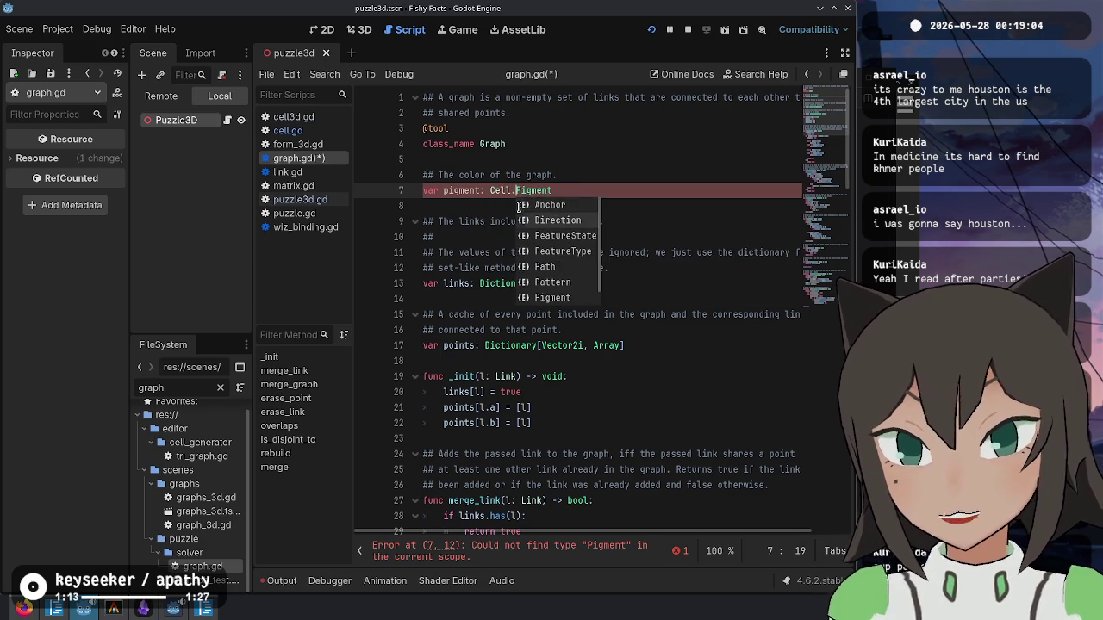
key(Escape)
key(ctrl+s)
- Give pigment the default value Cell.Pigment.None and save graph.gd
scroll(493, 344, down, 1)
key(End)
scroll(546, 295, down, 2)
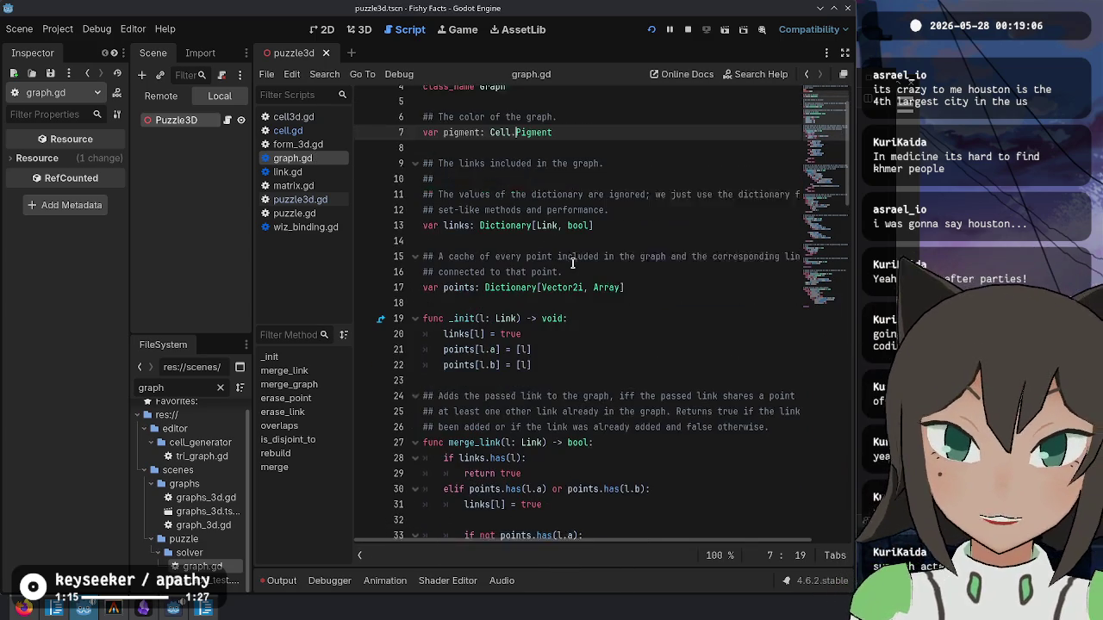
scroll(569, 260, up, 1)
text( = Cell.)
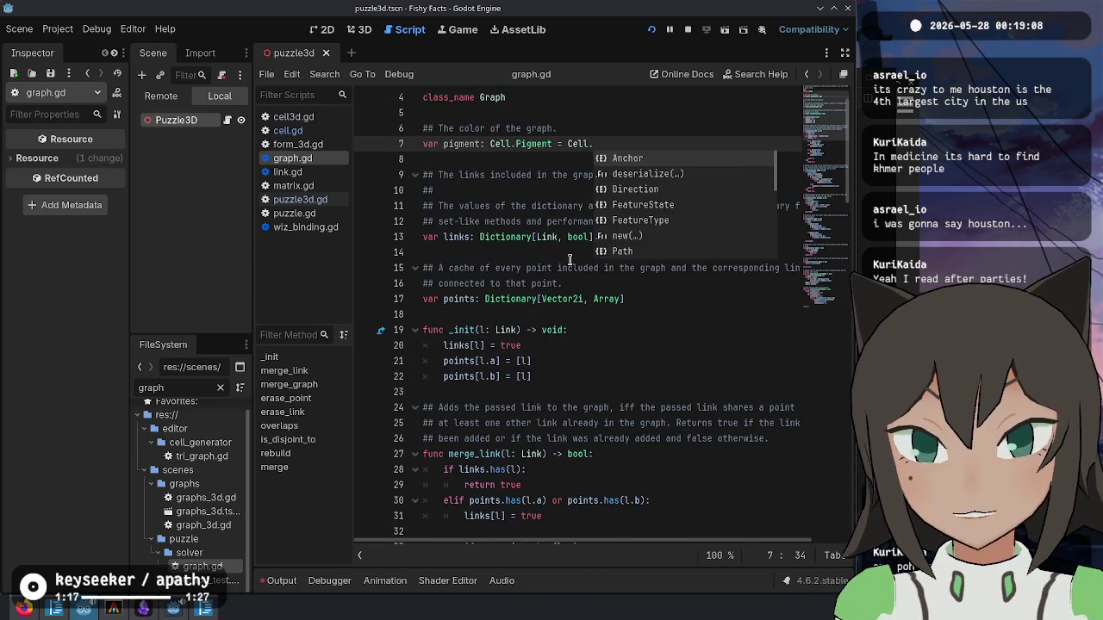
text(Pi)
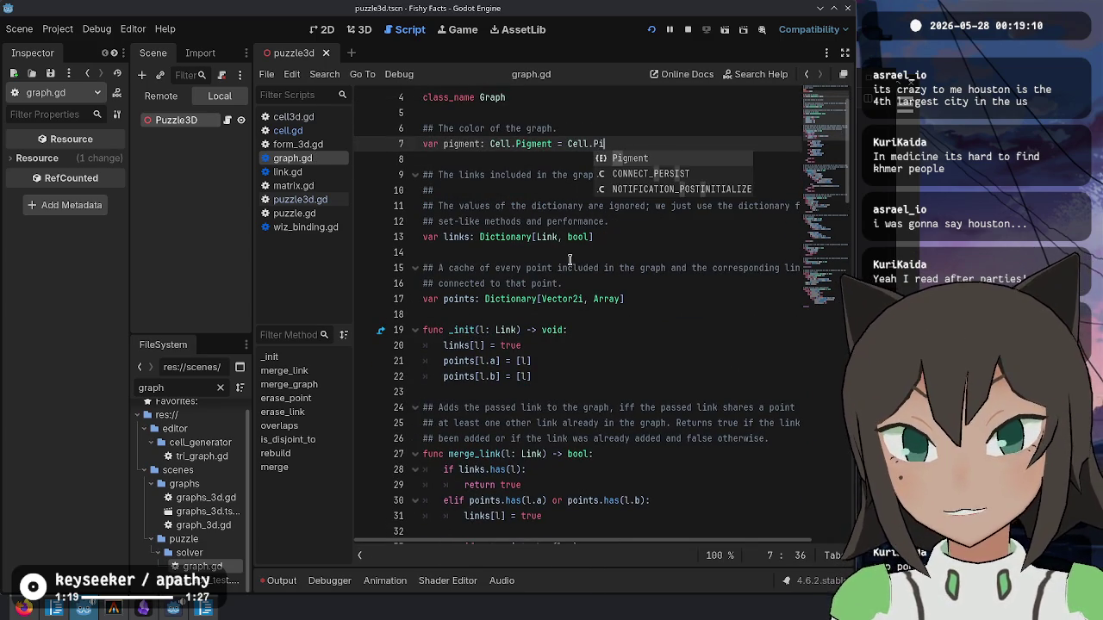
text(gment.None)
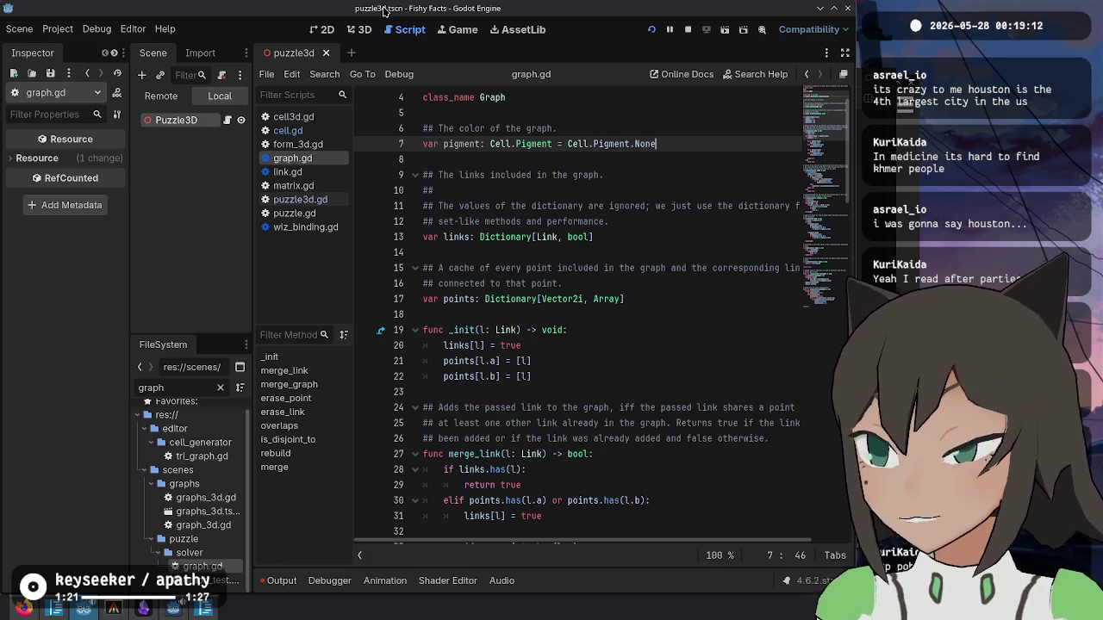
click(645, 330)
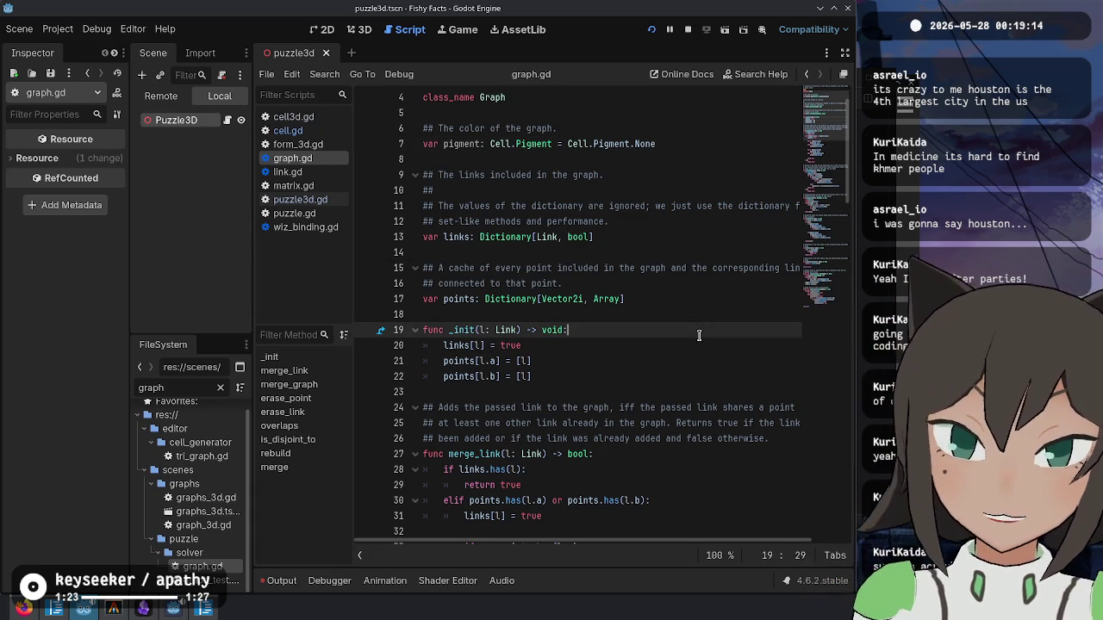
click(457, 144)
key(ctrl+s)
- Place the caret on the links line inside _init
click(560, 377)
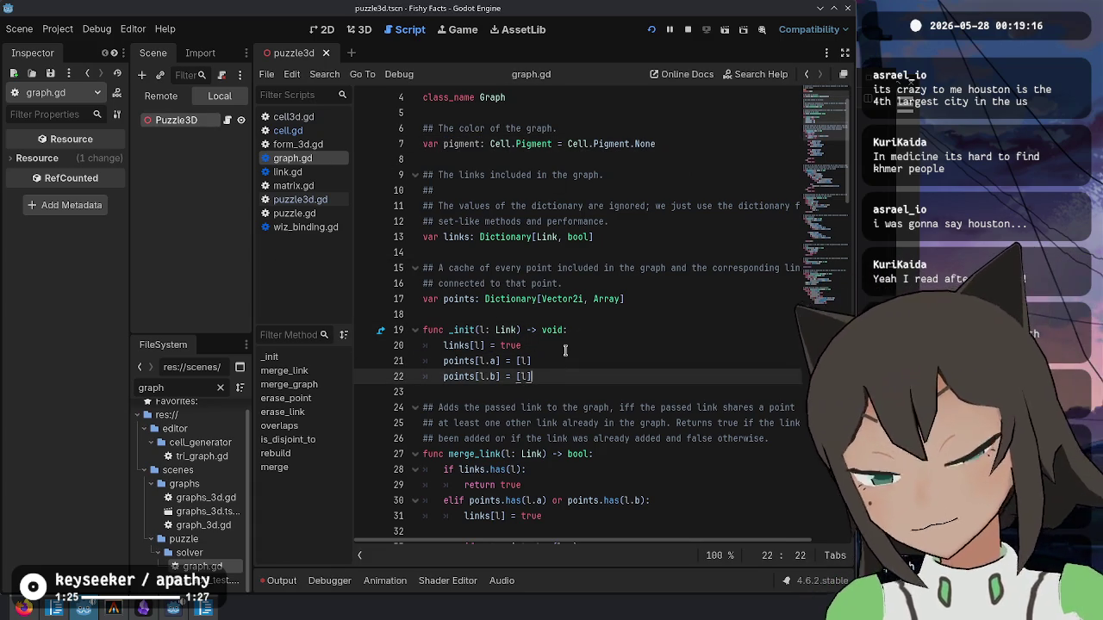
click(578, 390)
click(568, 428)
click(603, 346)
click(601, 361)
click(600, 376)
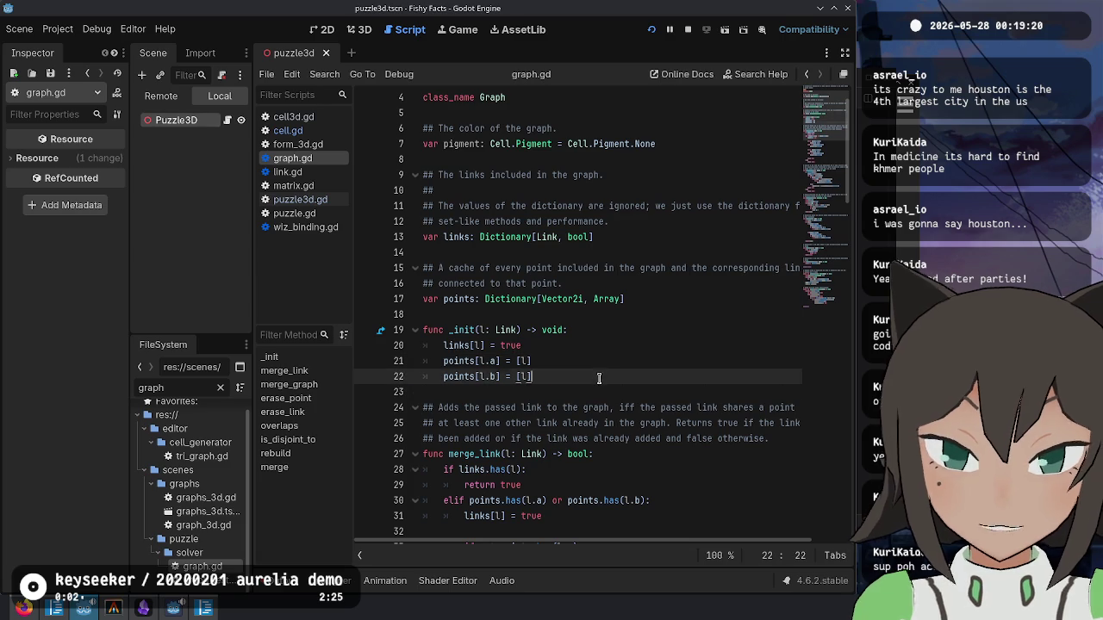
click(607, 364)
click(629, 344)
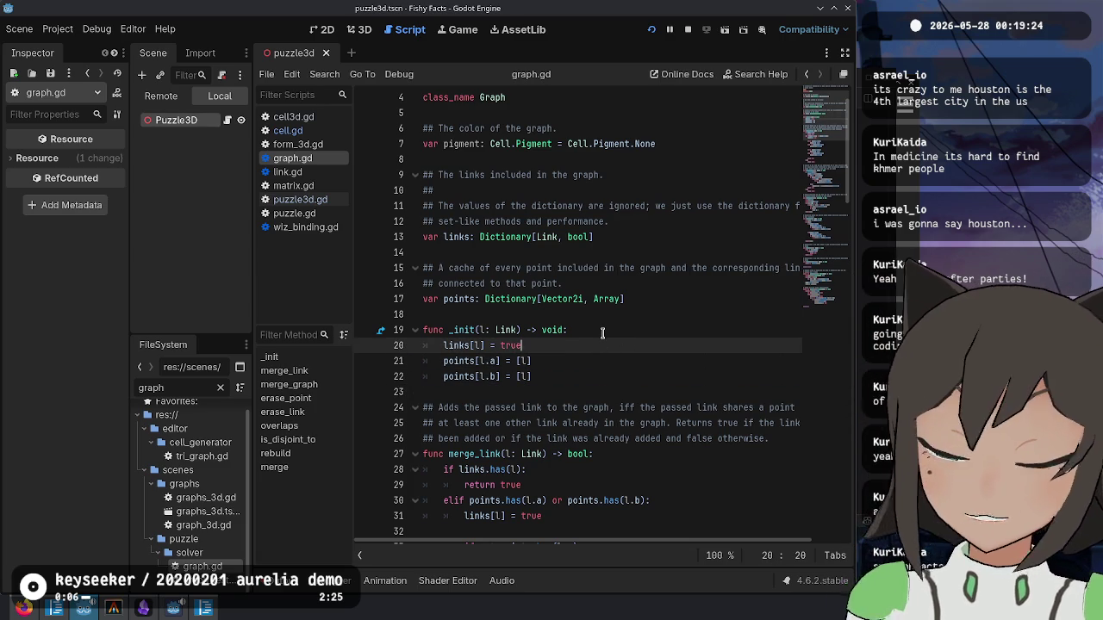
click(588, 361)
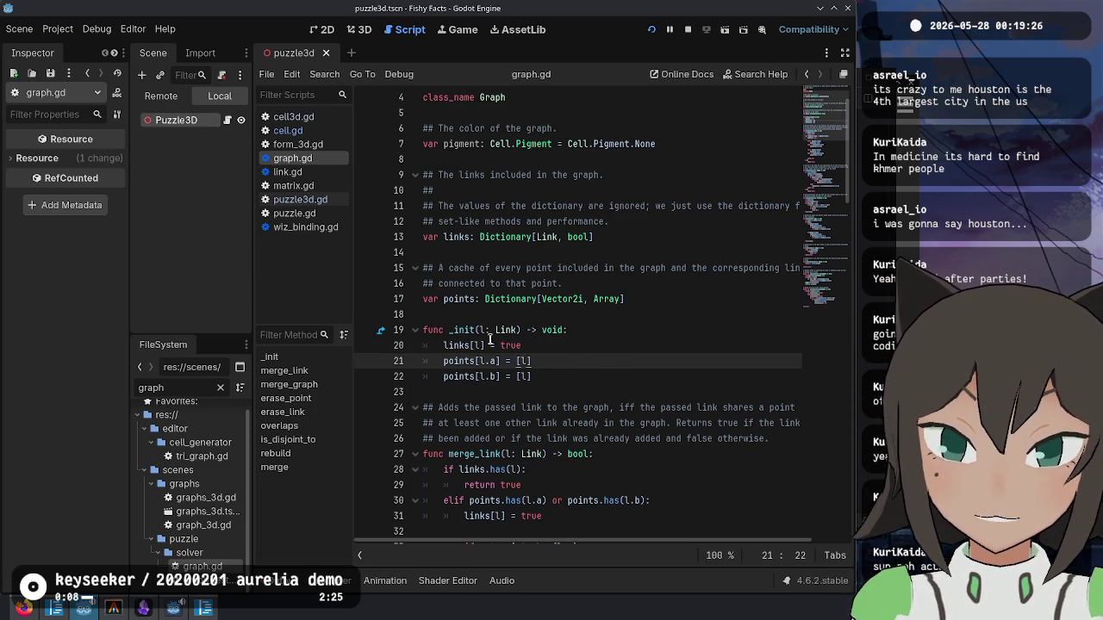
key(Up)
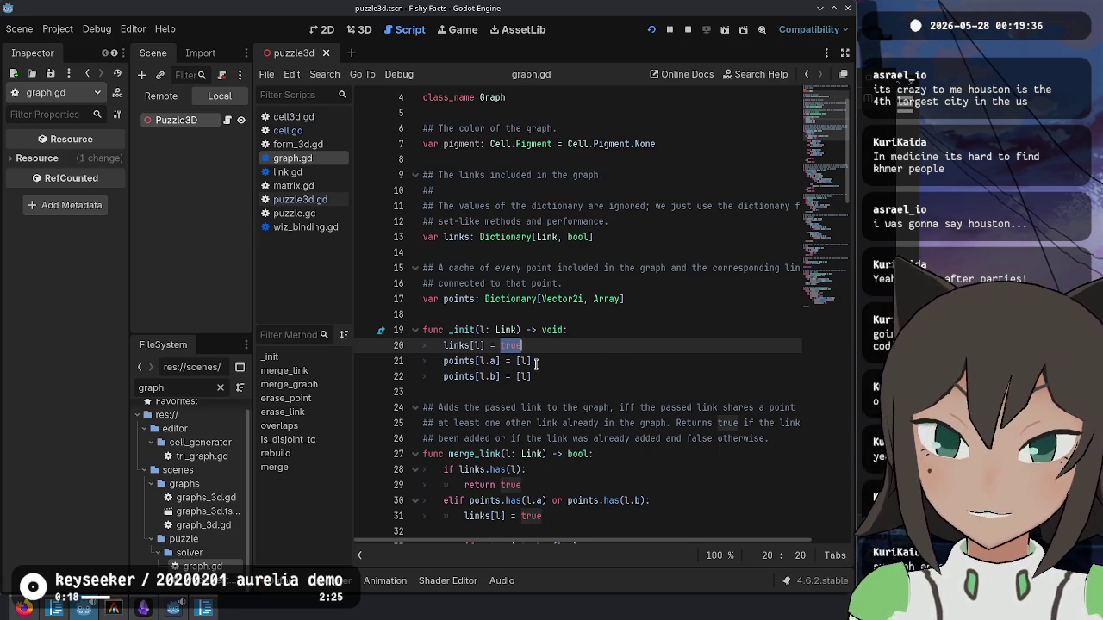
mouse_move(23, 608)
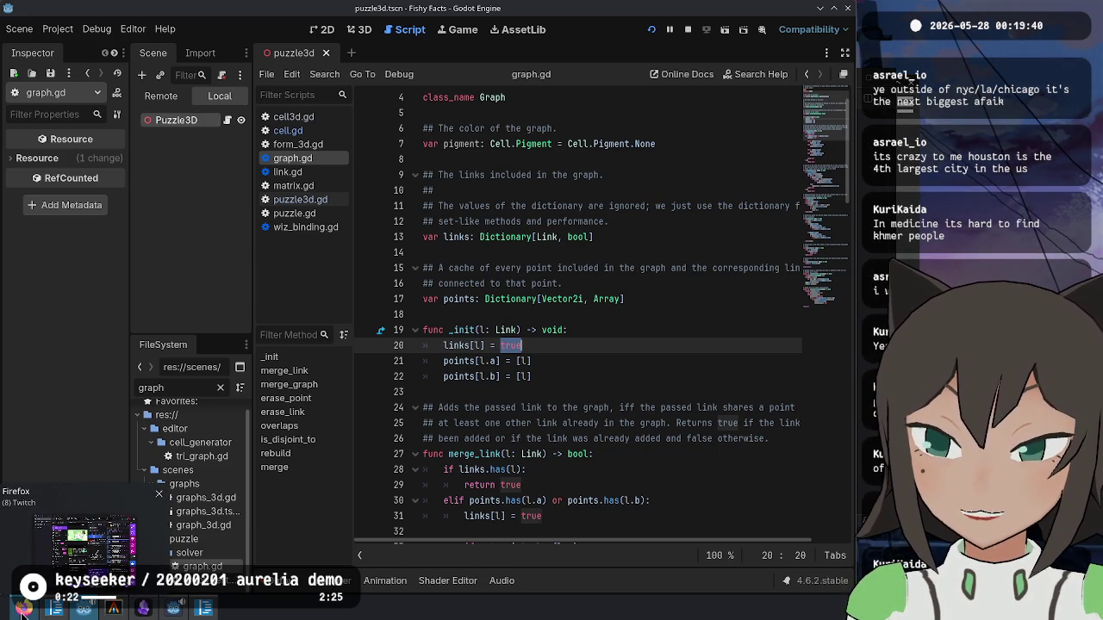
- In a new Firefox tab, run a Wikipedia search for 'cambodian american' from the address bar
click(22, 610)
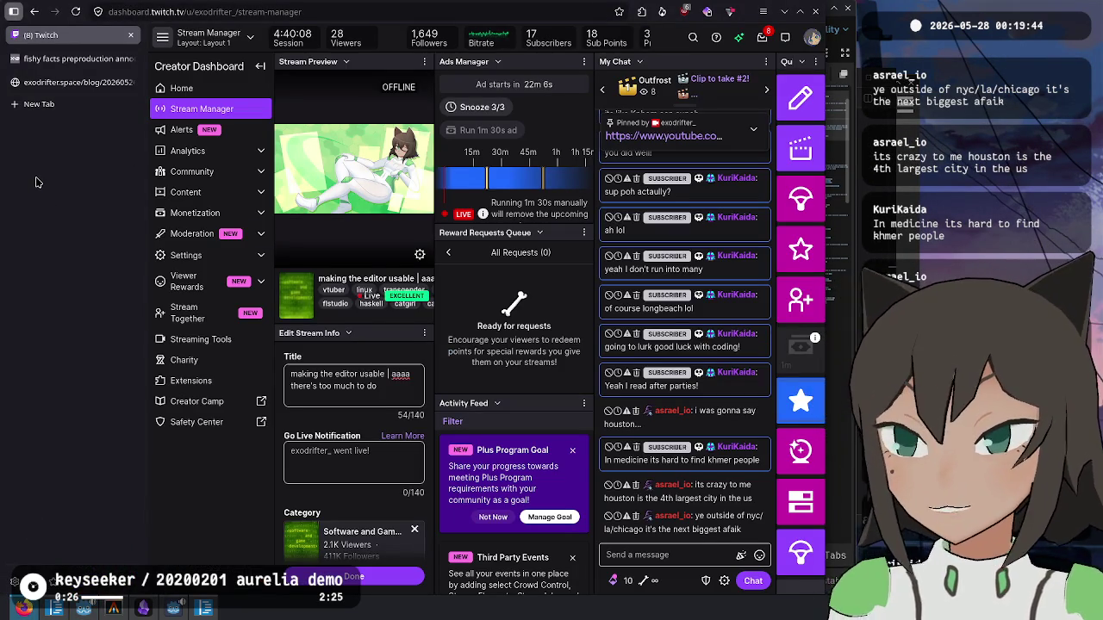
key(ctrl+t)
text(wik)
key(space)
text(cambr)
key(ctrl+BackSpace)
text(cambodian m)
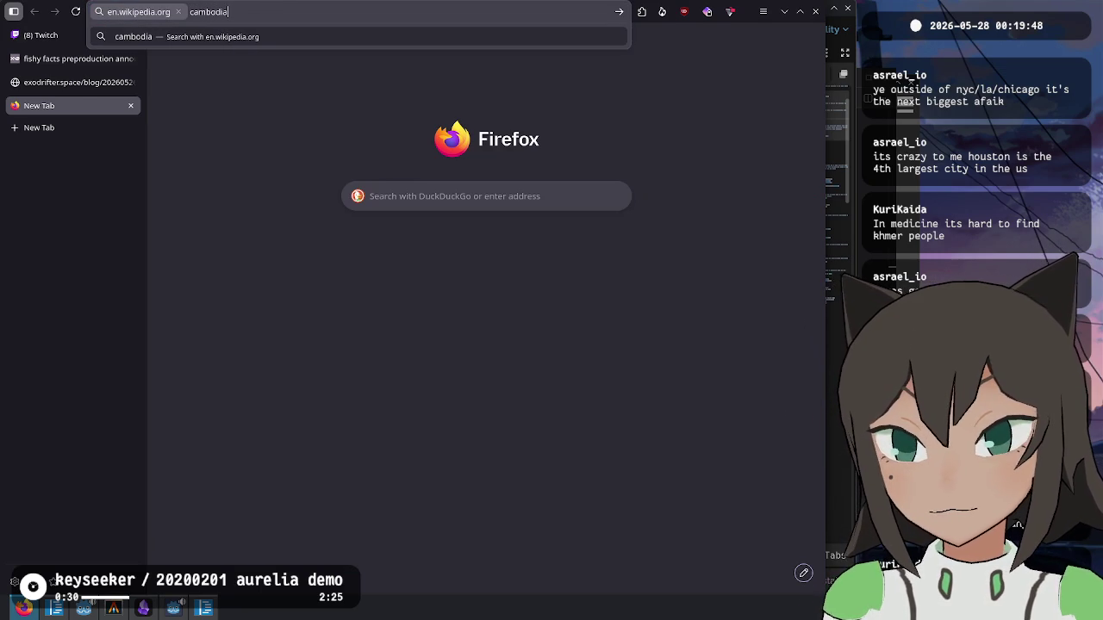
key(BackSpace)
text(american)
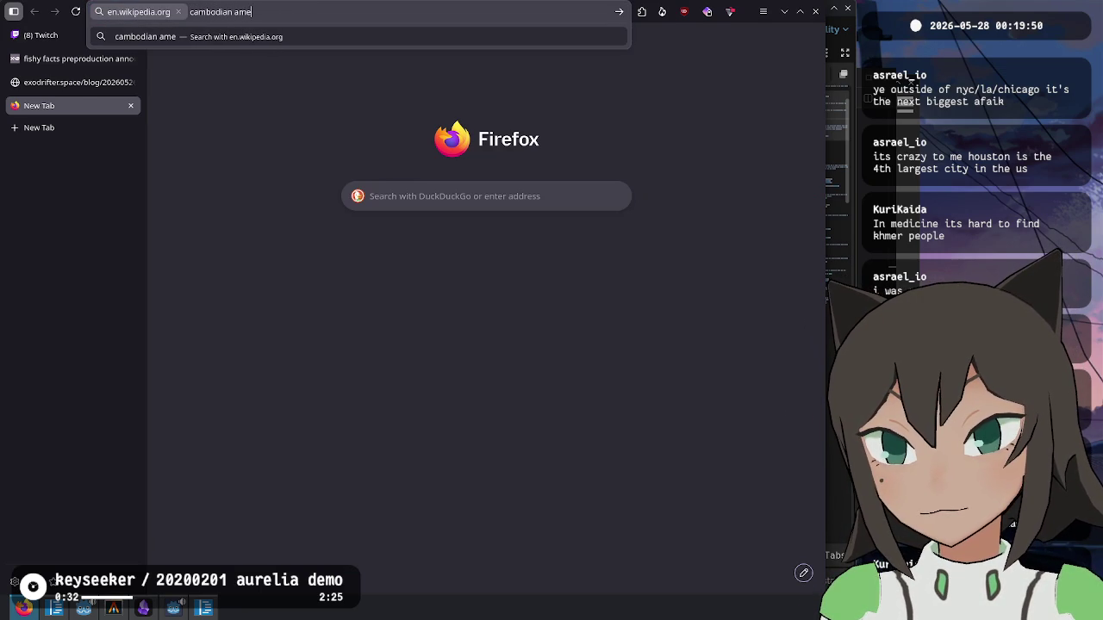
key(Return)
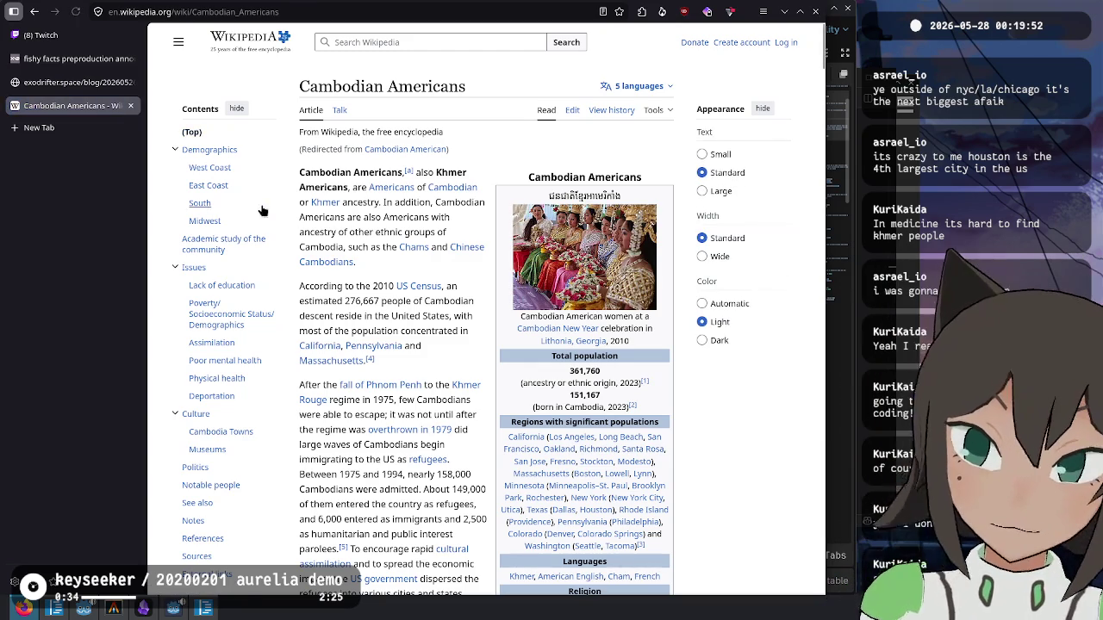
- Jump to the Issues section and highlight the lack-of-education and median household income sentences
click(219, 267)
mouse_move(308, 127)
mouse_down()
mouse_move(644, 126)
mouse_move(340, 143)
mouse_move(608, 142)
mouse_move(396, 157)
mouse_move(627, 157)
mouse_move(355, 170)
mouse_move(383, 170)
mouse_up()
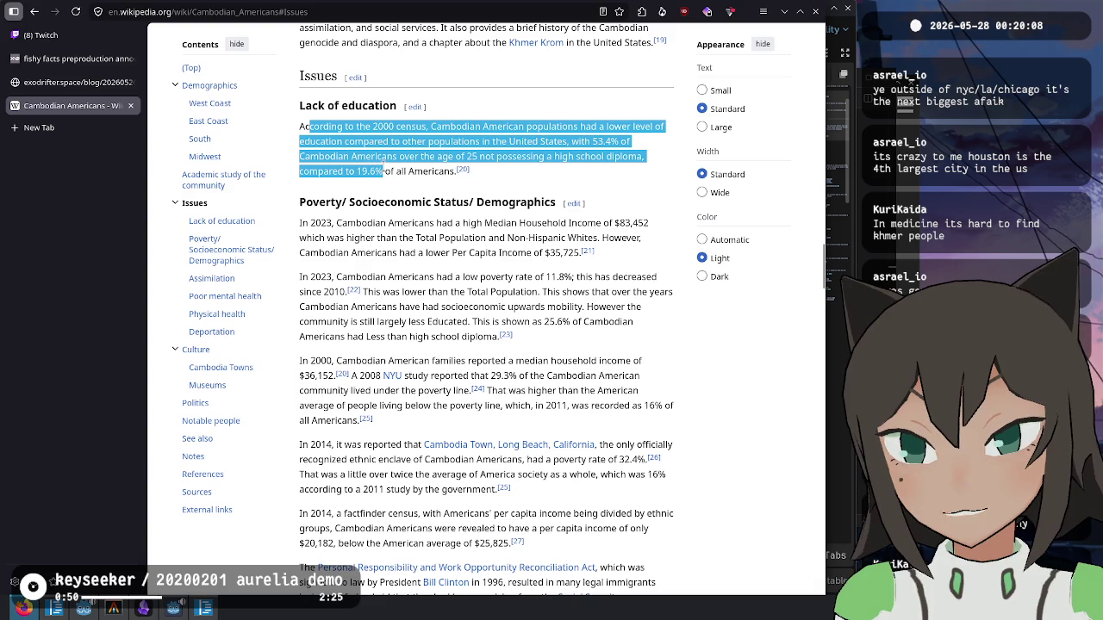
click(402, 231)
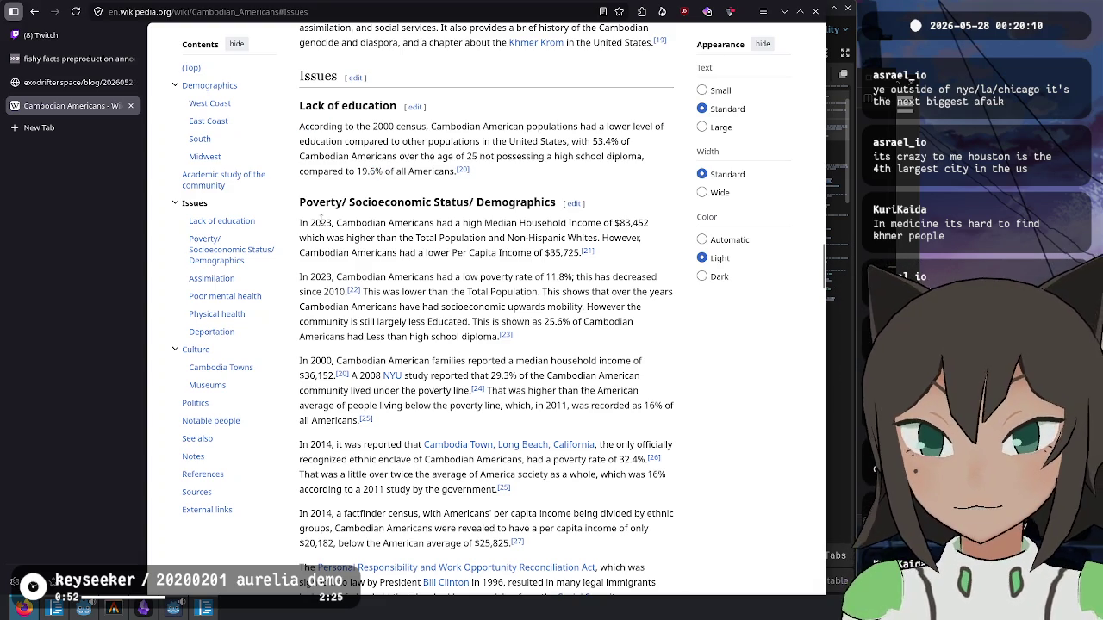
mouse_move(316, 223)
mouse_down()
mouse_move(300, 224)
mouse_move(456, 238)
mouse_move(485, 224)
mouse_move(630, 225)
mouse_move(383, 239)
mouse_move(347, 253)
mouse_move(594, 253)
mouse_move(506, 254)
mouse_move(553, 253)
mouse_up()
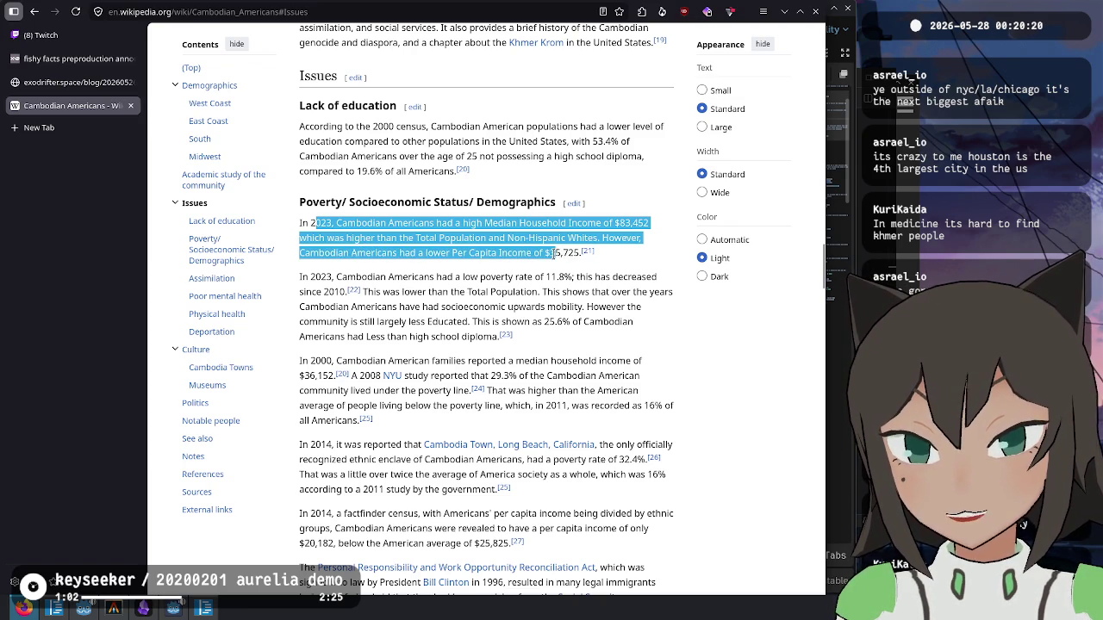
click(501, 306)
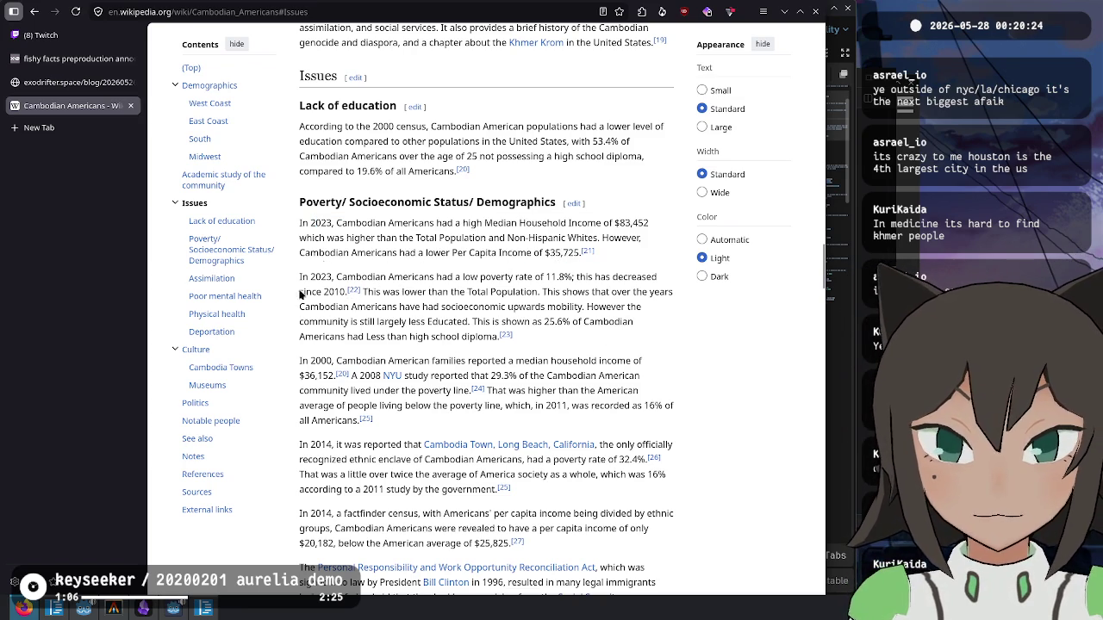
- Highlight the low poverty rate passages, then jump to the Poverty/ Socioeconomic Status/ Demographics section
mouse_move(301, 277)
mouse_down()
mouse_move(572, 277)
mouse_move(555, 291)
mouse_move(326, 291)
mouse_move(605, 293)
mouse_move(345, 307)
mouse_move(561, 306)
mouse_move(343, 322)
mouse_move(584, 324)
mouse_move(352, 338)
mouse_move(487, 338)
mouse_up()
click(466, 360)
mouse_move(400, 287)
mouse_down()
mouse_move(448, 379)
mouse_move(409, 422)
mouse_up()
click(405, 393)
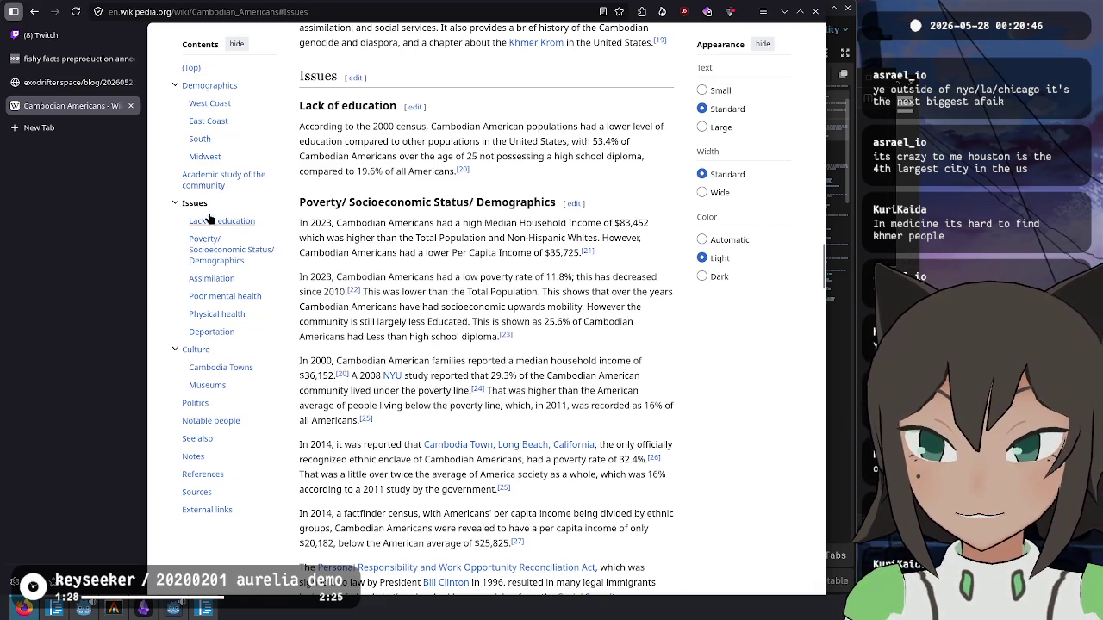
click(225, 255)
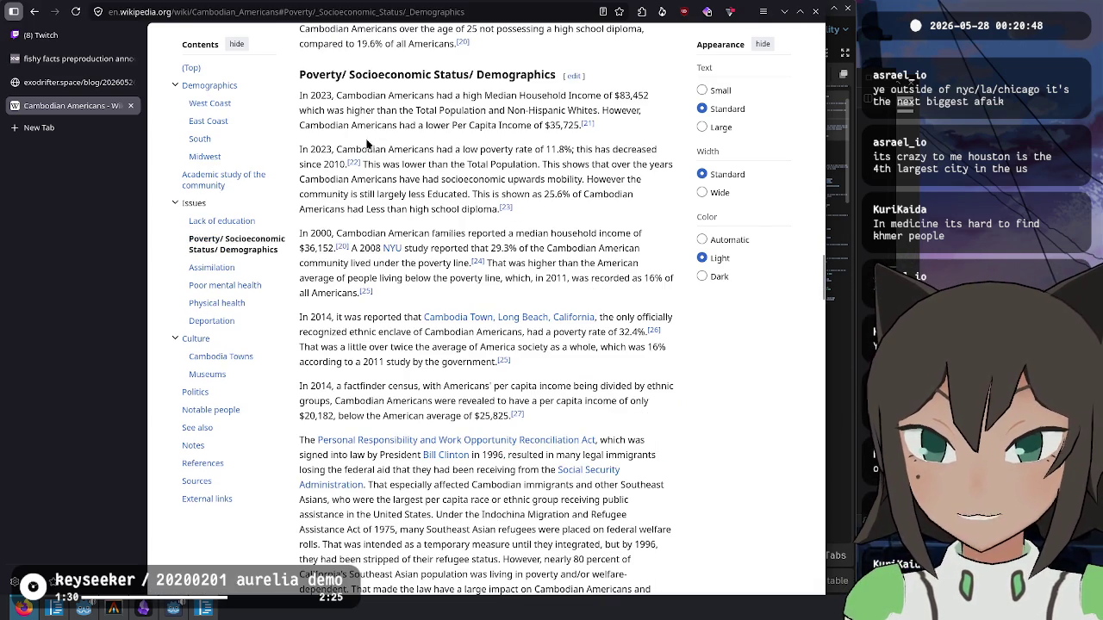
drag(363, 95, 644, 111)
click(418, 145)
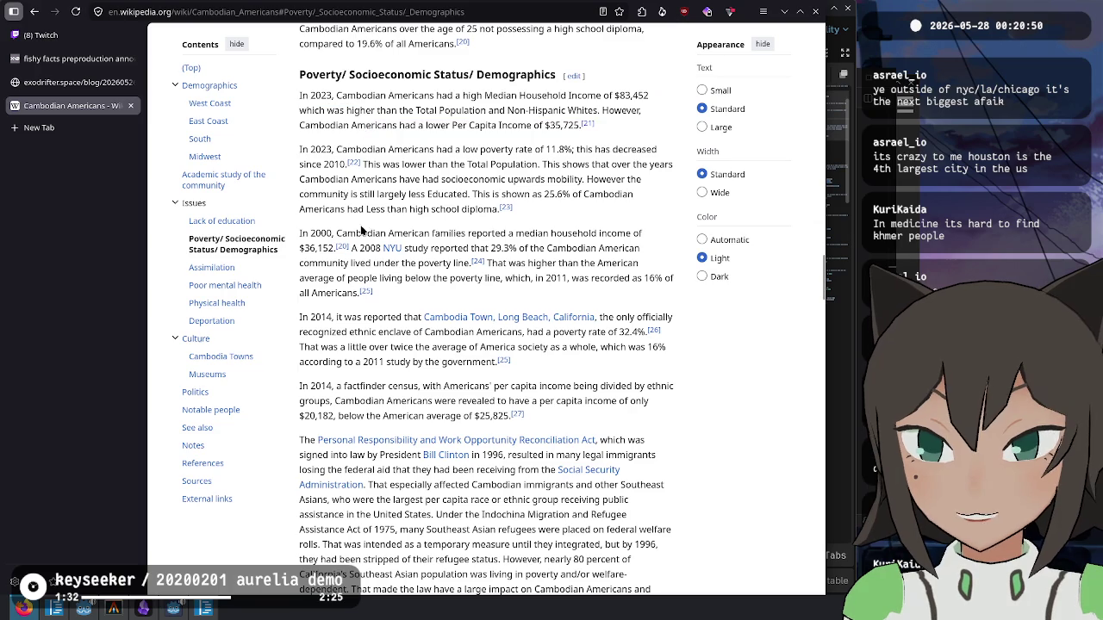
scroll(375, 224, down, 3)
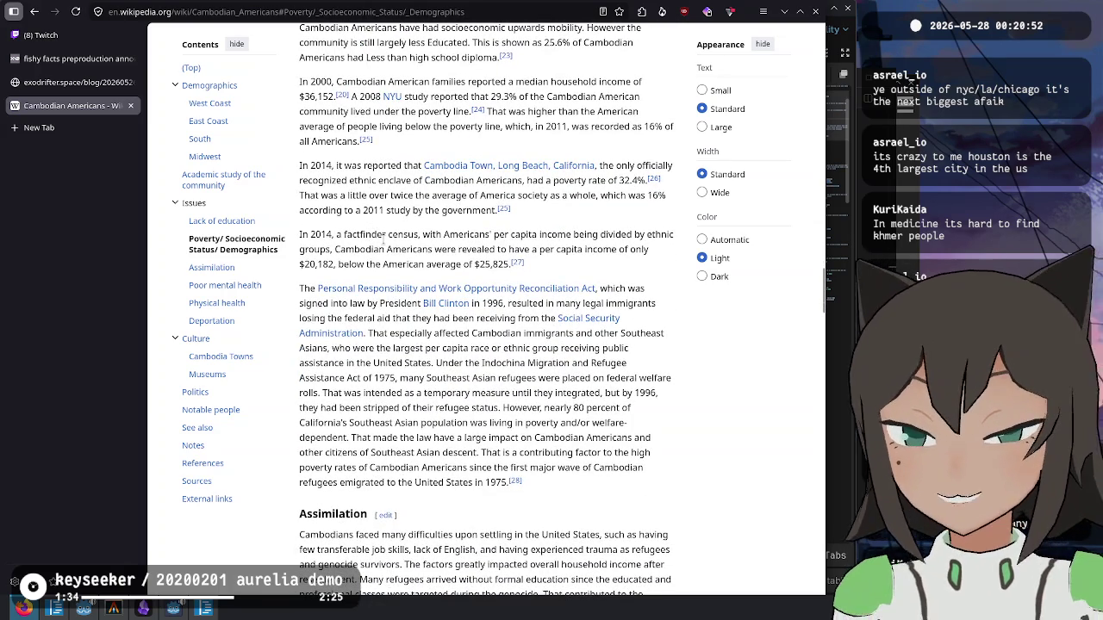
scroll(382, 228, up, 1)
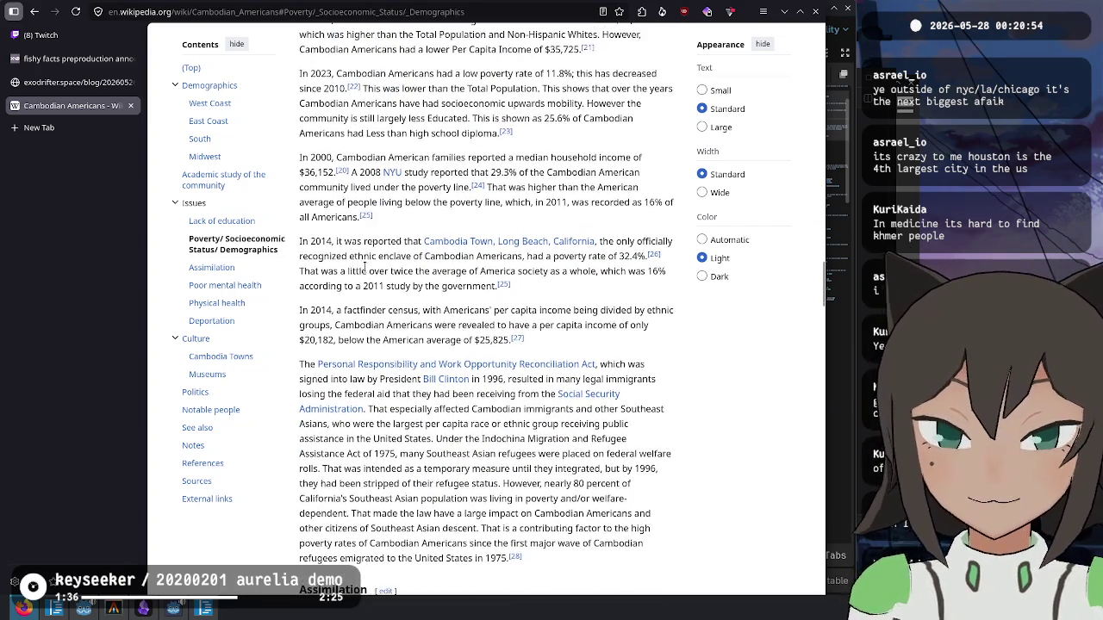
drag(313, 244, 633, 247)
click(410, 256)
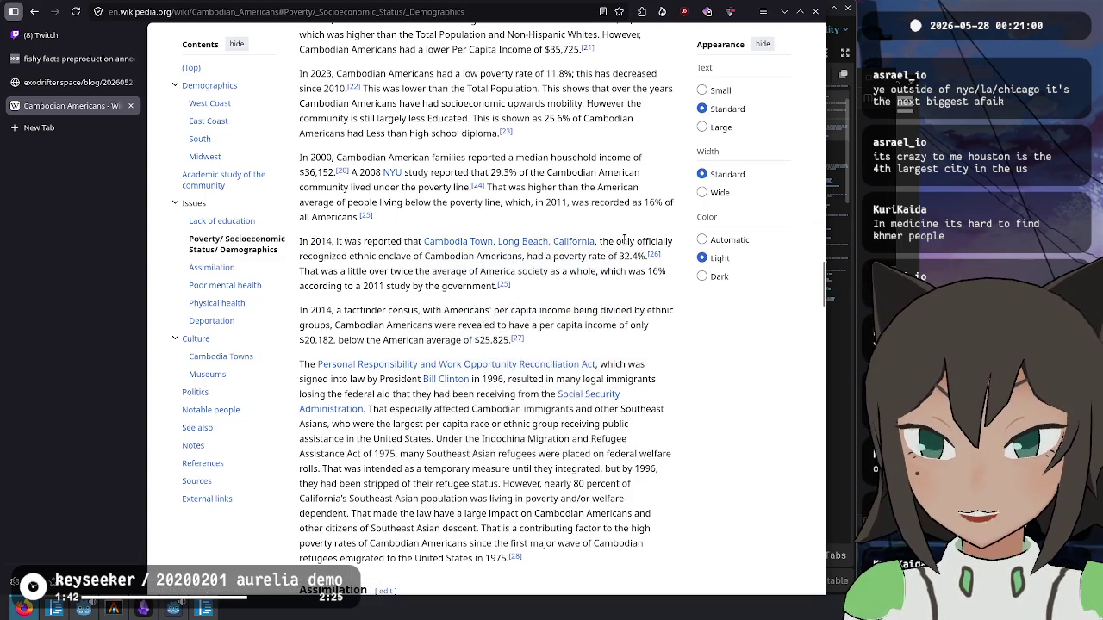
mouse_move(307, 258)
mouse_down()
mouse_move(378, 252)
mouse_move(588, 272)
mouse_move(641, 256)
mouse_move(320, 243)
mouse_move(355, 265)
mouse_move(430, 276)
mouse_move(585, 276)
mouse_move(511, 287)
mouse_move(594, 274)
mouse_up()
click(516, 289)
drag(470, 275, 416, 243)
click(465, 259)
mouse_move(610, 246)
mouse_down()
mouse_move(300, 243)
mouse_move(418, 243)
mouse_move(398, 246)
mouse_move(464, 256)
mouse_up()
click(463, 257)
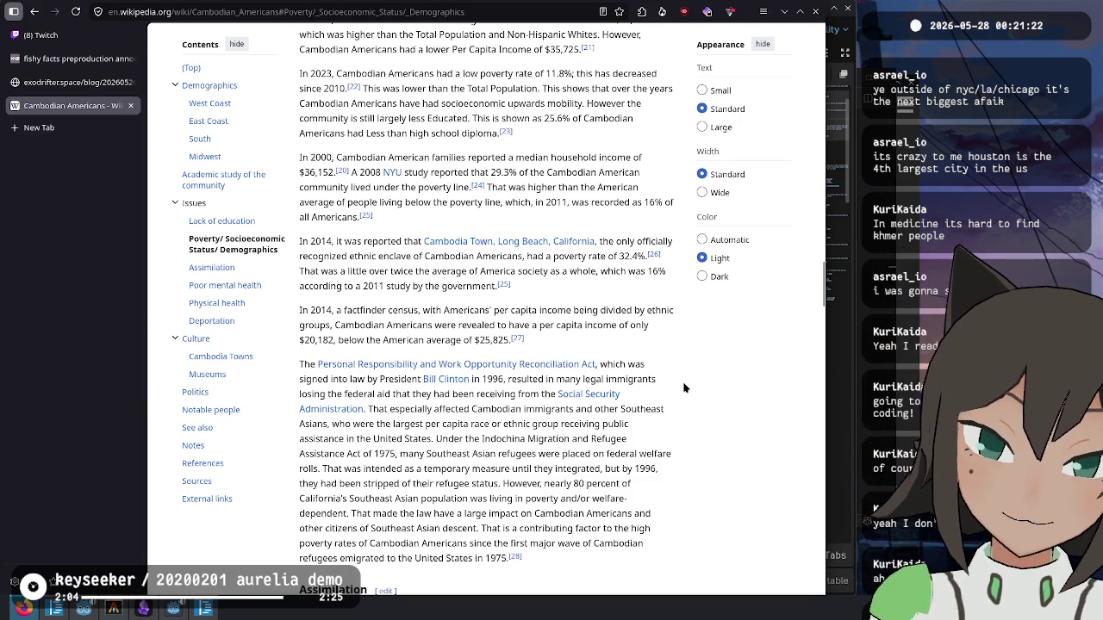
double_click(321, 309)
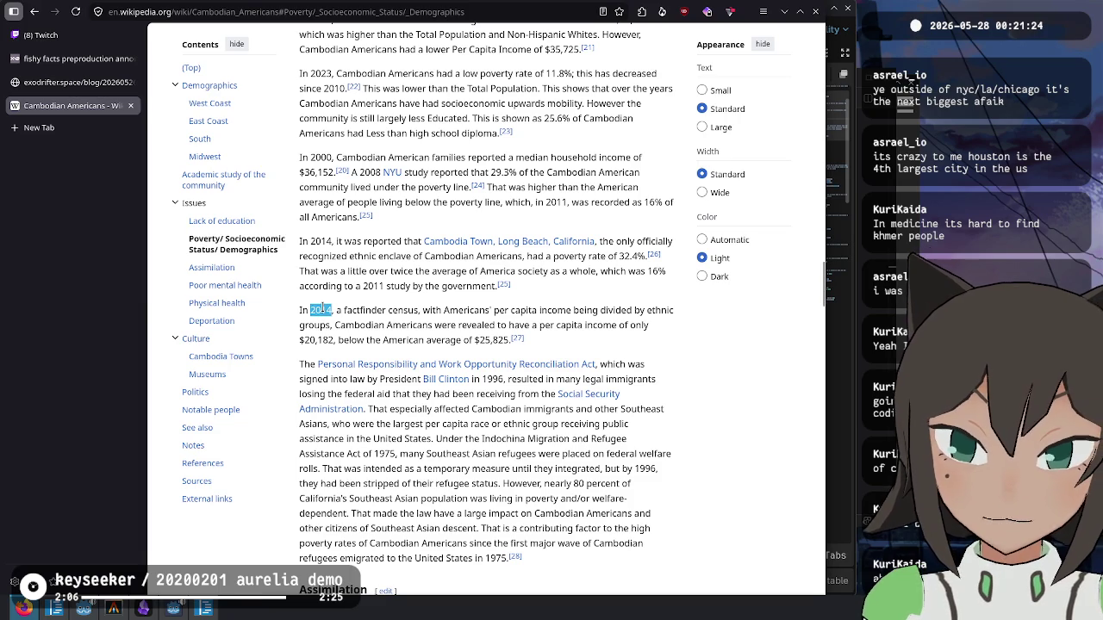
mouse_move(354, 325)
mouse_down()
mouse_move(506, 312)
mouse_move(591, 327)
mouse_move(326, 340)
mouse_move(338, 340)
mouse_up()
click(723, 387)
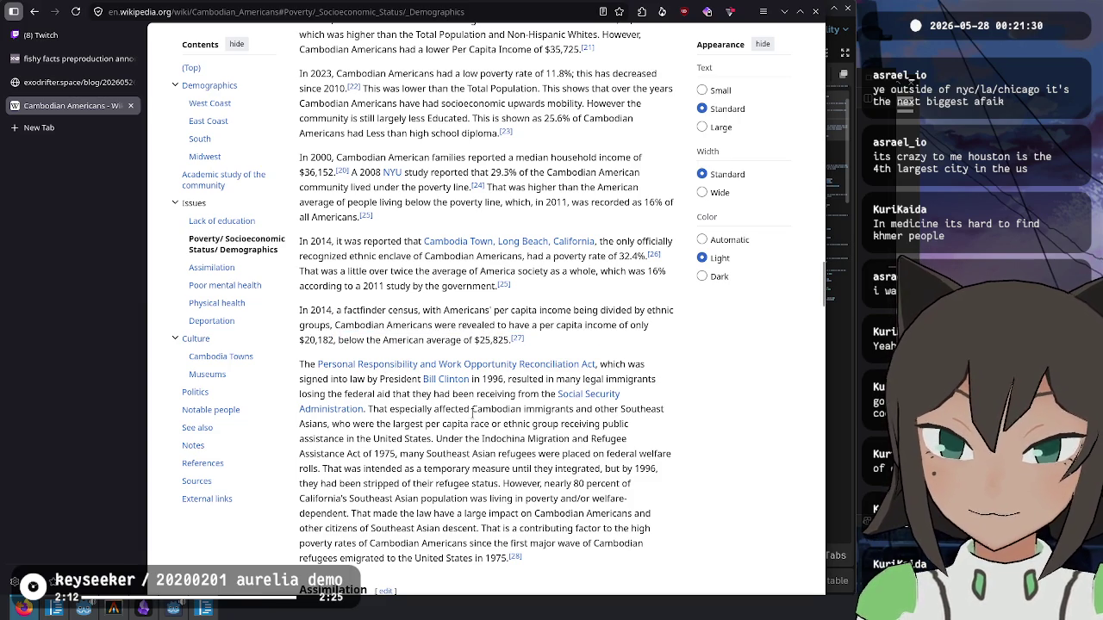
scroll(452, 393, down, 3)
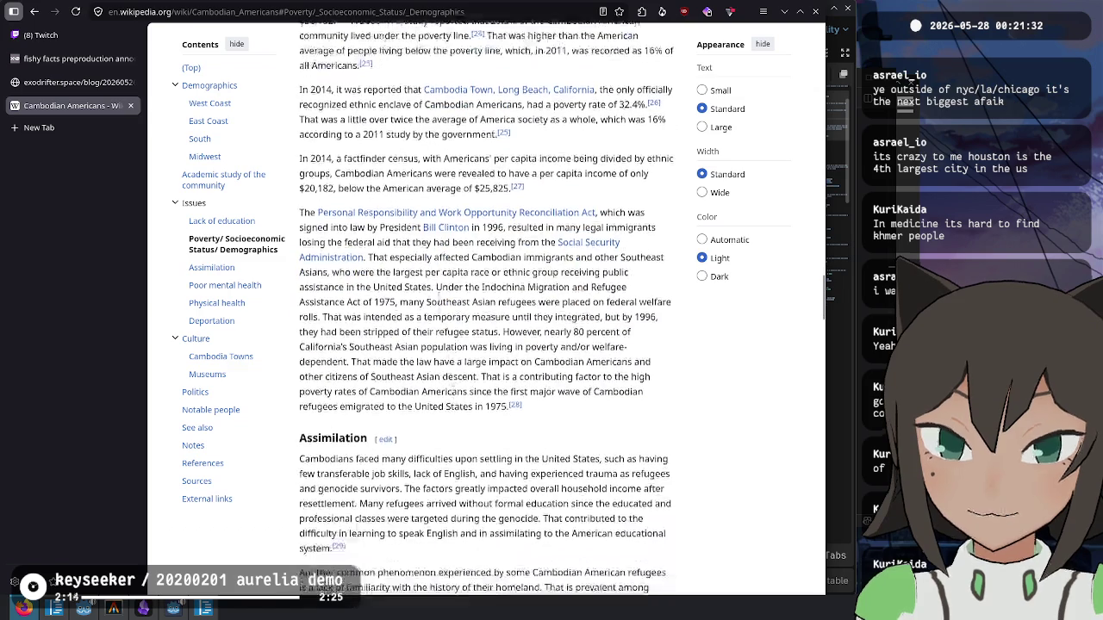
drag(427, 288, 426, 332)
click(426, 332)
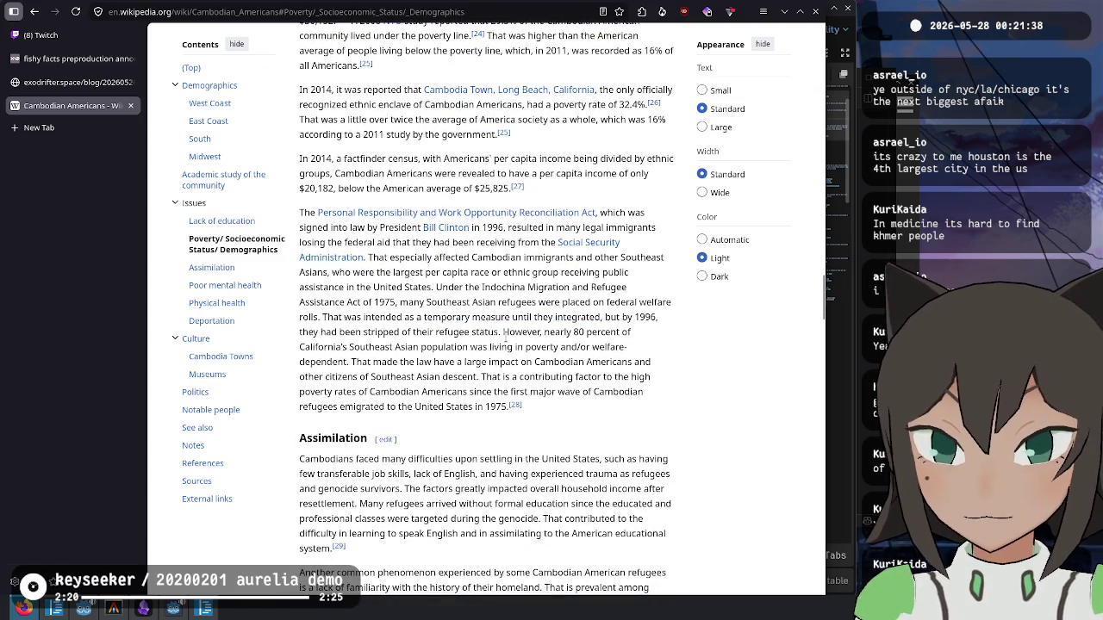
mouse_move(440, 289)
mouse_down()
mouse_move(598, 288)
mouse_move(368, 302)
mouse_move(626, 303)
mouse_move(319, 317)
mouse_move(459, 314)
mouse_up()
mouse_move(485, 317)
mouse_down()
mouse_move(608, 327)
mouse_move(330, 334)
mouse_move(579, 333)
mouse_move(324, 360)
mouse_move(363, 347)
mouse_move(560, 347)
mouse_move(570, 356)
mouse_move(350, 362)
mouse_move(397, 347)
mouse_move(603, 369)
mouse_move(324, 377)
mouse_move(372, 392)
mouse_move(490, 392)
mouse_move(467, 406)
mouse_move(353, 407)
mouse_move(429, 407)
mouse_up()
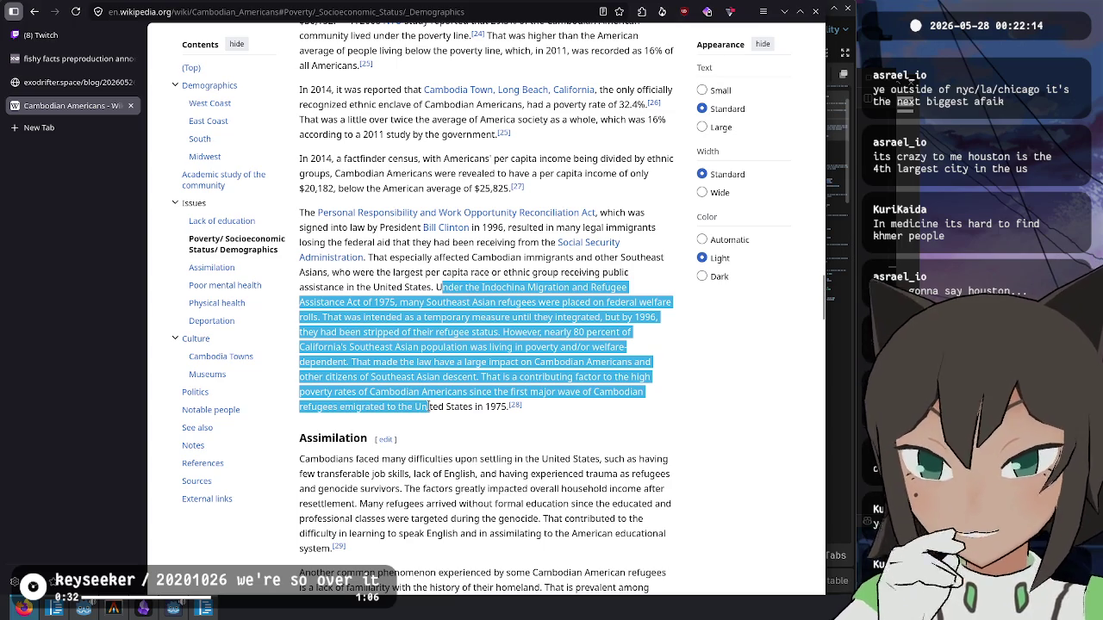
click(480, 438)
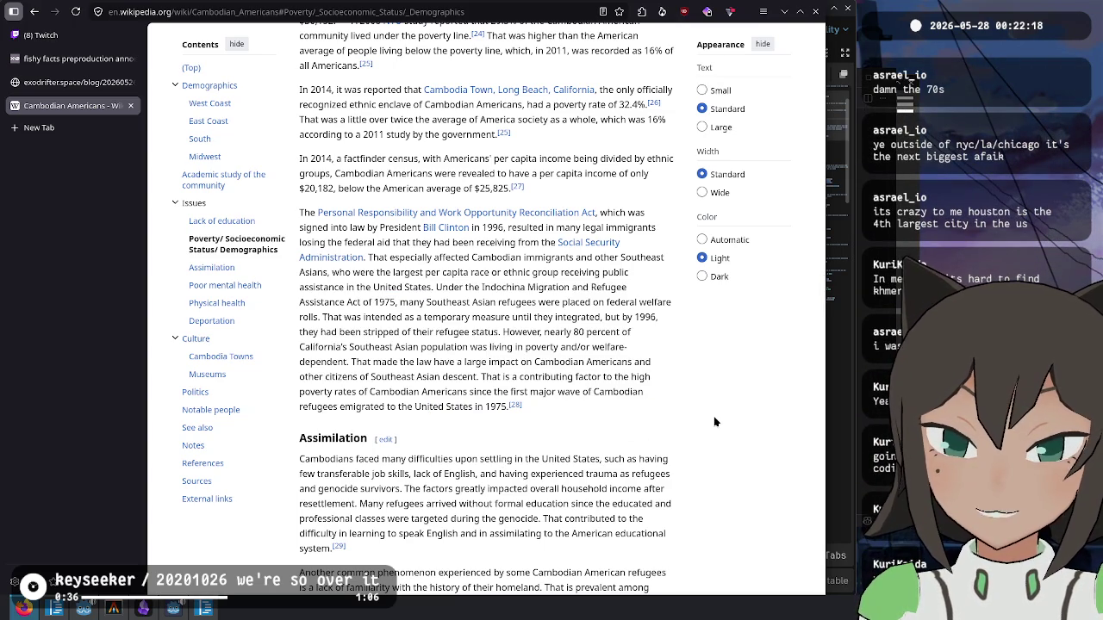
scroll(715, 422, down, 3)
mouse_move(415, 307)
mouse_down()
mouse_move(508, 308)
mouse_move(333, 322)
mouse_move(672, 329)
mouse_move(362, 337)
mouse_move(418, 337)
mouse_up()
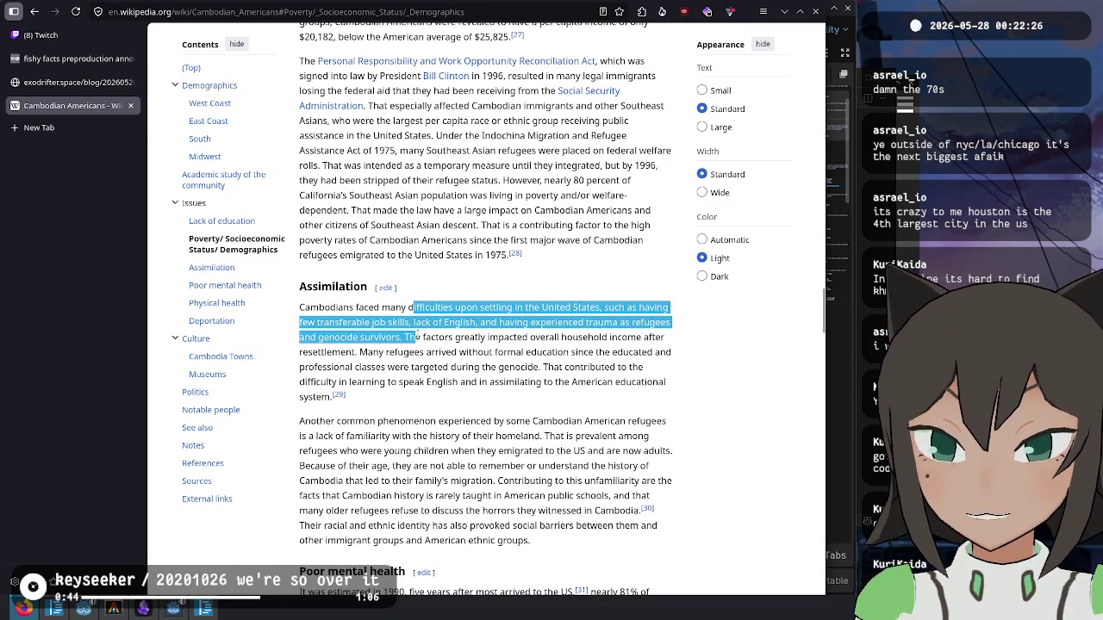
click(442, 345)
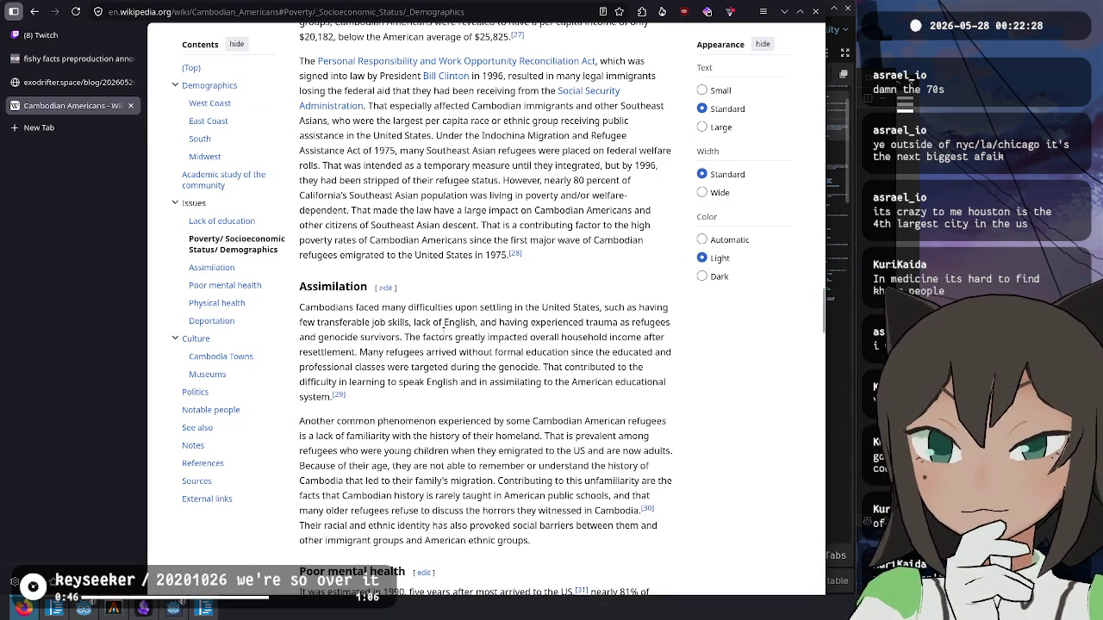
mouse_move(394, 353)
mouse_down()
mouse_move(455, 338)
mouse_move(552, 352)
mouse_up()
click(557, 350)
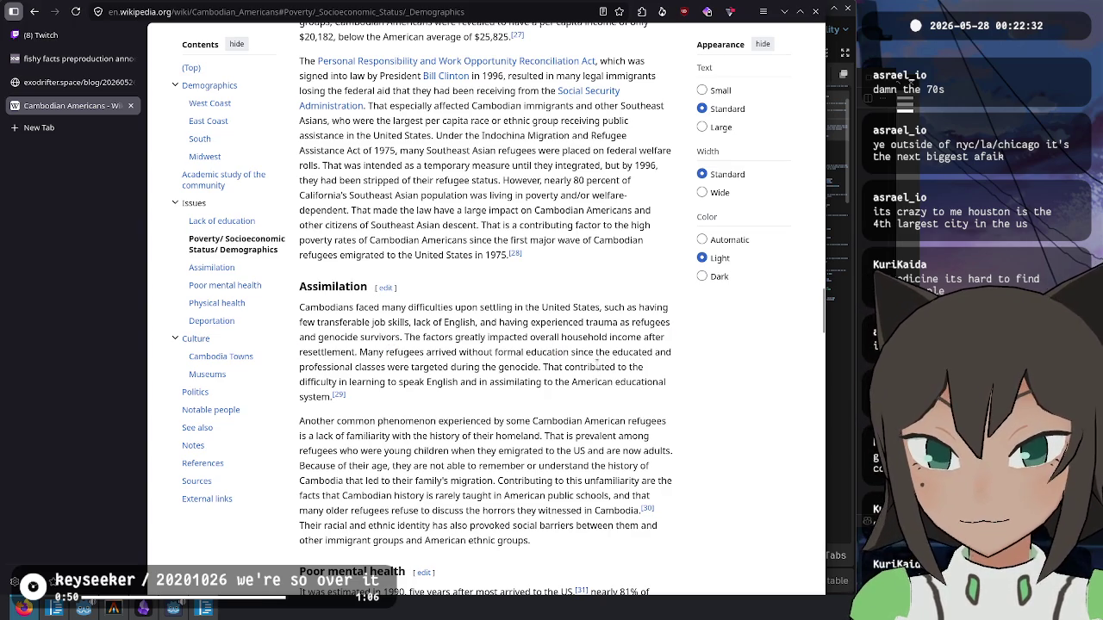
mouse_move(610, 351)
mouse_down()
mouse_move(370, 367)
mouse_move(645, 382)
mouse_move(535, 367)
mouse_up()
click(512, 412)
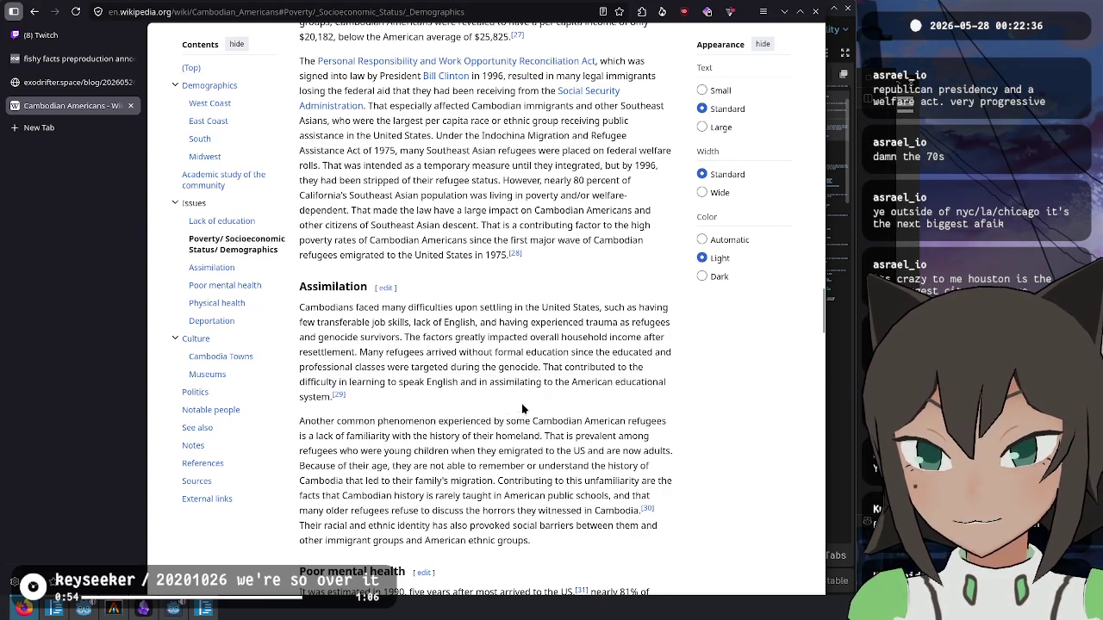
scroll(440, 388, down, 2)
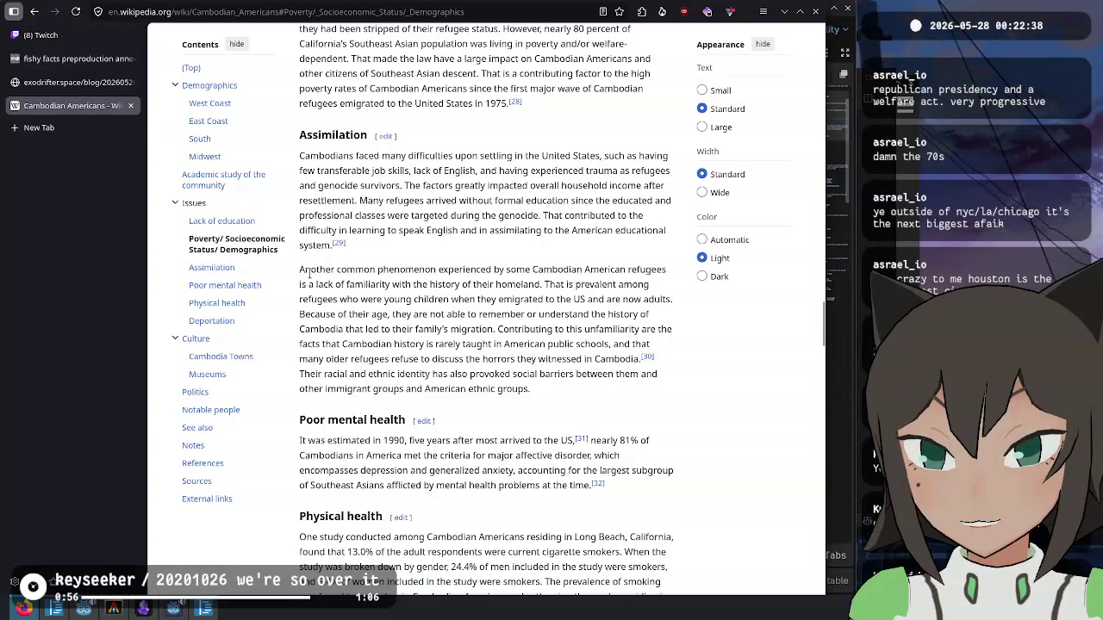
mouse_move(310, 269)
mouse_down()
mouse_move(437, 270)
mouse_move(351, 284)
mouse_move(556, 287)
mouse_move(384, 299)
mouse_move(588, 302)
mouse_move(352, 316)
mouse_move(589, 316)
mouse_move(355, 317)
mouse_move(347, 331)
mouse_move(505, 338)
mouse_move(330, 344)
mouse_move(613, 349)
mouse_move(352, 360)
mouse_move(645, 358)
mouse_up()
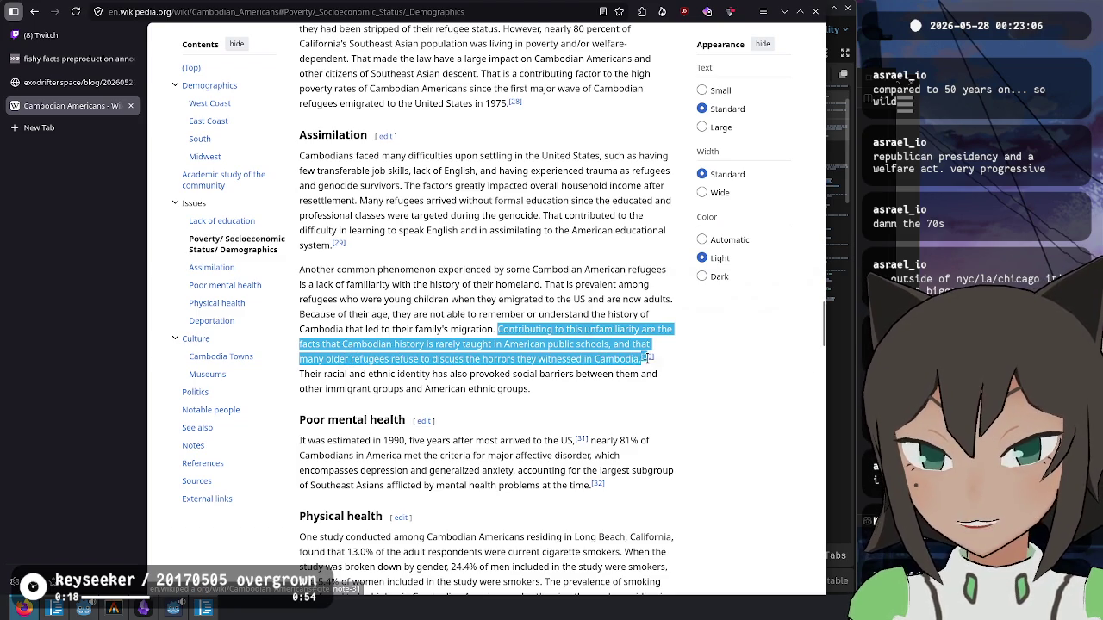
click(535, 393)
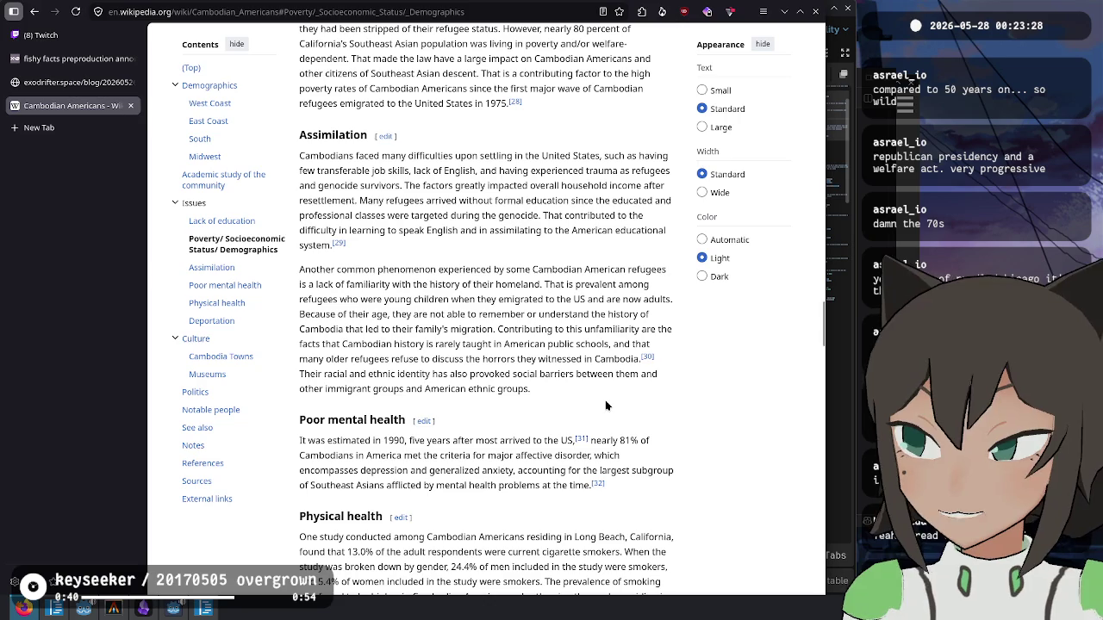
scroll(360, 385, up, 6)
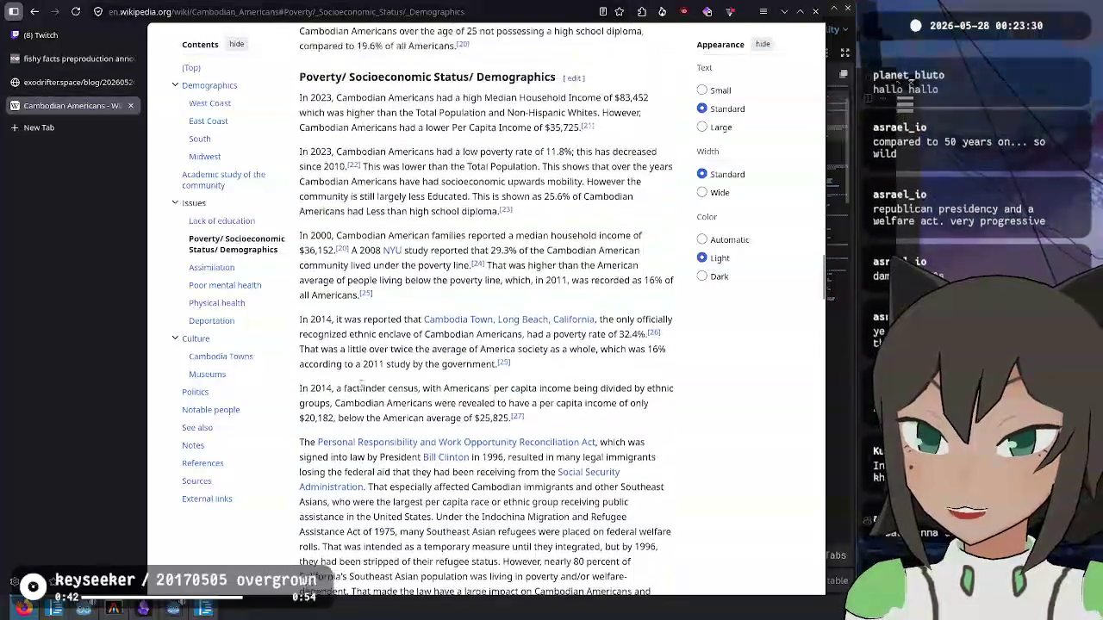
scroll(360, 385, up, 5)
scroll(370, 383, down, 9)
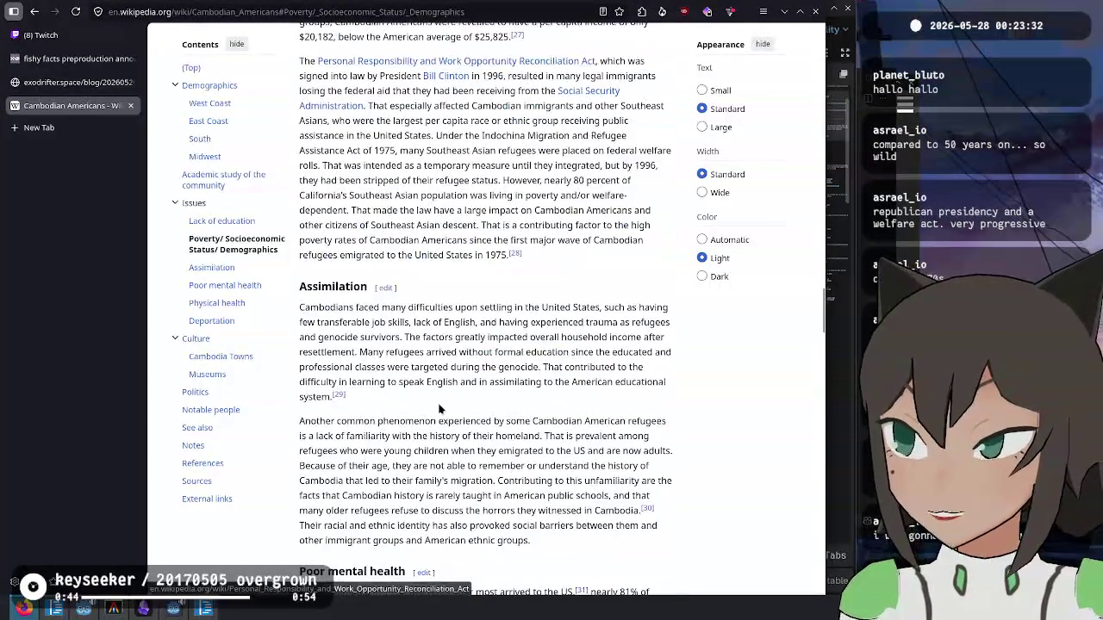
scroll(536, 424, down, 3)
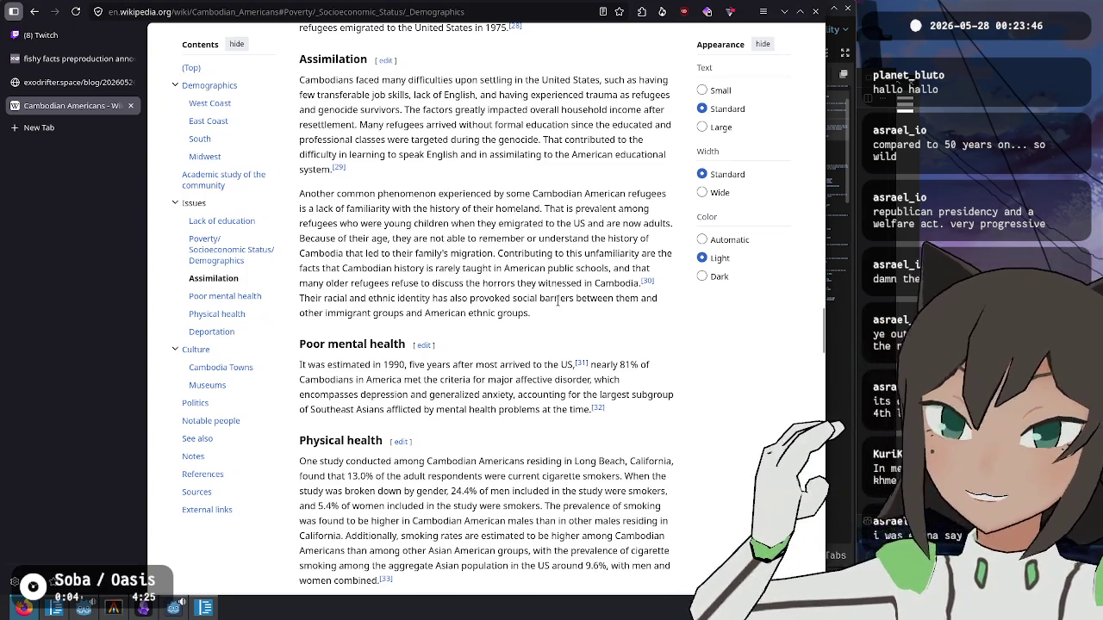
scroll(488, 362, up, 5)
scroll(489, 363, up, 1)
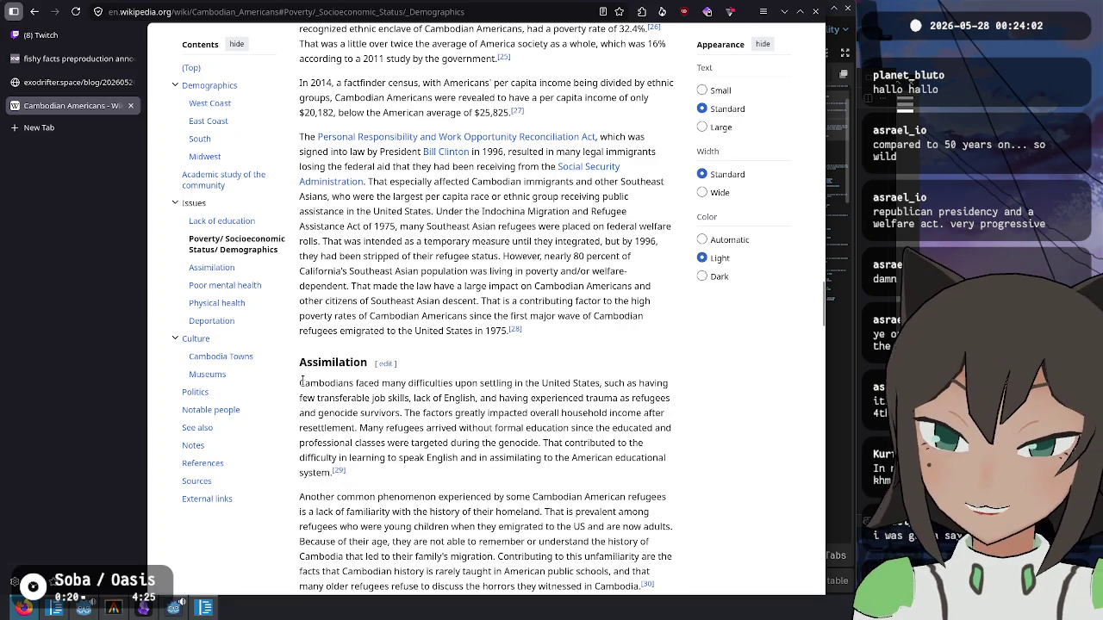
drag(301, 382, 304, 411)
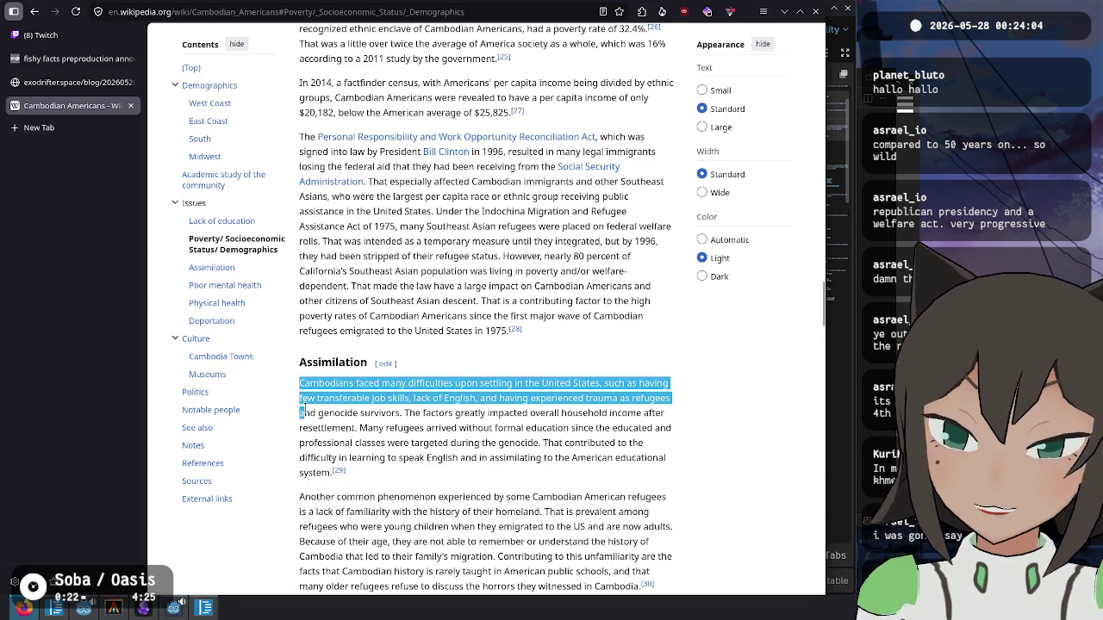
click(497, 446)
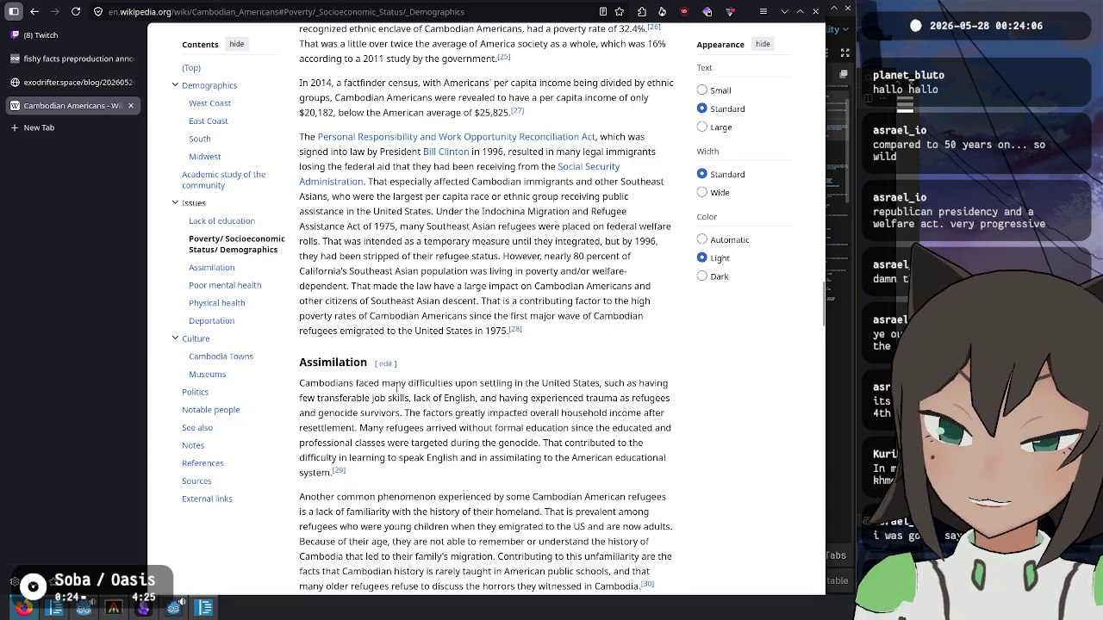
drag(410, 383, 413, 399)
click(546, 434)
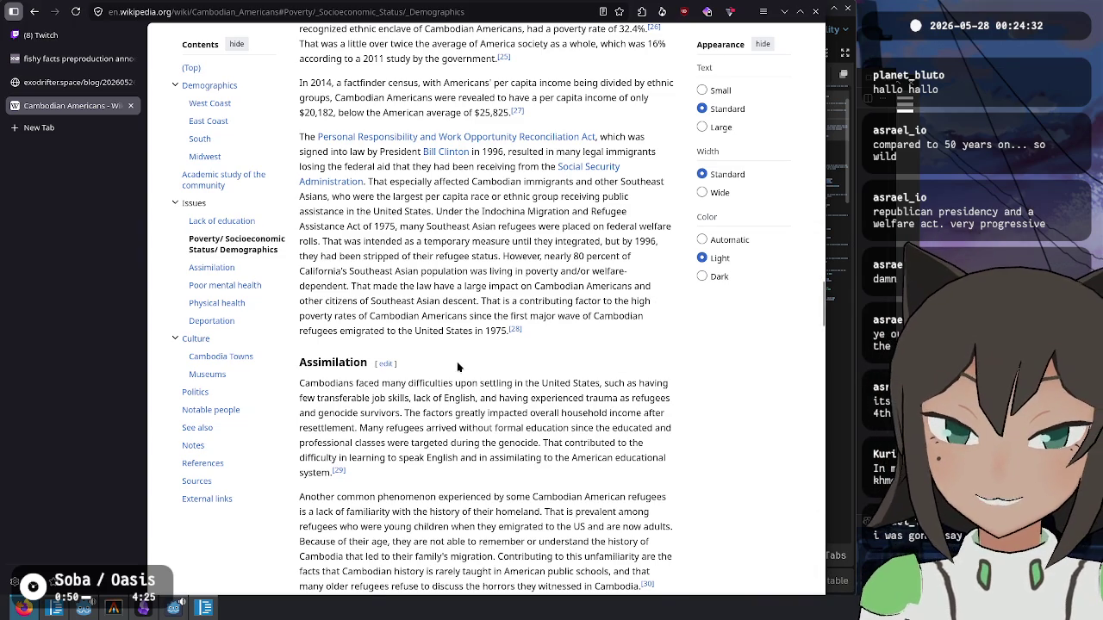
scroll(481, 349, up, 2)
mouse_move(436, 287)
mouse_down()
mouse_move(386, 303)
mouse_move(400, 303)
mouse_up()
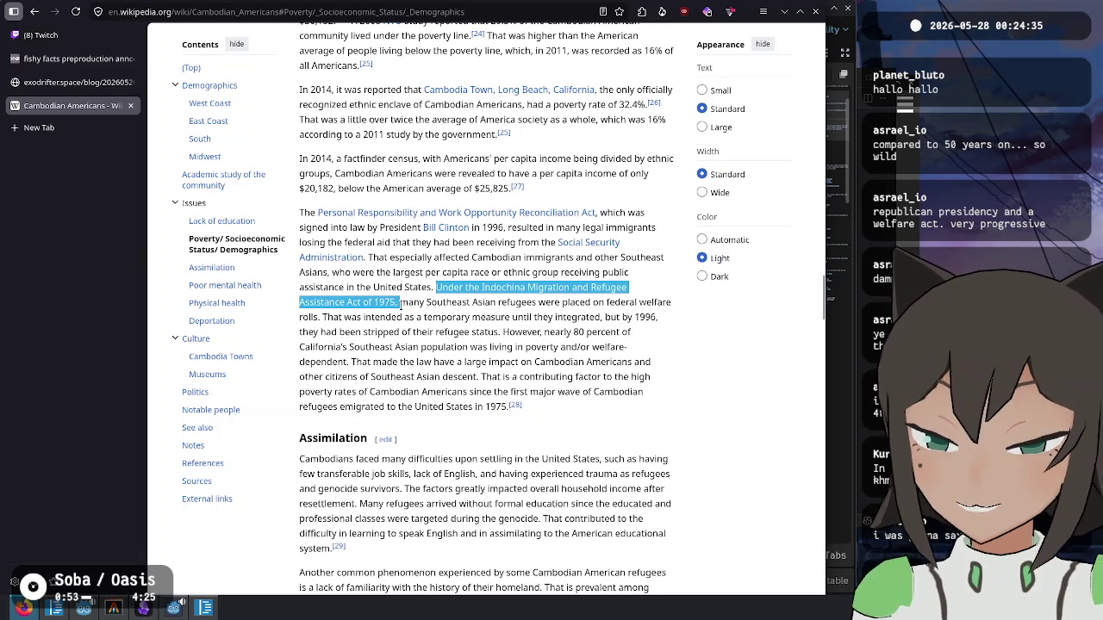
double_click(647, 316)
click(705, 346)
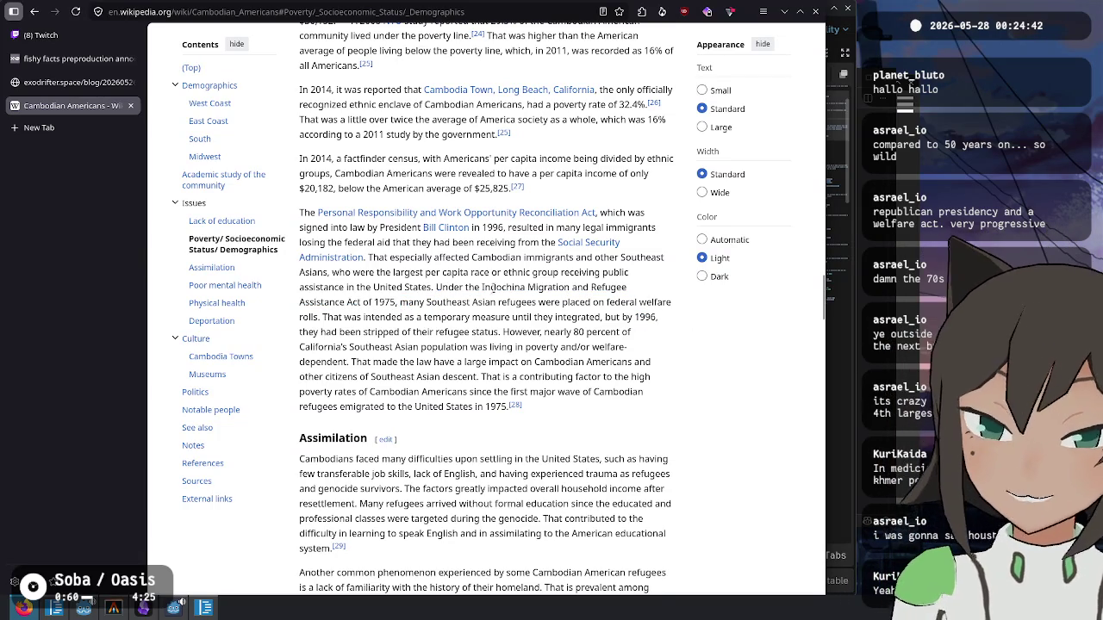
mouse_move(483, 288)
mouse_down()
mouse_move(388, 290)
mouse_move(401, 303)
mouse_up()
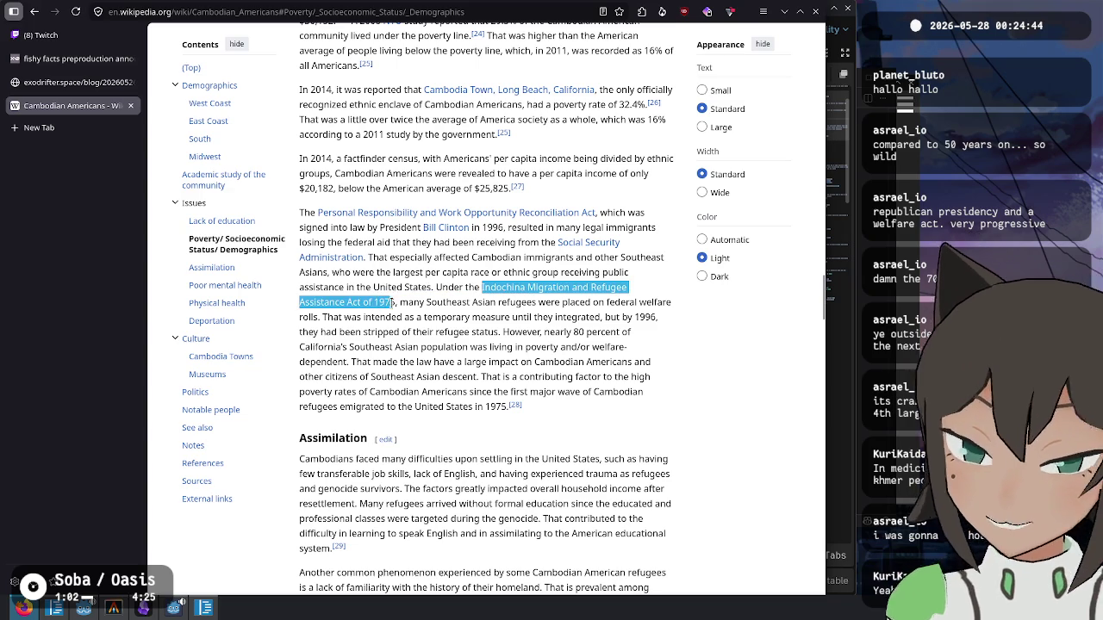
click(459, 287)
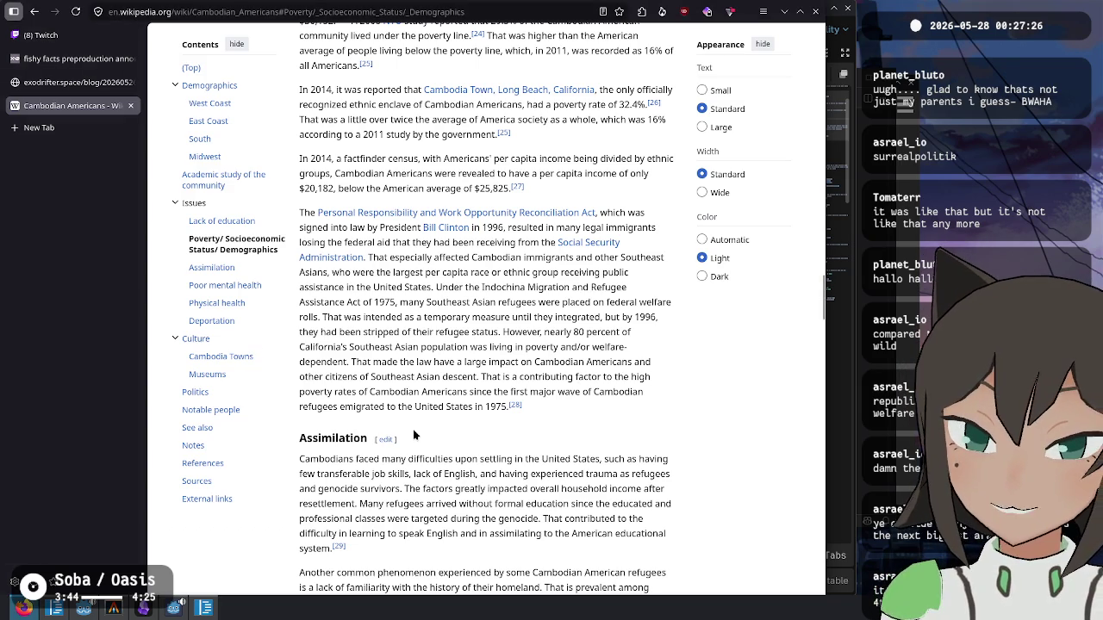
- Close and reopen the Cambodian Americans article, then view the Khmer New Year photo full-size
scroll(411, 437, up, 20)
scroll(564, 469, up, 15)
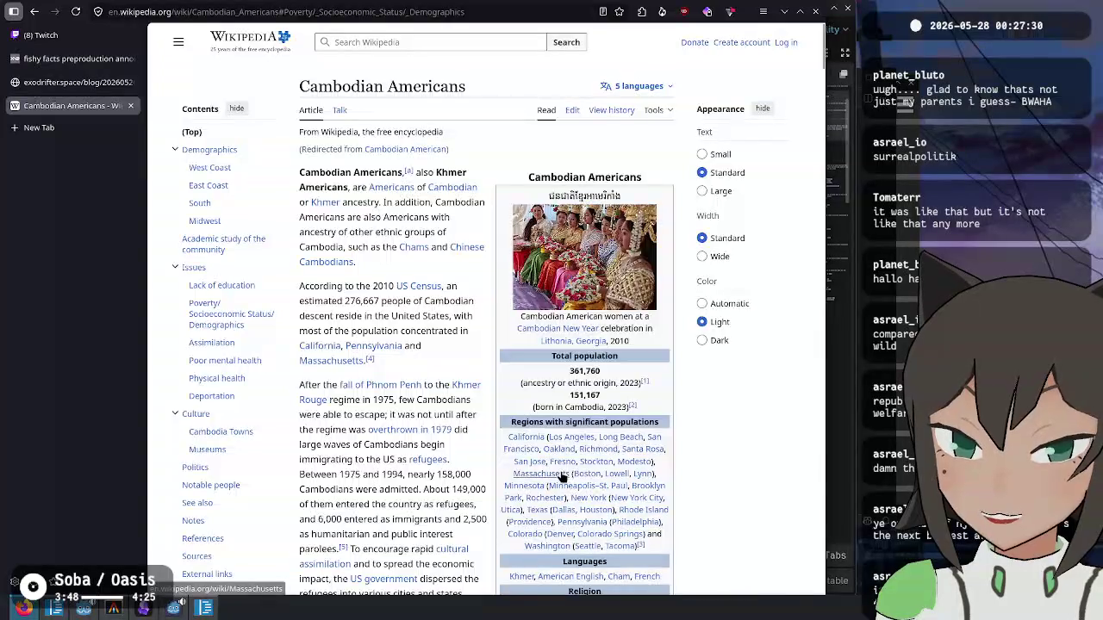
key(ctrl+w)
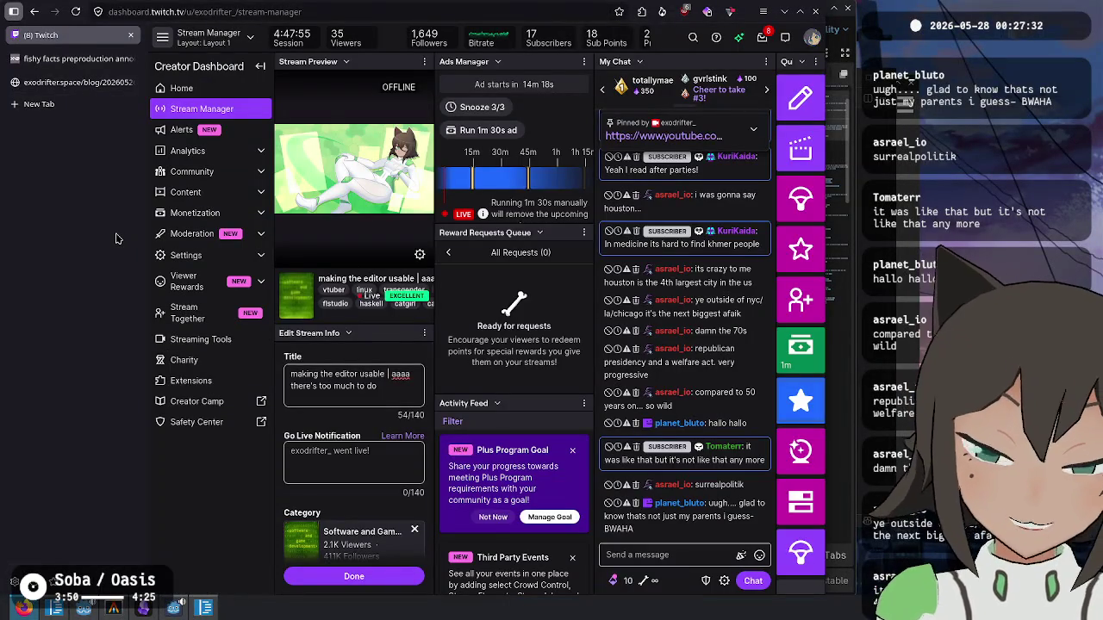
key(ctrl+shift+t)
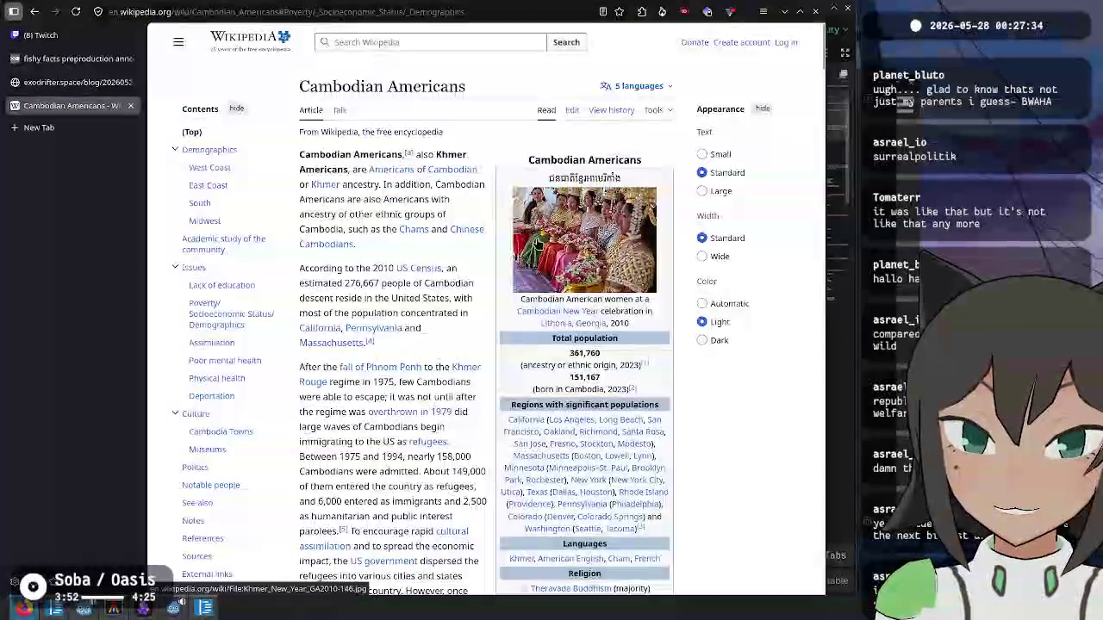
click(548, 274)
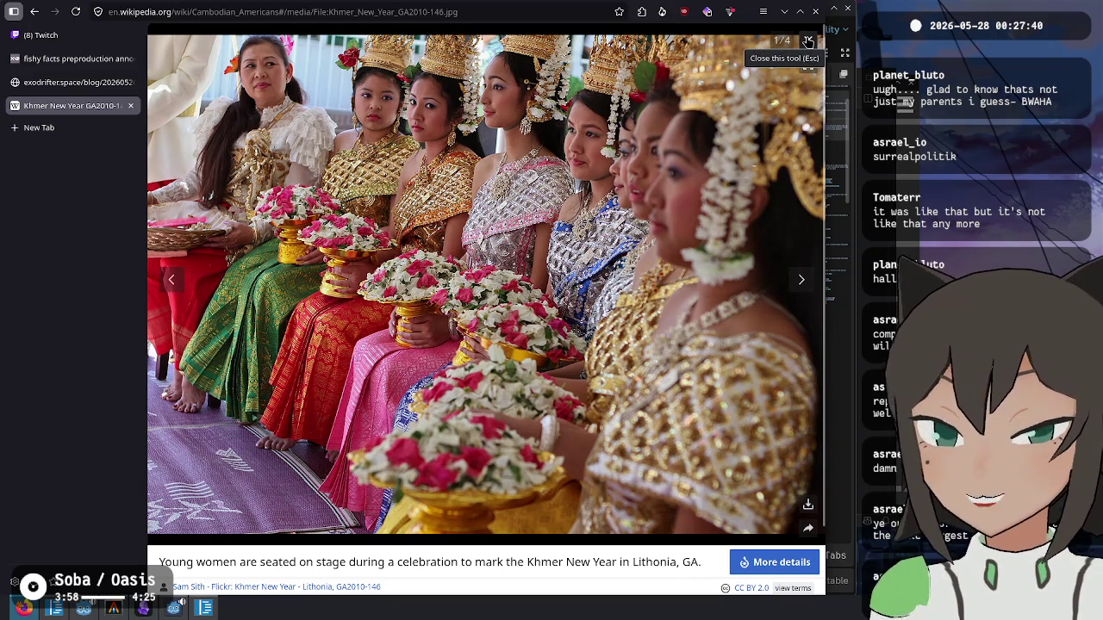
click(807, 41)
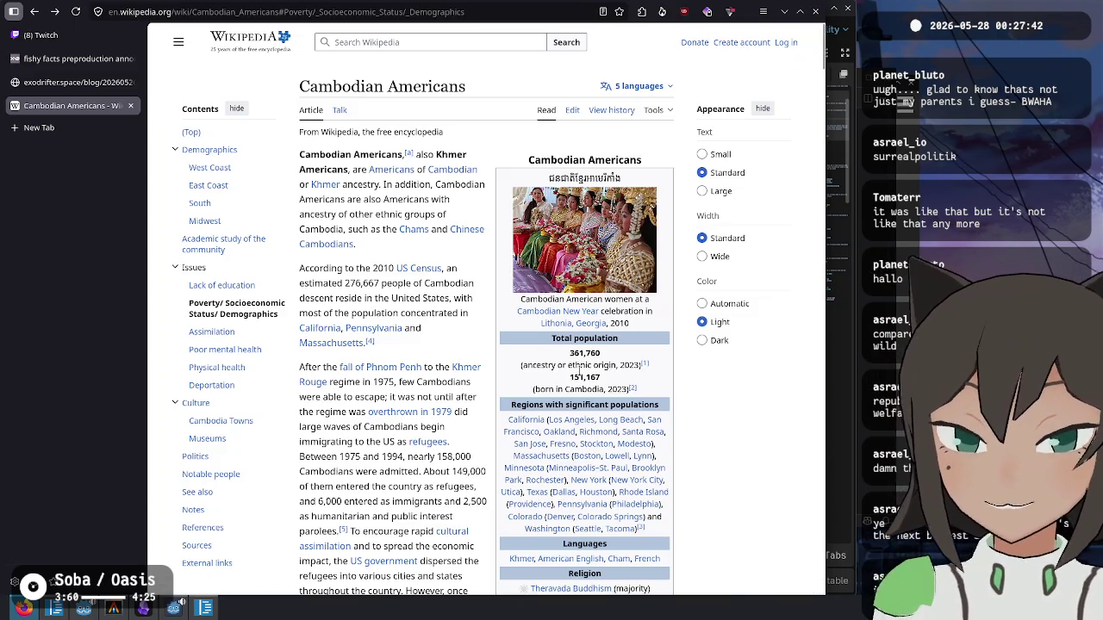
- Skim down through the Demographics and Issues sections, then jump to Poor mental health
scroll(498, 312, down, 5)
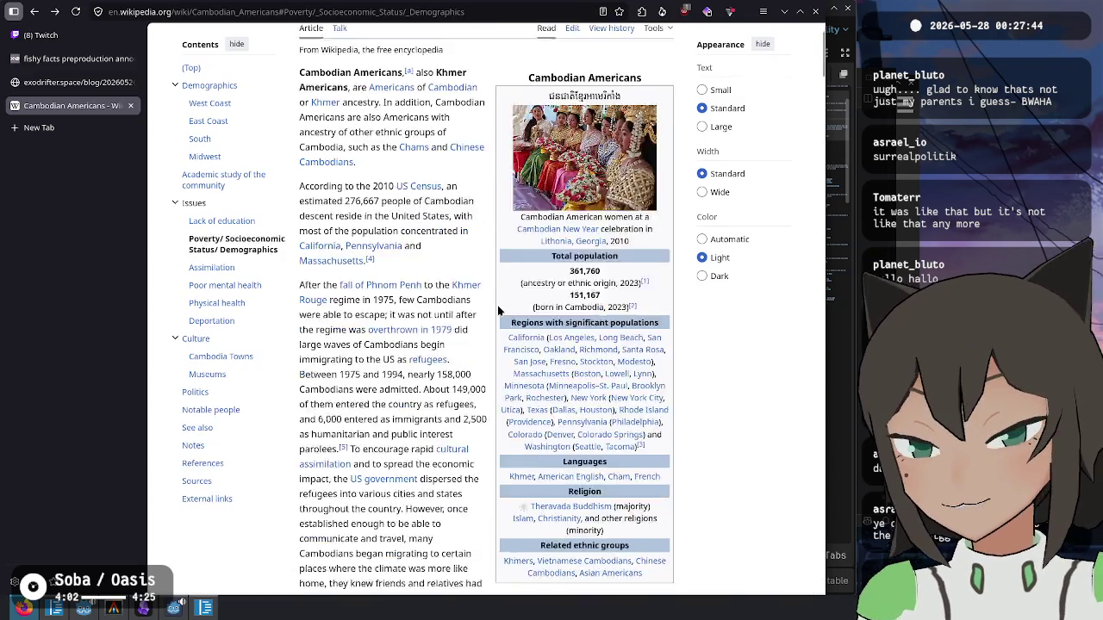
scroll(560, 379, down, 1)
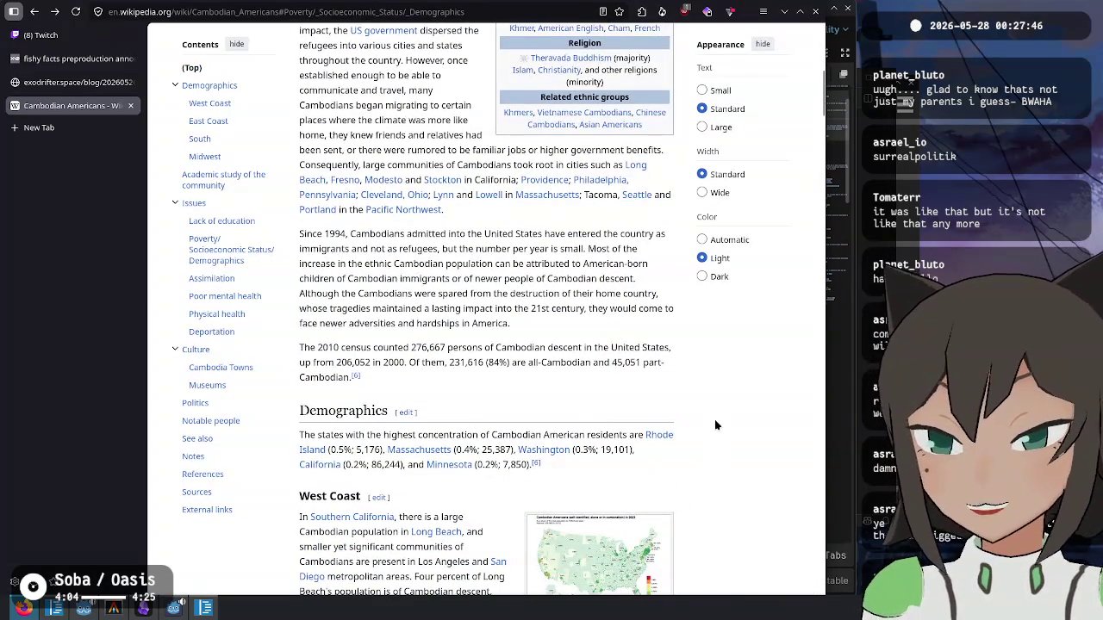
scroll(415, 329, down, 15)
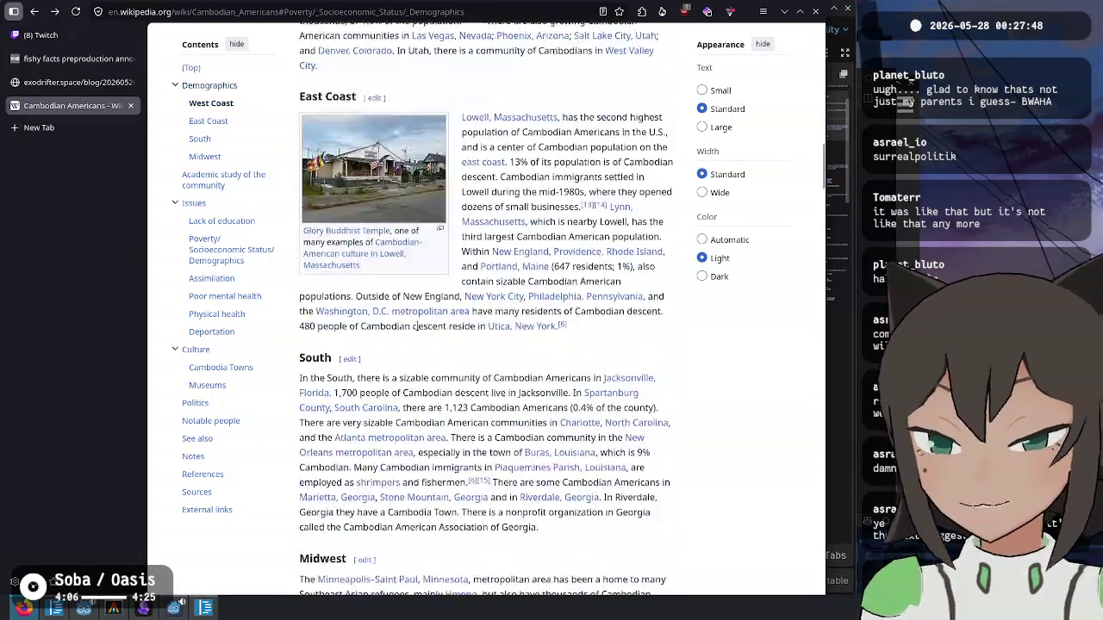
scroll(416, 329, down, 15)
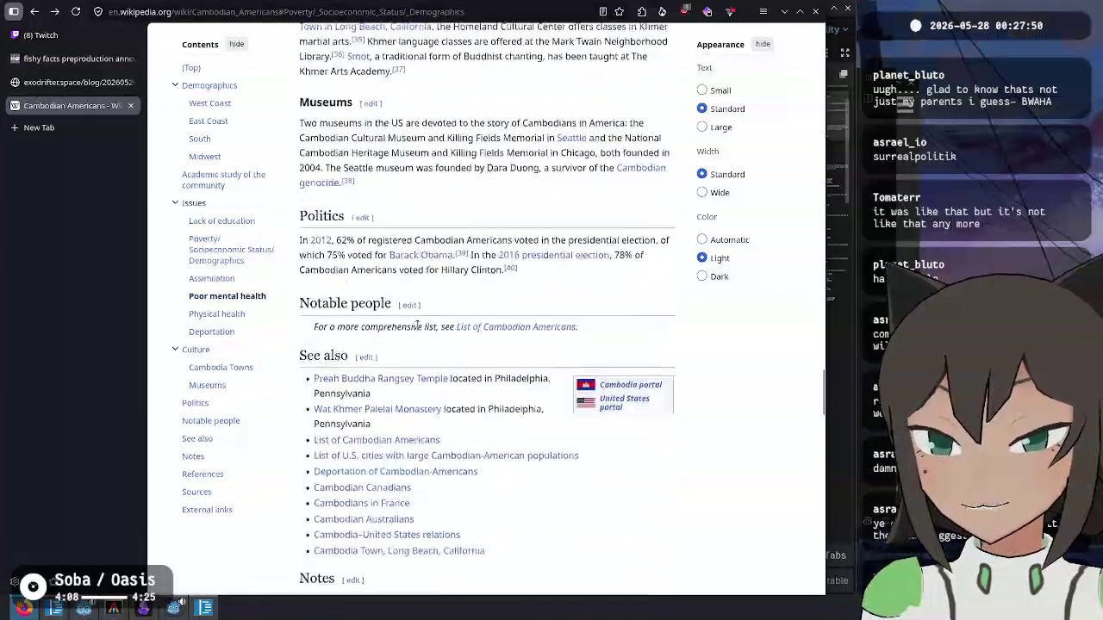
scroll(431, 321, up, 8)
scroll(430, 319, up, 10)
scroll(445, 313, down, 5)
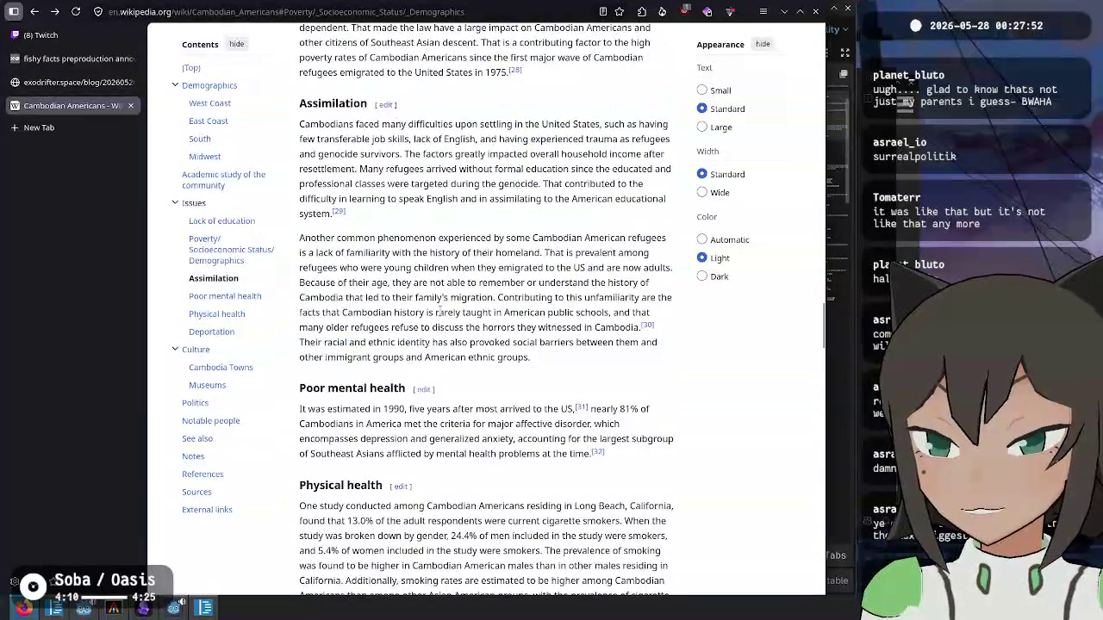
click(224, 295)
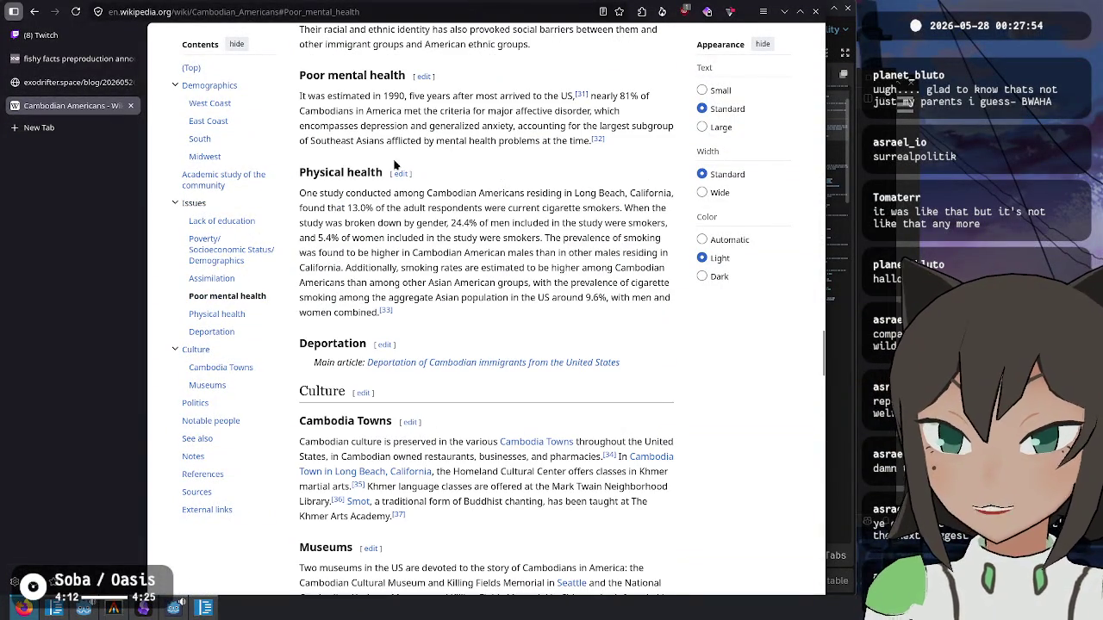
- Highlight the 1990 figure in the Poor mental health paragraph, then close the article tab
drag(380, 111, 465, 121)
click(456, 120)
mouse_move(342, 96)
mouse_down()
mouse_move(569, 97)
mouse_move(642, 113)
mouse_move(500, 517)
mouse_move(353, 111)
mouse_move(591, 111)
mouse_move(359, 126)
mouse_move(517, 126)
mouse_up()
double_click(393, 97)
click(615, 90)
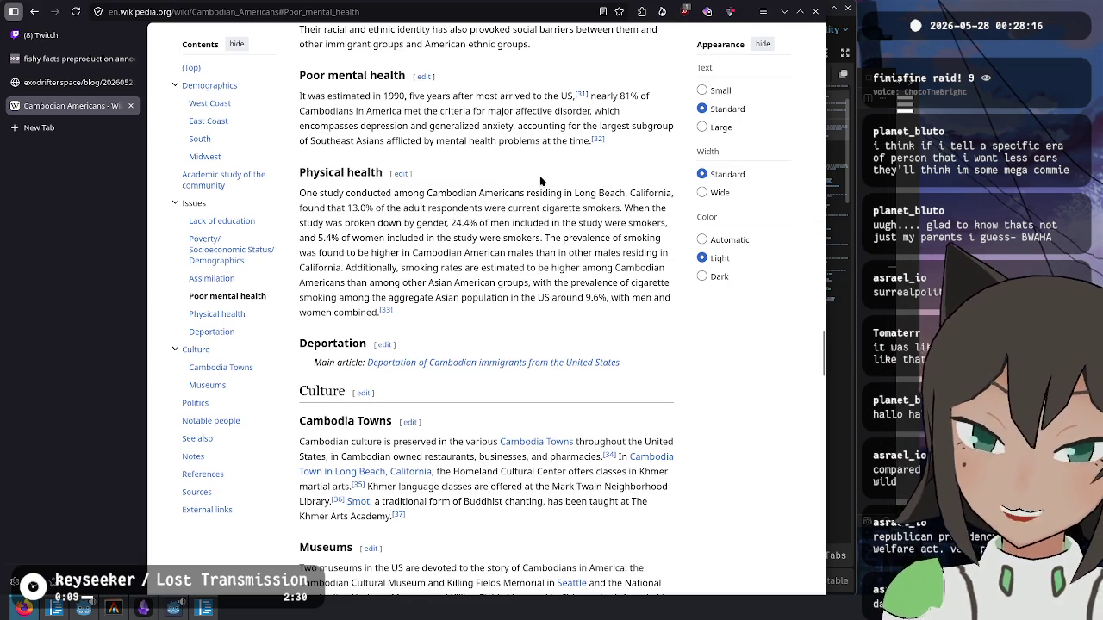
key(ctrl+w)
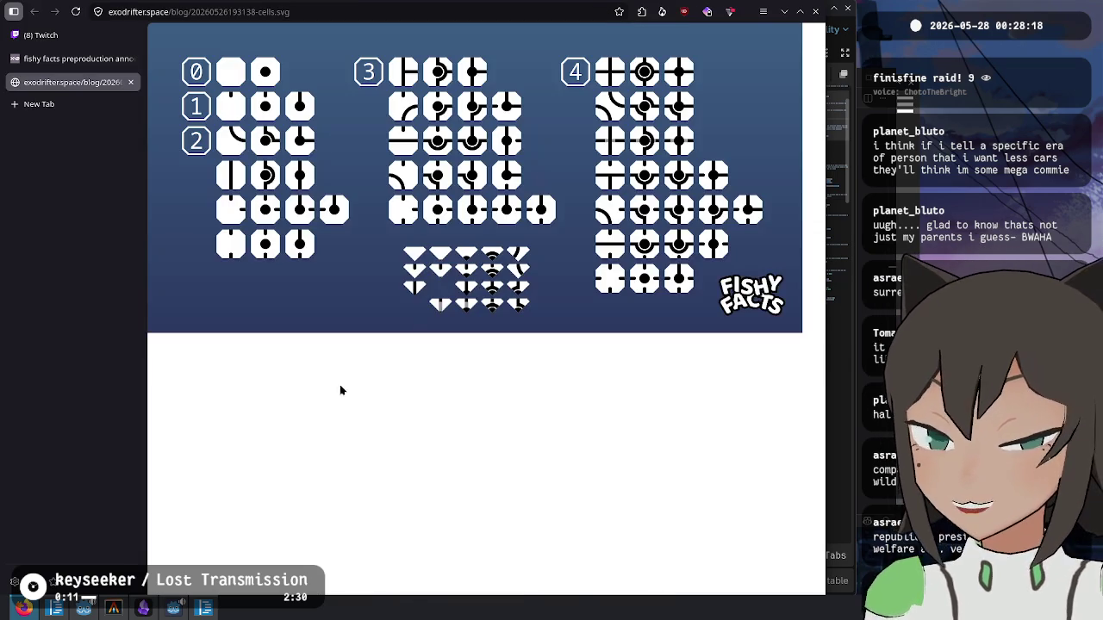
- Close the tile-cells image tab and return to the Godot editor showing graph.gd
key(ctrl+w)
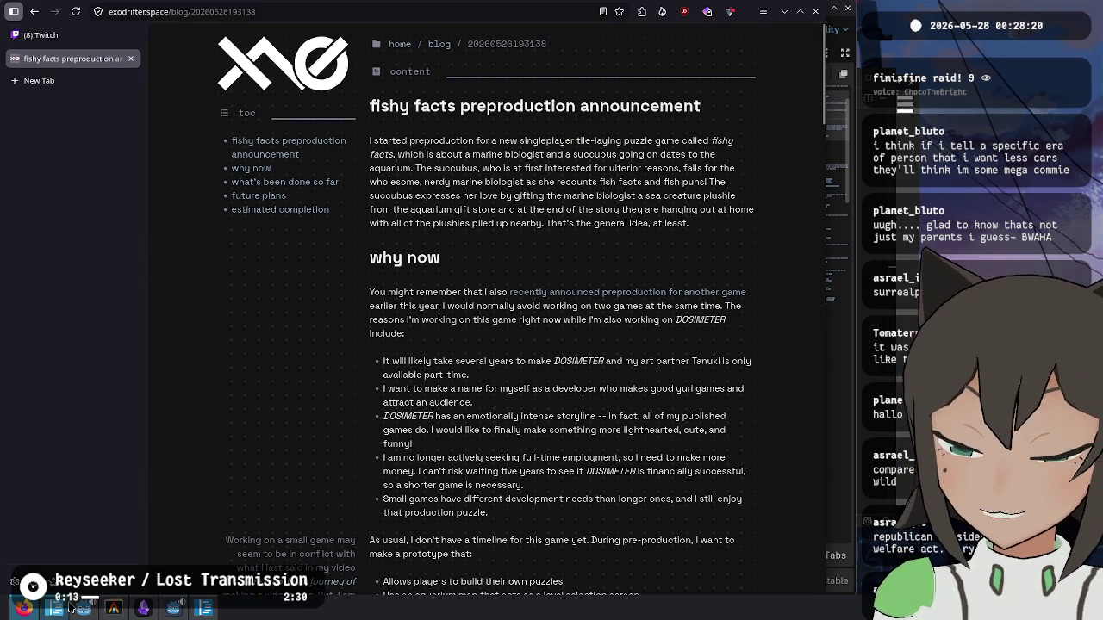
click(174, 609)
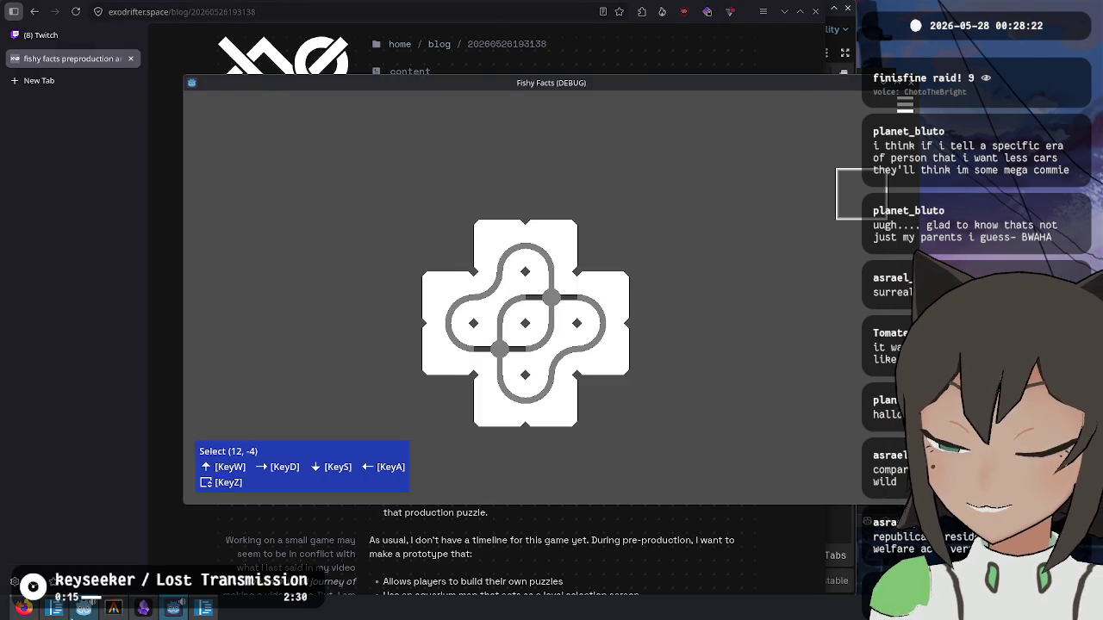
click(84, 608)
- Look over graph.gd's _init and merge_link code without making edits
click(620, 388)
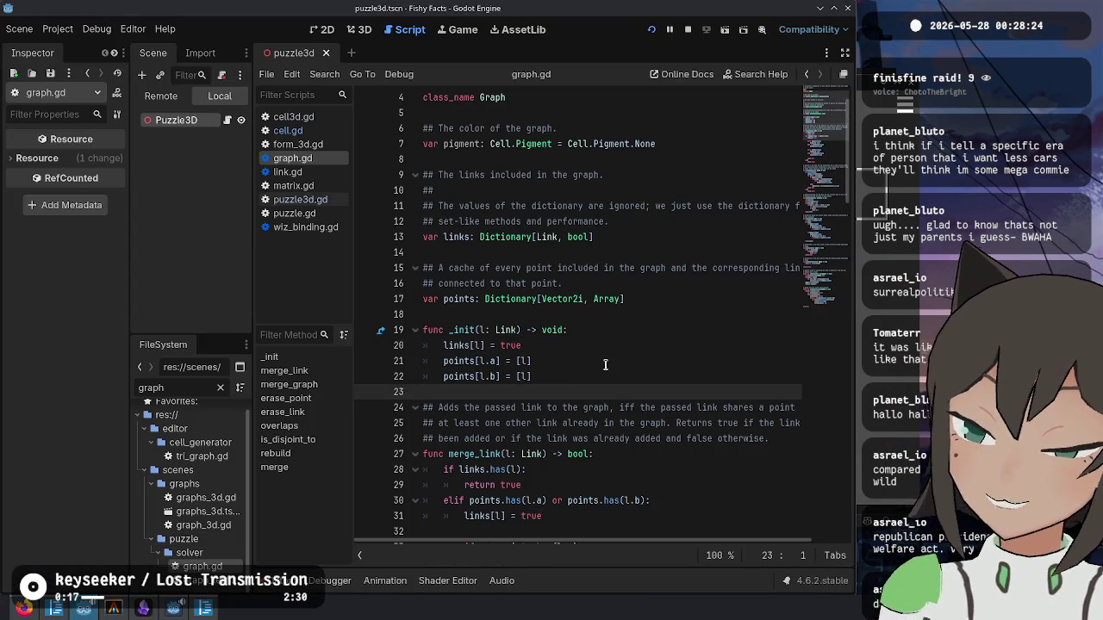
click(612, 252)
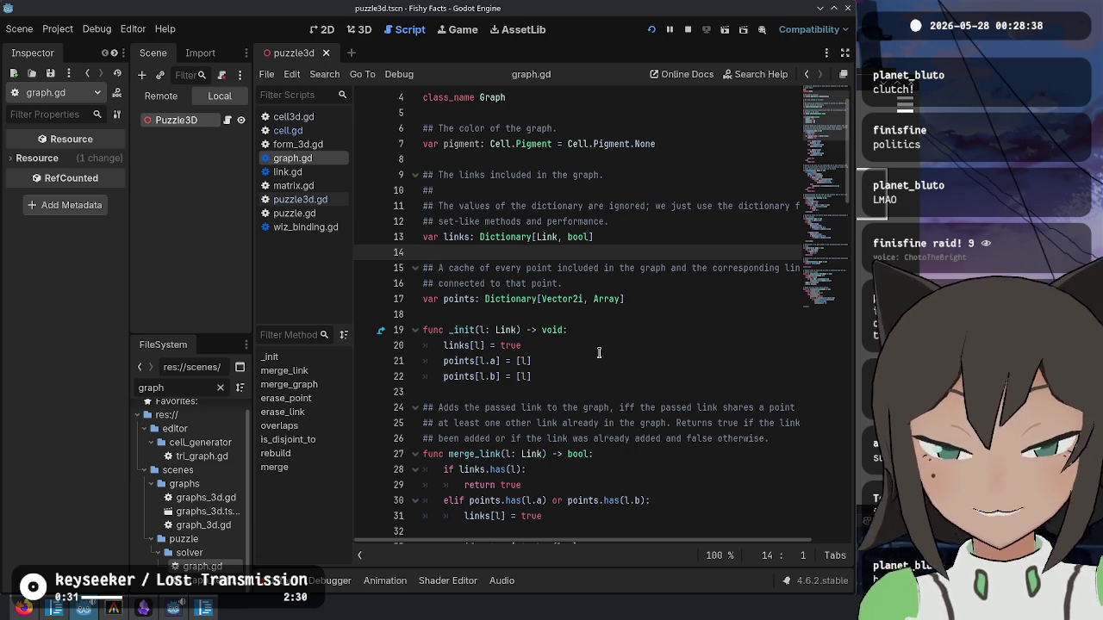
click(603, 339)
click(596, 392)
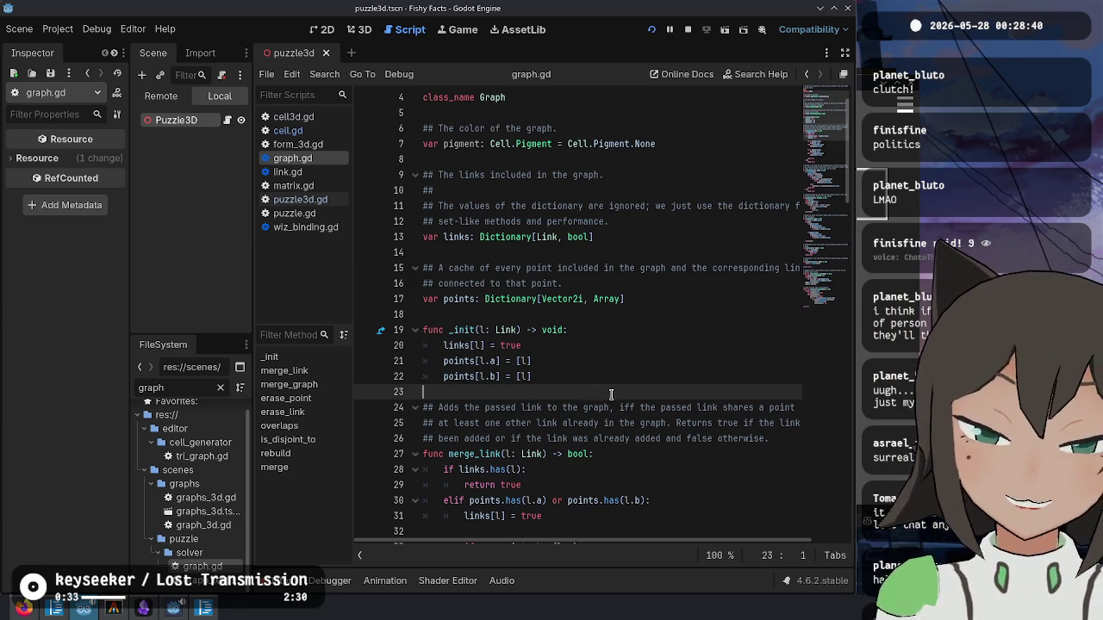
scroll(612, 394, down, 3)
scroll(712, 401, down, 3)
click(626, 405)
click(603, 498)
click(670, 423)
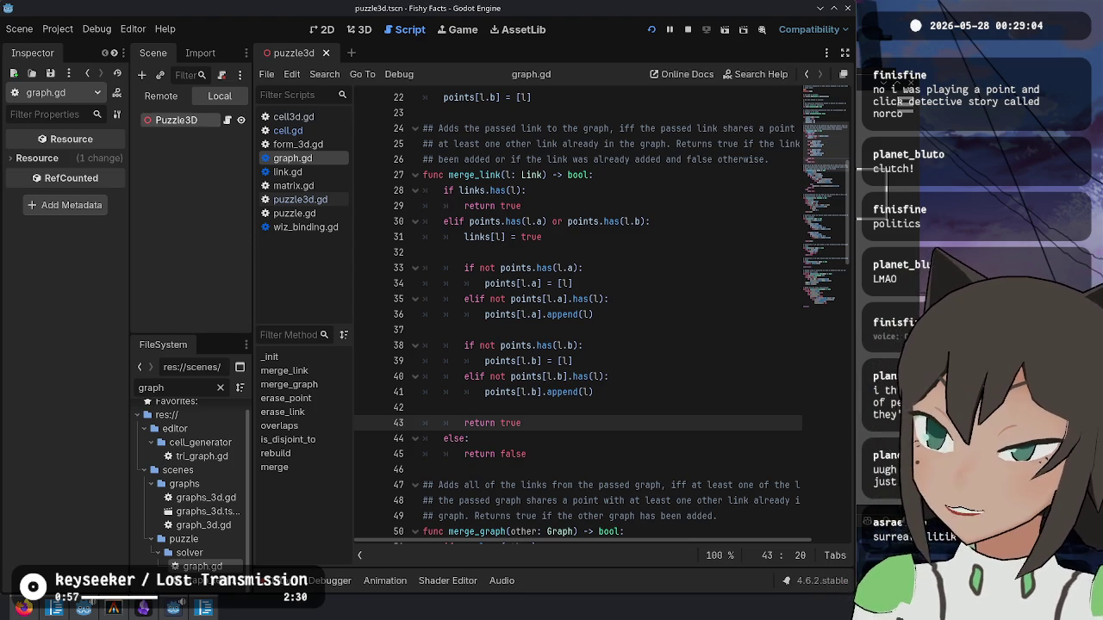
- Switch back to the Firefox window and open a blank new tab
key(alt+Tab)
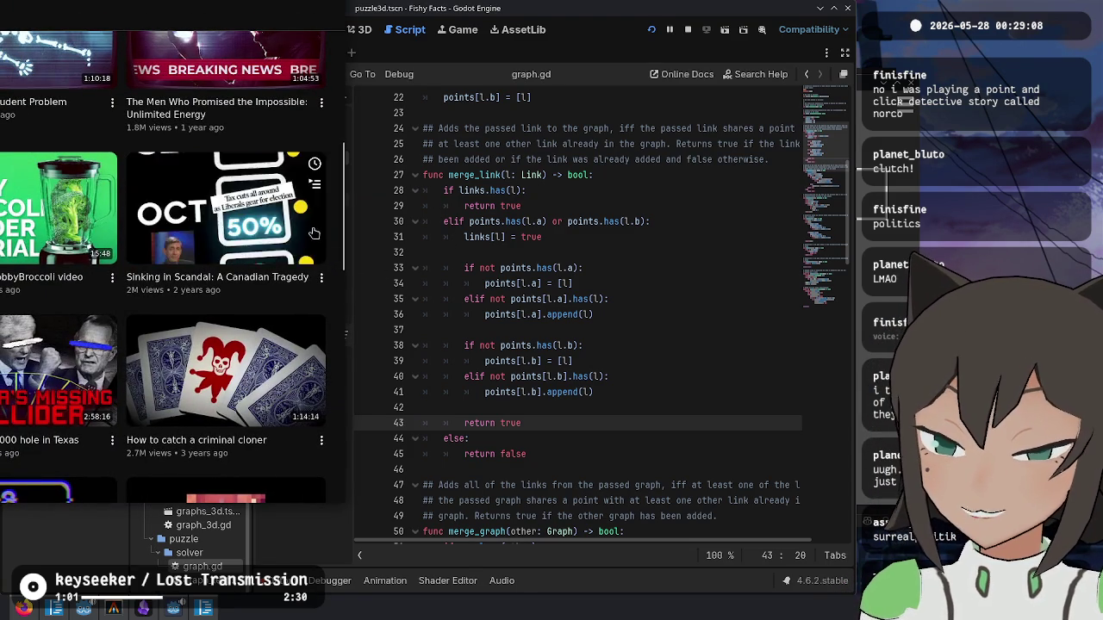
key(alt+Tab)
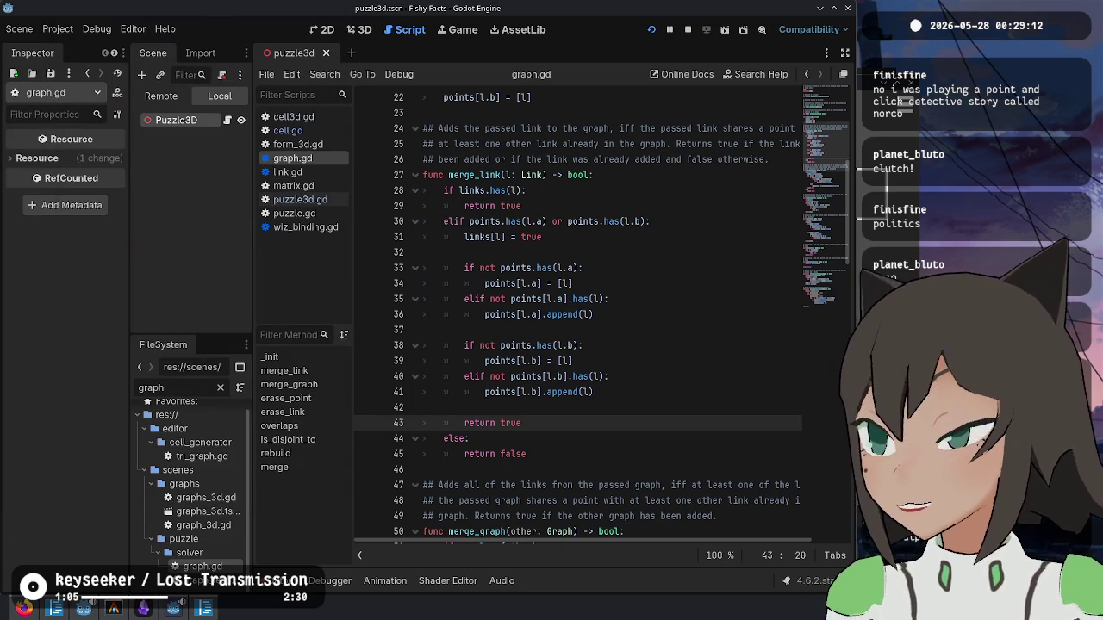
click(20, 608)
key(ctrl+t)
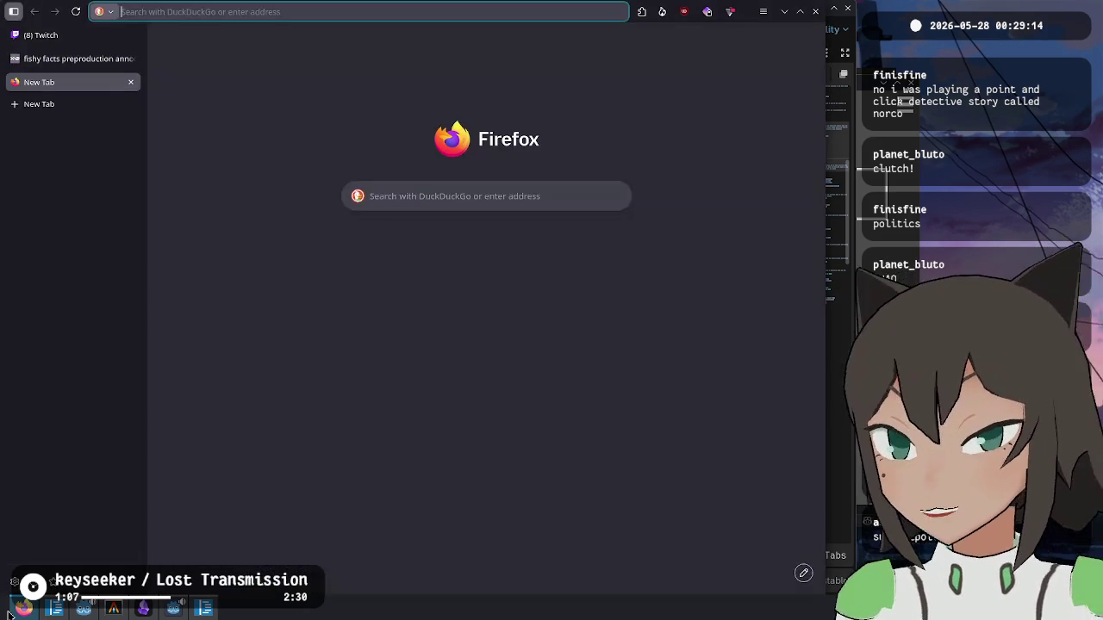
- Search the Steam store for 'norco' and open the NORCO store page
text(ste)
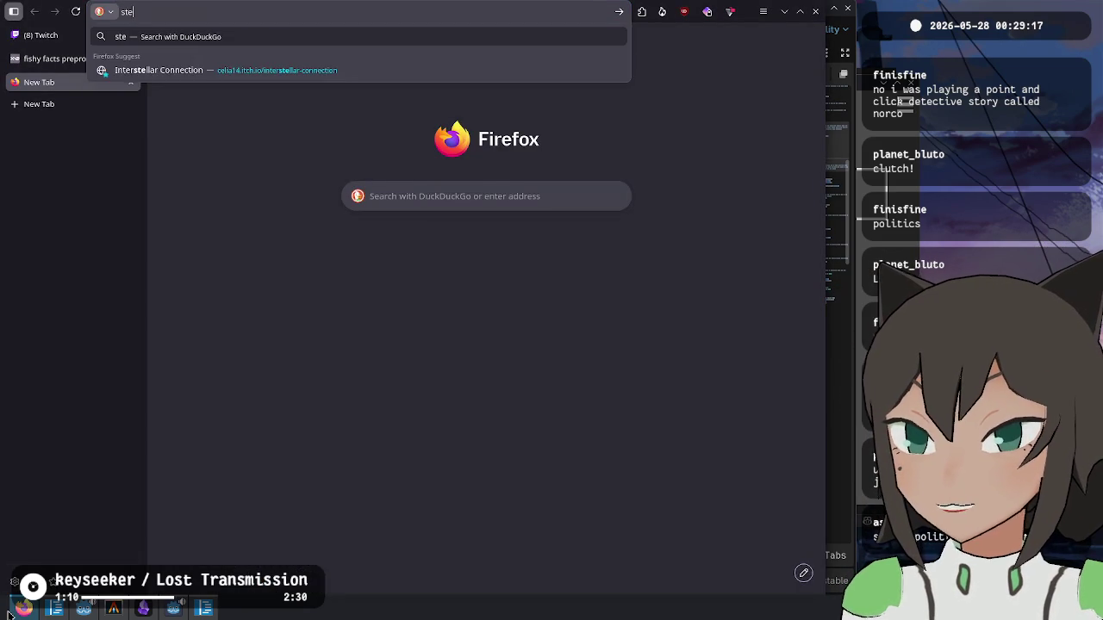
key(Tab)
text(norco)
key(Return)
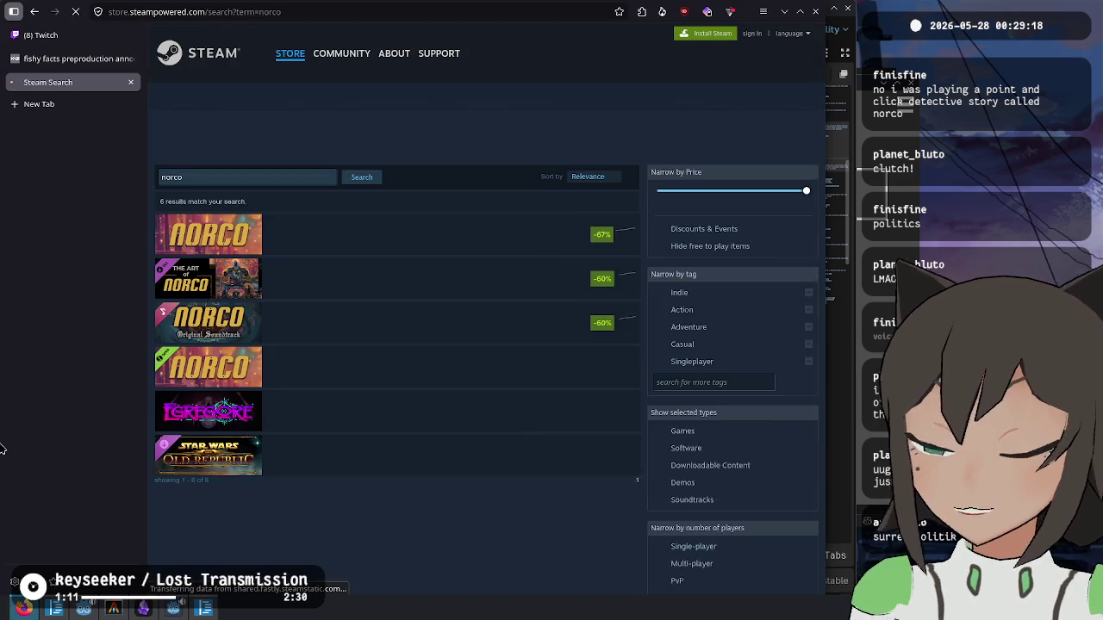
click(387, 241)
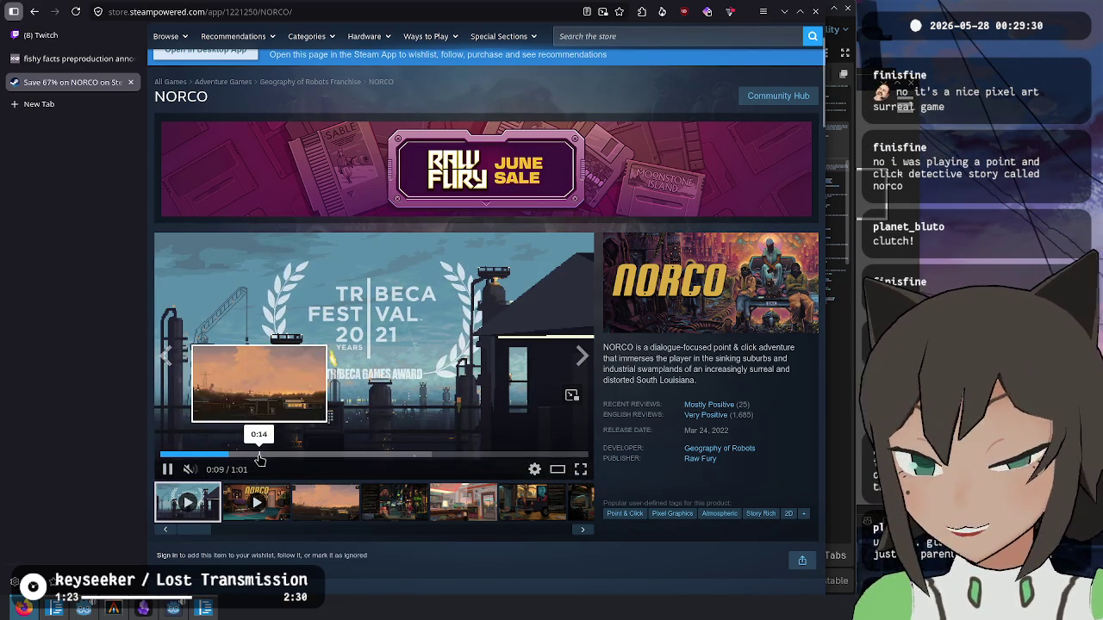
- Watch the NORCO trailer full screen, scrubbing between 0:07 and 0:31, then close the tab
click(327, 454)
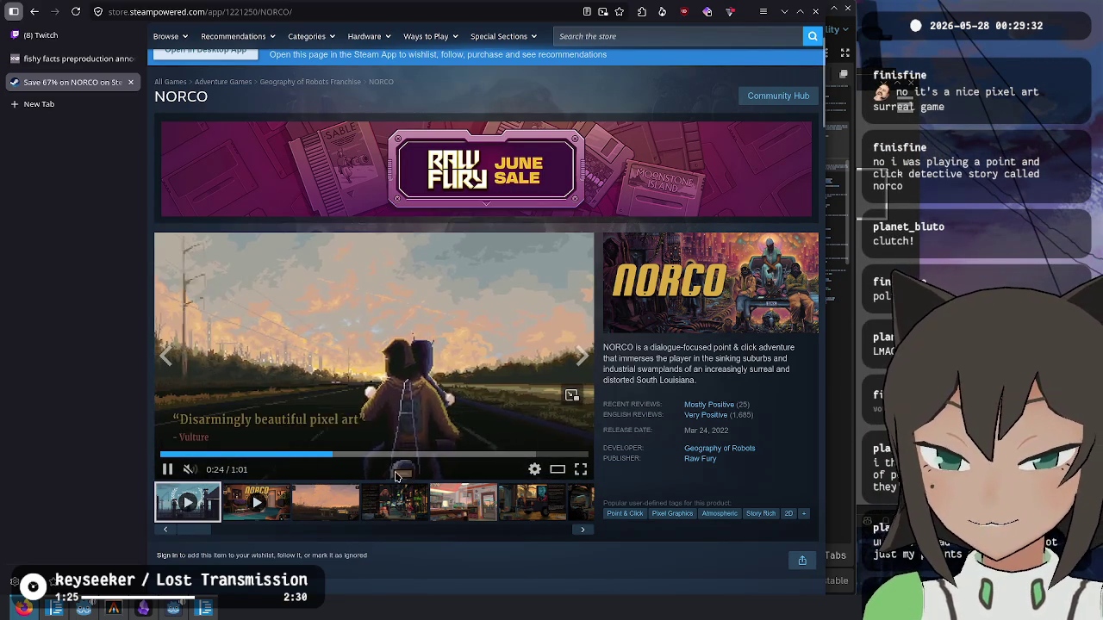
click(376, 454)
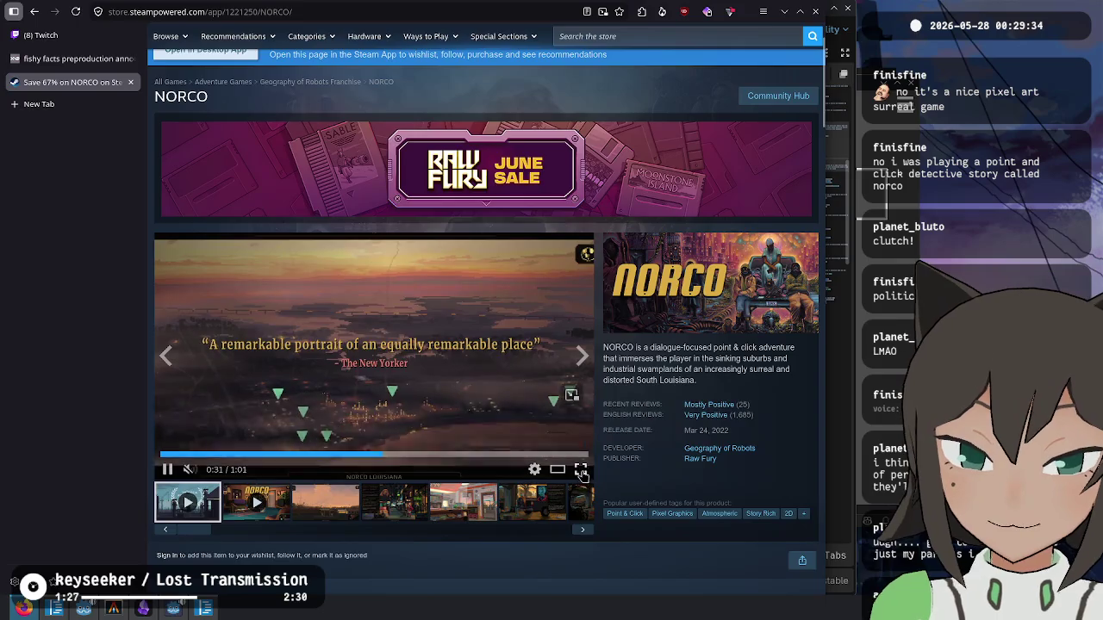
click(580, 469)
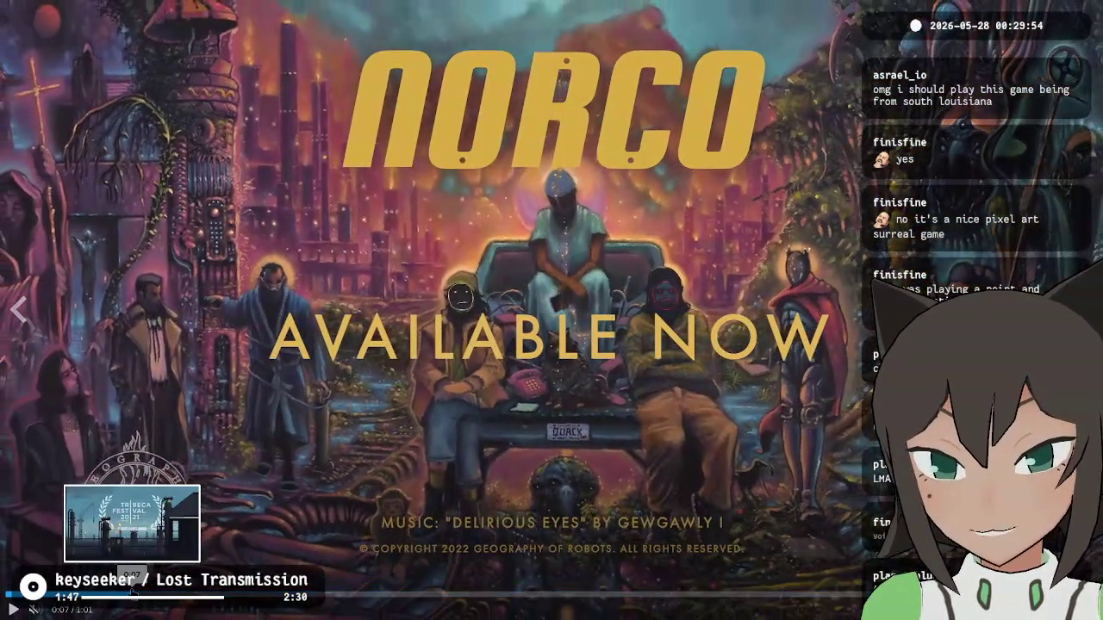
click(131, 600)
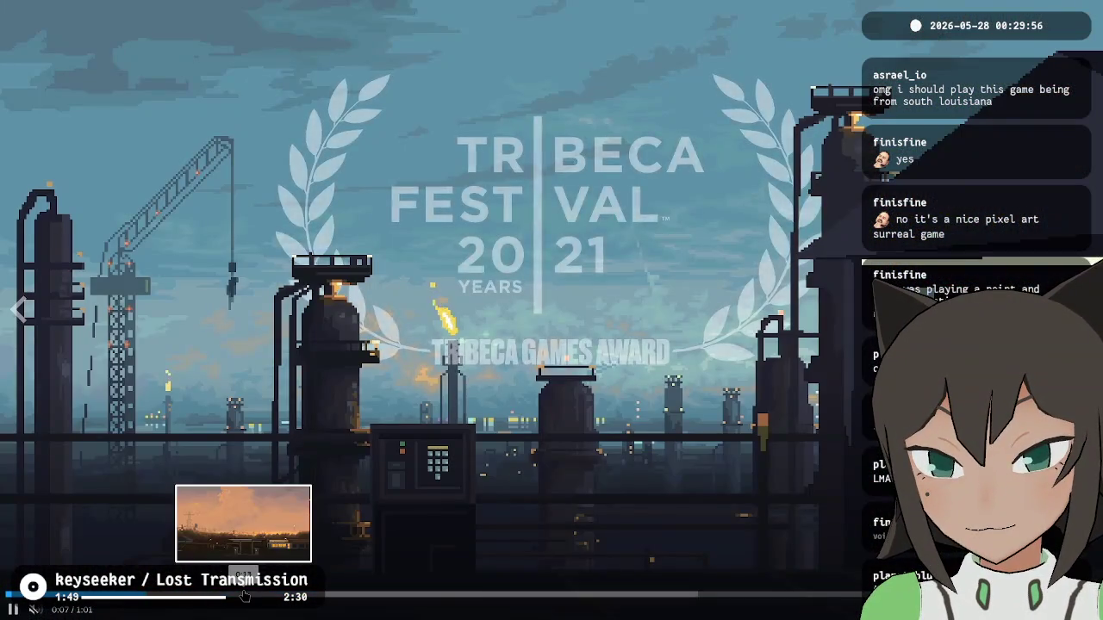
click(244, 596)
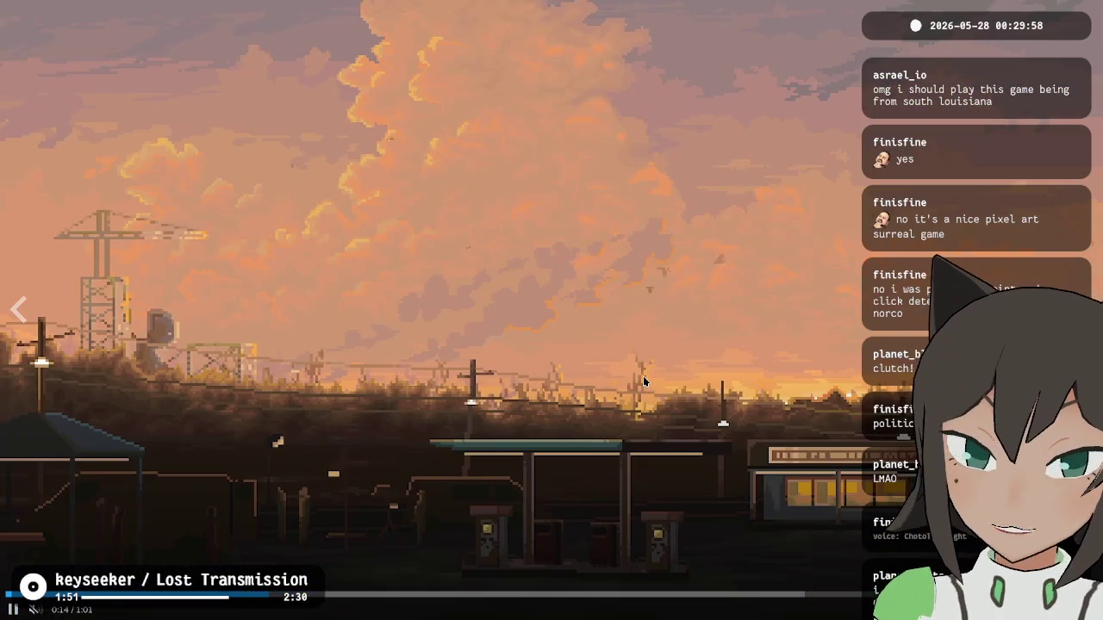
key(Escape)
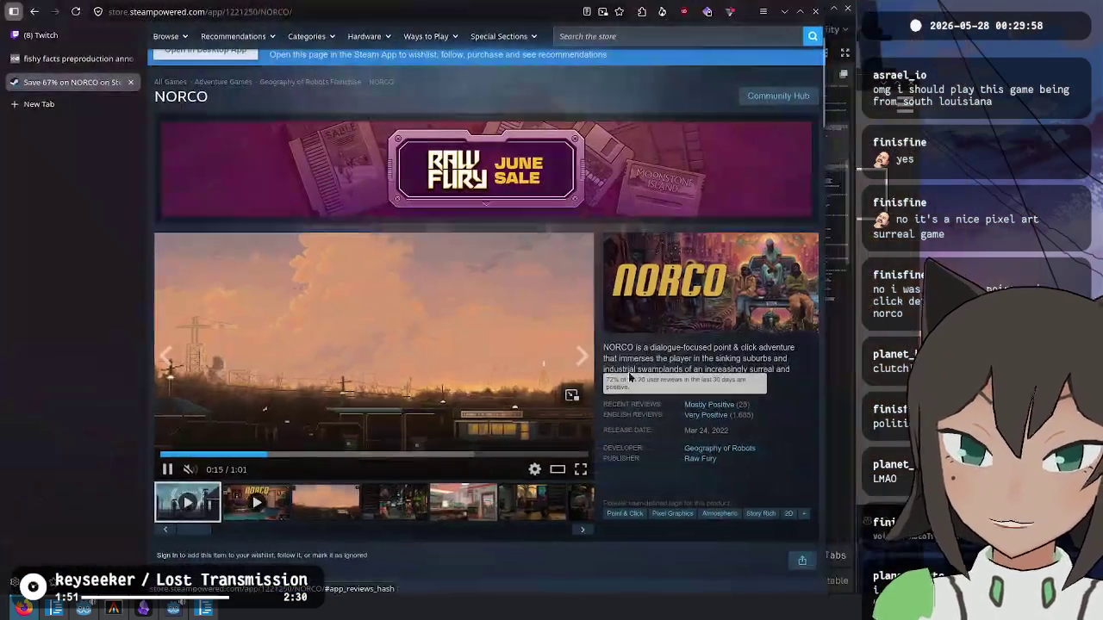
key(ctrl+w)
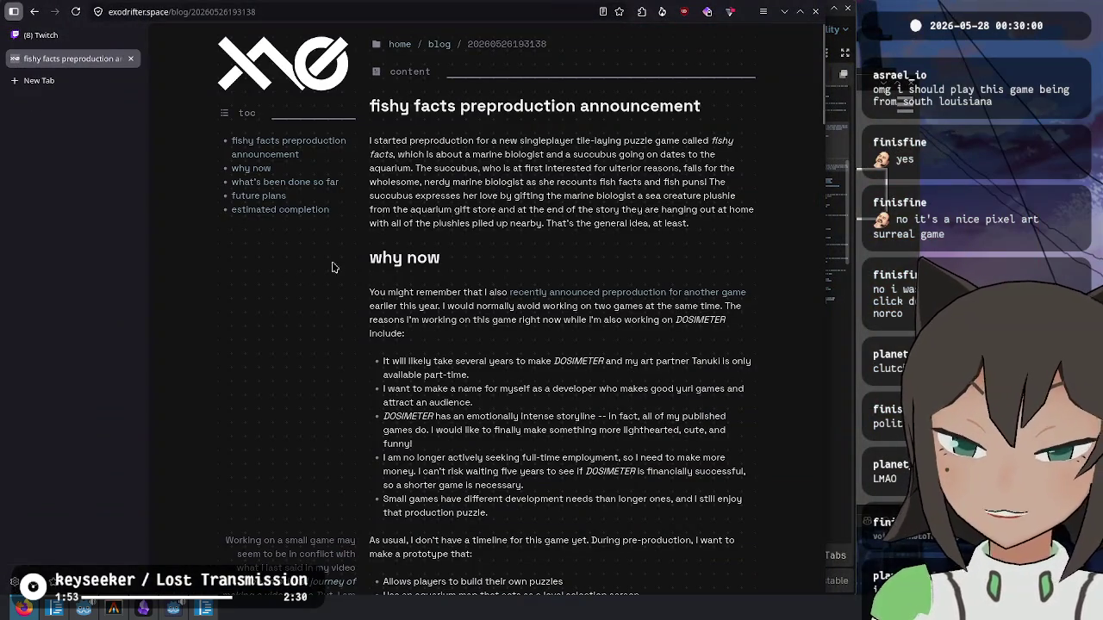
- Check the Twitch stream manager and the game, then return to graph.gd in Godot
click(71, 36)
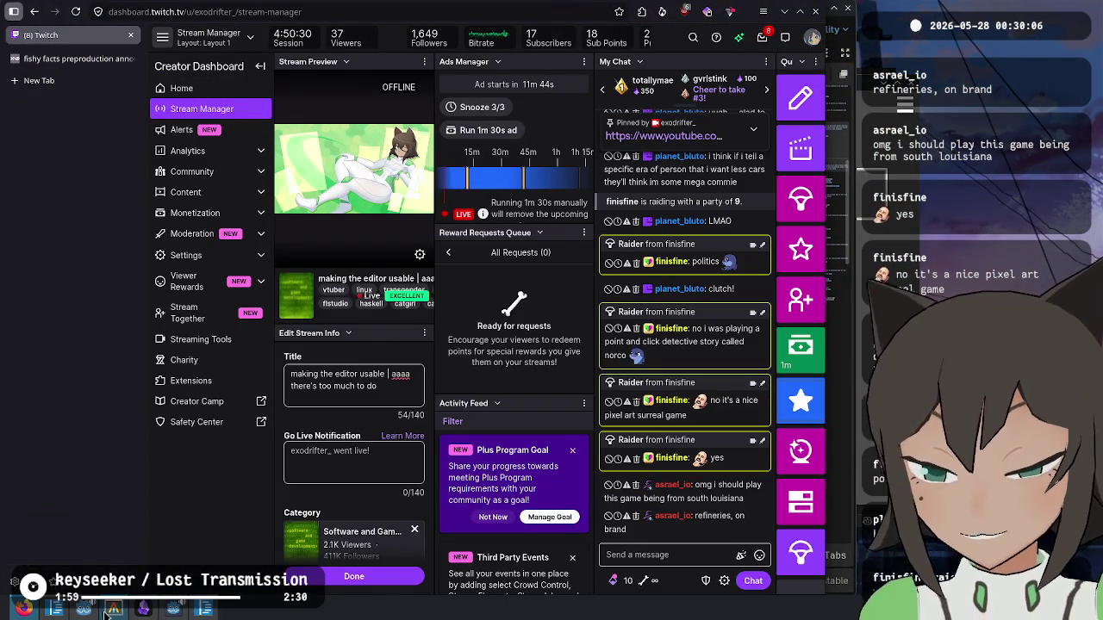
click(174, 608)
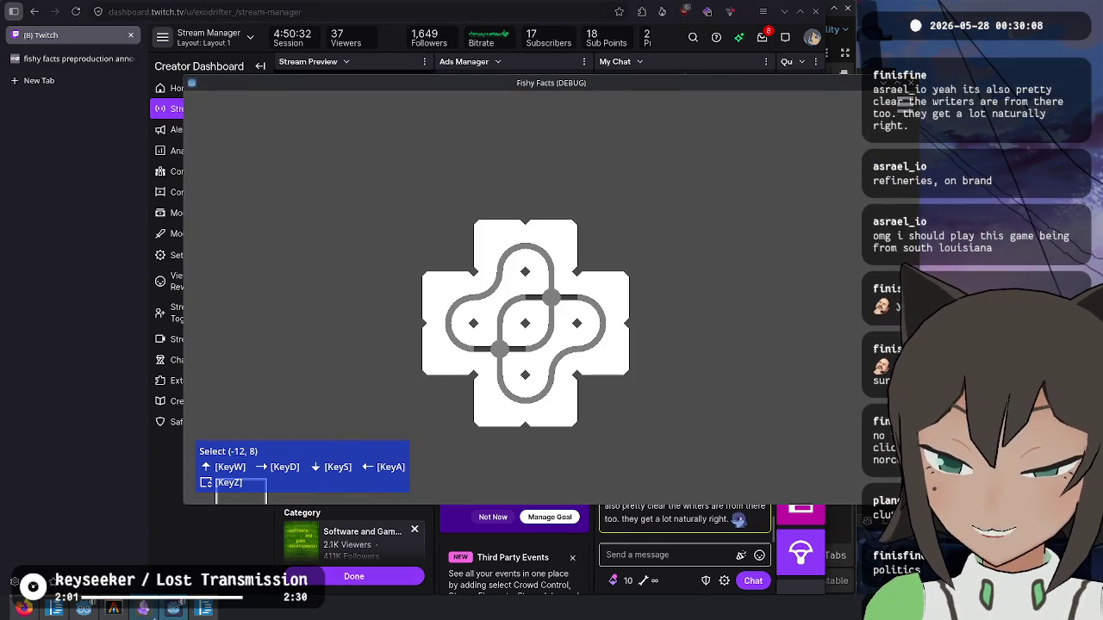
click(84, 608)
- Review graph.gd's _init function and the merge_link code
click(570, 345)
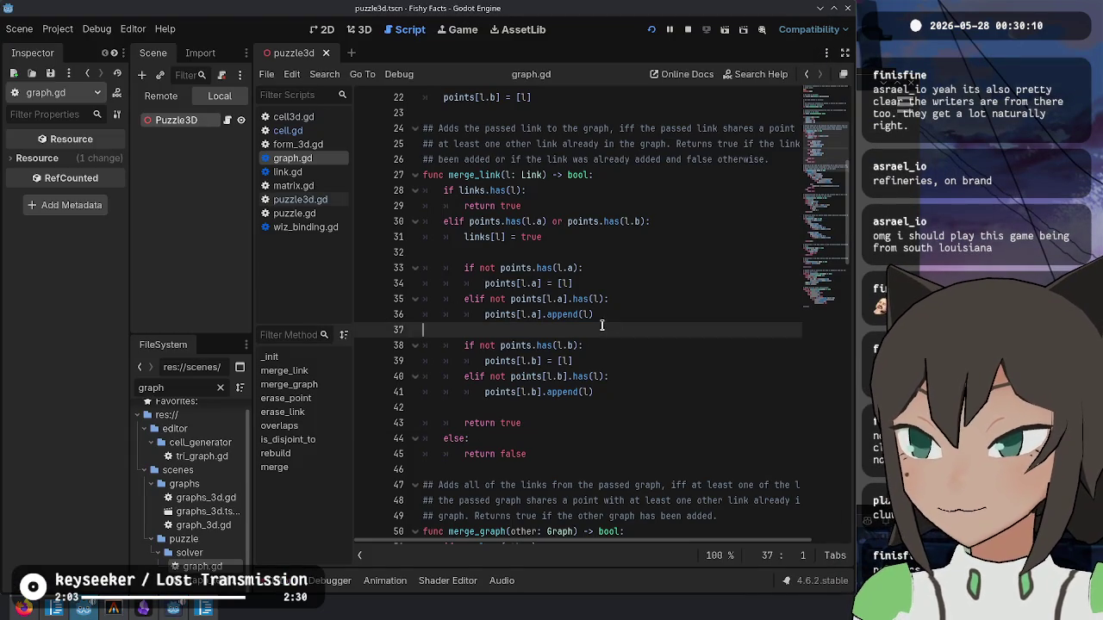
click(675, 233)
scroll(643, 267, up, 3)
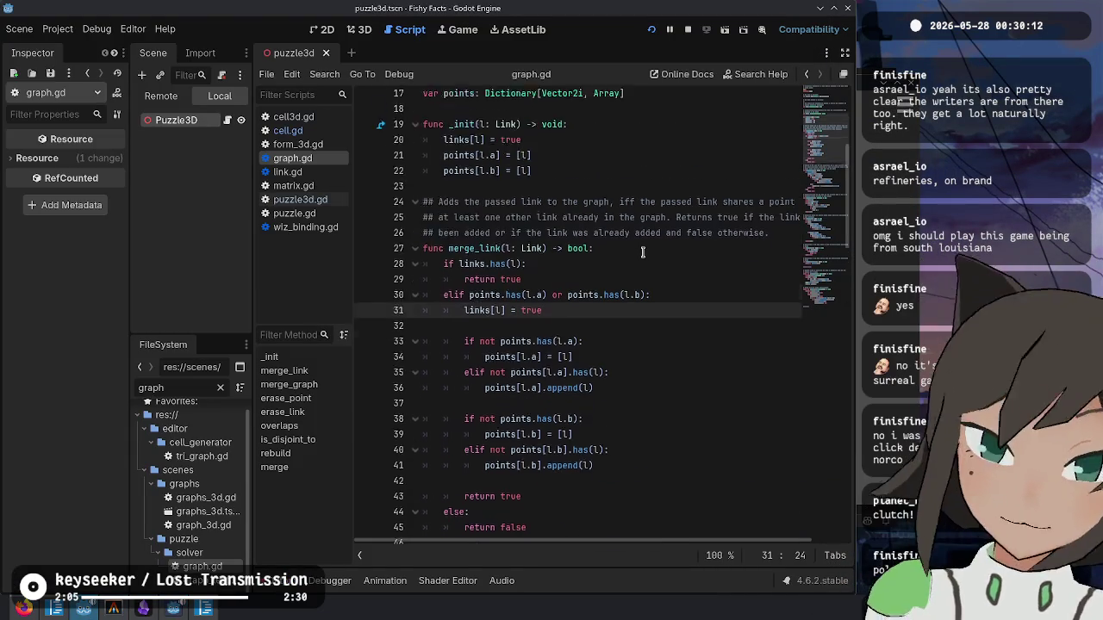
scroll(642, 252, up, 4)
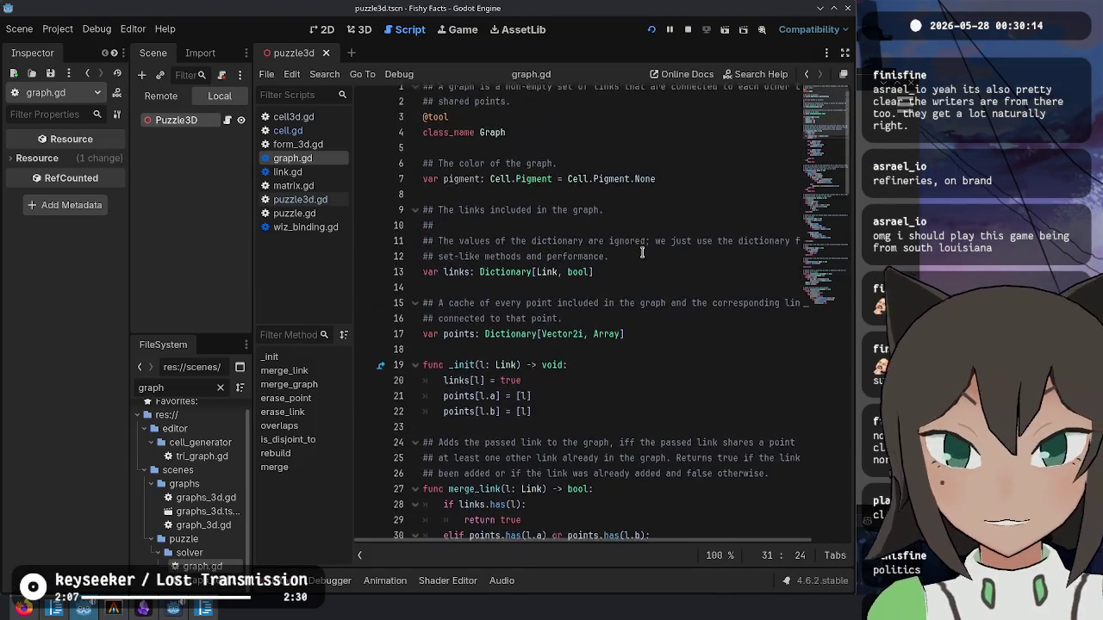
click(612, 277)
click(637, 408)
click(642, 456)
click(653, 393)
click(644, 456)
click(652, 410)
click(644, 456)
click(646, 499)
- Read down through the rest of merge_link and the erase_link function
scroll(651, 483, down, 4)
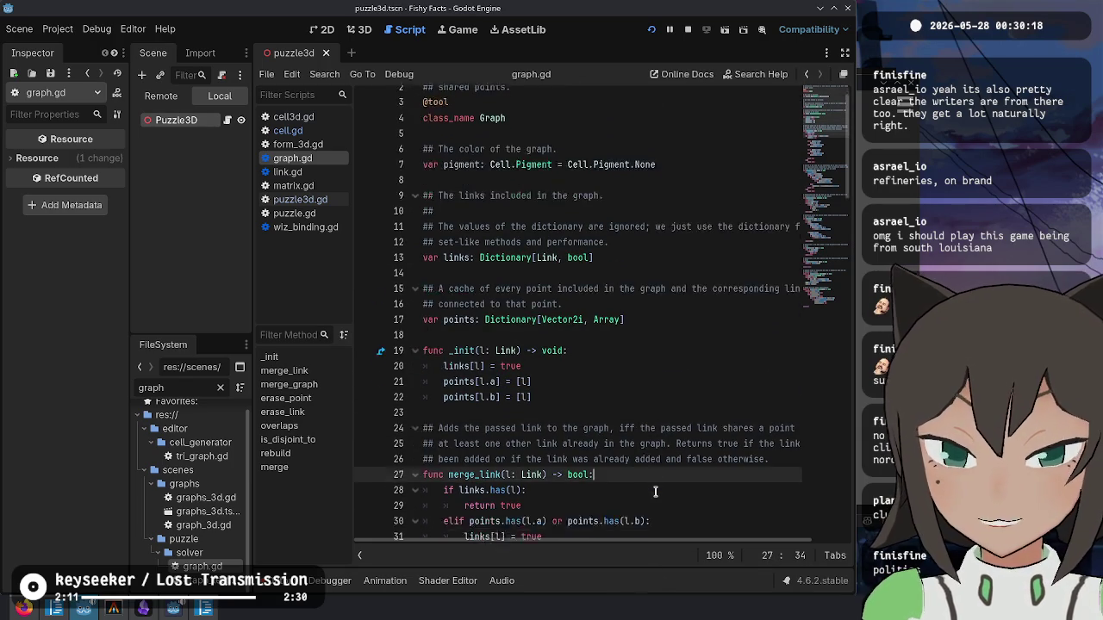
click(653, 440)
scroll(653, 435, down, 4)
click(652, 423)
scroll(652, 424, down, 6)
click(652, 423)
scroll(652, 423, down, 2)
click(651, 423)
scroll(651, 423, down, 3)
click(651, 423)
click(664, 483)
click(670, 504)
- Read through the overlaps, static rebuild and merge functions to the end of merge
click(670, 512)
scroll(666, 513, down, 4)
click(632, 454)
scroll(631, 457, down, 1)
scroll(632, 456, down, 2)
click(628, 450)
scroll(628, 448, down, 5)
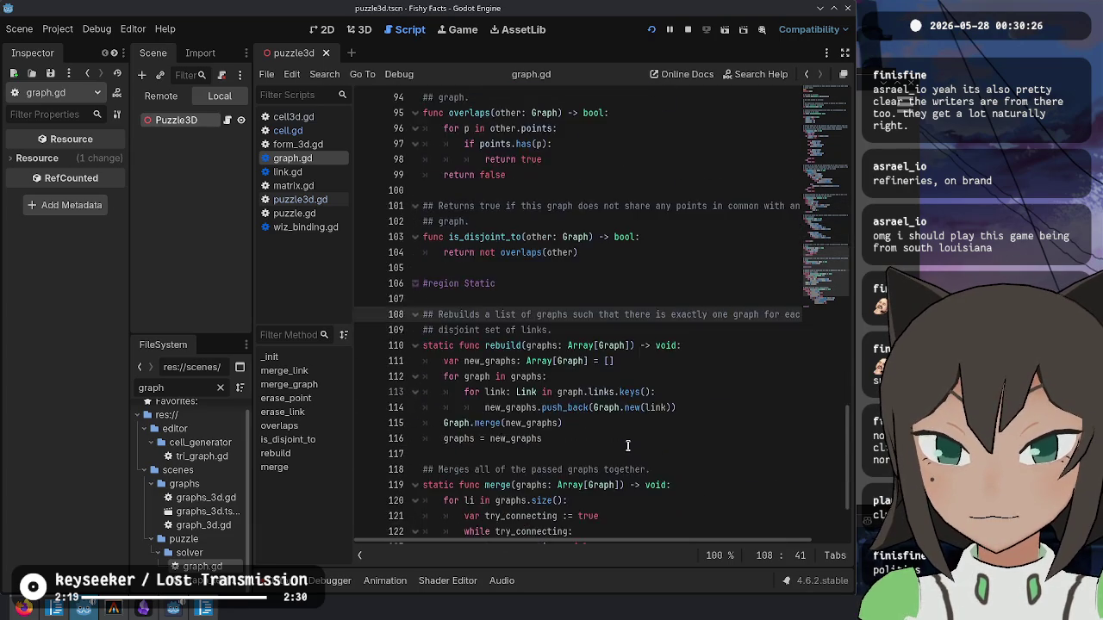
click(661, 421)
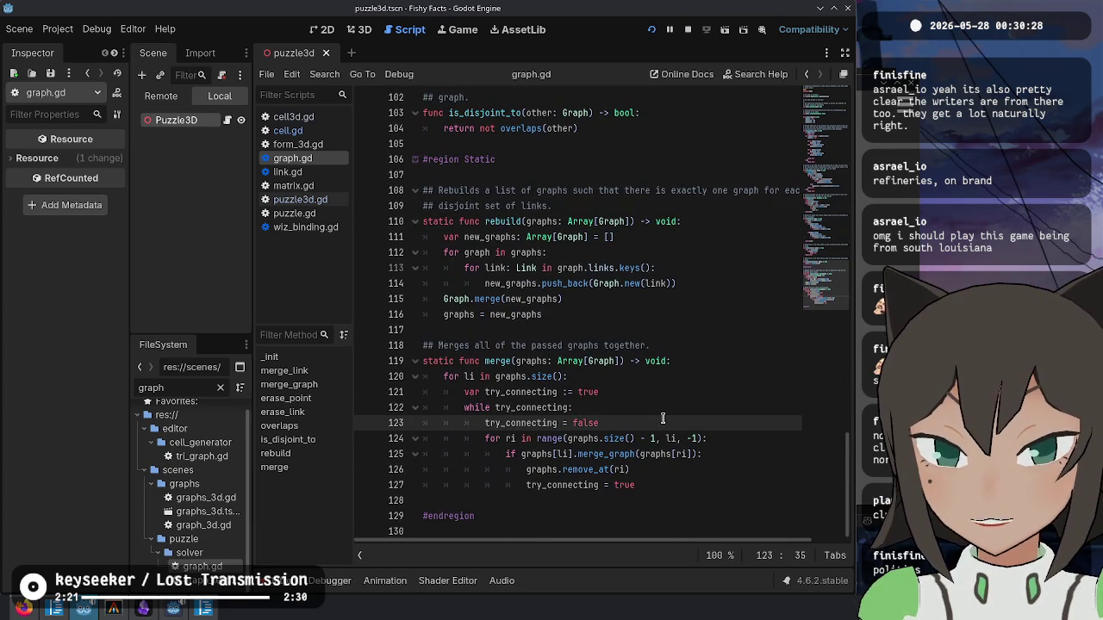
click(682, 437)
click(606, 502)
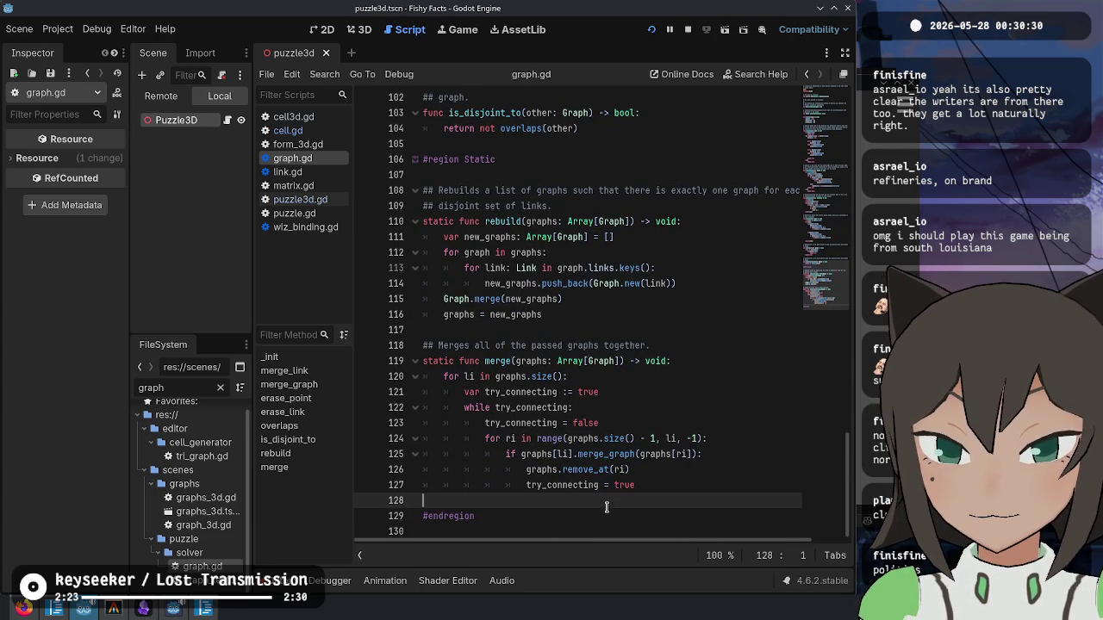
- Scroll back up to inspect the points cache declaration and the _init header
scroll(568, 402, up, 2)
scroll(689, 362, up, 12)
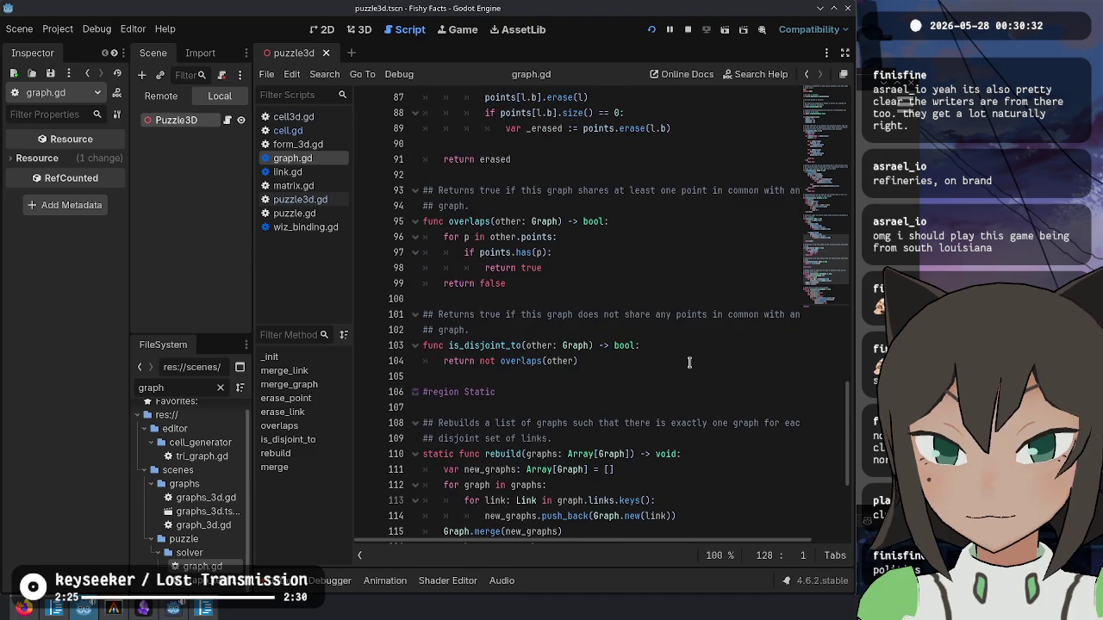
scroll(690, 362, up, 18)
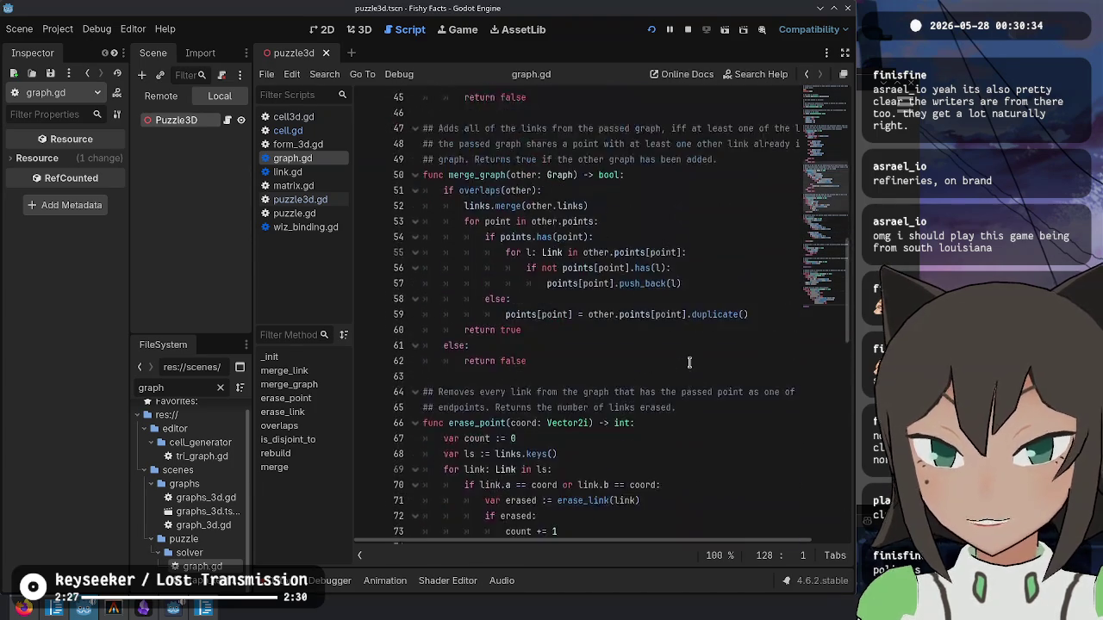
scroll(689, 362, up, 2)
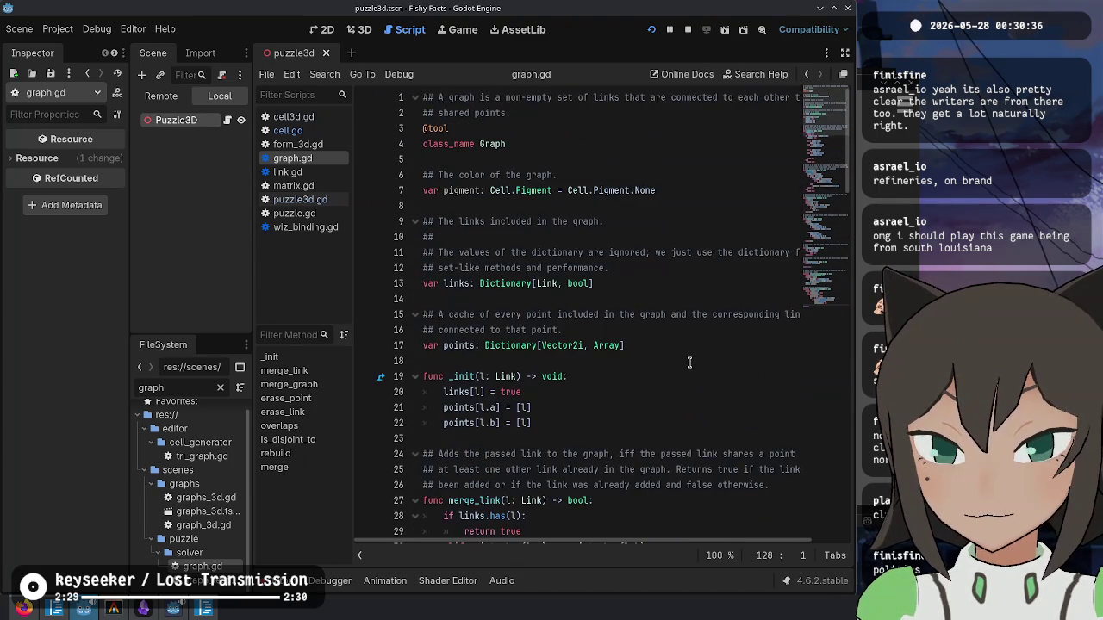
click(553, 175)
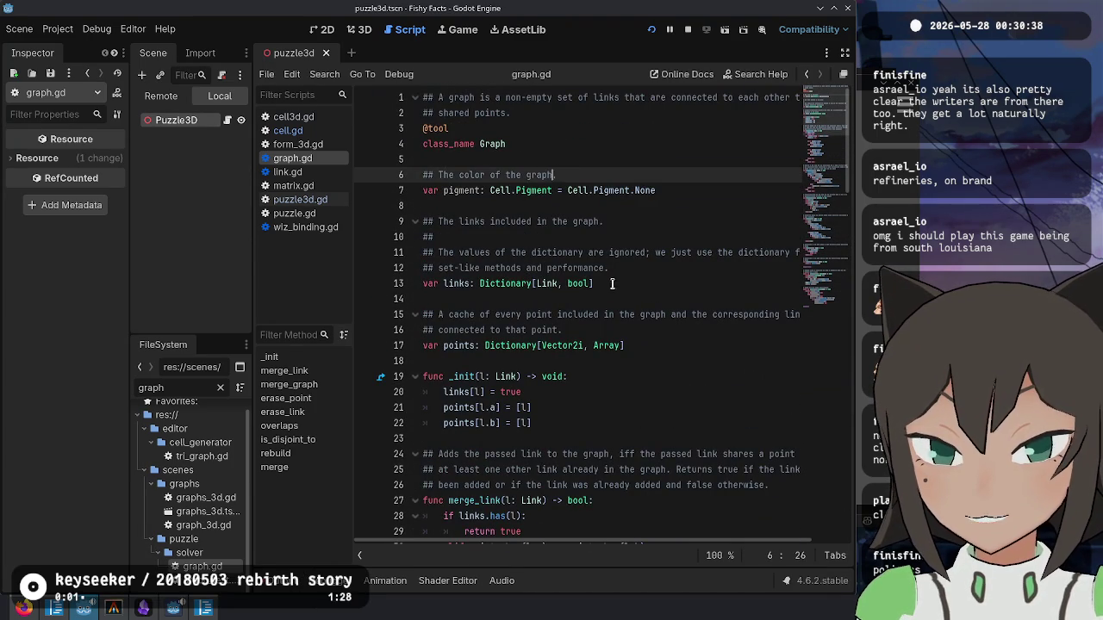
click(592, 283)
click(458, 415)
click(565, 330)
click(676, 359)
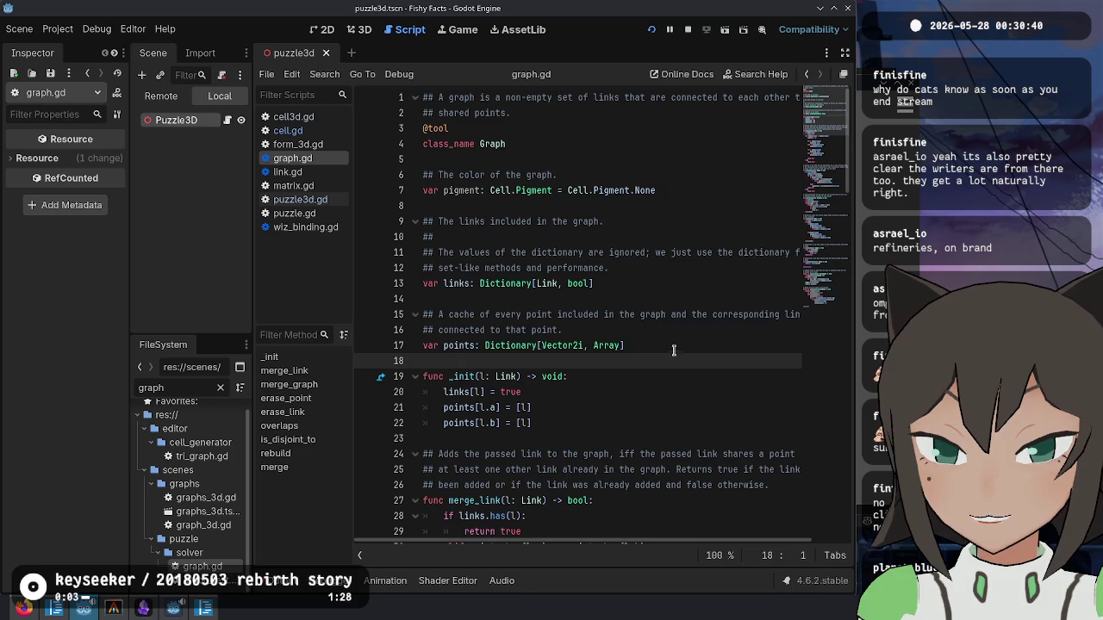
click(670, 347)
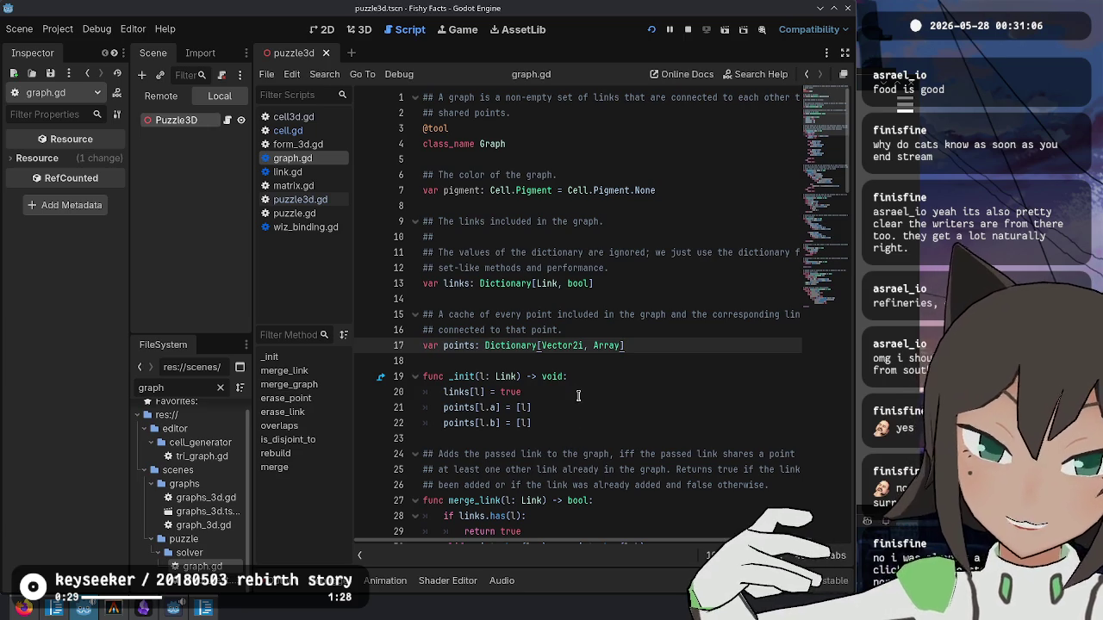
click(580, 376)
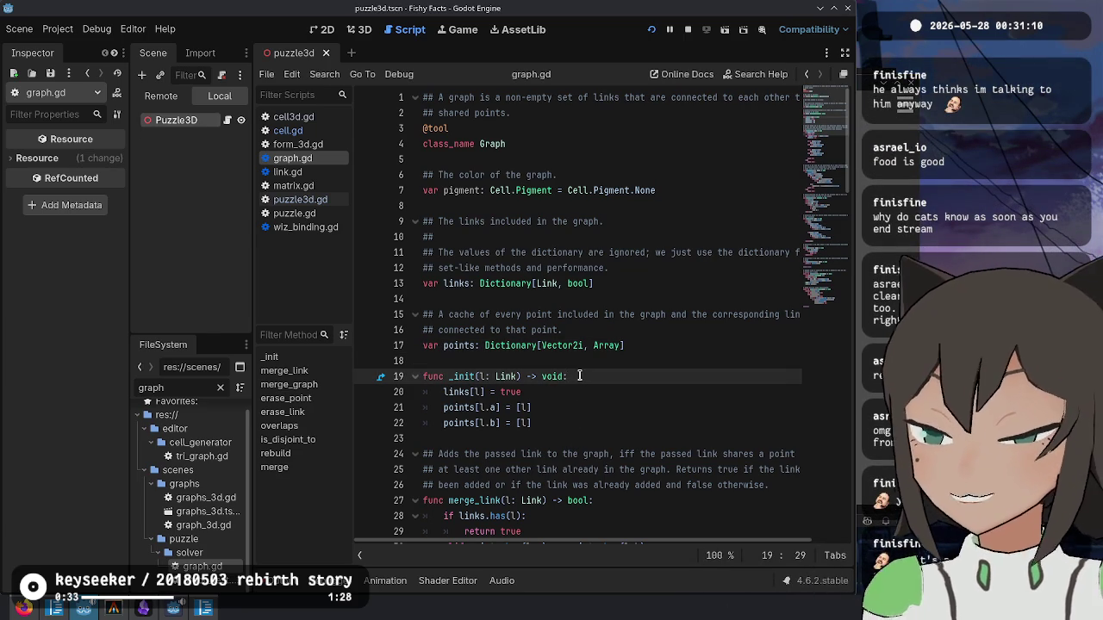
mouse_move(582, 343)
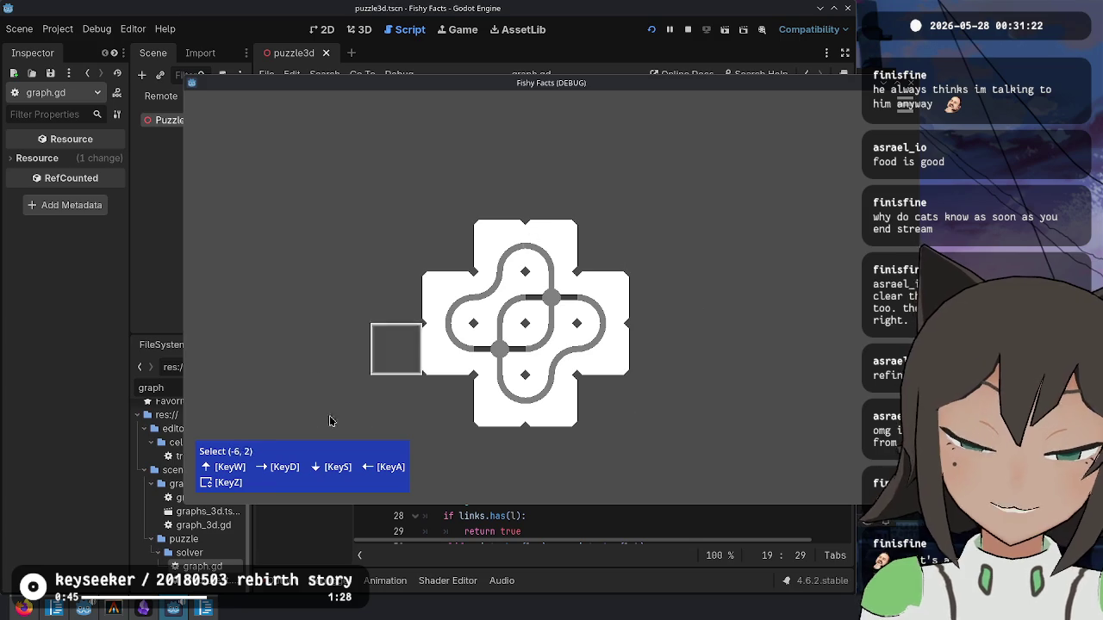
- Bring the code editor in front of the game and look over _init and merge_graph
click(82, 478)
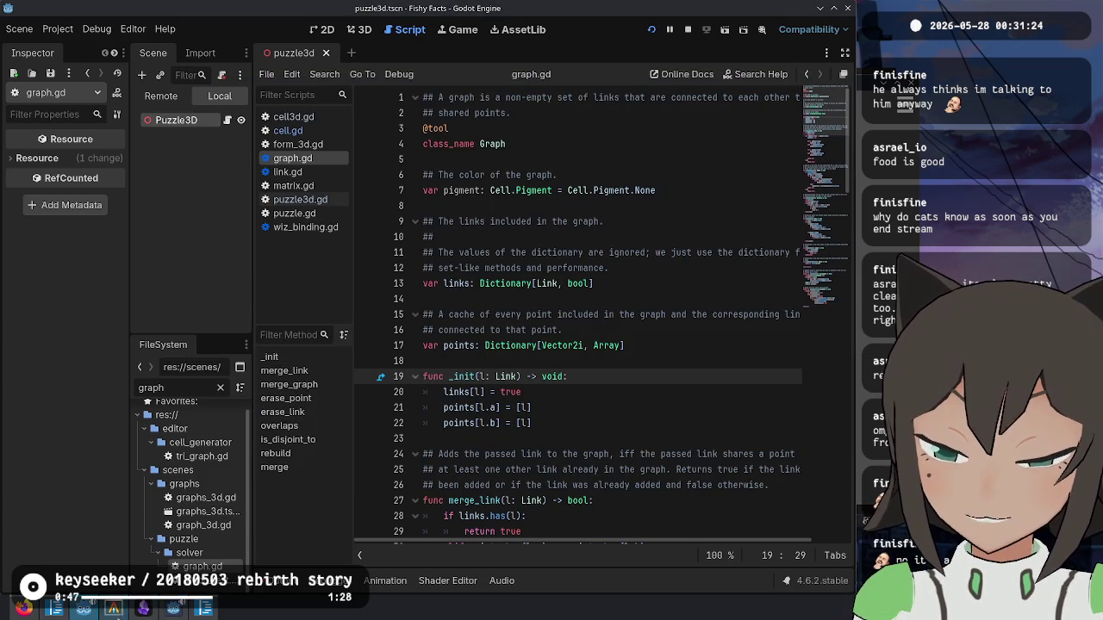
click(568, 423)
scroll(594, 410, down, 1)
key(Down)
key(Down)
key(Down)
scroll(641, 387, down, 12)
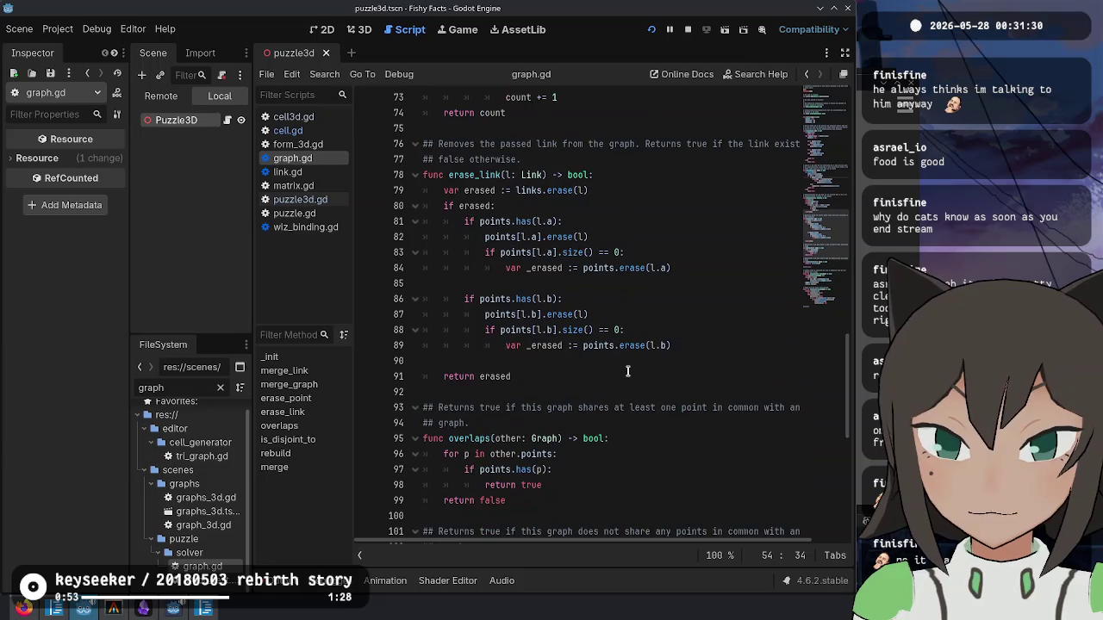
scroll(627, 372, down, 5)
scroll(620, 345, up, 20)
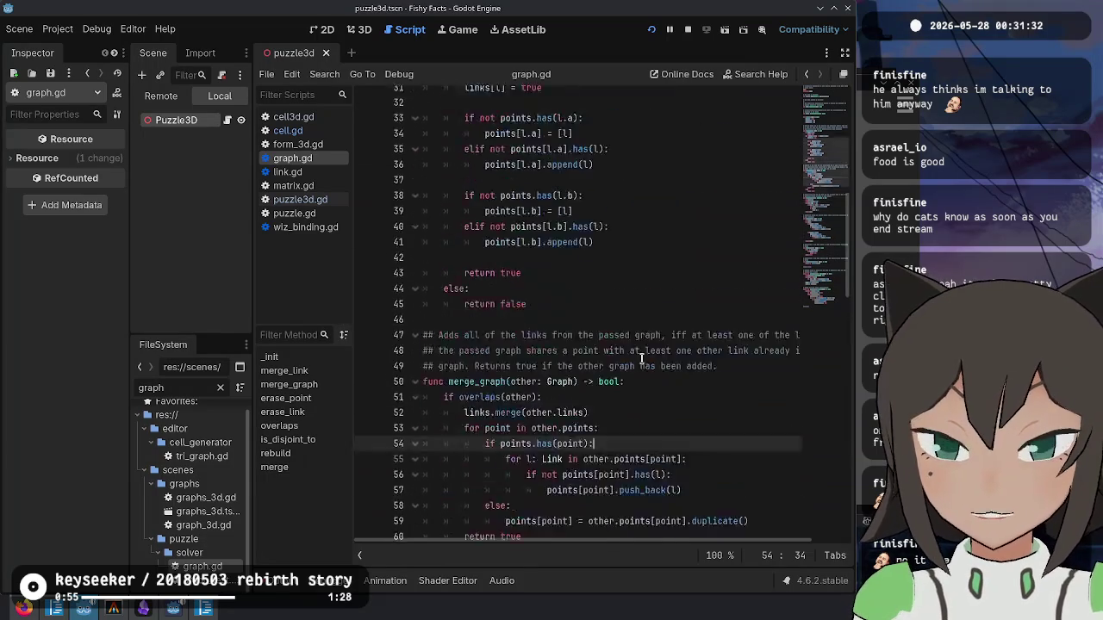
- Check the pigment variable and _init(l: Link) header, then start a new first line in _init
double_click(449, 186)
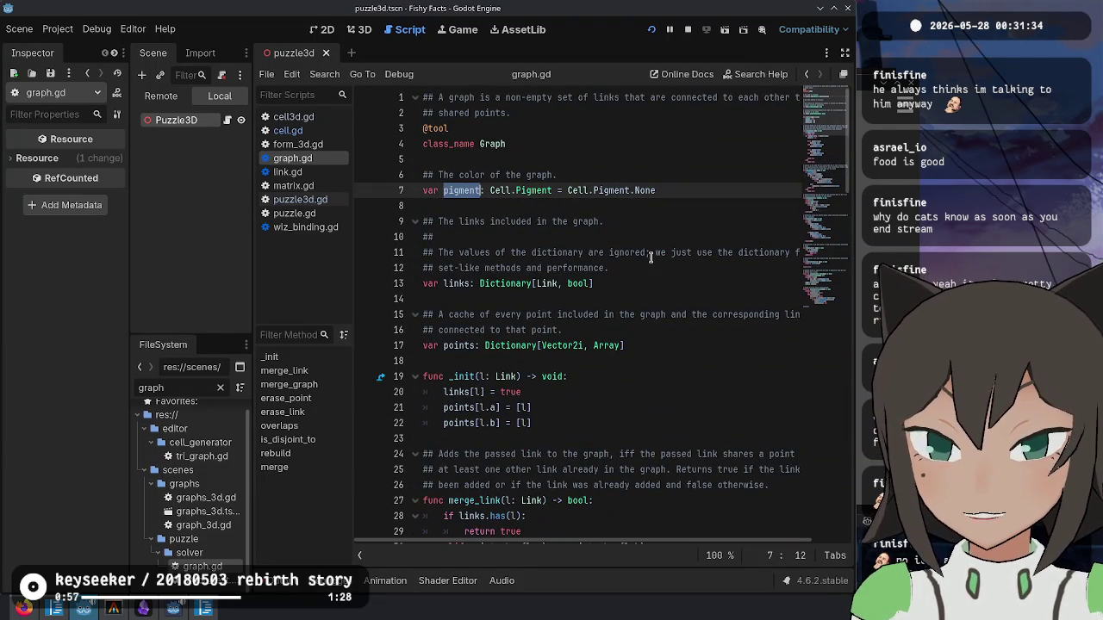
click(671, 376)
scroll(638, 379, down, 1)
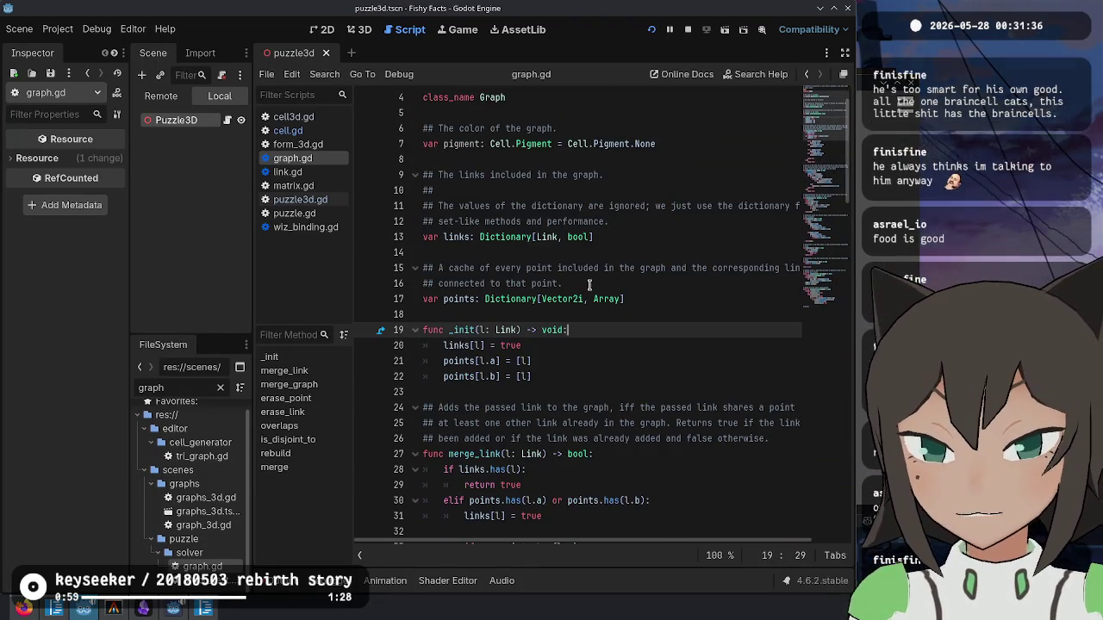
scroll(586, 280, down, 5)
scroll(585, 280, up, 5)
double_click(496, 330)
double_click(461, 330)
click(595, 332)
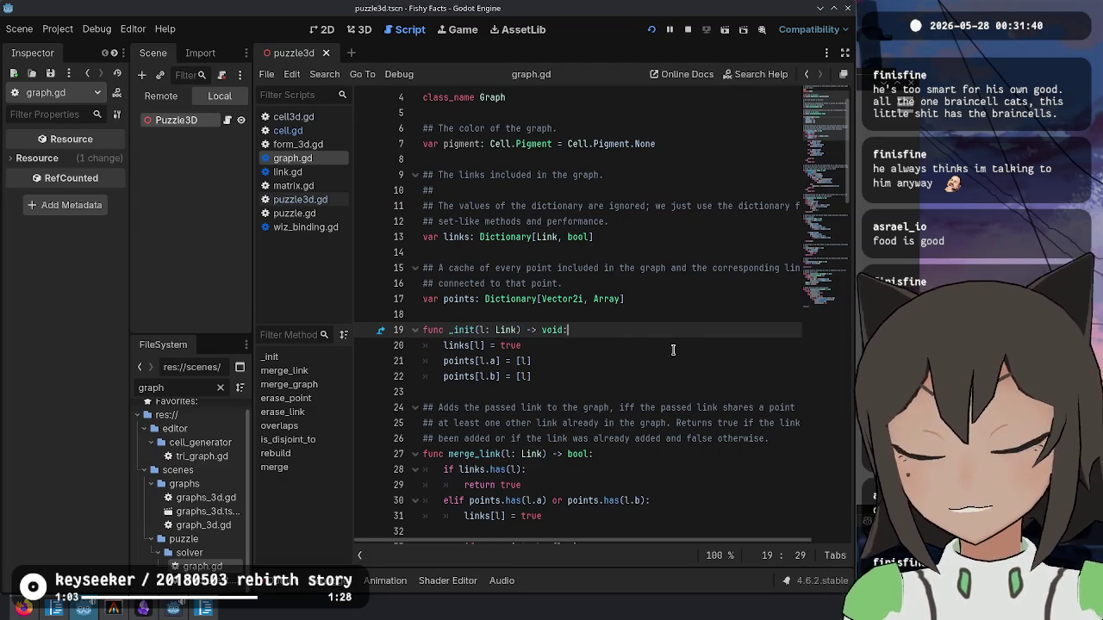
key(Return)
text(pigment)
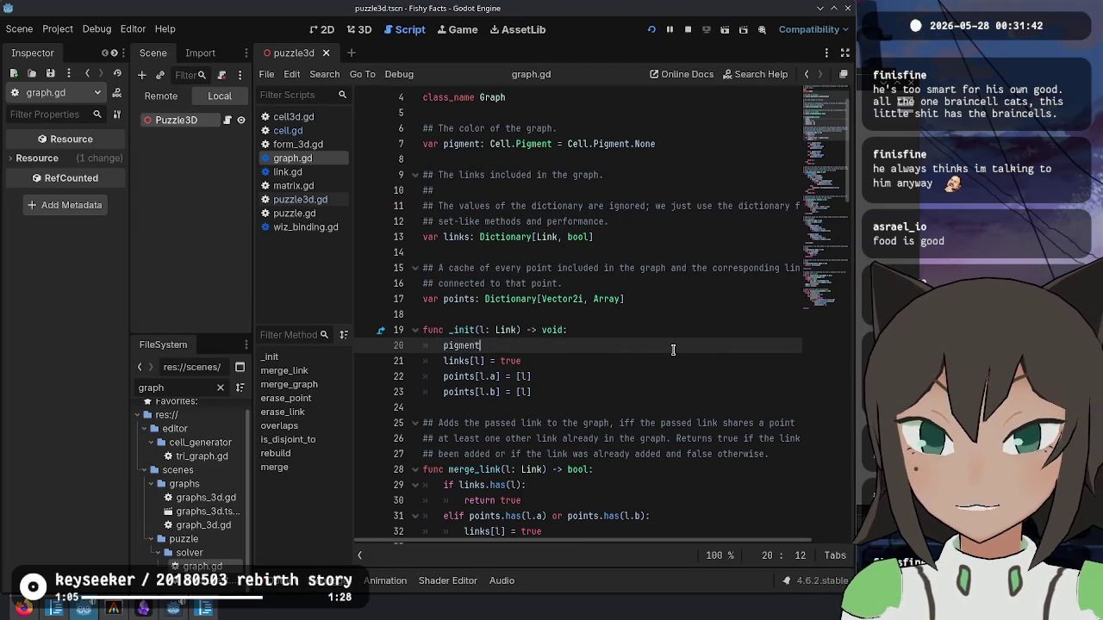
- Write line 20's assignment as pigment = l.cell.get_pigment()
text( = l.cell.get_)
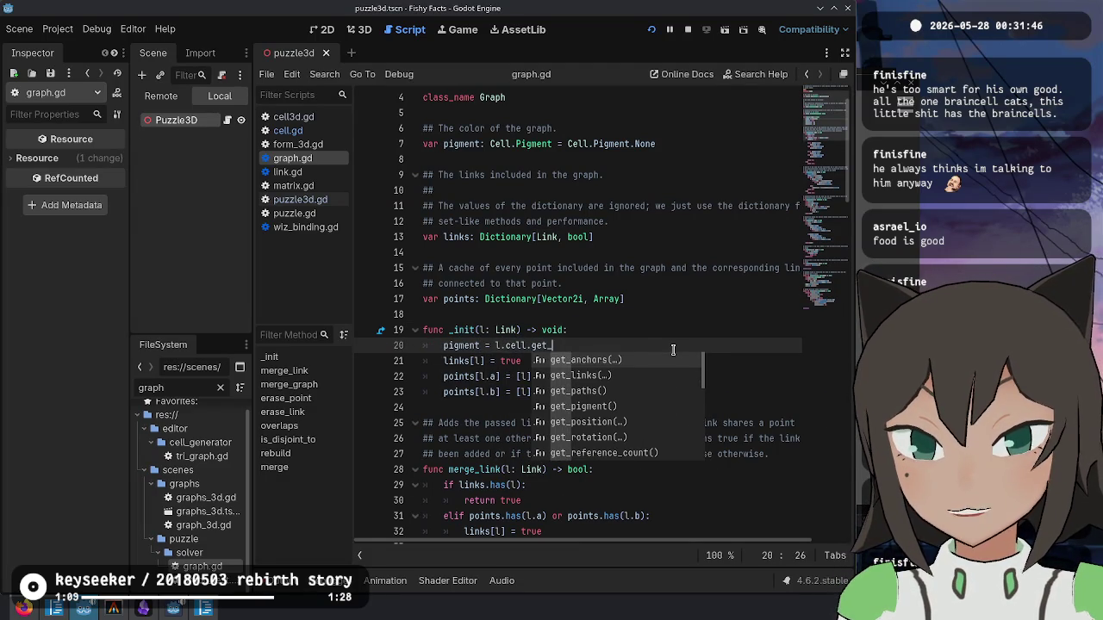
text(pos)
key(ctrl+BackSpace)
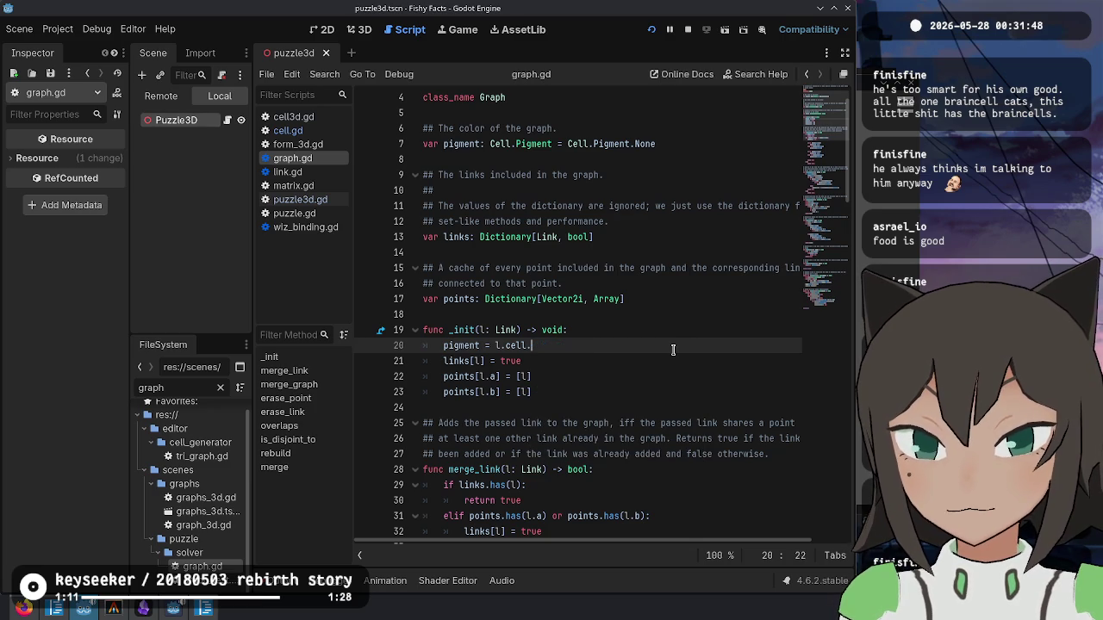
text(get_pigment())
key(Return)
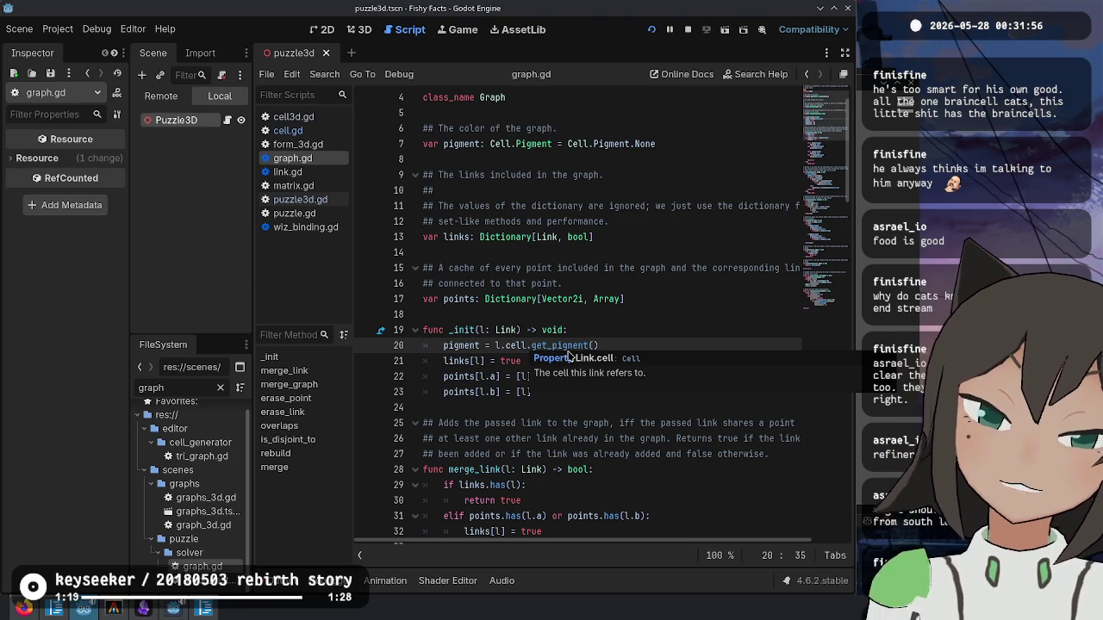
- Append the condition 'if l.cell.has_sink(l.path)' to the pigment assignment
mouse_move(572, 349)
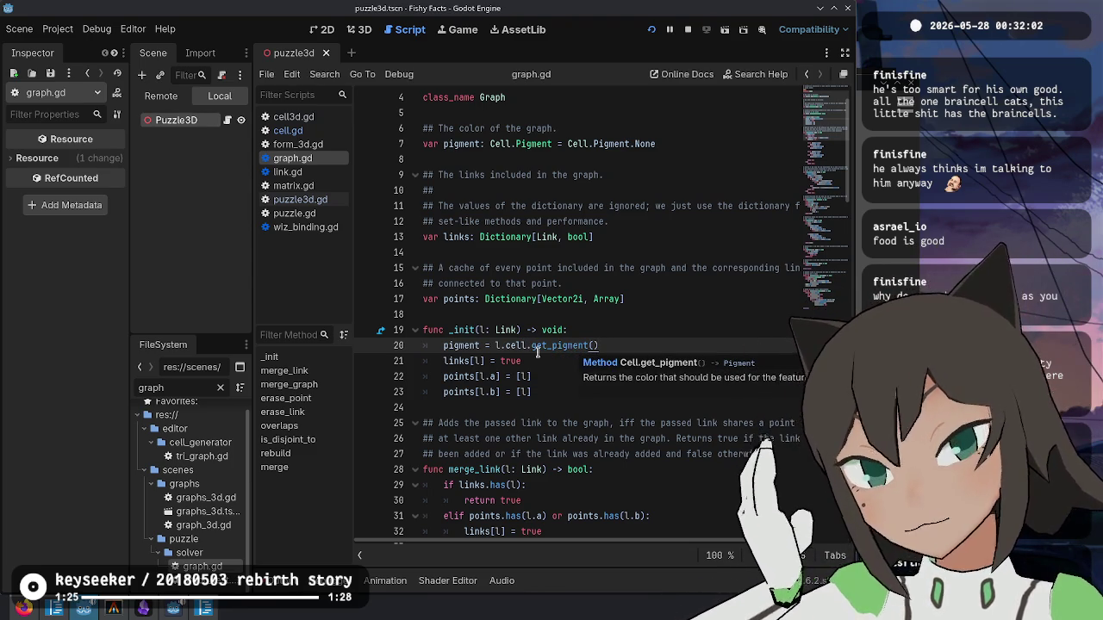
text( if l)
text(.ce)
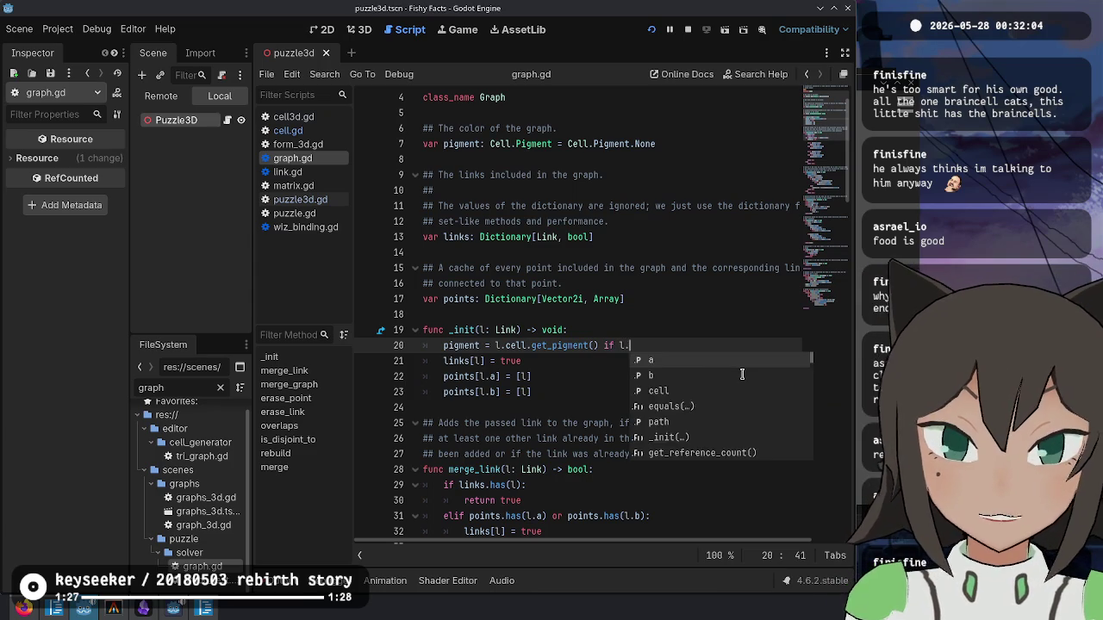
key(BackSpace)
key(BackSpace)
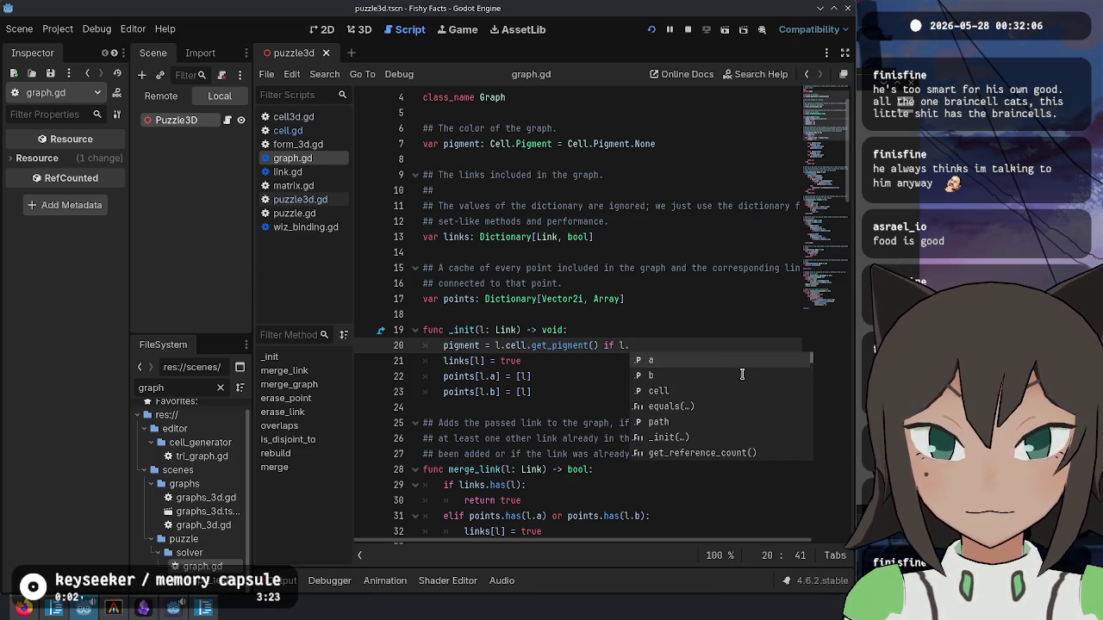
text(lin)
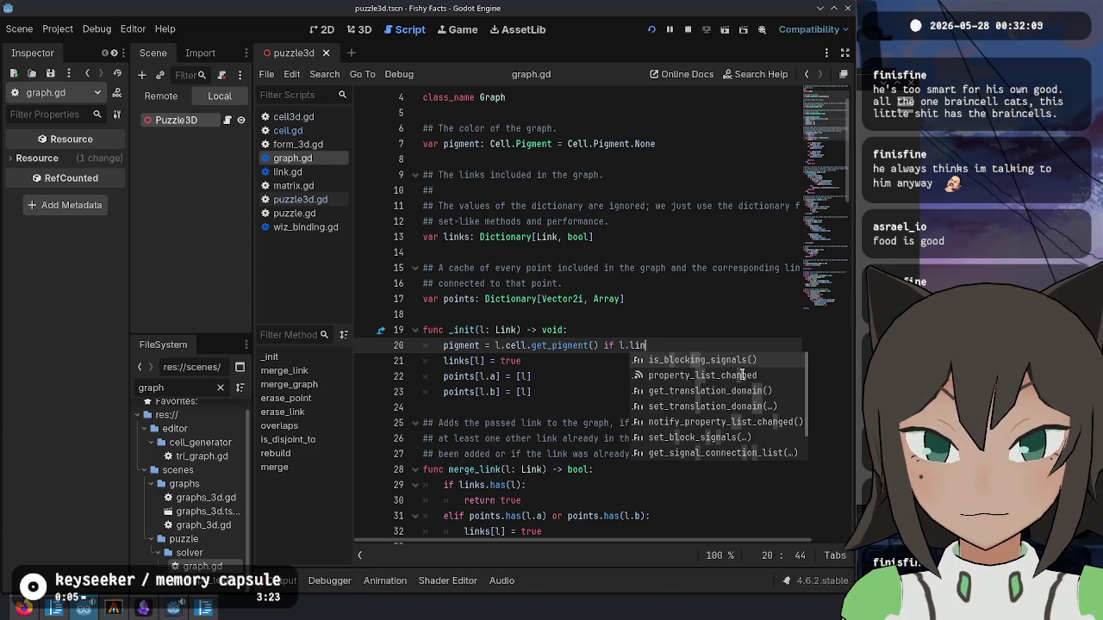
key(Escape)
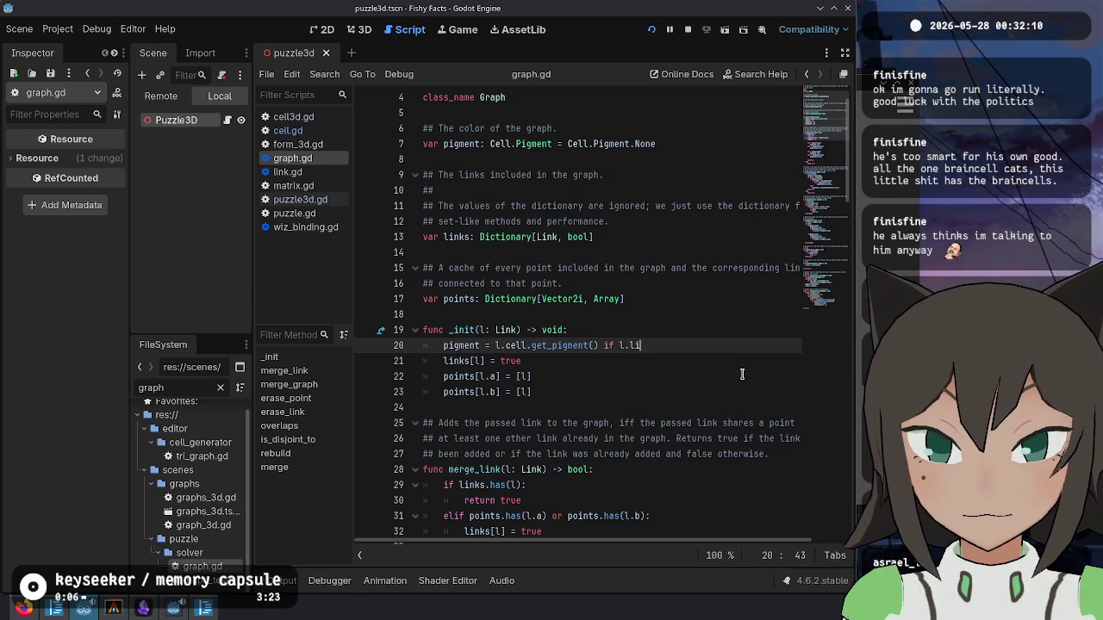
text(cell.has)
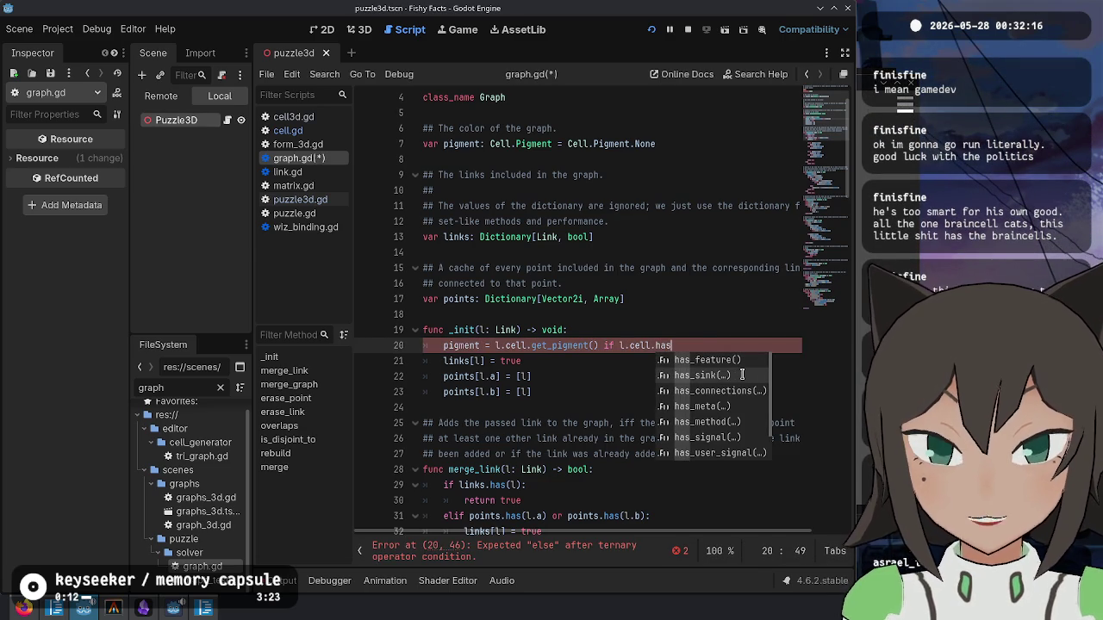
click(742, 375)
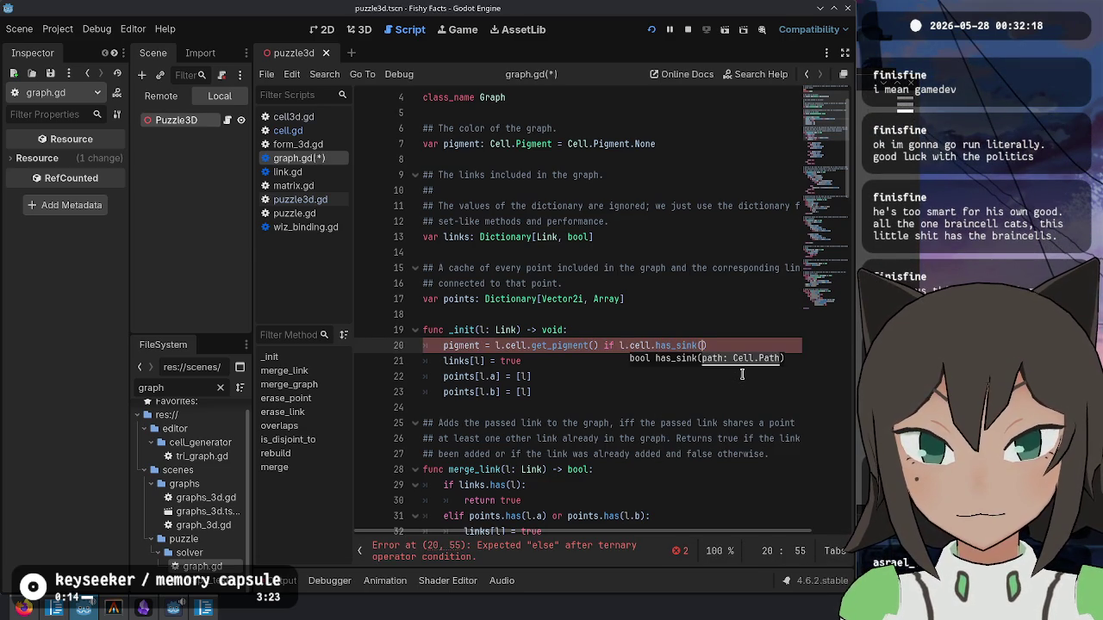
key(BackSpace)
text(l.pa)
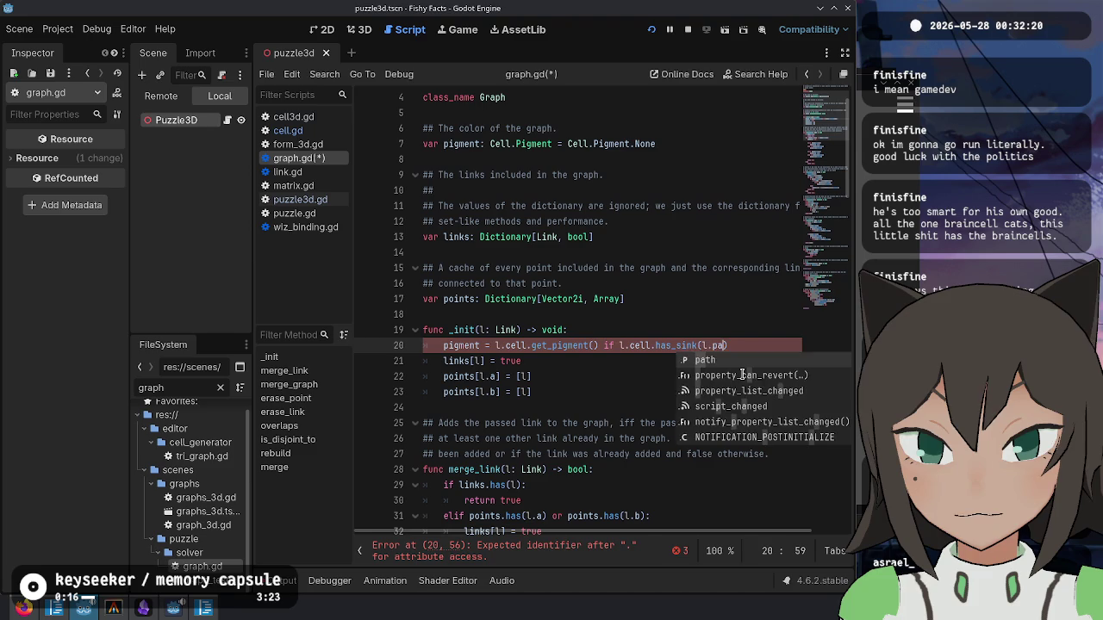
key(Return)
- Finish the ternary with 'else Cell.Pigment.None', then cut the has_sink condition from the line
text(else)
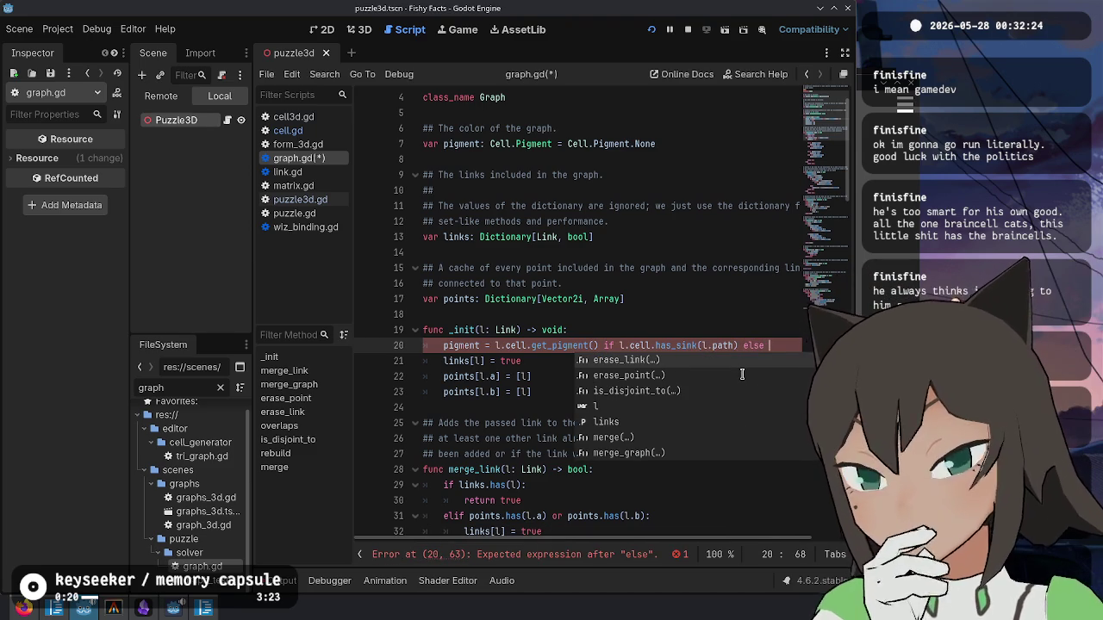
text( Cell.Pigme)
key(Return)
text(.None)
key(Home)
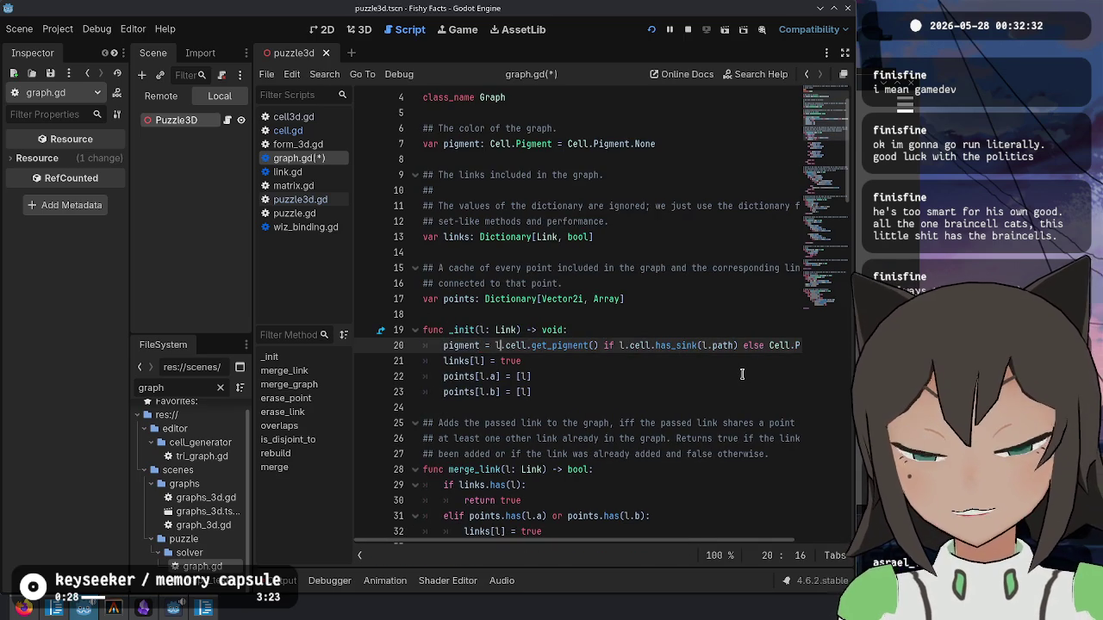
key(ctrl+shift+Right)
key(ctrl+shift+Right)
key(ctrl+shift+Right)
key(ctrl+c)
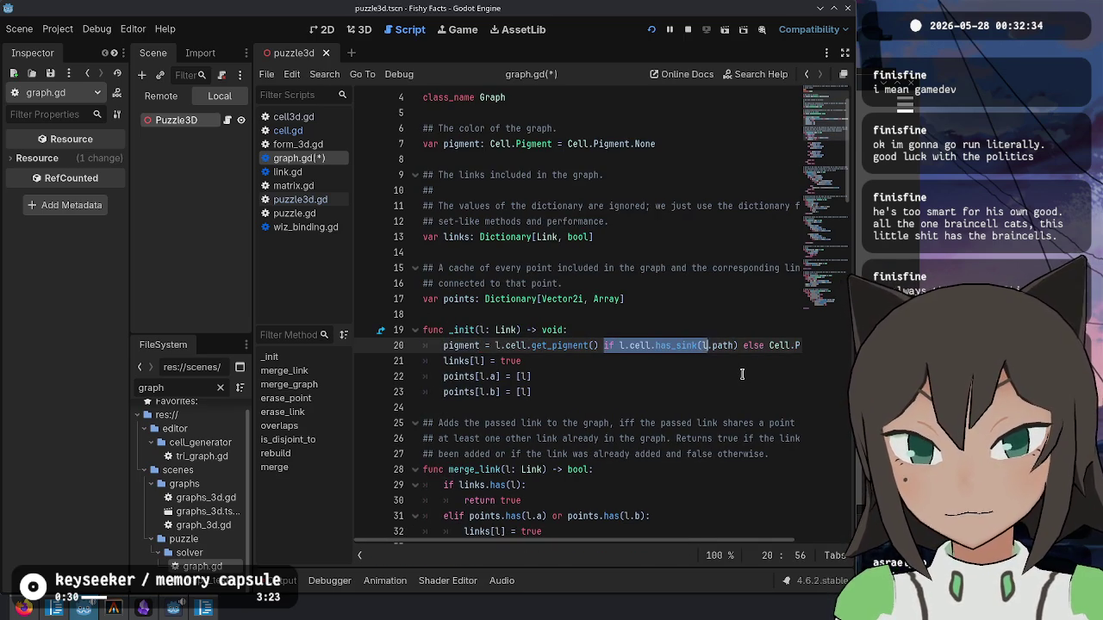
key(BackSpace)
- Place the has_sink condition on its own line above the indented pigment assignment
key(Home)
key(Return)
key(Up)
key(ctrl+v)
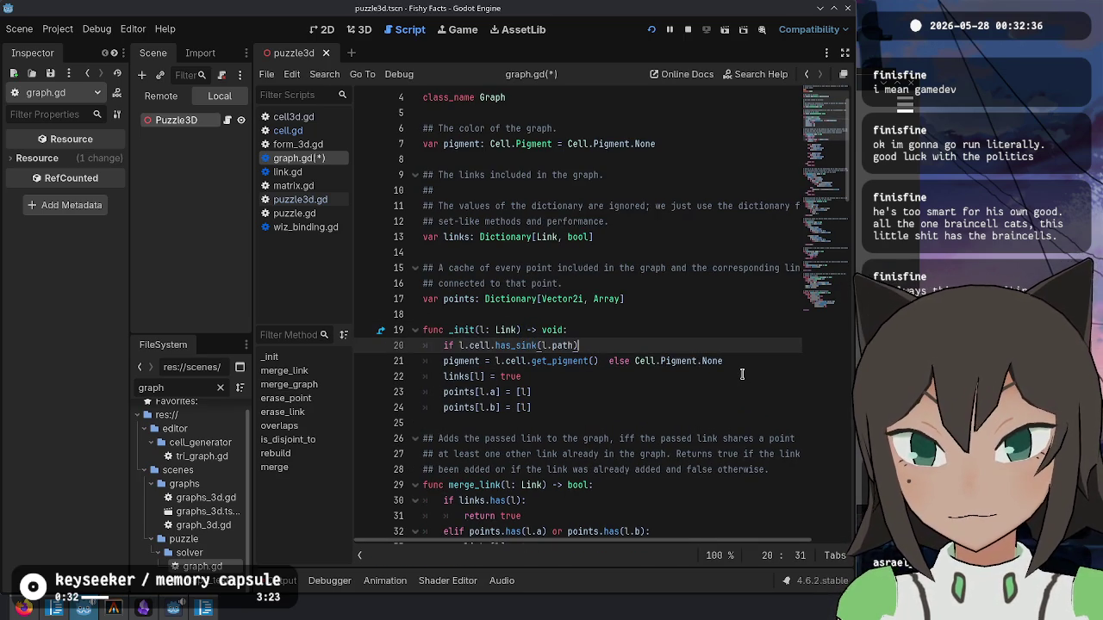
key(Down)
key(Home)
key(Tab)
key(Up)
- Split the else part onto its own line with an indented 'pigment =' fallback
key(Down)
key(ctrl+Right)
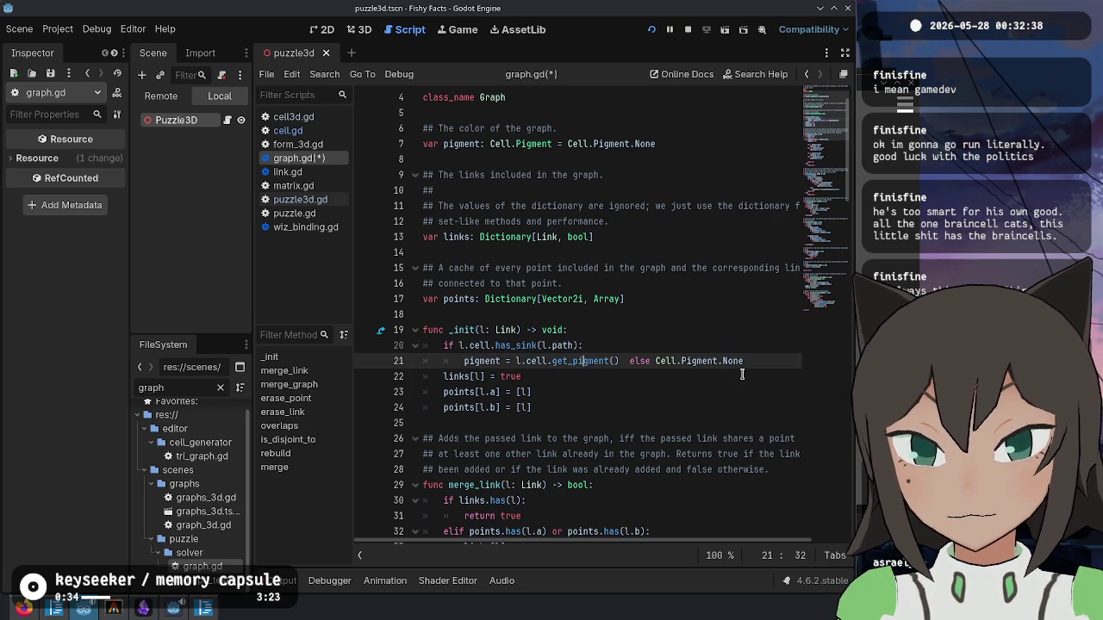
key(Return)
key(shift+Tab)
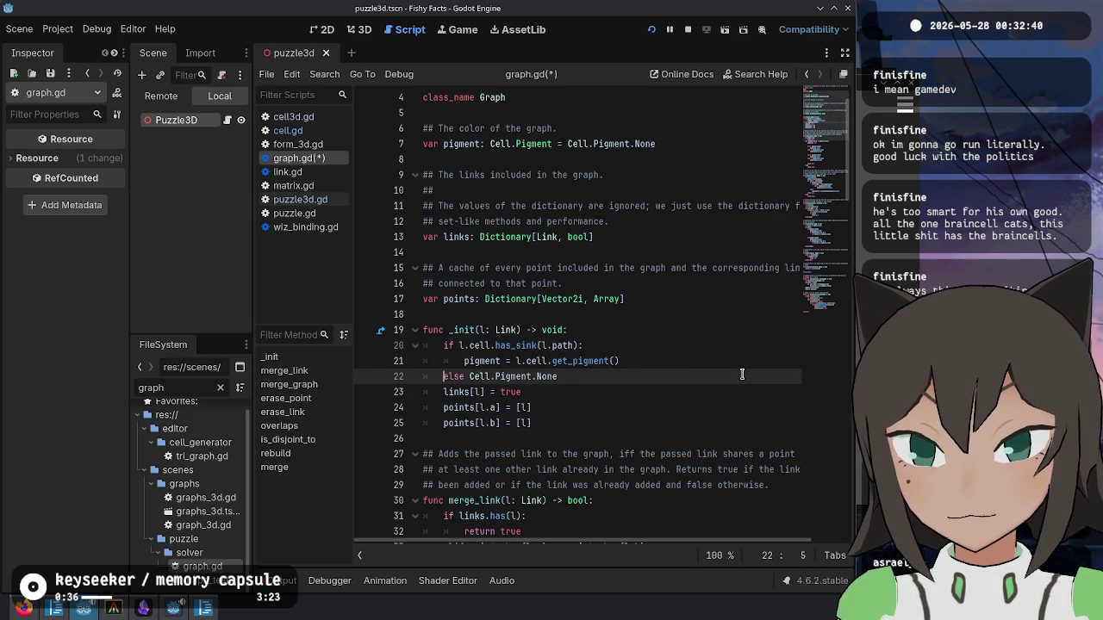
text(:)
key(Return)
text(pigment)
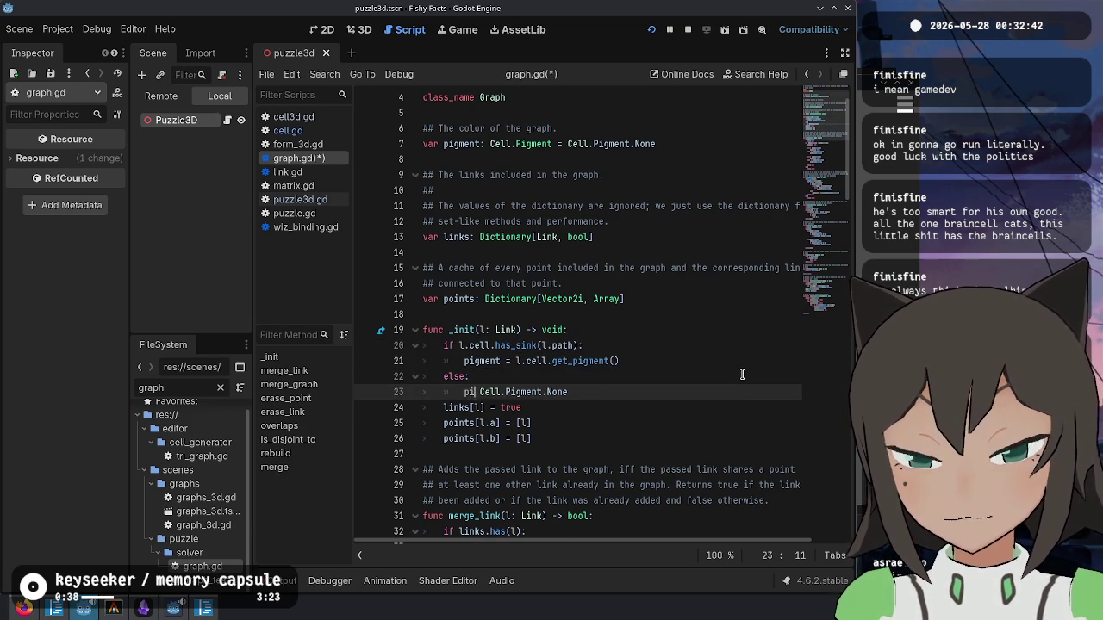
text( =)
- Move the if/else pigment block to the end of _init and save graph.gd
key(shift+Up)
key(shift+Up)
key(shift+Up)
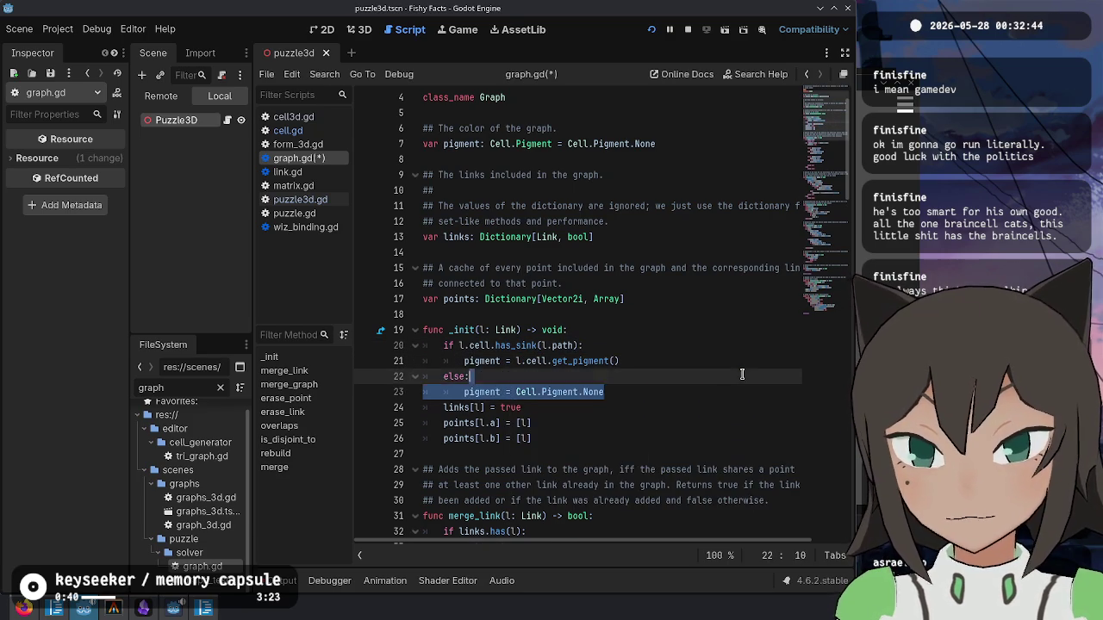
key(BackSpace)
key(Down)
key(Down)
key(Down)
key(End)
key(Return)
text(if l.cell.has_sink(l.path): 		pigment = l.cell.get_pigment() 	else: 		pigment = Cell.Pigment.None)
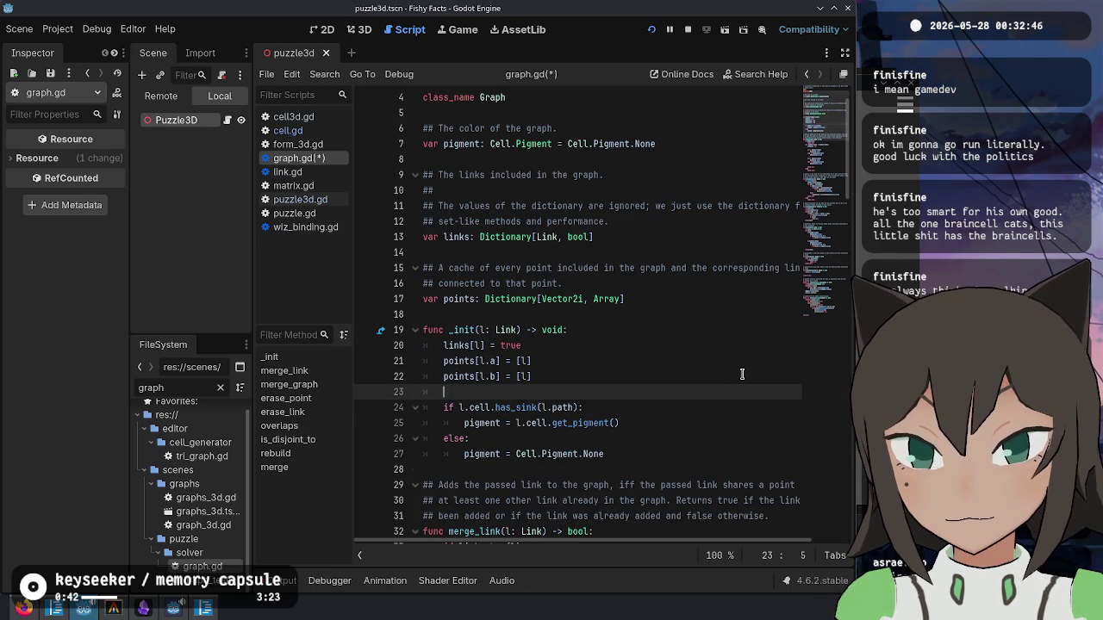
key(ctrl+s)
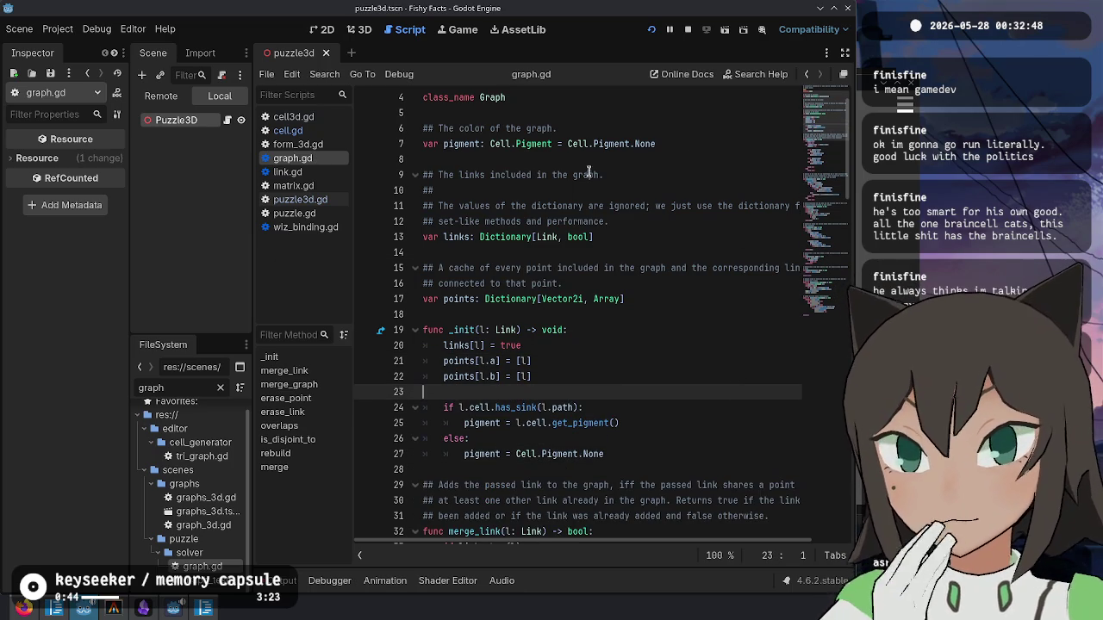
- Inspect the graph's pigment declaration and the Link class definition, then return to graph.gd
click(546, 146)
key(End)
key(shift+Up)
key(shift+Up)
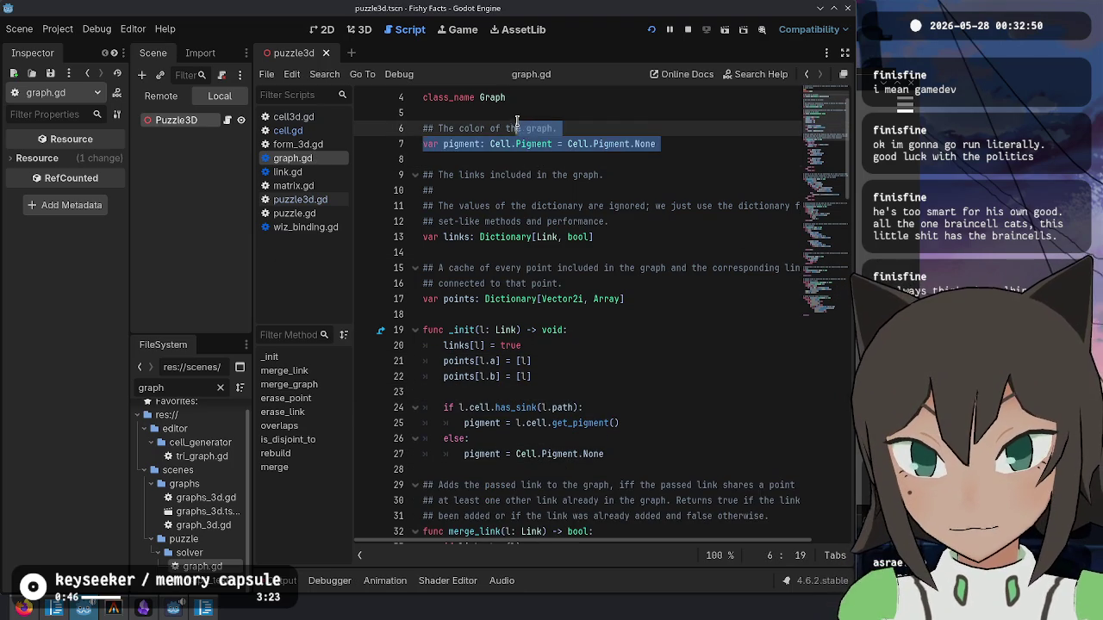
click(506, 330)
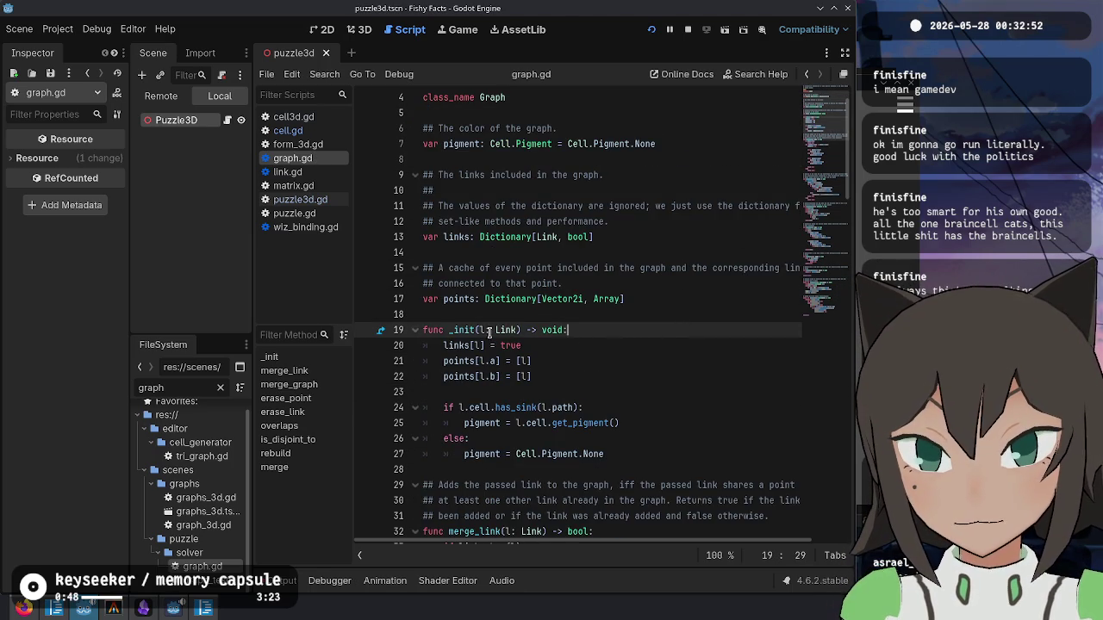
ctrl+click(507, 330)
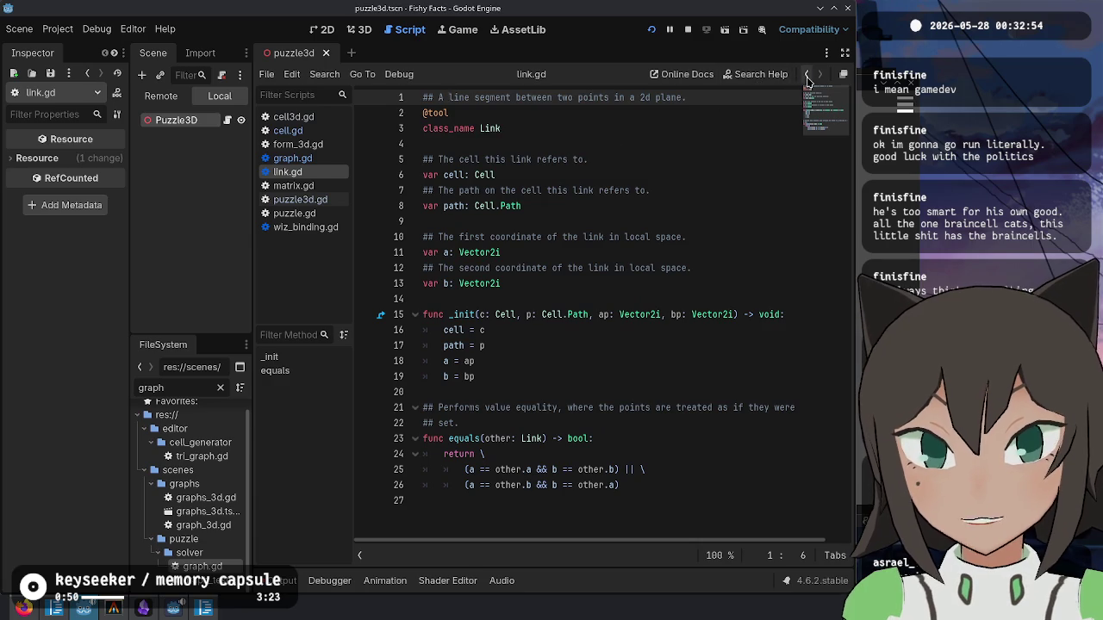
key(alt+Left)
- Relocate the if/else pigment block to the top of _init, separated from the links lines
mouse_move(552, 459)
mouse_down()
mouse_move(614, 391)
mouse_move(606, 376)
mouse_up()
key(BackSpace)
click(605, 330)
key(Return)
text(if l.cell.has_sink(l.path): 		pigment = l.cell.get_pigment() 	else: 		pigment = Cell.Pigment.None)
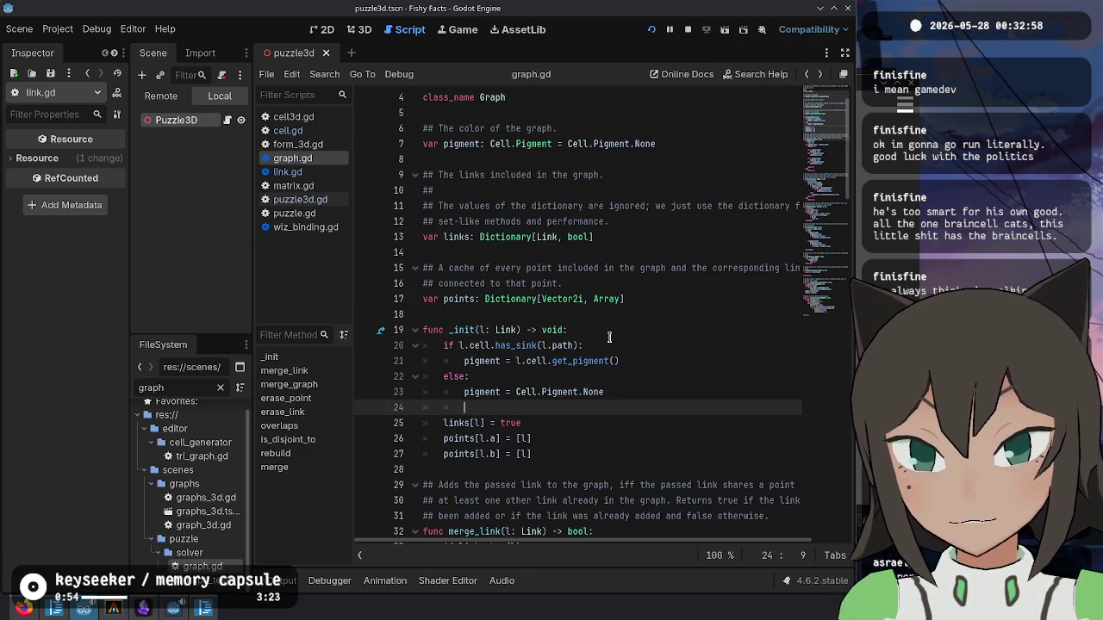
click(617, 362)
drag(613, 392, 449, 345)
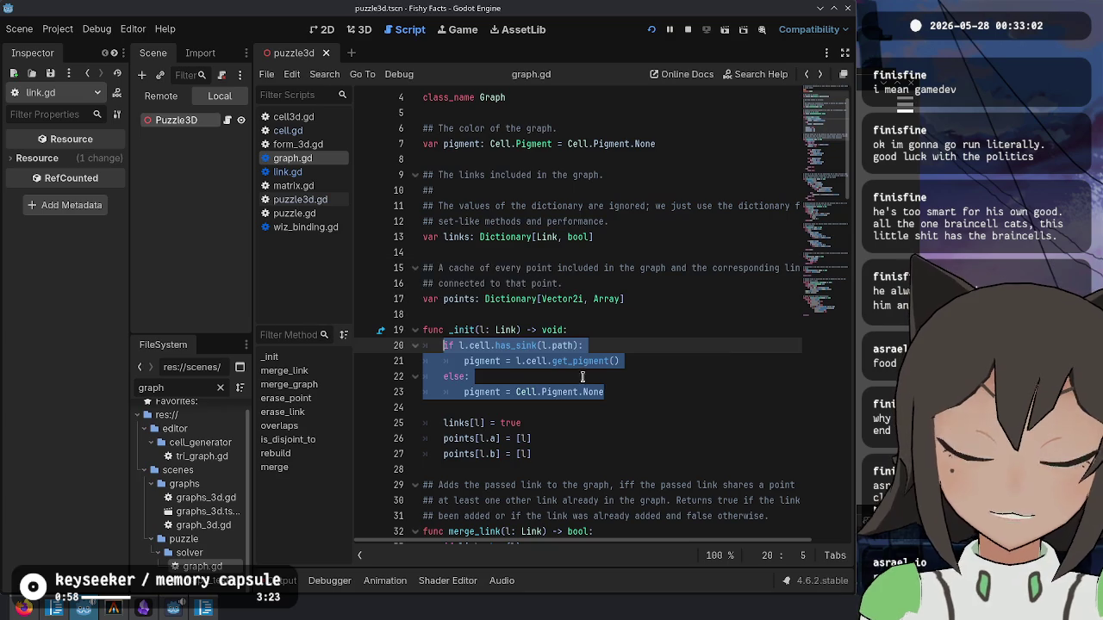
click(471, 377)
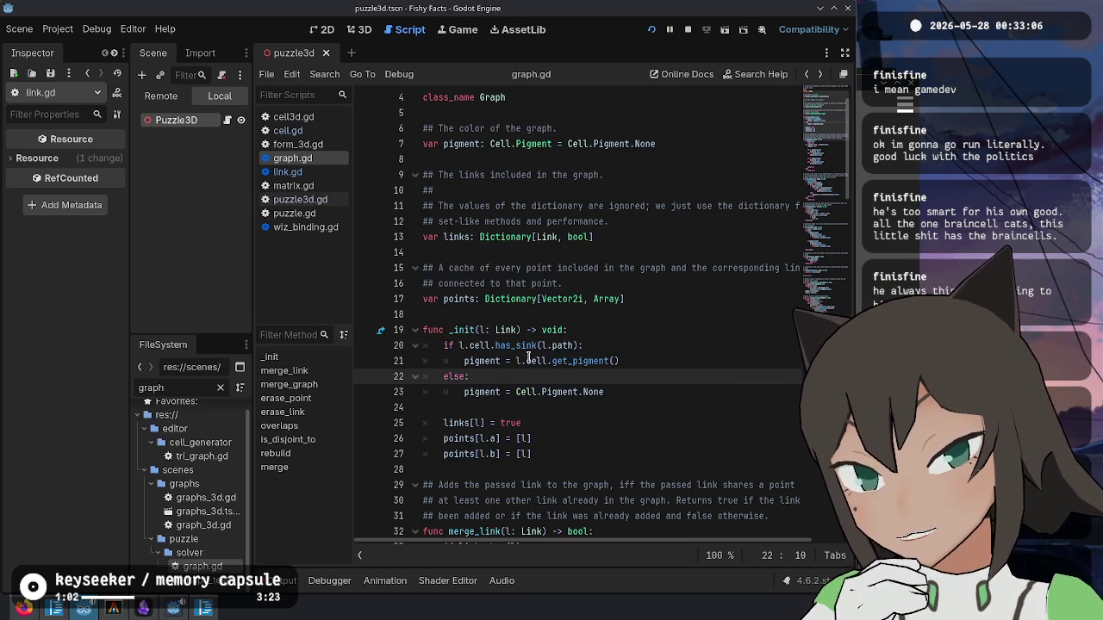
mouse_move(528, 356)
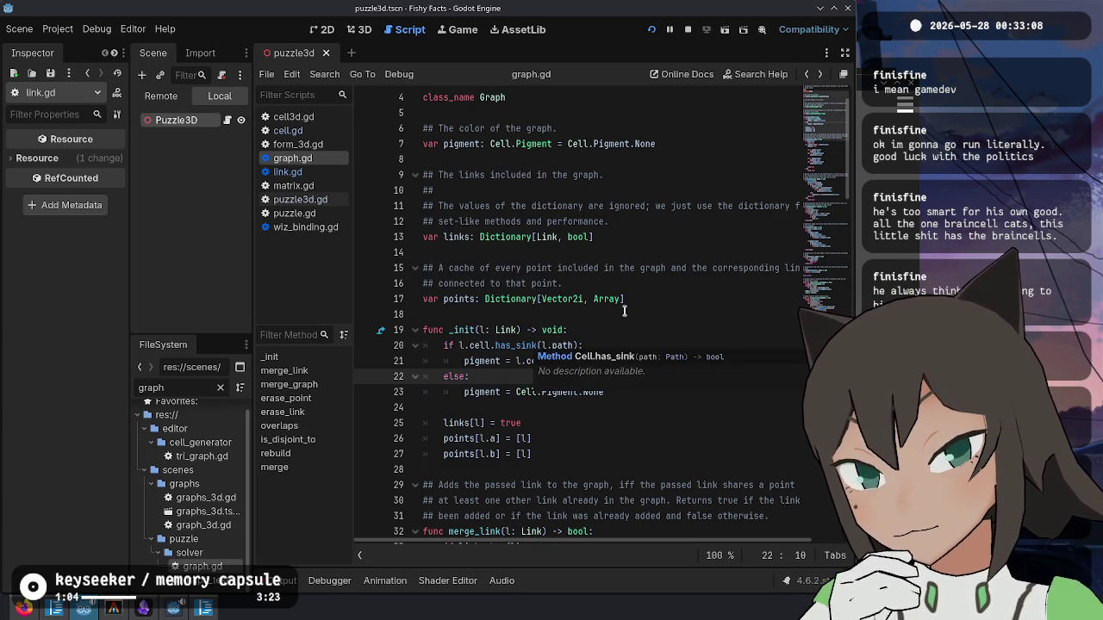
click(626, 360)
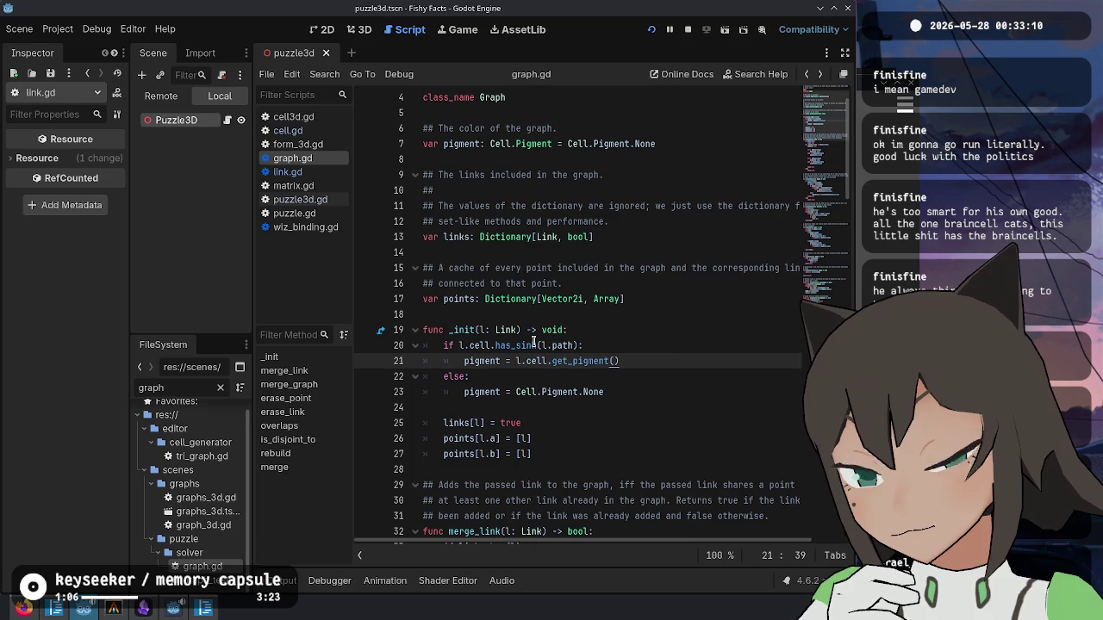
mouse_move(533, 343)
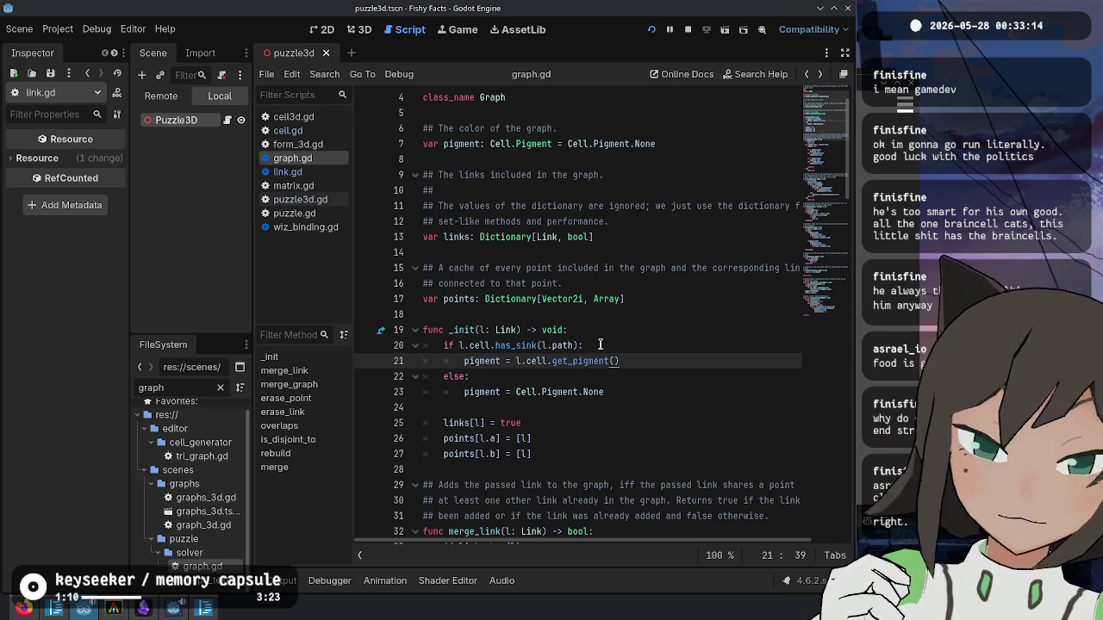
- In cell.gd, declare func get_path_pigment() -> Pigment above get_pigment
ctrl+click(581, 361)
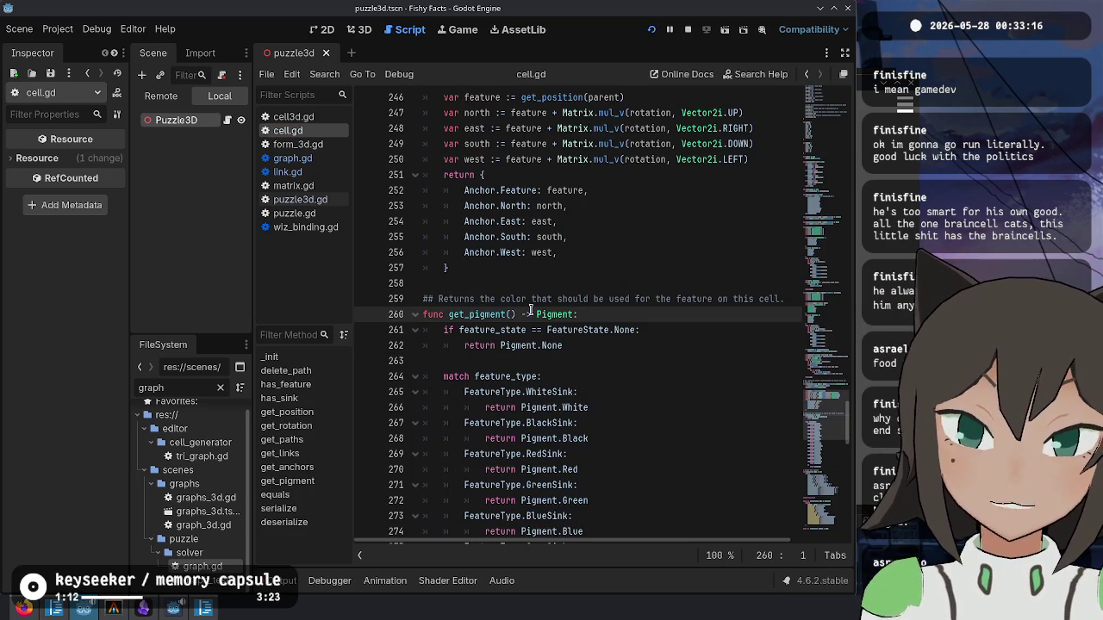
click(508, 286)
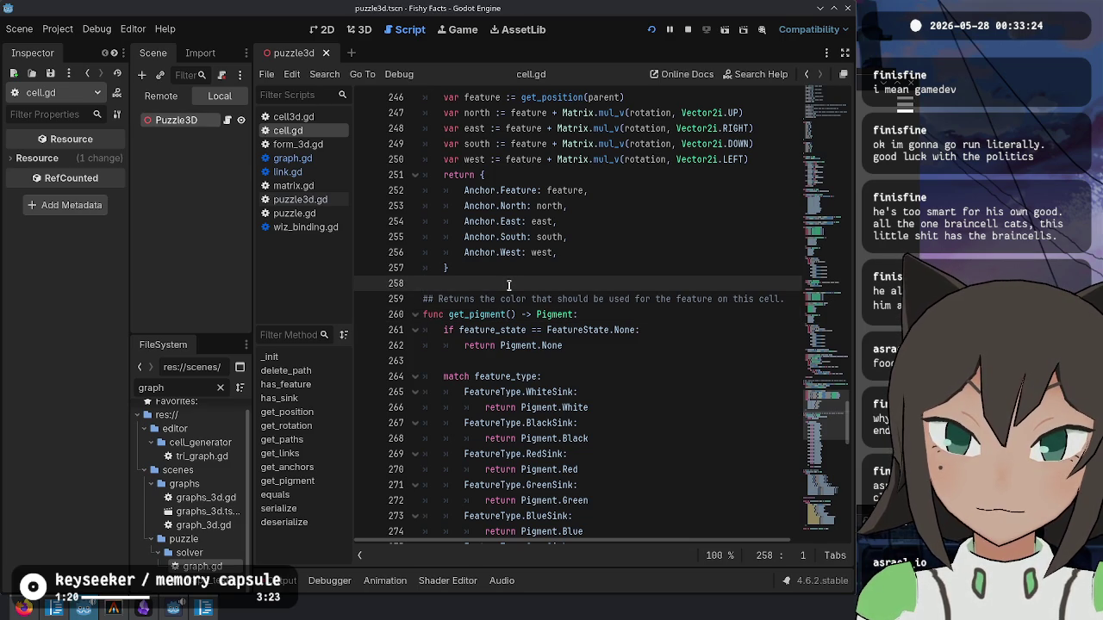
key(Return)
key(Return)
key(Up)
text(func ge)
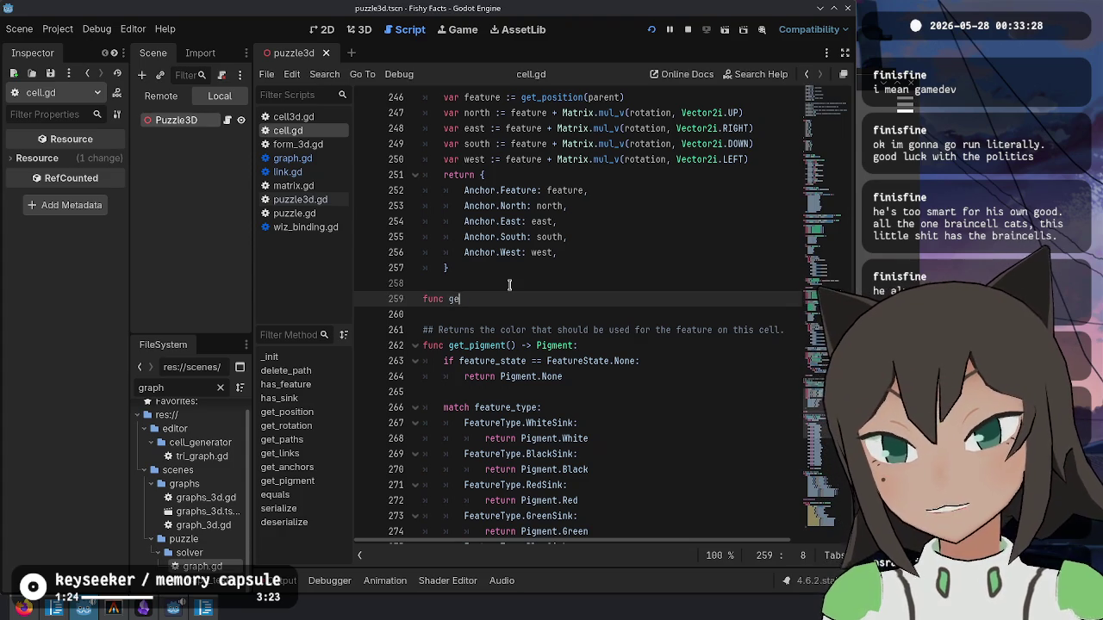
text(t_path_pigment() -> P)
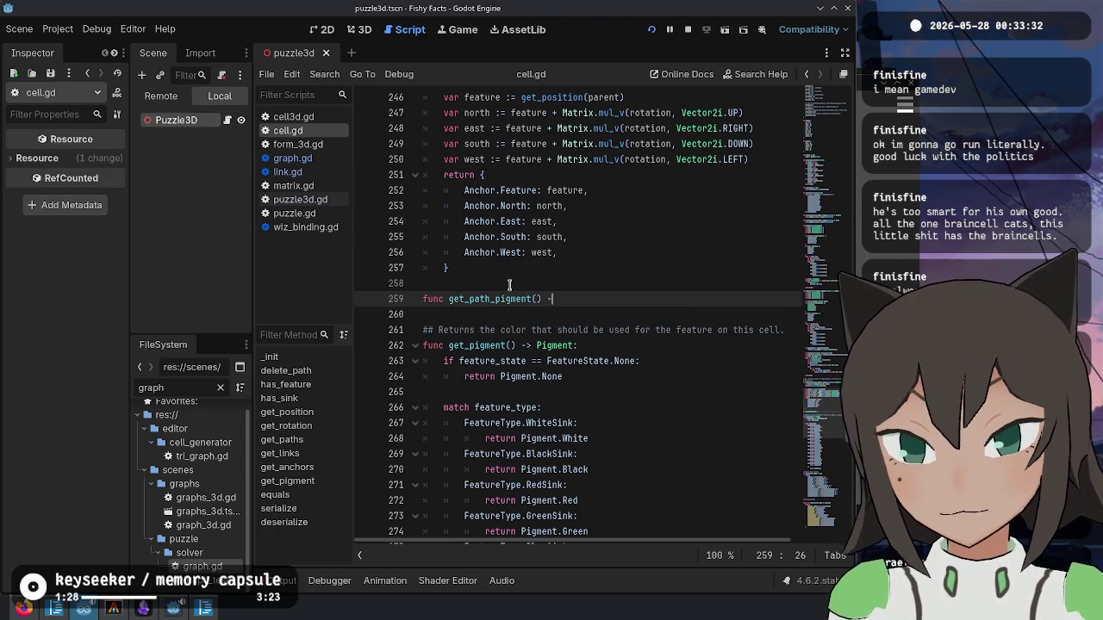
text(igment)
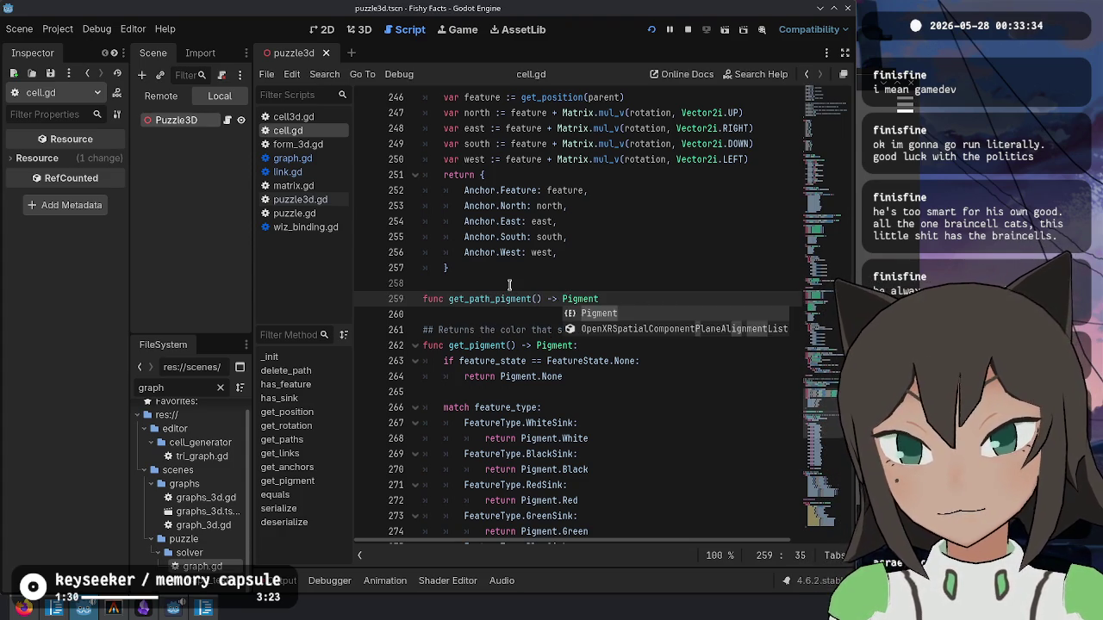
key(Return)
key(Return)
- Document get_path_pigment as returning the default color for the corresponding path
click(509, 285)
key(Return)
text(## Returns the)
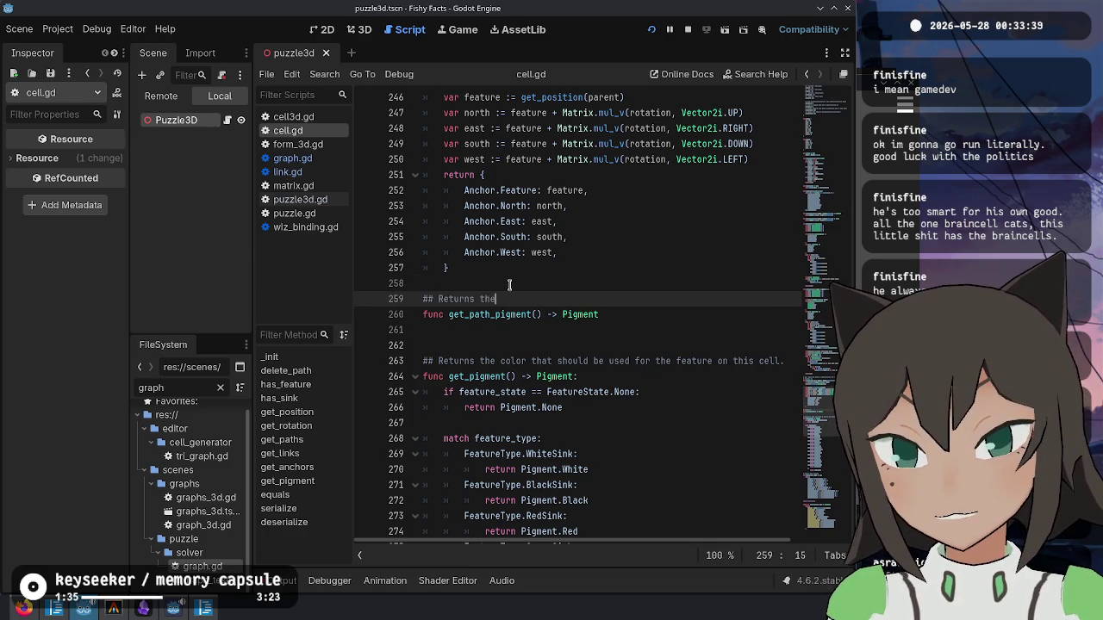
text(color)
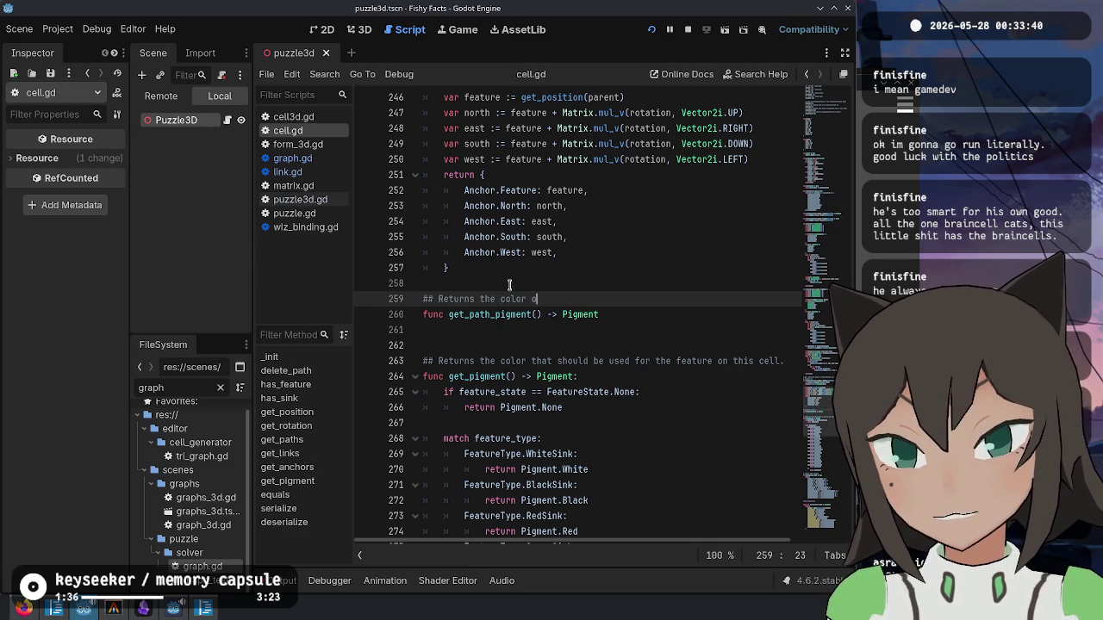
text(ould be)
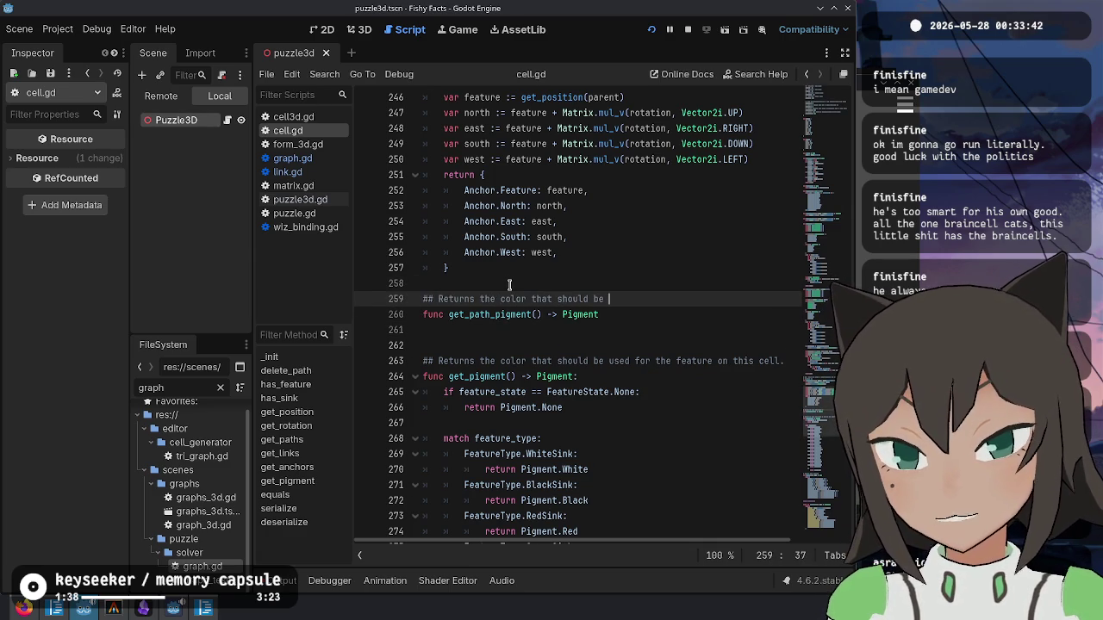
text(c)
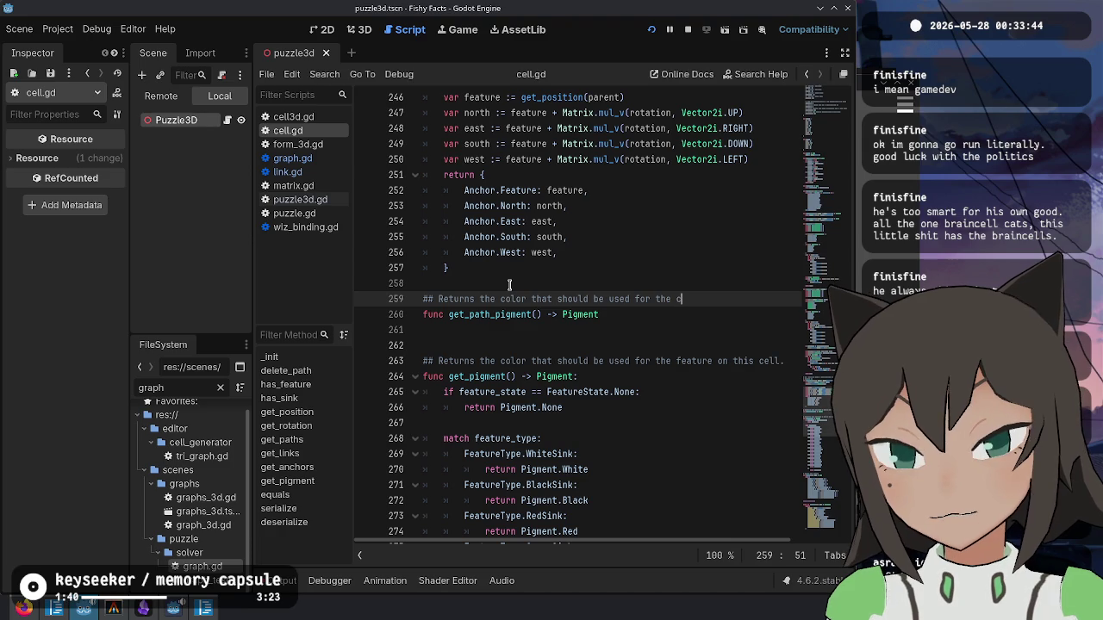
key(ctrl+Left)
key(ctrl+Left)
key(ctrl+Left)
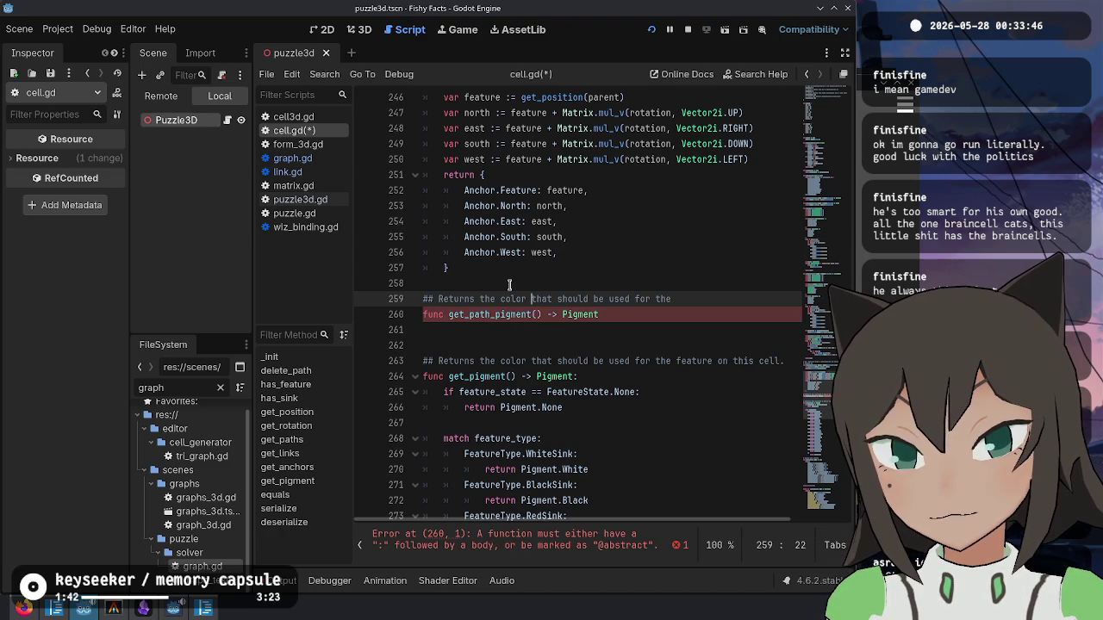
text(default)
key(Down)
key(Down)
key(Down)
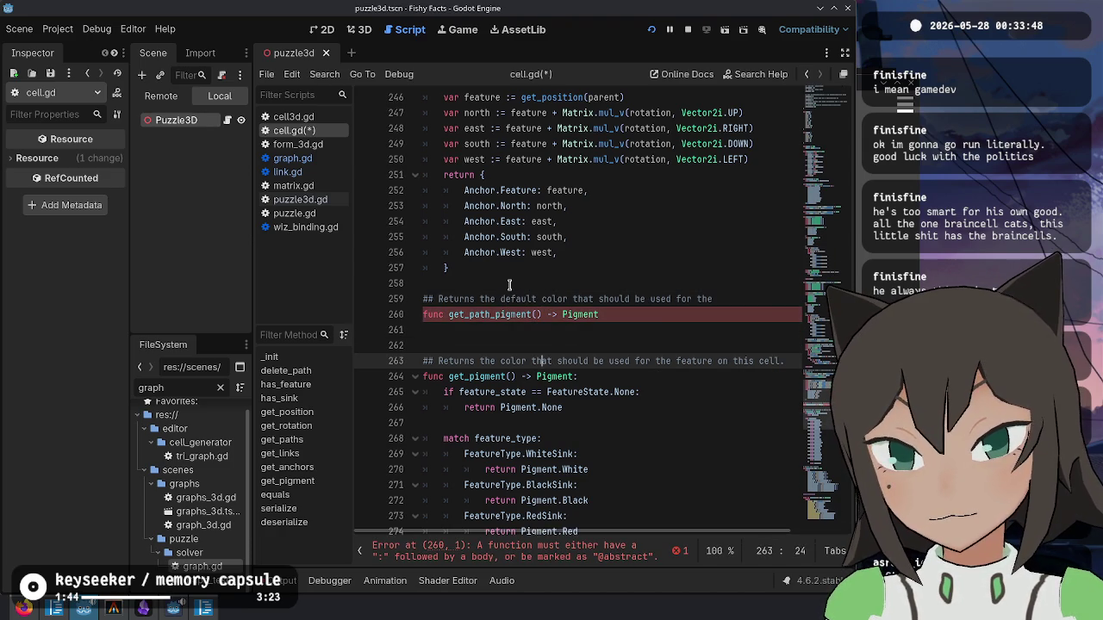
text(default)
key(Up)
key(Up)
key(Up)
key(End)
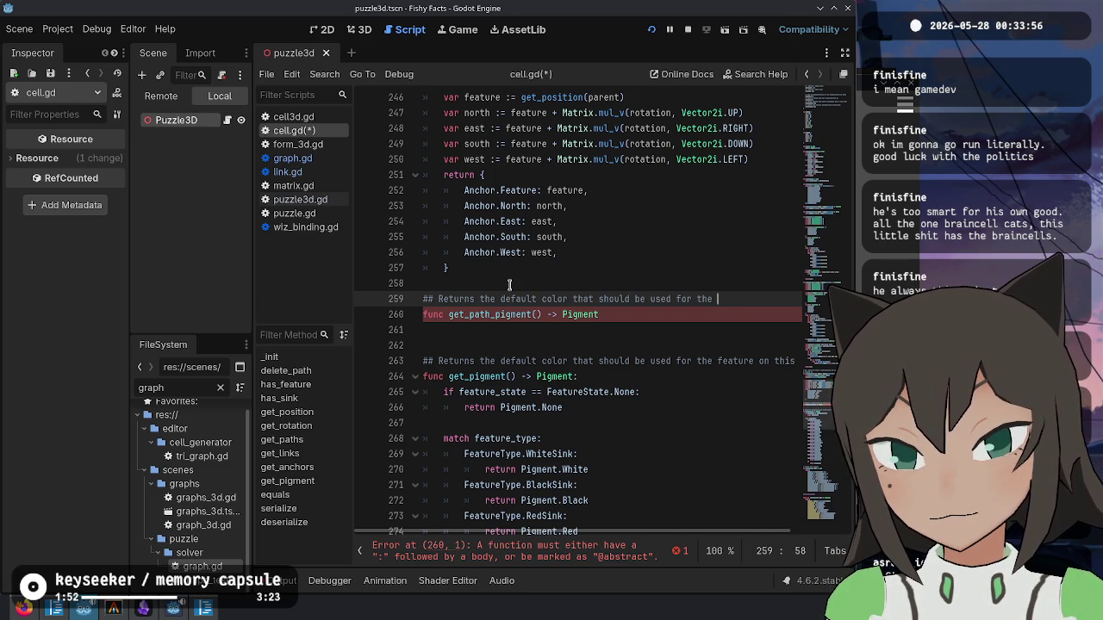
text(sponding path.)
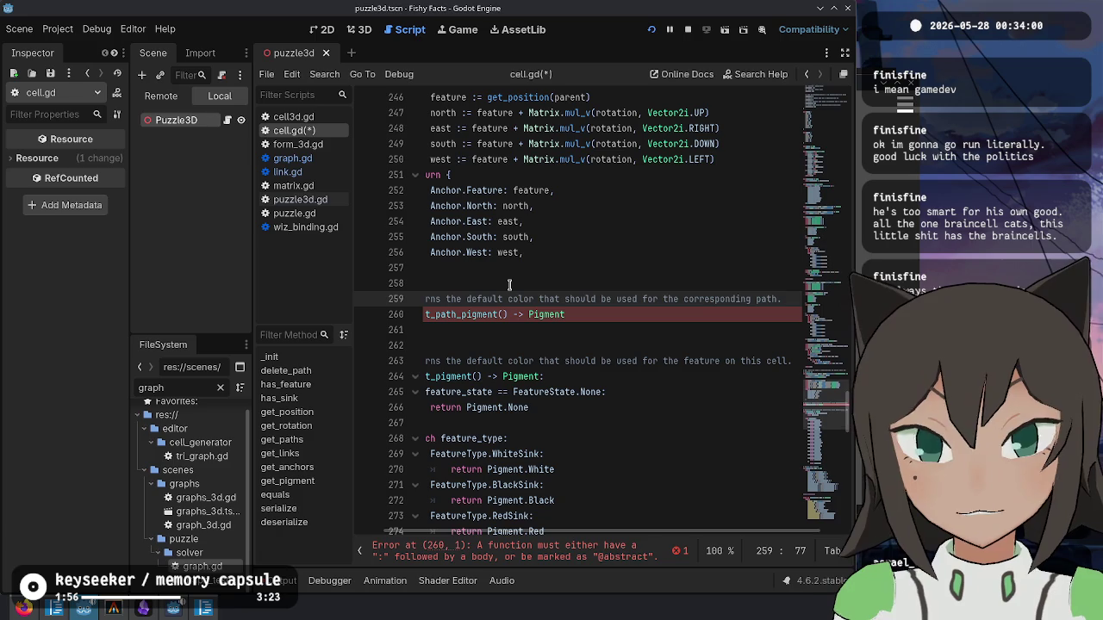
key(Down)
key(ctrl+Left)
key(ctrl+Left)
key(ctrl+Left)
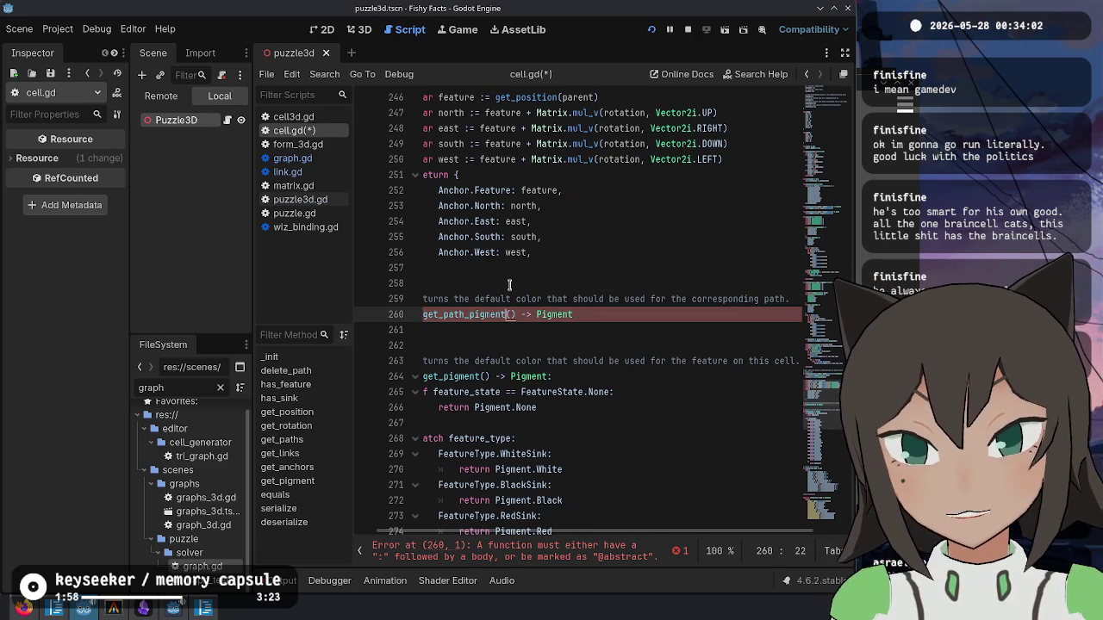
- Add a path: Path parameter and write the if condition checking OnPath1 and Path.Path1
text(path: Path)
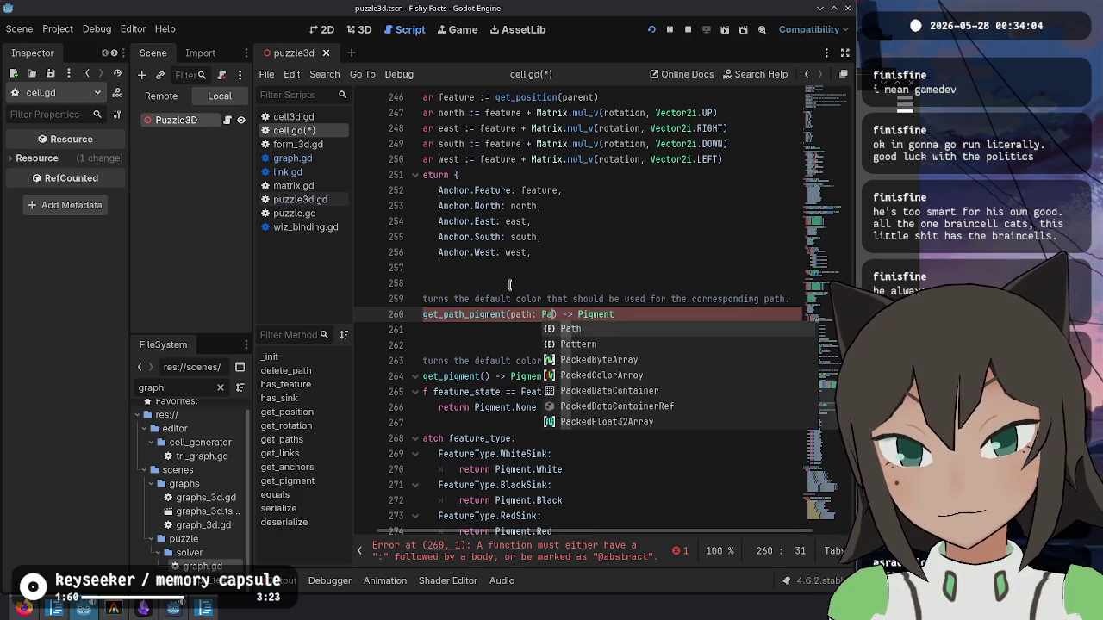
key(End)
key(Return)
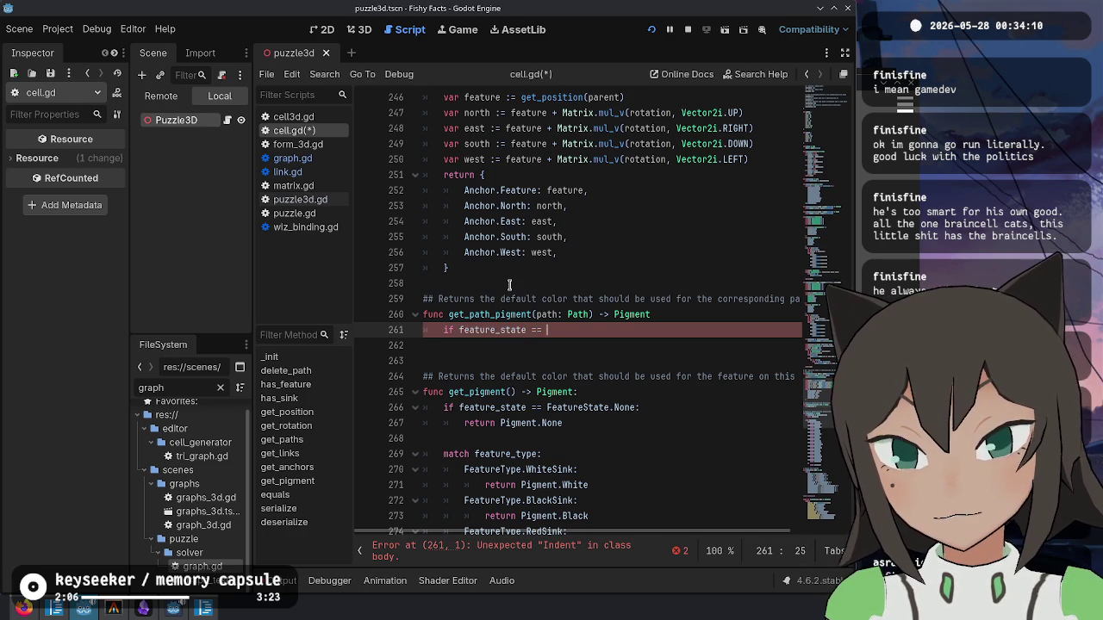
text(FeatureState.OnPath1:)
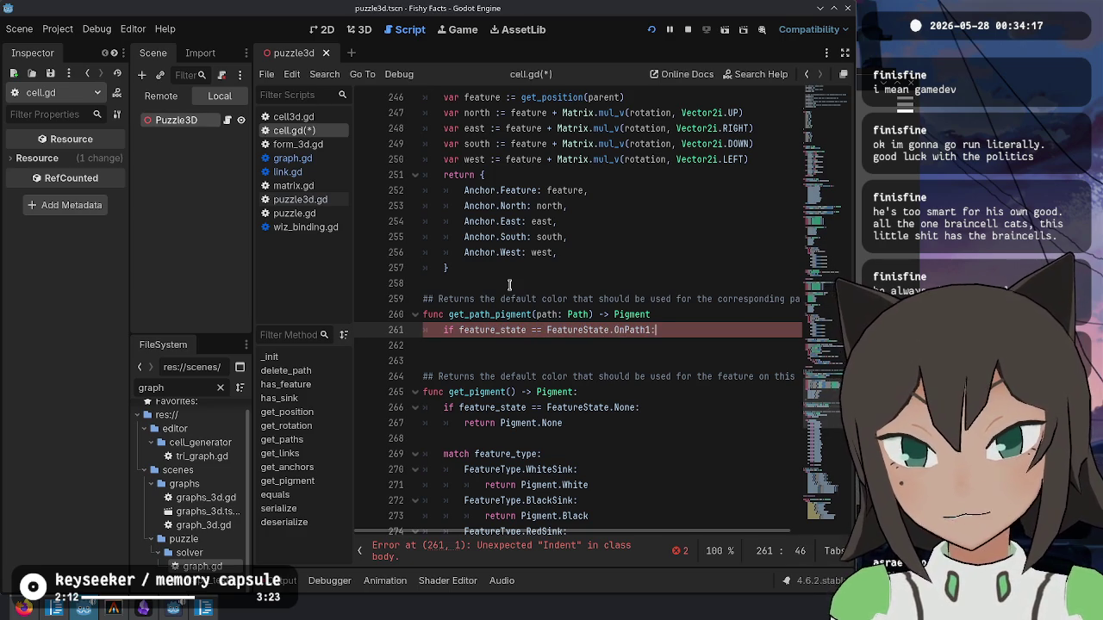
key(Up)
text(:)
key(Down)
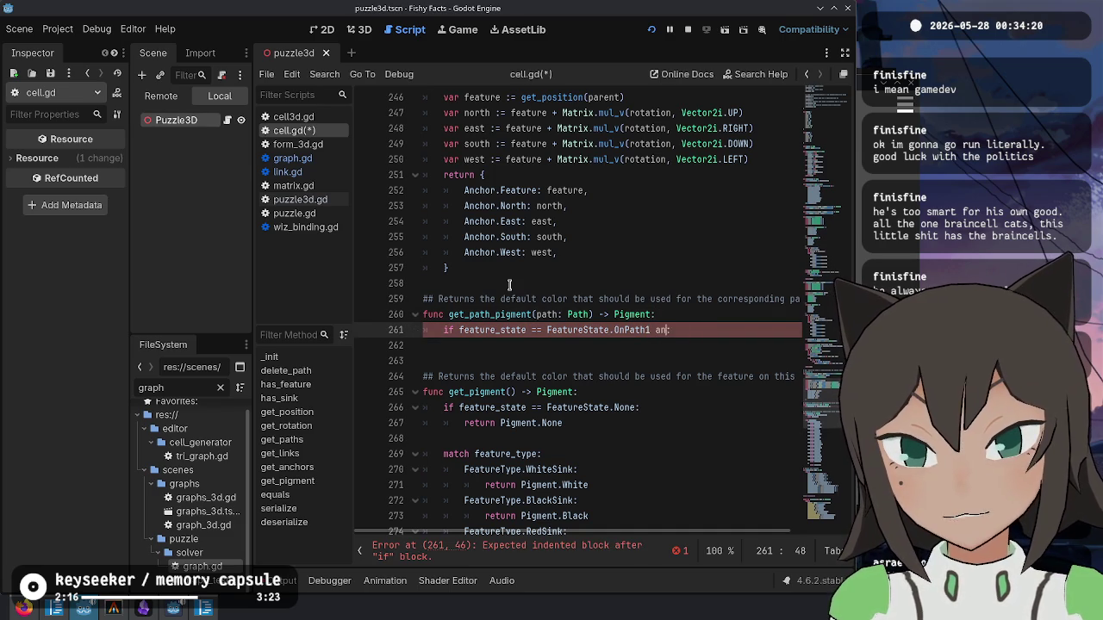
text(Path.PAth1)
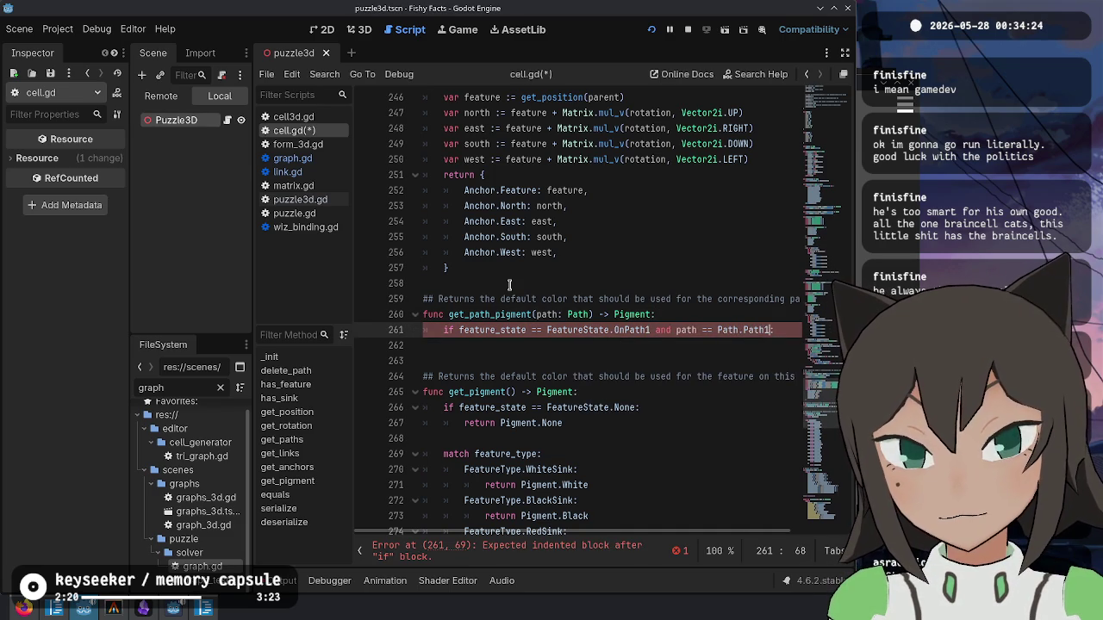
key(Return)
text(:)
key(Return)
- Return get_pigment() in the if branch, Pigment.None in the else, and save cell.gd
text(turn ge)
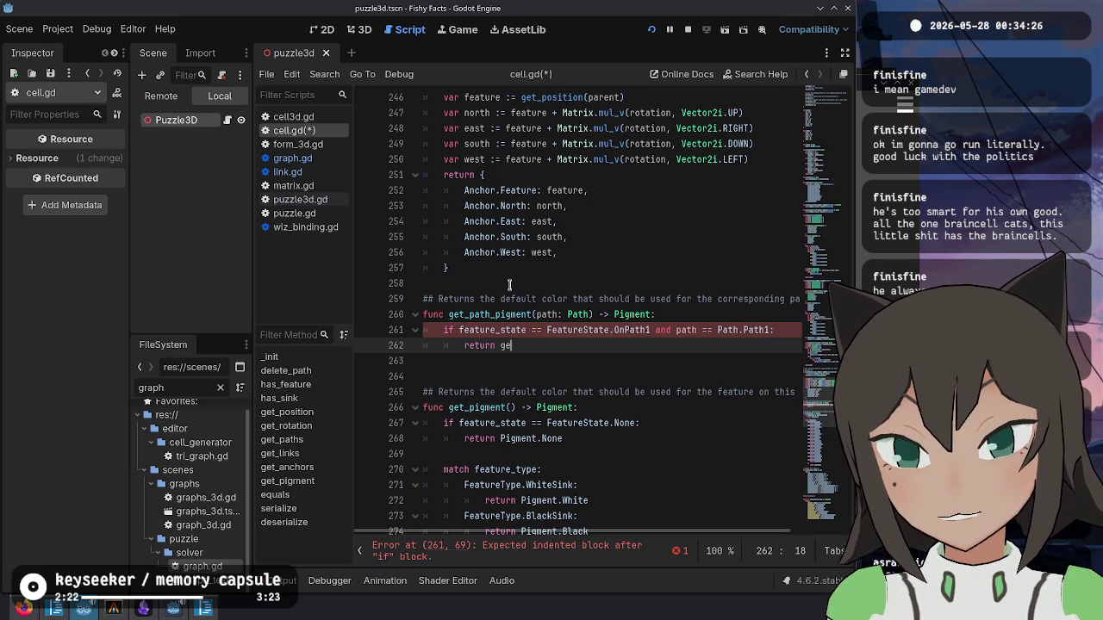
text(t_pig)
key(Return)
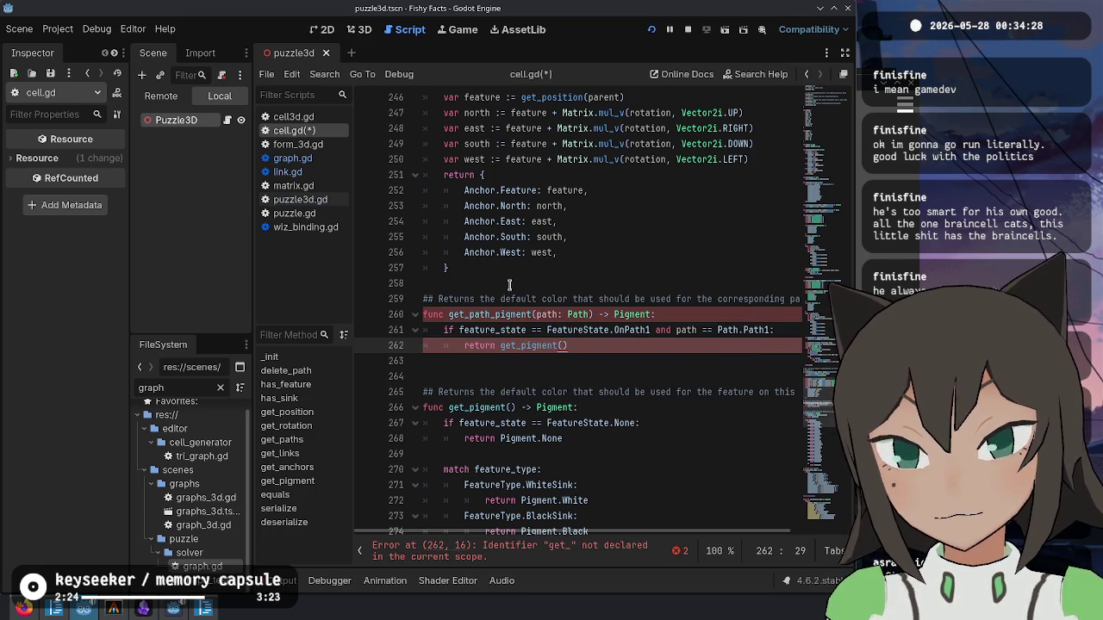
key(Return)
text(else:)
key(Return)
text(return)
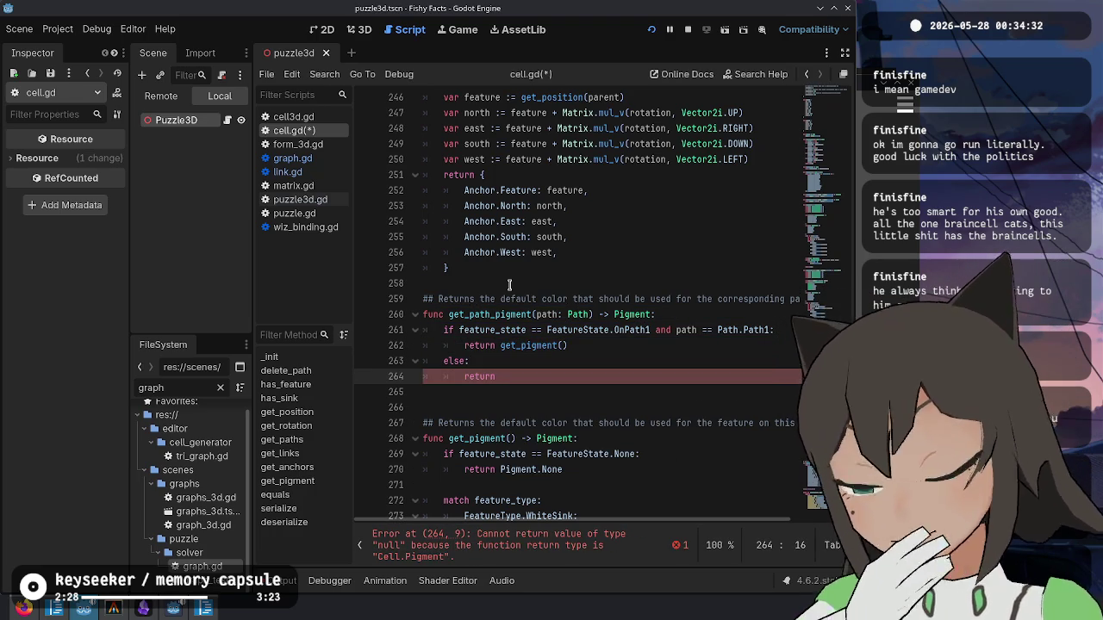
text( Featu)
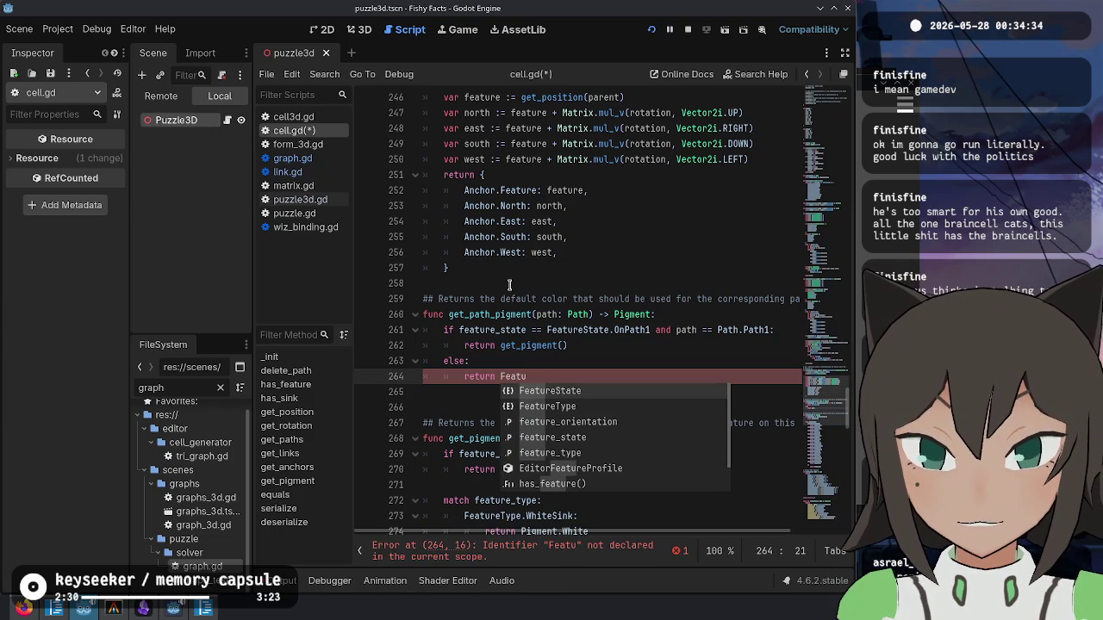
key(BackSpace)
key(BackSpace)
key(BackSpace)
text(Pigment.)
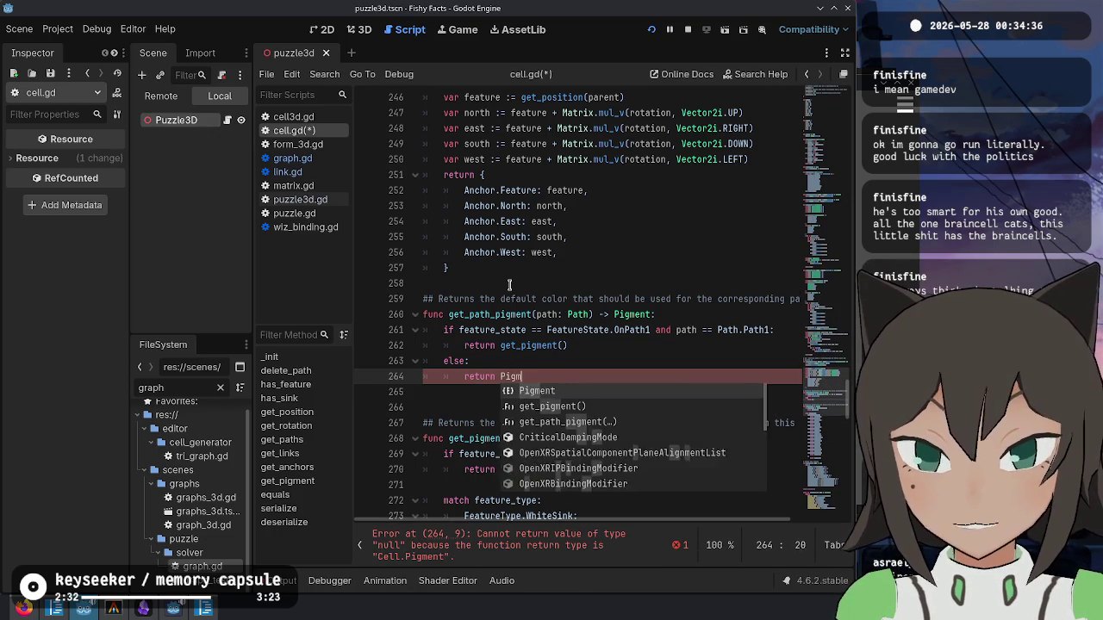
key(Return)
key(Down)
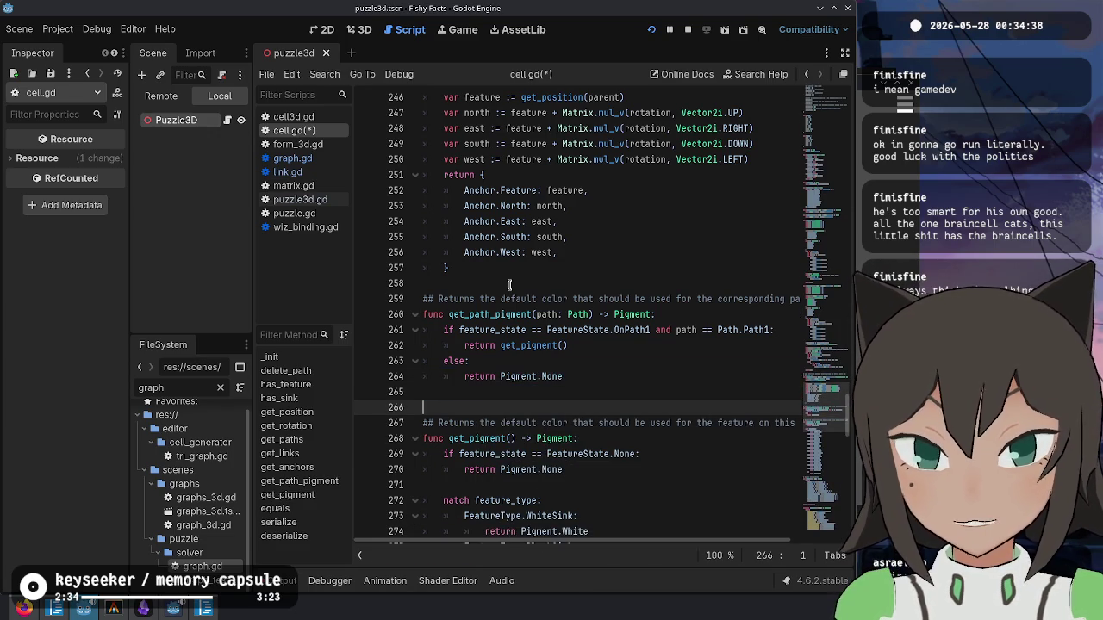
key(Delete)
key(ctrl+s)
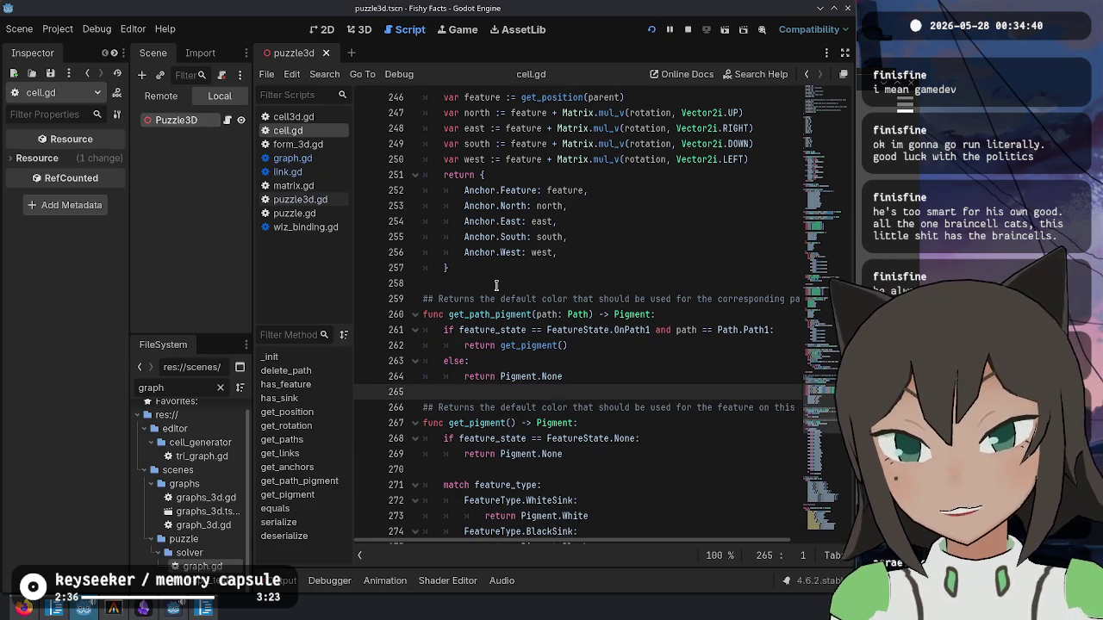
double_click(487, 314)
- Back in graph.gd's _init, delete the has_sink if condition line
click(809, 75)
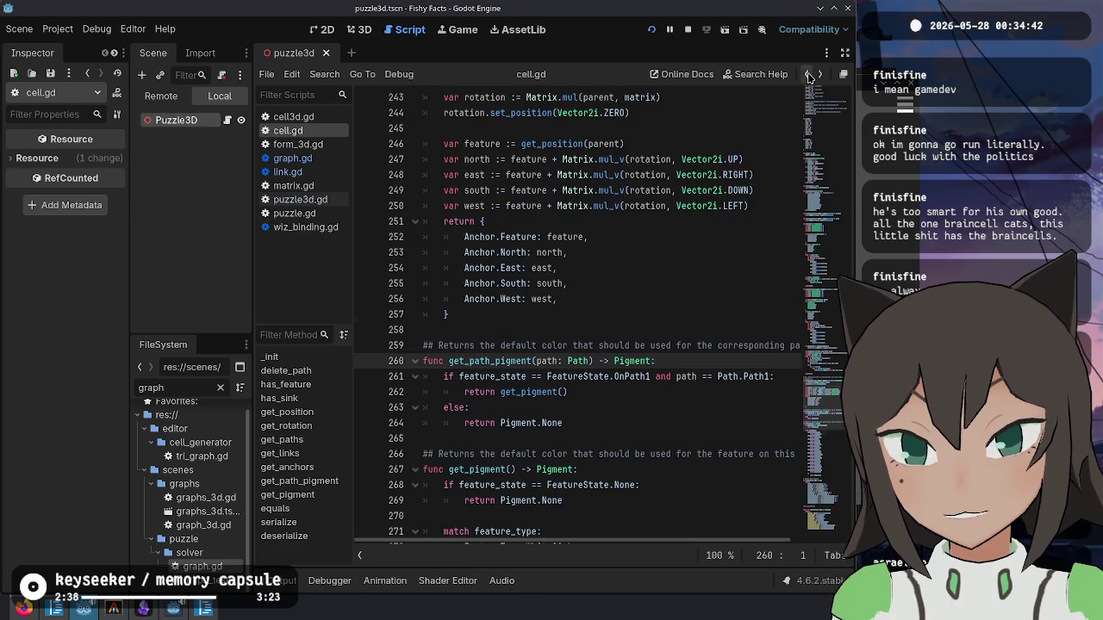
click(808, 75)
key(Up)
key(Home)
key(shift+Down)
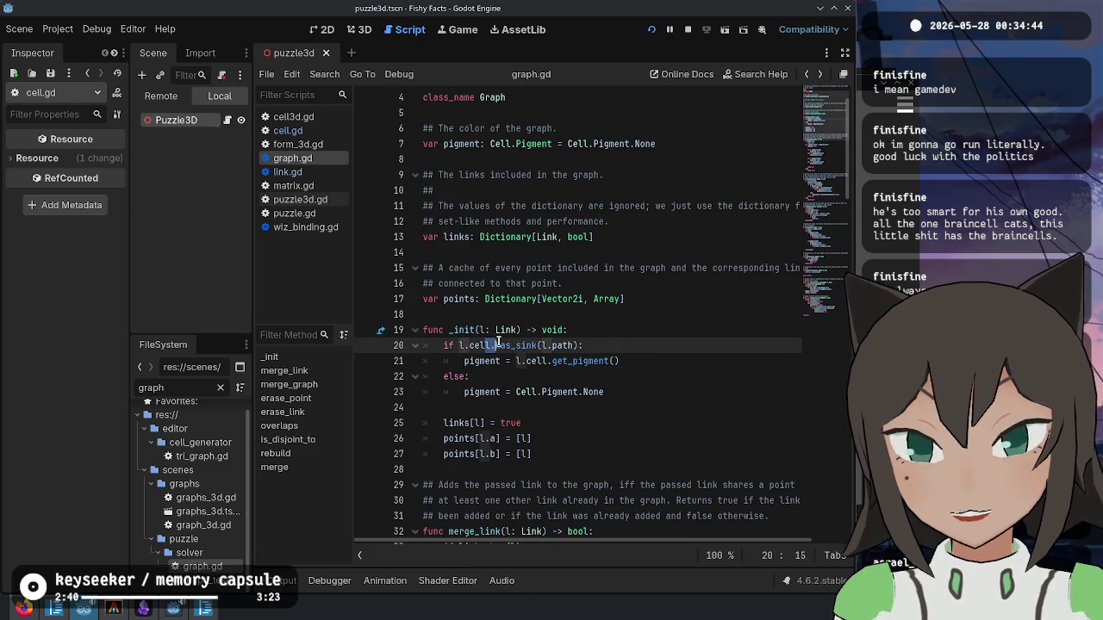
key(ctrl+x)
key(Return)
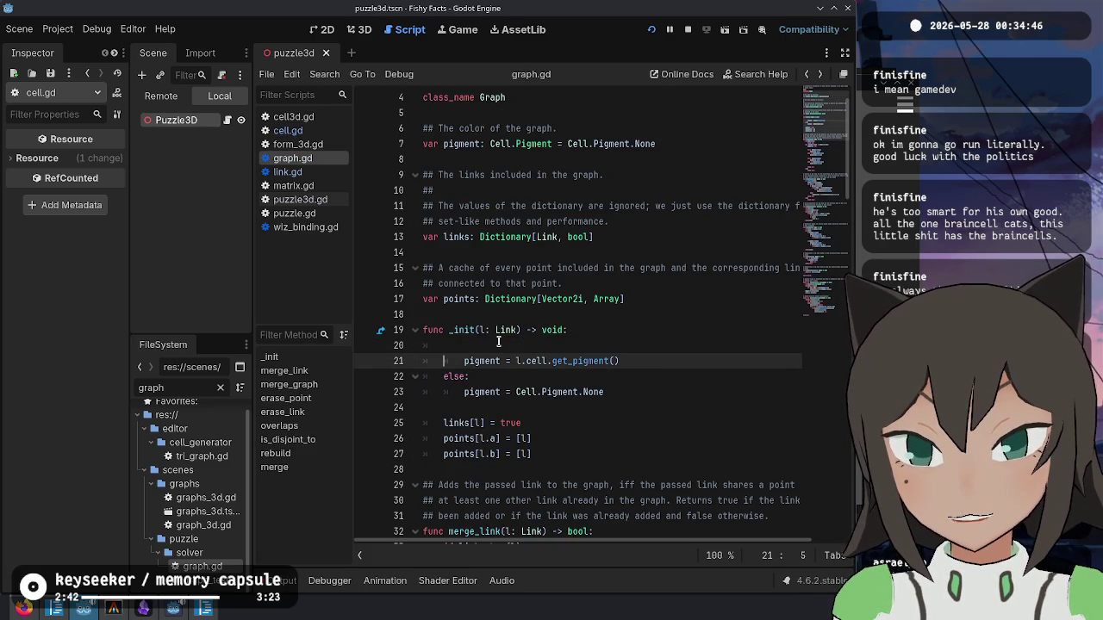
- Change the call to l.cell.get_path_pigment(l.path), remove the else branch, and save graph.gd
key(Right)
text(get_path)
key(Tab)
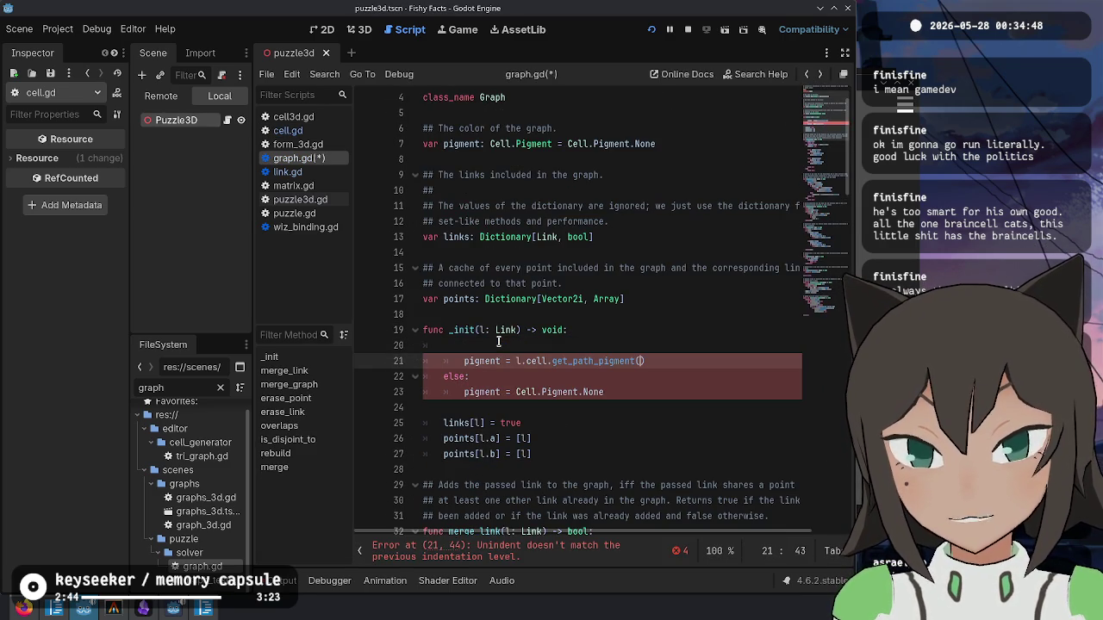
text(l.lin)
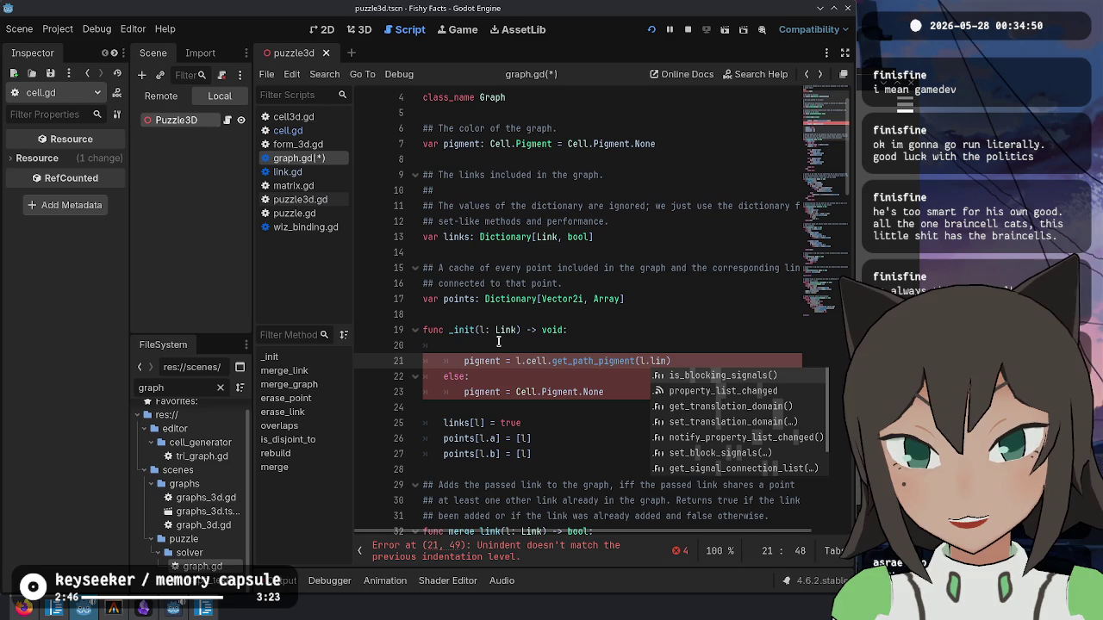
key(BackSpace)
key(BackSpace)
key(BackSpace)
text(path)
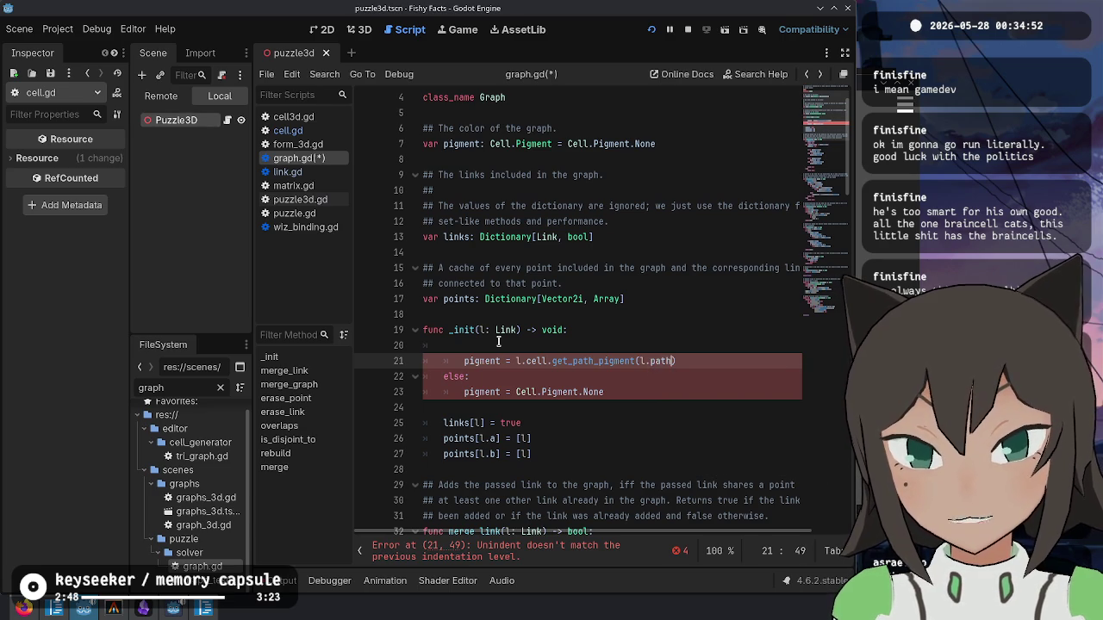
key(Up)
key(ctrl+shift+k)
key(shift+Tab)
key(Down)
key(ctrl+shift+k)
key(ctrl+shift+k)
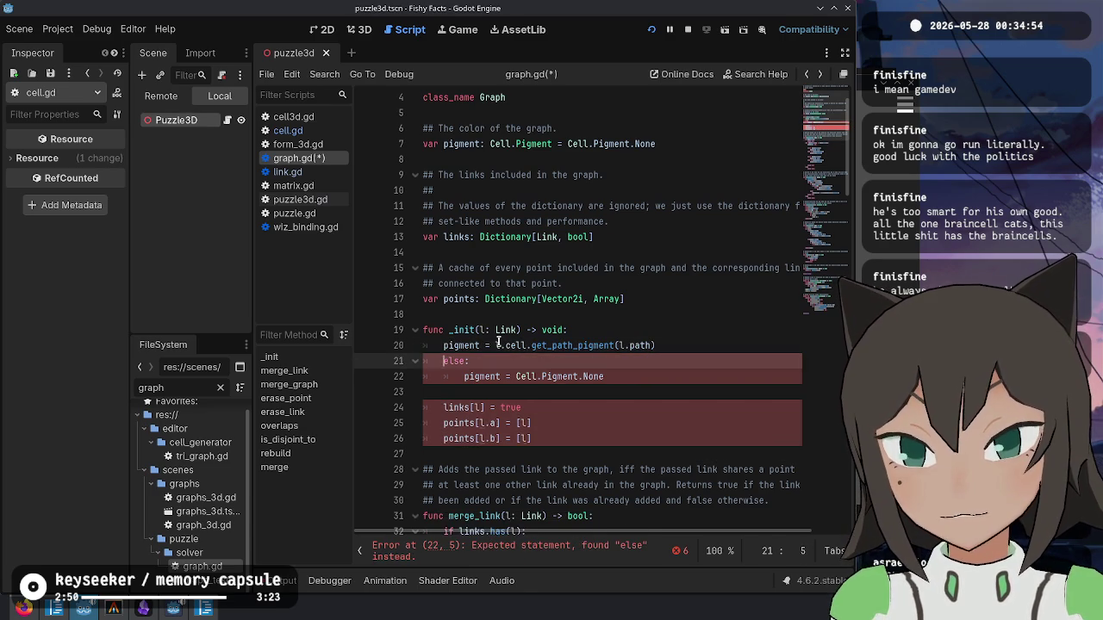
key(ctrl+s)
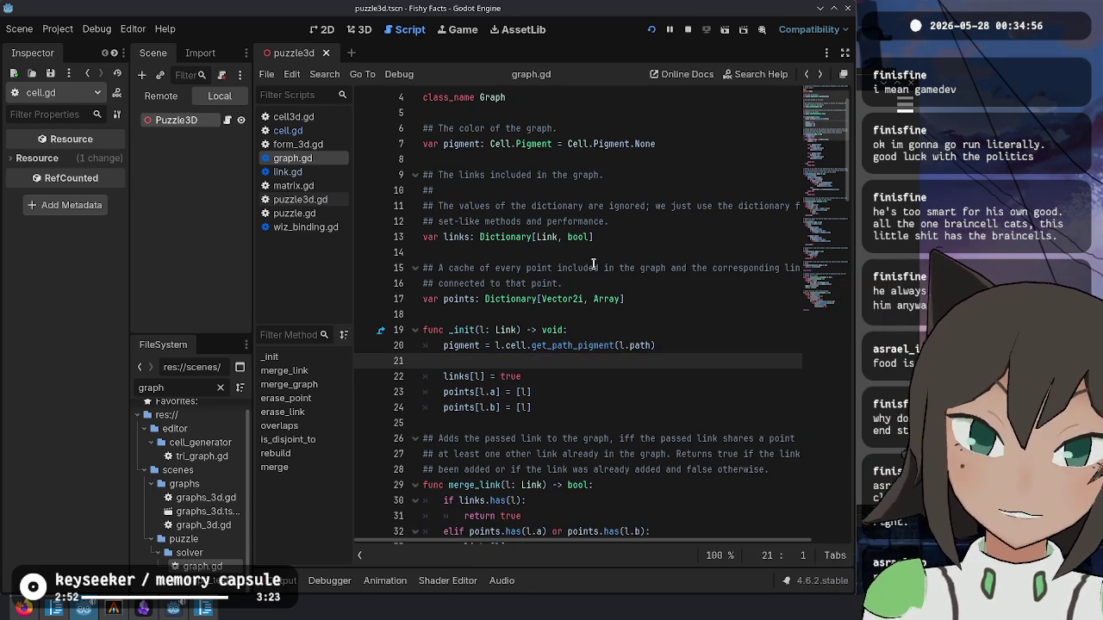
drag(655, 346, 646, 332)
- Paste pigment = l.cell.get_path_pigment(l.path) after links[l] = true in merge_link, properly indented
scroll(647, 331, down, 4)
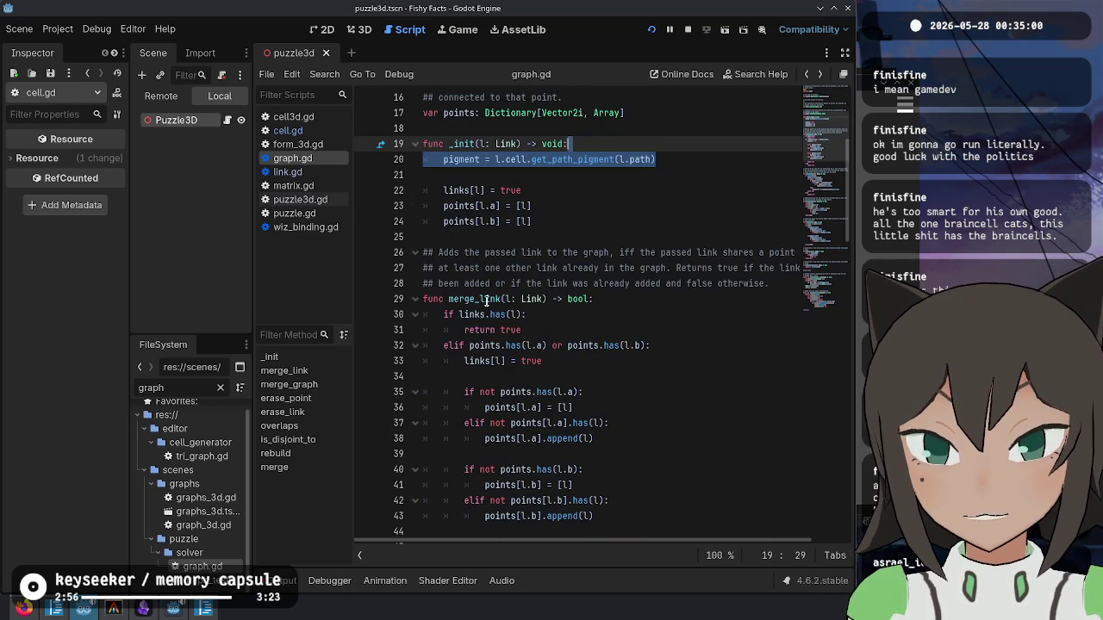
scroll(628, 298, down, 1)
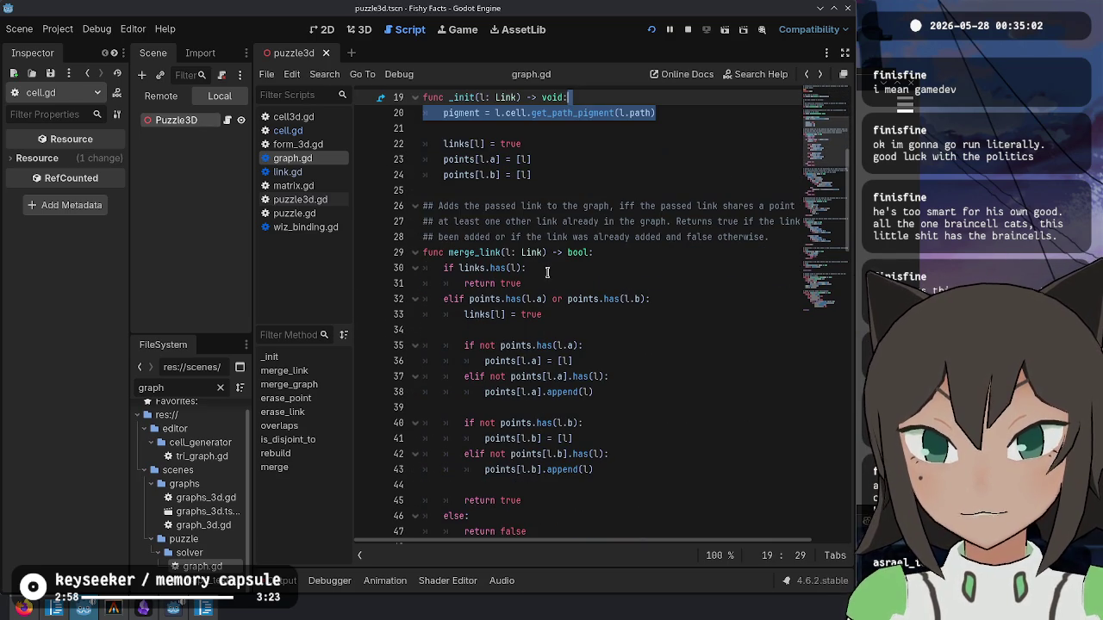
mouse_move(473, 265)
scroll(492, 208, down, 2)
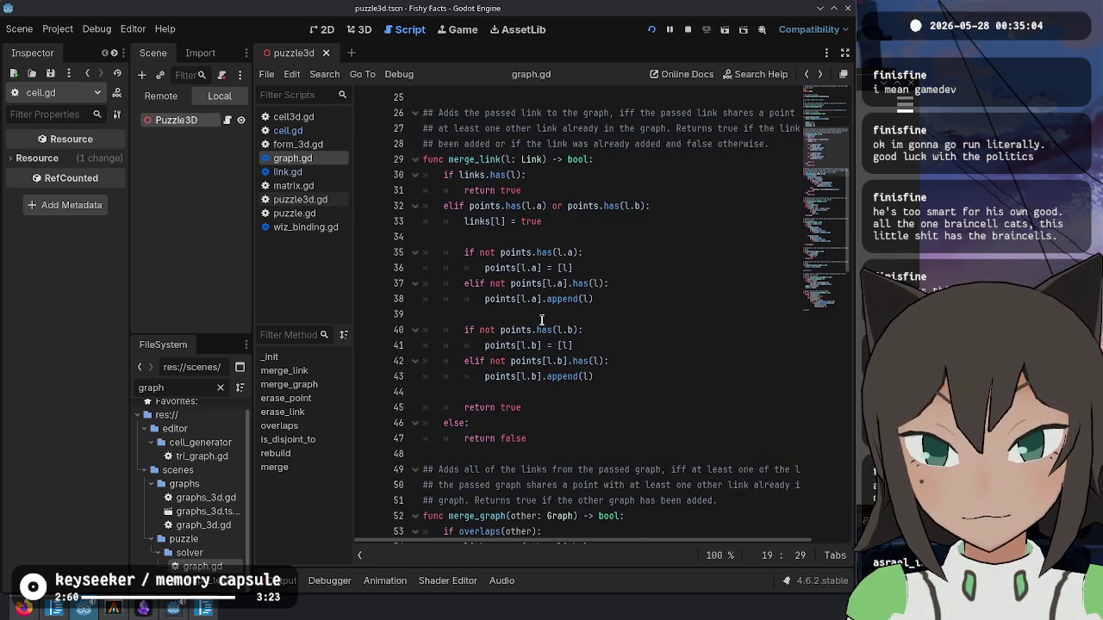
scroll(496, 353, up, 1)
click(571, 273)
key(Return)
key(Return)
key(Return)
key(ctrl+v)
key(Home)
key(Tab)
key(Up)
key(BackSpace)
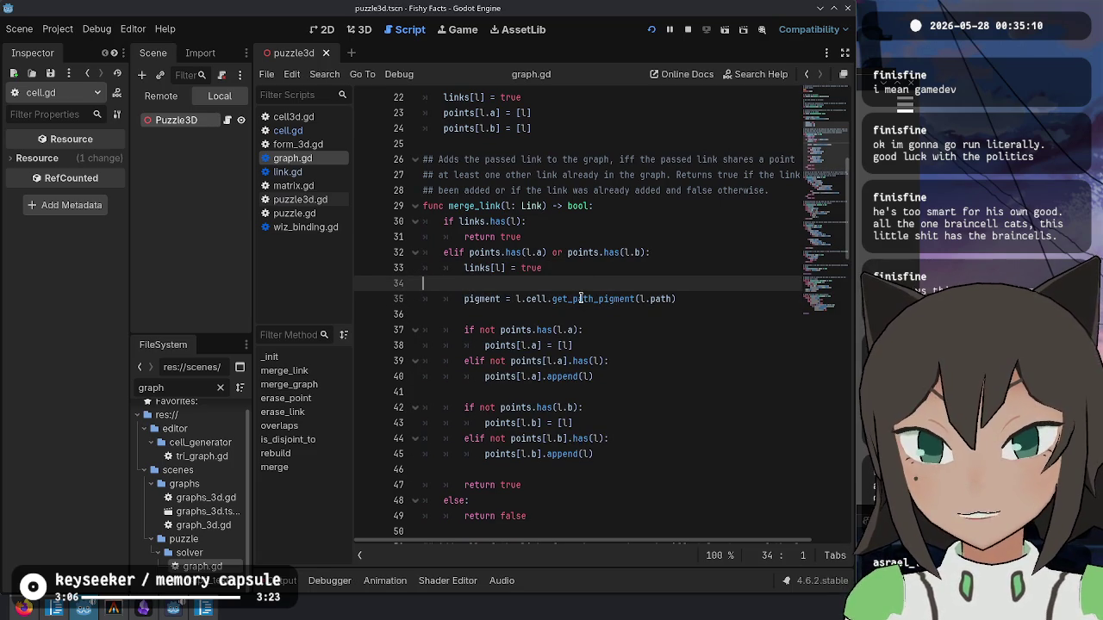
key(Down)
key(End)
scroll(659, 280, down, 1)
scroll(660, 280, up, 3)
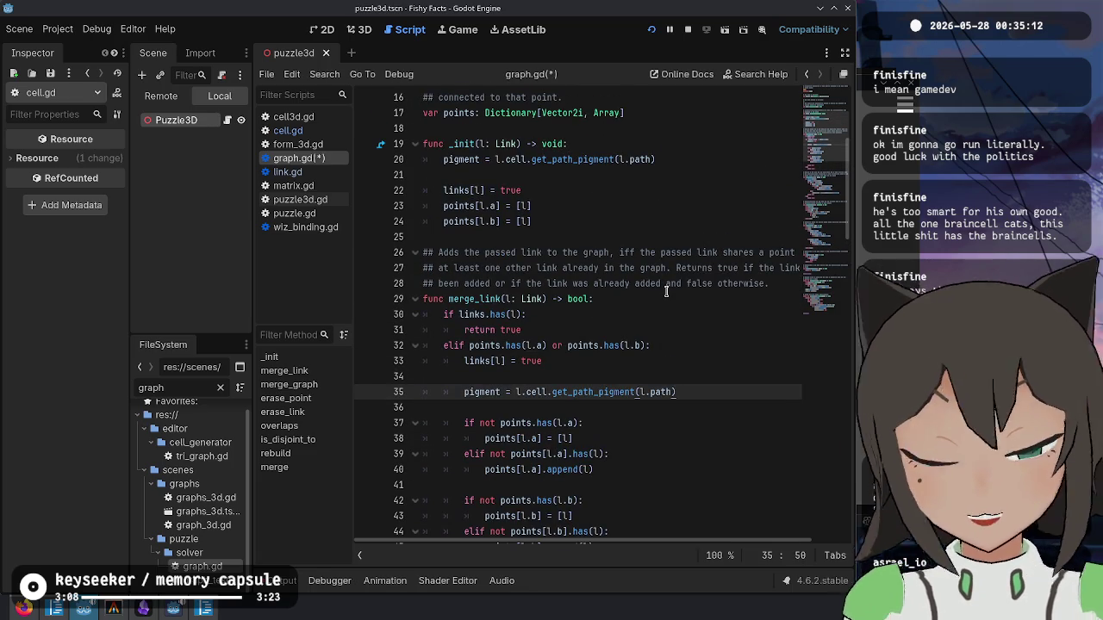
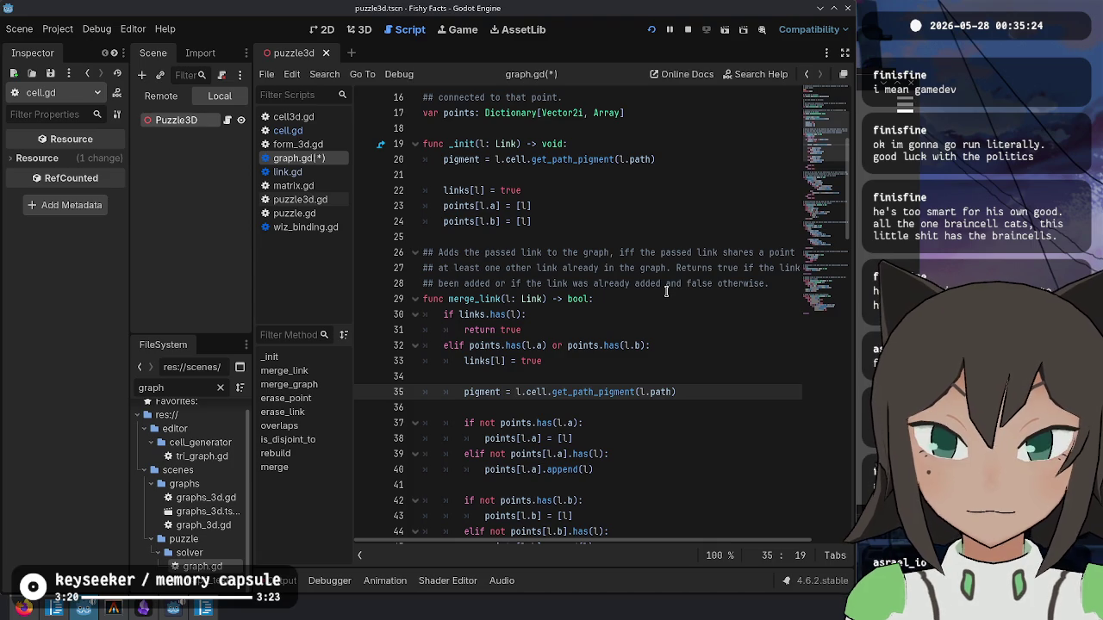
- Store the path pigment in new_pigment and add 'if new_pigment == old_pigment:' below it
text(var new_)
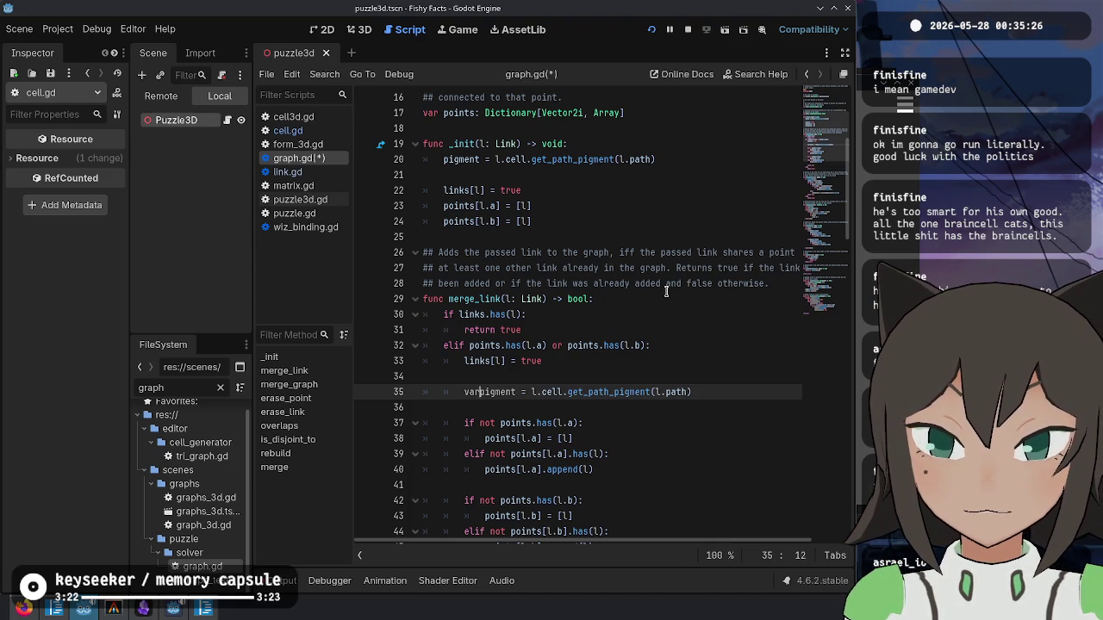
key(Return)
text(if)
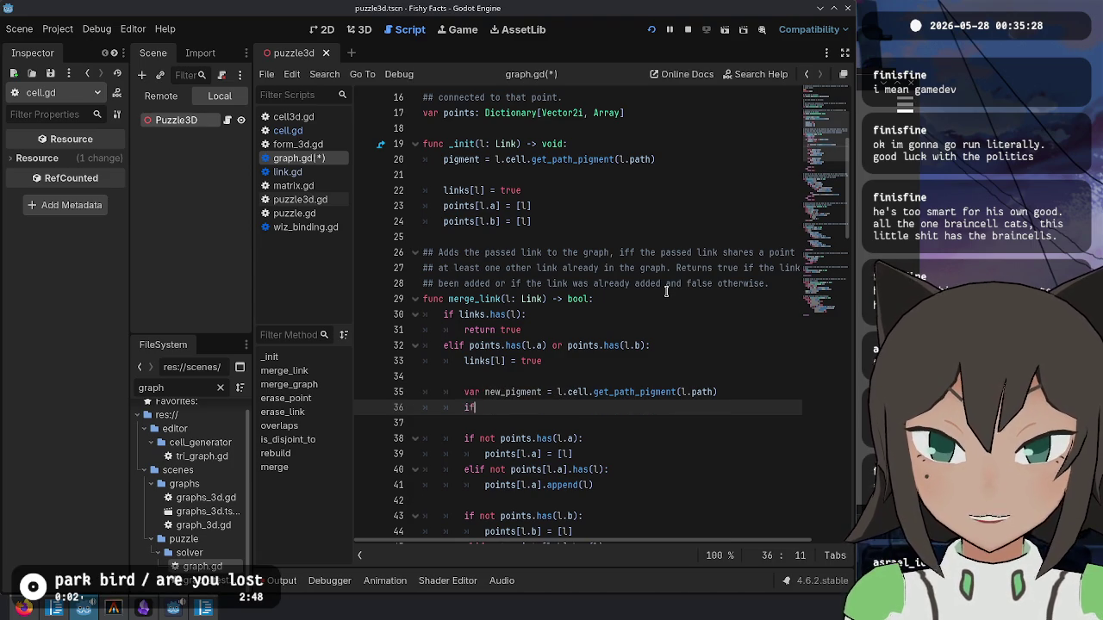
text( new_pigment =)
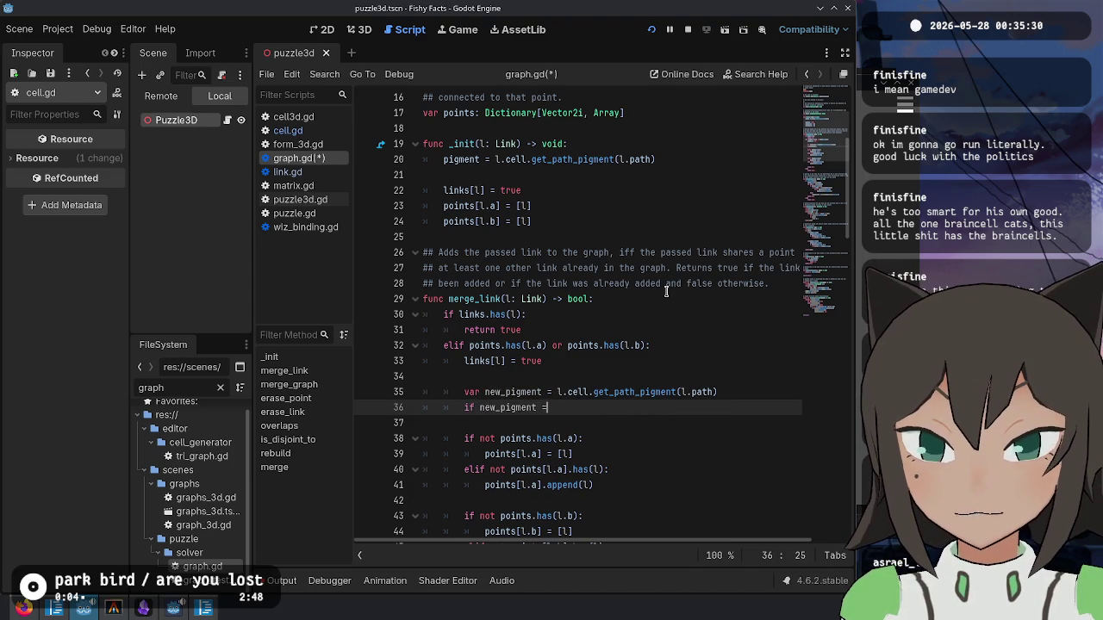
text(= old_p)
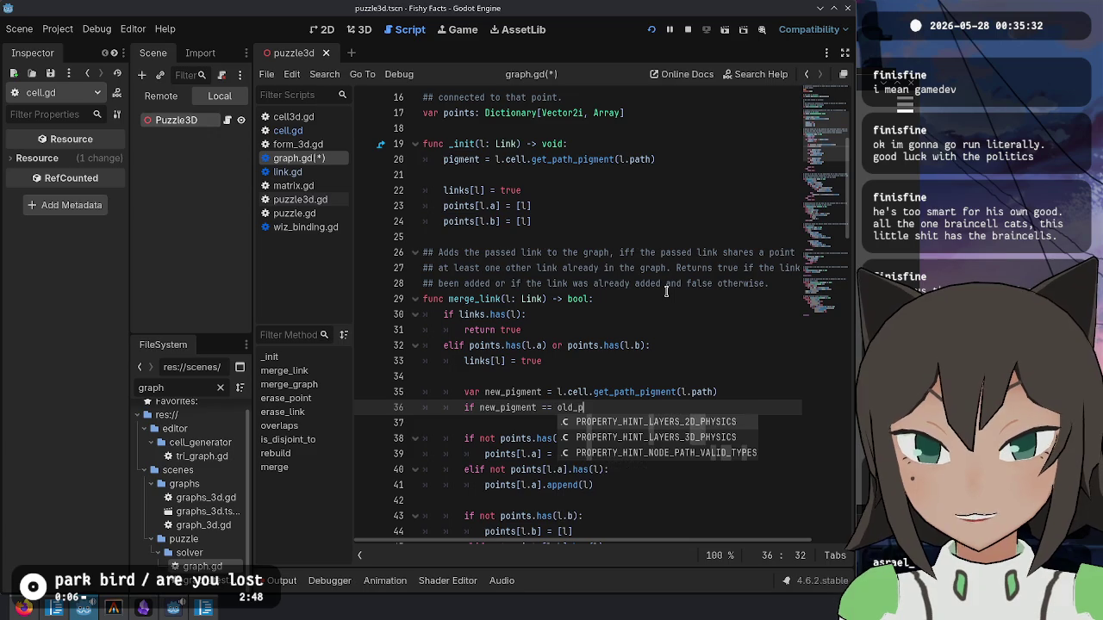
text(igment:)
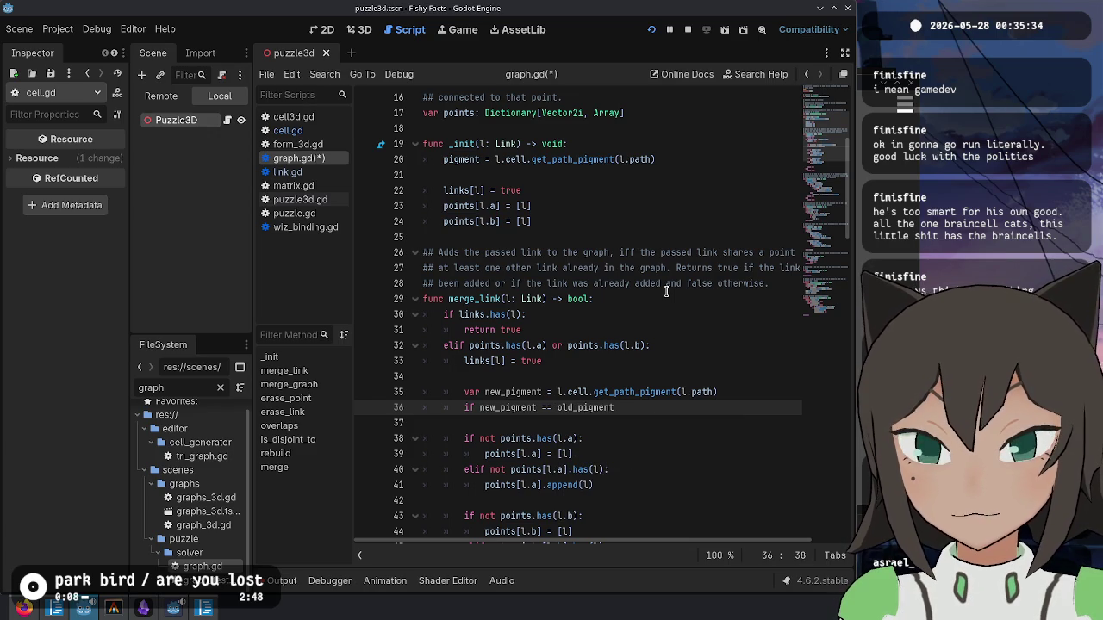
key(Return)
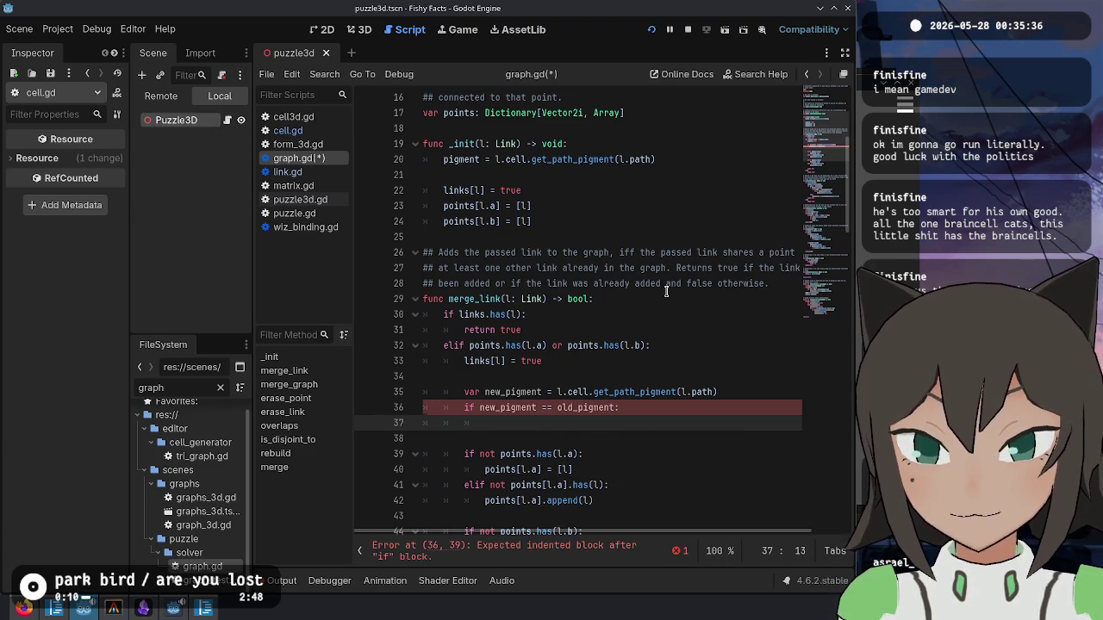
- Jump to get_path_pigment's definition in cell.gd
scroll(663, 285, up, 5)
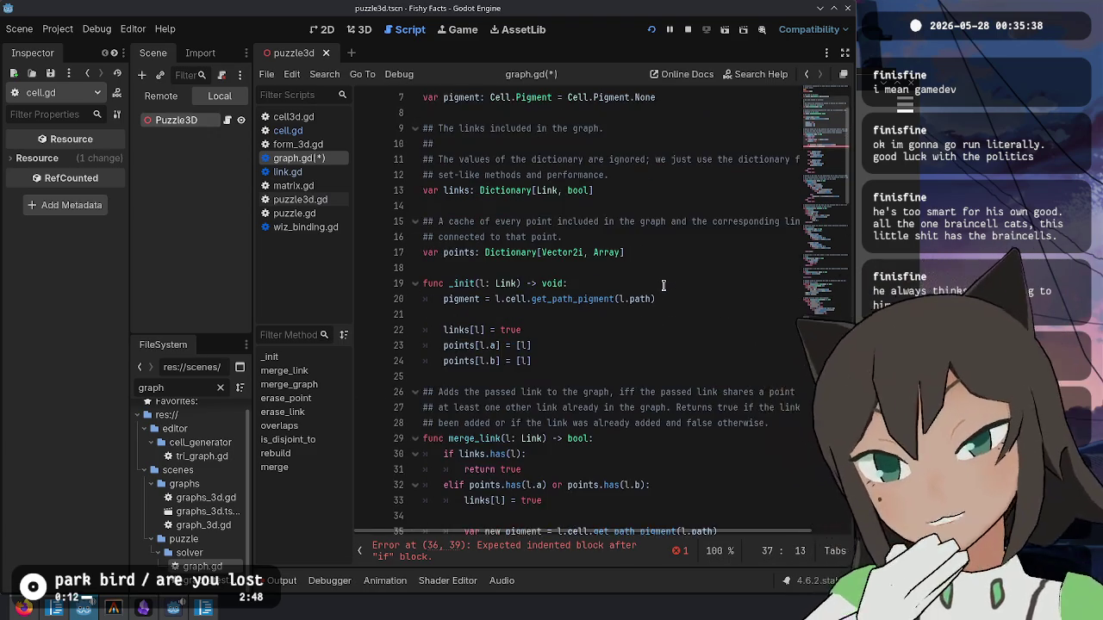
scroll(547, 391, down, 6)
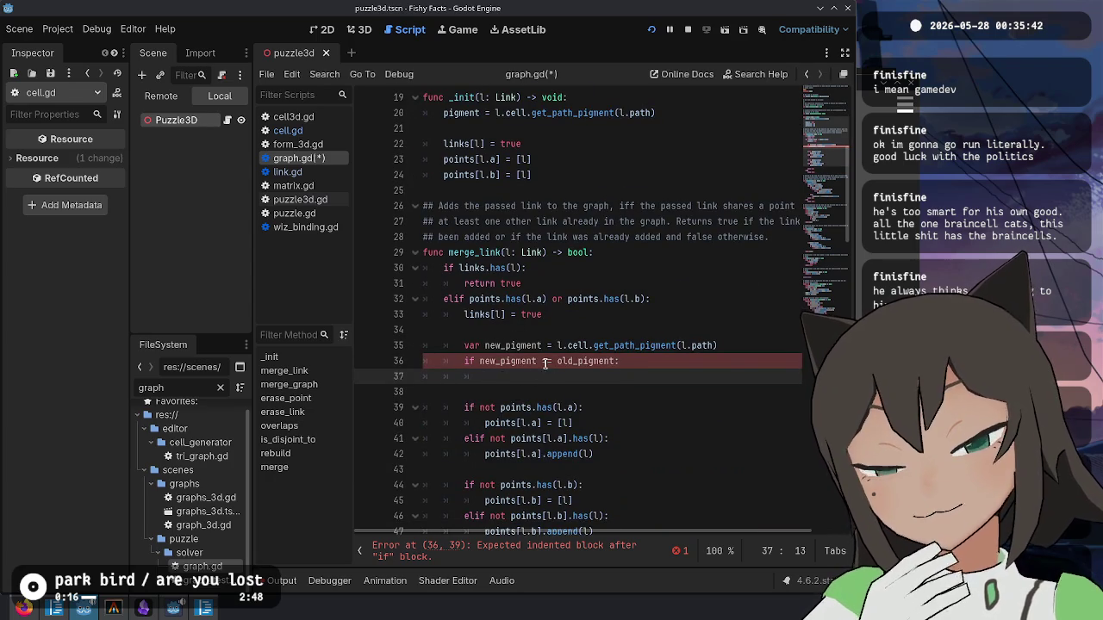
scroll(575, 327, up, 6)
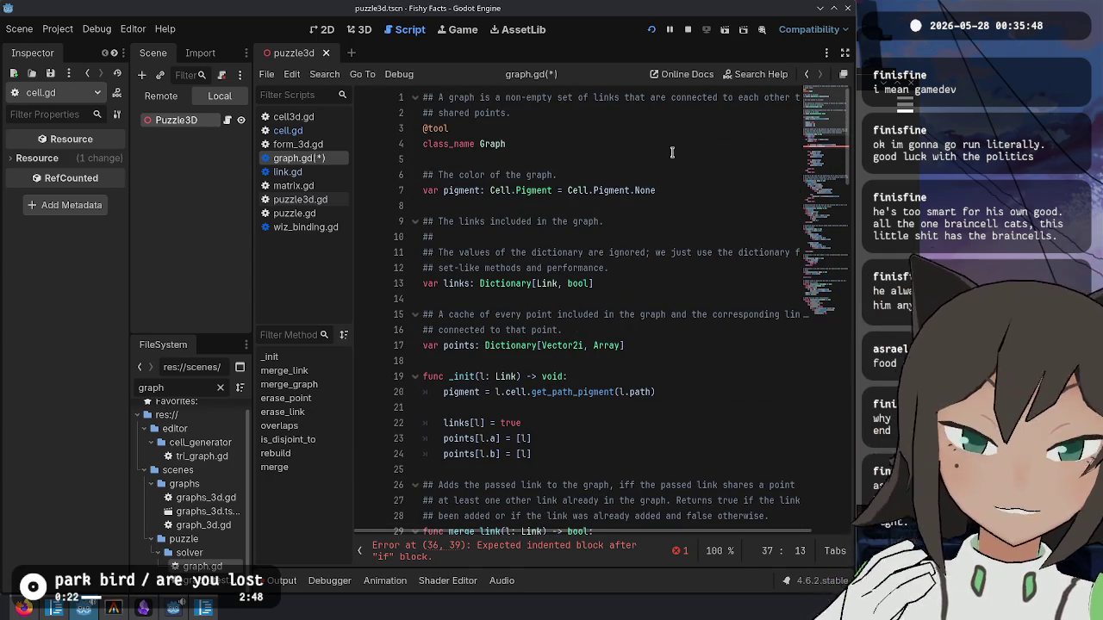
mouse_move(653, 186)
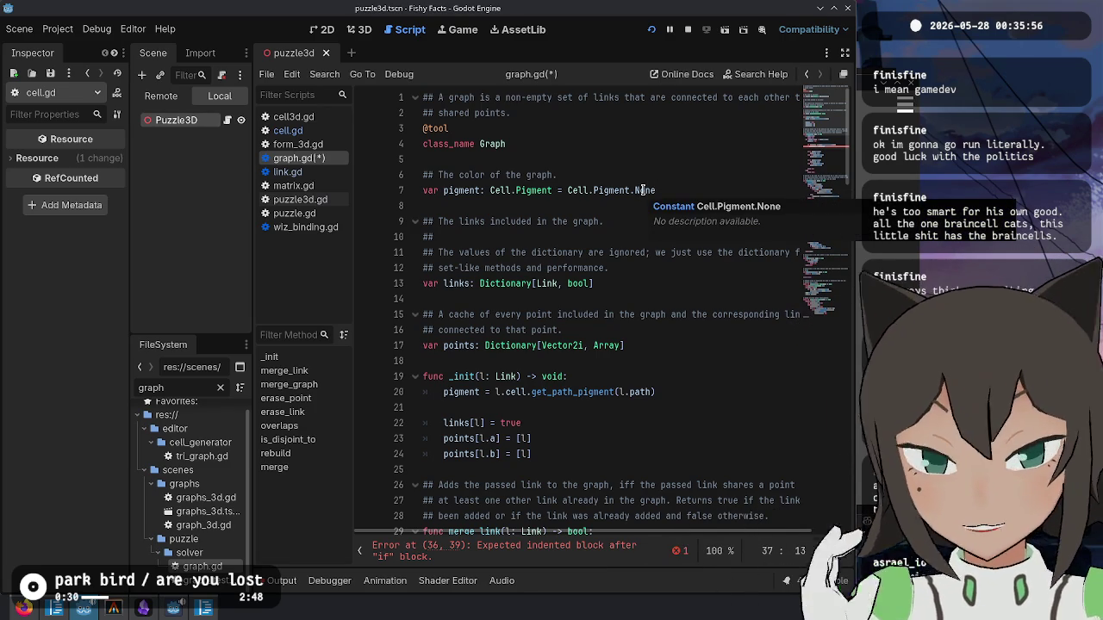
scroll(613, 327, down, 6)
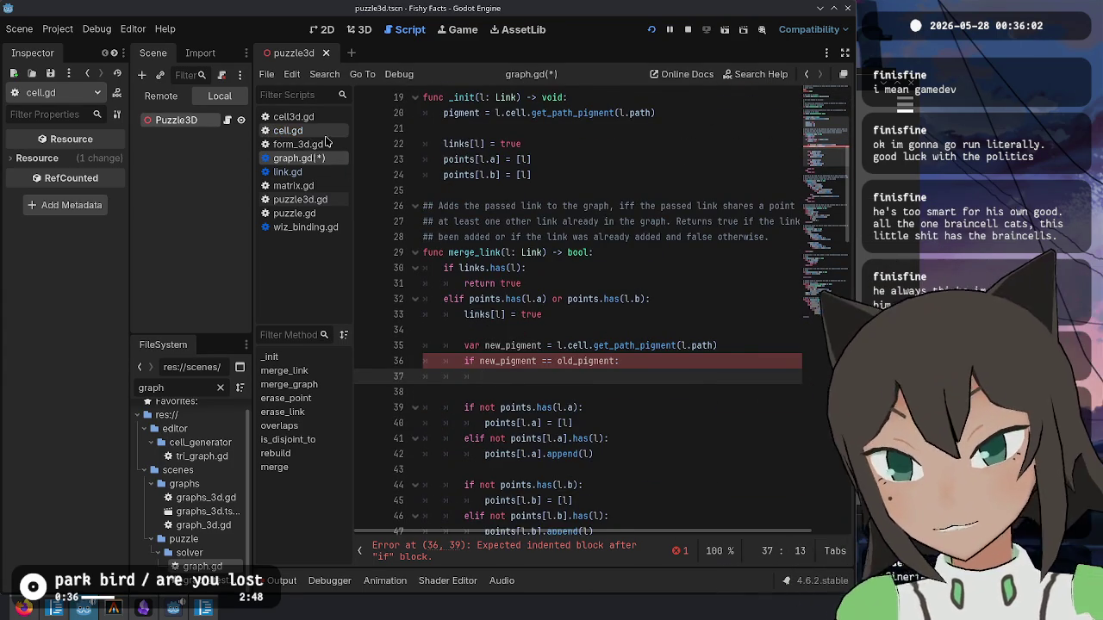
key(alt+Left)
key(alt+Left)
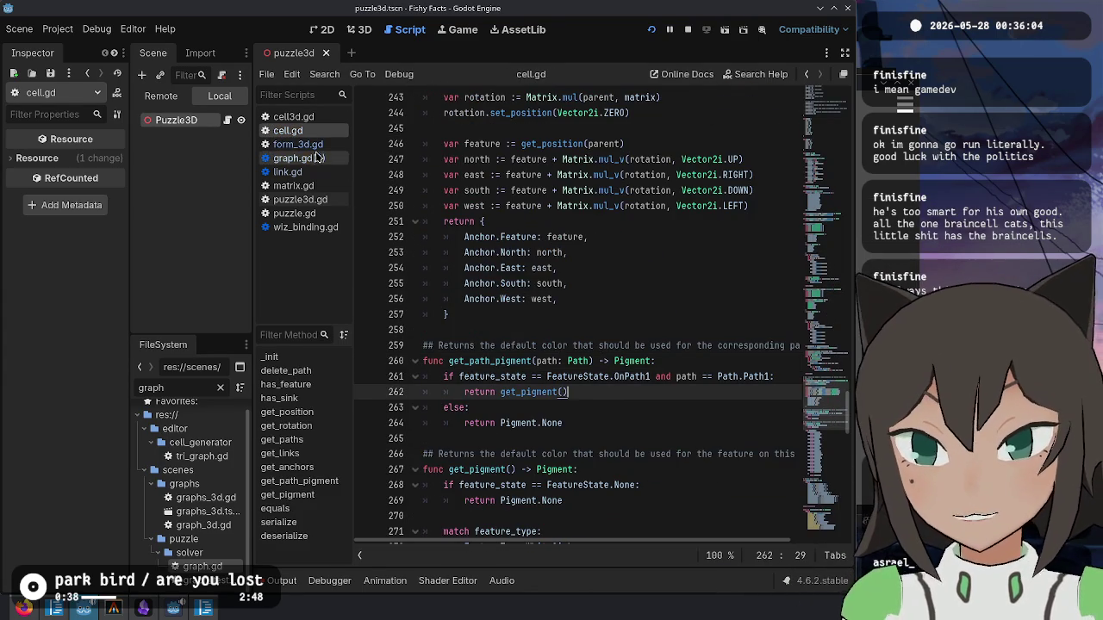
- Add 'Mixed = 9,' after Yellow = 8 in cell.gd's Pigment enum and save all scripts
click(675, 320)
scroll(675, 321, up, 20)
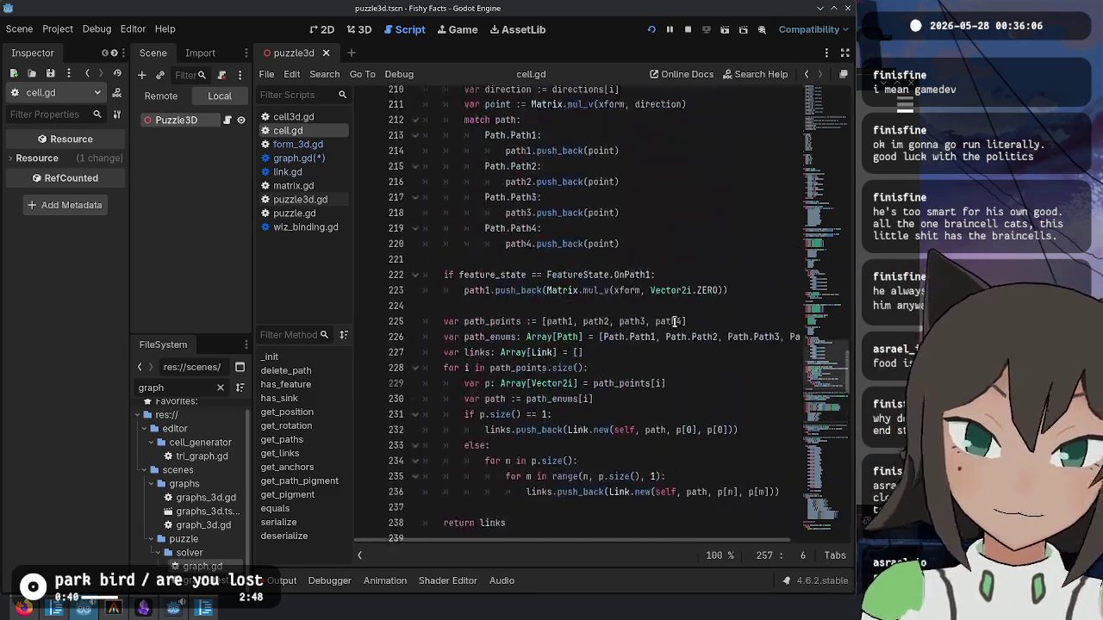
scroll(675, 322, up, 20)
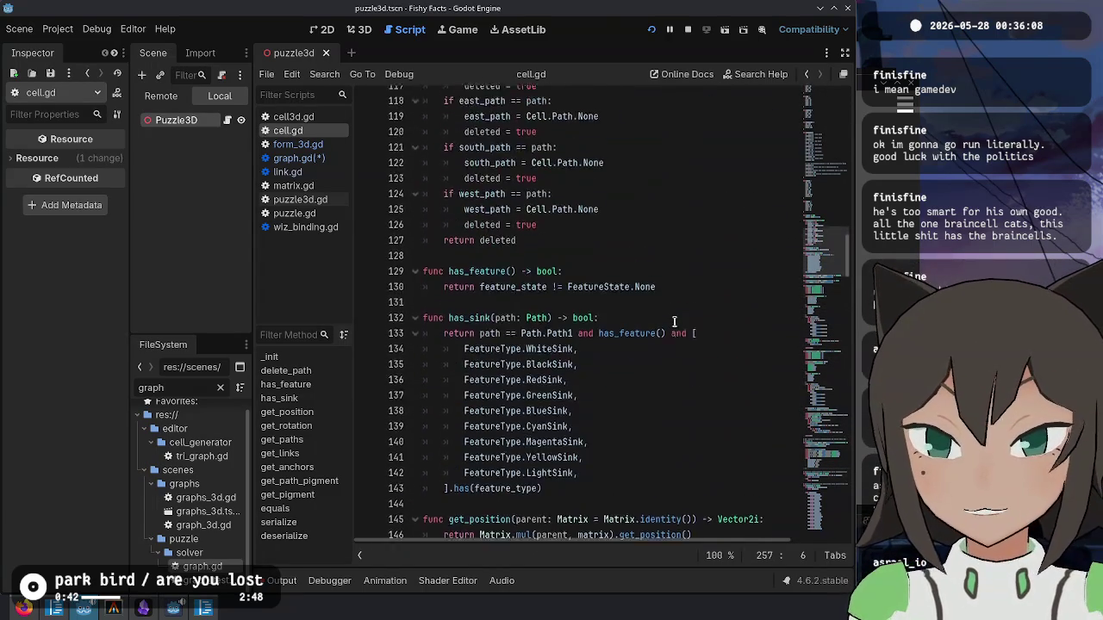
scroll(505, 369, up, 1)
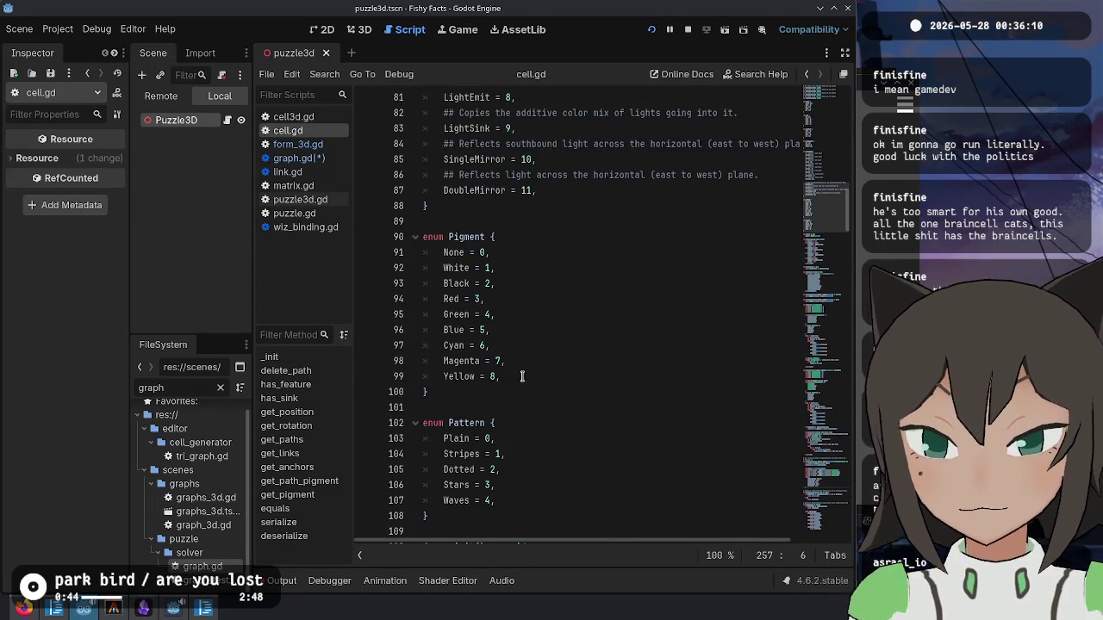
click(517, 377)
key(Return)
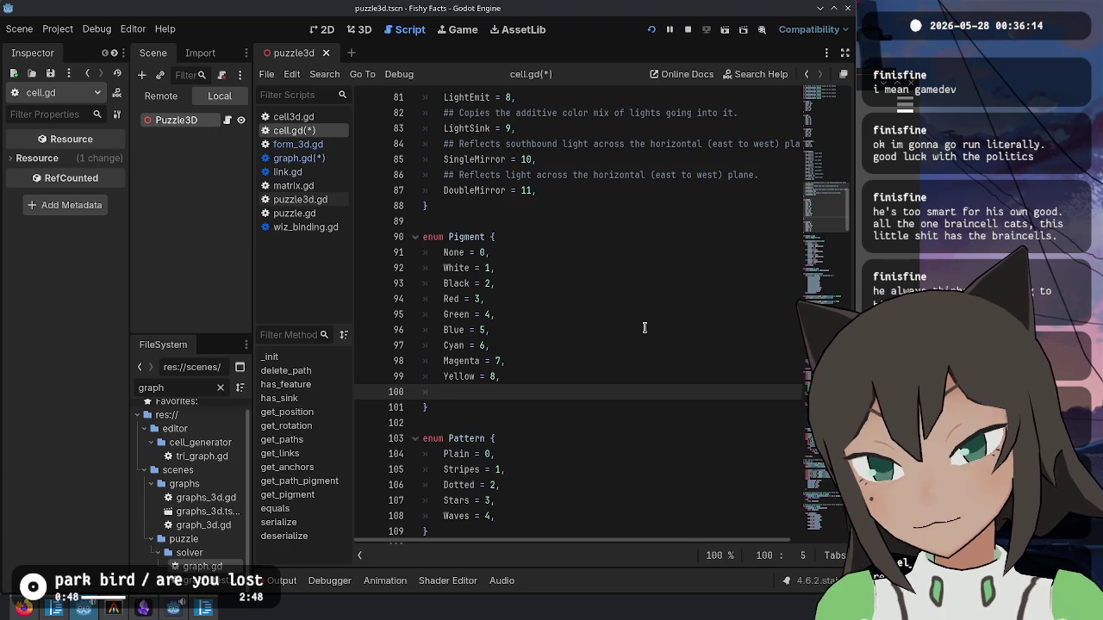
text(Mixed)
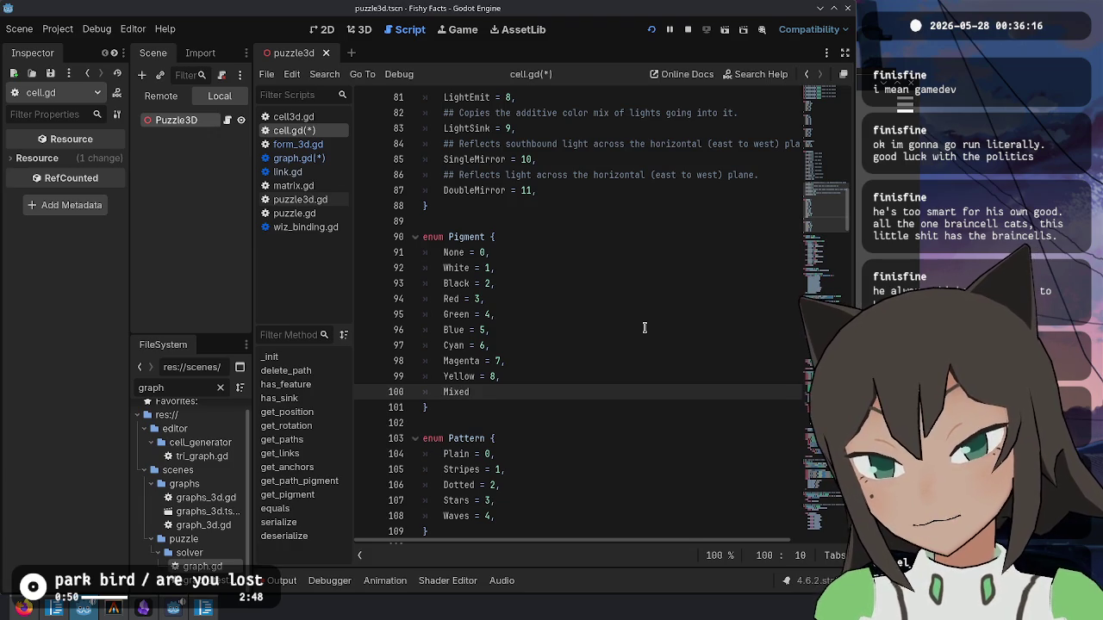
text( = 9,)
key(Left)
key(Left)
key(Left)
key(Left)
key(Left)
key(ctrl+shift+Left)
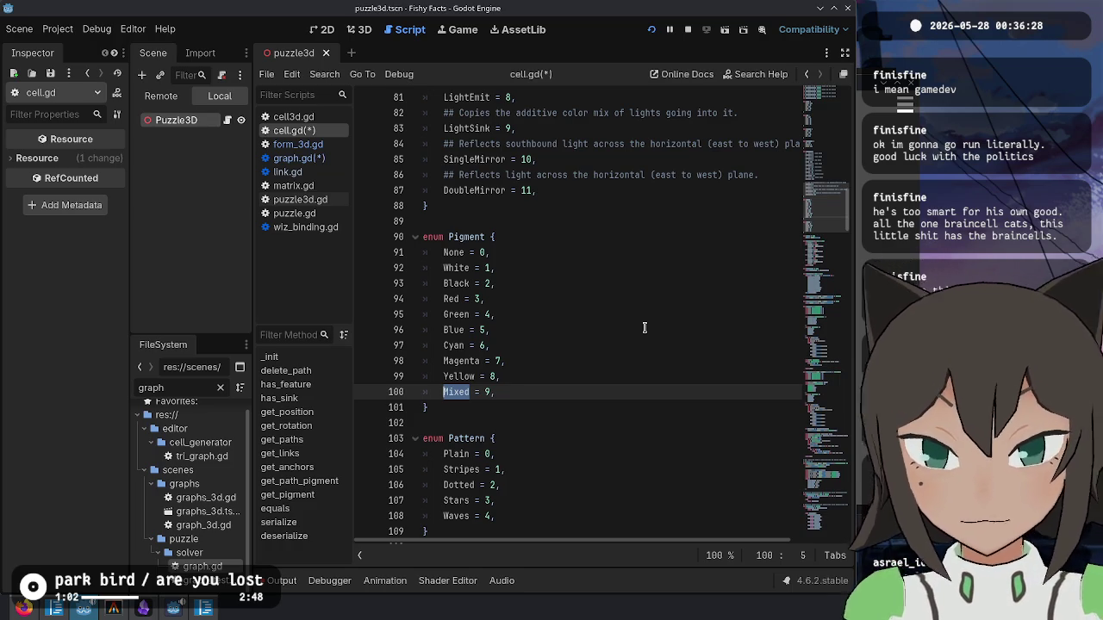
key(ctrl+s)
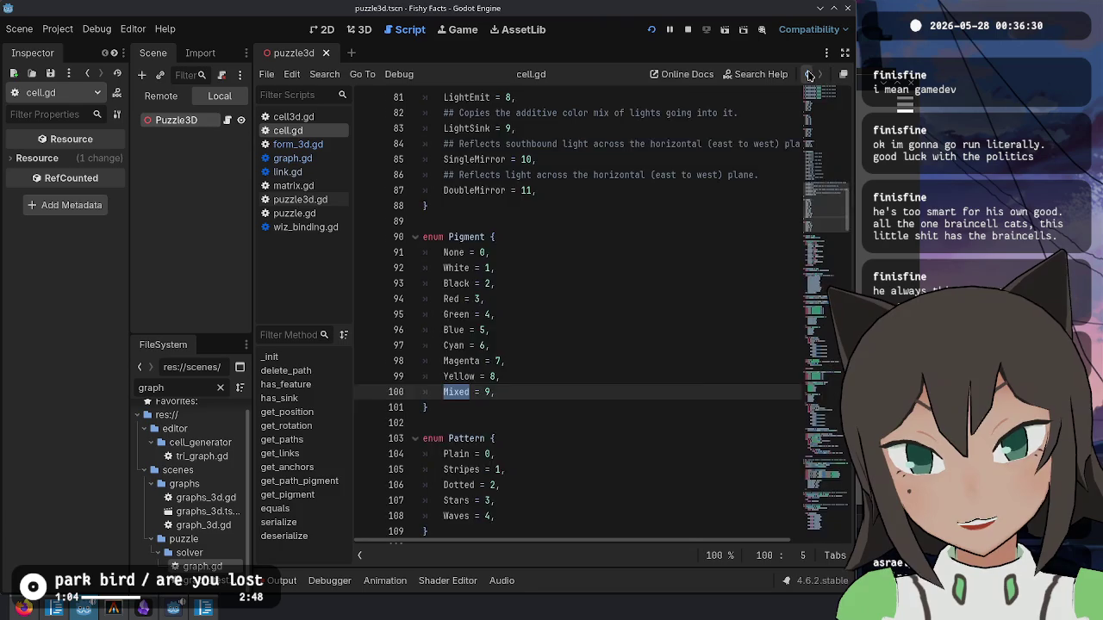
- Back in graph.gd's merge_link, change the if condition to test pigment against Cell.Pigment.None
click(808, 75)
click(808, 75)
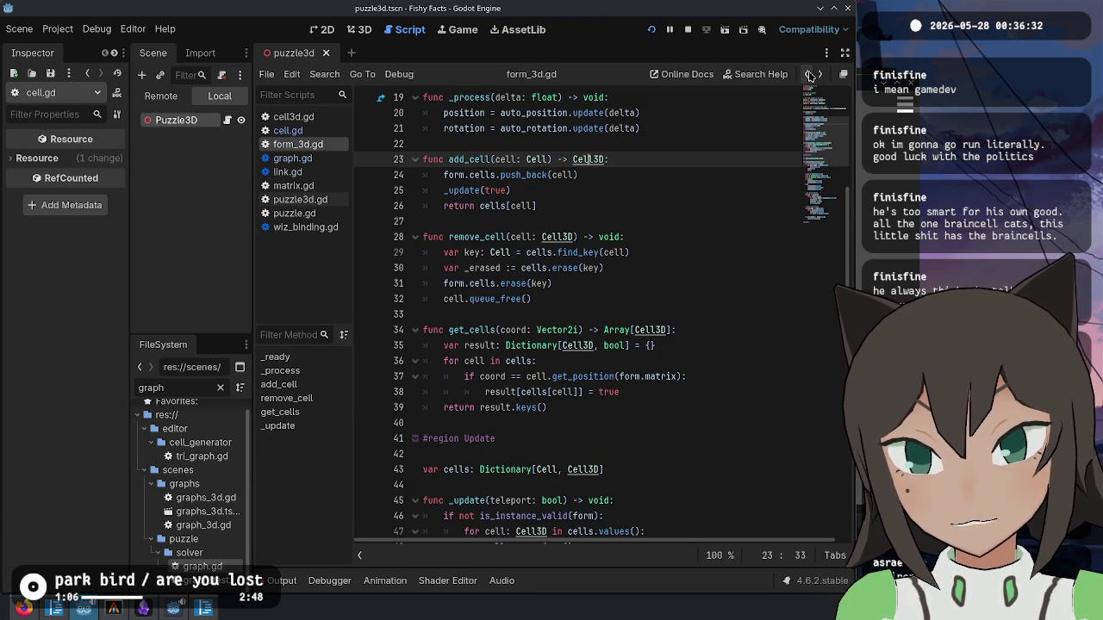
click(809, 76)
key(Tab)
key(Tab)
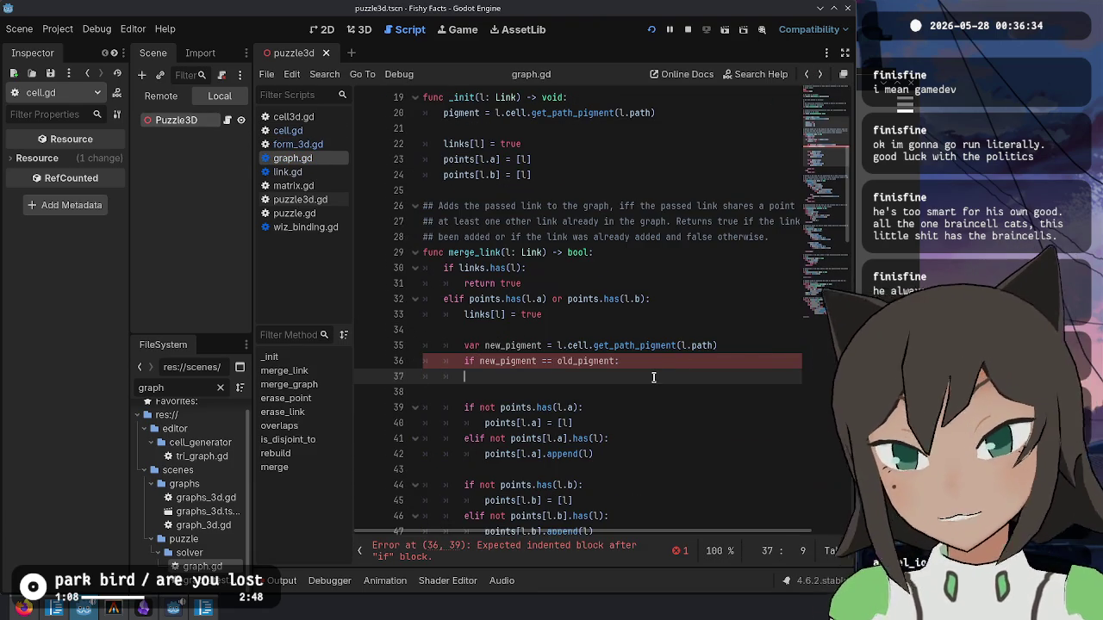
key(ctrl+z)
key(ctrl+z)
text(!)
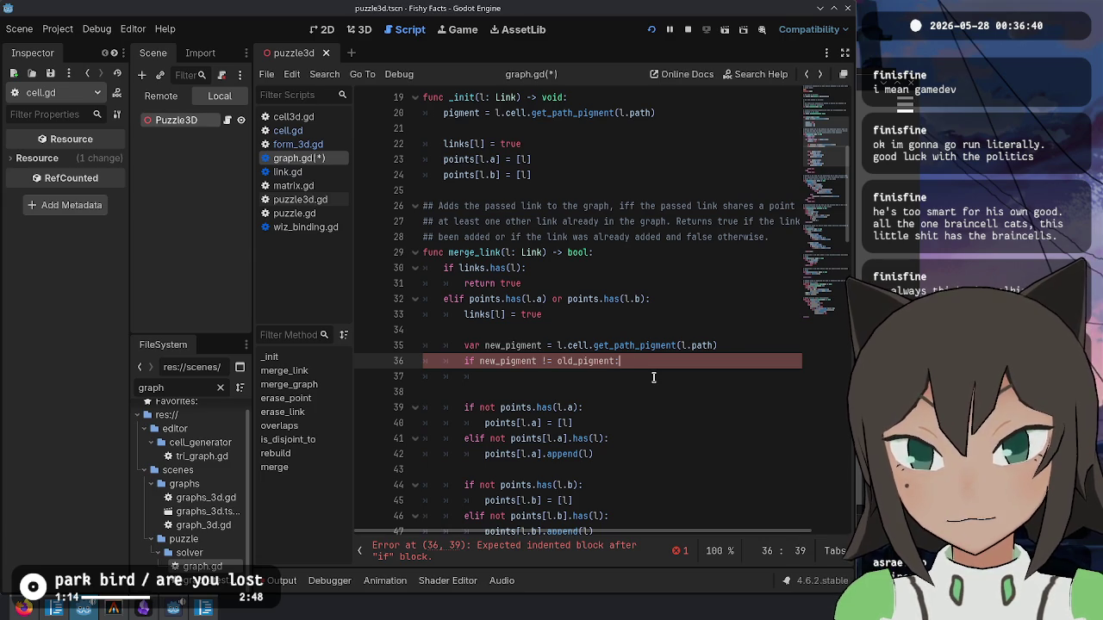
key(ctrl+z)
key(ctrl+z)
key(ctrl+z)
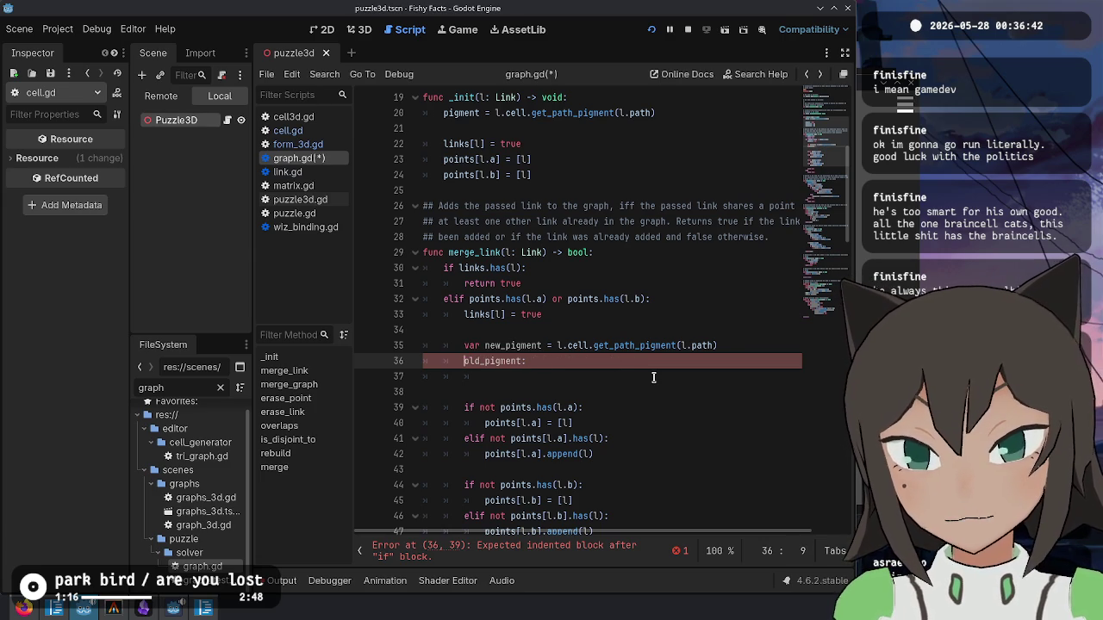
text(if)
key(ctrl+z)
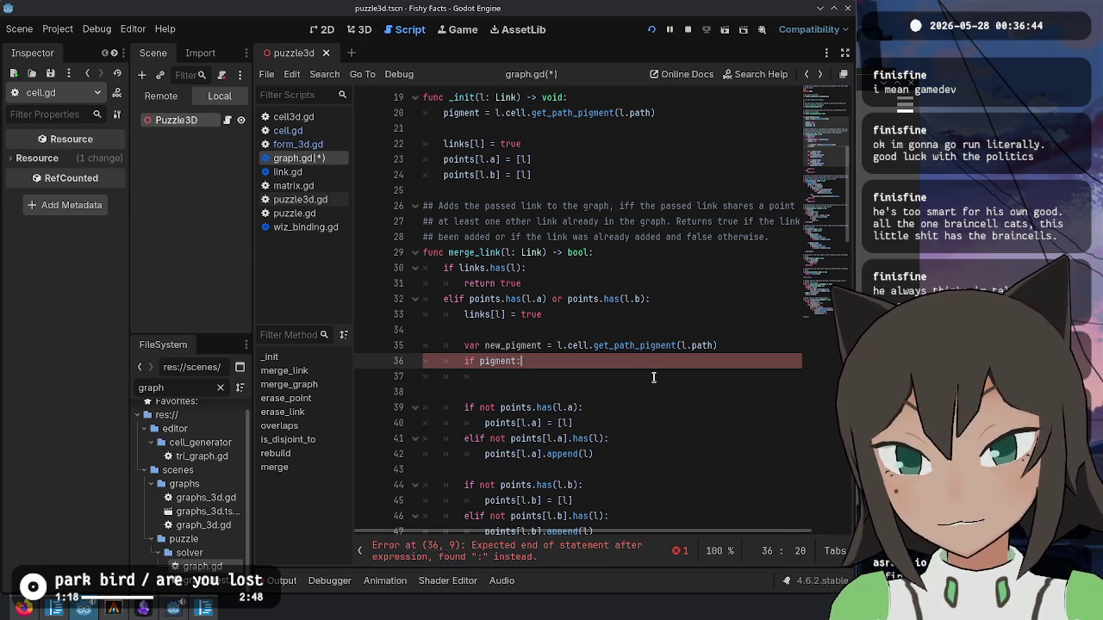
text(=Cell.Pigment.)
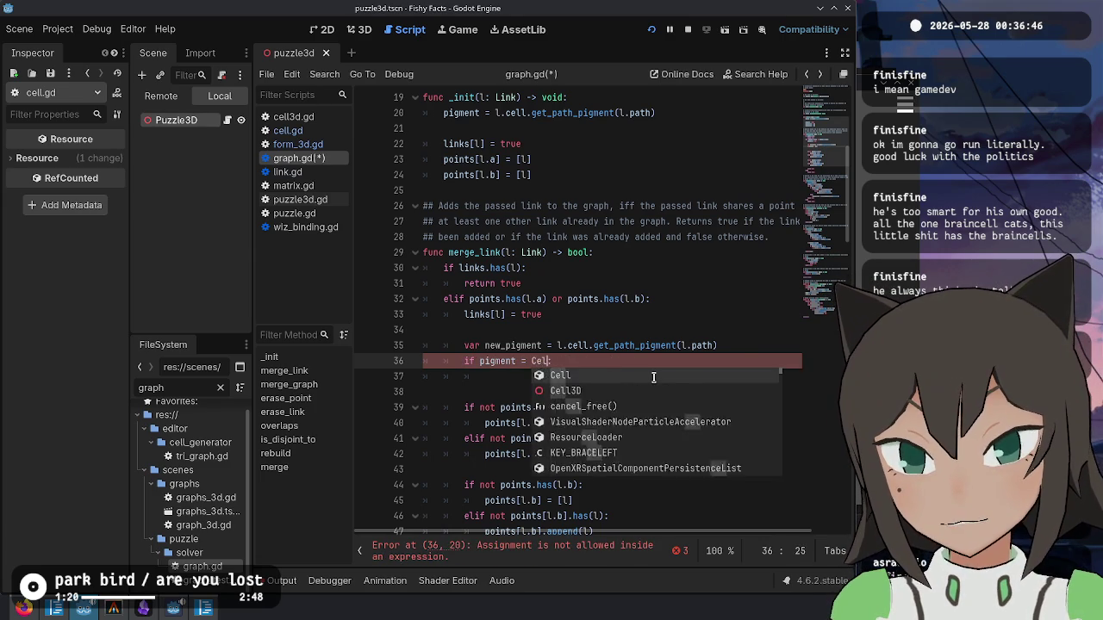
text(None:)
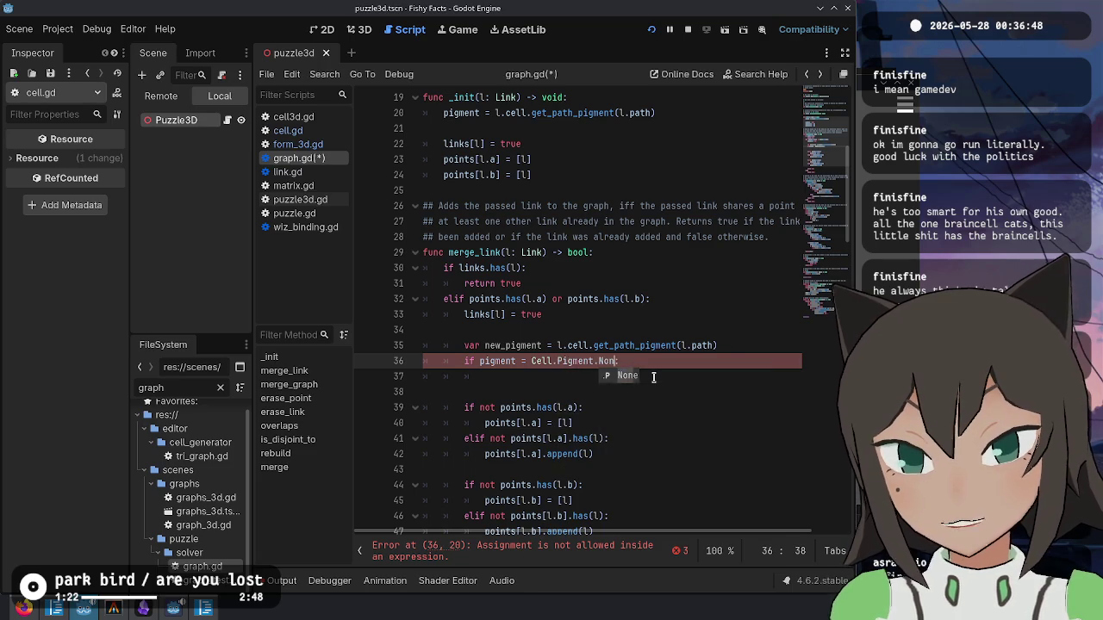
key(Return)
text(pigment = new_pi)
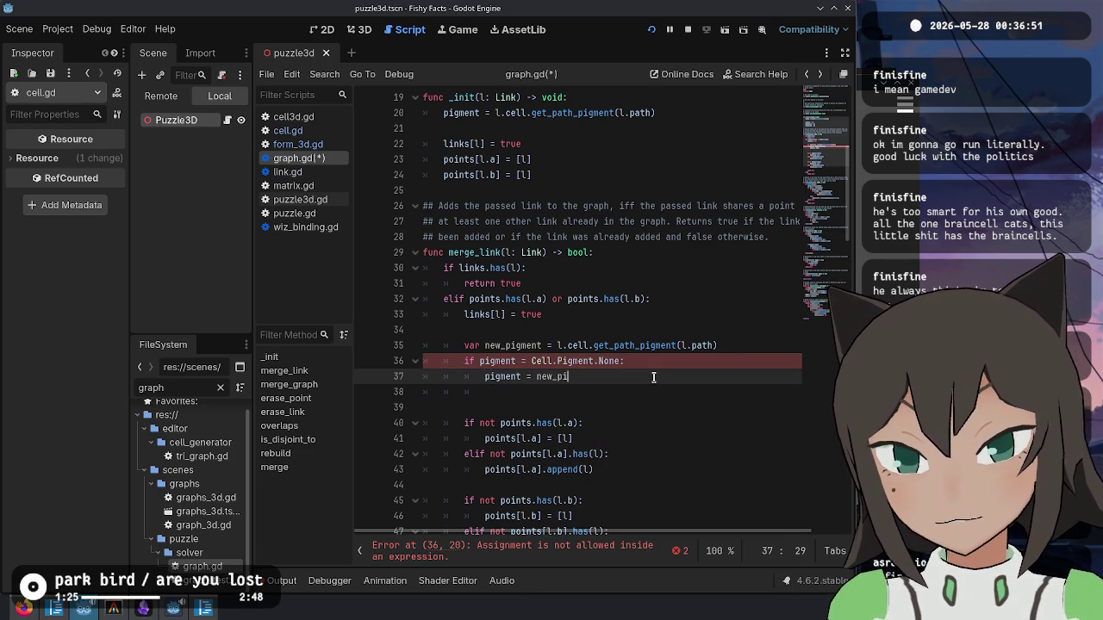
- Assign new_pigment in that branch and add an elif setting pigment to Cell.Pigment.Mixed when they differ
text(g)
key(Return)
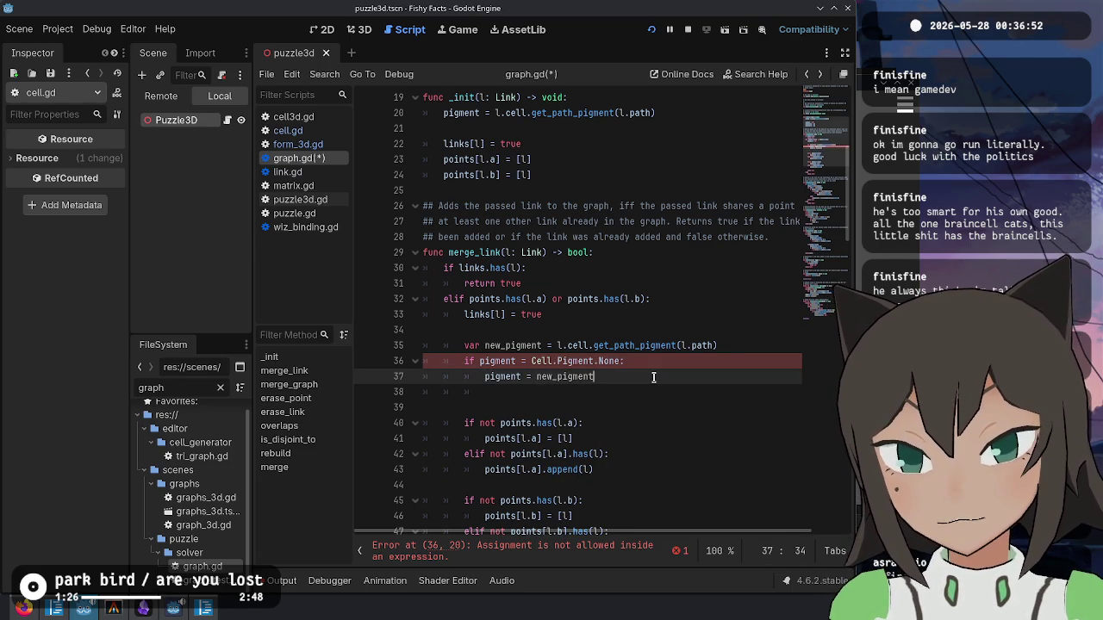
key(Return)
text(pigment )
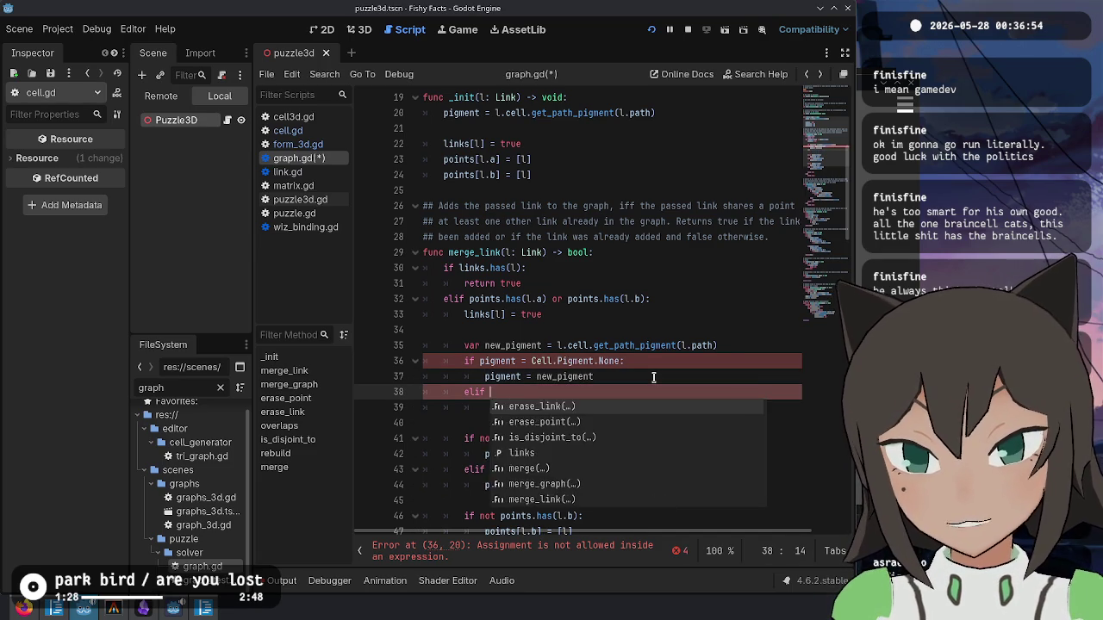
text(!)
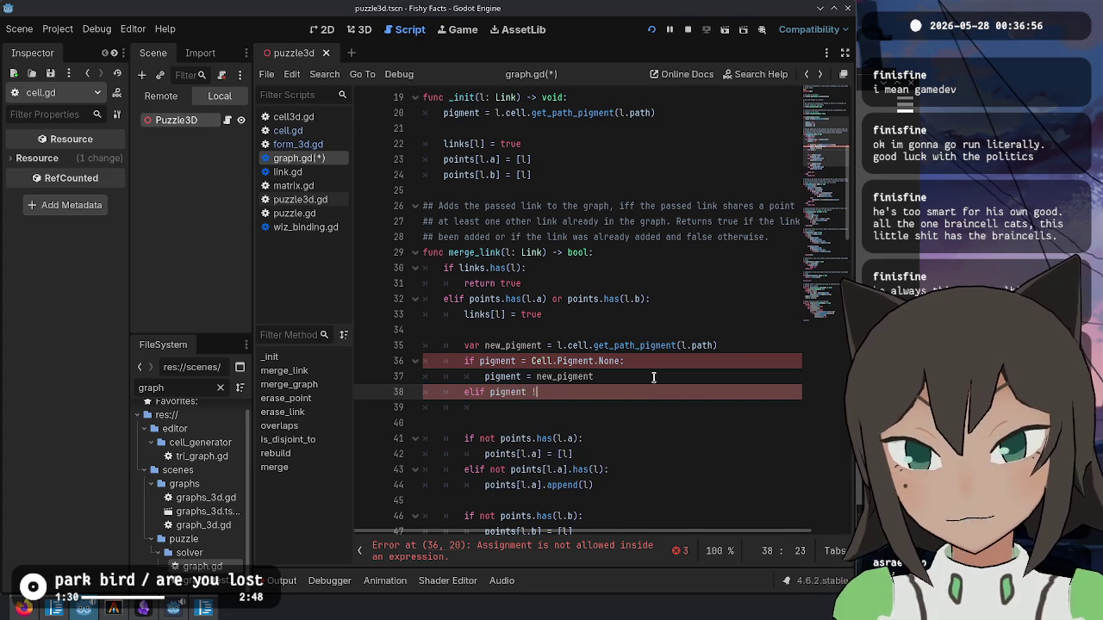
text(= new_p)
key(Return)
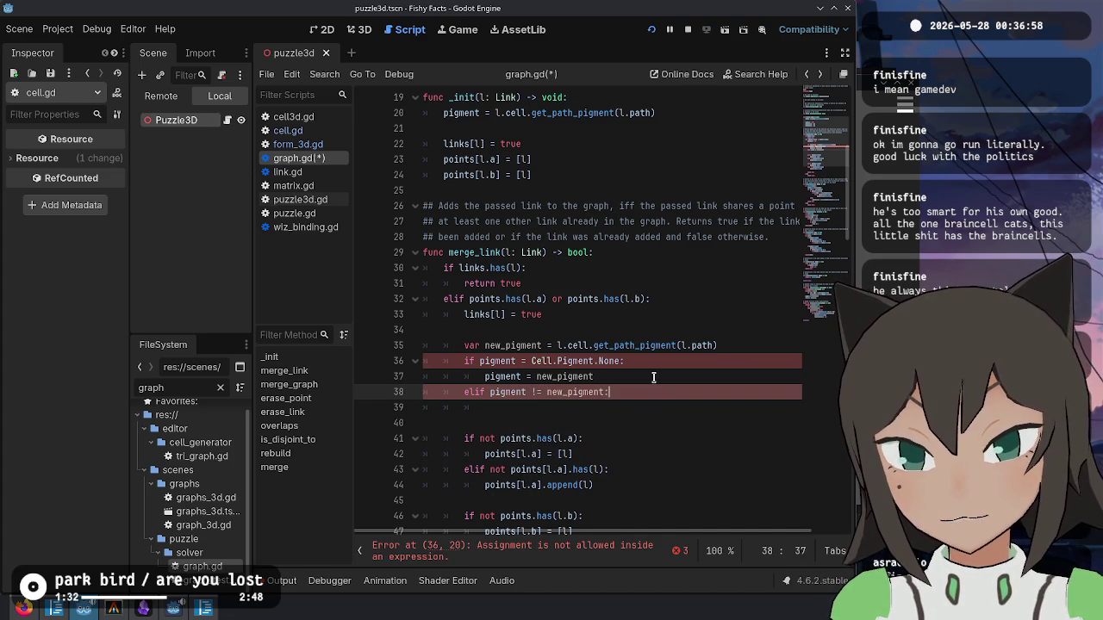
key(Return)
text(pigment = CEll.)
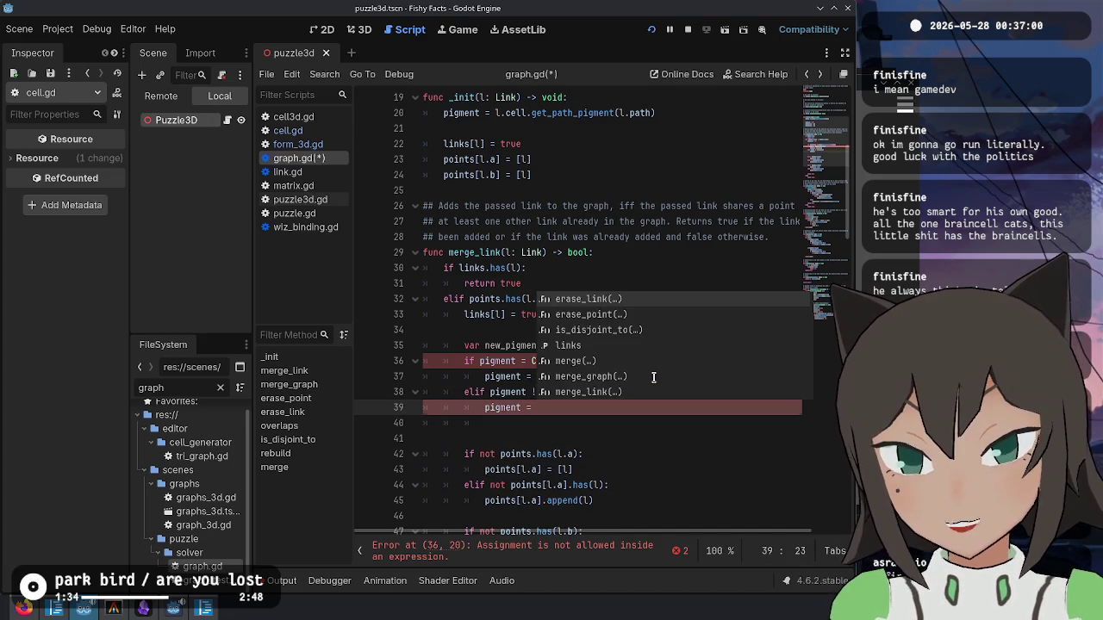
text(P)
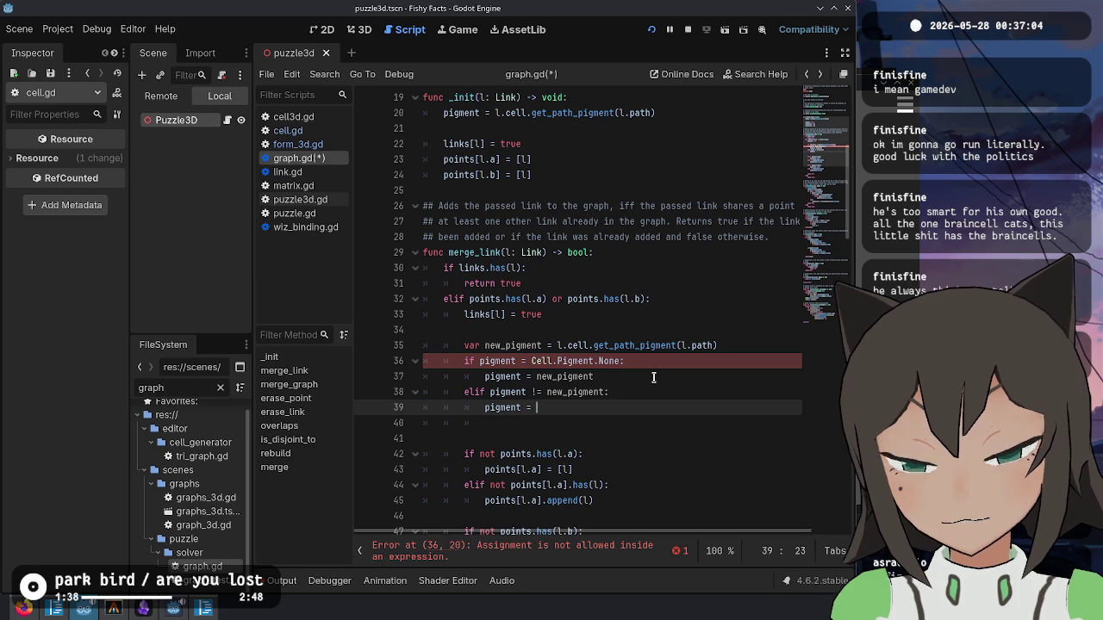
text(gment.)
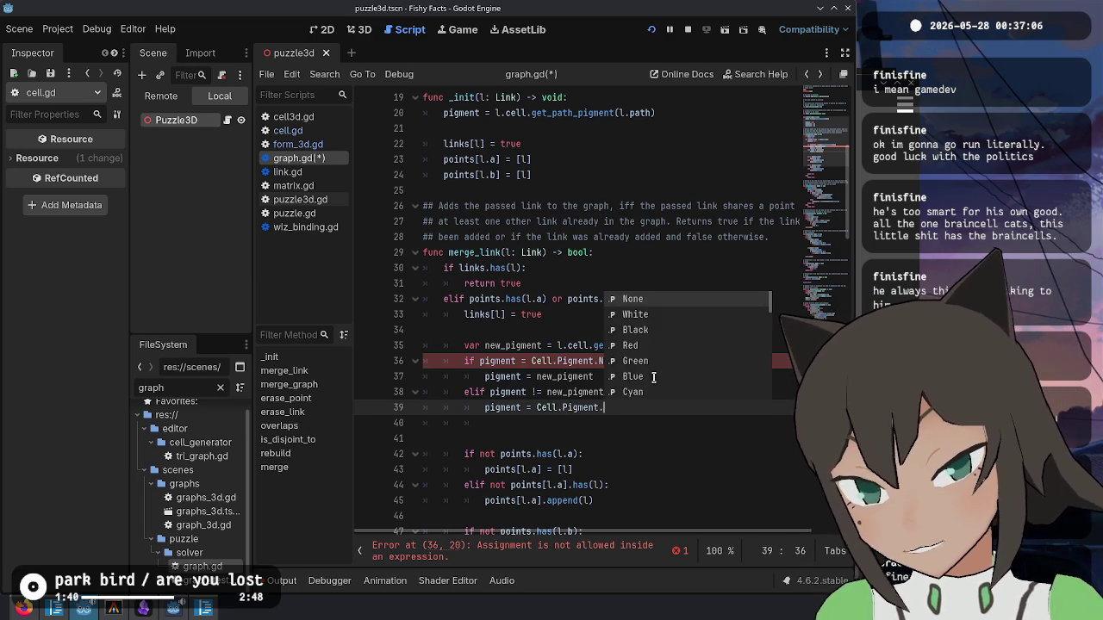
text(Mixed:)
key(Return)
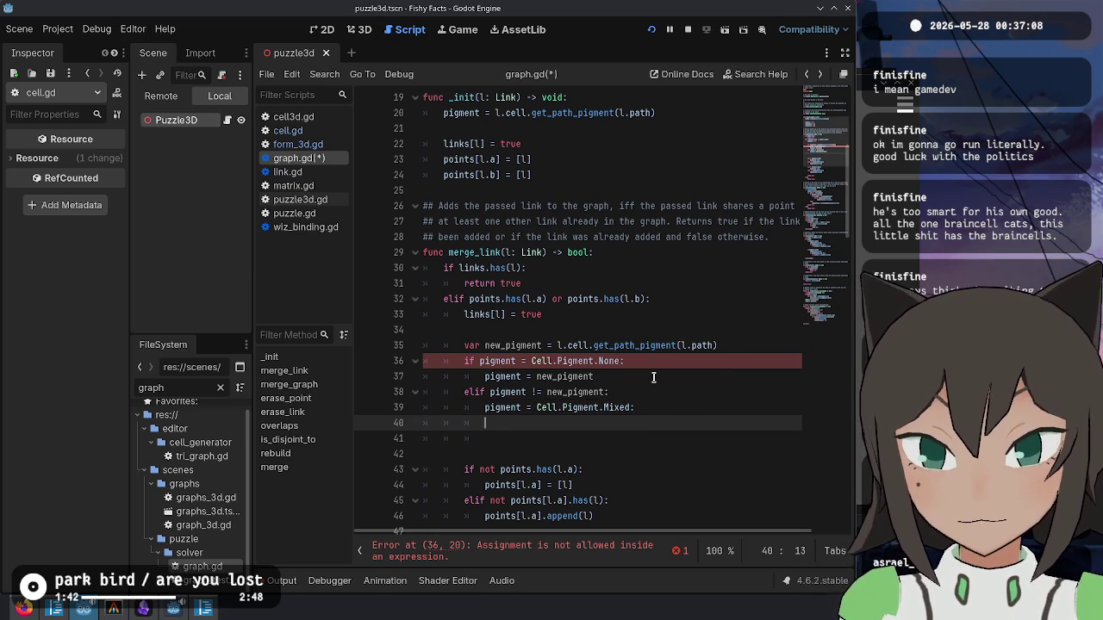
text(else:)
- Fix the == comparison, remove the stray else line, declare new_pigment with :=, and save
key(Up)
key(Up)
key(Up)
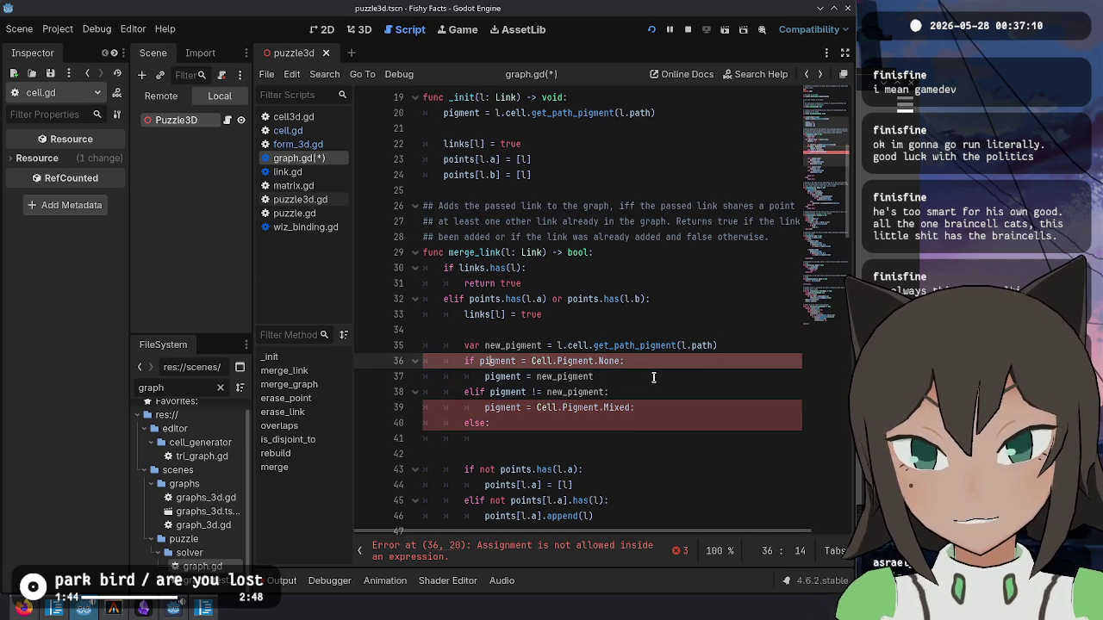
text(=)
key(Down)
key(Down)
key(Down)
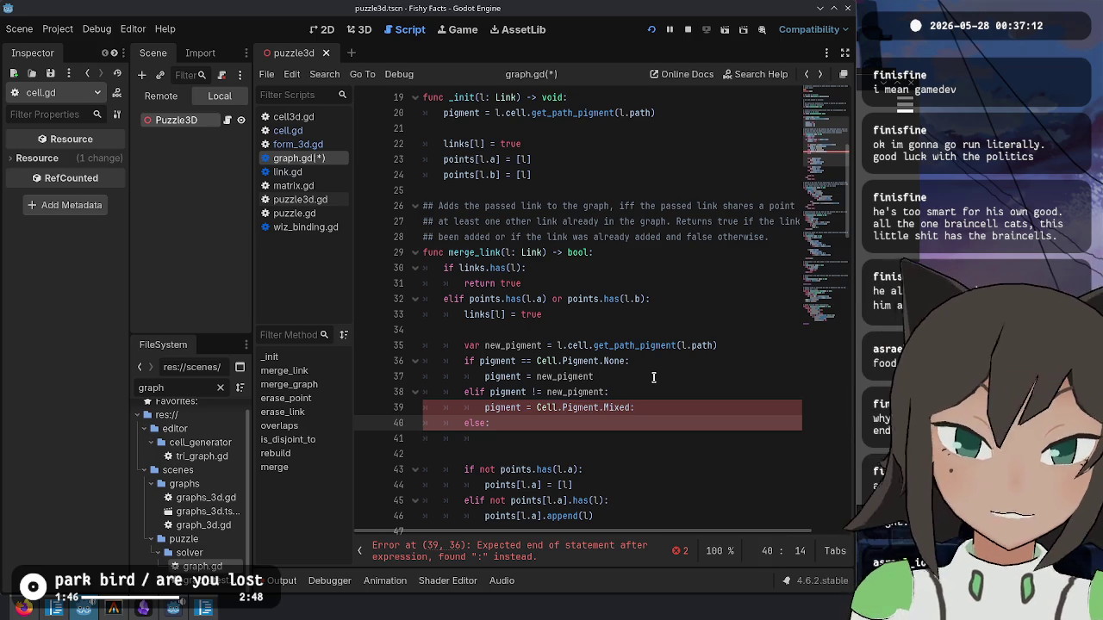
key(shift+Home)
key(BackSpace)
key(BackSpace)
key(BackSpace)
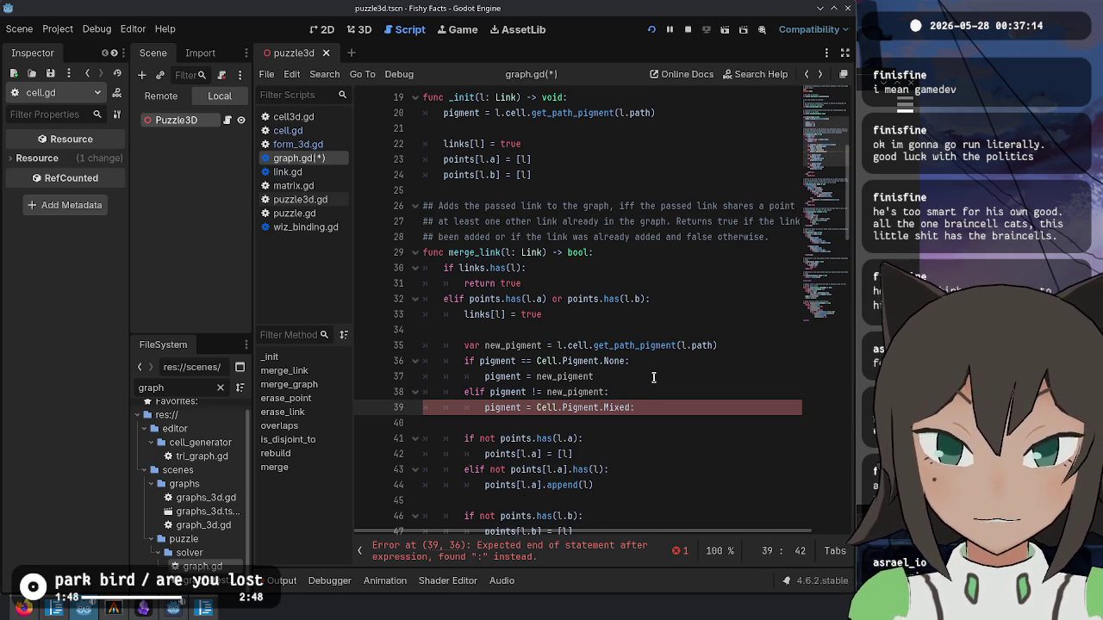
key(Up)
key(Up)
key(Up)
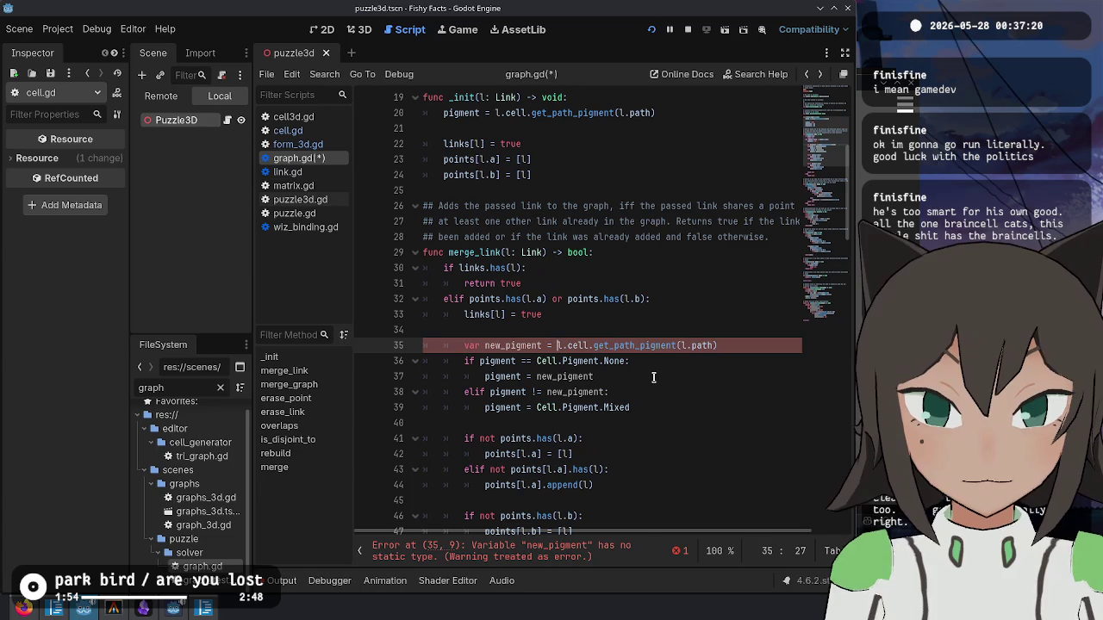
key(Down)
key(Down)
key(Down)
key(Up)
key(Up)
key(Up)
key(Right)
text(:)
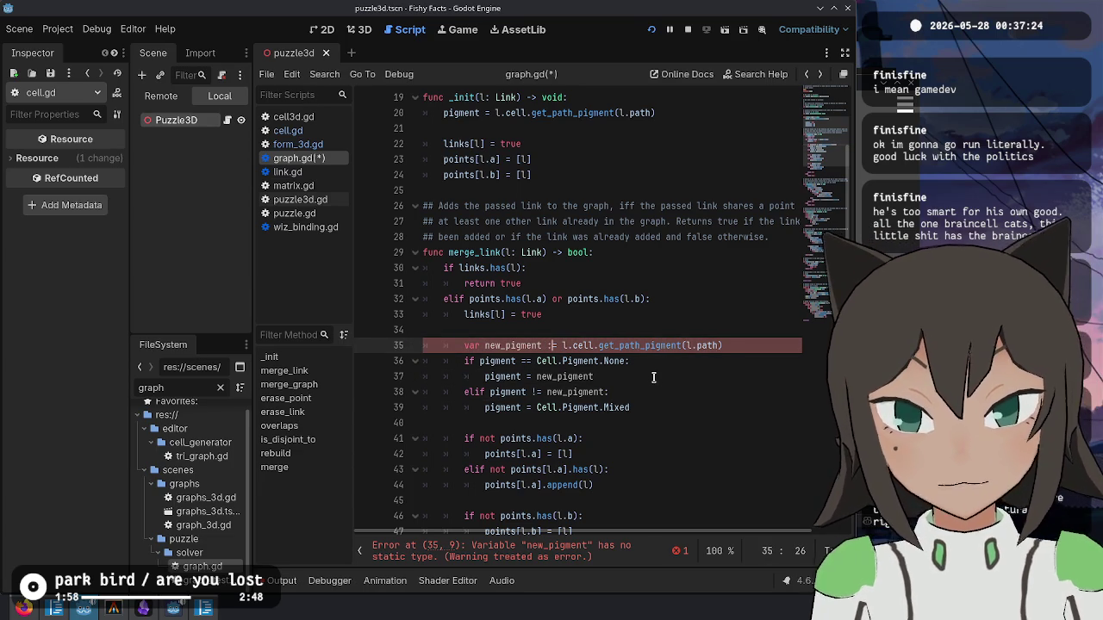
key(ctrl+s)
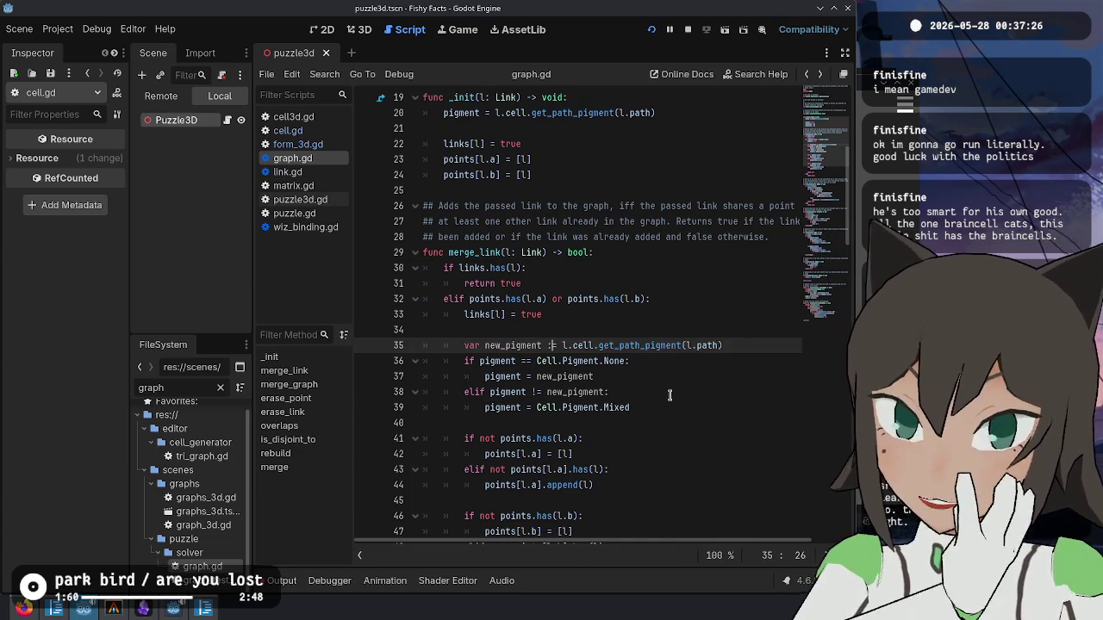
drag(648, 410, 589, 331)
key(ctrl+c)
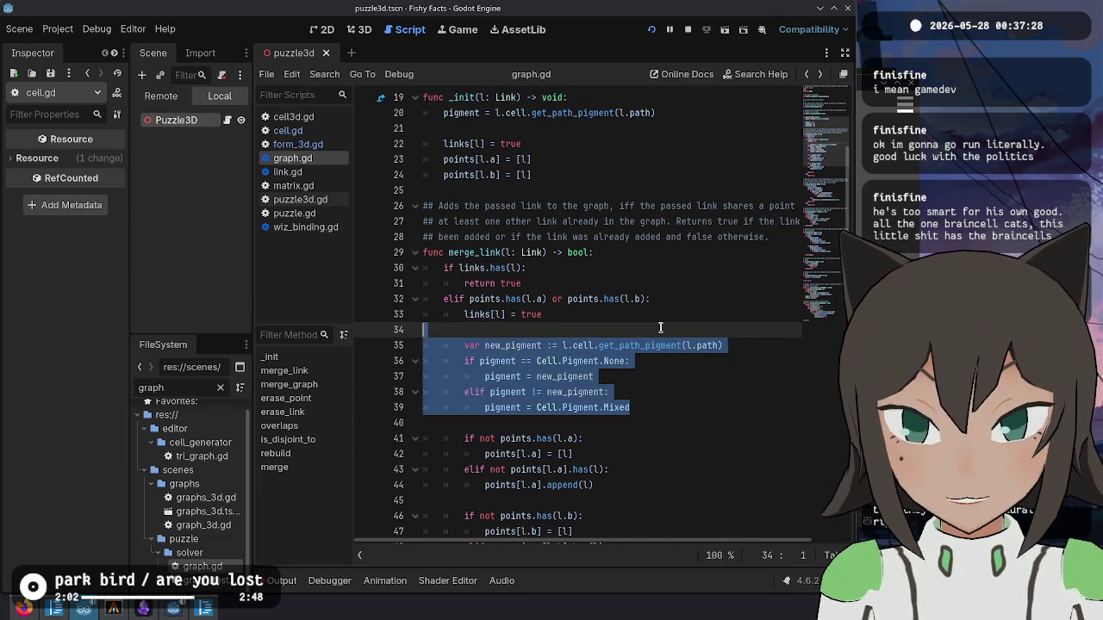
- Paste the pigment-merging block under the overlaps(other) check in merge_graph
scroll(588, 293, down, 9)
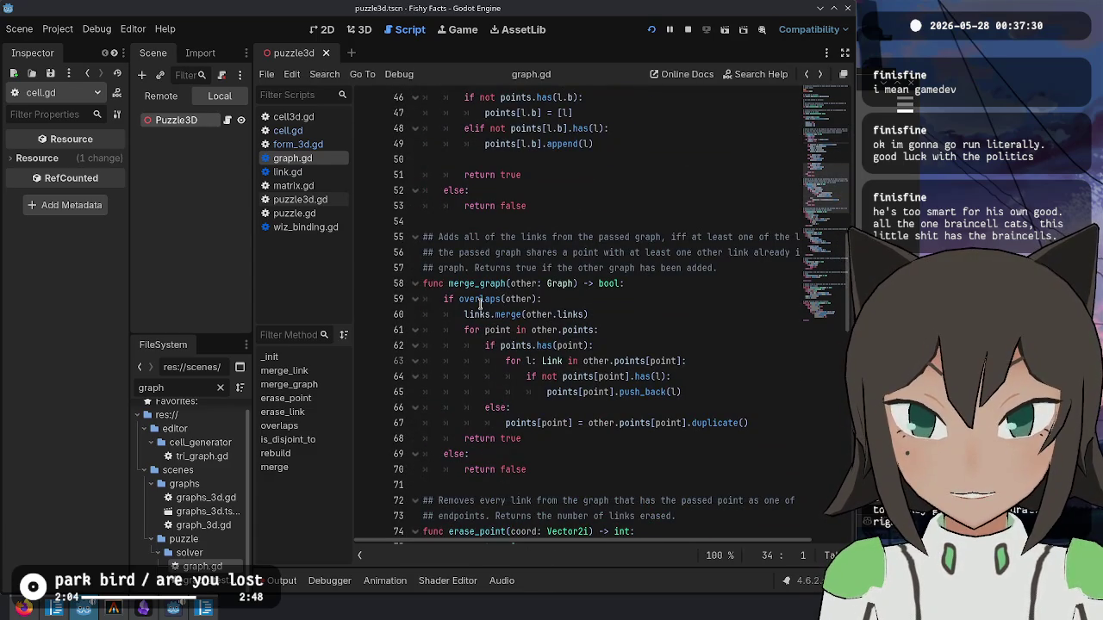
click(483, 300)
key(End)
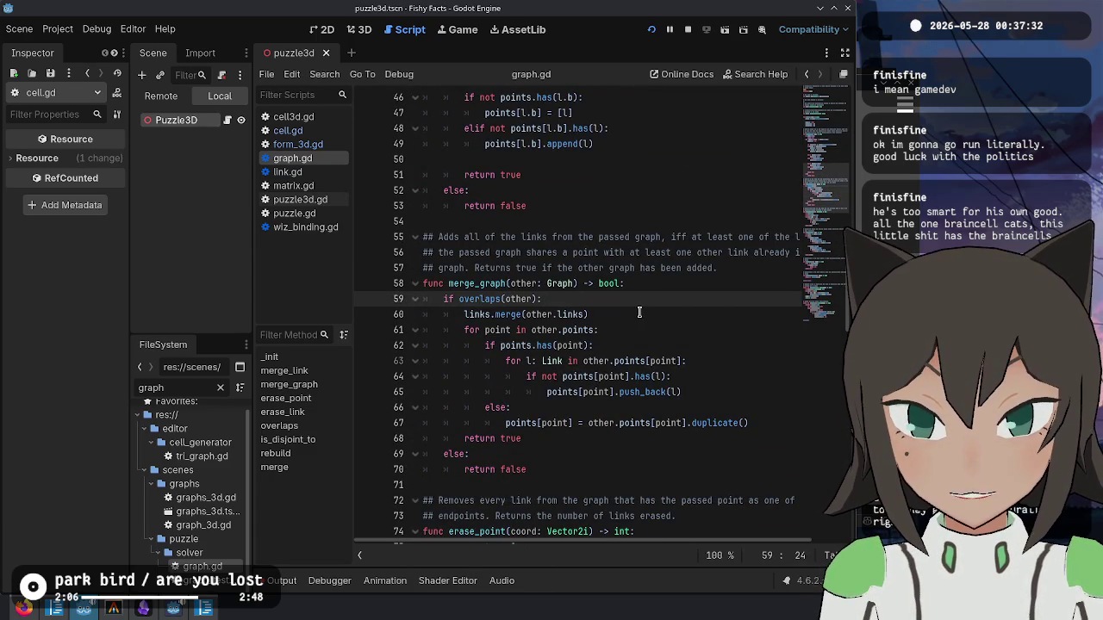
key(ctrl+v)
key(Return)
click(527, 317)
key(BackSpace)
key(BackSpace)
key(BackSpace)
- Replace new_pigment with other.pigment, delete the leftover var line, and save graph.gd
drag(572, 314, 592, 315)
key(Left)
key(Left)
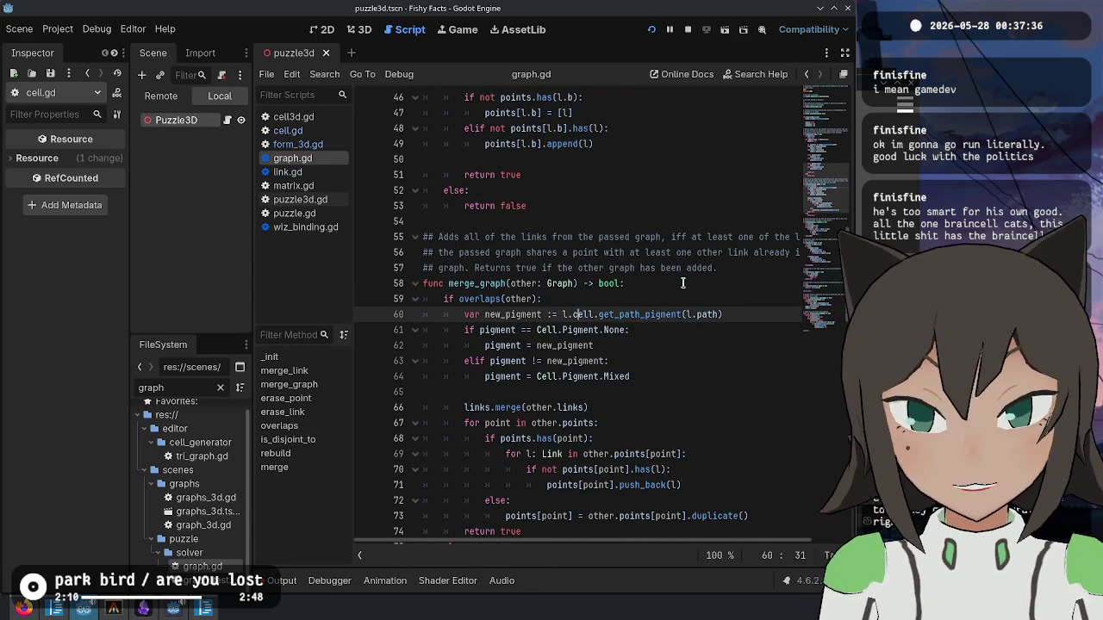
key(shift+End)
text(ot)
text(pigment)
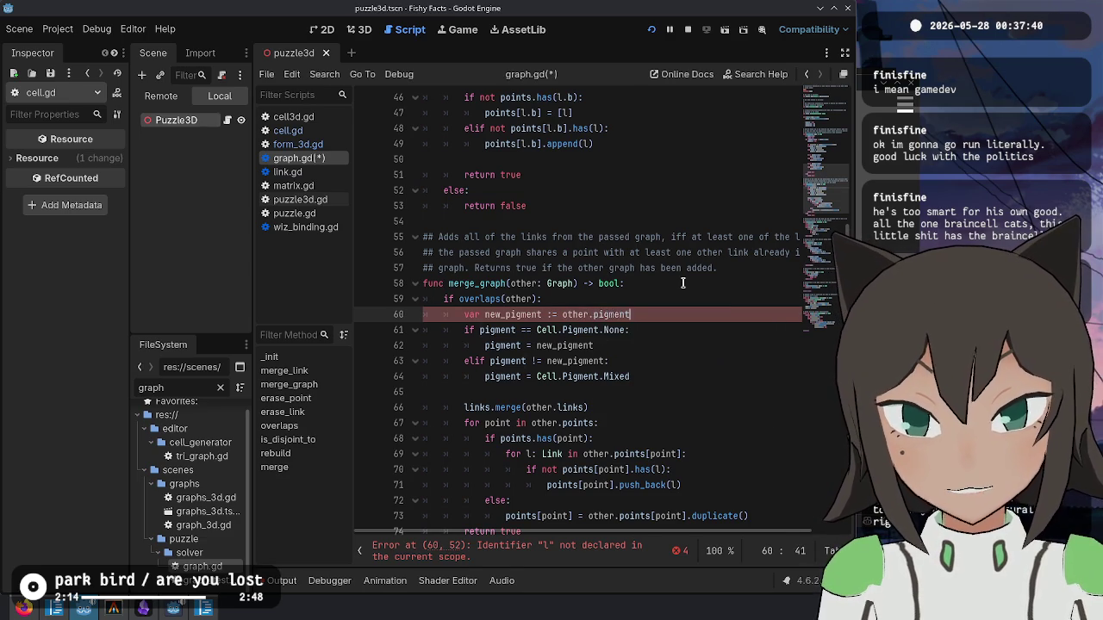
key(ctrl+shift+Left)
key(ctrl+shift+Left)
key(ctrl+shift+Left)
key(ctrl+c)
key(BackSpace)
key(shift+Up)
key(BackSpace)
key(Down)
key(Down)
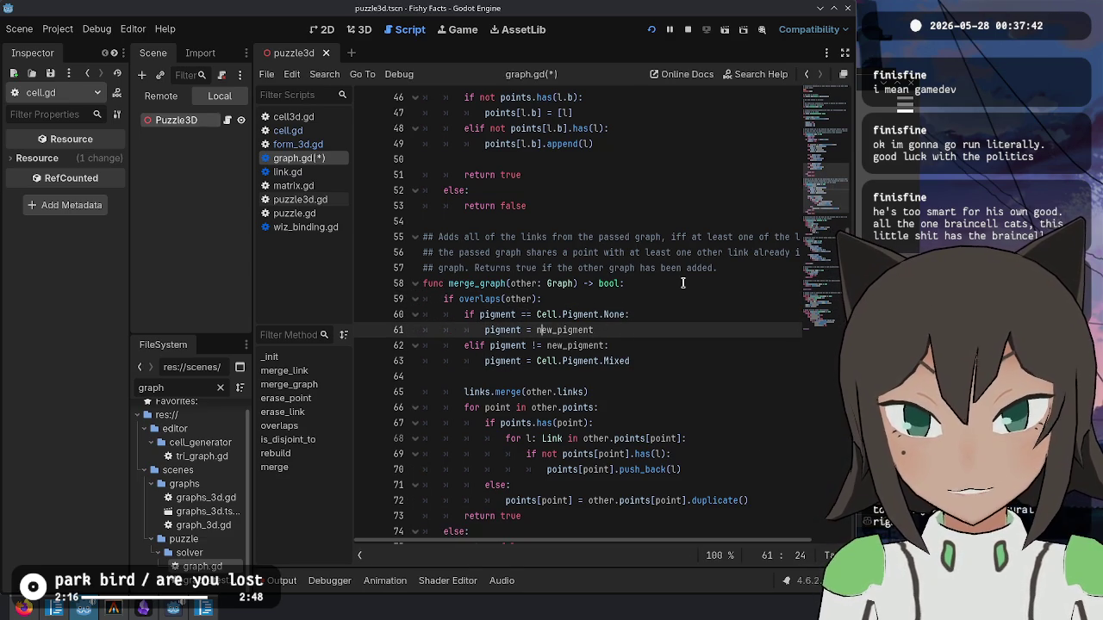
key(ctrl+d)
key(ctrl+d)
key(ctrl+v)
key(ctrl+s)
key(Up)
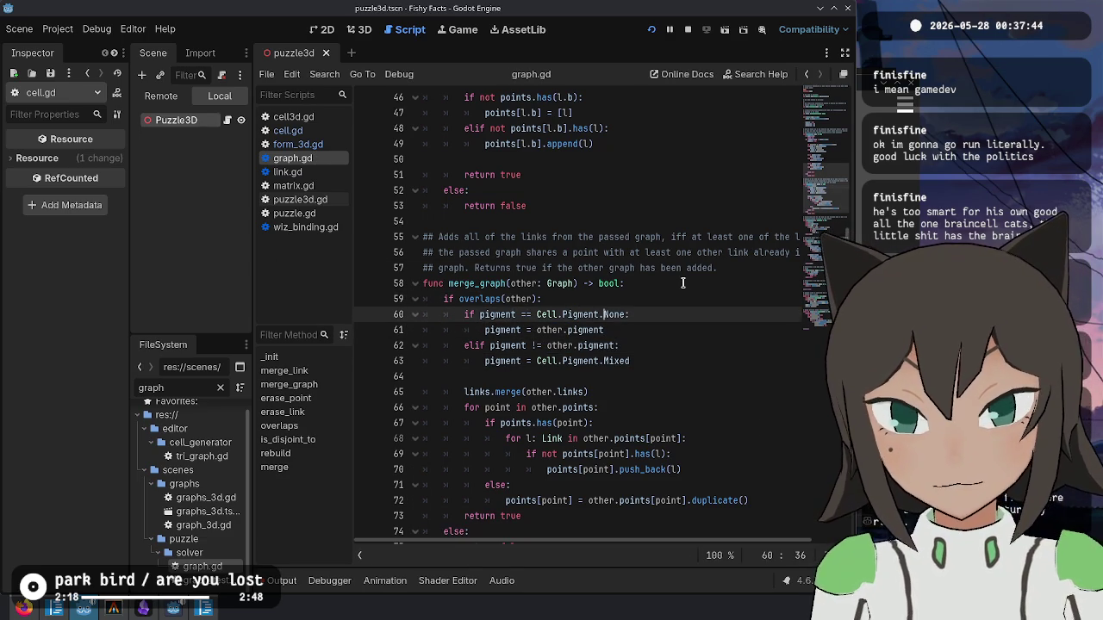
key(Down)
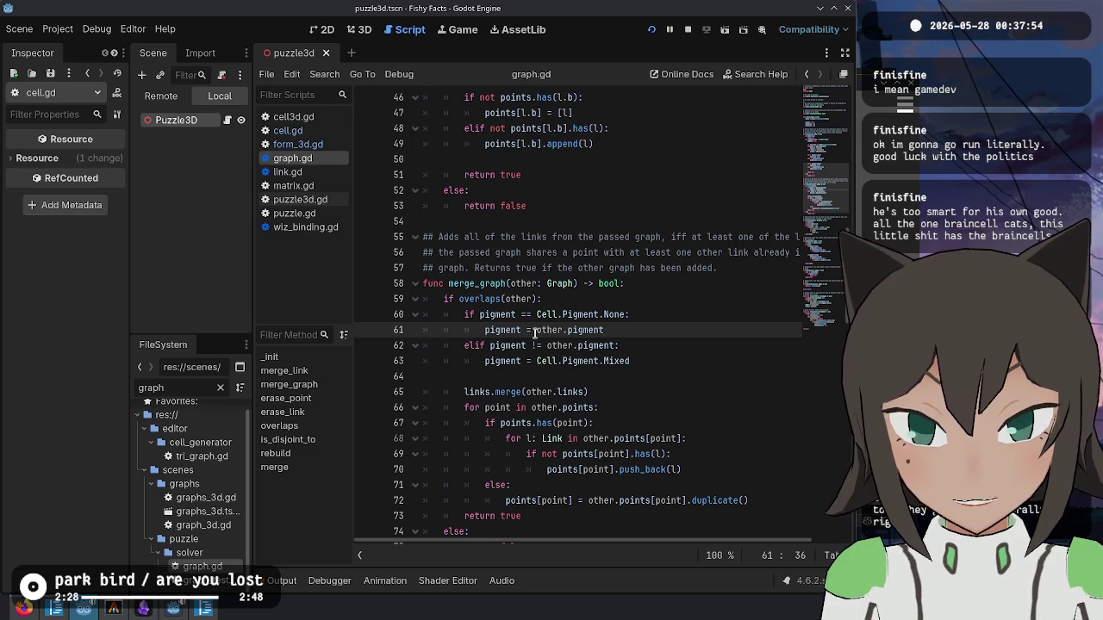
- Scroll through graph.gd to review the finished merge_graph pigment logic
click(688, 356)
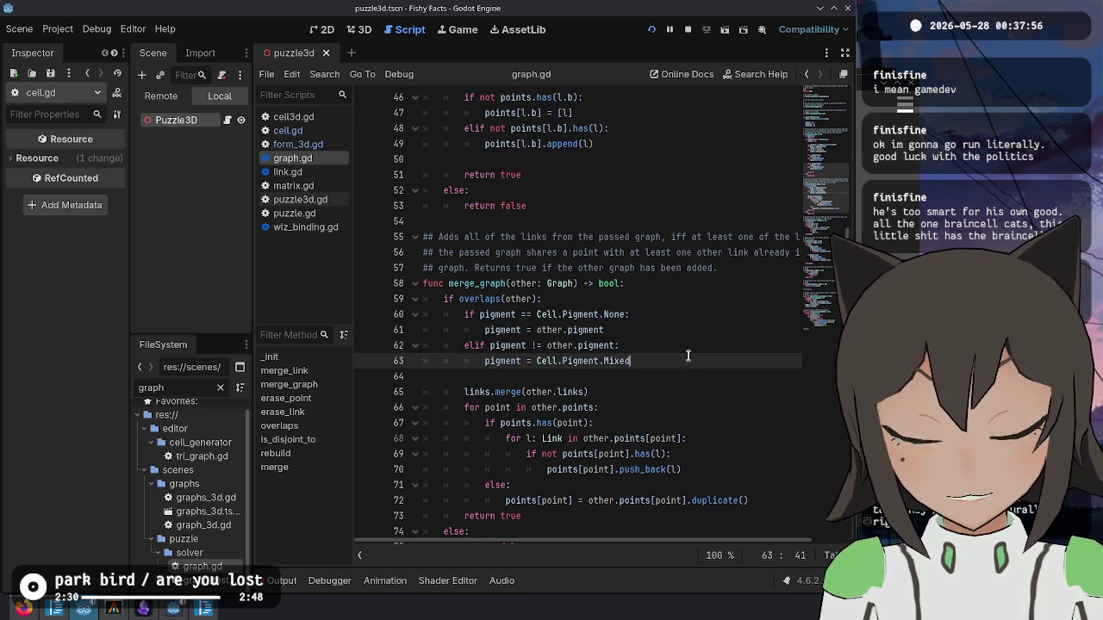
scroll(603, 363, down, 8)
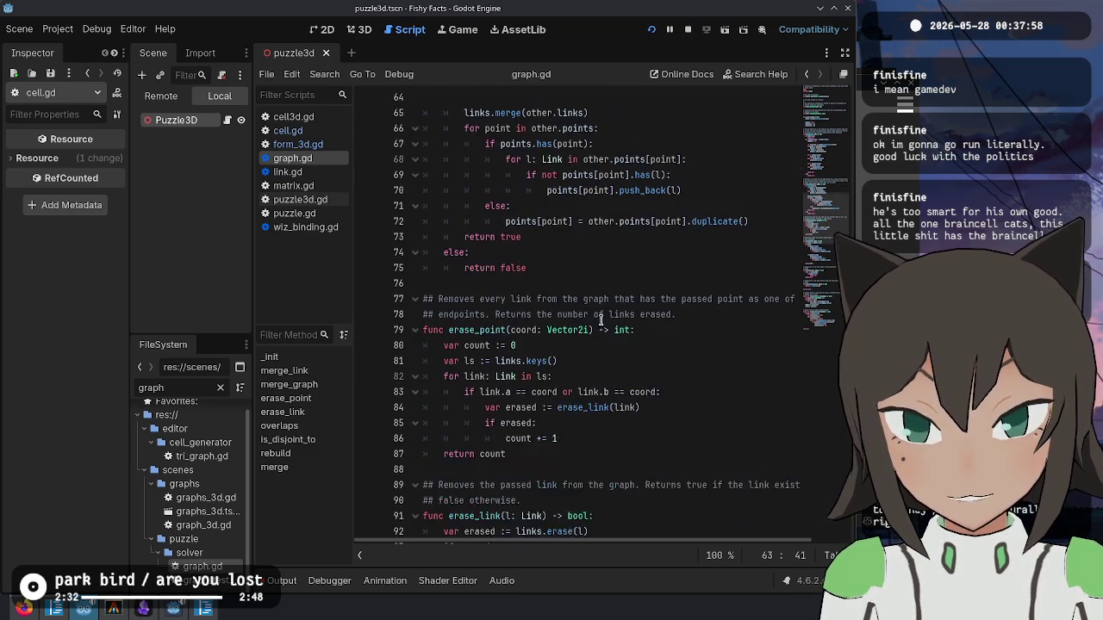
scroll(595, 342, down, 11)
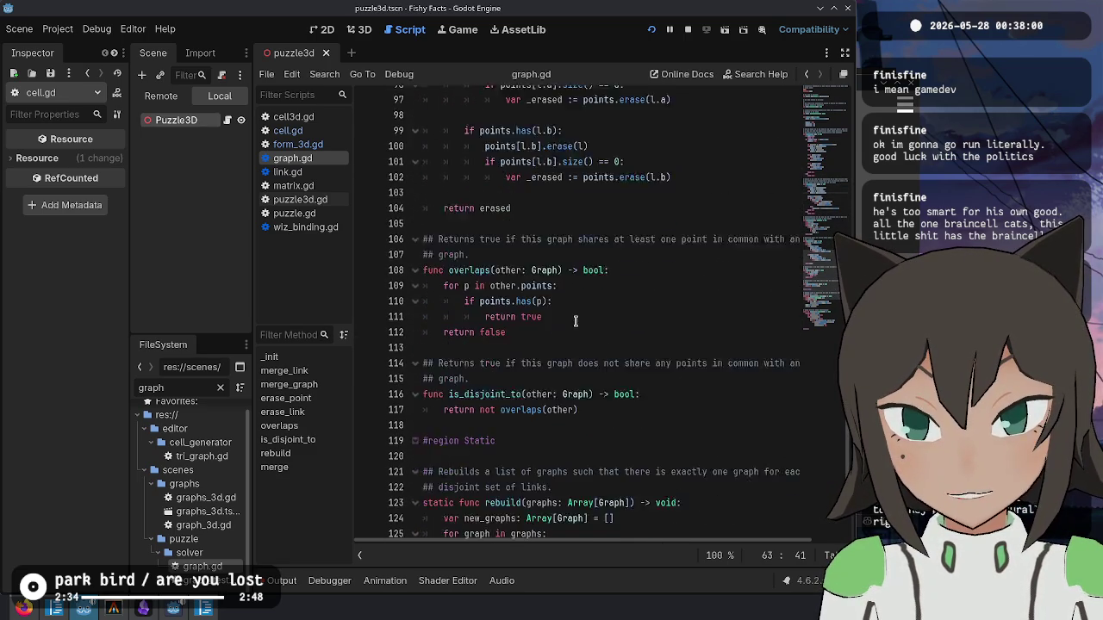
scroll(592, 390, up, 20)
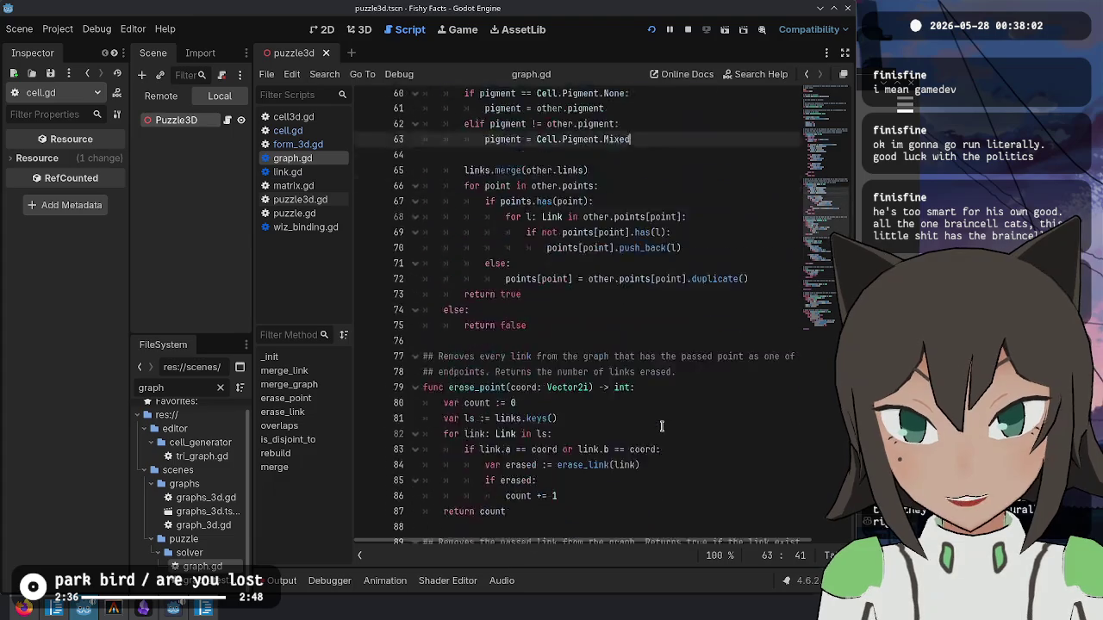
scroll(702, 271, up, 7)
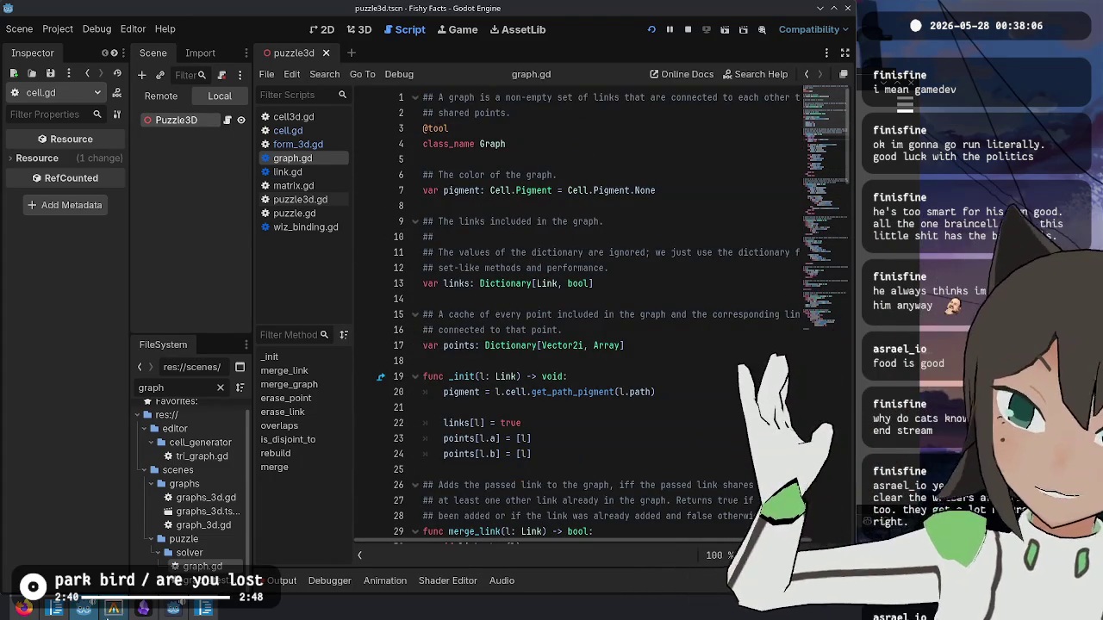
click(112, 609)
- Check git status and stage all six cell.gd and graph.gd hunks with git add -p
mouse_move(143, 609)
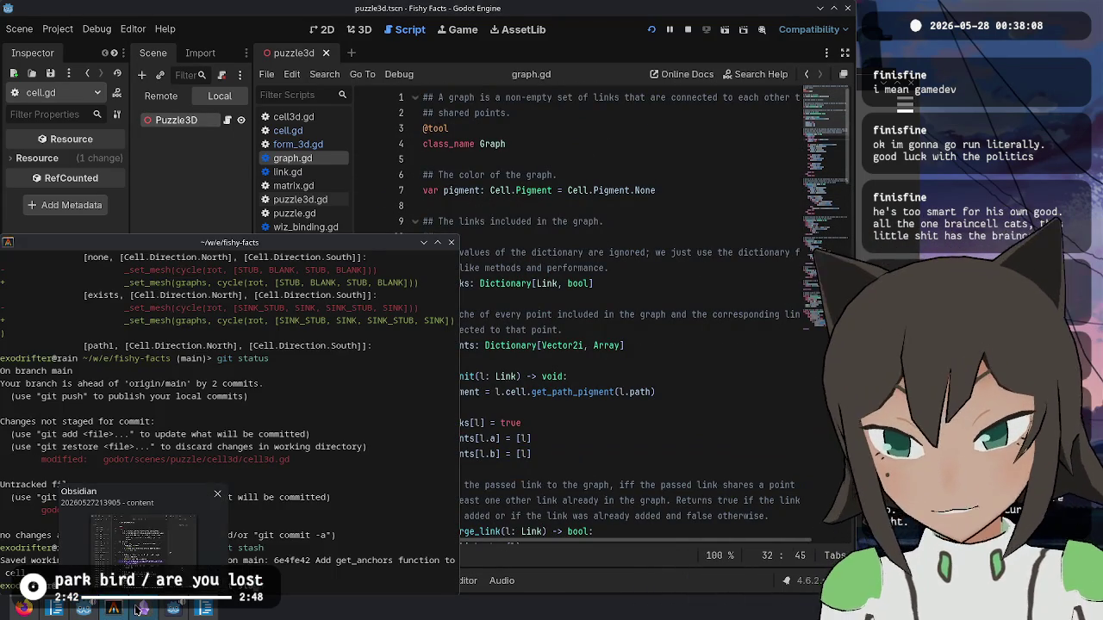
text(git status)
key(Return)
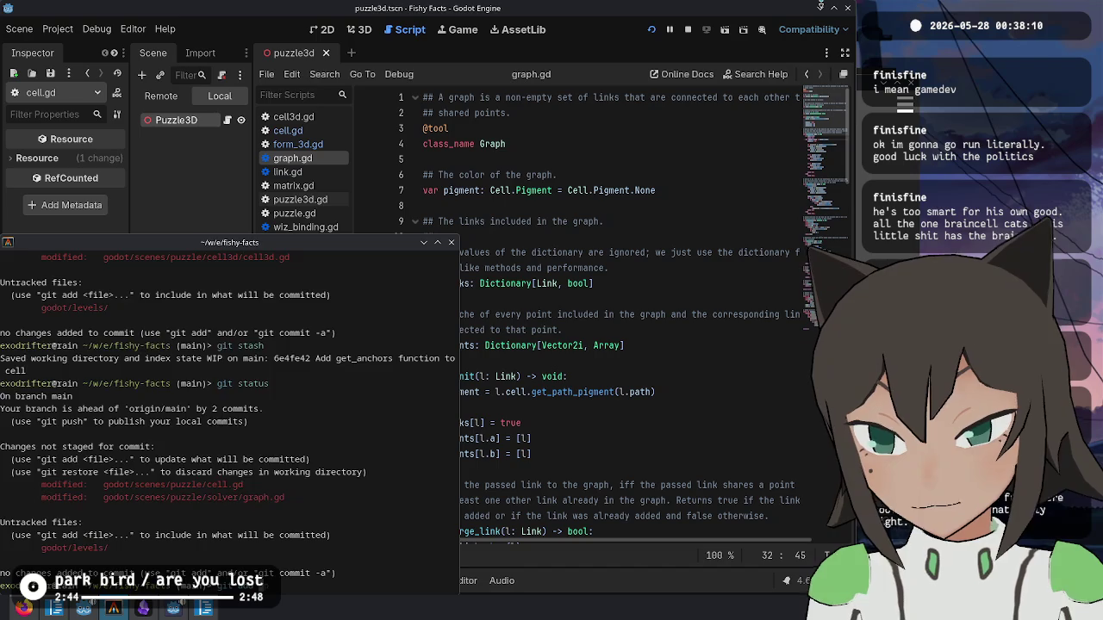
text(git add -p)
key(Return)
text(y)
key(Return)
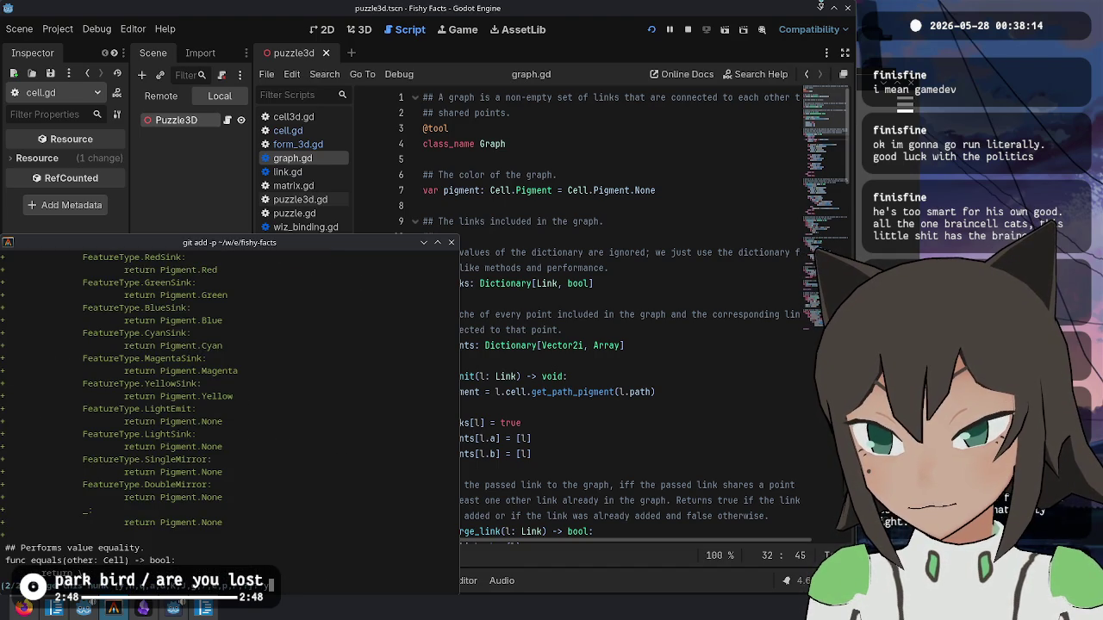
text(y)
key(Return)
text(y)
key(Return)
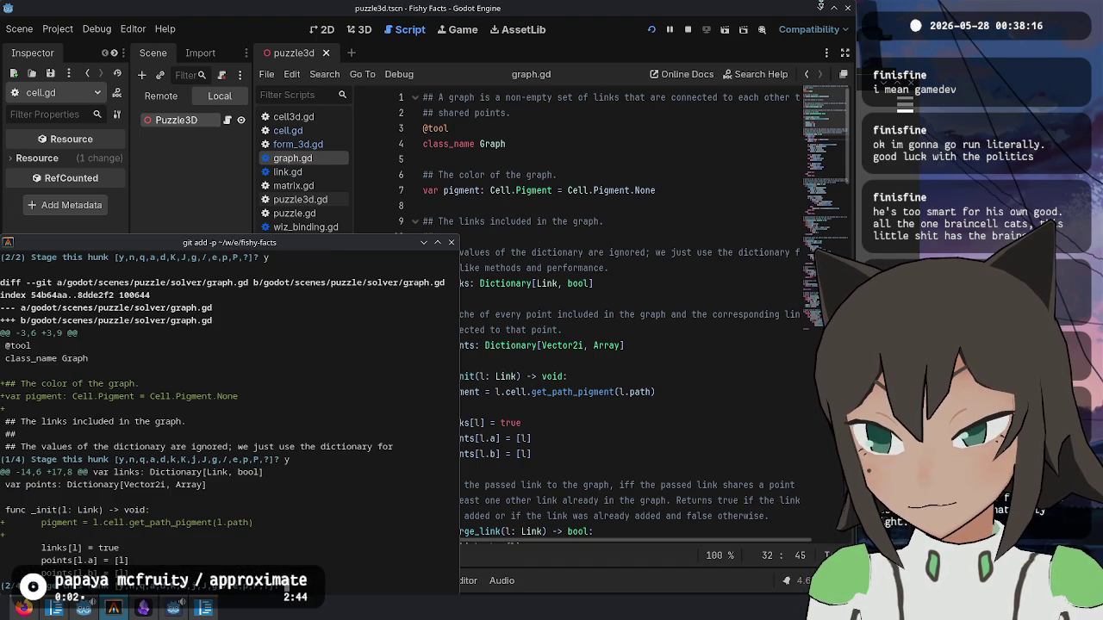
text(y)
key(Return)
text(y)
key(Return)
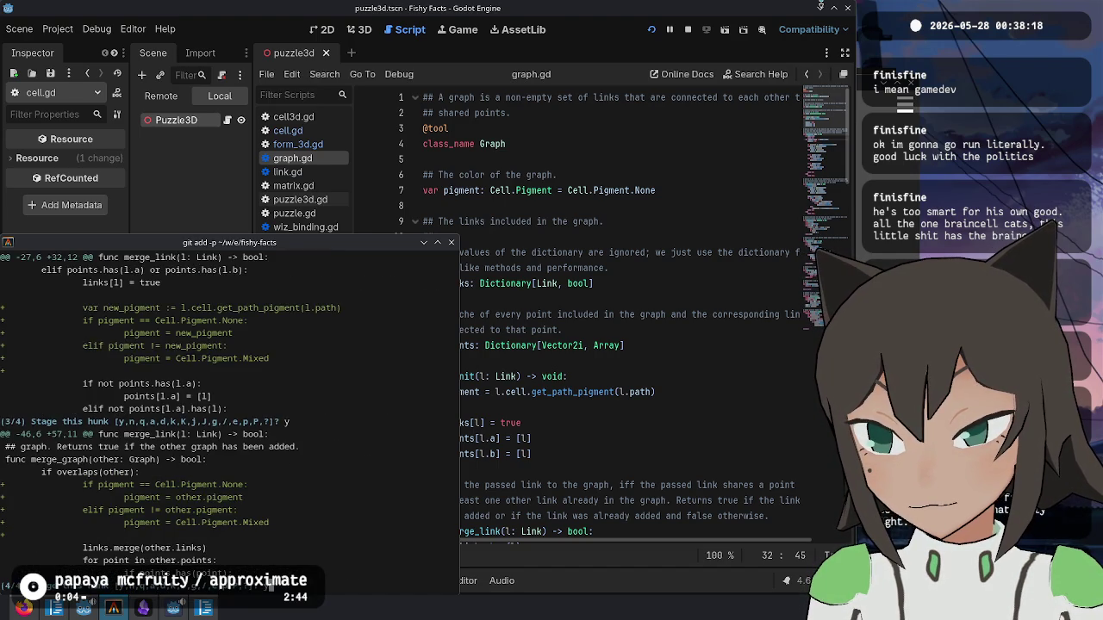
text(y)
key(Return)
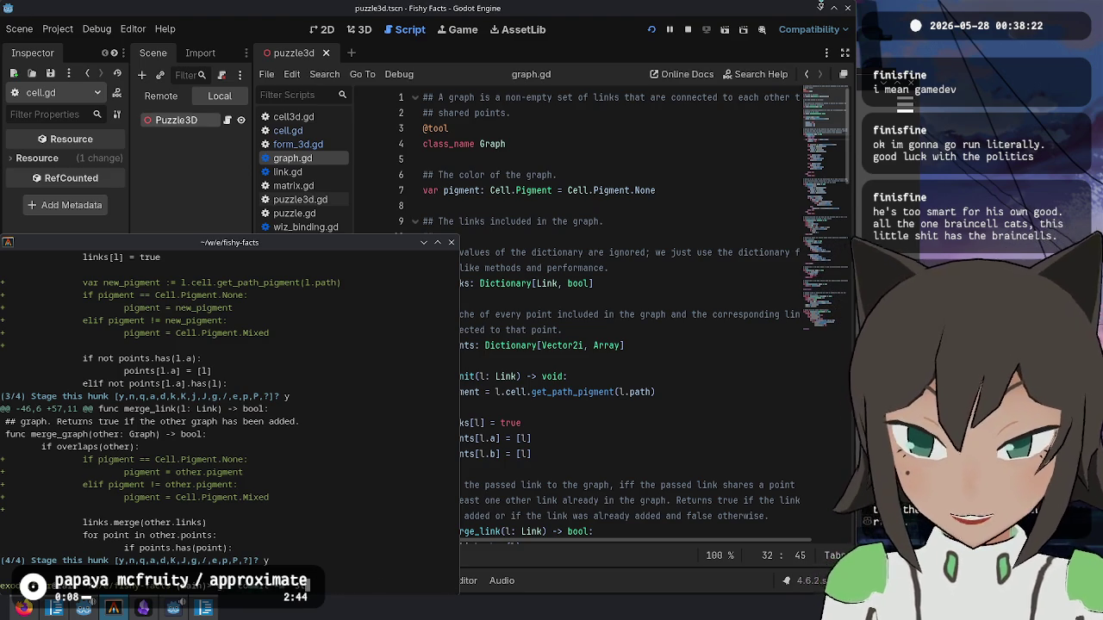
- Commit the staged changes as 'Store the color of graphs', then check git status and git log
text(re th)
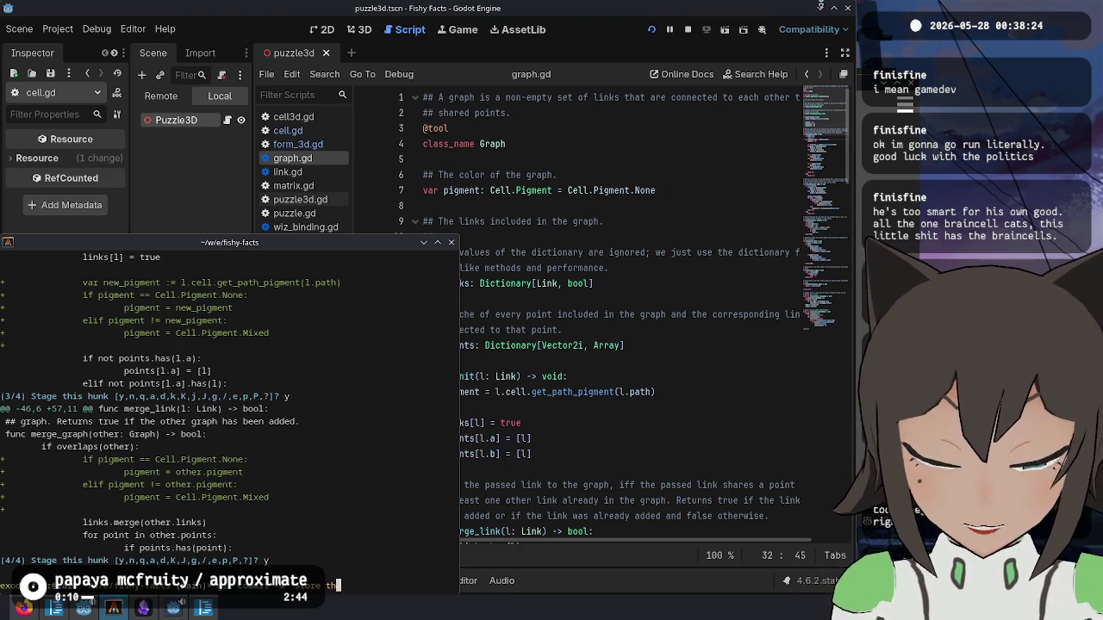
text(e color of graphs")
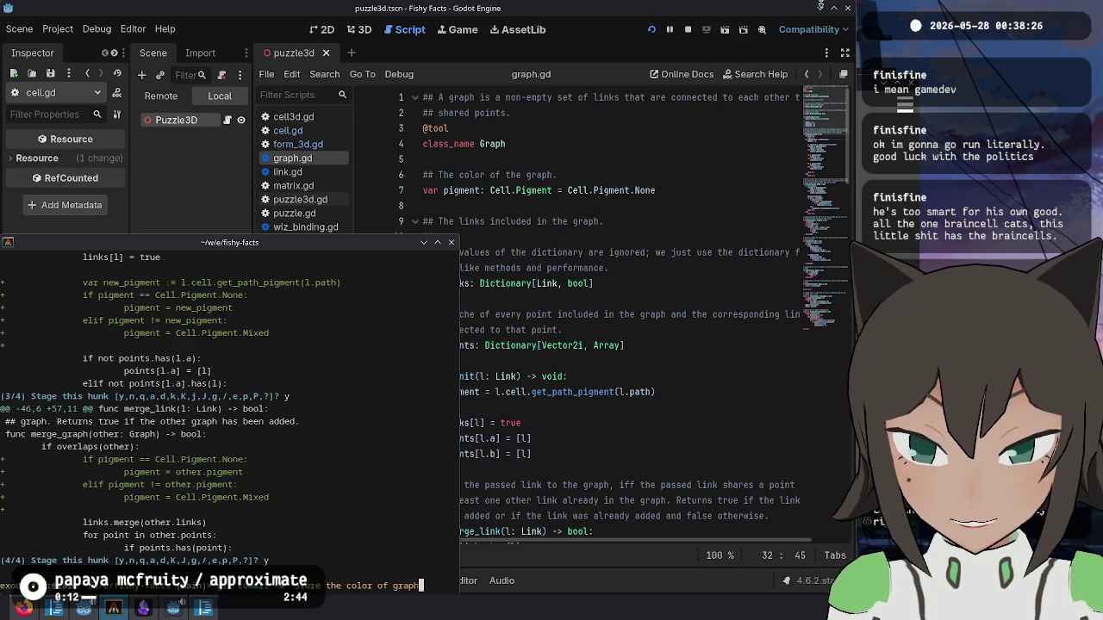
key(Return)
text(git status)
key(Return)
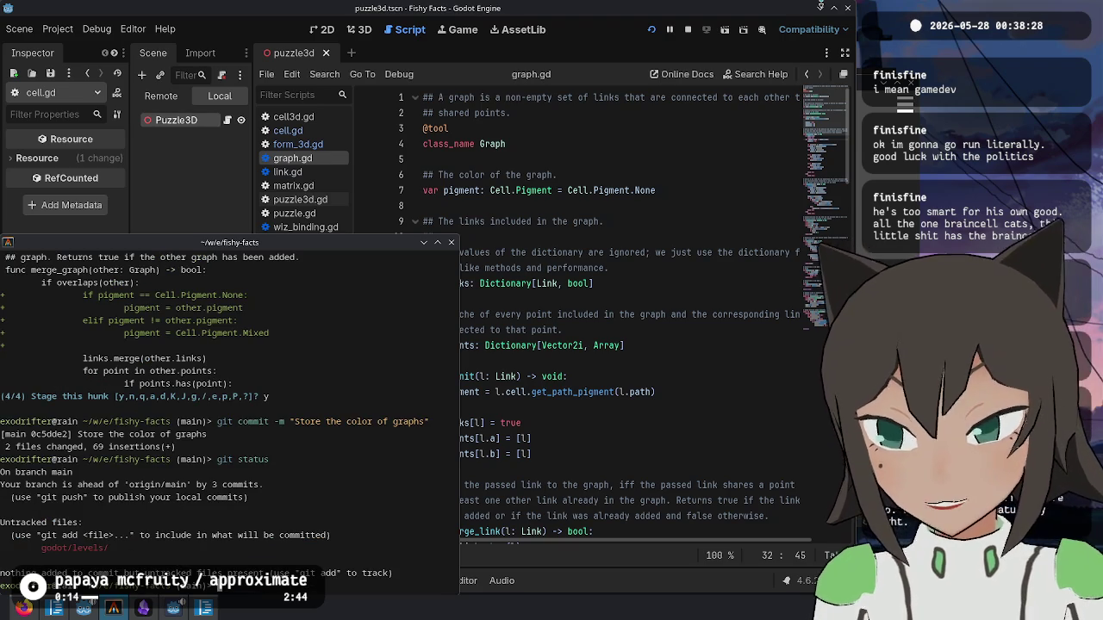
text(git log)
key(Return)
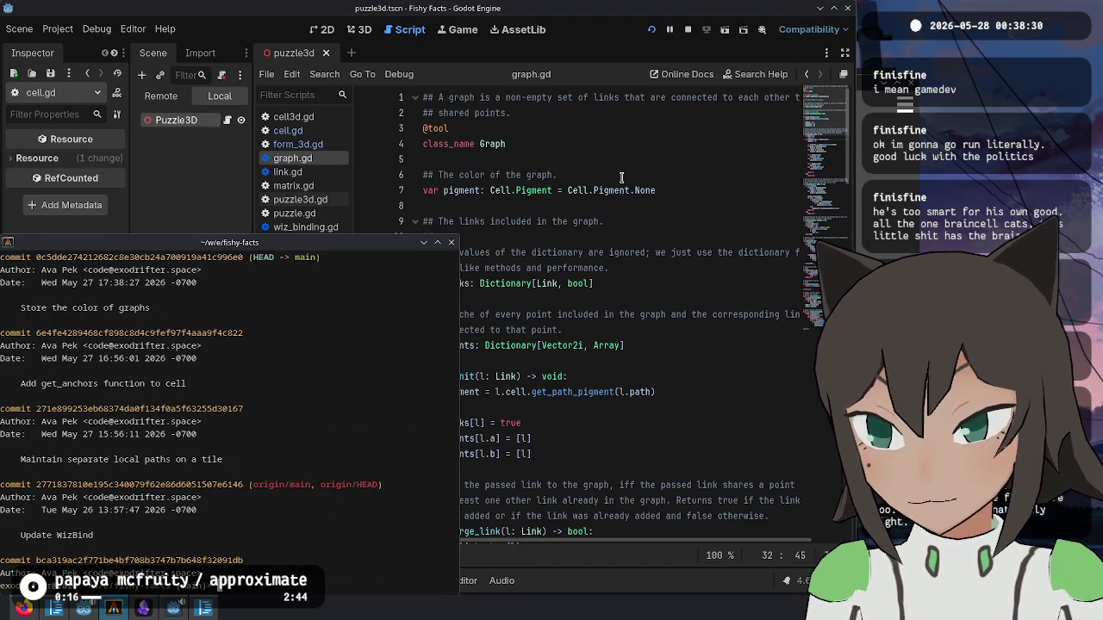
key(q)
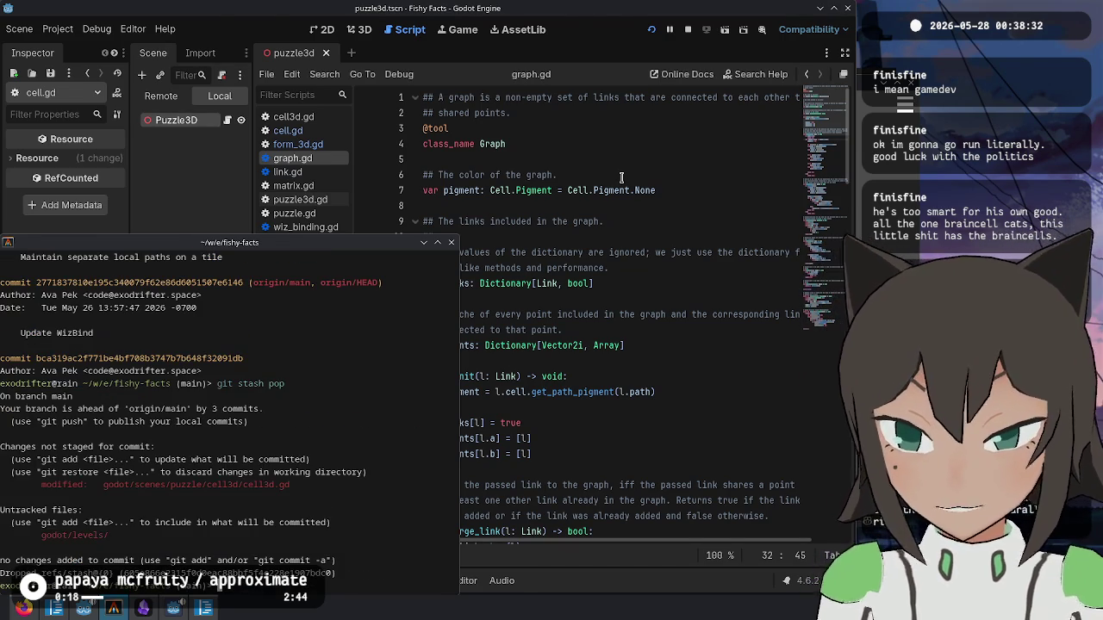
click(327, 165)
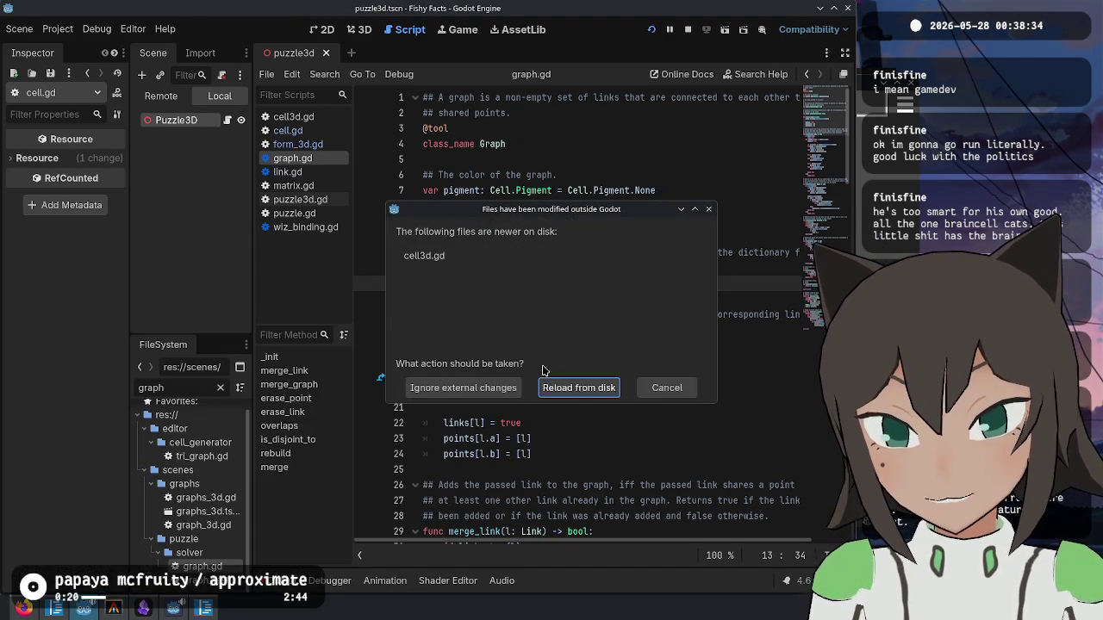
- Reload the externally changed cell3d.gd from disk and open it in the script editor
click(579, 392)
click(293, 116)
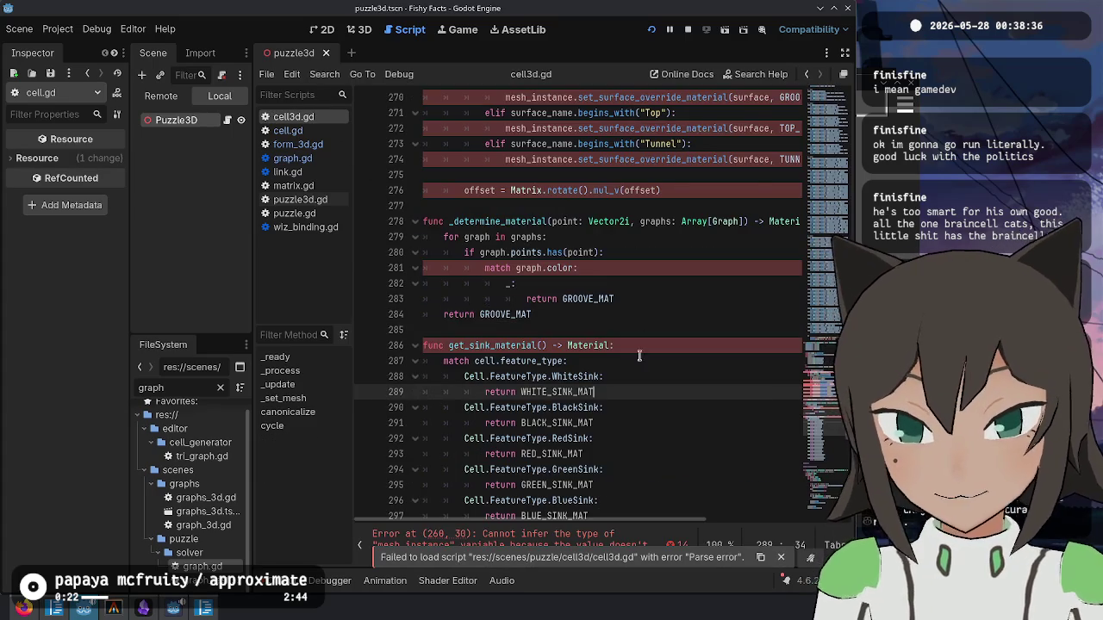
scroll(669, 312, up, 10)
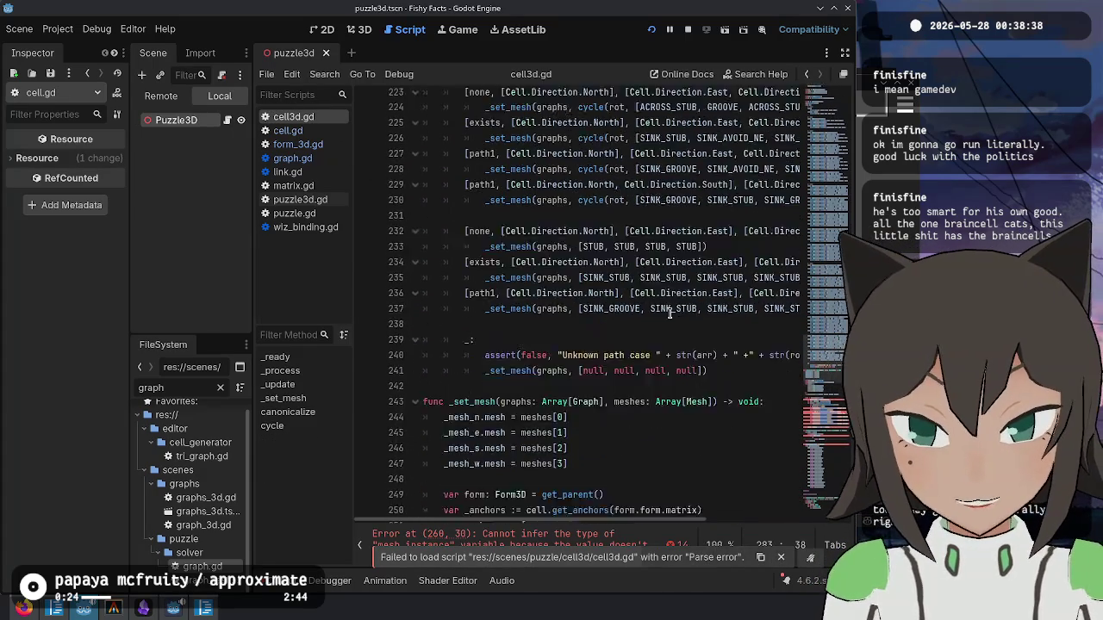
scroll(669, 313, down, 5)
drag(485, 97, 542, 330)
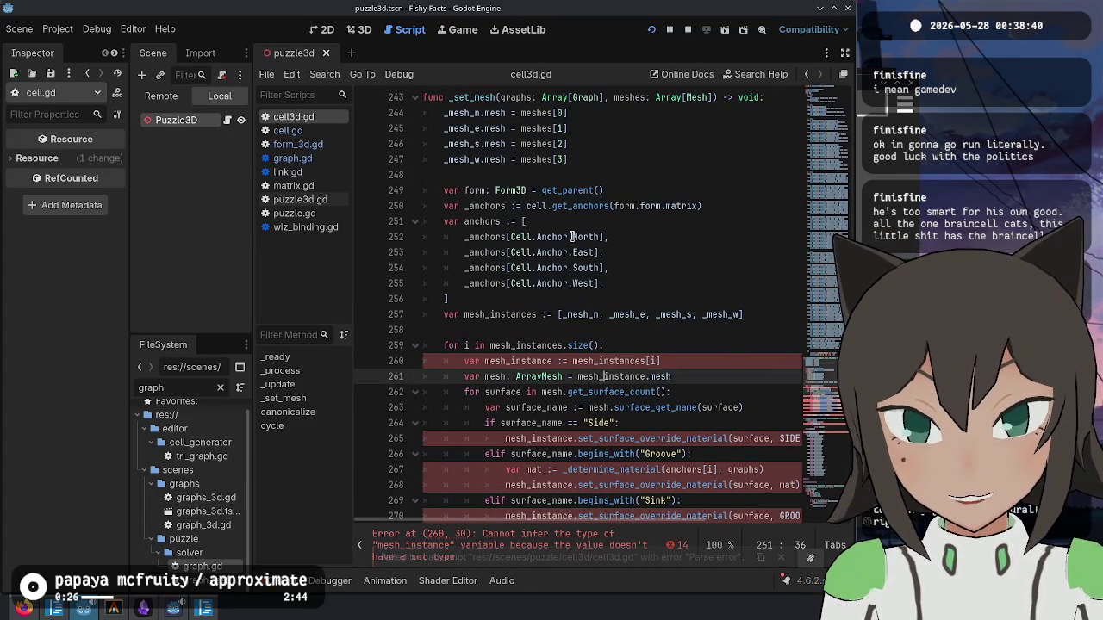
double_click(512, 97)
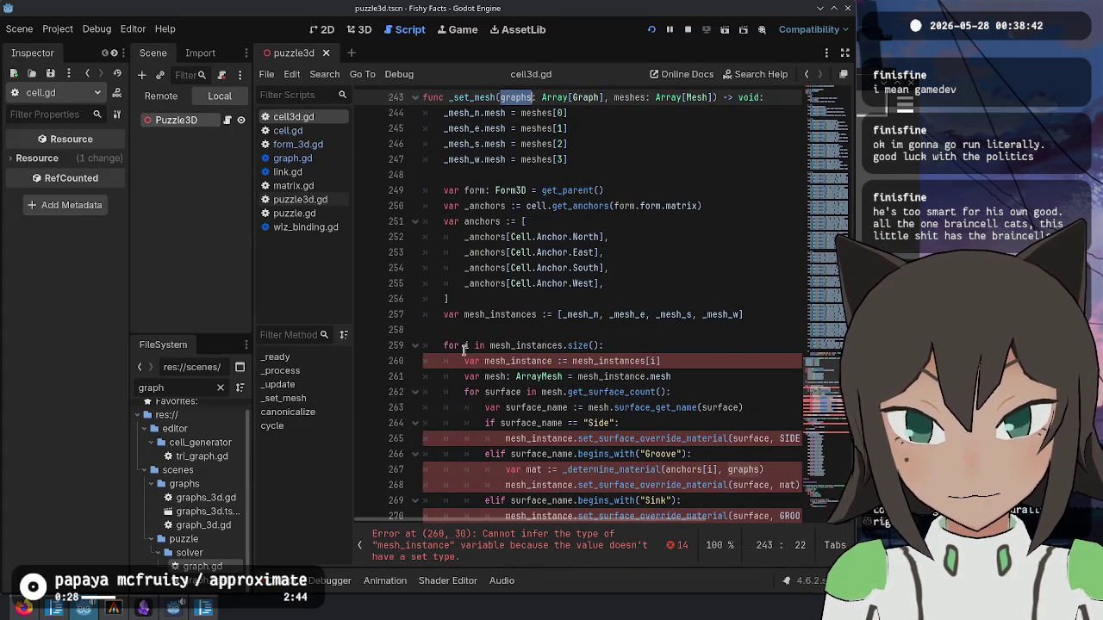
- Give mesh_instances on line 257 an explicit ': Array[MeshInstance]' type to address the inference error
click(665, 361)
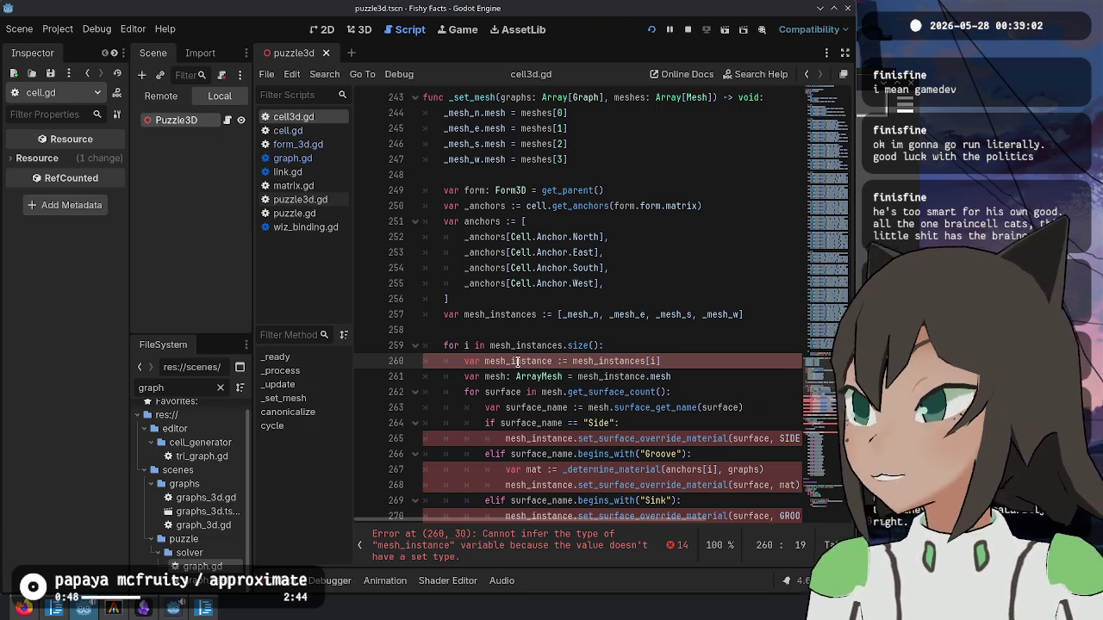
click(707, 364)
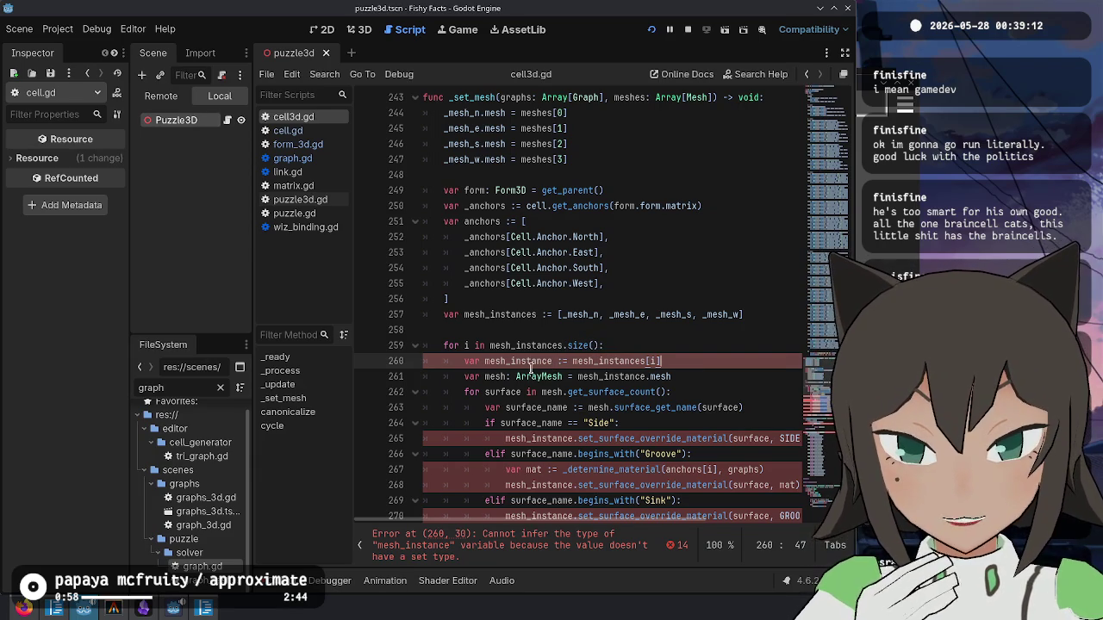
double_click(609, 360)
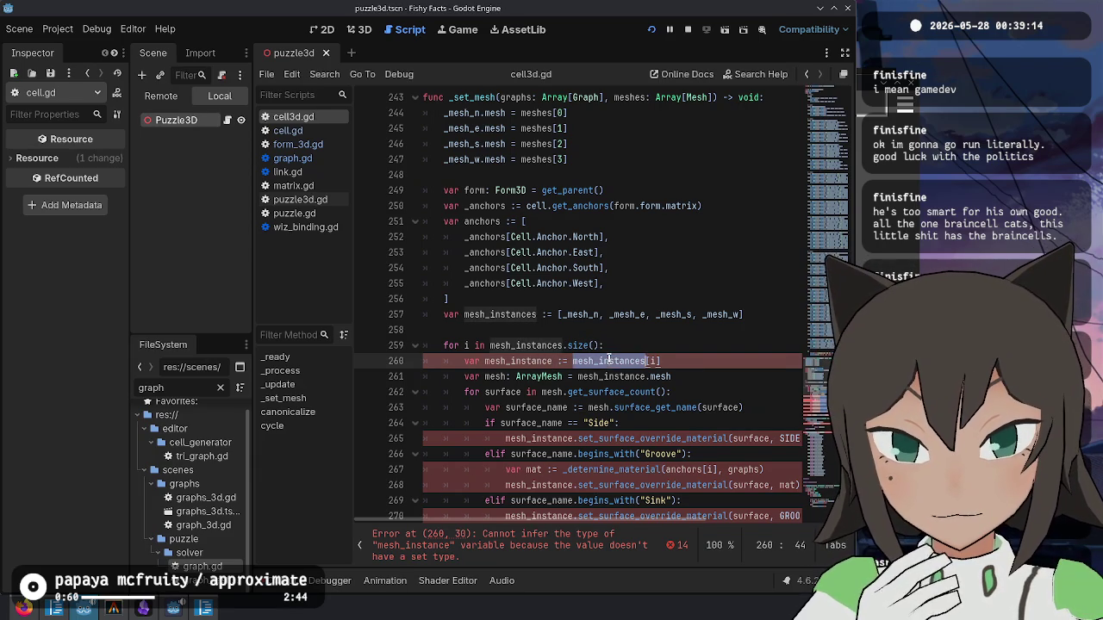
scroll(566, 366, up, 2)
click(547, 361)
key(BackSpace)
key(BackSpace)
text(: Arr)
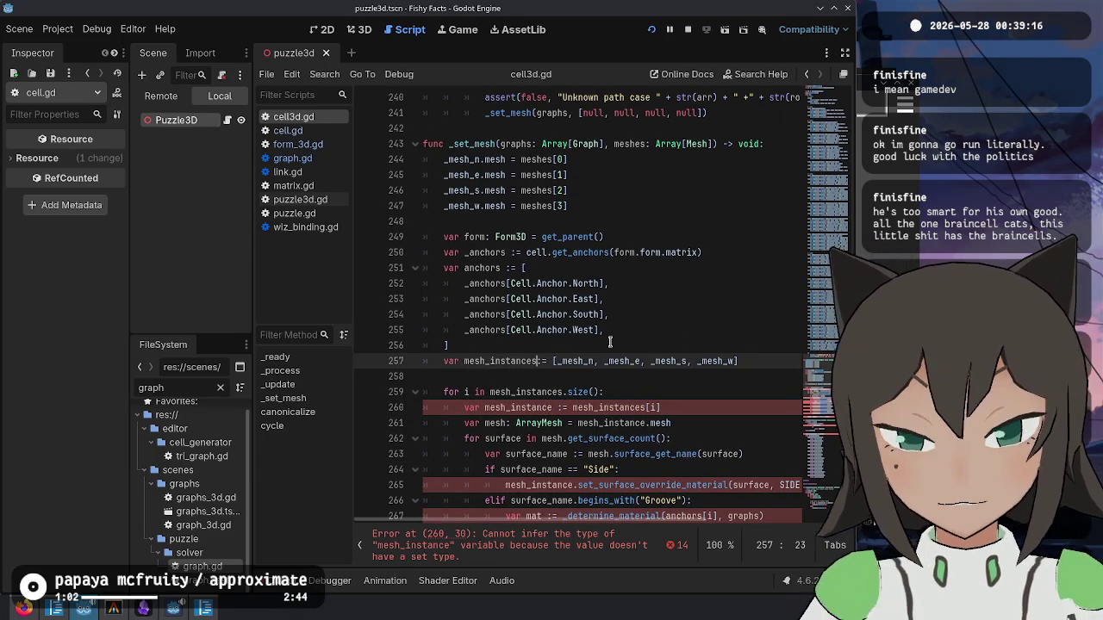
text(ay[MeshIns)
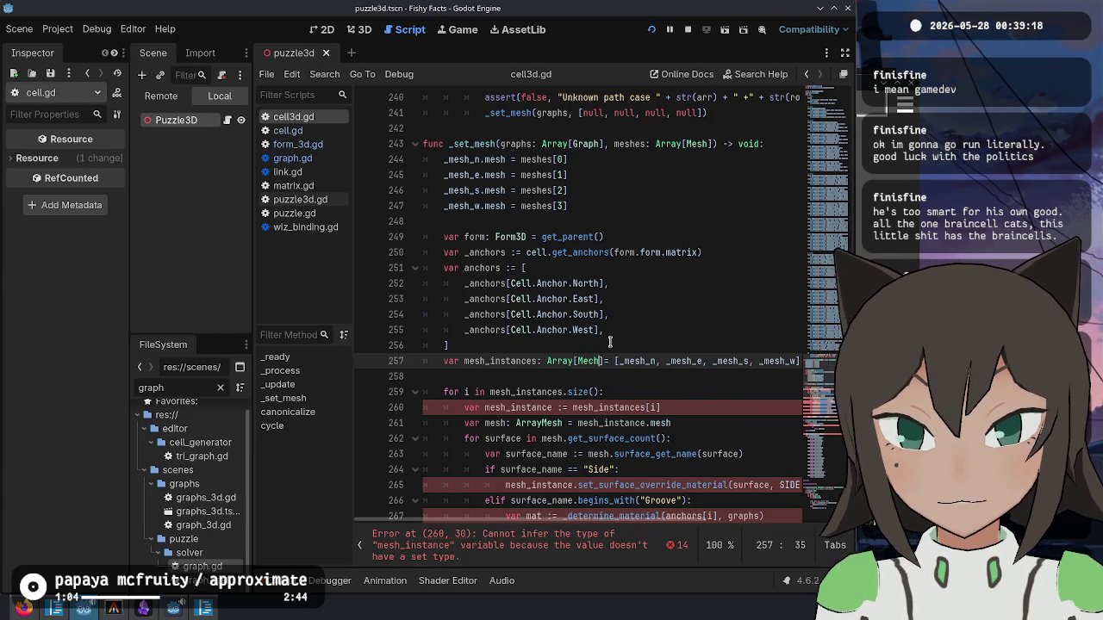
text(tance])
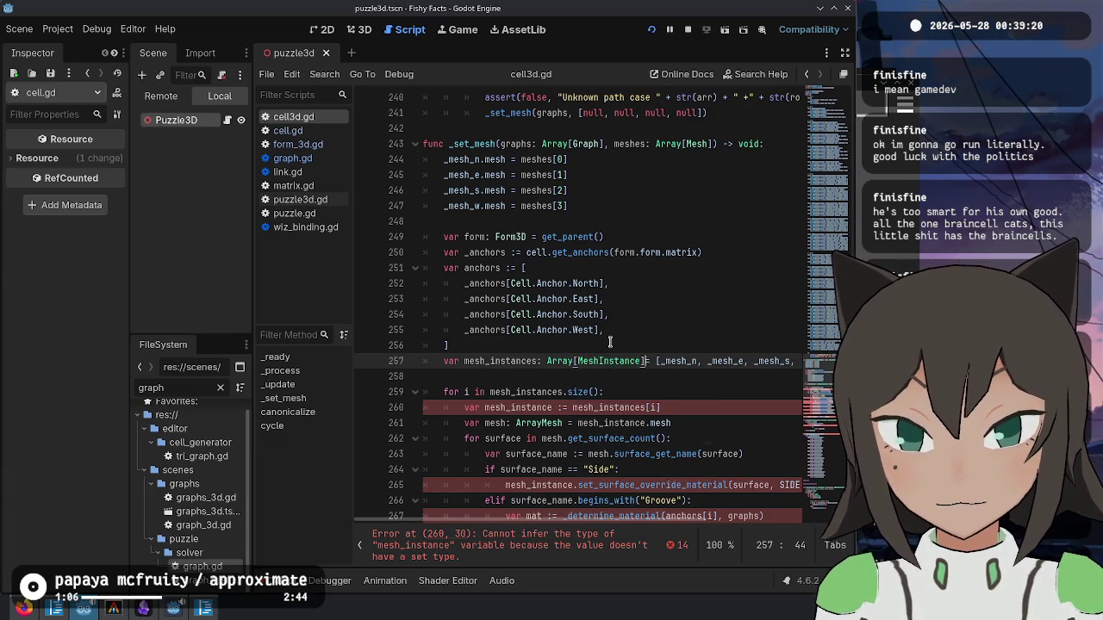
- Add an Array type to mesh_instances and move its mesh list and closing bracket onto separate lines
key(Right)
key(Right)
key(Right)
key(Return)
key(Return)
key(Up)
key(Up)
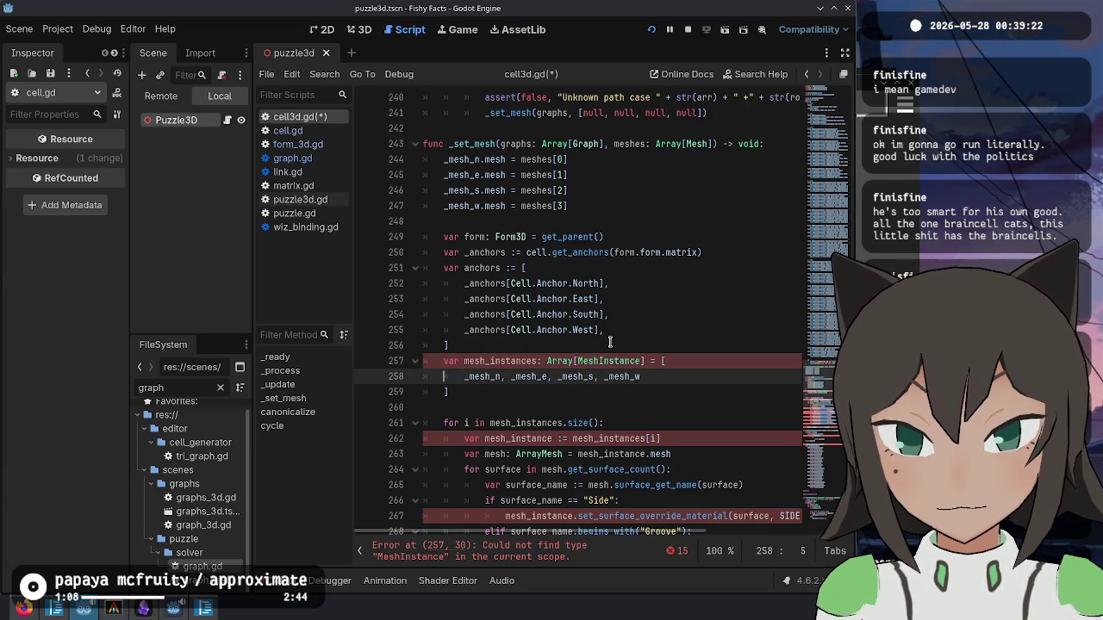
key(Home)
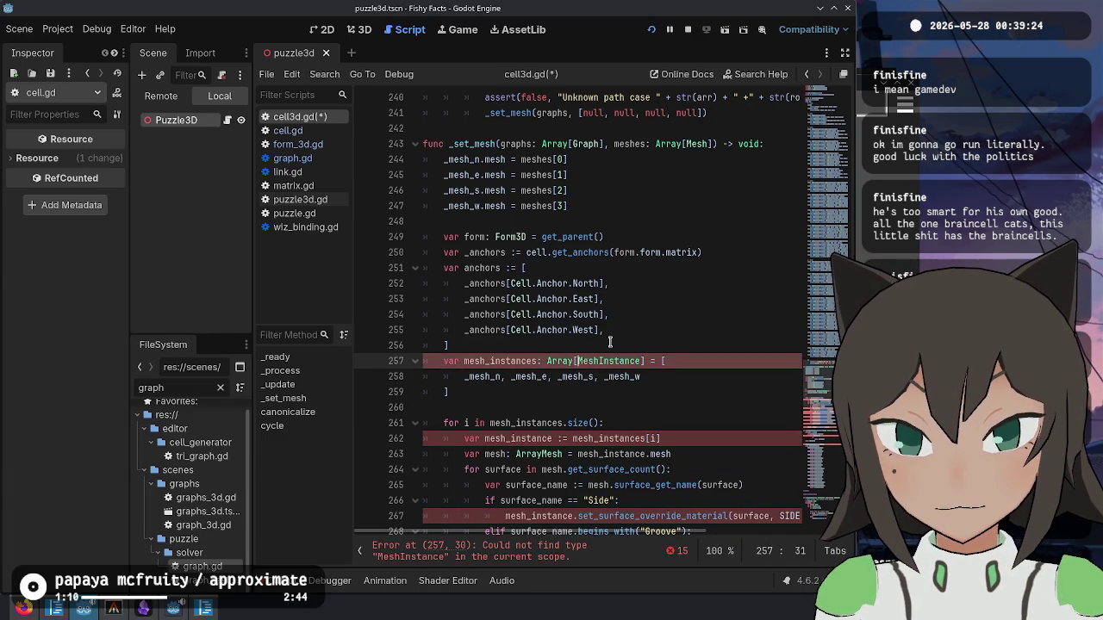
text(:)
key(Down)
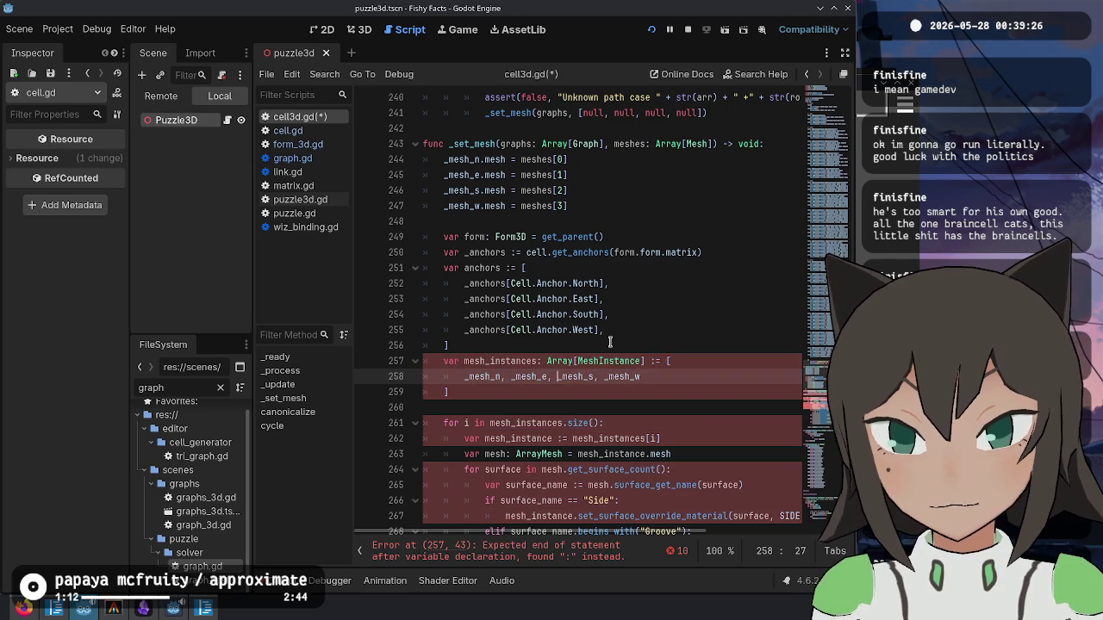
- Put _mesh_n, _mesh_e and _mesh_w each on their own line and save the script
key(BackSpace)
key(Return)
key(Right)
key(Right)
key(Right)
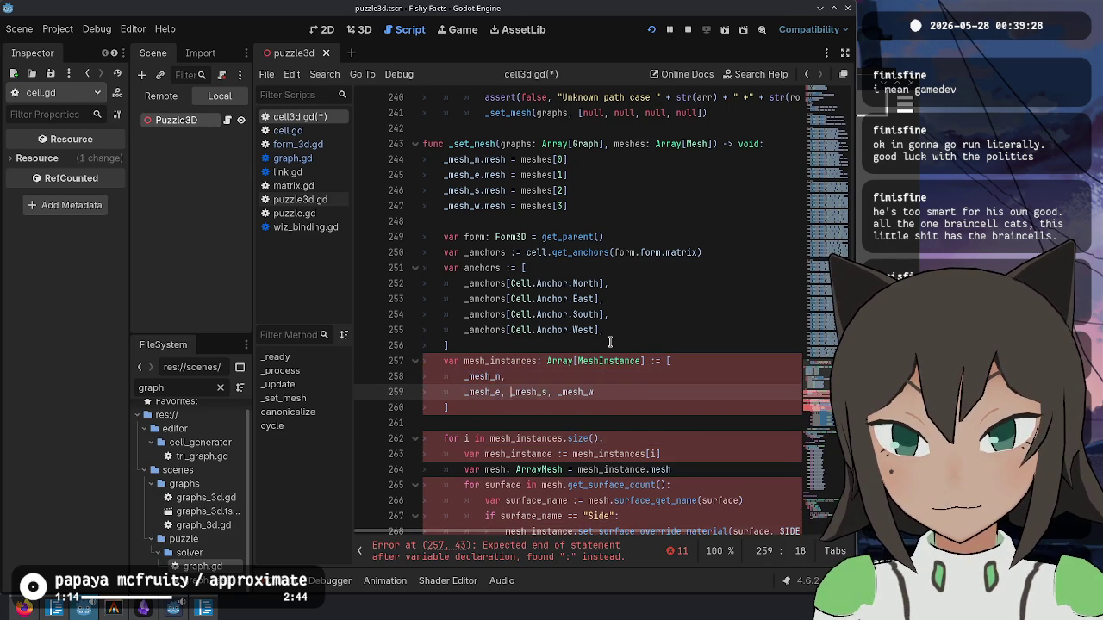
key(Return)
key(Up)
key(End)
key(Return)
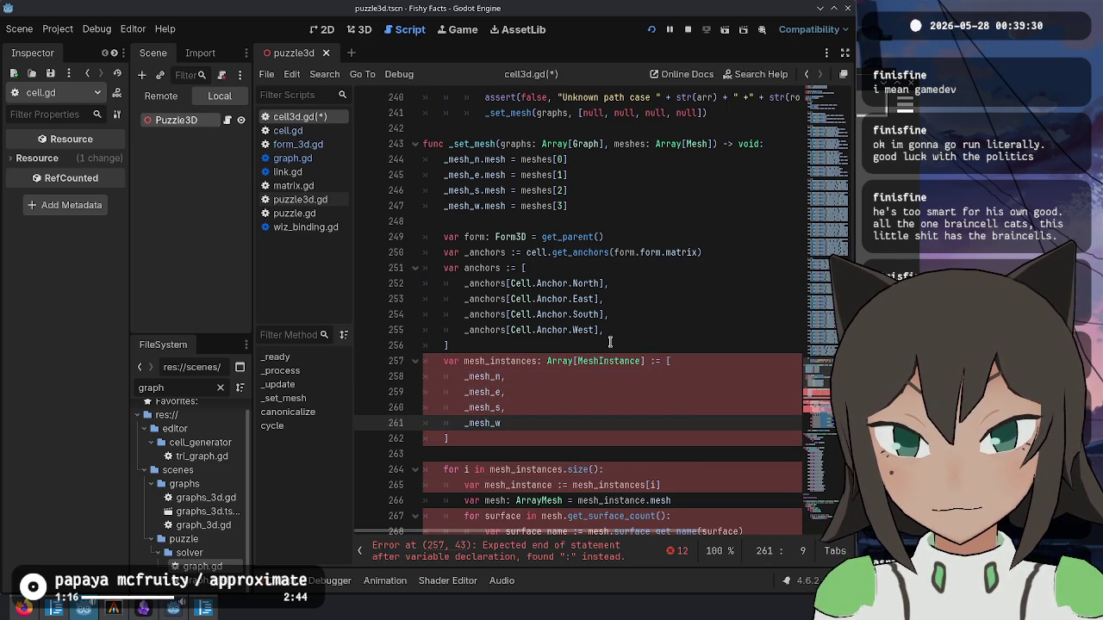
key(ctrl+s)
text(,)
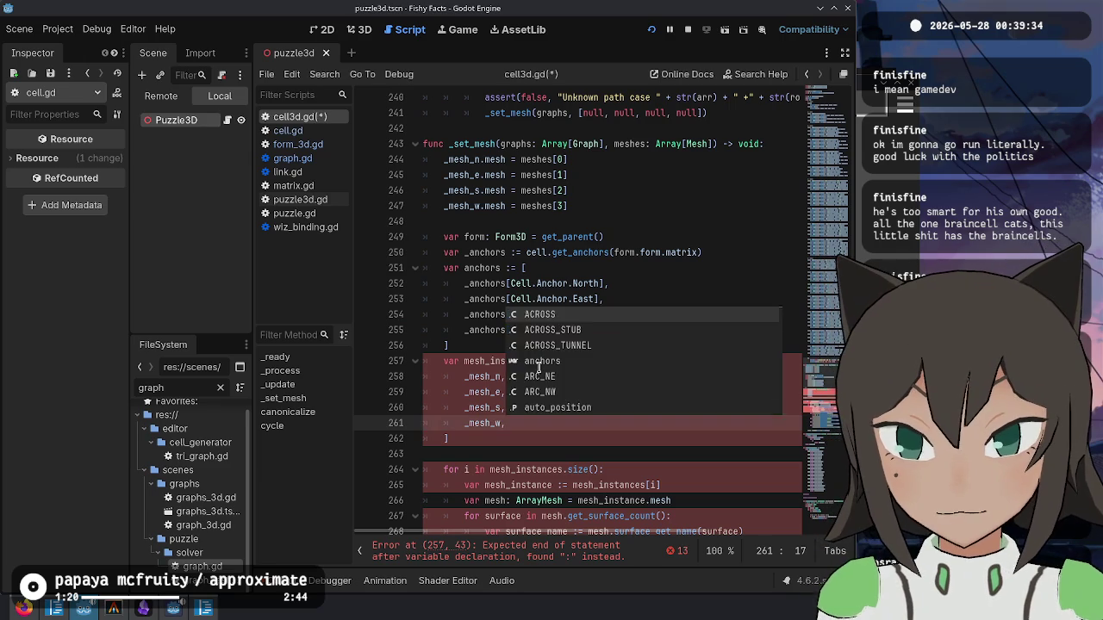
- Change the array's element type from MeshInstance to MeshInstance3D
click(539, 362)
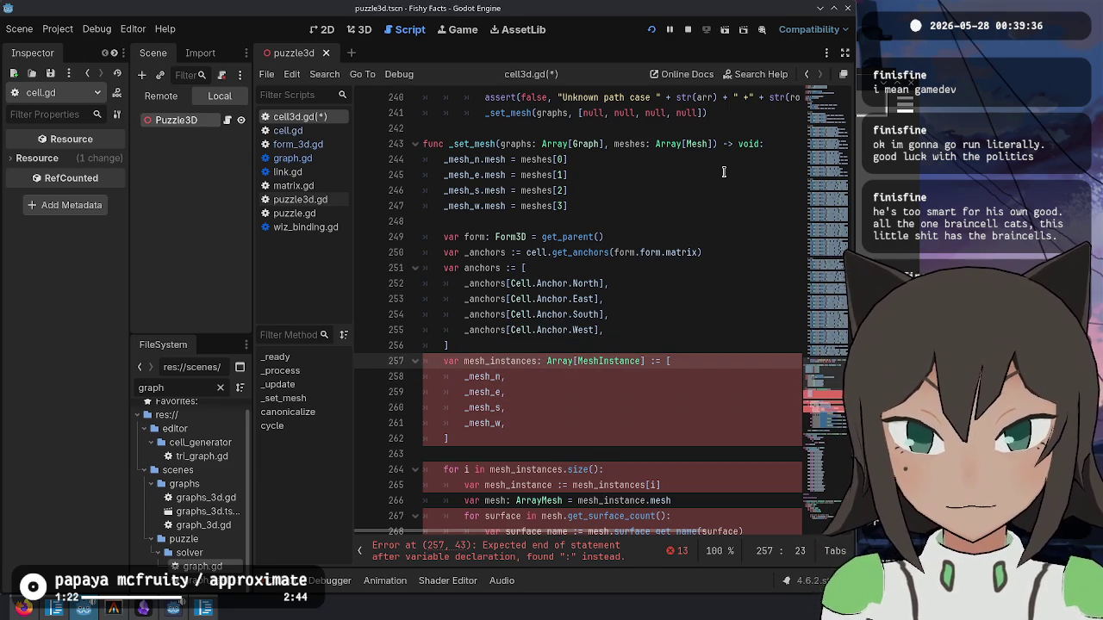
key(ctrl+s)
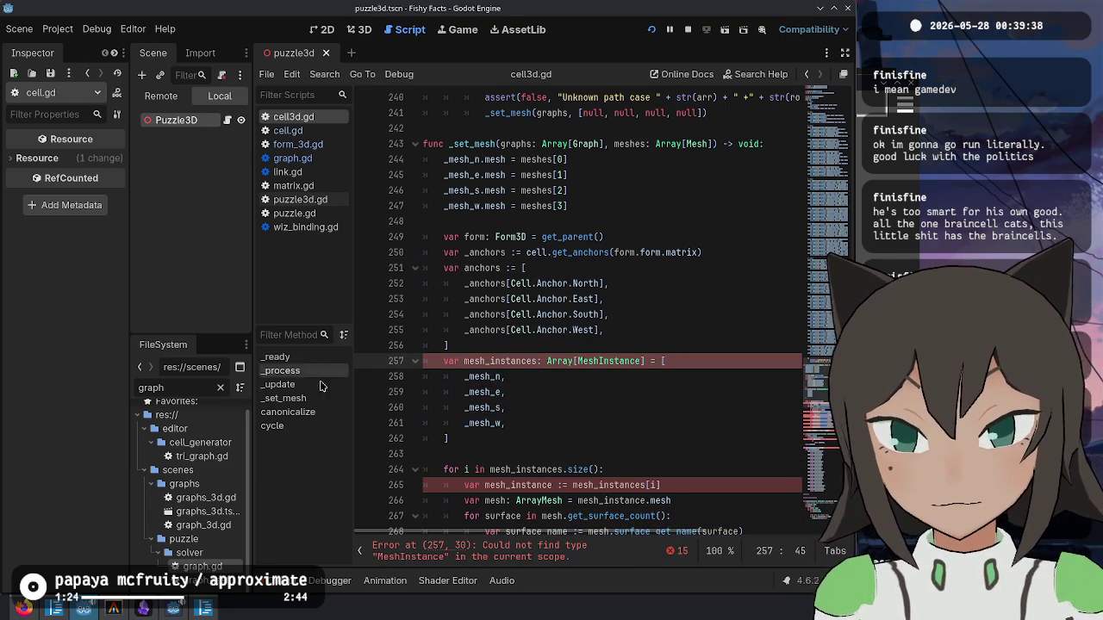
scroll(664, 343, down, 1)
double_click(618, 315)
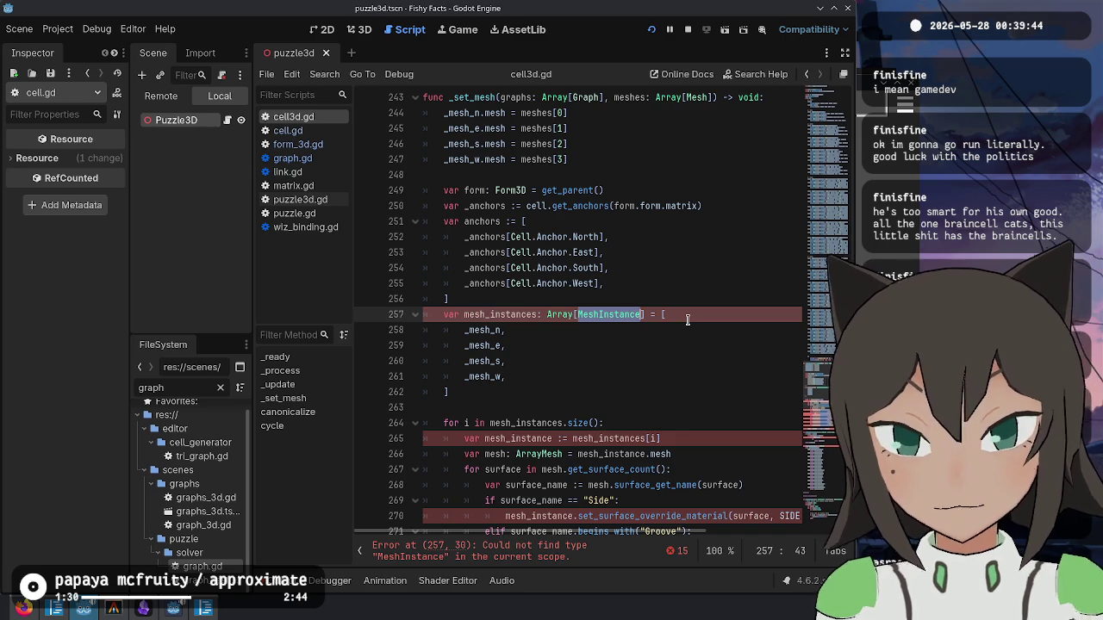
key(Right)
text(3D)
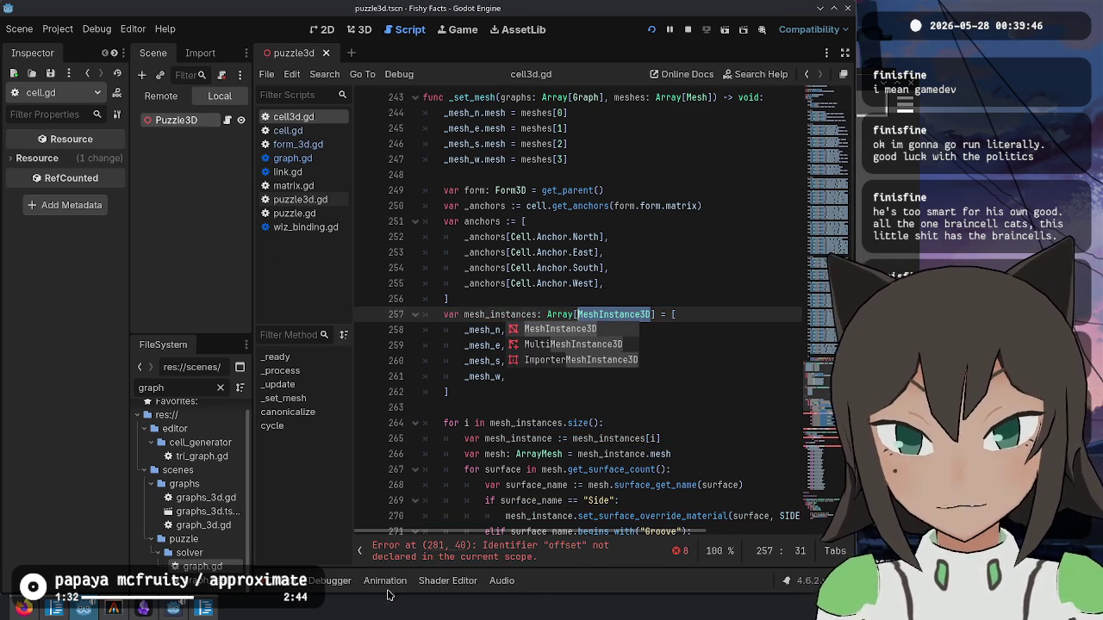
click(680, 411)
- Move the form and anchors declarations below the mesh_instances array
scroll(652, 382, up, 1)
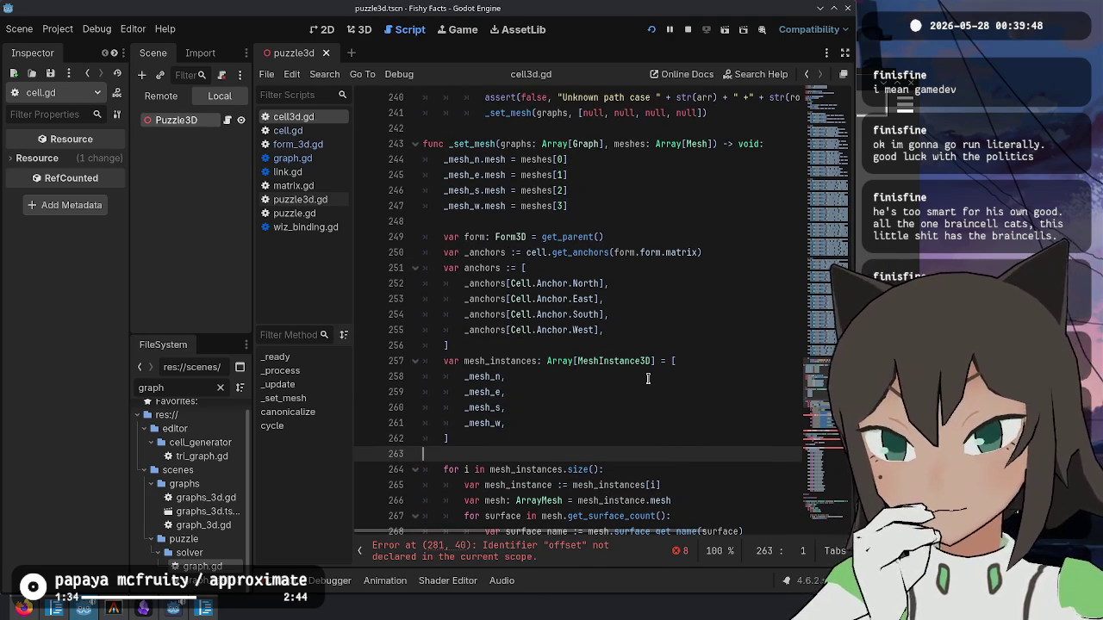
drag(520, 344, 668, 222)
key(ctrl+x)
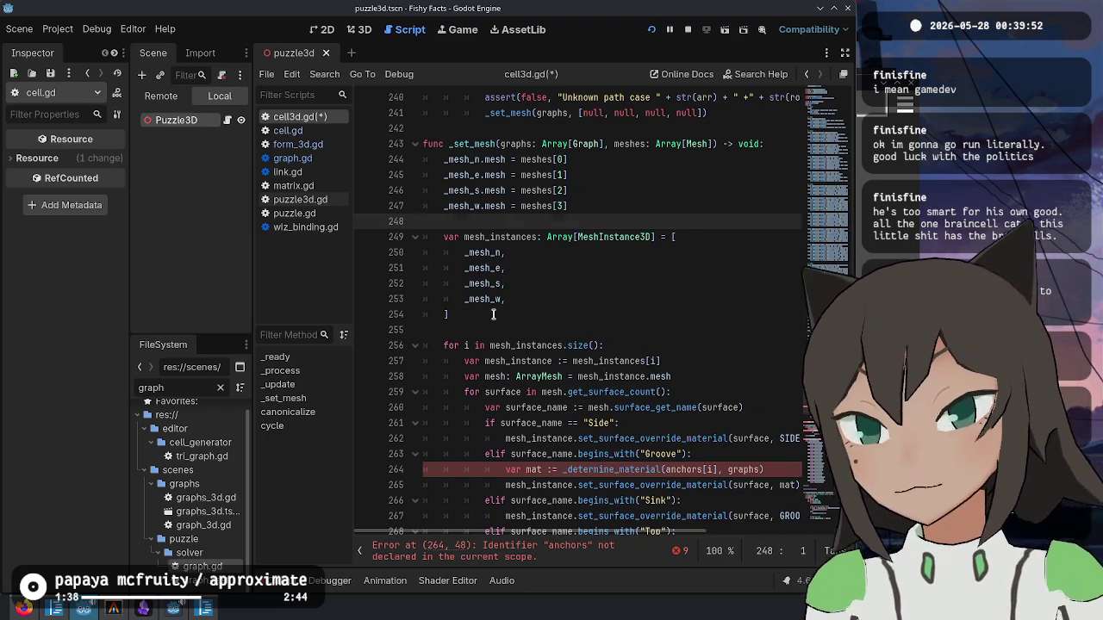
click(500, 316)
key(ctrl+v)
click(593, 331)
scroll(608, 404, down, 4)
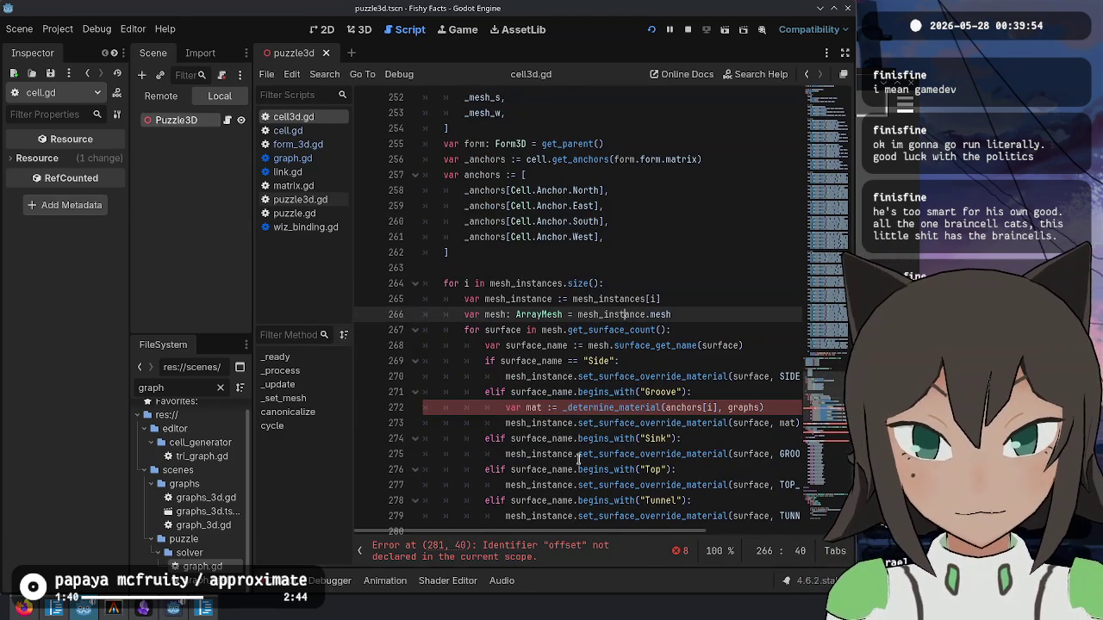
click(723, 407)
scroll(597, 422, down, 3)
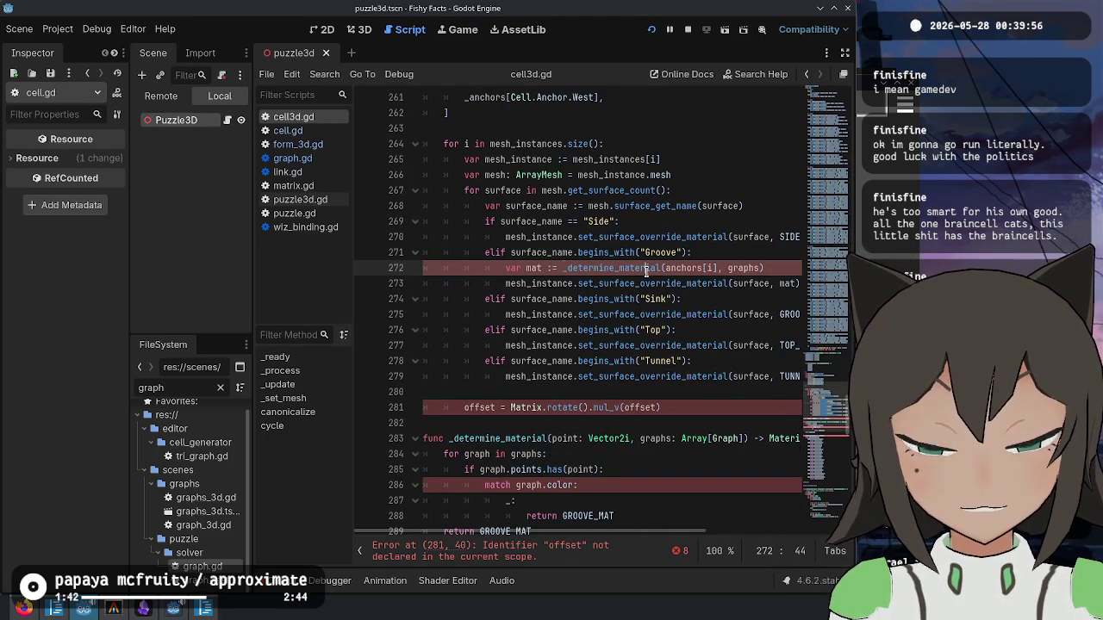
- Replace the GROOVE_MAT argument of the _determine_material call on line 273 with mat
double_click(645, 268)
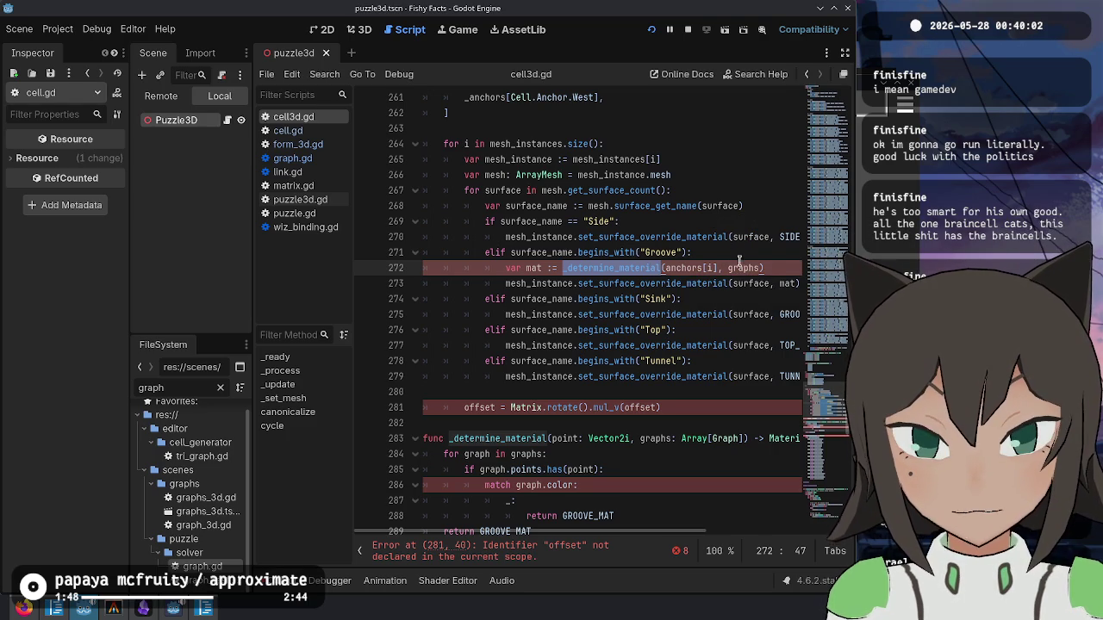
mouse_move(642, 268)
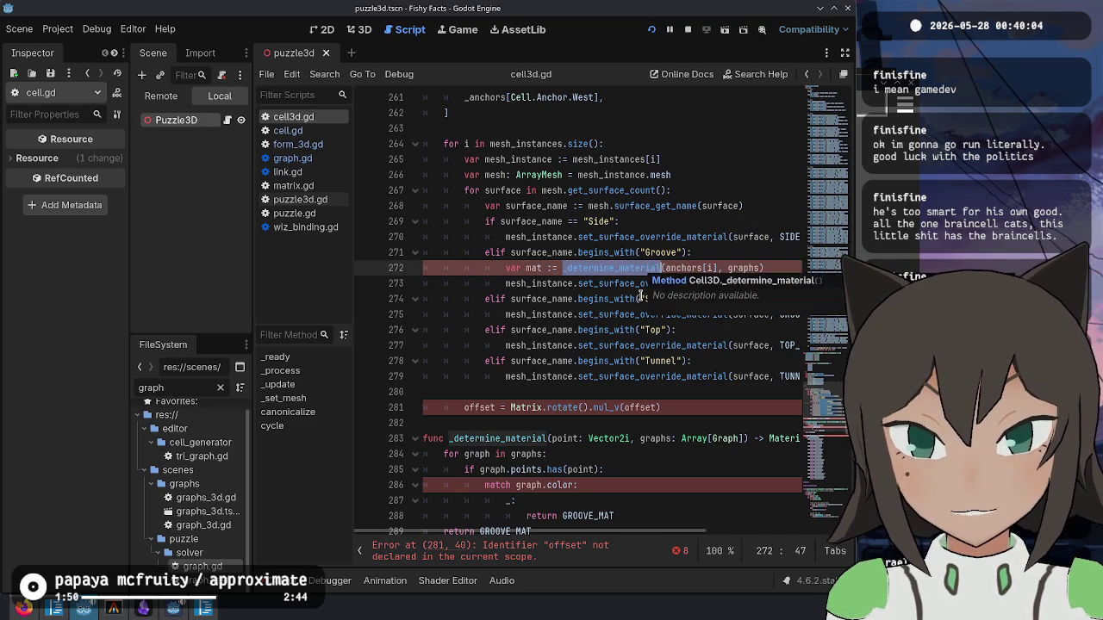
double_click(788, 284)
text(material(surface, mat)
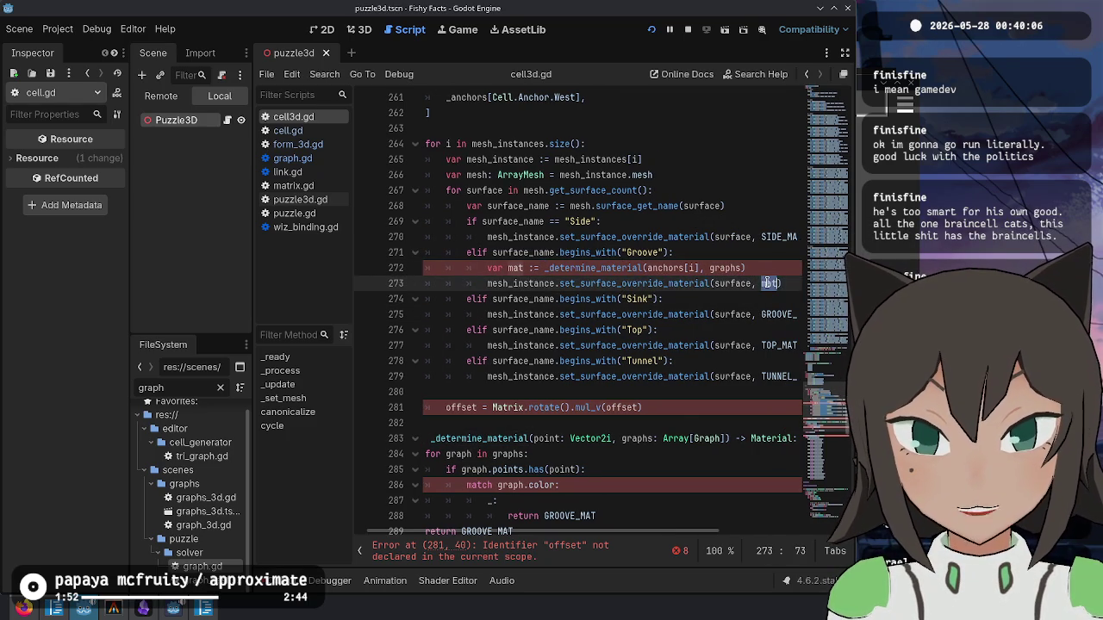
click(705, 299)
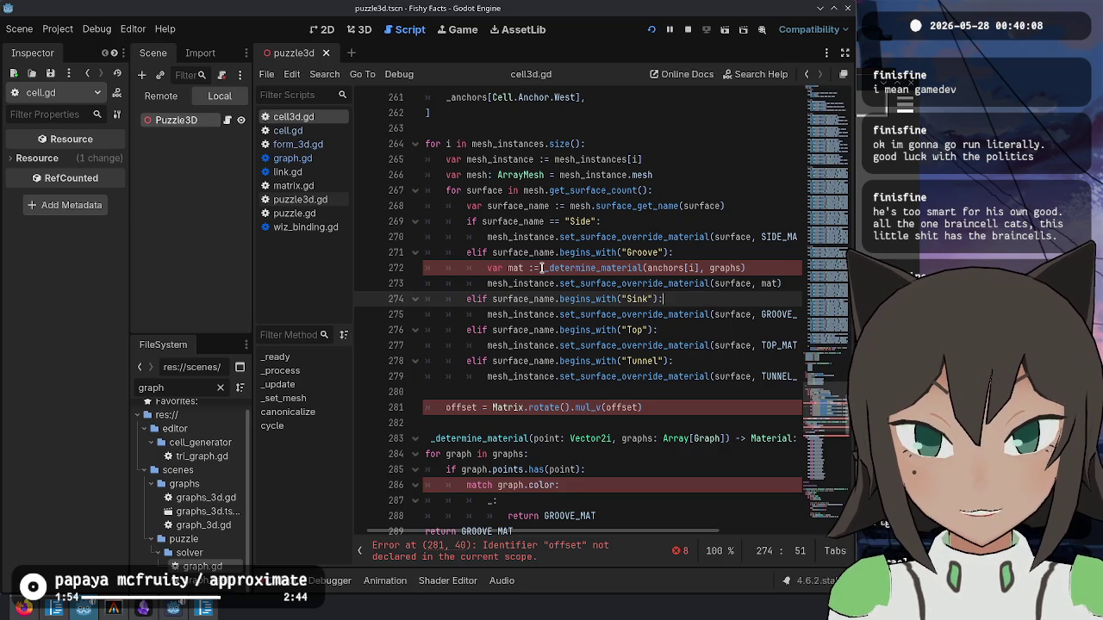
mouse_move(541, 268)
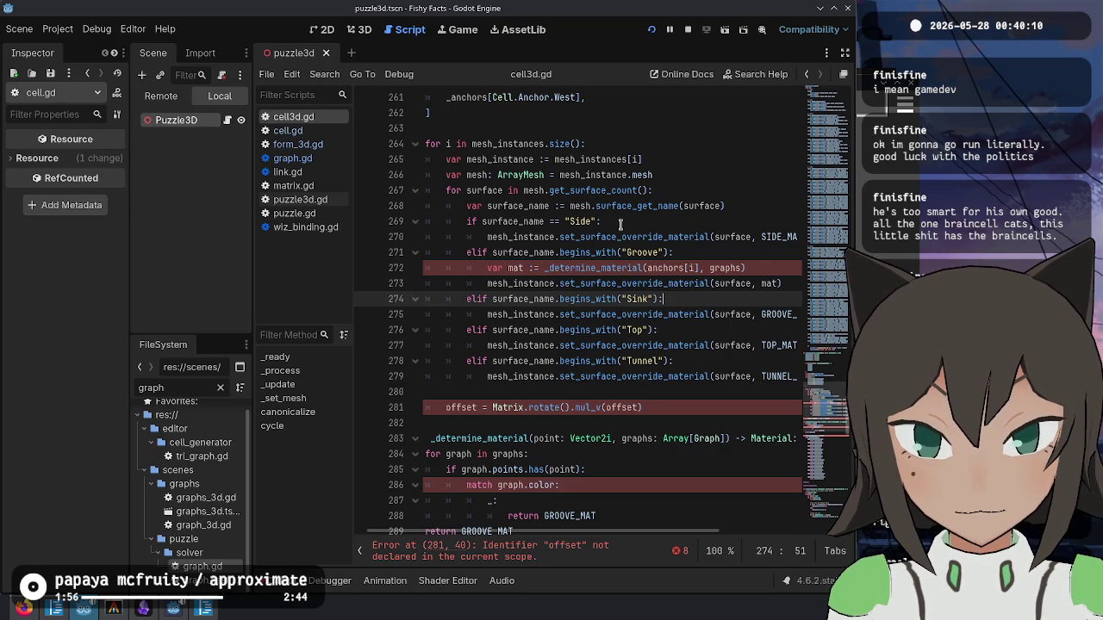
scroll(620, 224, down, 5)
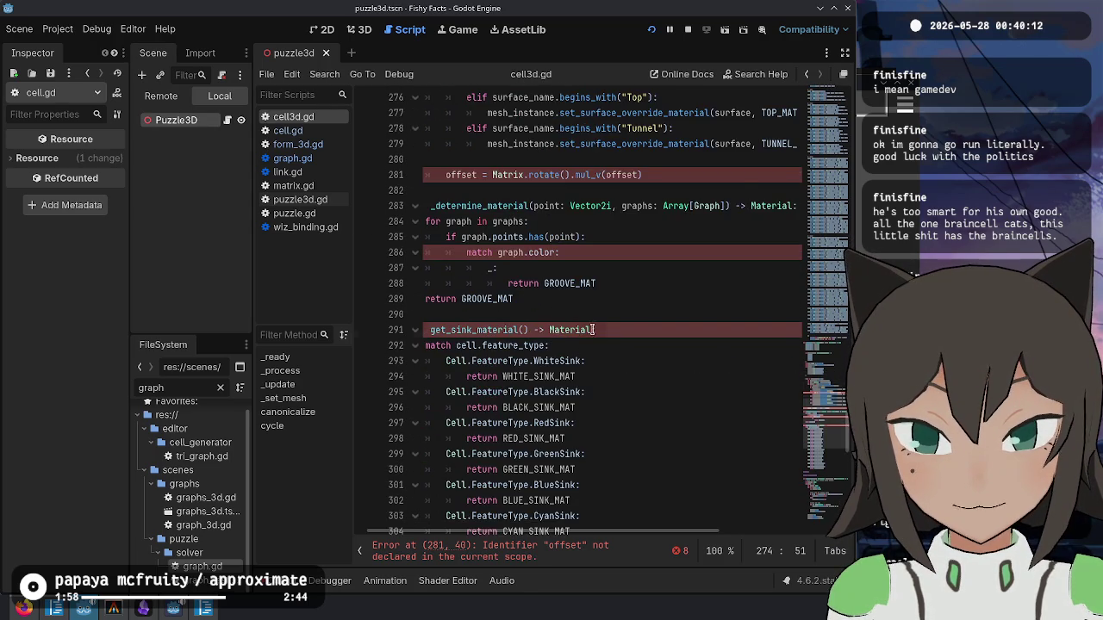
- Give get_sink_material a 'cell: Cell.Pigment' parameter
click(590, 331)
click(541, 327)
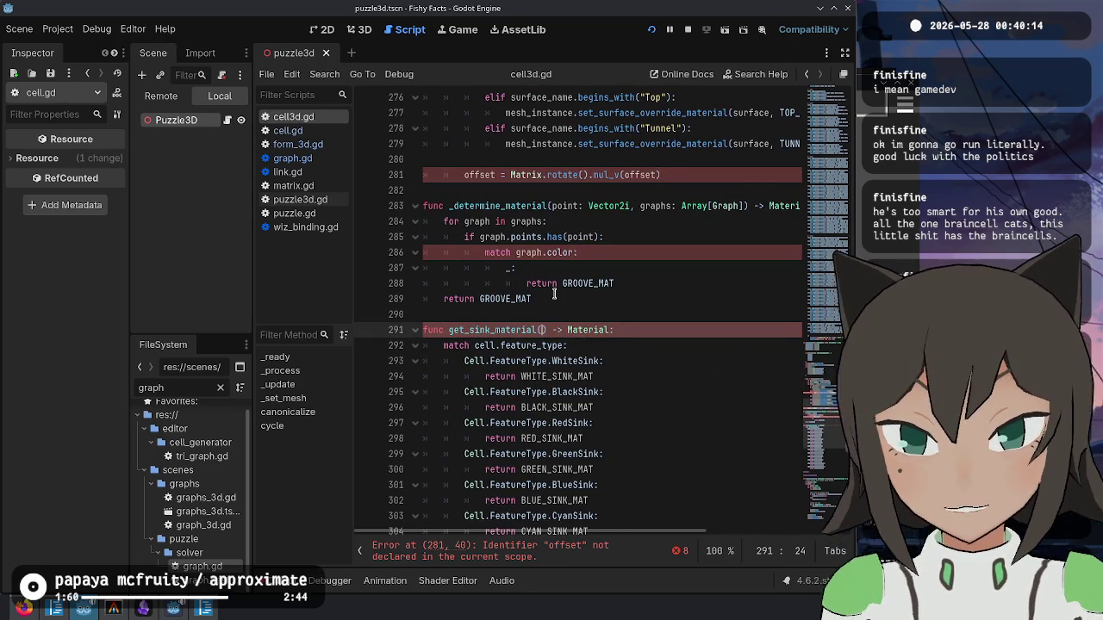
text(cell: Cell.Pi)
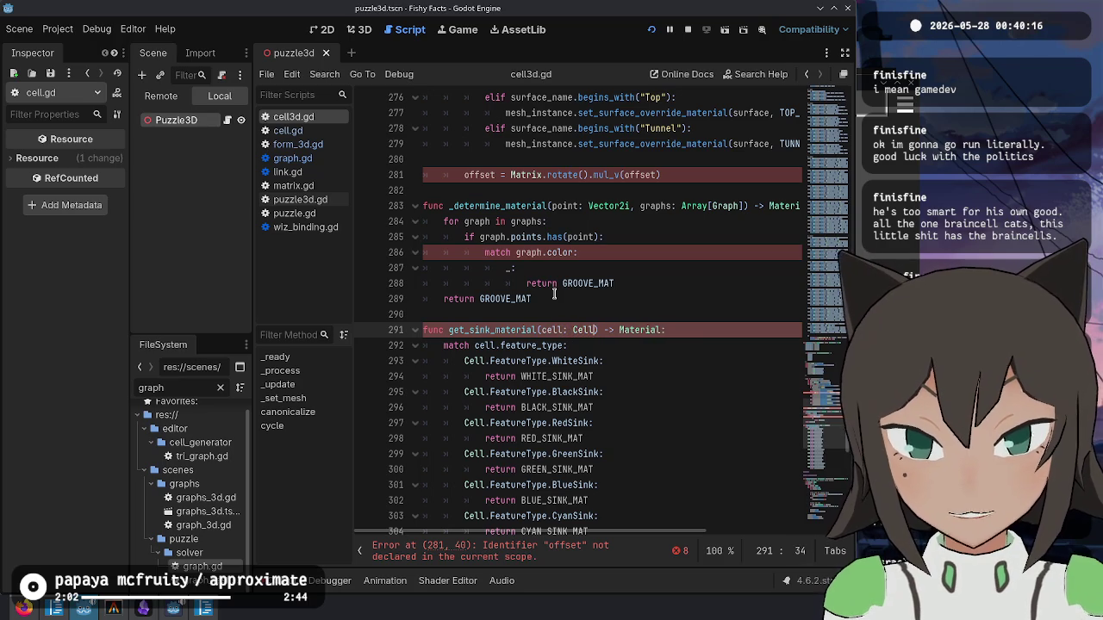
key(Return)
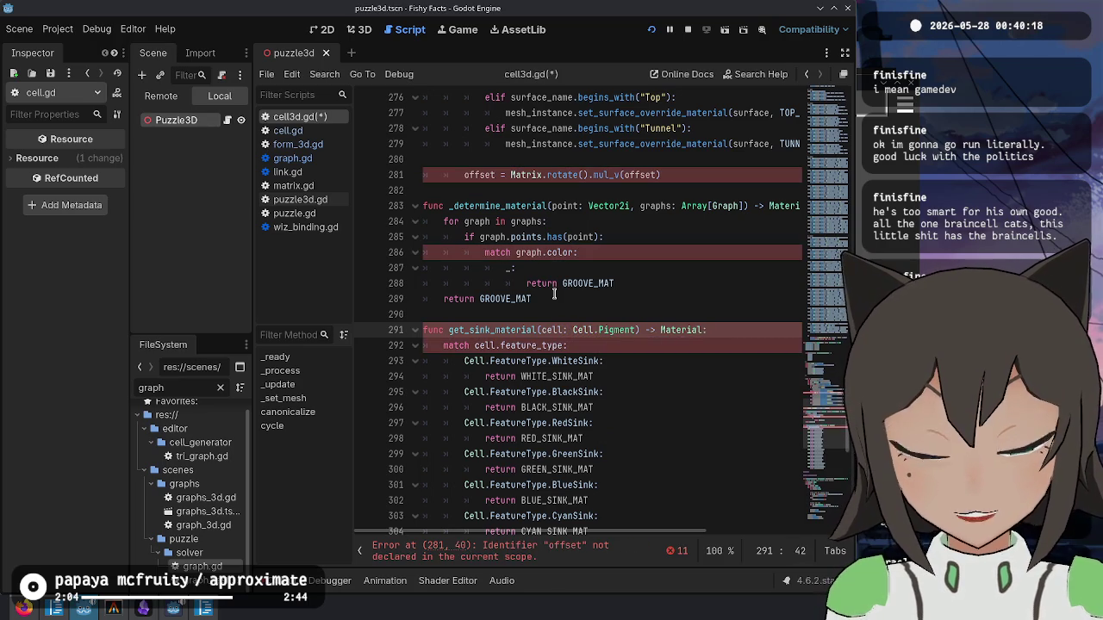
- Remove the old feature-type match cases and jump to the Pigment enum in cell.gd
key(Down)
key(Down)
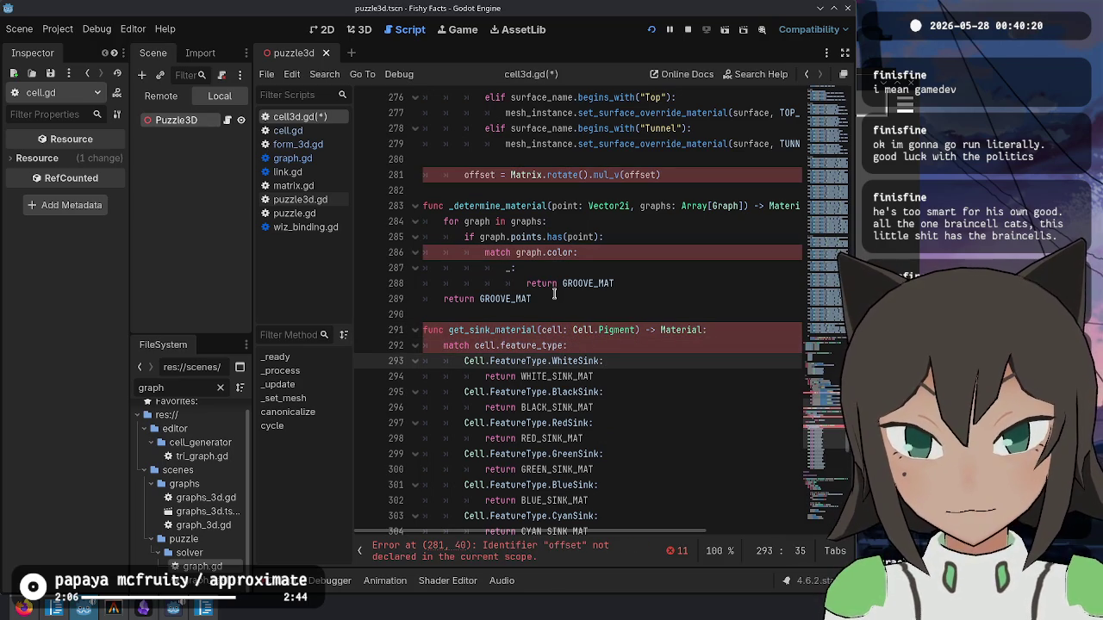
scroll(553, 294, down, 5)
mouse_move(630, 486)
mouse_down()
mouse_move(641, 381)
mouse_move(611, 130)
mouse_up()
key(ctrl+x)
ctrl+click(622, 97)
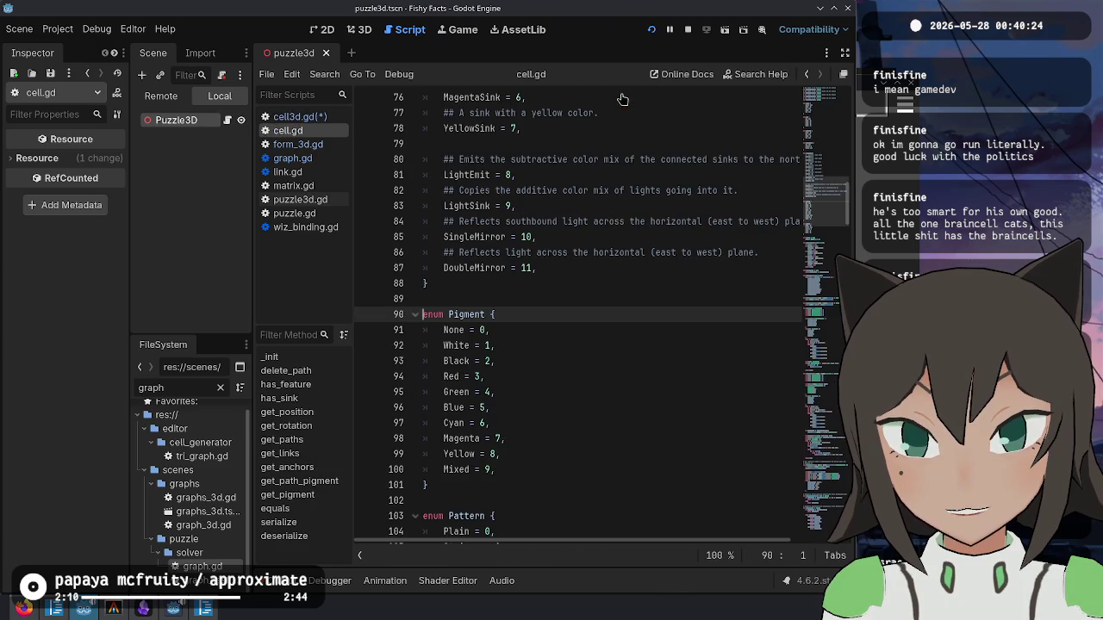
- Copy the Pigment enum values through Mixed from cell.gd, then close cell.gd
drag(443, 330, 556, 462)
key(shift+Down)
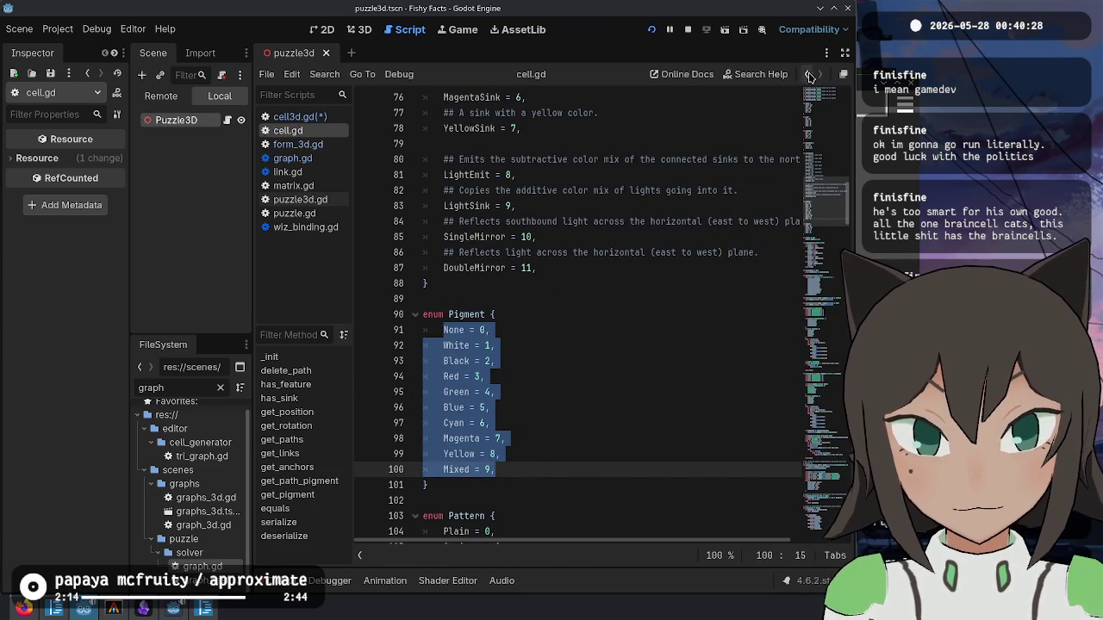
key(alt+Left)
click(576, 330)
click(581, 314)
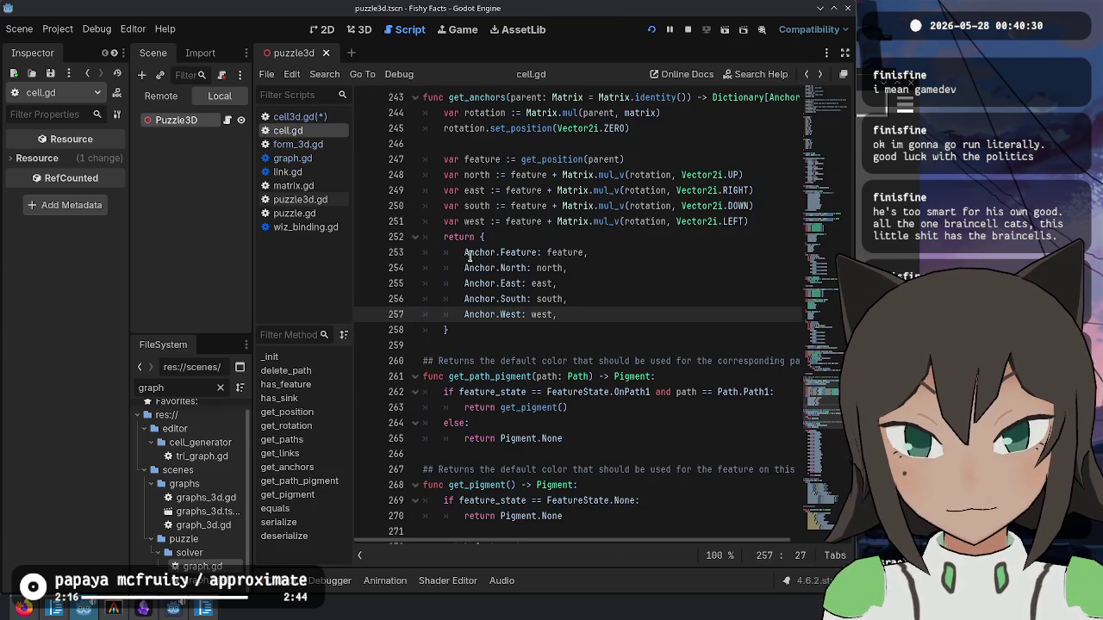
scroll(561, 388, down, 1)
scroll(561, 388, down, 17)
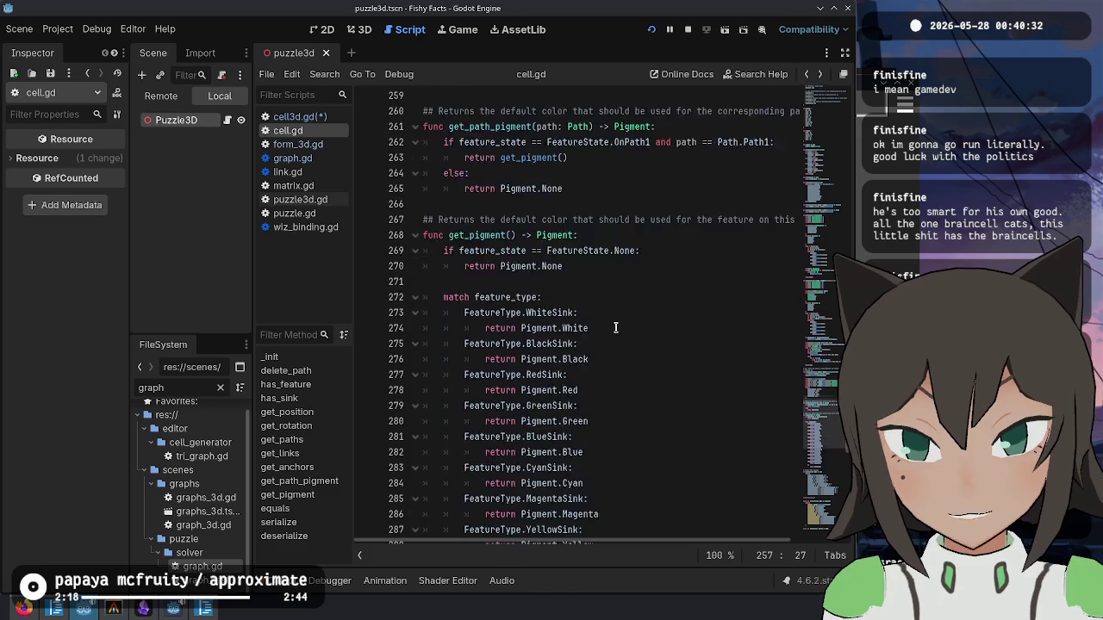
key(ctrl+w)
scroll(577, 206, up, 2)
- Paste the enum values into get_sink_material's match block, indented one level
key(ctrl+v)
click(568, 206)
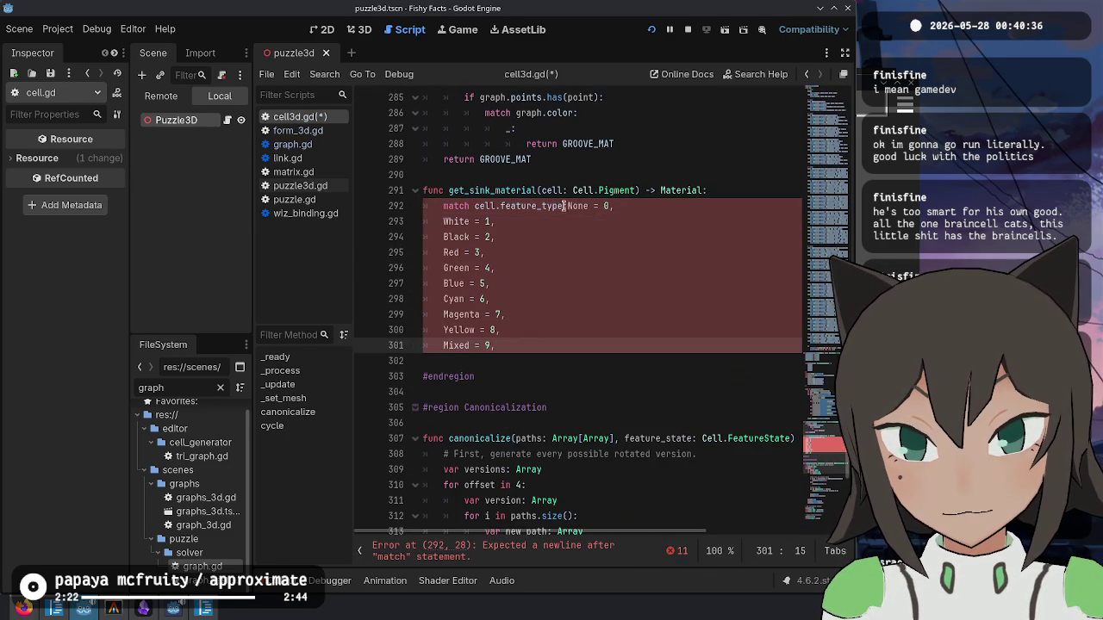
key(Return)
key(Tab)
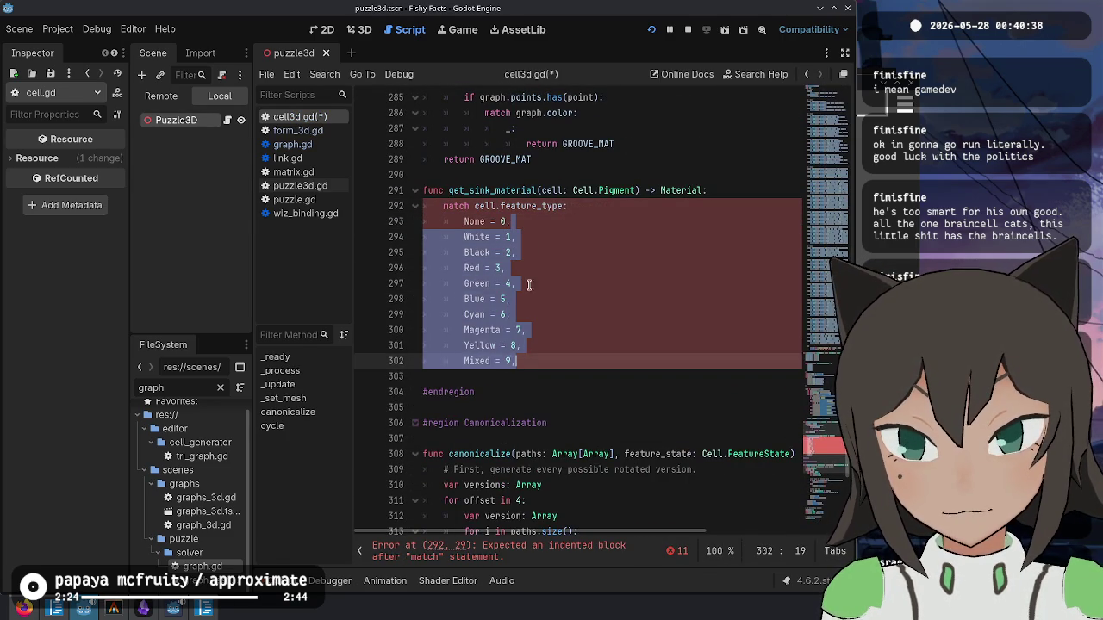
key(End)
- Turn each pasted value into a Cell.Pigment case that returns null
key(shift+alt+Down)
key(shift+alt+Down)
key(shift+alt+Down)
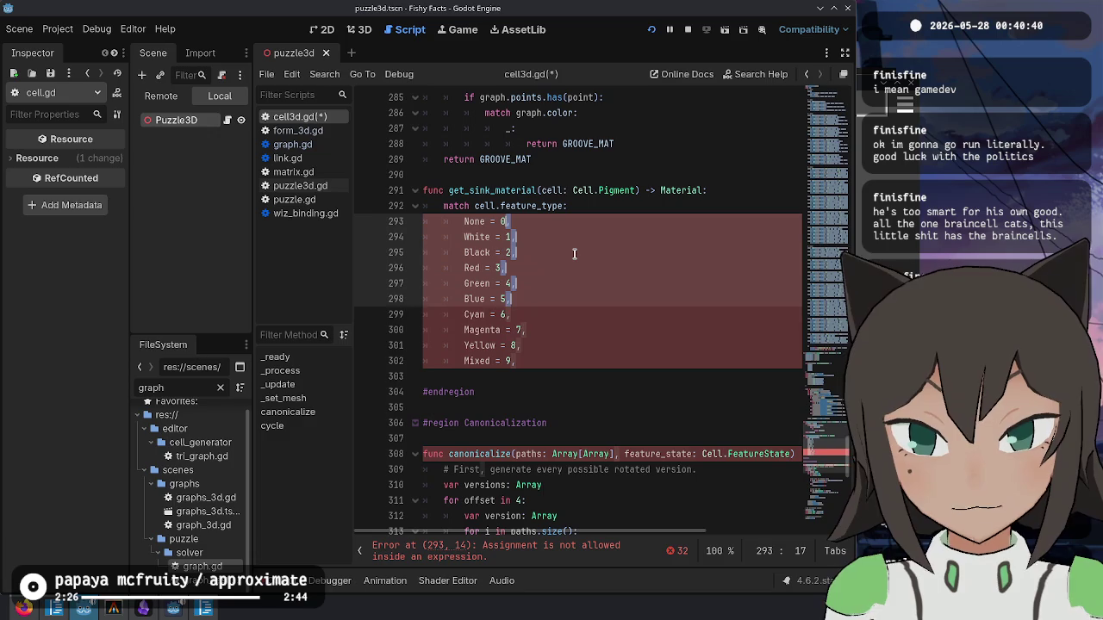
key(BackSpace)
key(BackSpace)
key(BackSpace)
key(BackSpace)
key(BackSpace)
text(:)
key(Home)
text(Cell.Pigment.)
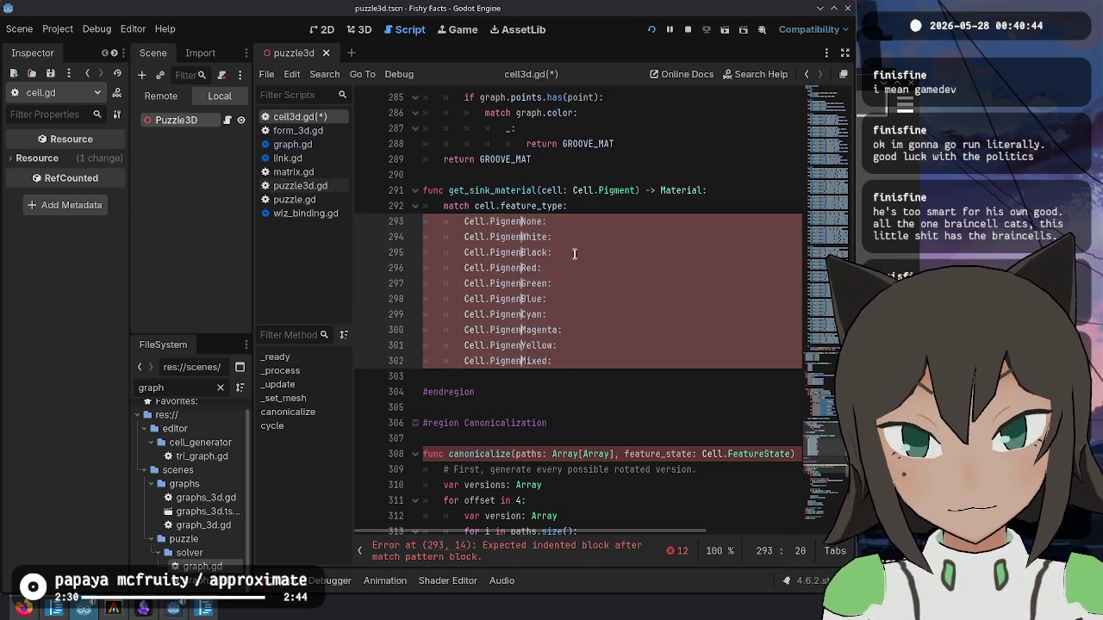
key(End)
key(Return)
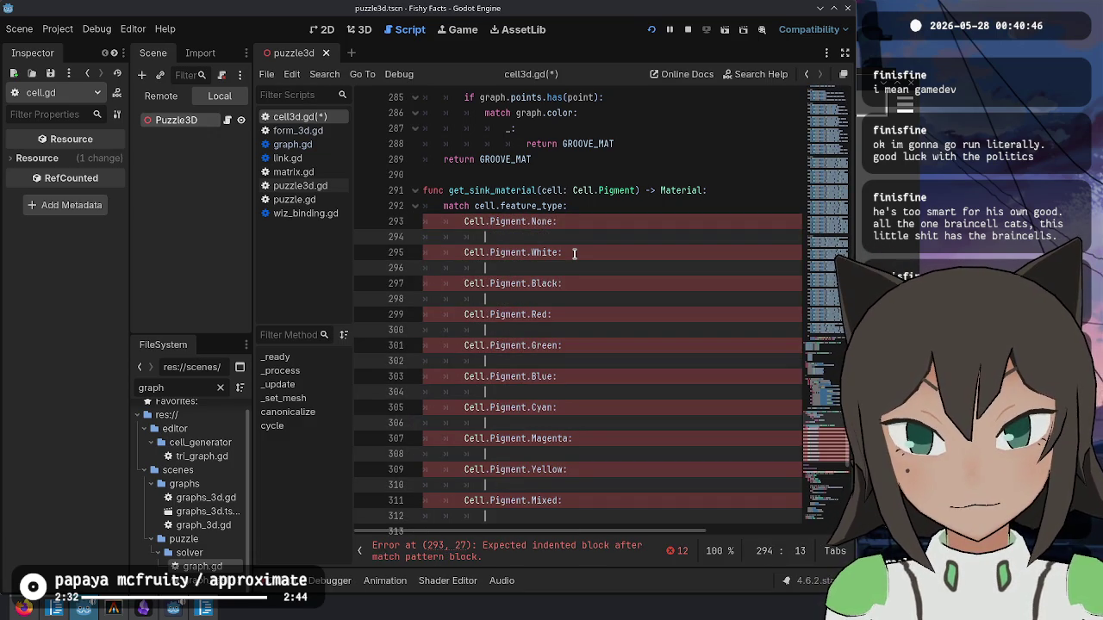
text(return null)
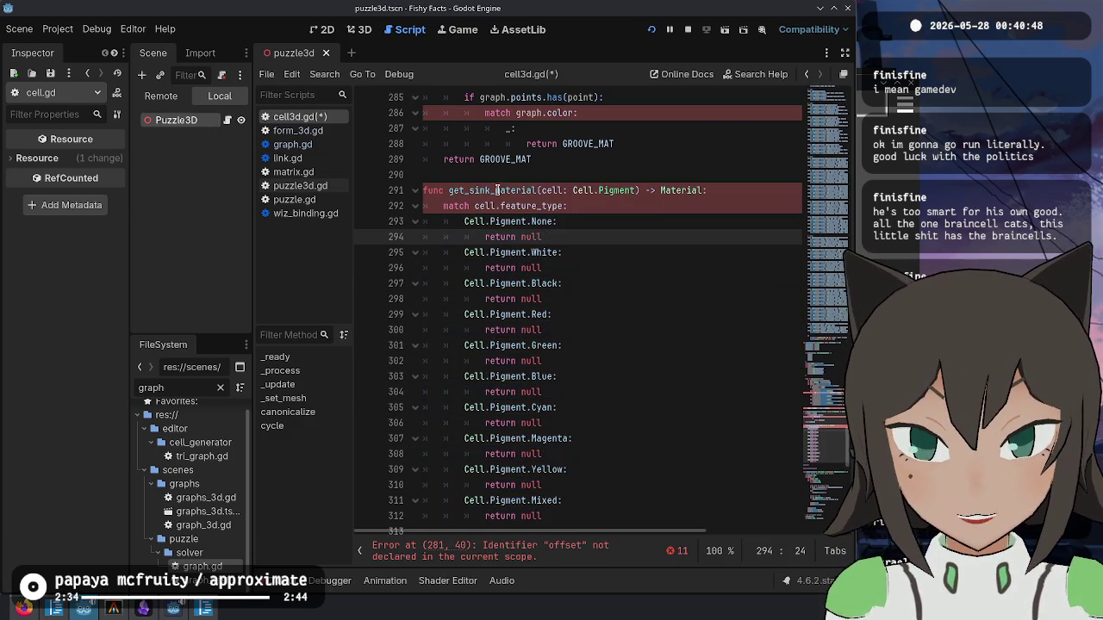
click(527, 222)
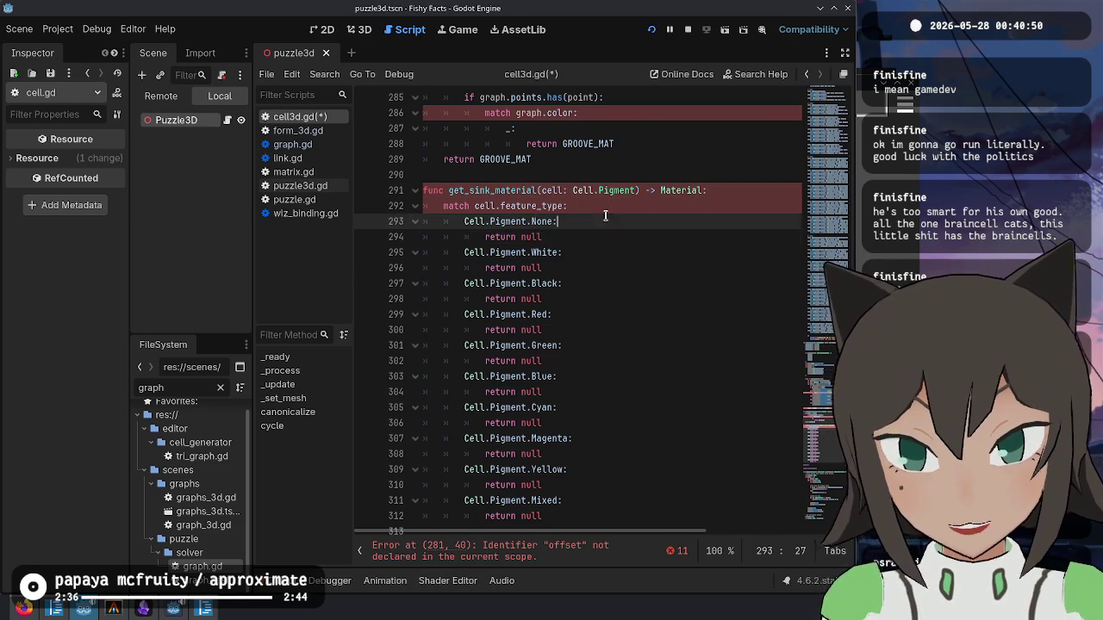
- Match on pigment instead of feature_type, rename the parameter to pigment, and save
scroll(534, 232, up, 1)
double_click(539, 252)
key(BackSpace)
key(ctrl+BackSpace)
text(pigmentp)
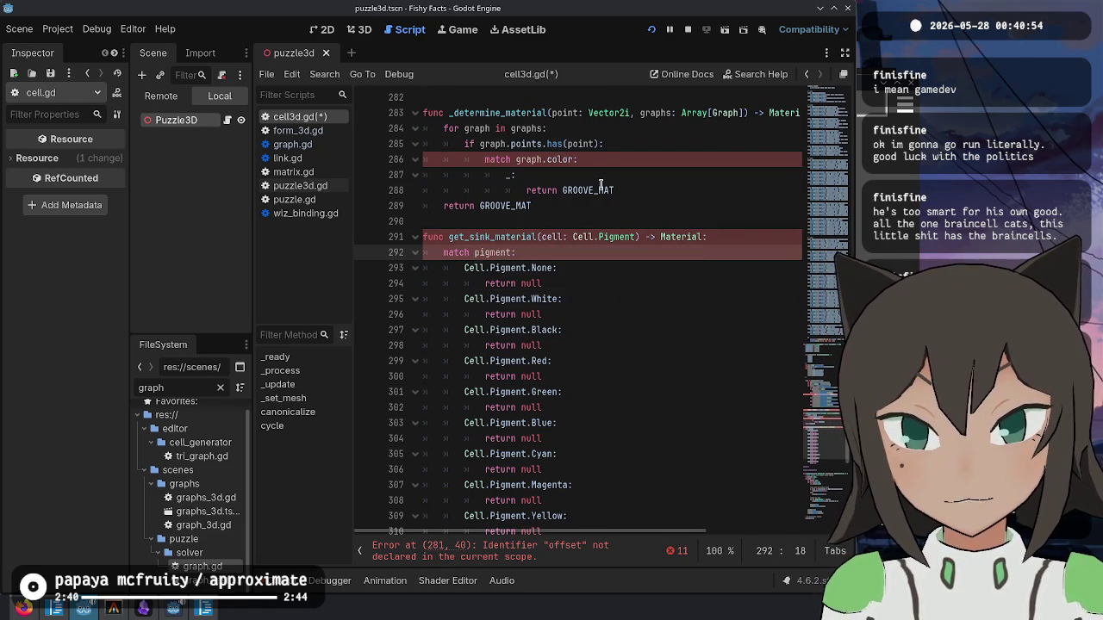
text(igment:)
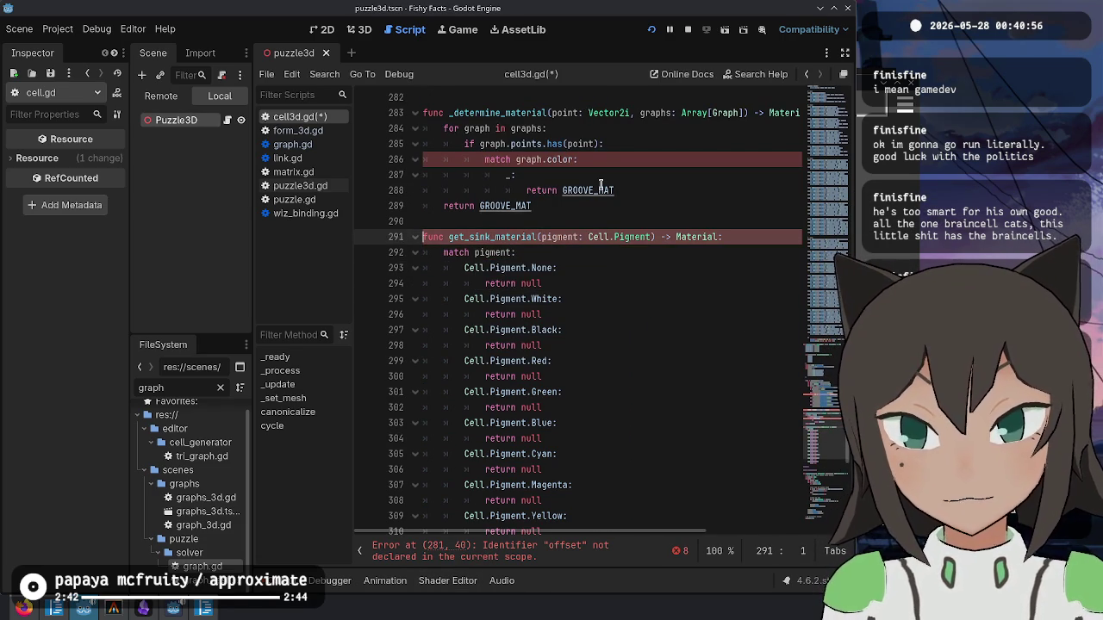
click(444, 237)
key(ctrl+s)
scroll(594, 343, up, 2)
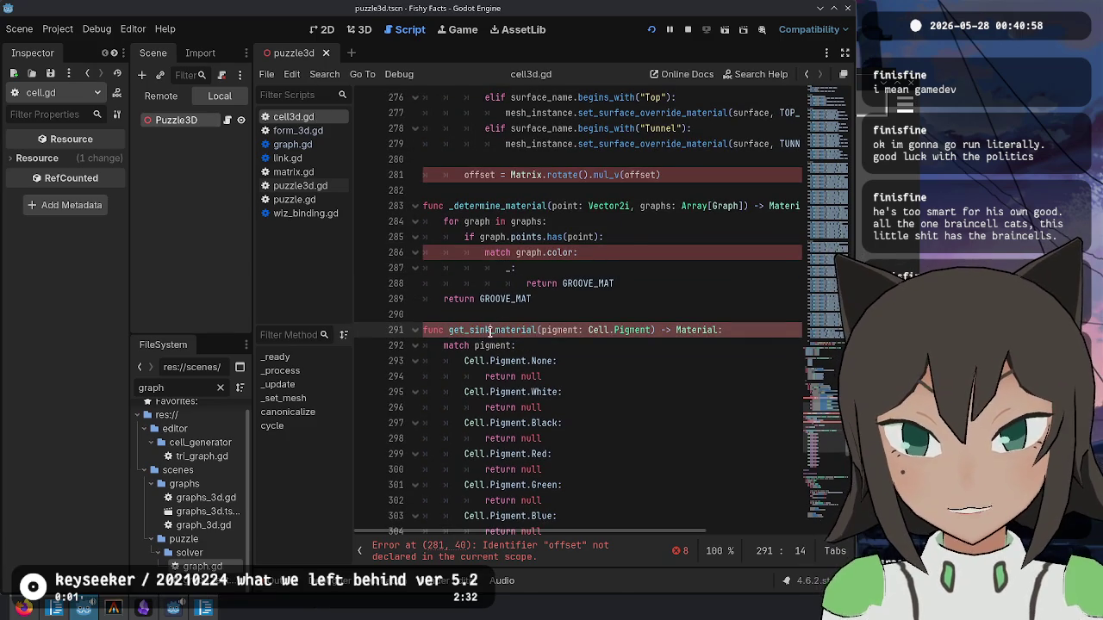
- Change the match on graph.color in _determine_material to match on graph.pigment
click(623, 252)
key(ctrl+shift+Left)
key(ctrl+shift+Left)
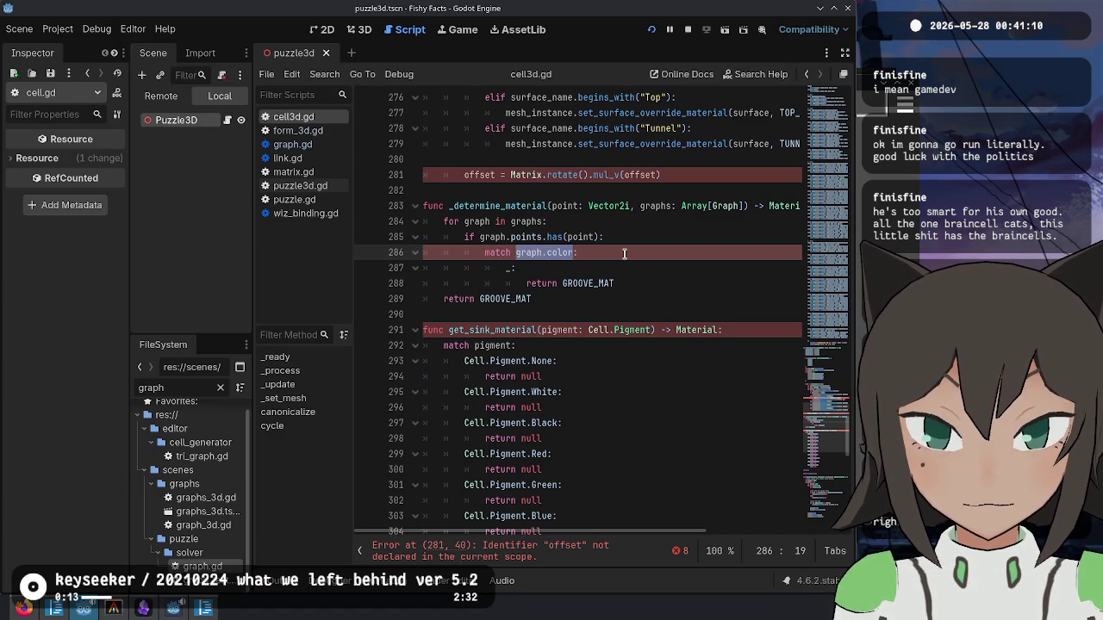
key(Up)
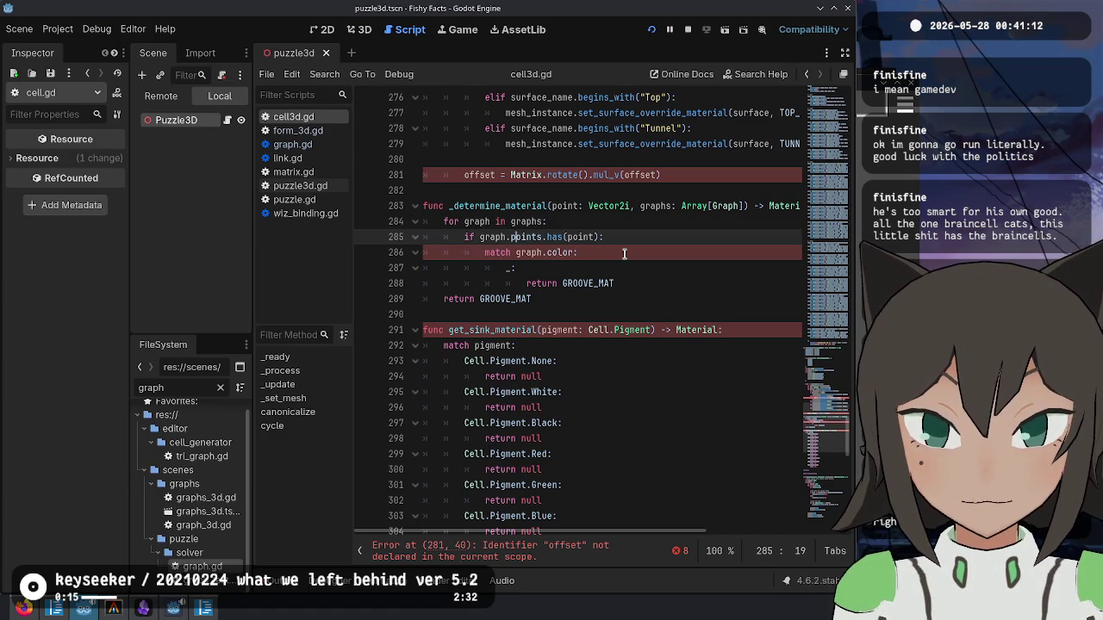
key(Down)
key(End)
key(ctrl+BackSpace)
key(ctrl+BackSpace)
text(pimg)
text(gment:)
- Replace the default GROOVE_MAT case with 'return get_sink_material(graph.pigment)' and save
key(Down)
key(Home)
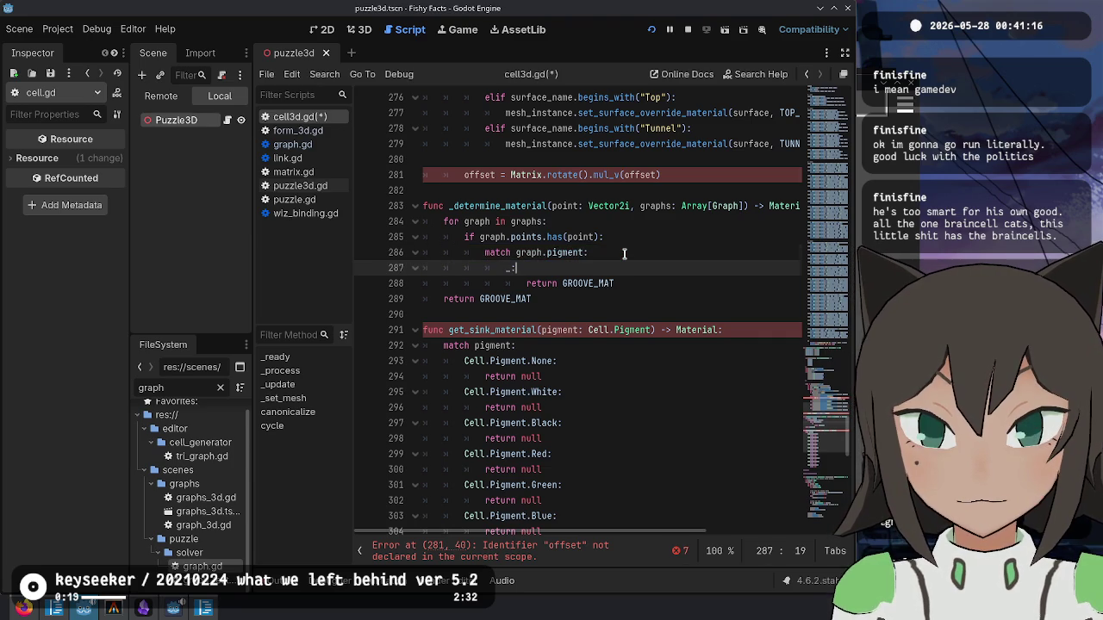
key(shift+Down)
key(shift+End)
text(return get_sink_ma)
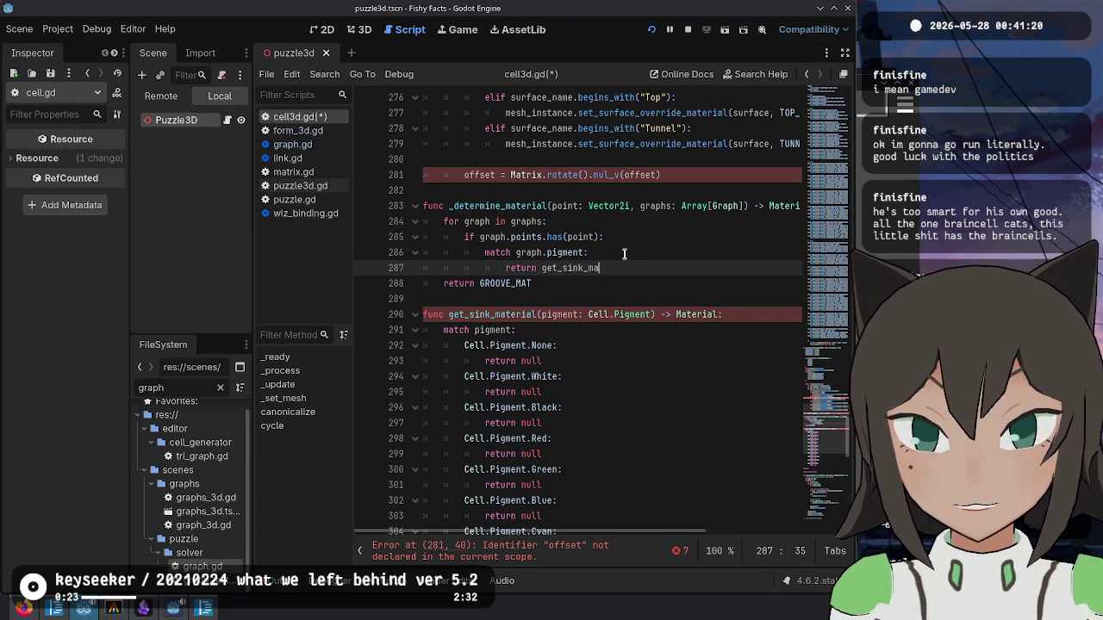
text(terial()
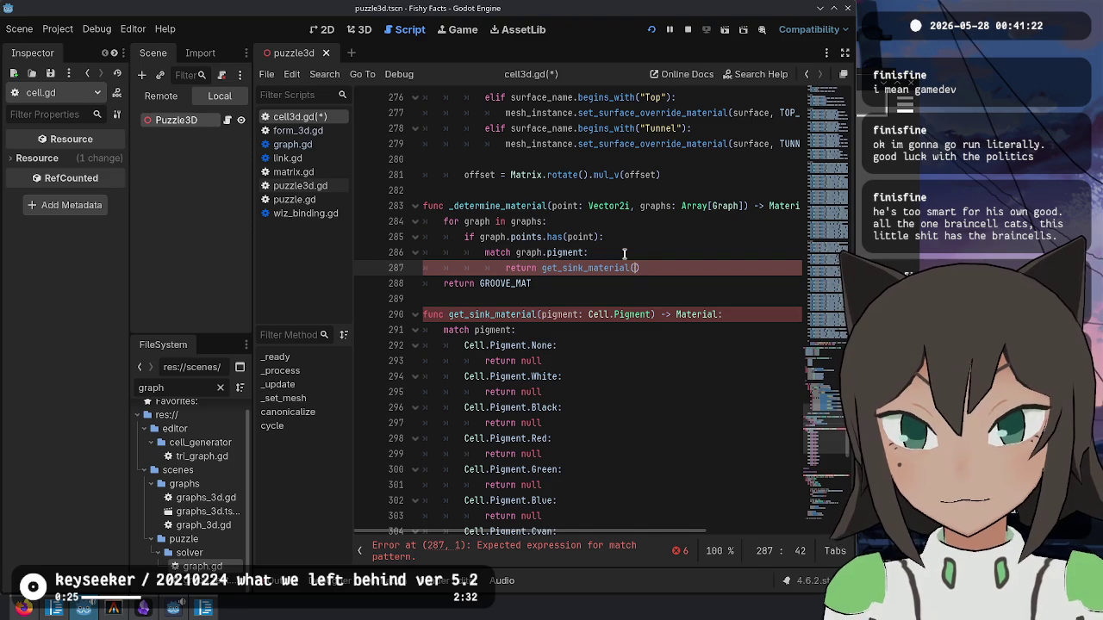
text(graph.pigment)
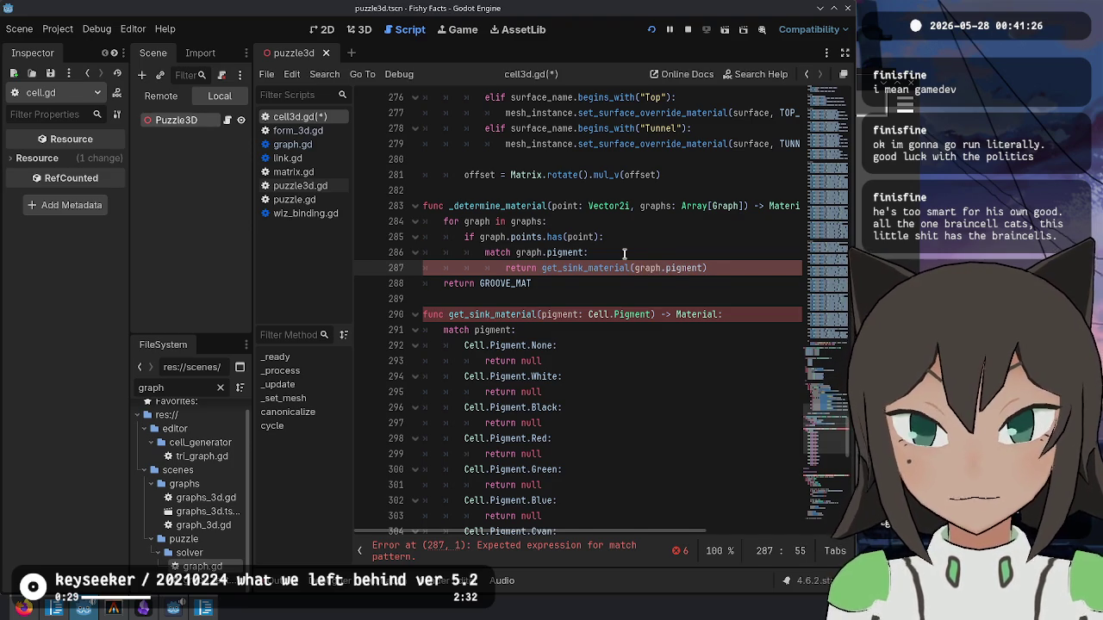
key(ctrl+s)
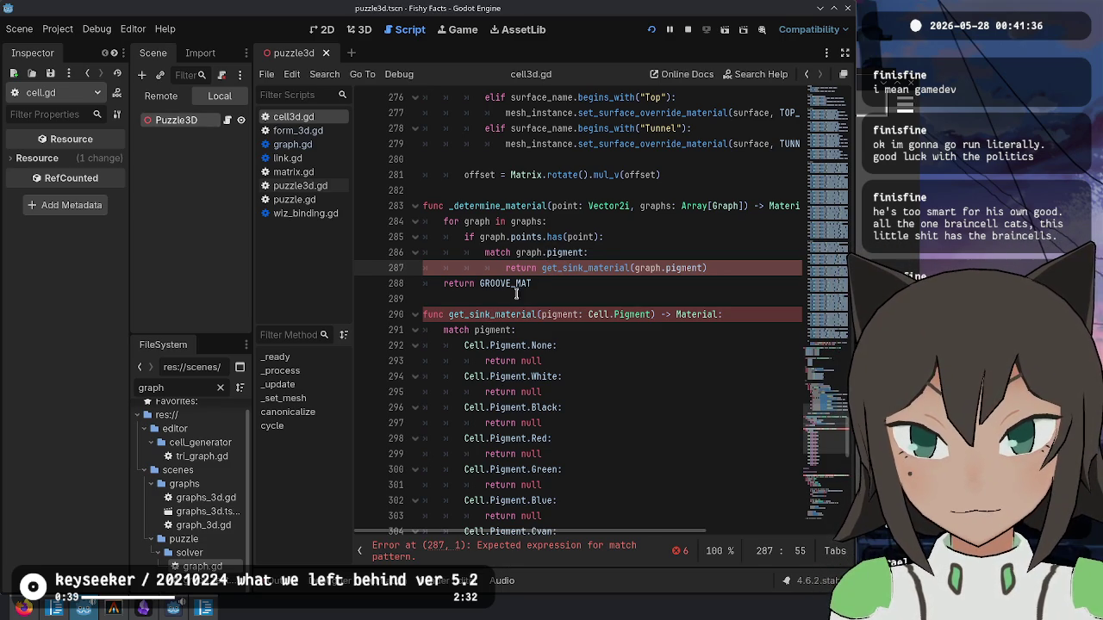
- Delete the match graph.pigment line, dedent the return, and drop graph.pigment from the sink-material call
click(603, 251)
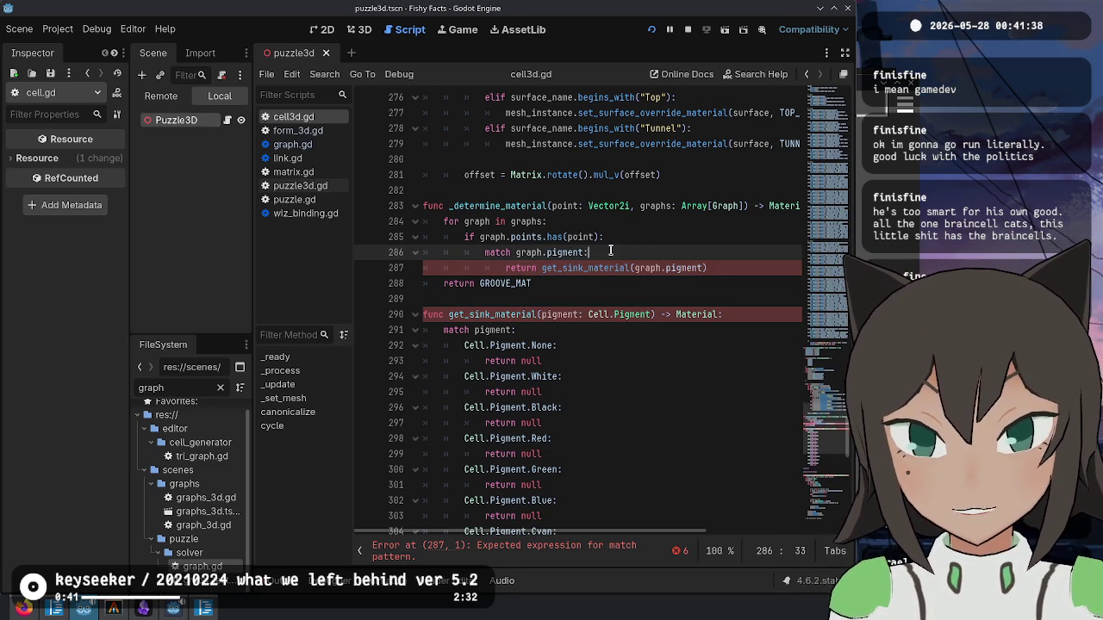
key(ctrl+shift+k)
key(shift+Tab)
click(597, 272)
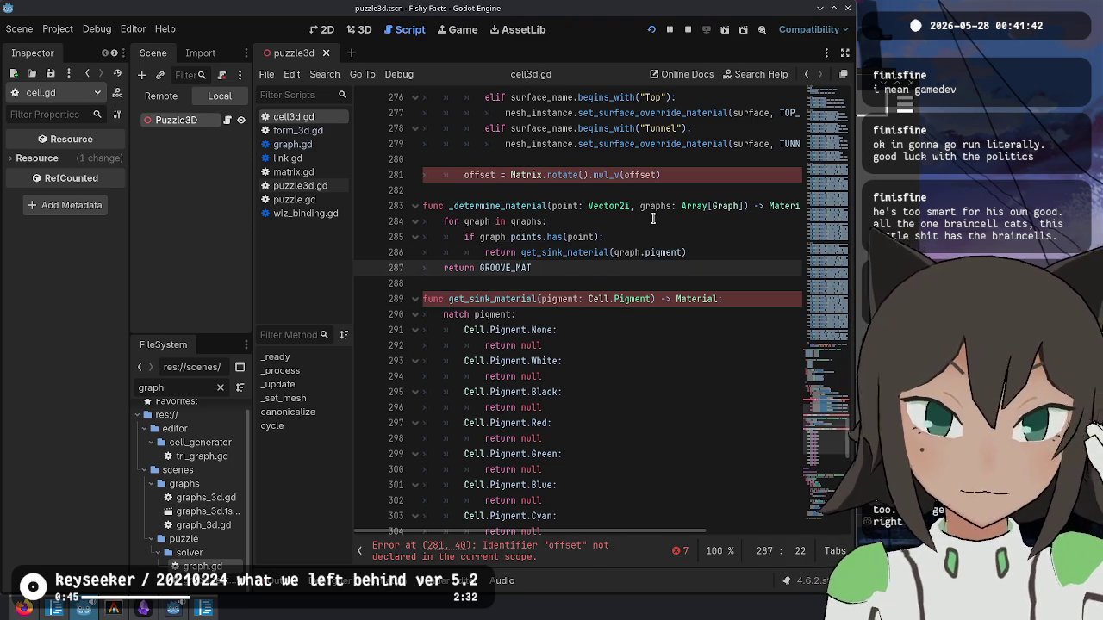
key(Up)
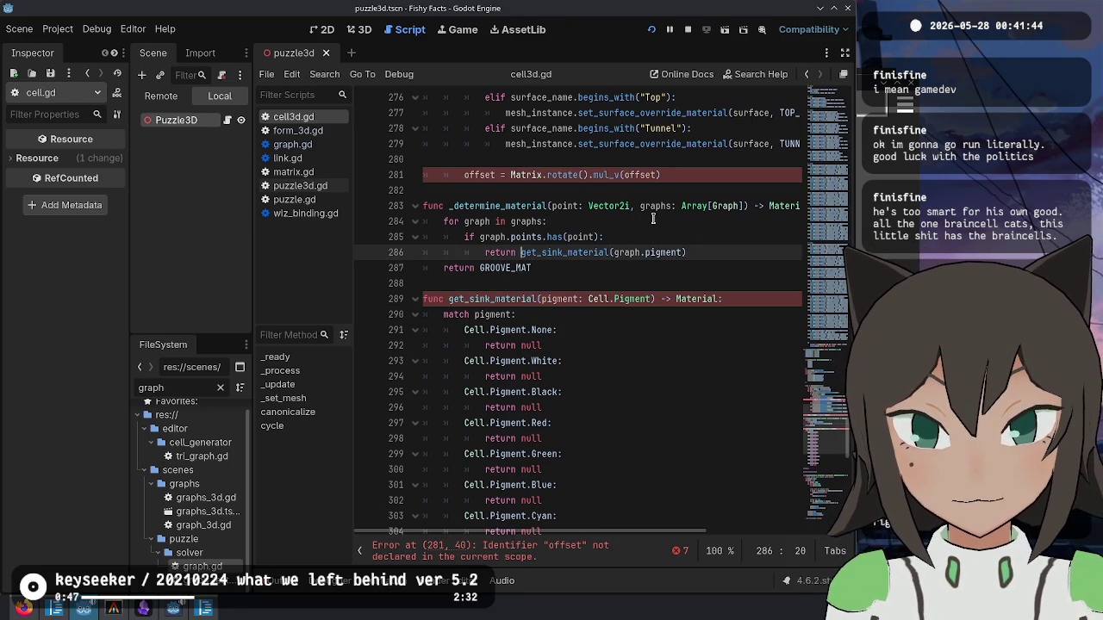
key(ctrl+shift+Right)
key(ctrl+shift+Right)
key(ctrl+shift+Right)
key(ctrl+x)
- Begin a 'var pigment := Cell.Pigment.None' line at the top of _determine_material
key(Up)
key(Up)
key(Up)
key(End)
key(Return)
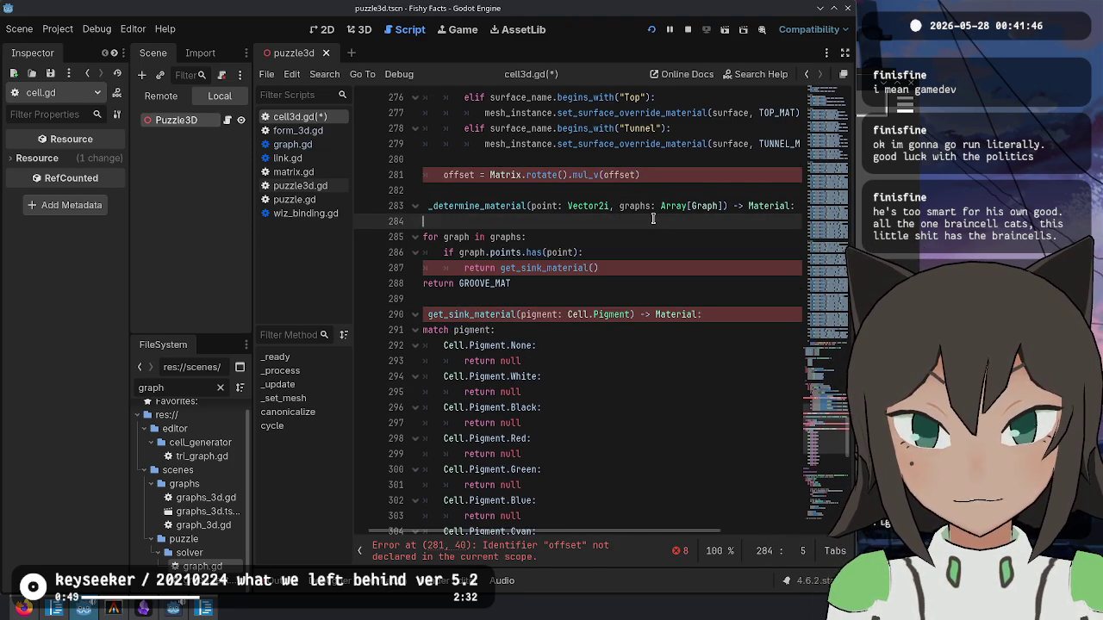
text(gment)
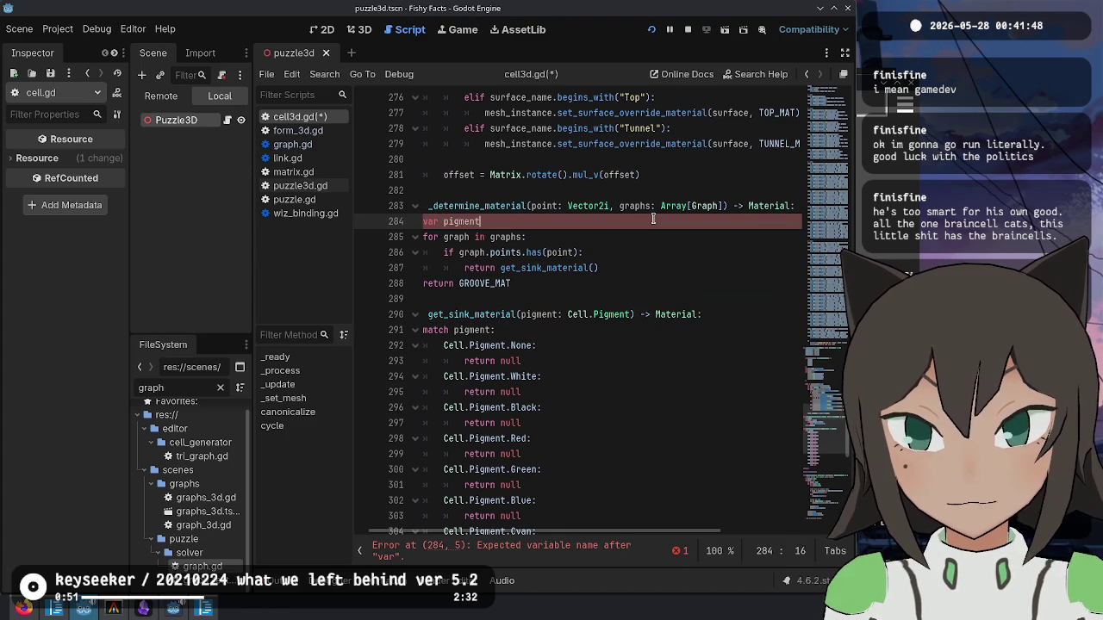
text( := Cell.)
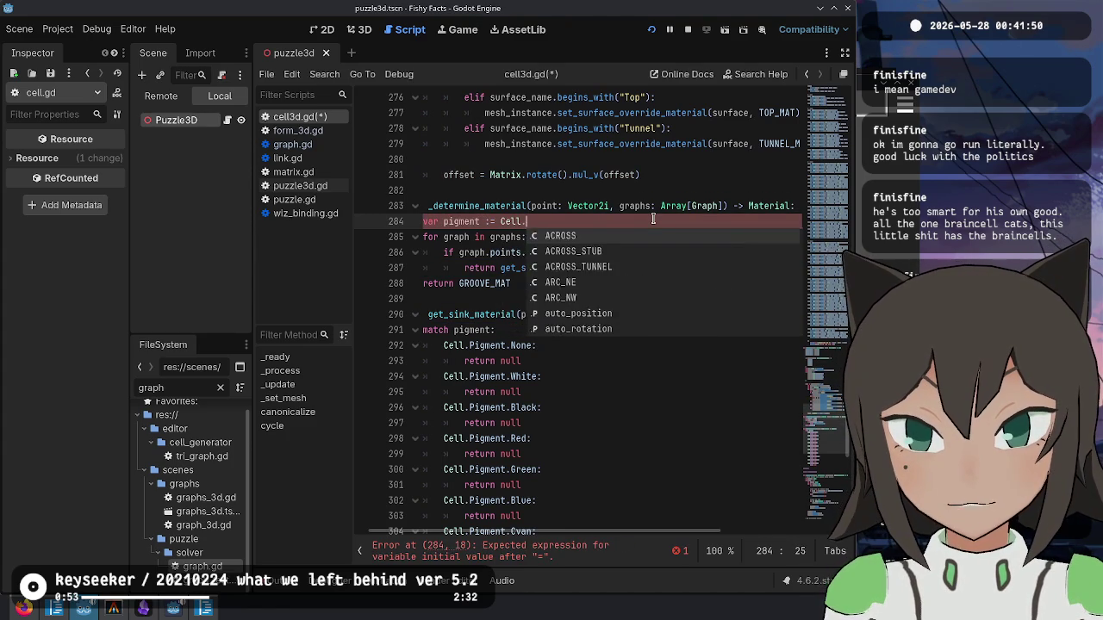
text(Pigment.NOne)
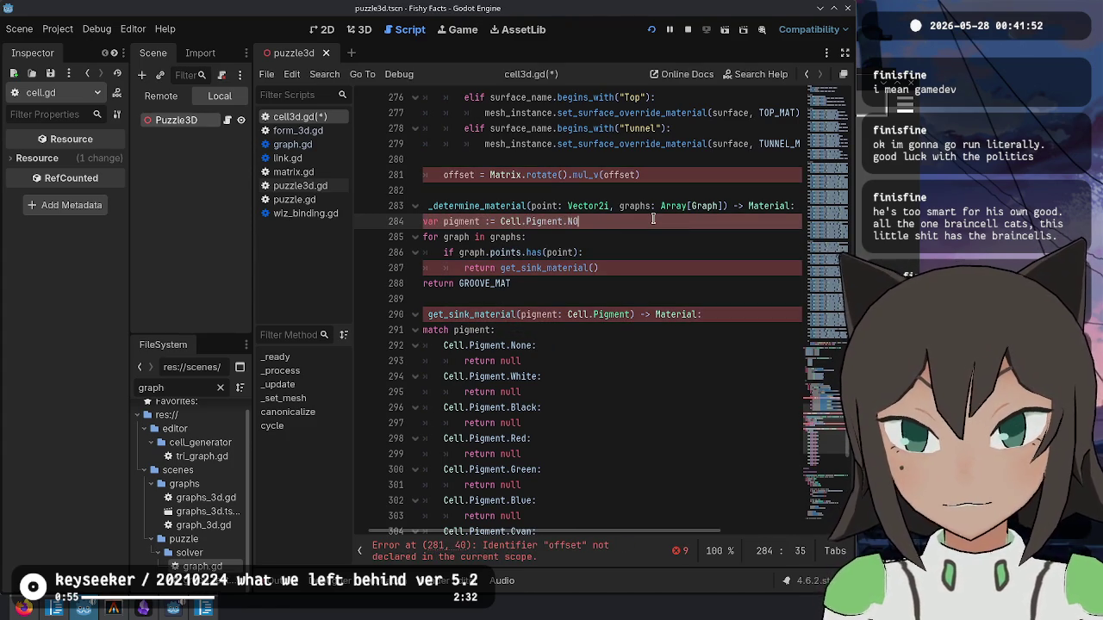
- Complete the pigment declaration and replace the loop's return with 'pigment = graph.pigment'
key(Return)
key(Down)
key(Down)
key(Down)
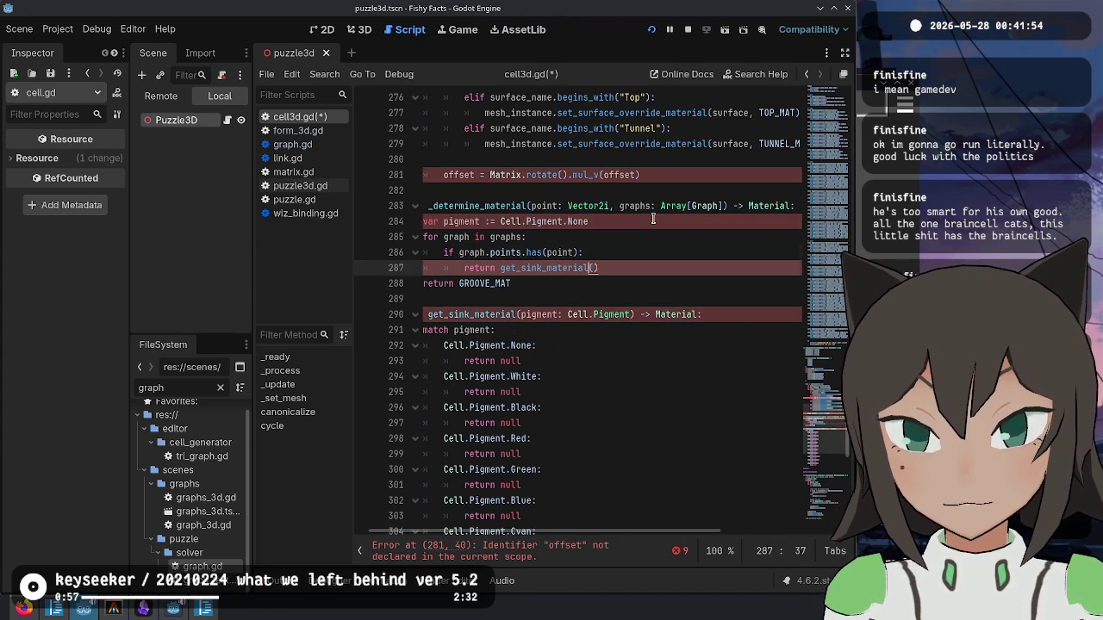
key(shift+End)
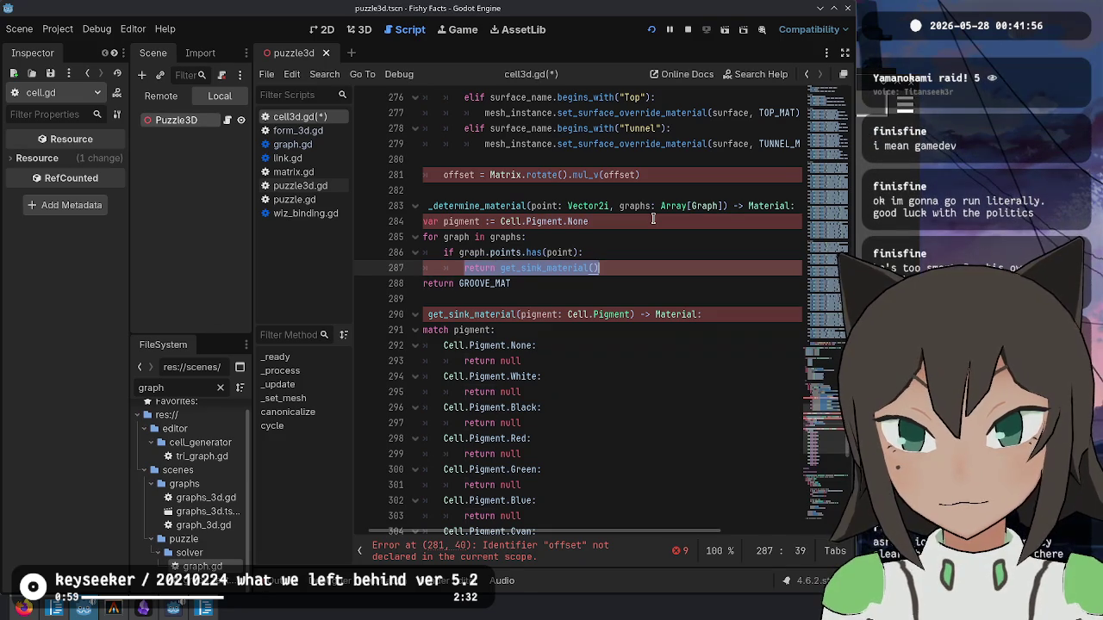
text(pig)
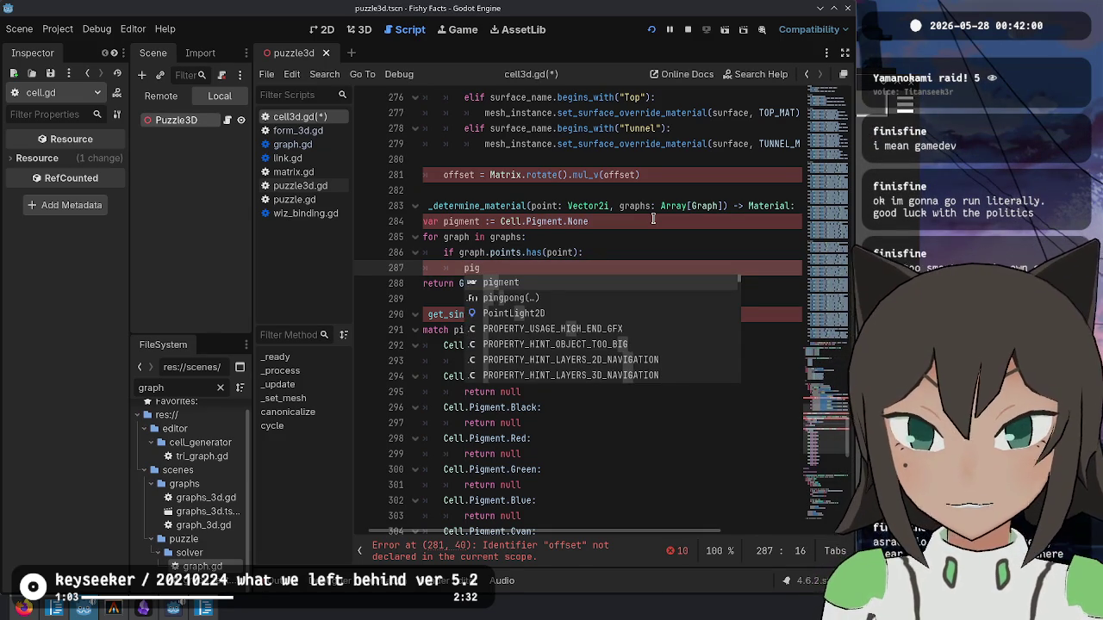
key(Return)
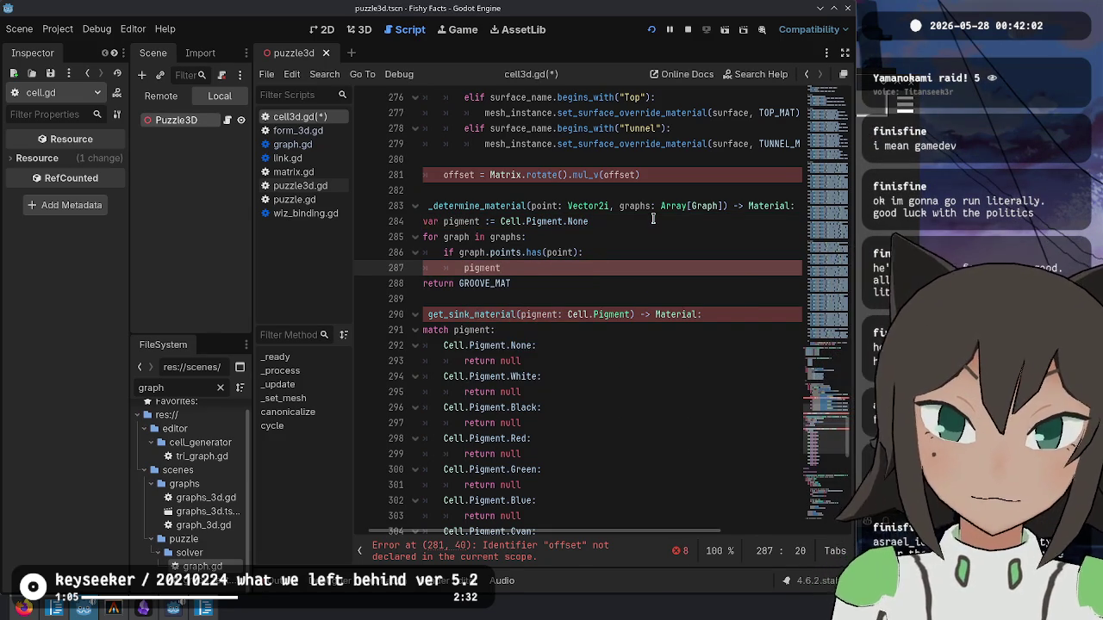
text( = graph.pigment)
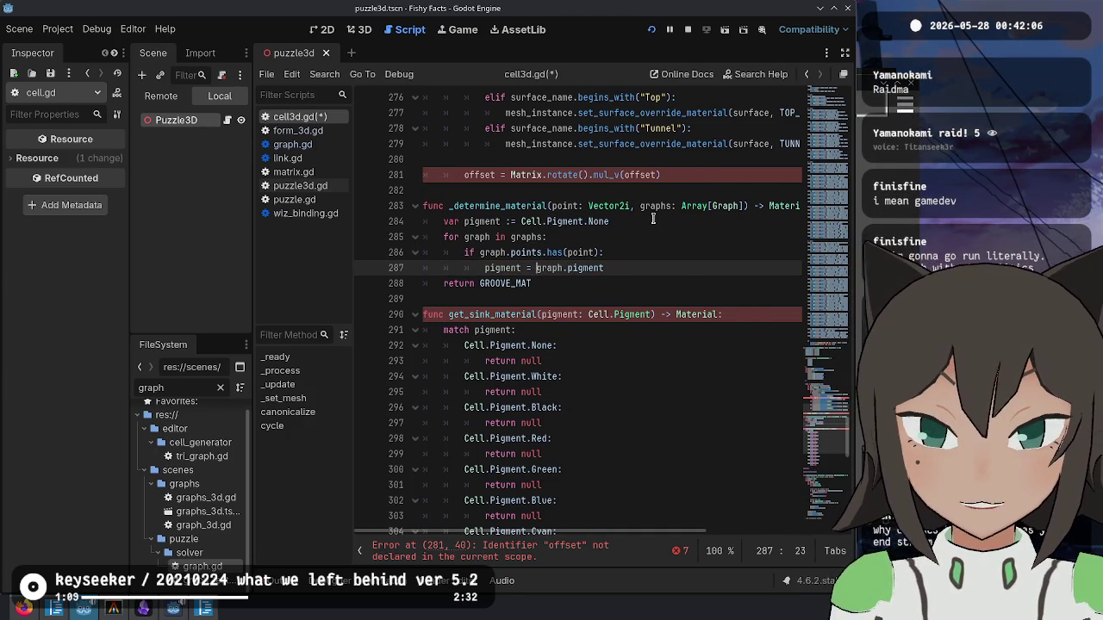
- Add a break after the pigment = graph.pigment assignment
key(ctrl+Left)
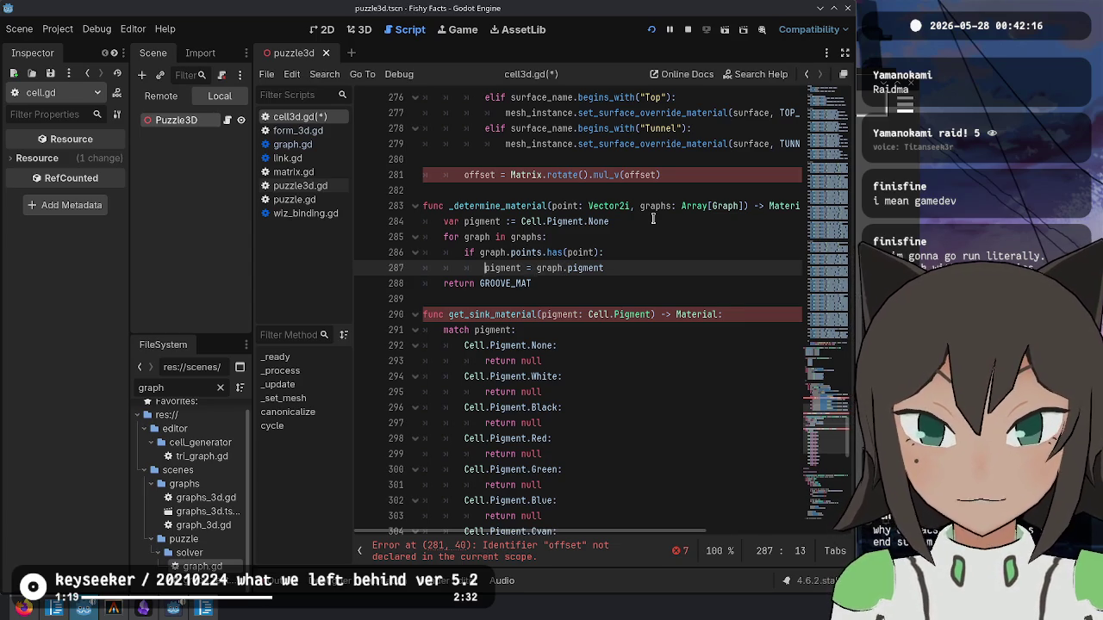
key(End)
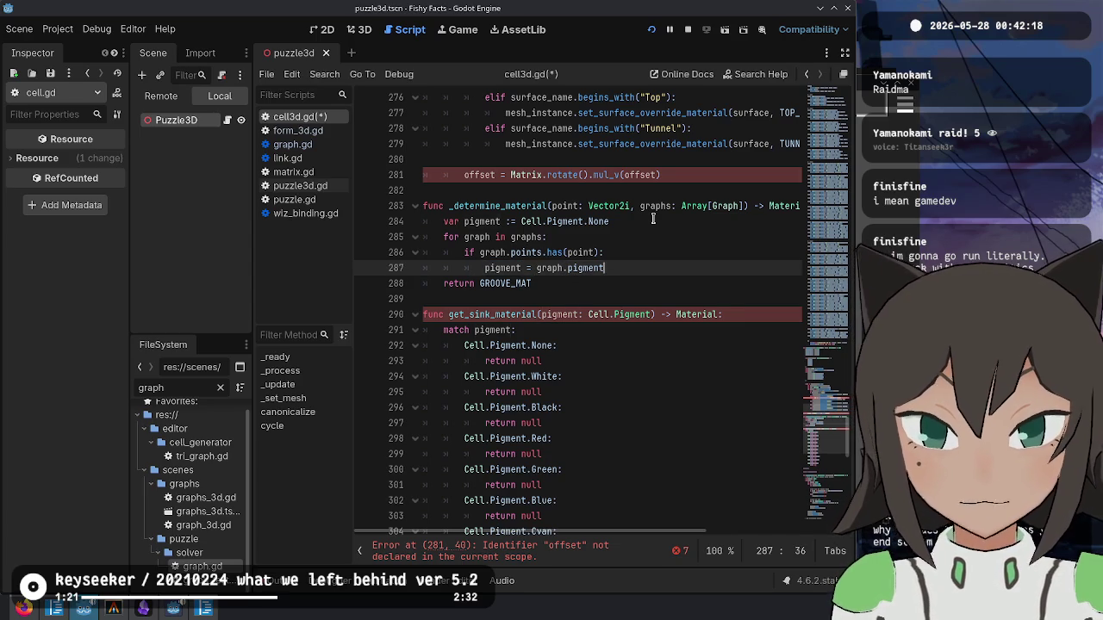
key(ctrl+Left)
key(ctrl+Left)
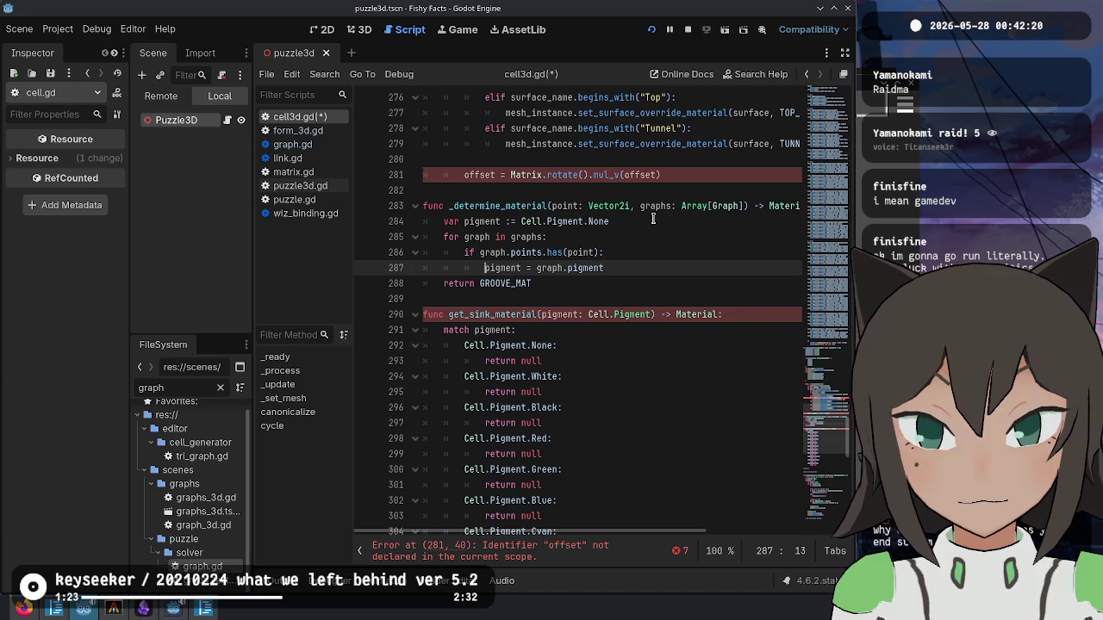
key(ctrl+shift+Right)
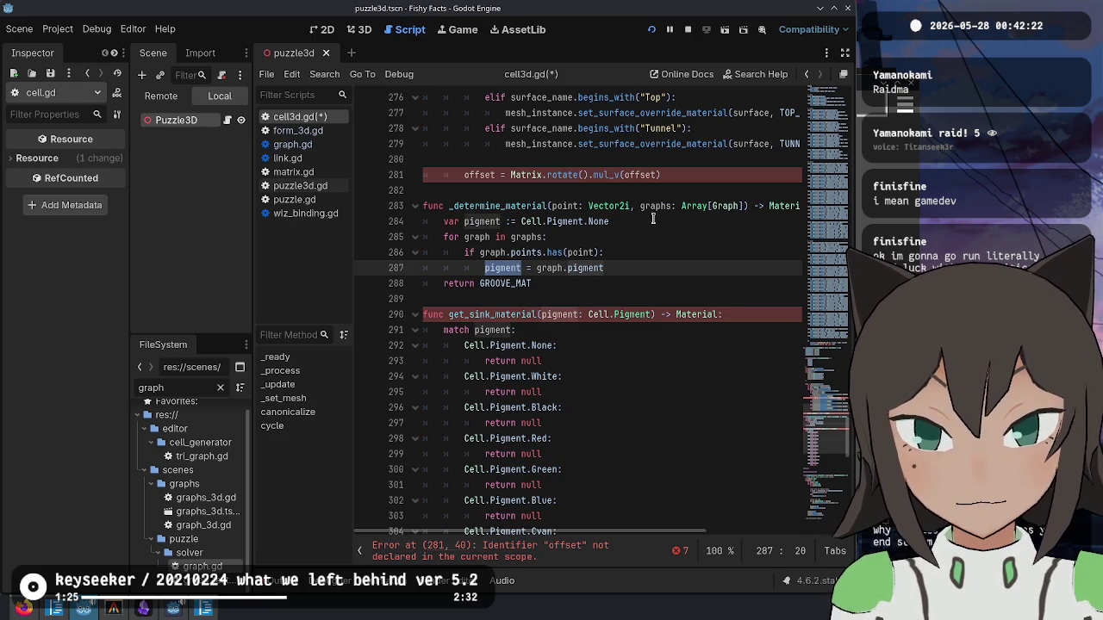
key(End)
key(Return)
text(break)
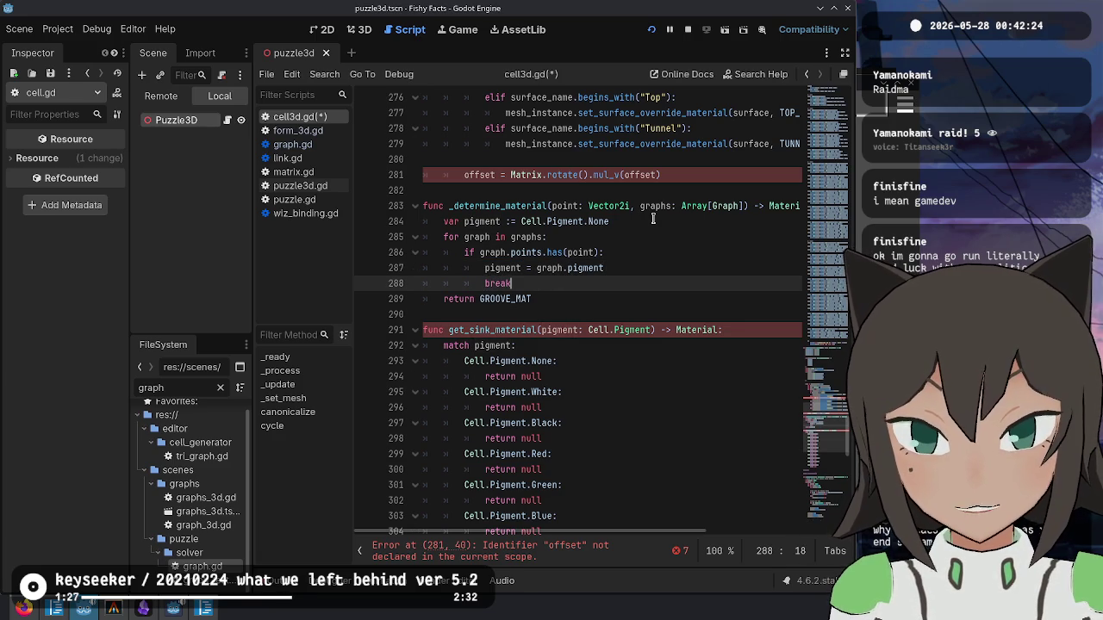
- Delete the break line, then restore it with undo
key(Up)
key(Up)
key(Up)
key(Down)
key(Down)
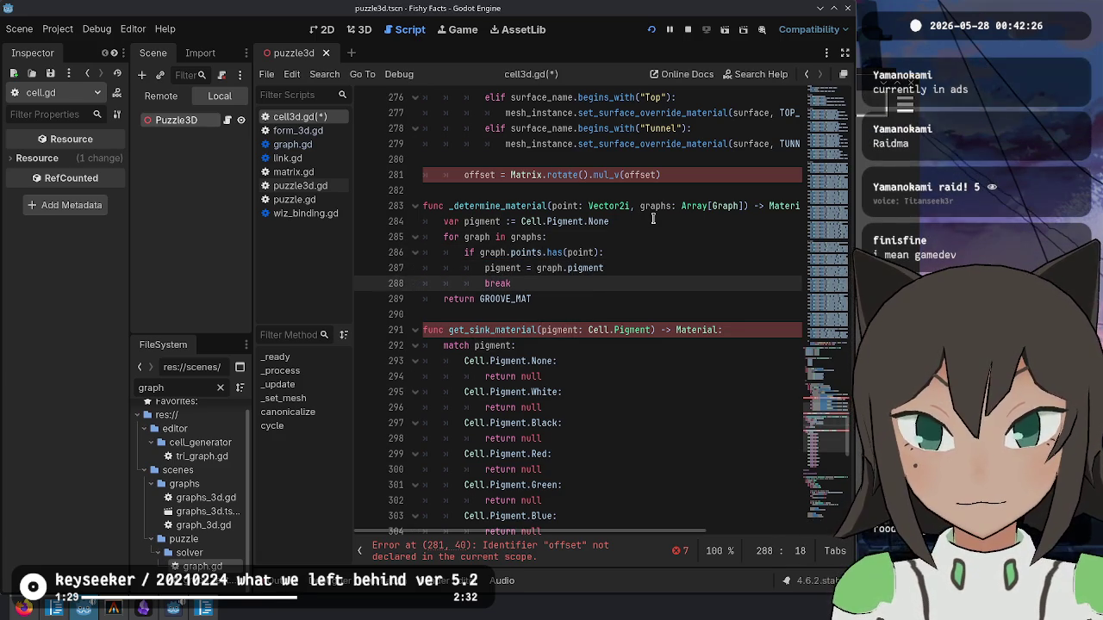
key(Down)
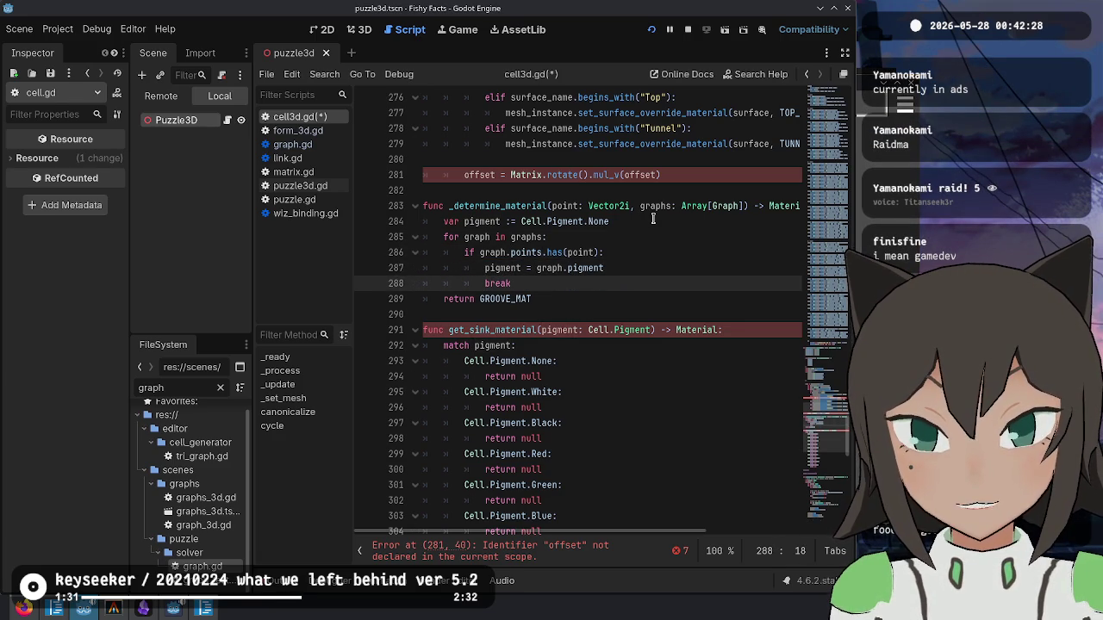
key(ctrl+shift+k)
key(Up)
key(Up)
key(End)
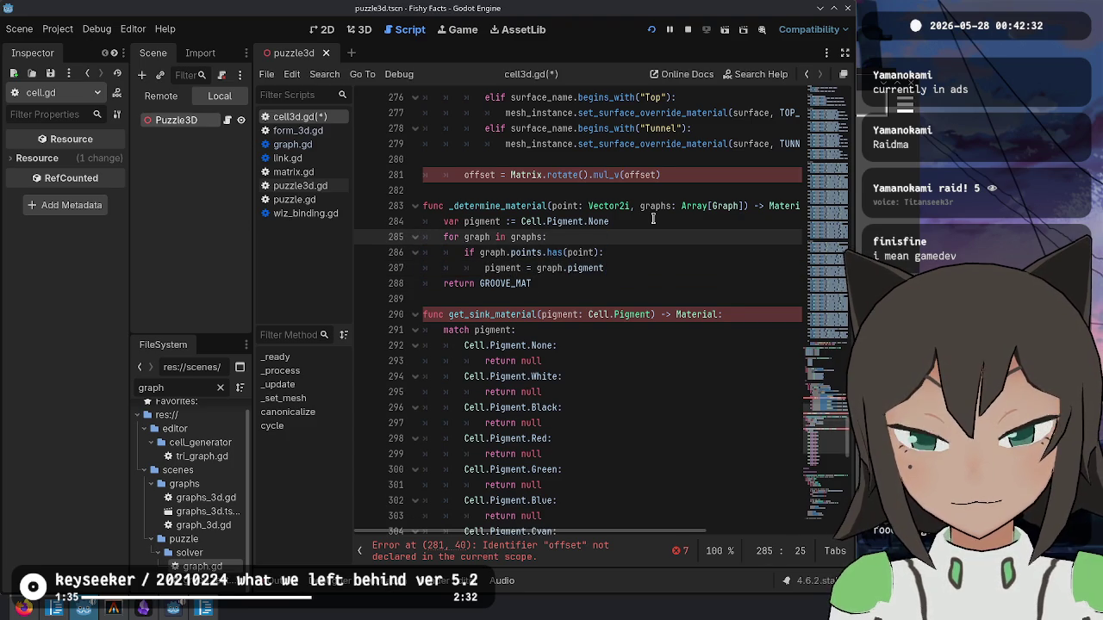
key(ctrl+z)
key(Up)
key(Up)
key(Up)
key(Down)
key(Down)
key(Down)
key(Down)
key(Down)
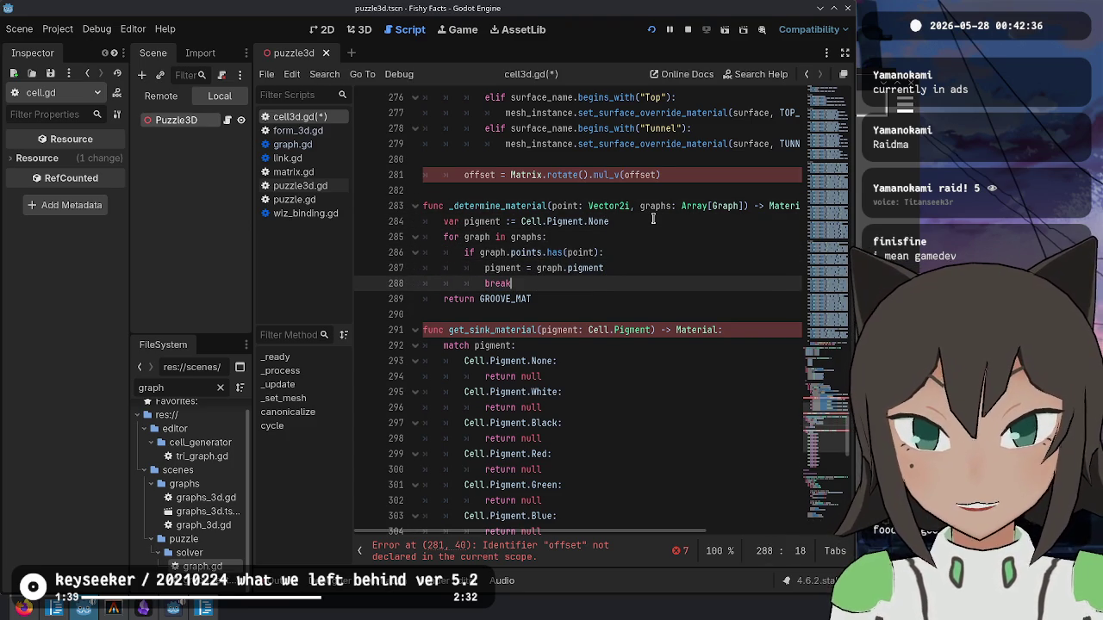
key(Down)
- Change the final GROOVE_MAT return to 'return get_sink_material(pigment)' and save cell3d.gd
key(End)
key(ctrl+BackSpace)
text(get_)
key(Return)
text(pigment)
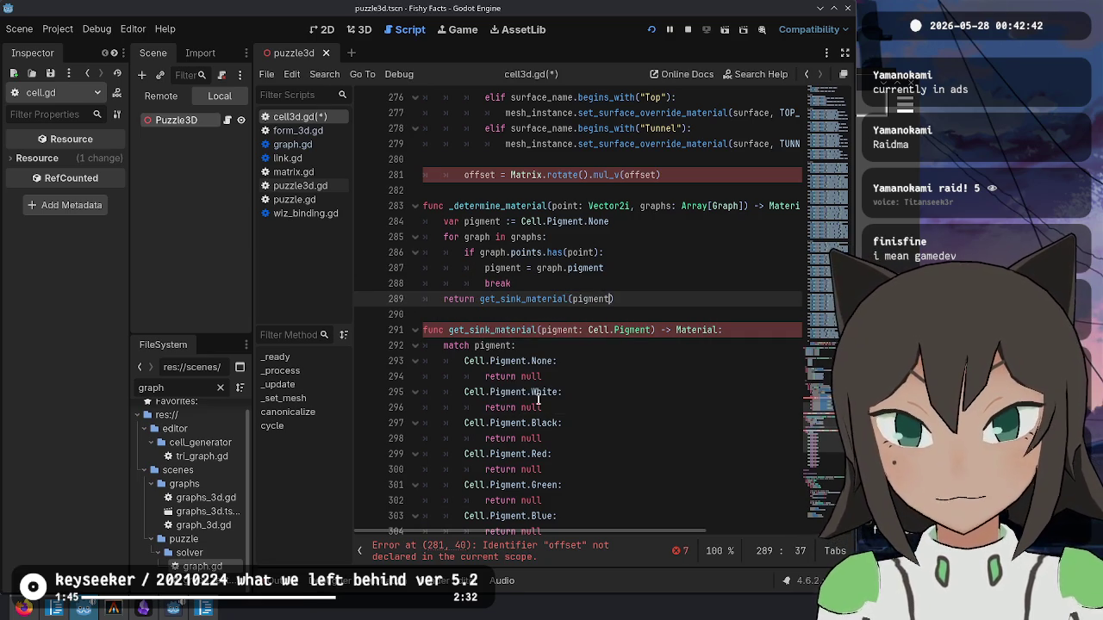
key(ctrl+s)
click(603, 376)
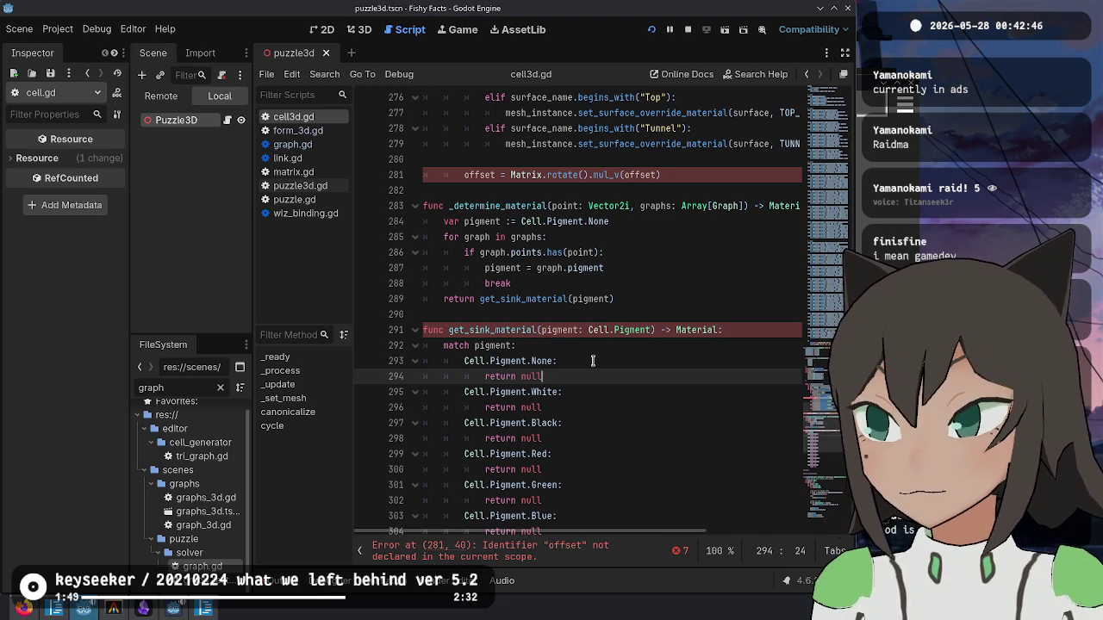
- Make the None and Mixed pigment cases return GROOVE_MAT instead of null
click(595, 360)
click(618, 348)
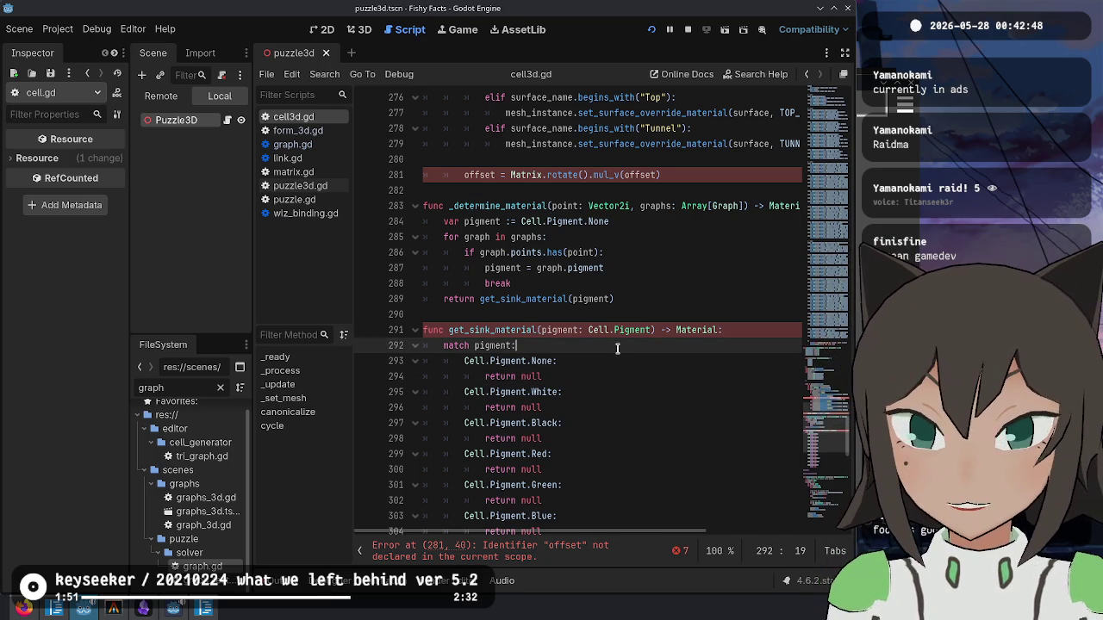
scroll(612, 341, down, 1)
click(607, 330)
key(BackSpace)
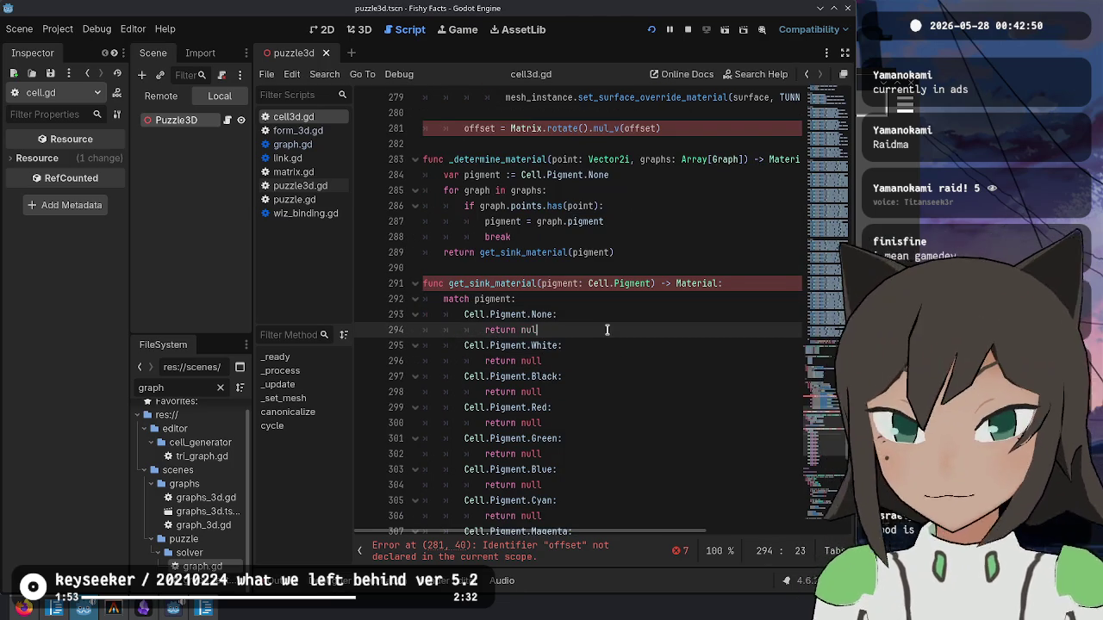
key(BackSpace)
key(BackSpace)
key(BackSpace)
text(GROOVE_MAT)
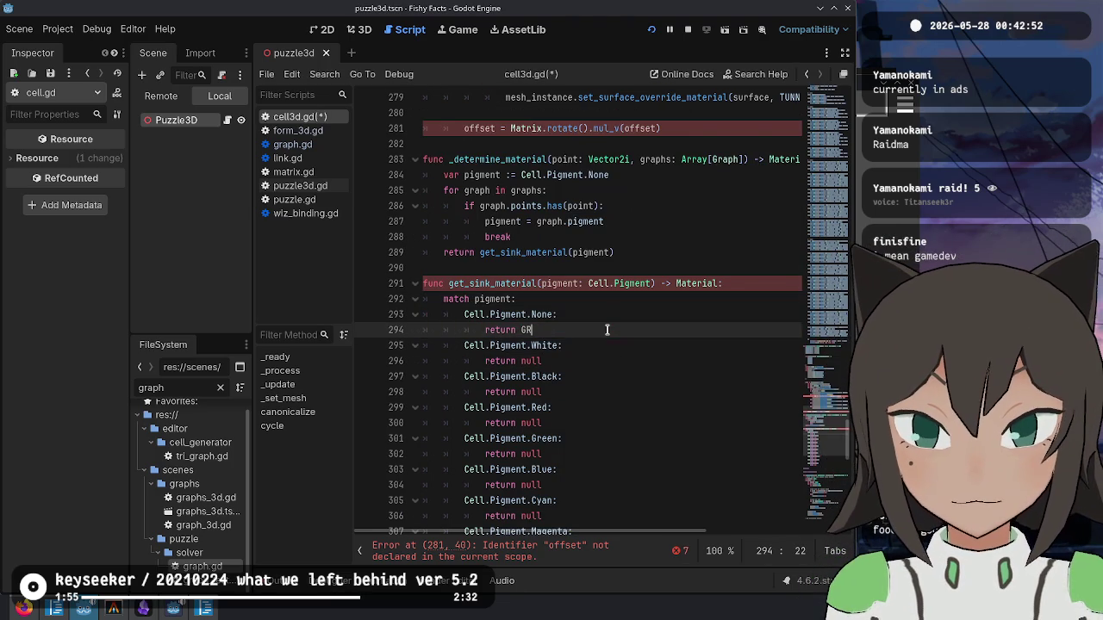
key(ctrl+s)
scroll(608, 330, down, 4)
click(553, 421)
key(ctrl+shift+Left)
text(GROOVE_MAT)
key(ctrl+s)
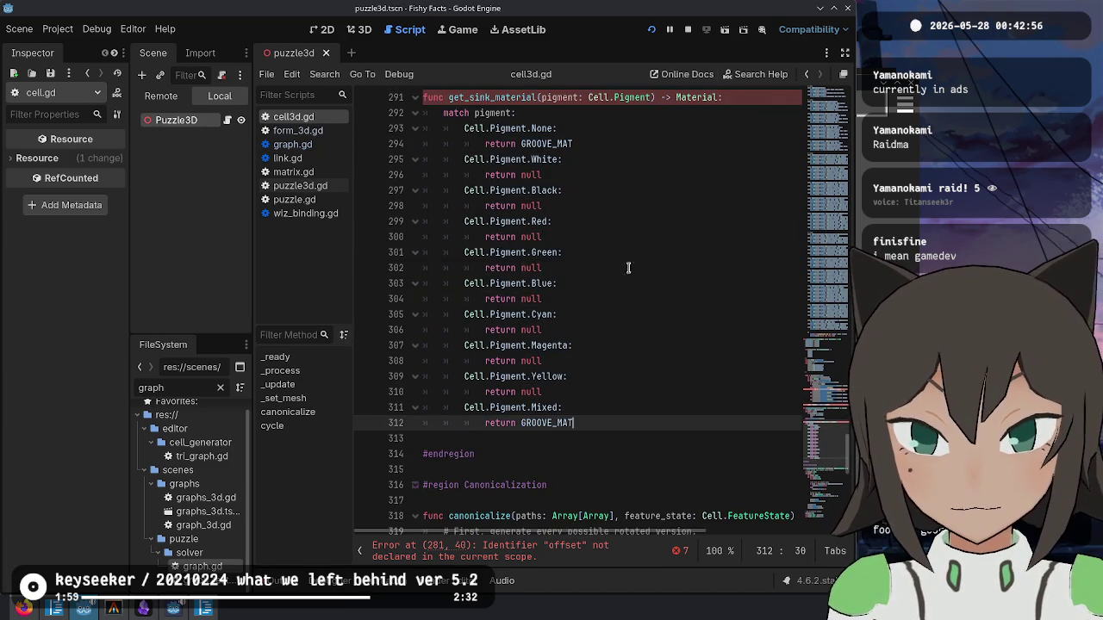
- Delete the stray offset line near get_sink_material
scroll(638, 219, up, 1)
click(638, 219)
scroll(638, 219, up, 5)
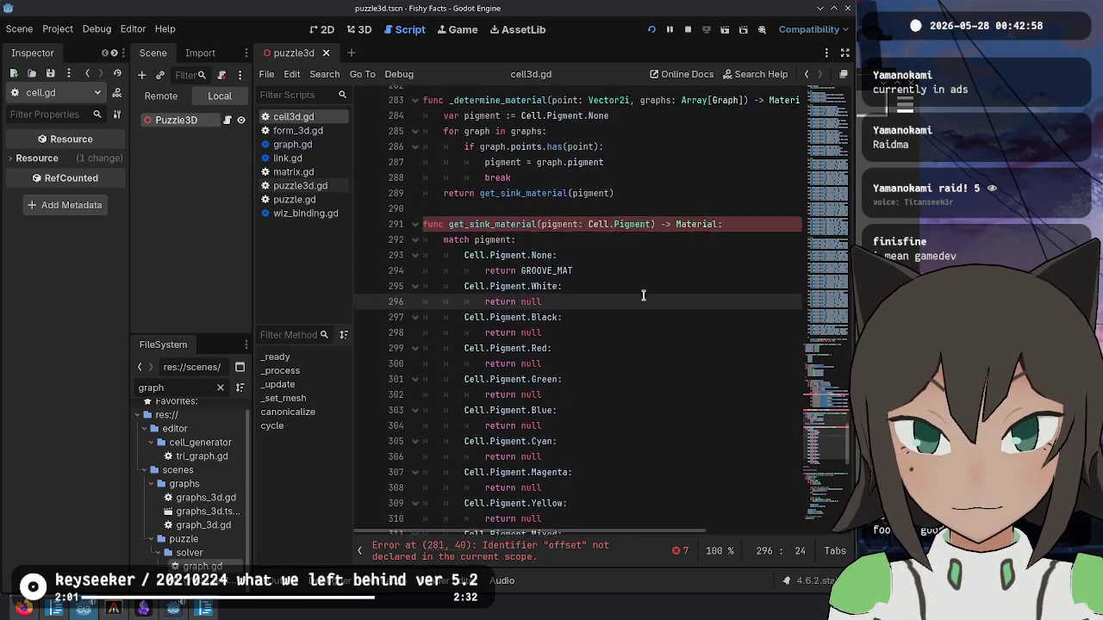
click(625, 354)
click(655, 223)
scroll(603, 301, up, 3)
key(ctrl+shift+k)
key(ctrl+shift+k)
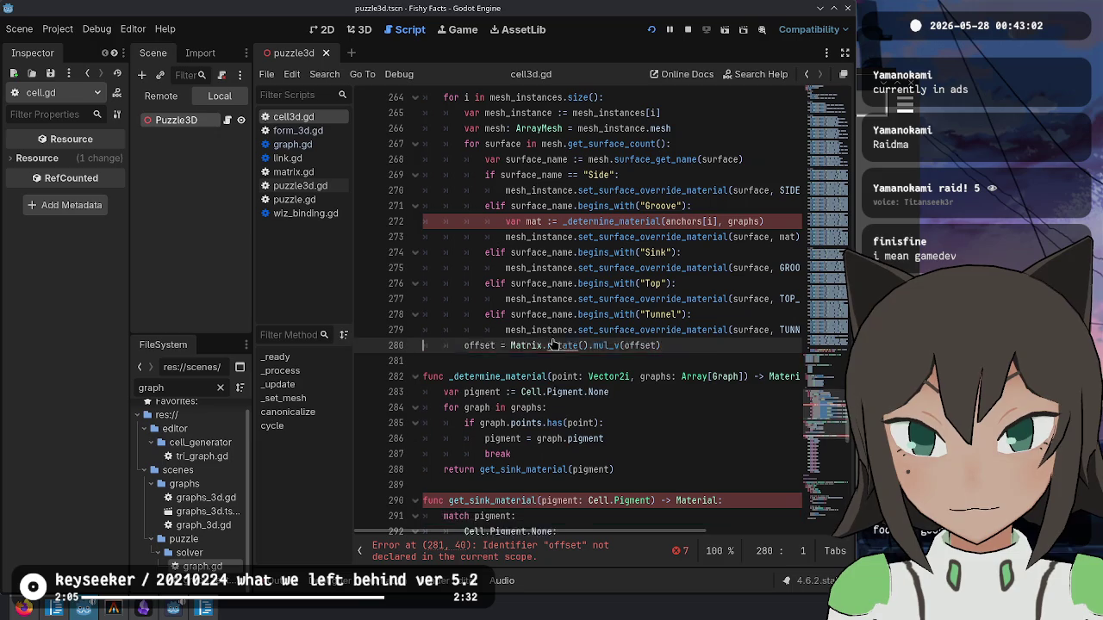
key(Up)
key(Up)
key(Up)
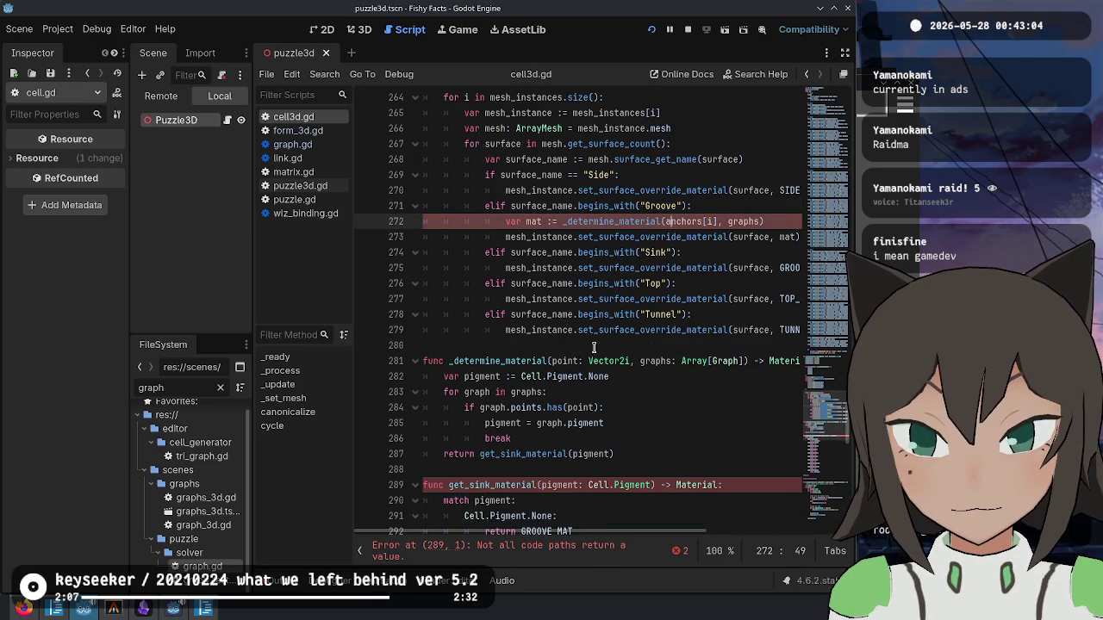
- Add a '_:' default case returning GROOVE_MAT after the Mixed case and save cell3d.gd
scroll(607, 440, down, 7)
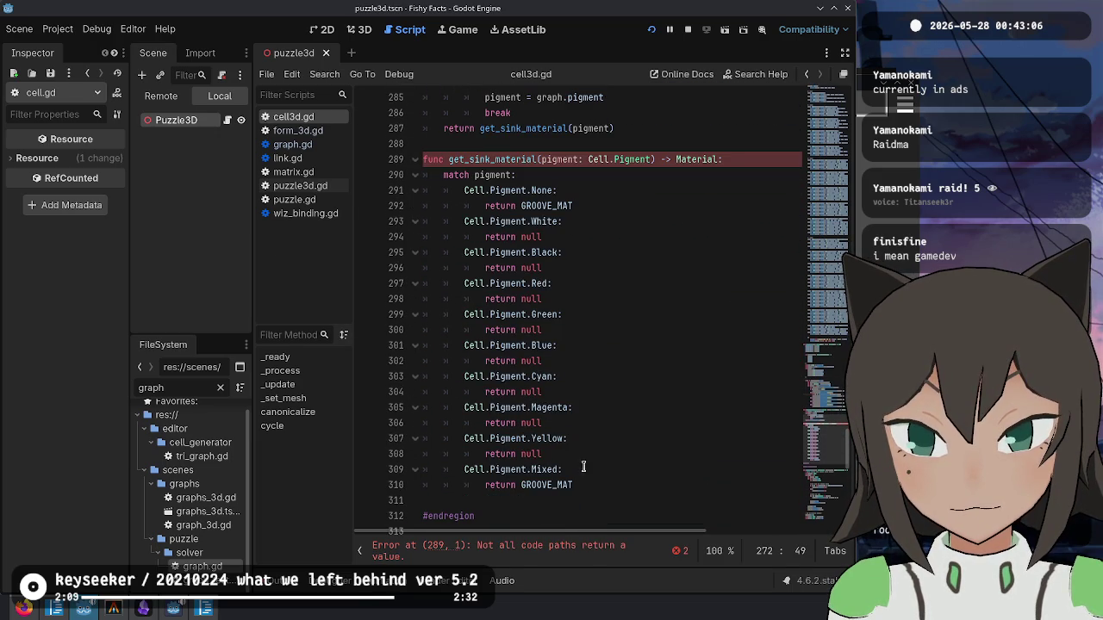
click(600, 487)
key(Return)
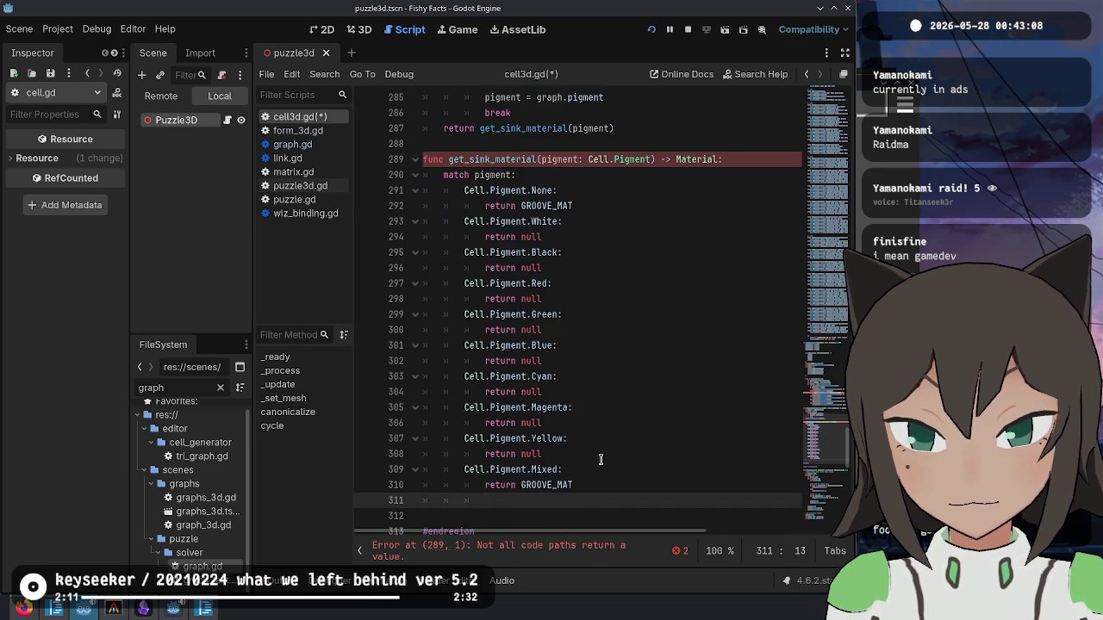
key(Return)
text(_:)
key(Return)
text(return GROOVE_M)
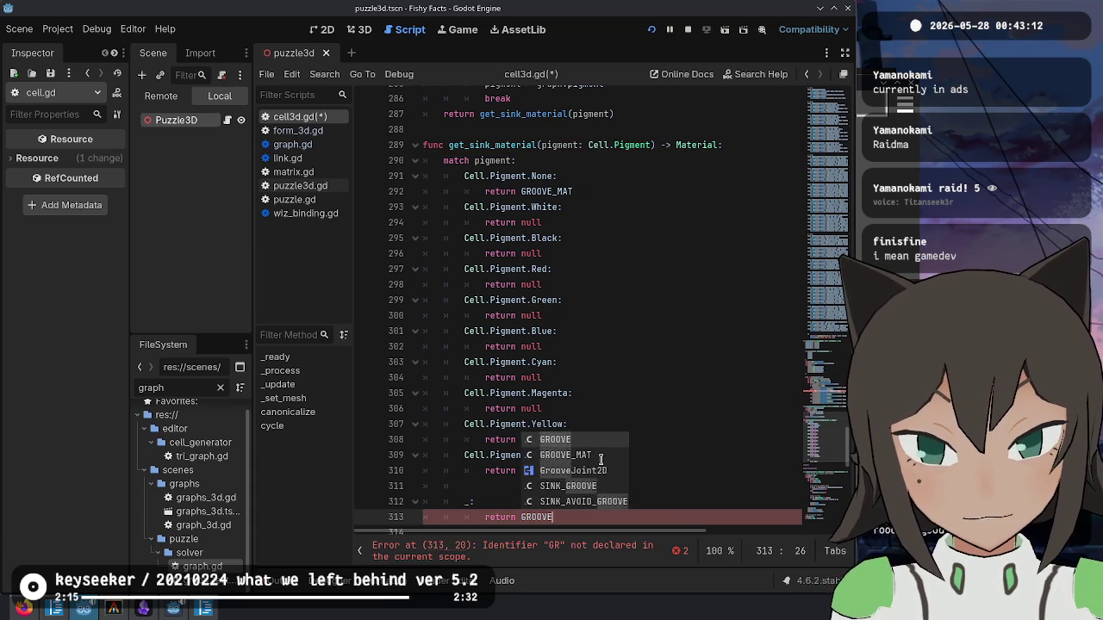
key(Return)
key(ctrl+s)
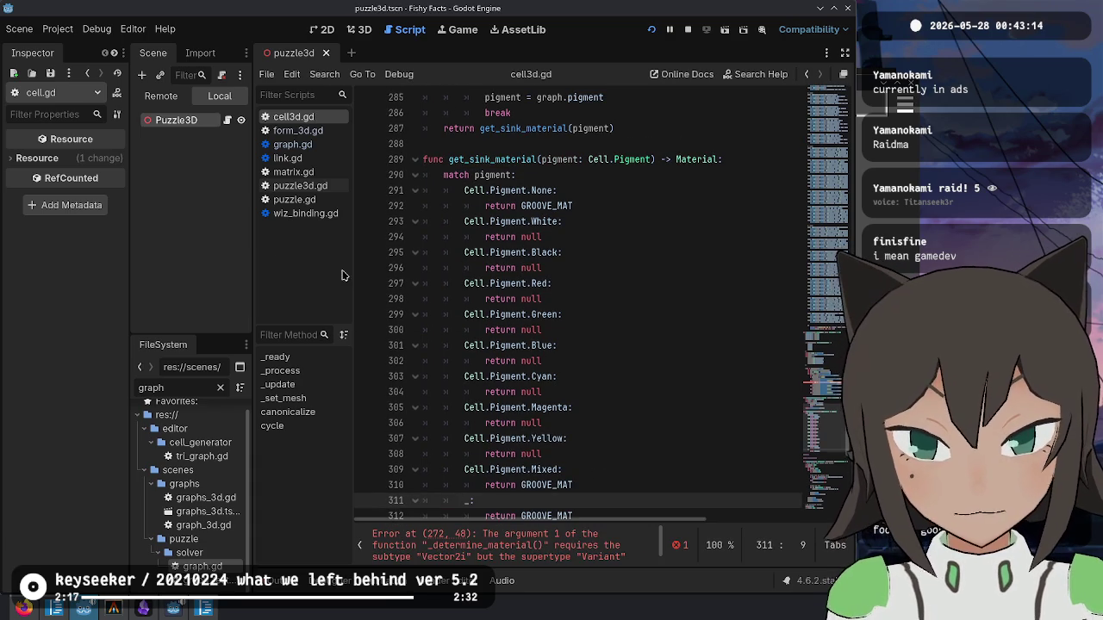
- Replace the inferred ':=' on the anchors declaration with an explicit Vector2i type
scroll(626, 254, up, 4)
scroll(637, 285, up, 5)
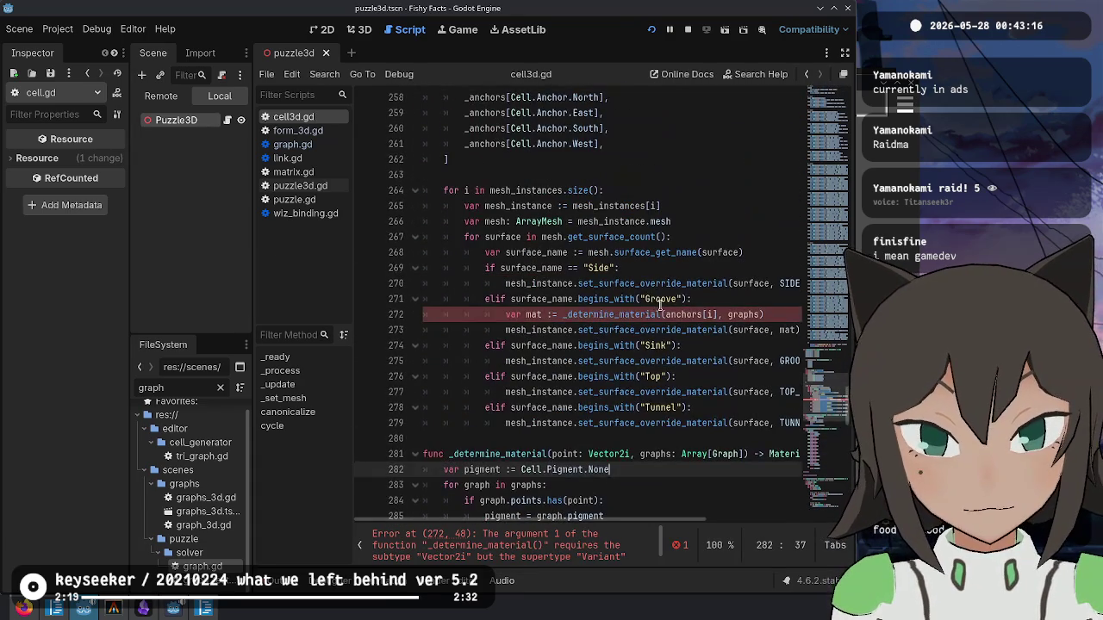
click(649, 314)
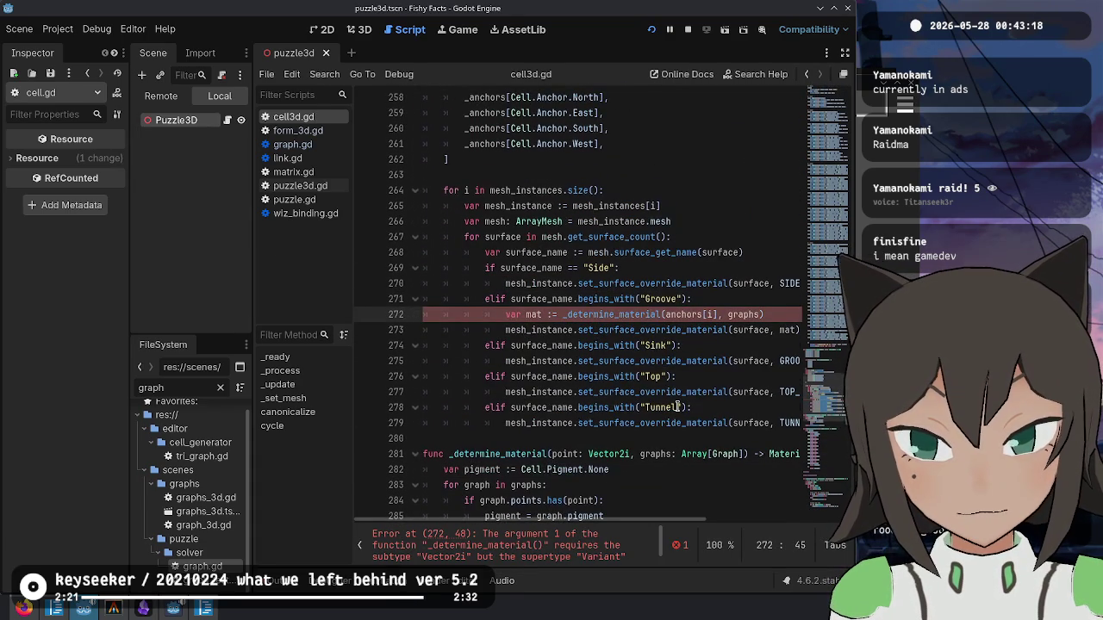
scroll(677, 405, down, 4)
scroll(646, 216, up, 8)
click(518, 268)
key(BackSpace)
key(Right)
text(Vector2i)
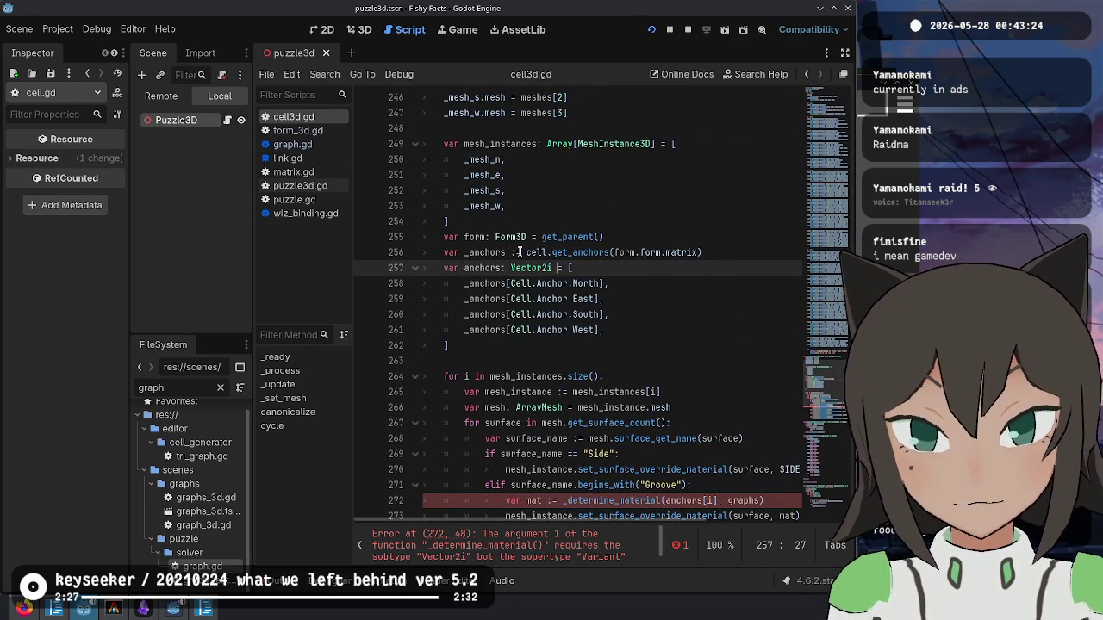
- Wrap the anchors type as Array[Vector2i] and save the script
key(ctrl+Left)
text(Array[)
key(ctrl+Right)
text(])
key(ctrl+s)
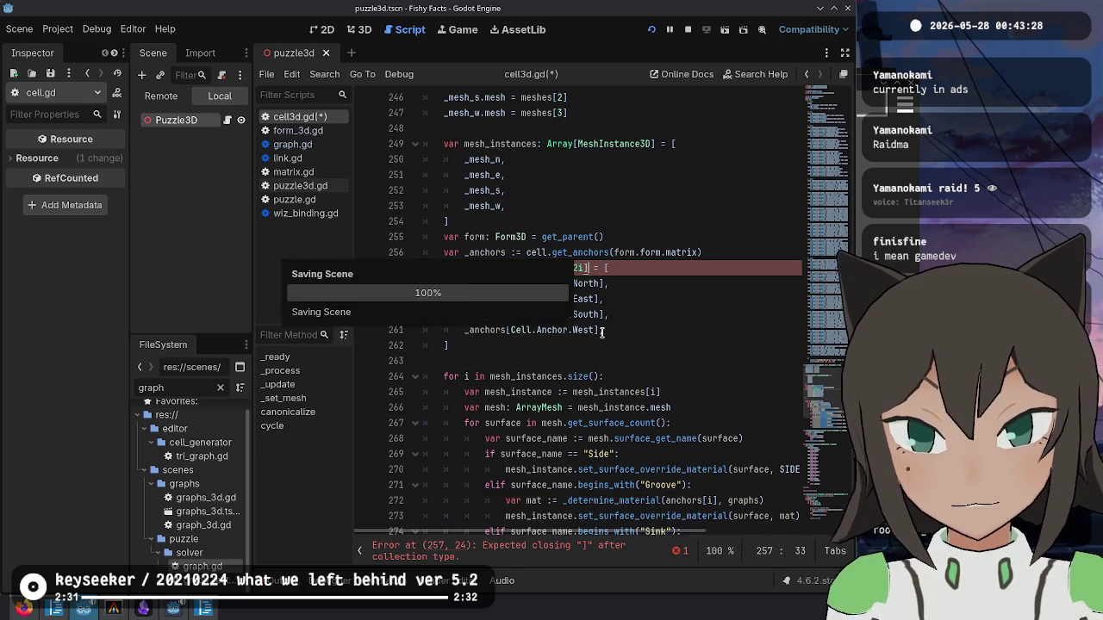
click(618, 376)
key(ctrl+s)
scroll(619, 376, down, 10)
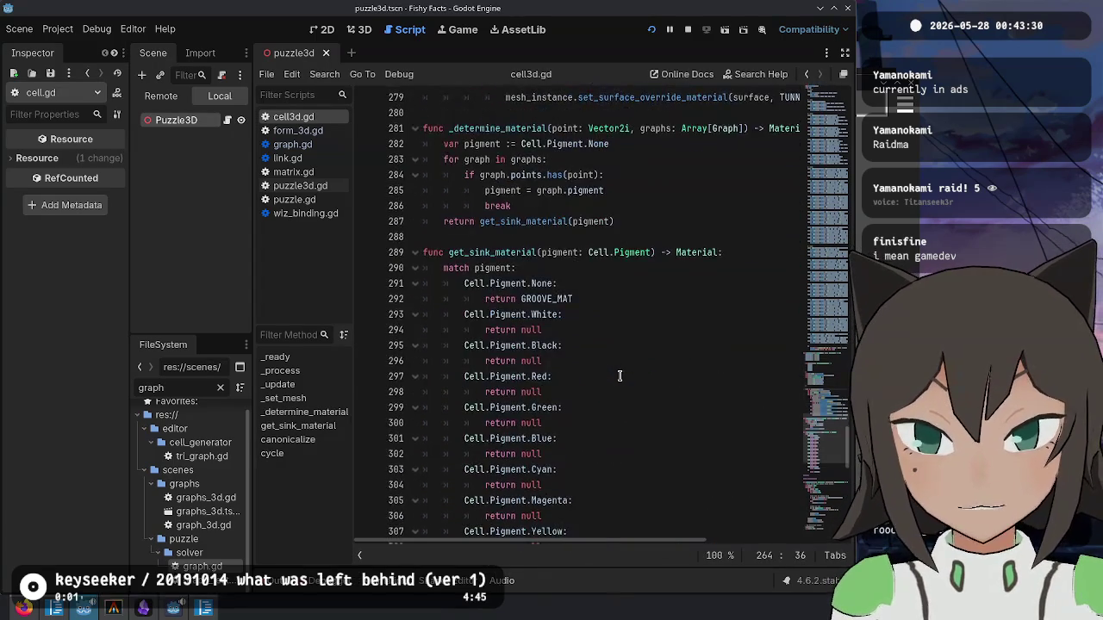
- Review the get_sink_material pigment match cases and the _determine_material header
click(618, 377)
scroll(620, 375, up, 17)
scroll(622, 375, down, 7)
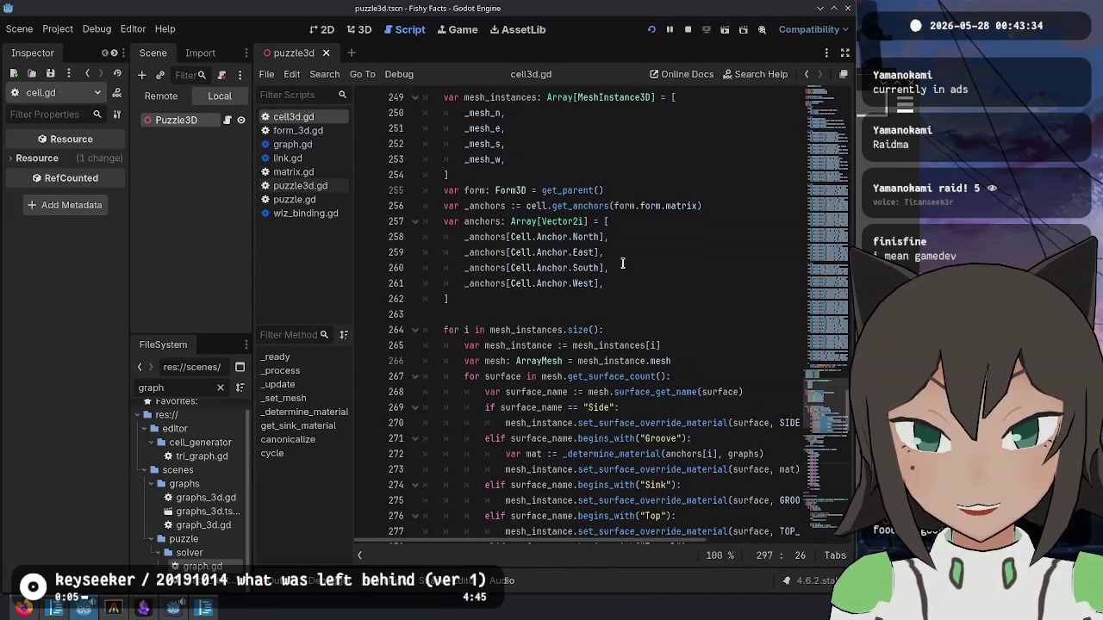
scroll(560, 245, down, 9)
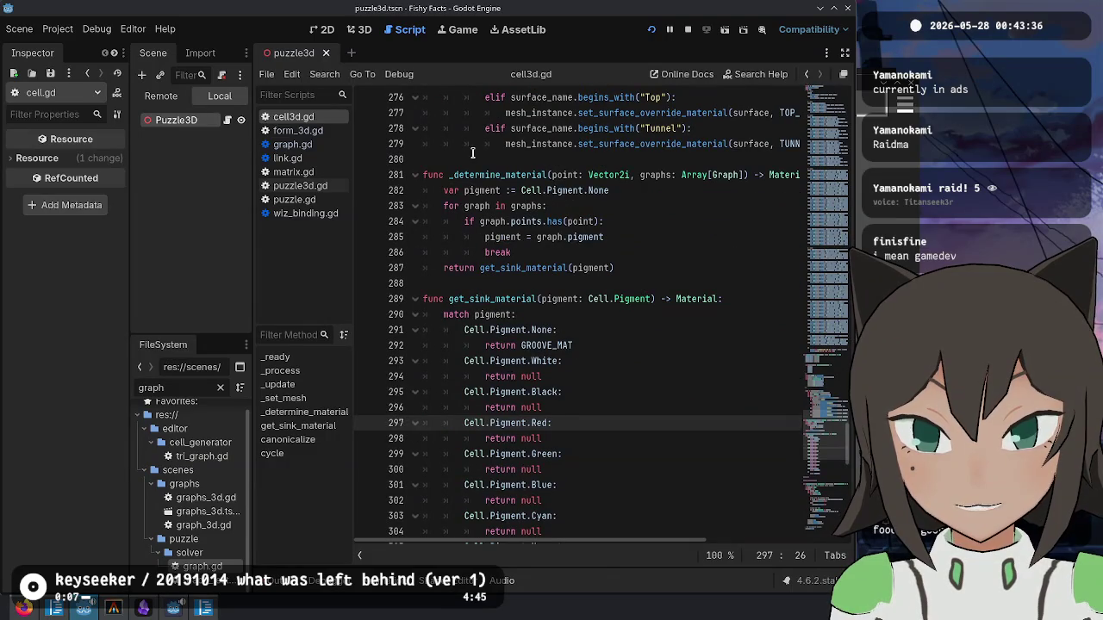
click(485, 175)
click(541, 330)
click(492, 314)
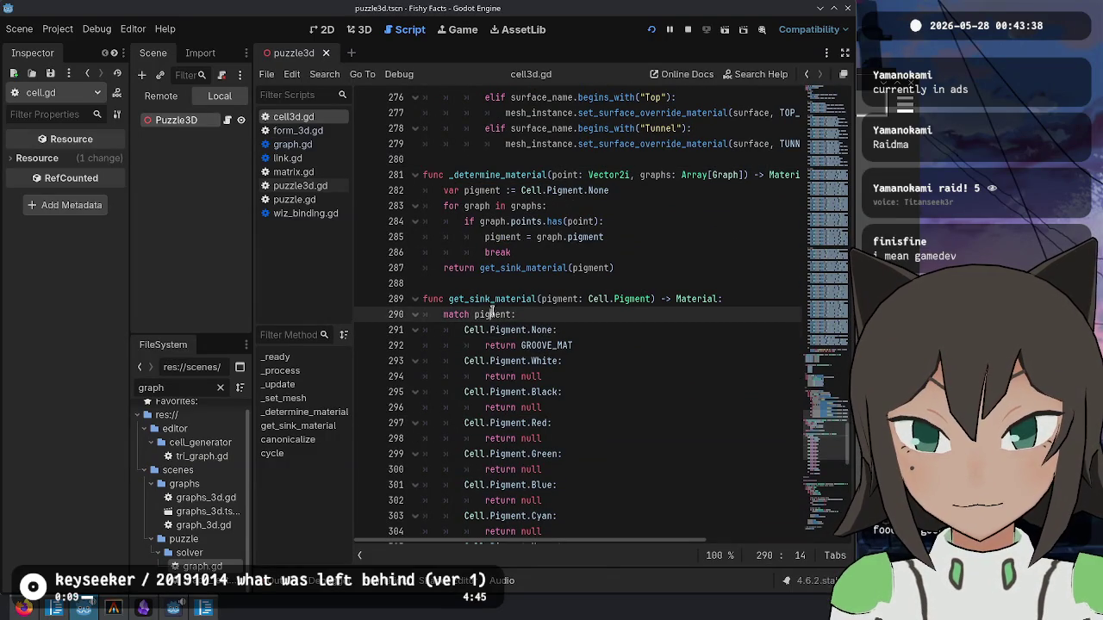
double_click(501, 299)
click(573, 377)
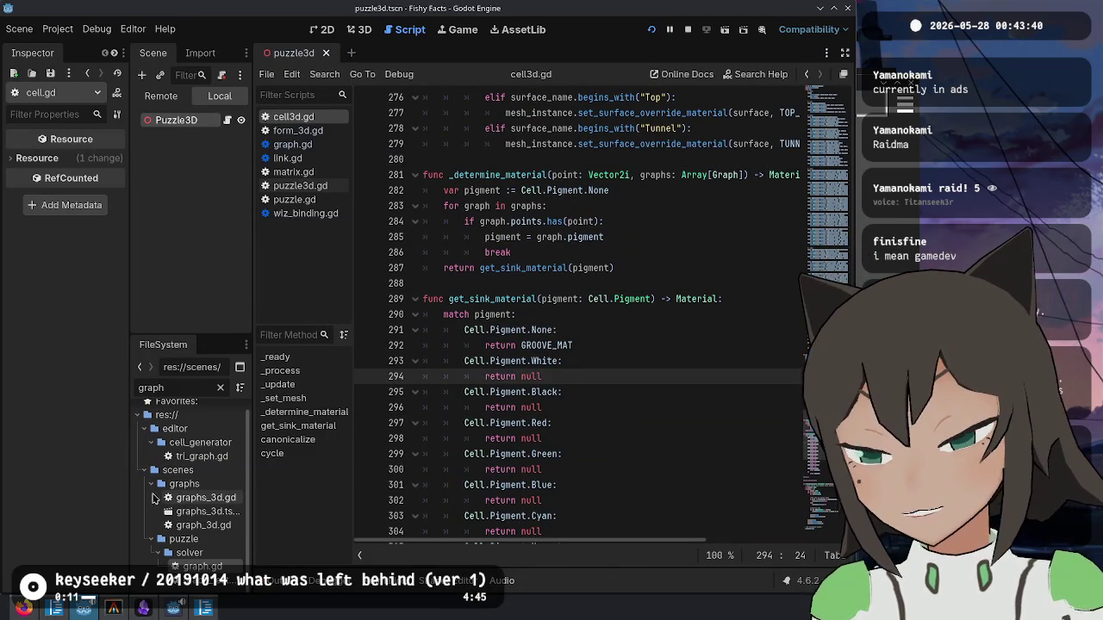
- Drag the splitter above the FileSystem dock upward to show more of the file tree
mouse_move(218, 334)
mouse_down()
mouse_move(218, 283)
mouse_move(218, 309)
mouse_move(218, 295)
mouse_up()
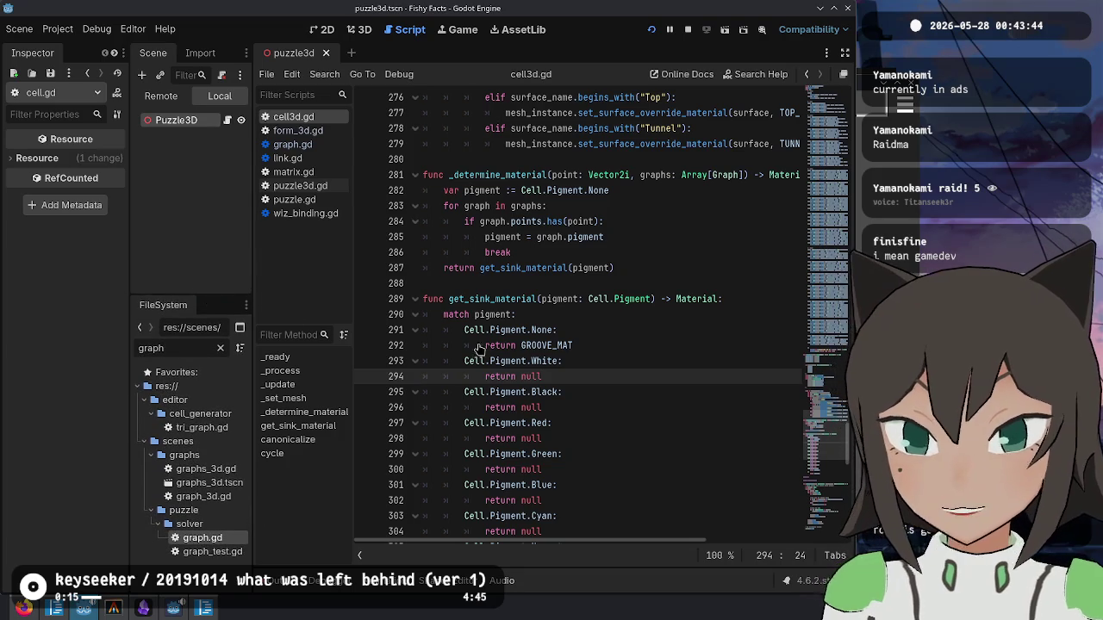
click(622, 345)
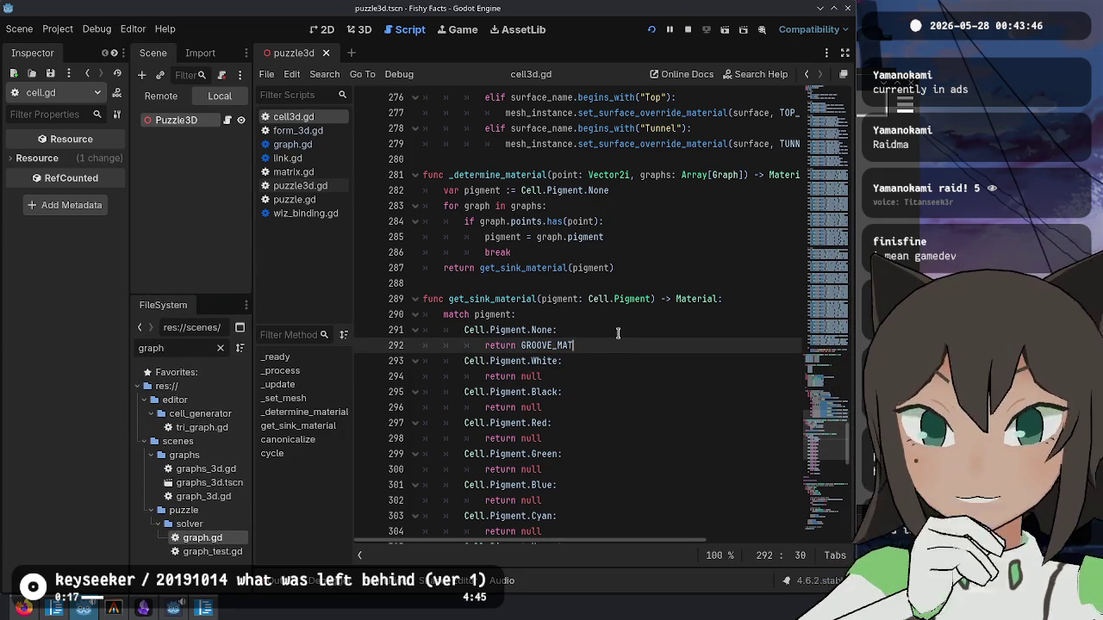
scroll(622, 345, up, 2)
scroll(616, 283, up, 1)
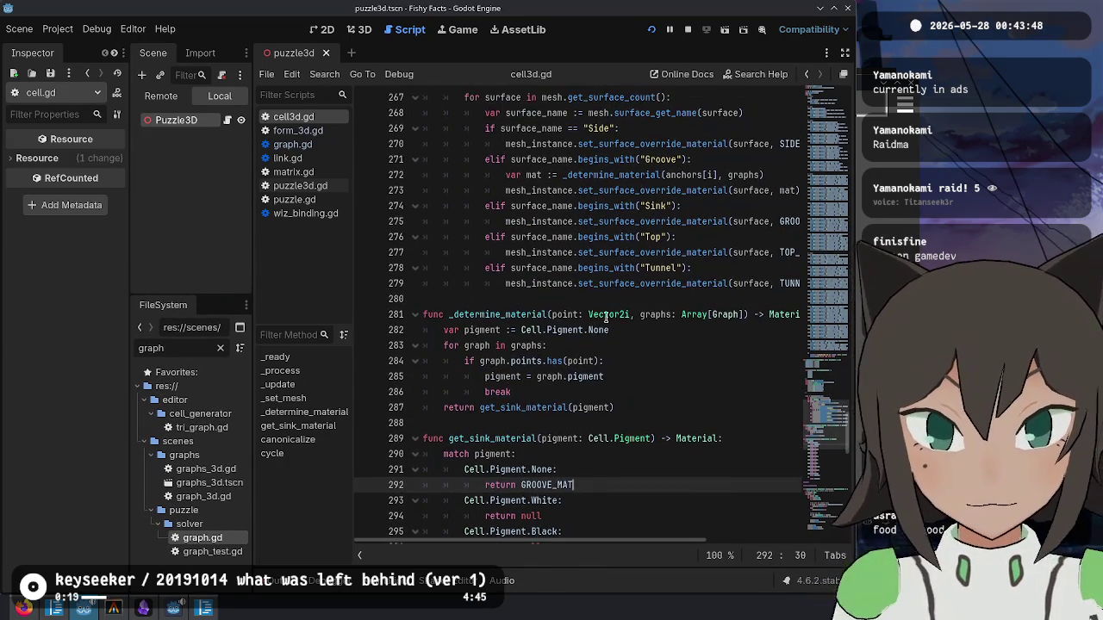
click(648, 205)
click(691, 193)
click(639, 176)
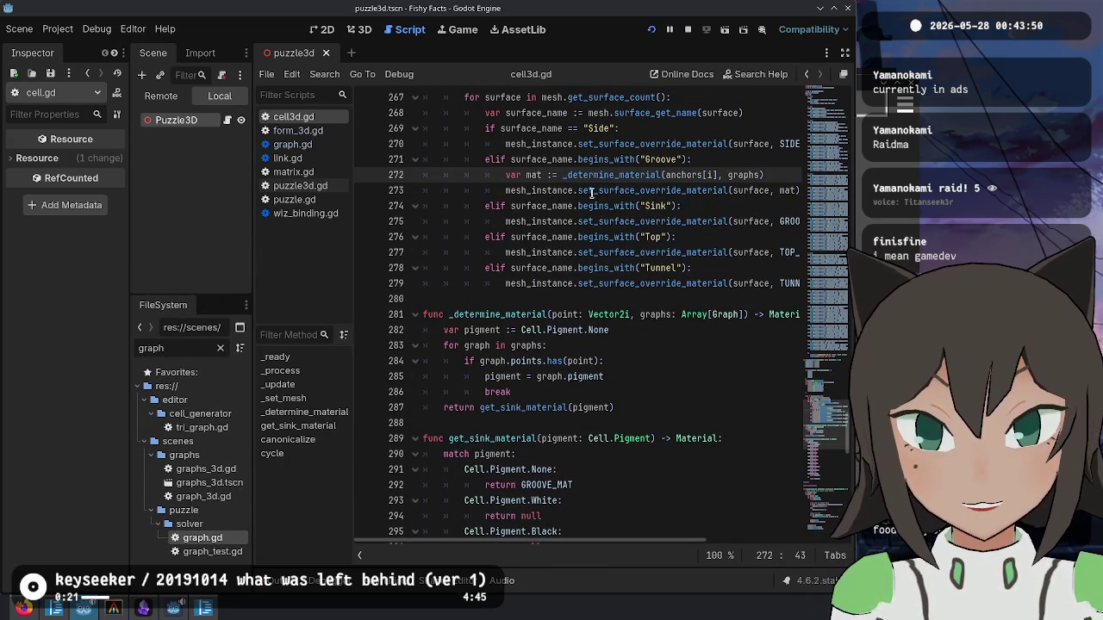
double_click(498, 315)
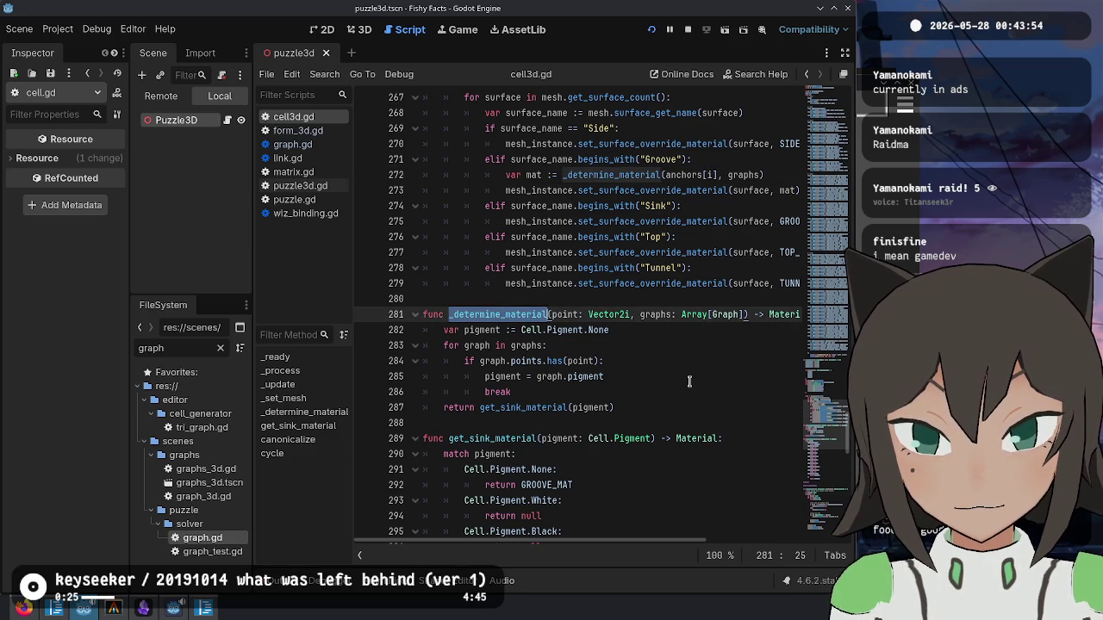
click(500, 376)
click(633, 392)
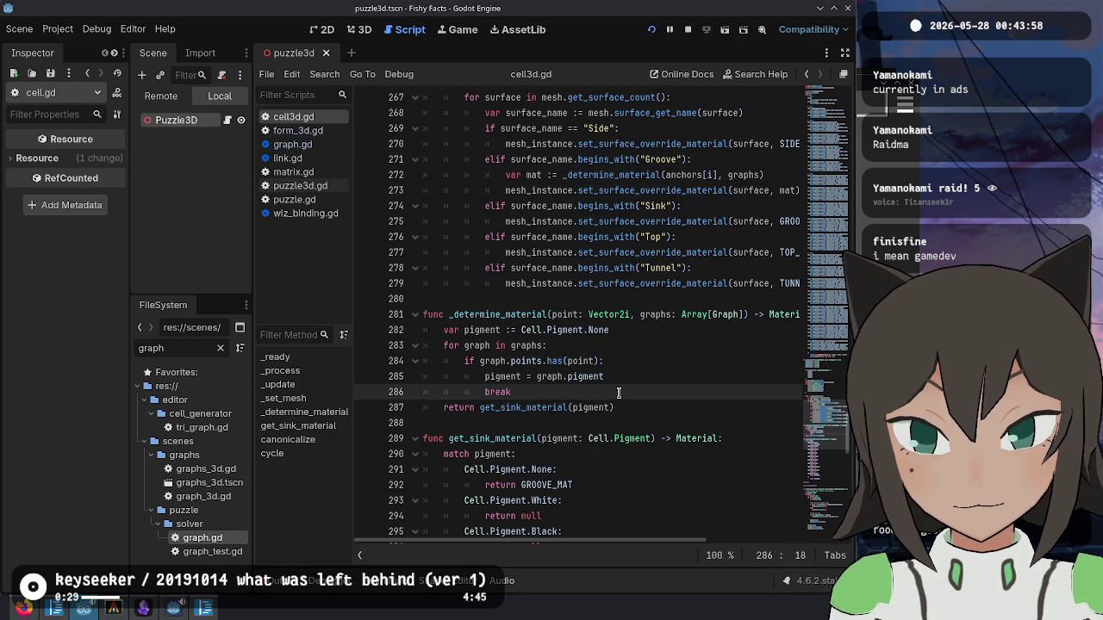
mouse_move(593, 392)
mouse_down()
mouse_move(431, 317)
mouse_move(442, 330)
mouse_up()
key(ctrl+x)
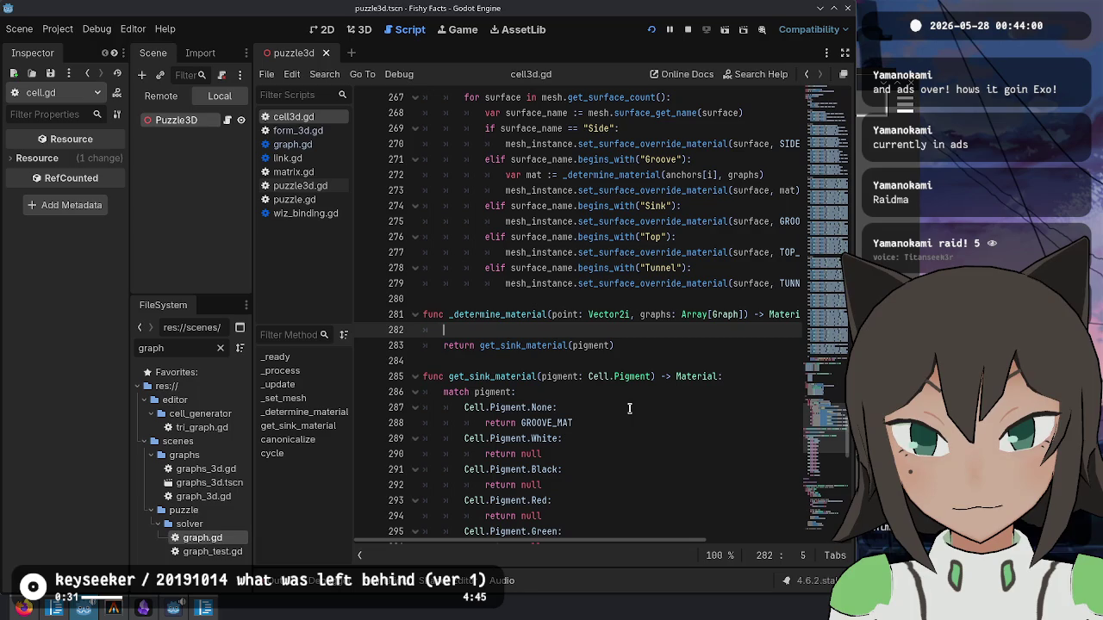
click(740, 376)
key(Return)
key(ctrl+v)
key(Return)
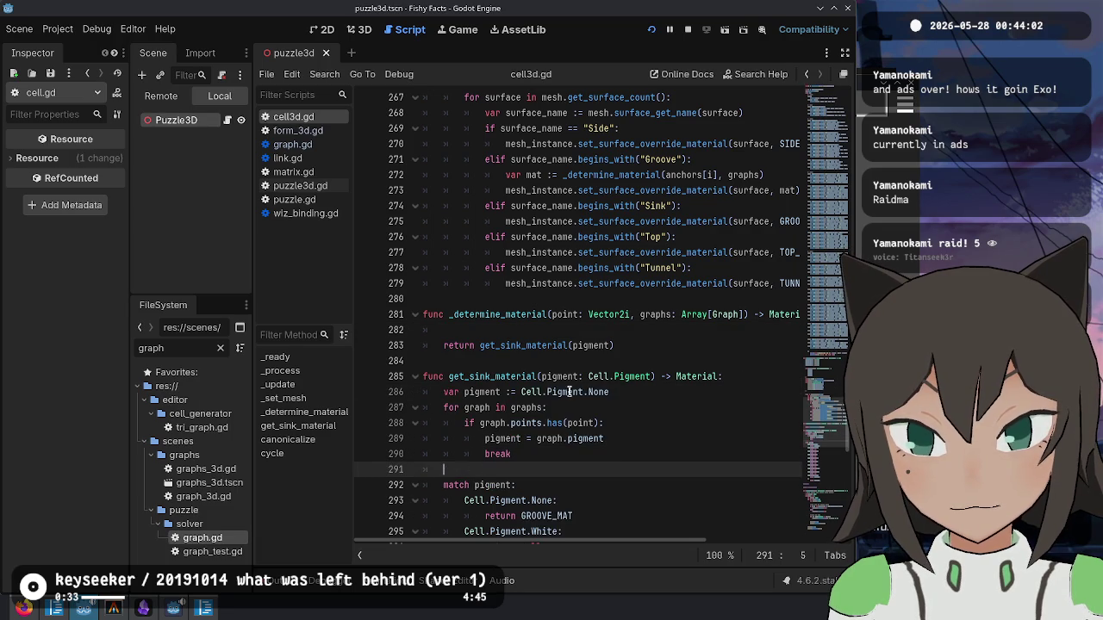
click(517, 361)
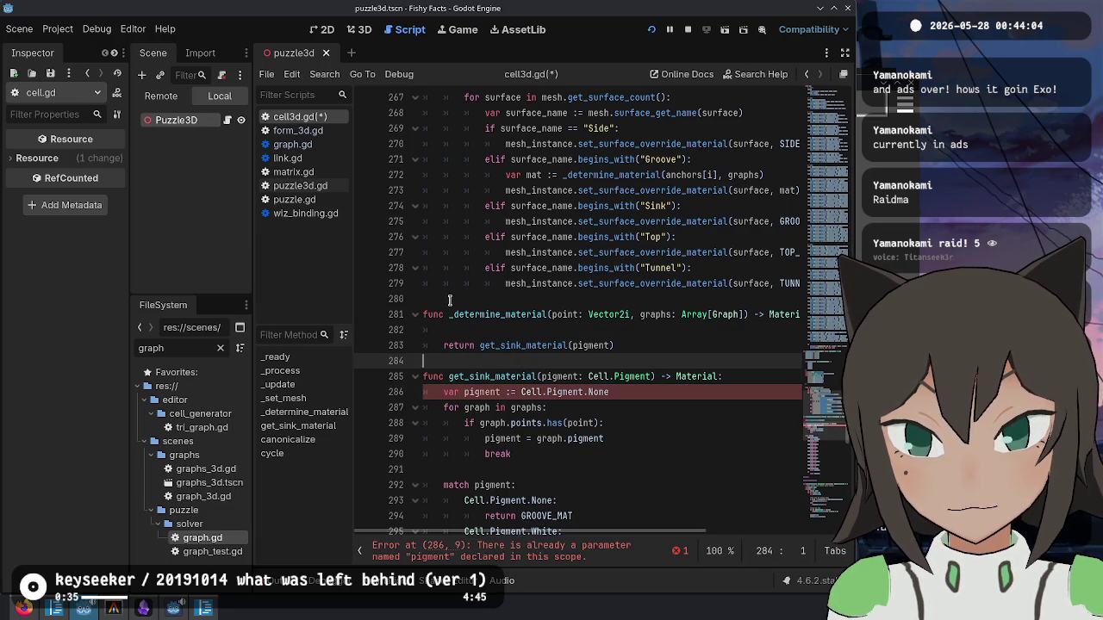
key(ctrl+z)
key(ctrl+z)
key(ctrl+z)
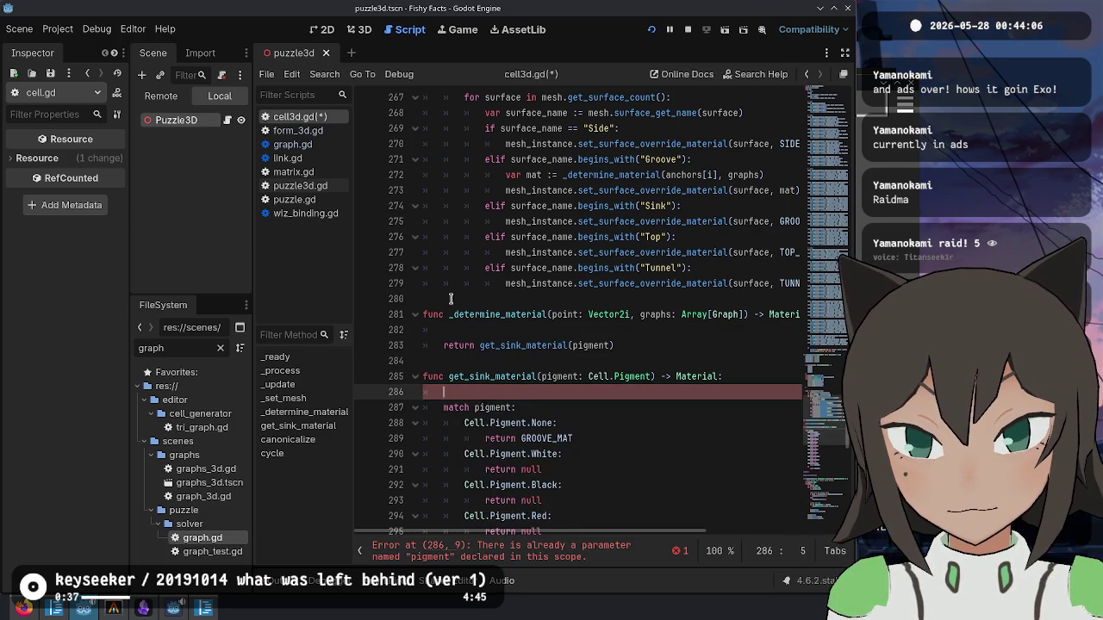
key(Up)
key(Down)
key(Down)
key(Down)
key(End)
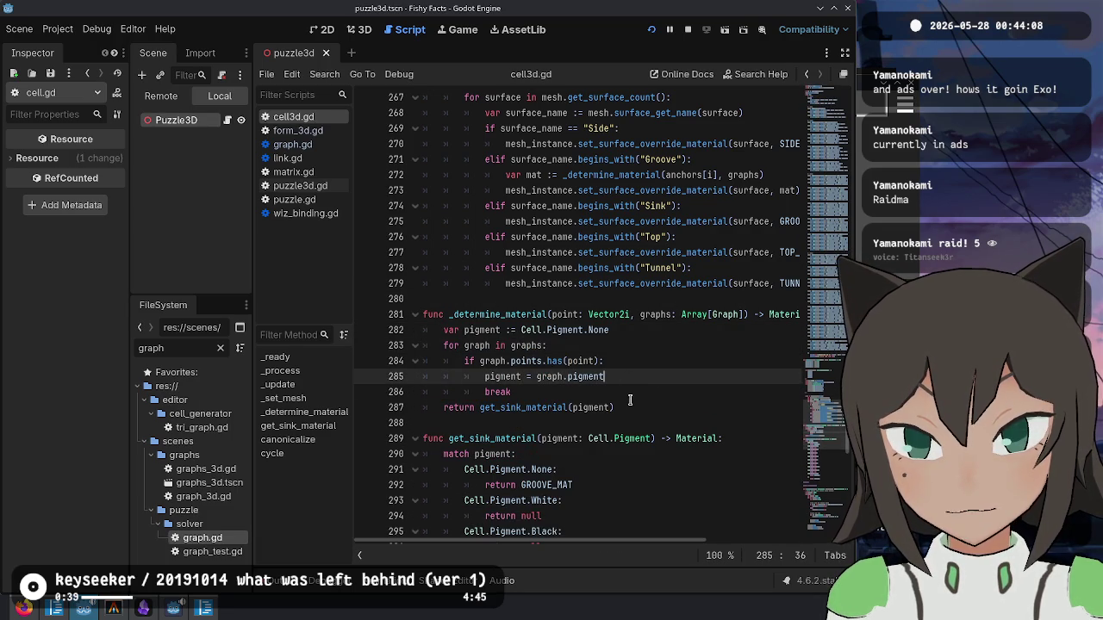
double_click(497, 315)
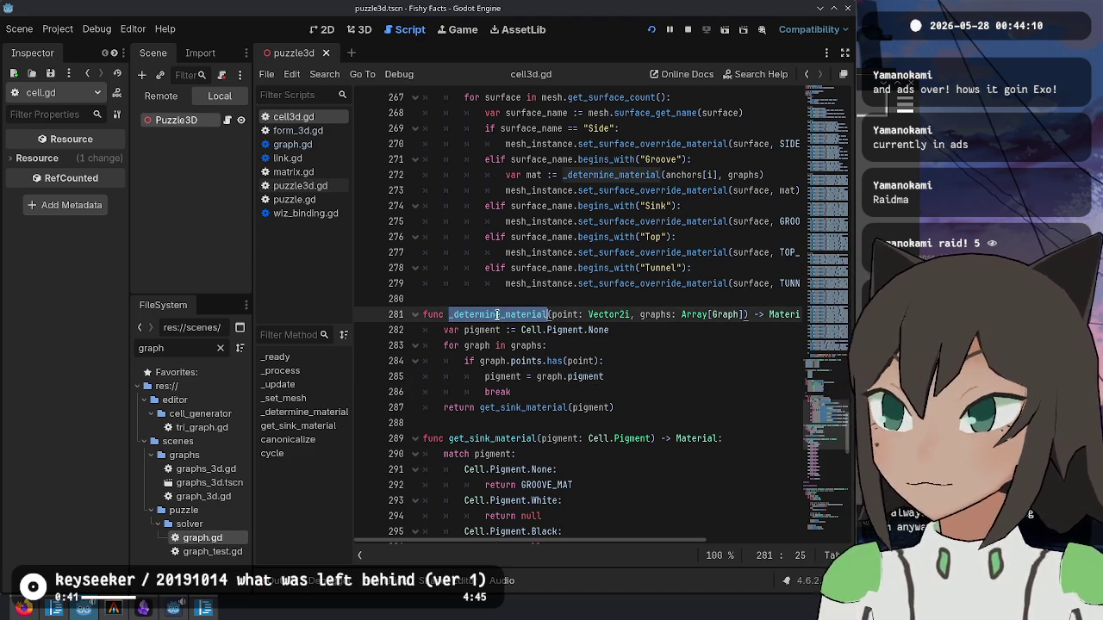
- Leave the script unchanged and bring the browser's Twitch Stream Manager to the front
mouse_move(551, 360)
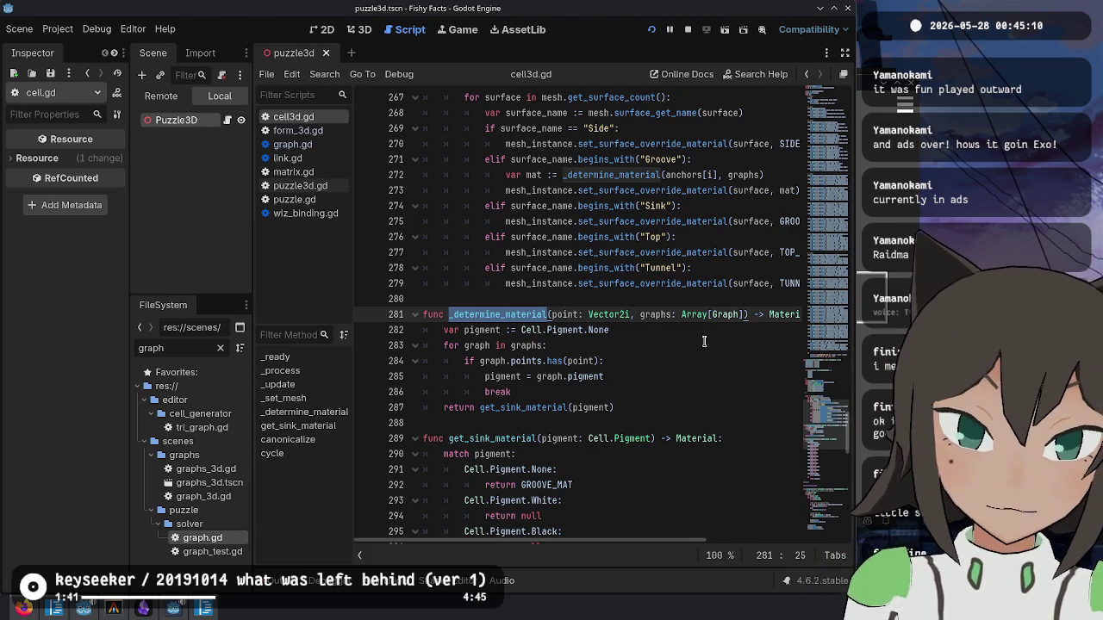
click(679, 301)
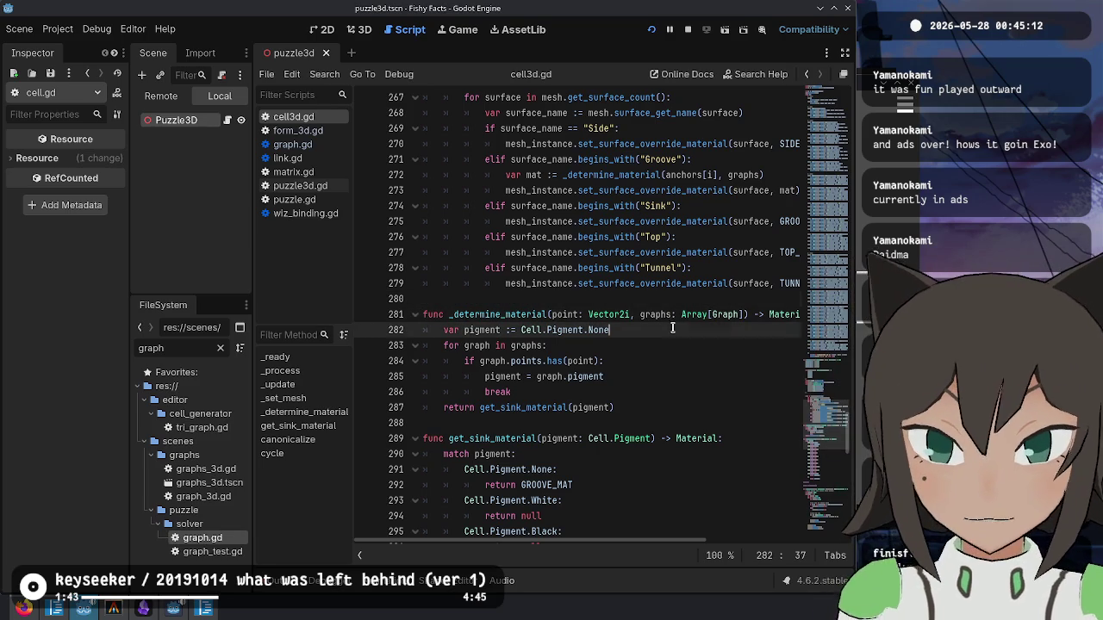
click(665, 346)
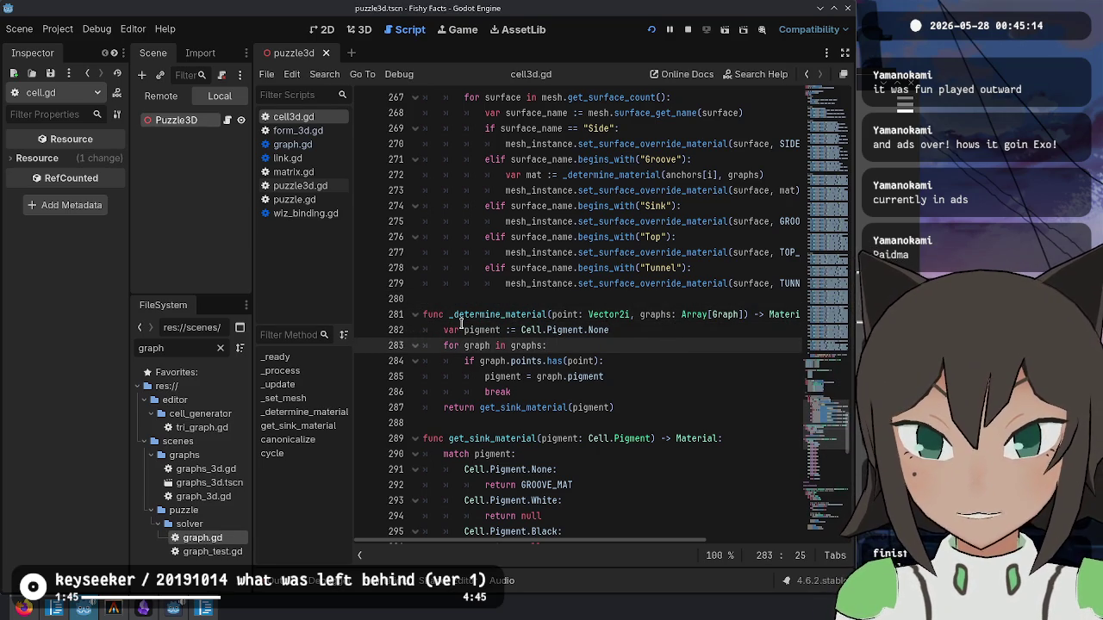
click(24, 608)
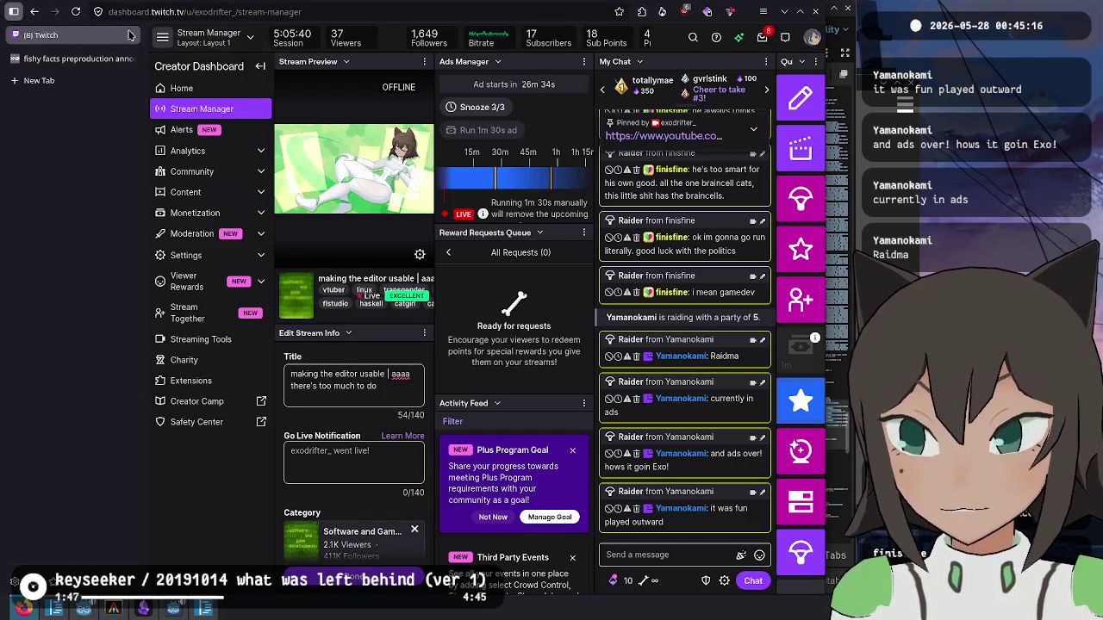
- Open the Fishy Facts tile sheet image in a new browser tab, then return to Godot
click(69, 59)
scroll(486, 299, down, 10)
scroll(486, 299, up, 1)
right_click(510, 297)
click(527, 301)
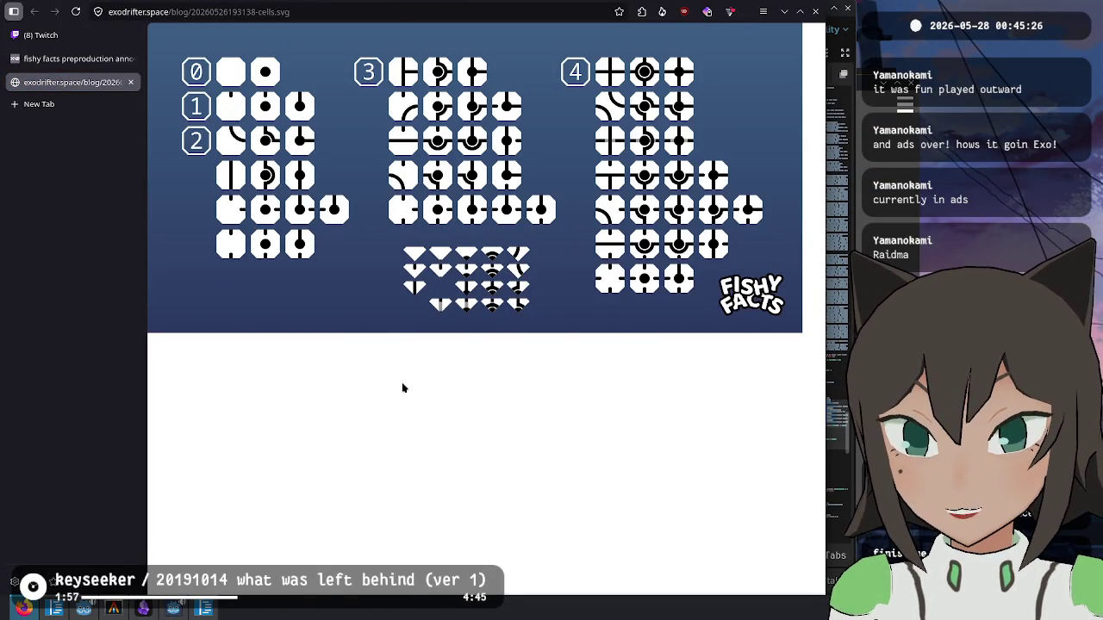
key(alt+Tab)
click(651, 392)
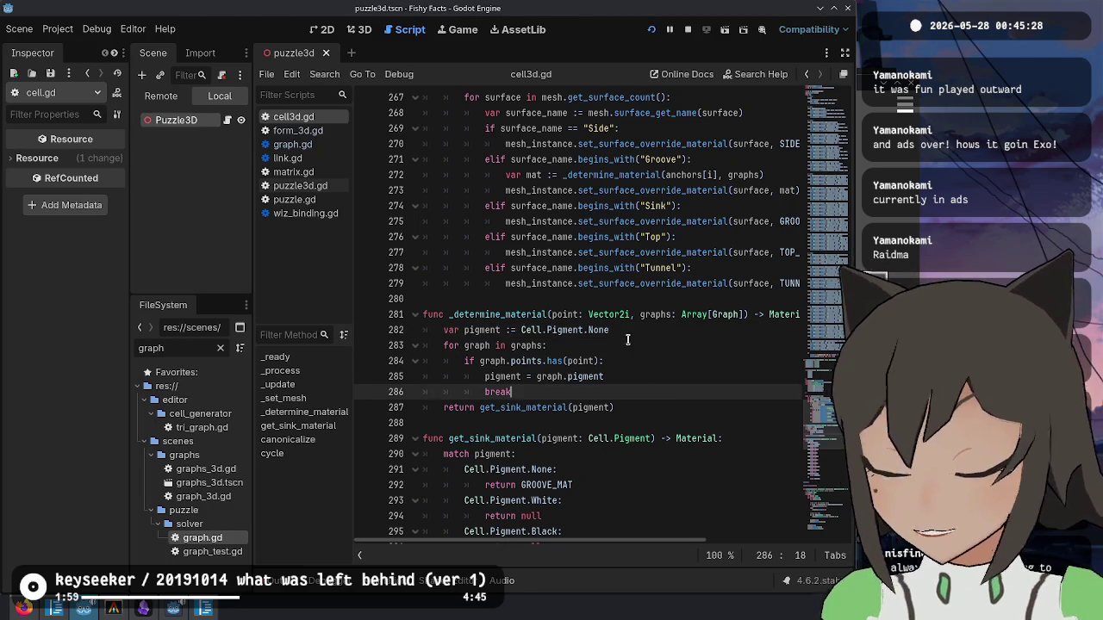
- Clear the FileSystem filter and expand the cell3d/mat folder
click(636, 407)
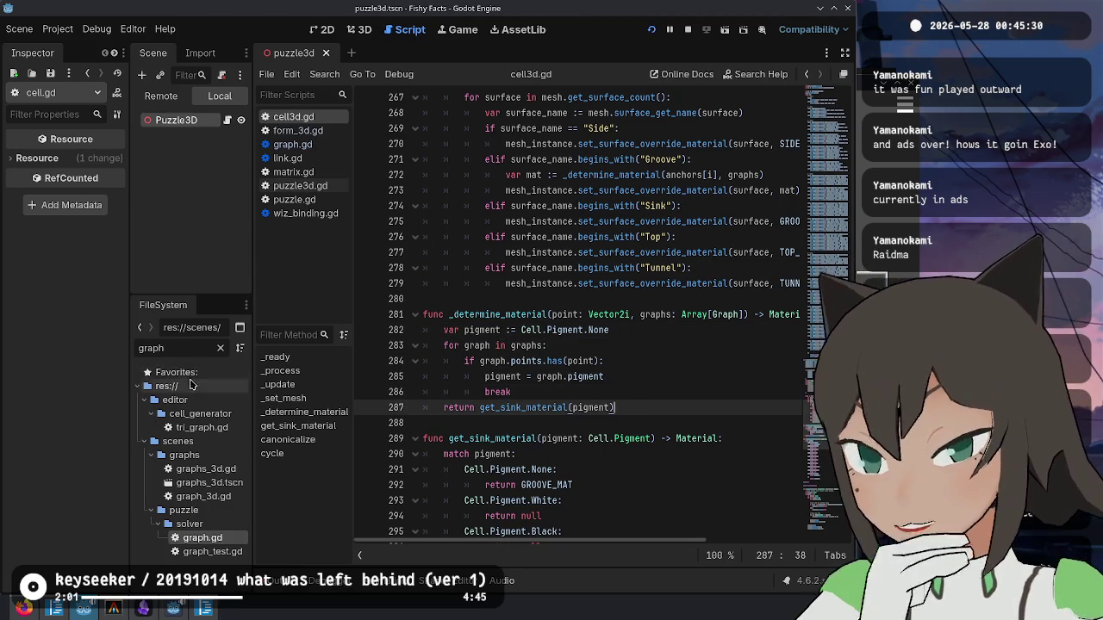
click(219, 350)
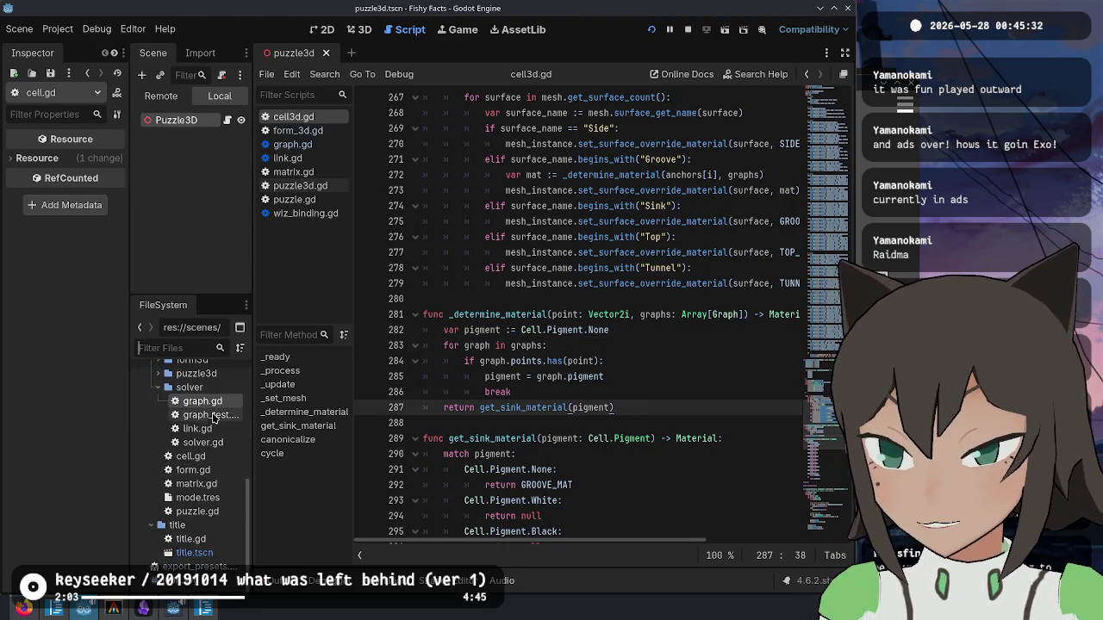
click(169, 401)
click(165, 415)
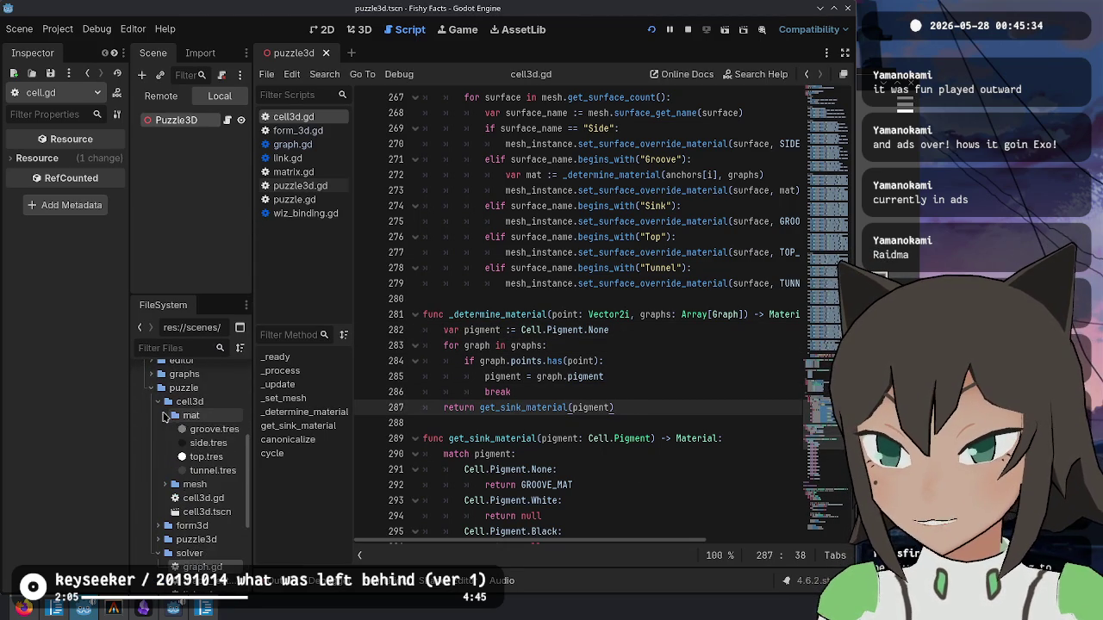
right_click(228, 418)
mouse_move(284, 376)
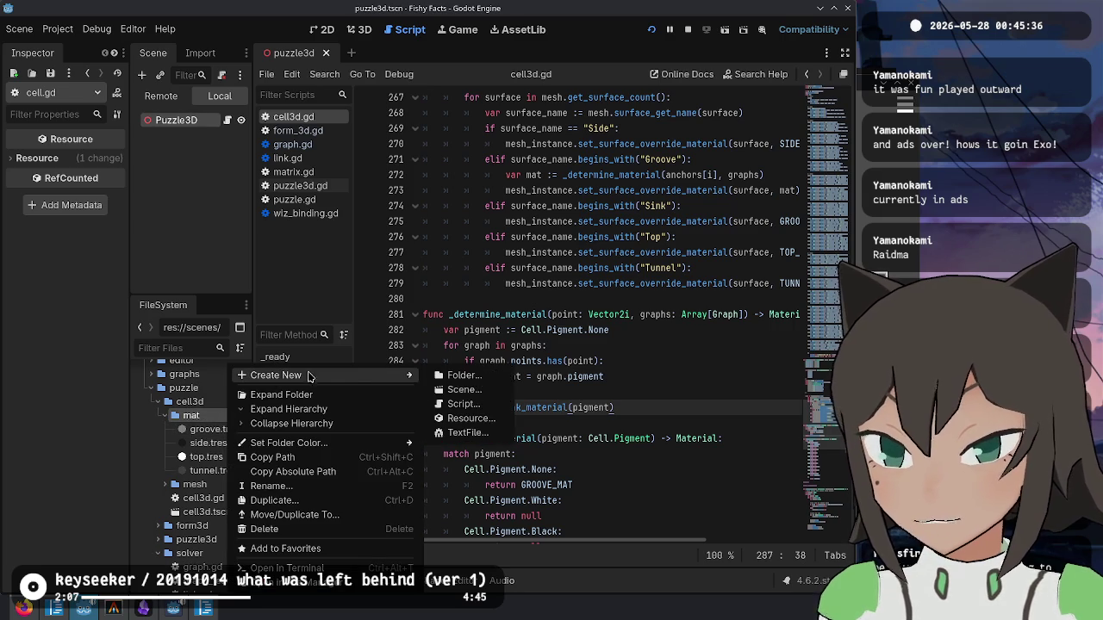
key(Escape)
- Duplicate groove.tres into groove_red, groove_white and groove_black
click(213, 429)
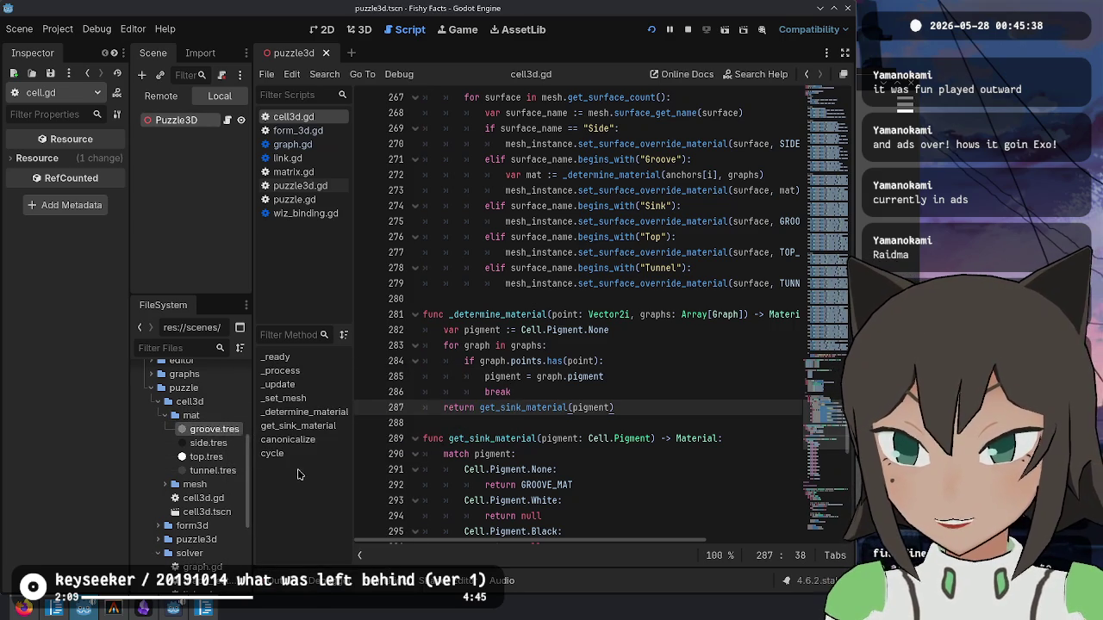
key(ctrl+d)
key(Right)
text(_)
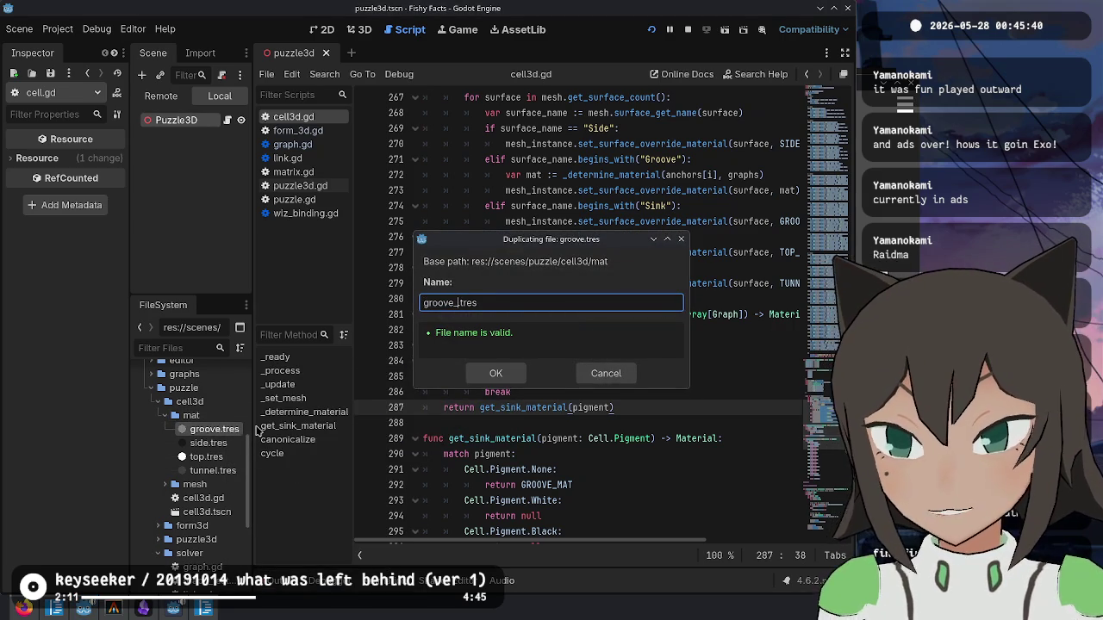
key(Return)
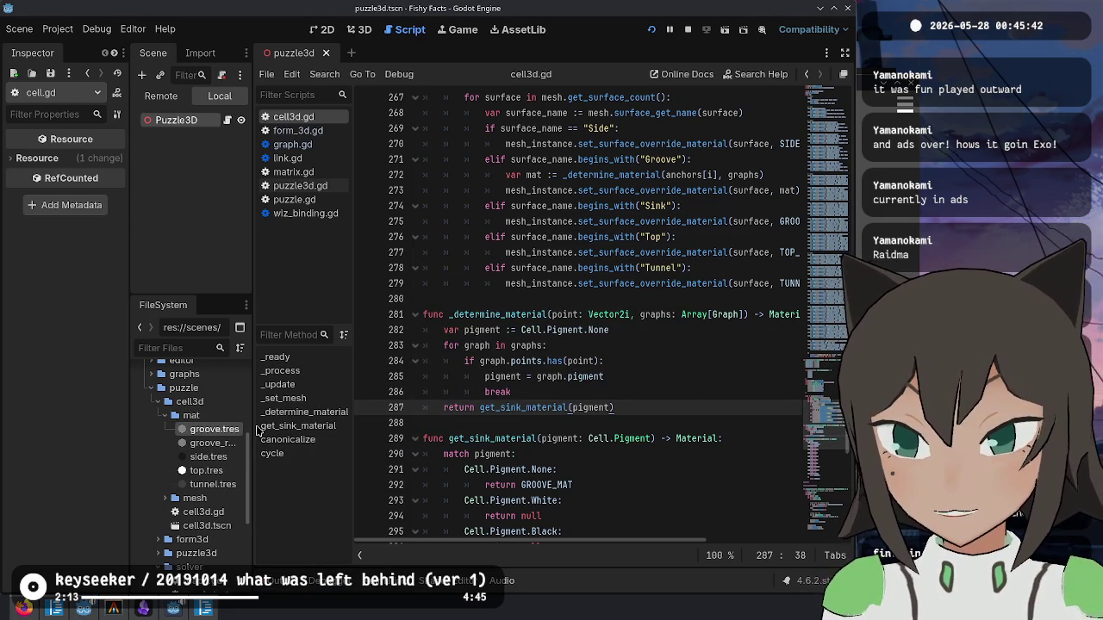
scroll(375, 414, down, 5)
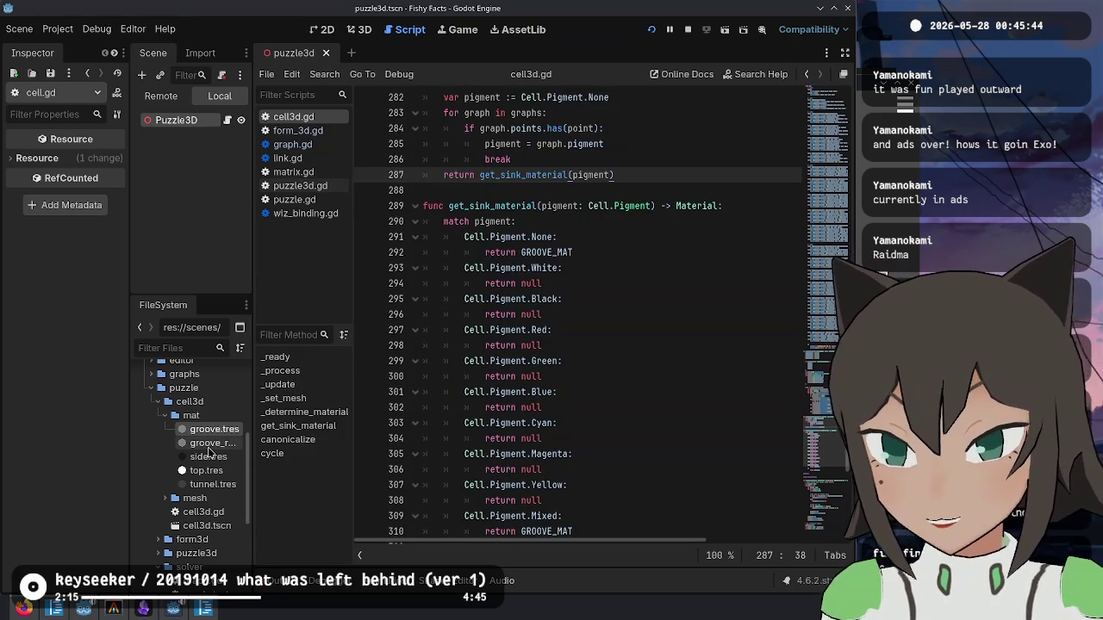
click(209, 442)
key(ctrl+d)
key(Right)
key(BackSpace)
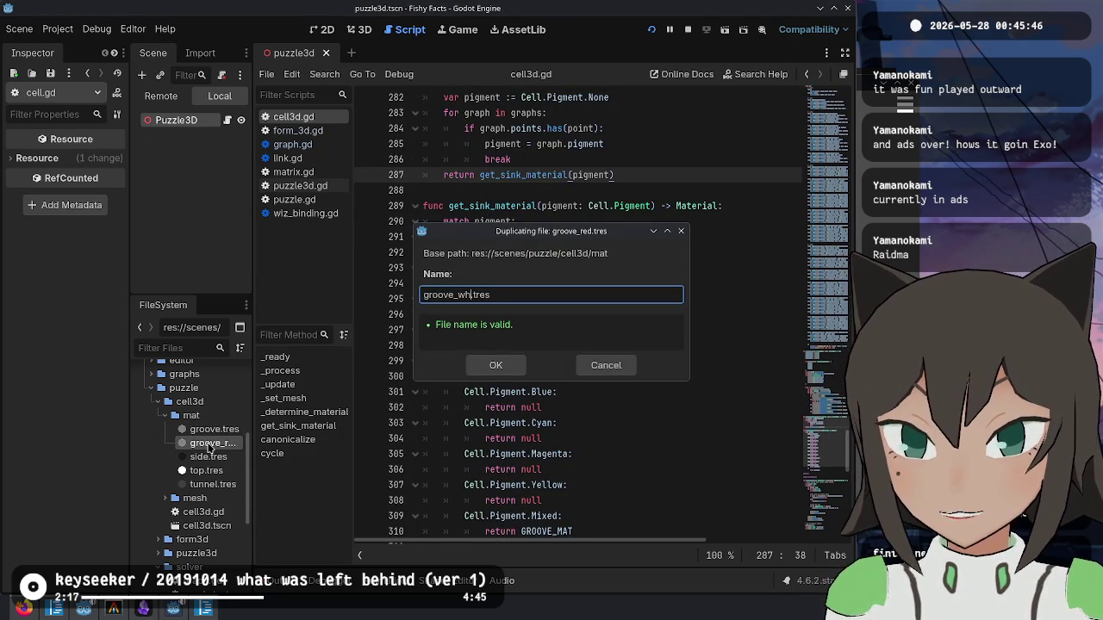
text(hite)
key(Return)
key(ctrl+d)
key(Right)
key(BackSpace)
key(BackSpace)
key(BackSpace)
text(k)
key(Return)
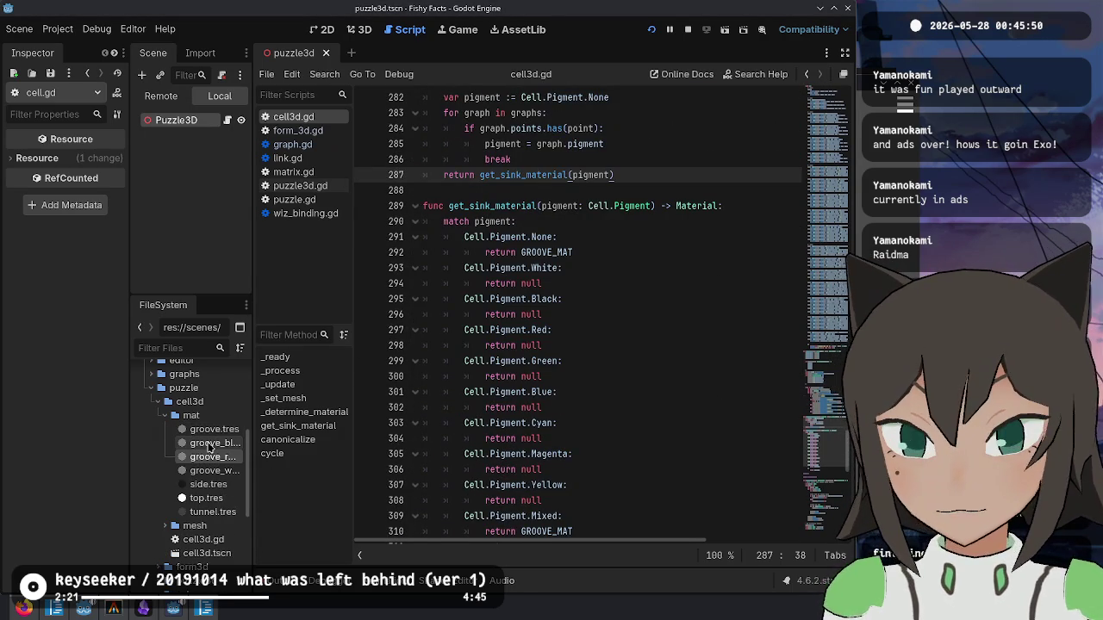
- Duplicate groove_black.tres into groove_green, groove_blue and groove_cyan
click(207, 445)
key(ctrl+d)
key(Right)
key(BackSpace)
key(BackSpace)
key(BackSpace)
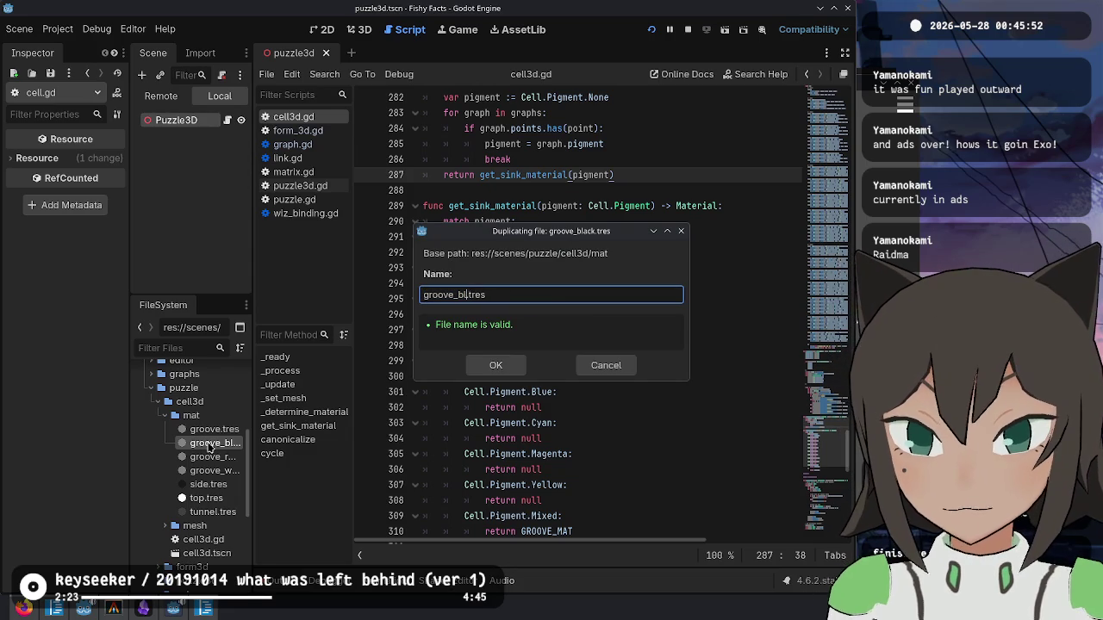
key(Return)
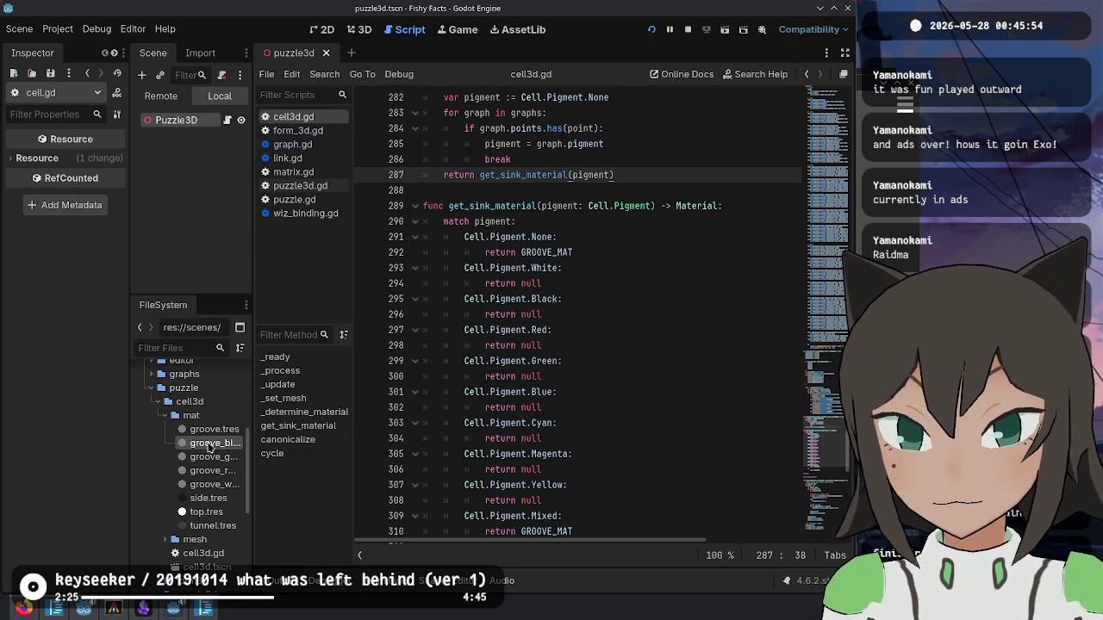
key(ctrl+d)
key(Right)
key(BackSpace)
text(e)
key(Return)
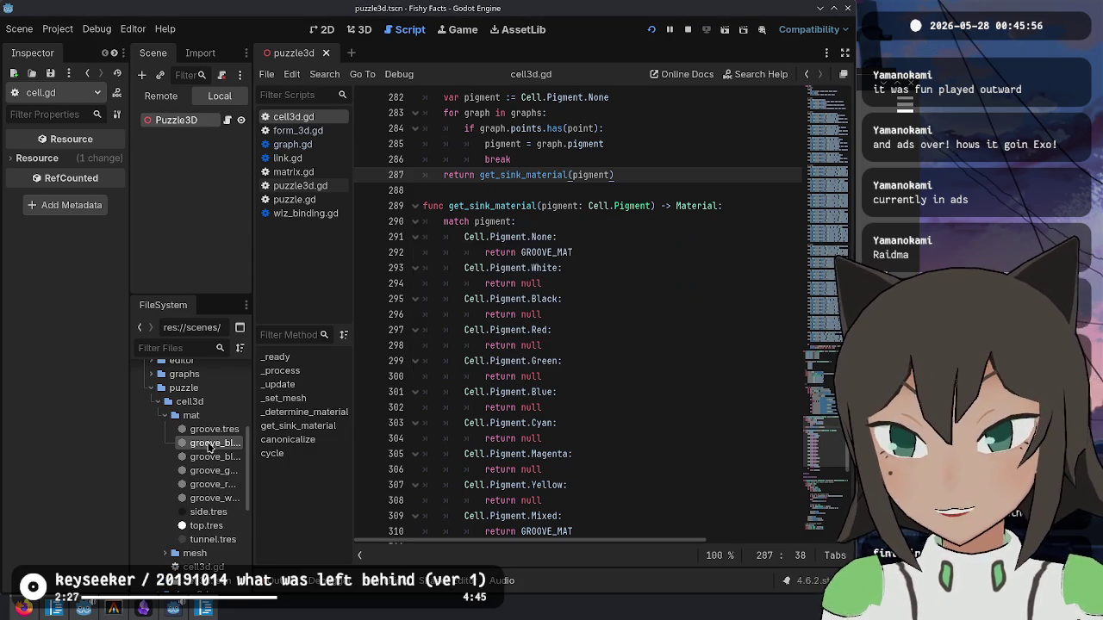
key(ctrl+d)
key(Right)
key(BackSpace)
key(BackSpace)
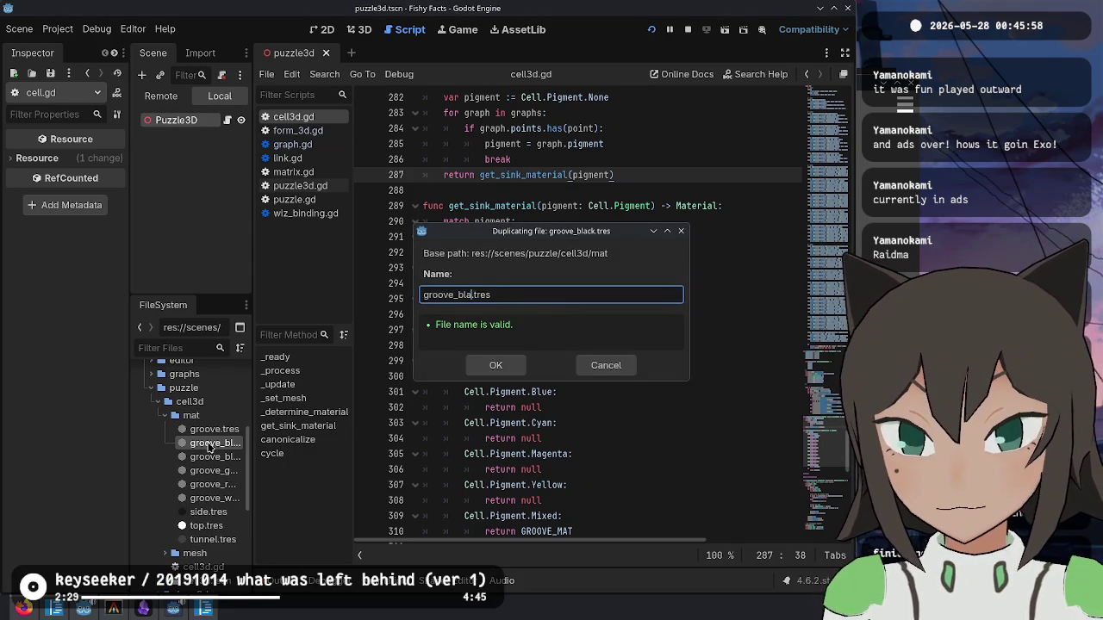
text(cyan)
key(Return)
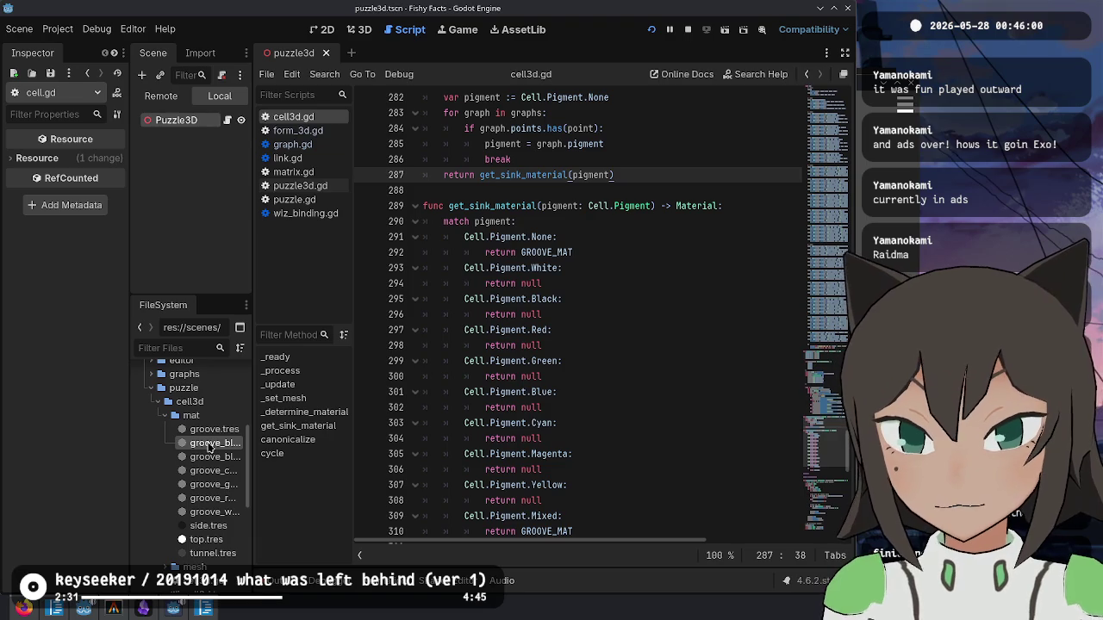
- Add groove_magenta and groove_yellow copies, then widen the file list panel
key(ctrl+d)
text(ma)
key(ctrl+z)
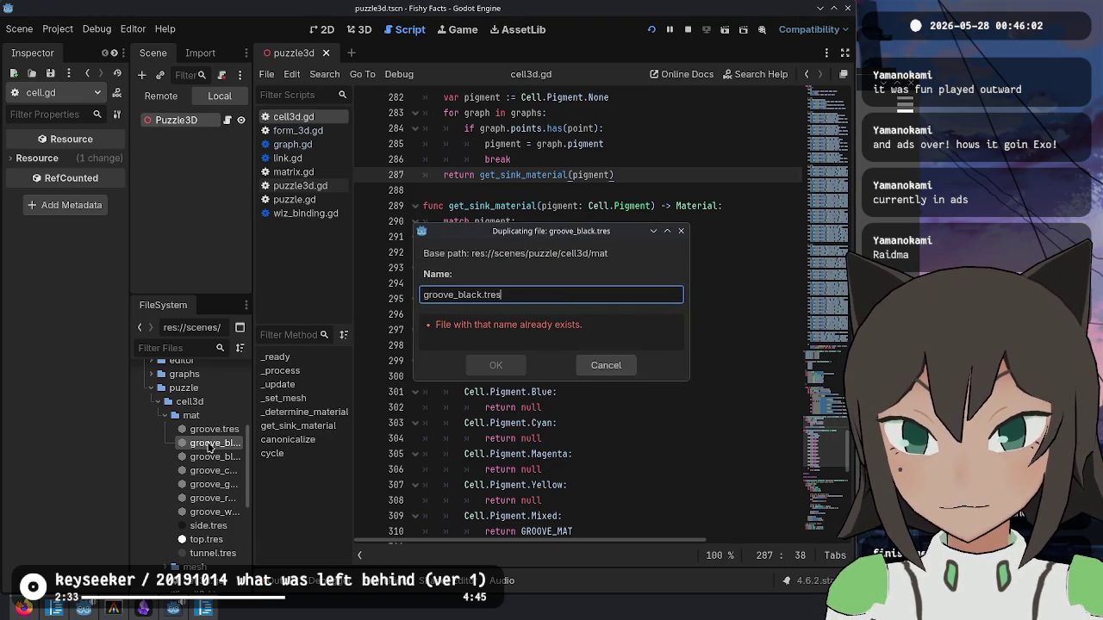
key(BackSpace)
key(BackSpace)
text(magenta)
key(Return)
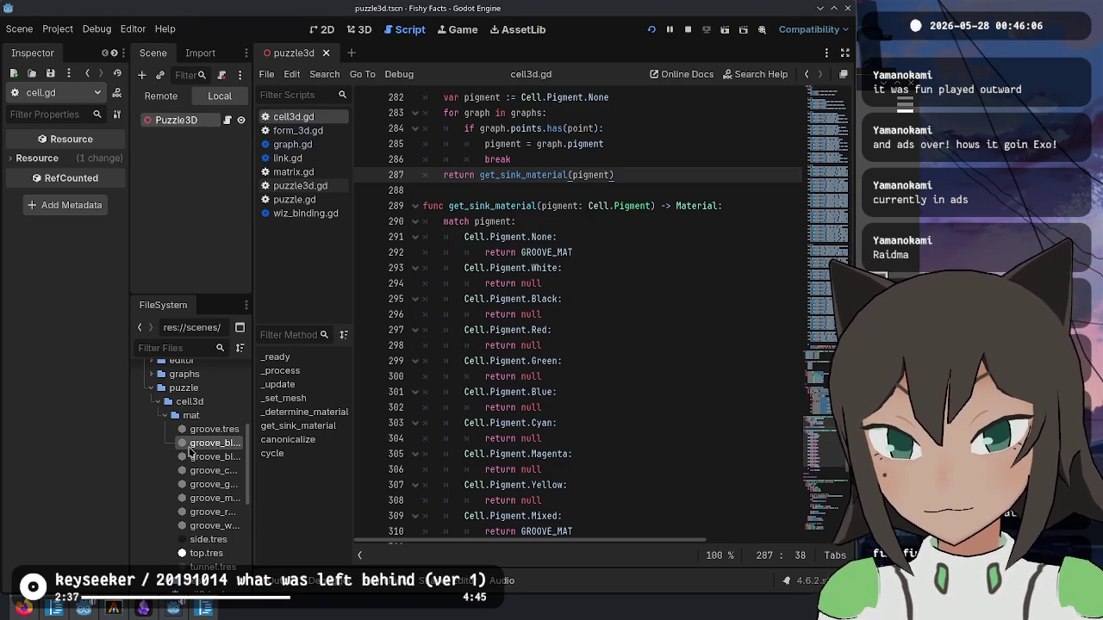
right_click(207, 443)
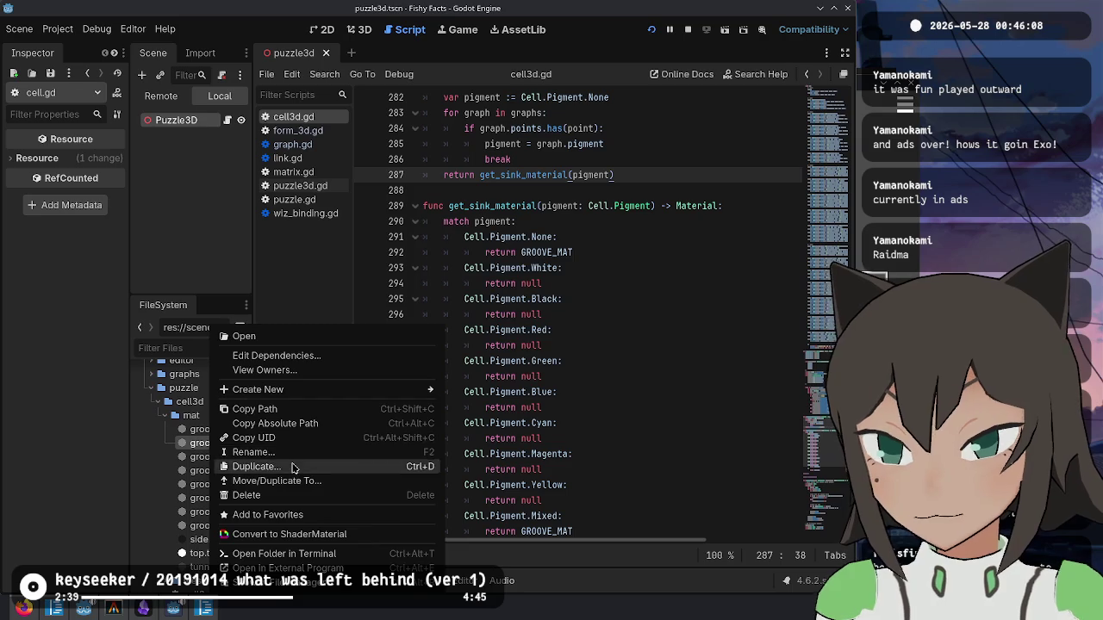
click(292, 466)
key(BackSpace)
key(BackSpace)
key(BackSpace)
text(low)
key(Return)
drag(252, 435, 277, 434)
- Darken groove_black.tres's albedo colour by lowering its brightness value
click(211, 442)
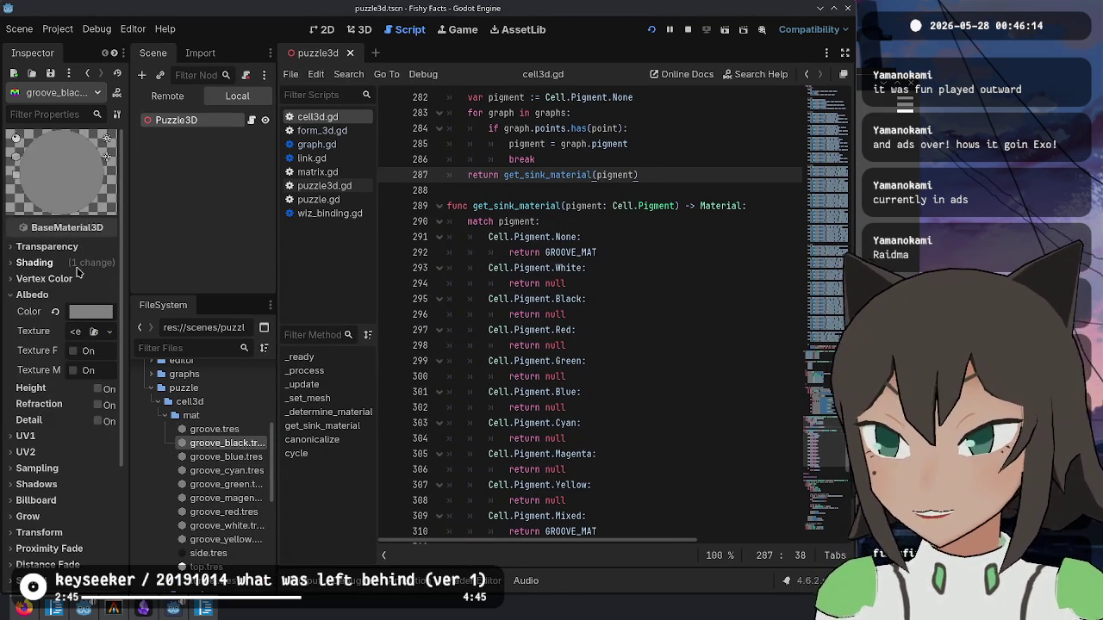
click(95, 310)
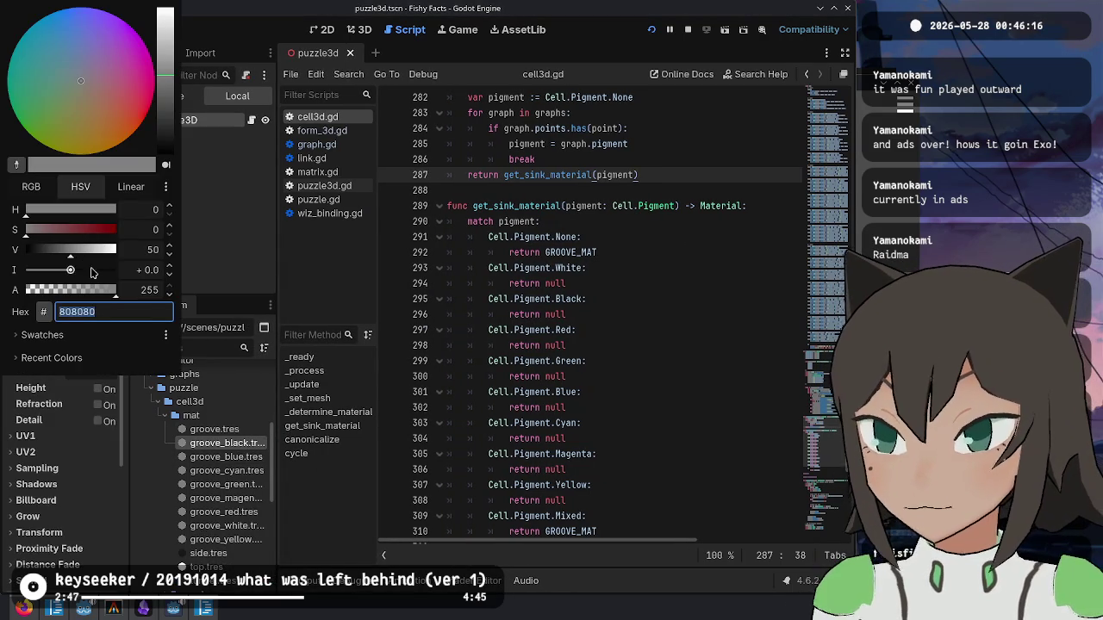
click(154, 250)
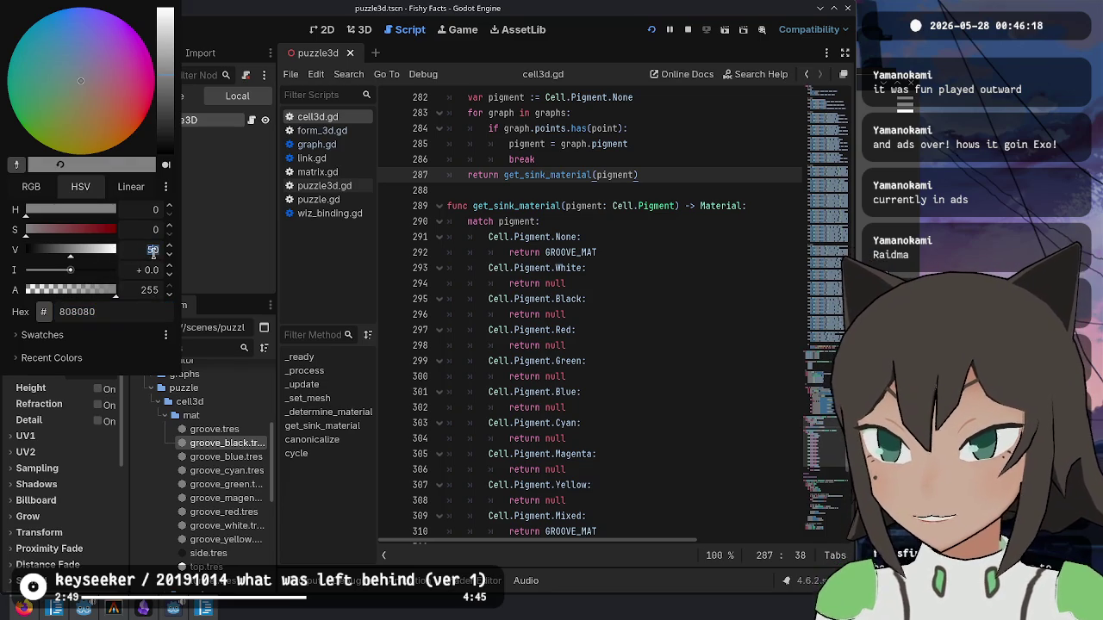
text(10)
key(Return)
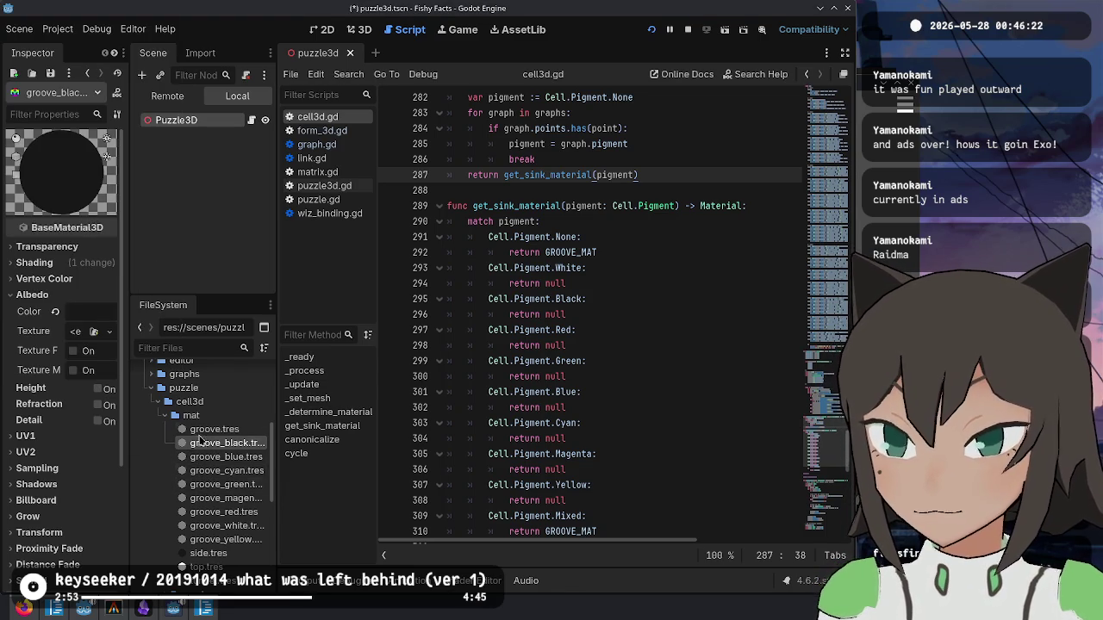
- Give groove_white.tres a lighter grey albedo by adjusting its brightness value, then save
click(225, 526)
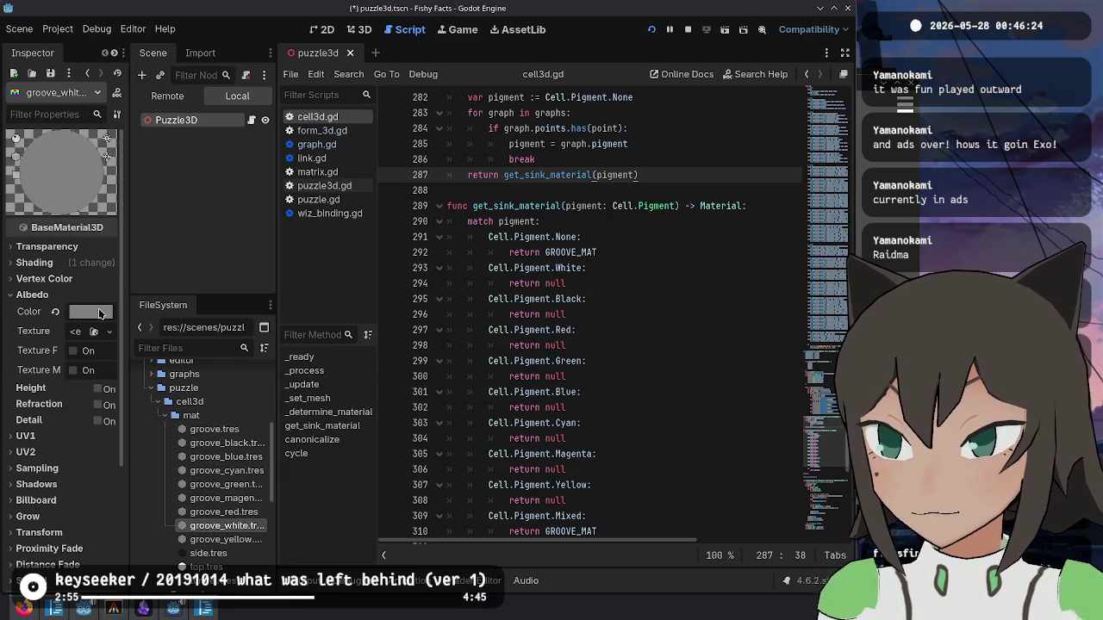
click(99, 313)
click(153, 249)
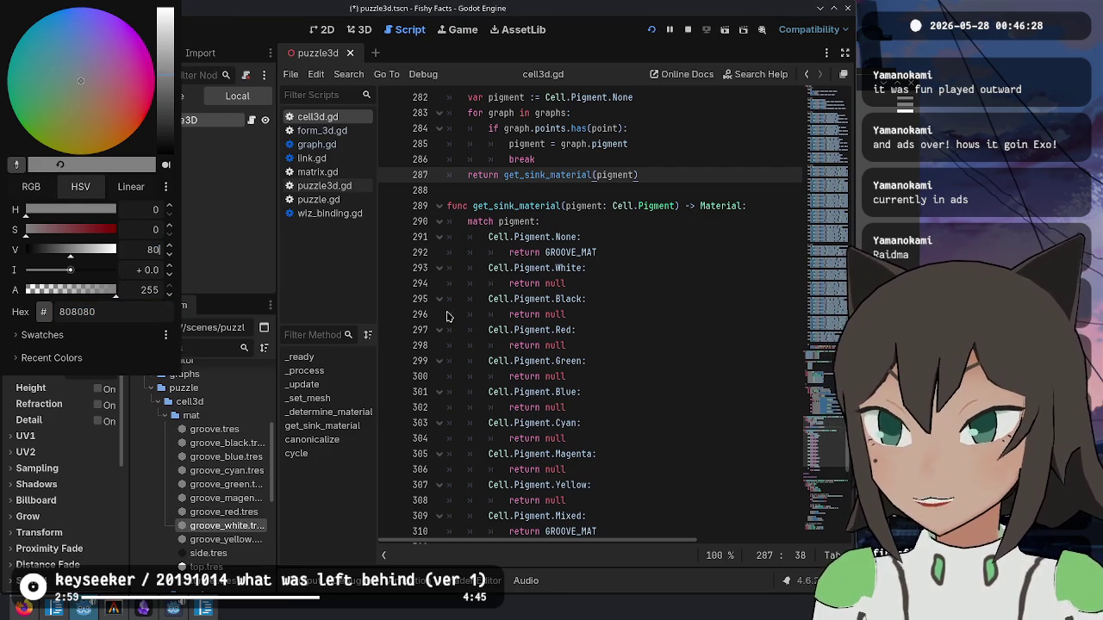
click(446, 317)
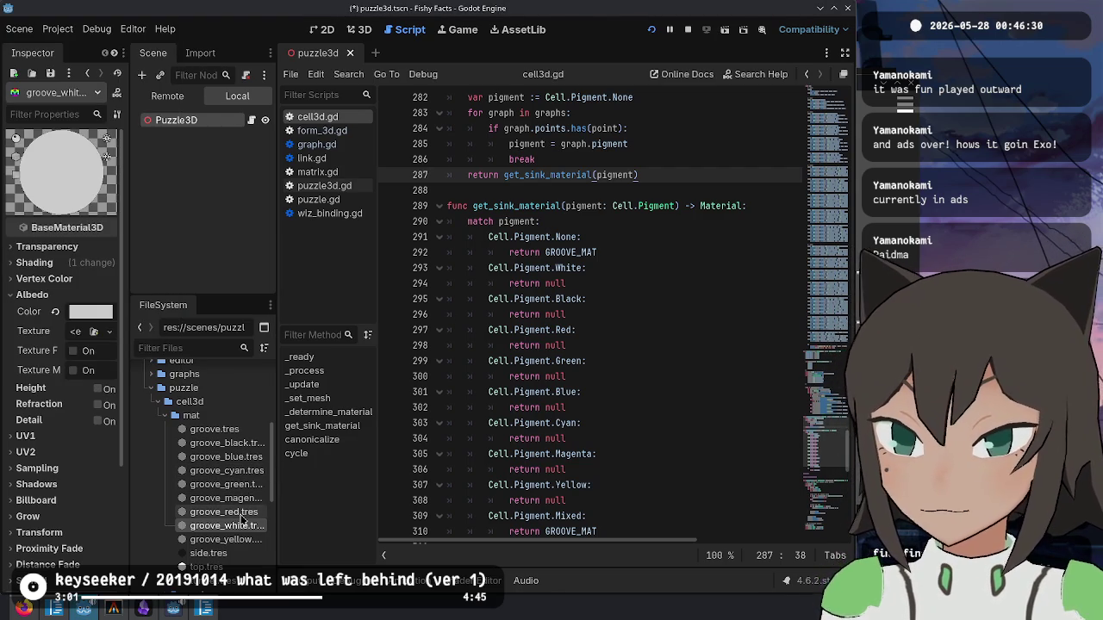
click(93, 312)
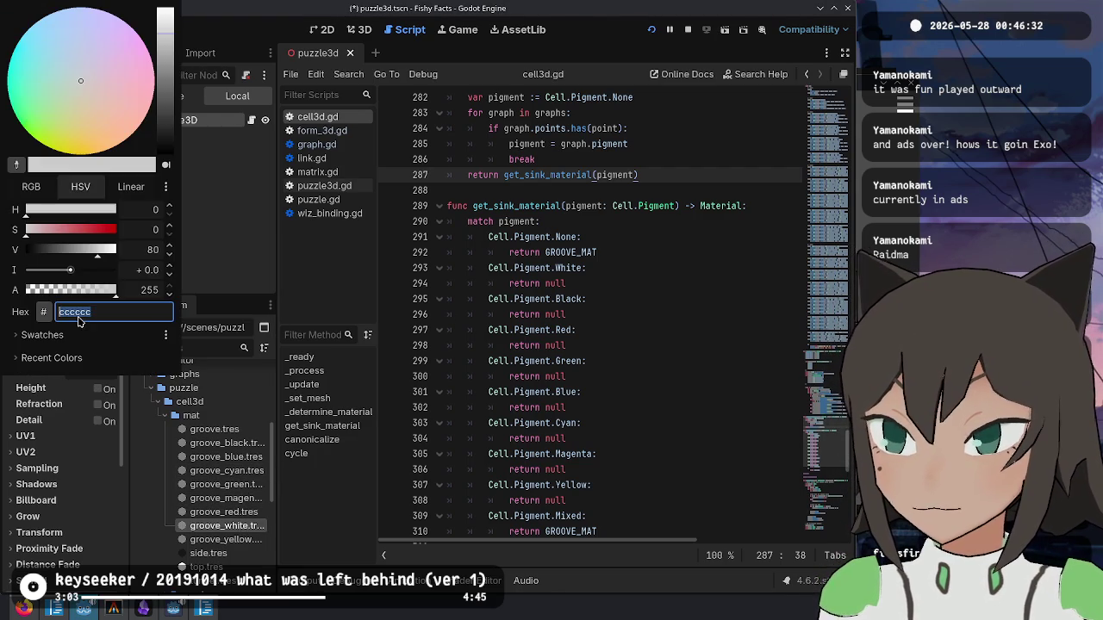
key(Escape)
key(ctrl+s)
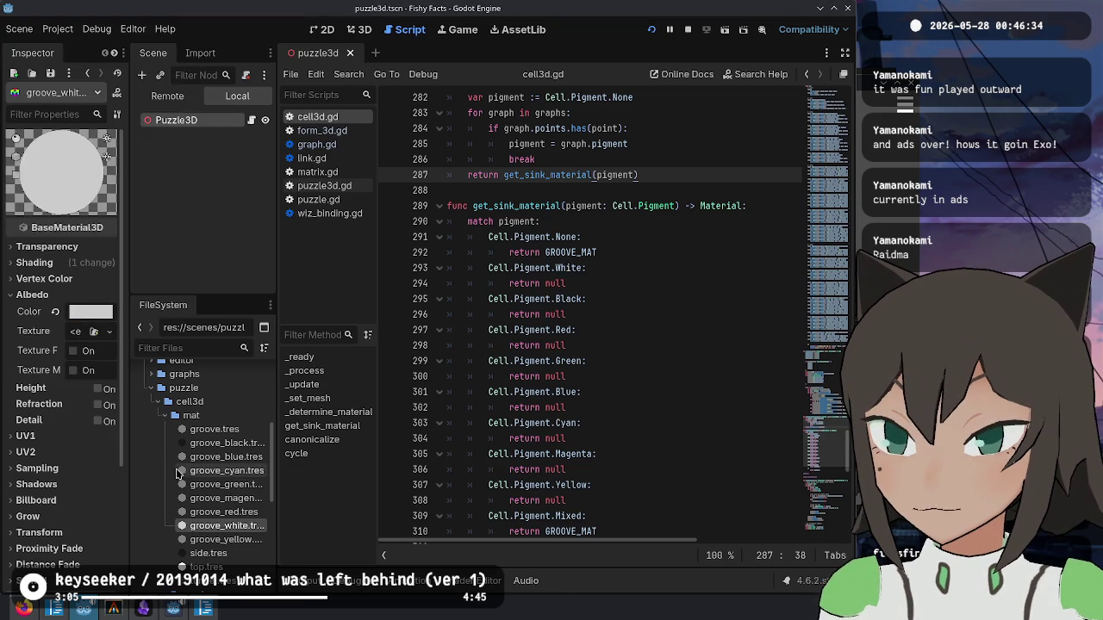
- Set groove_white.tres's albedo to pure white ffffff and save
click(226, 512)
click(233, 526)
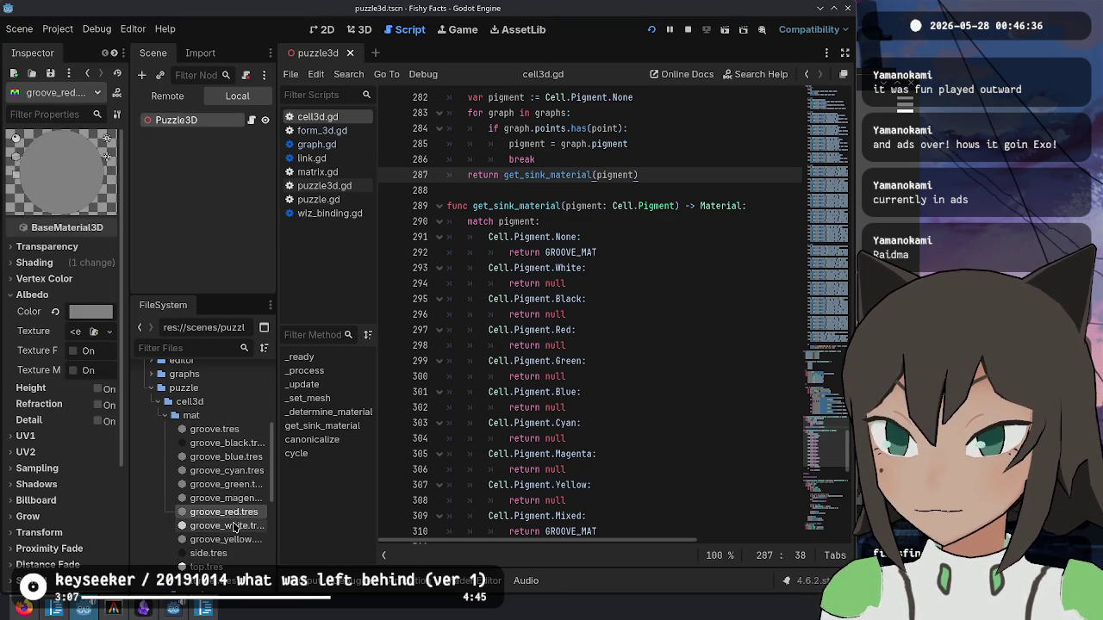
click(93, 313)
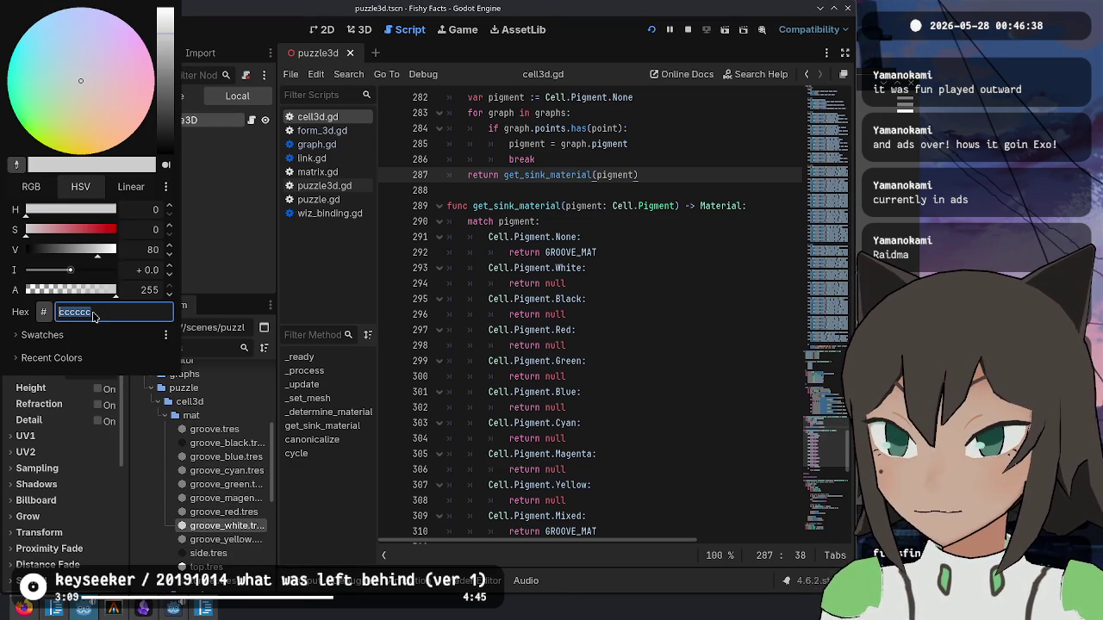
text(ffffff)
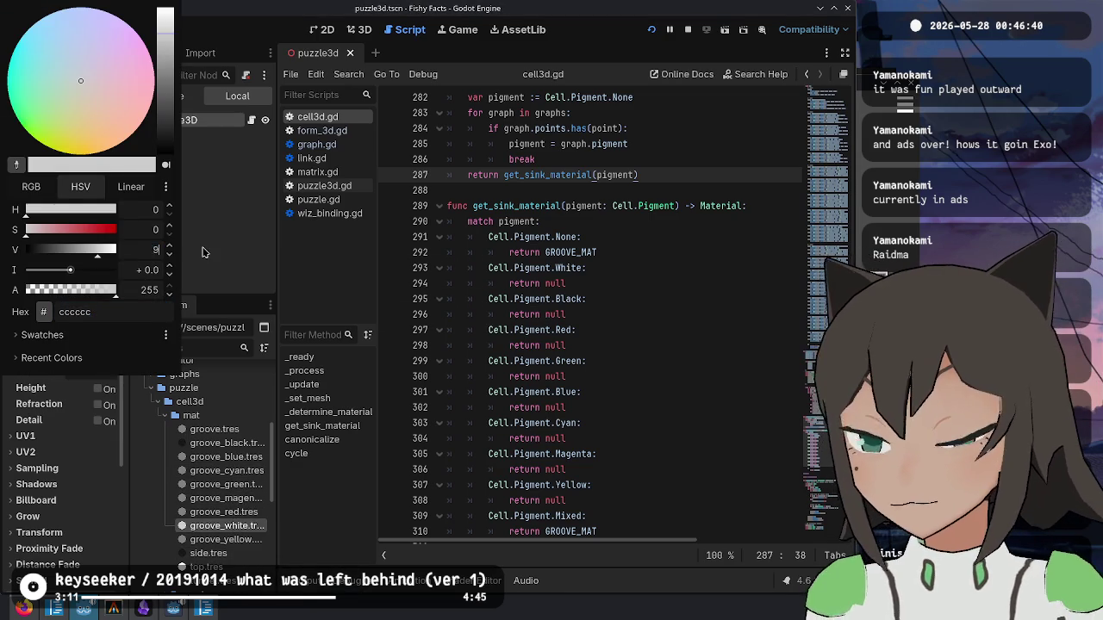
key(Return)
click(267, 429)
key(ctrl+s)
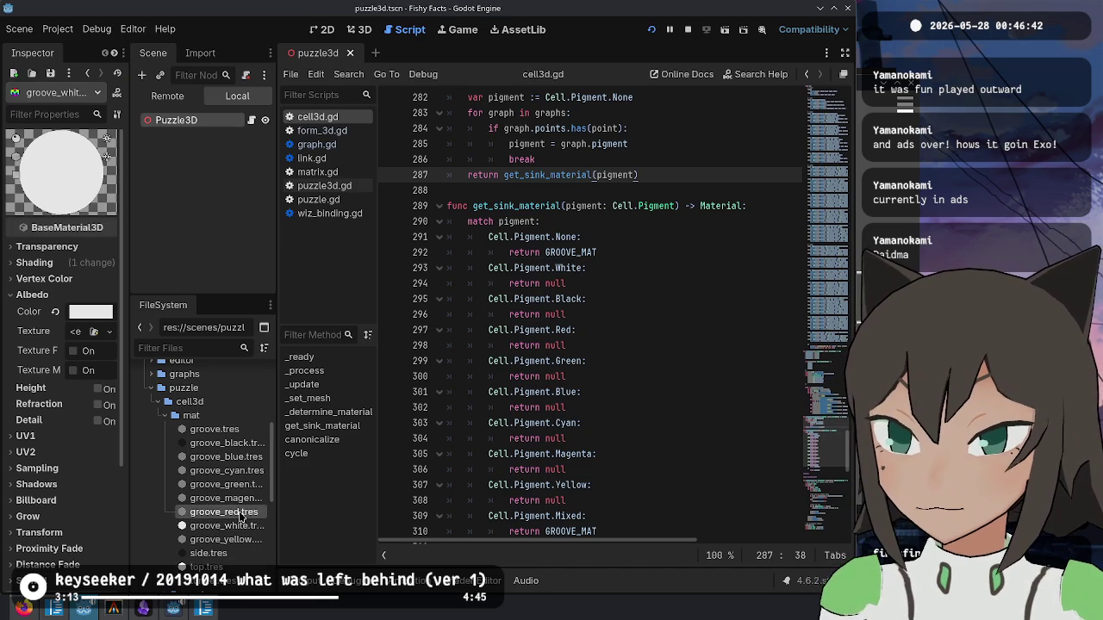
- Inspect the groove_green, groove_black and groove_blue materials, returning to groove_white.tres each time
click(237, 485)
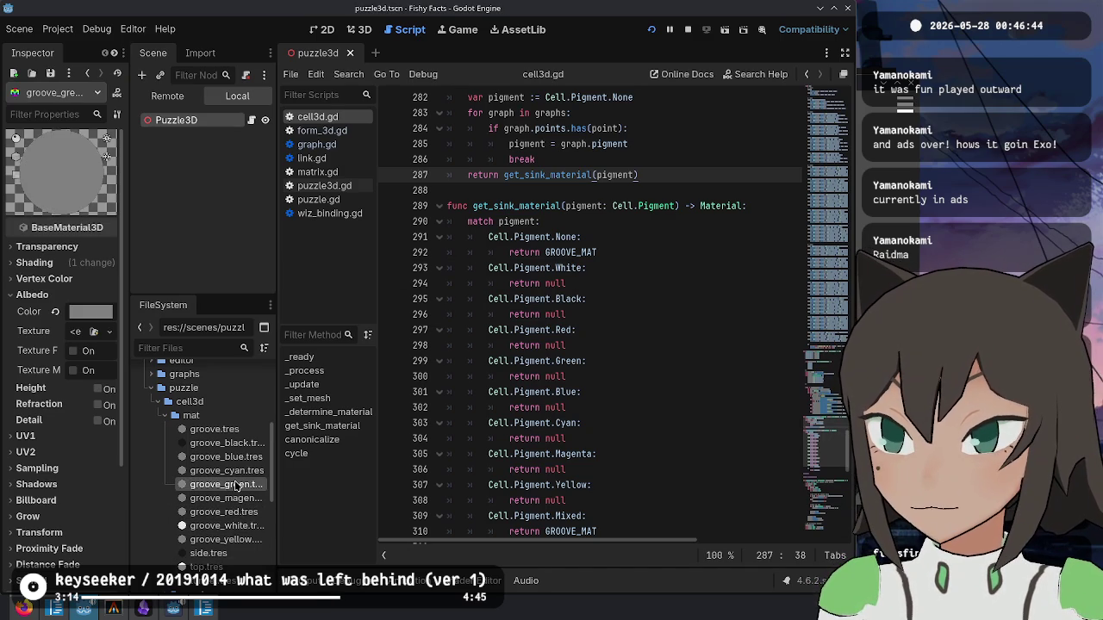
click(228, 525)
click(240, 445)
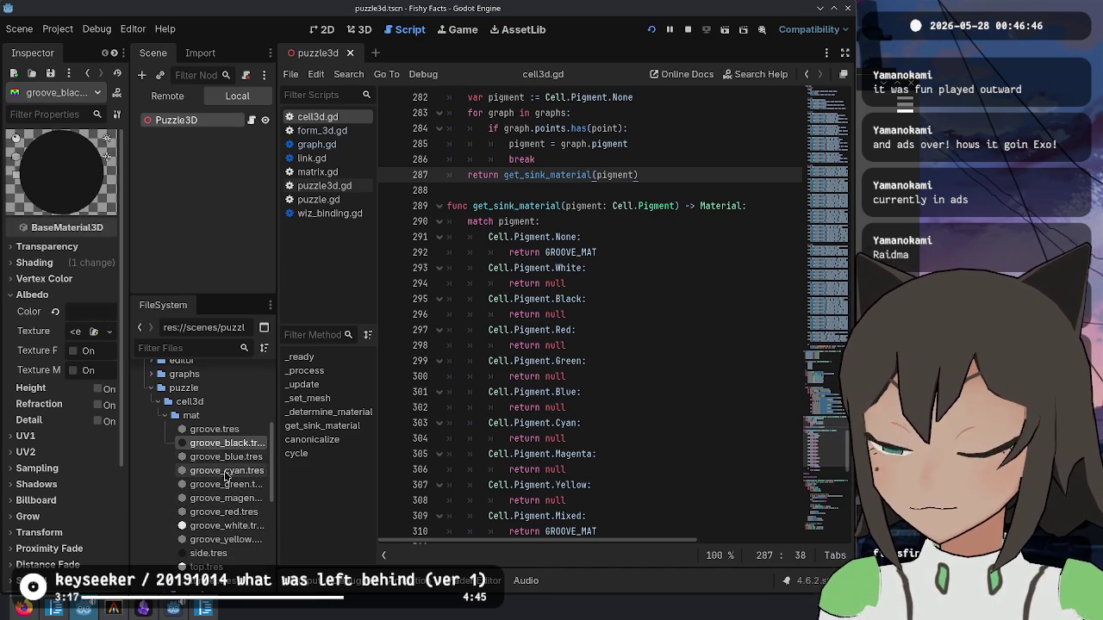
click(218, 527)
click(226, 456)
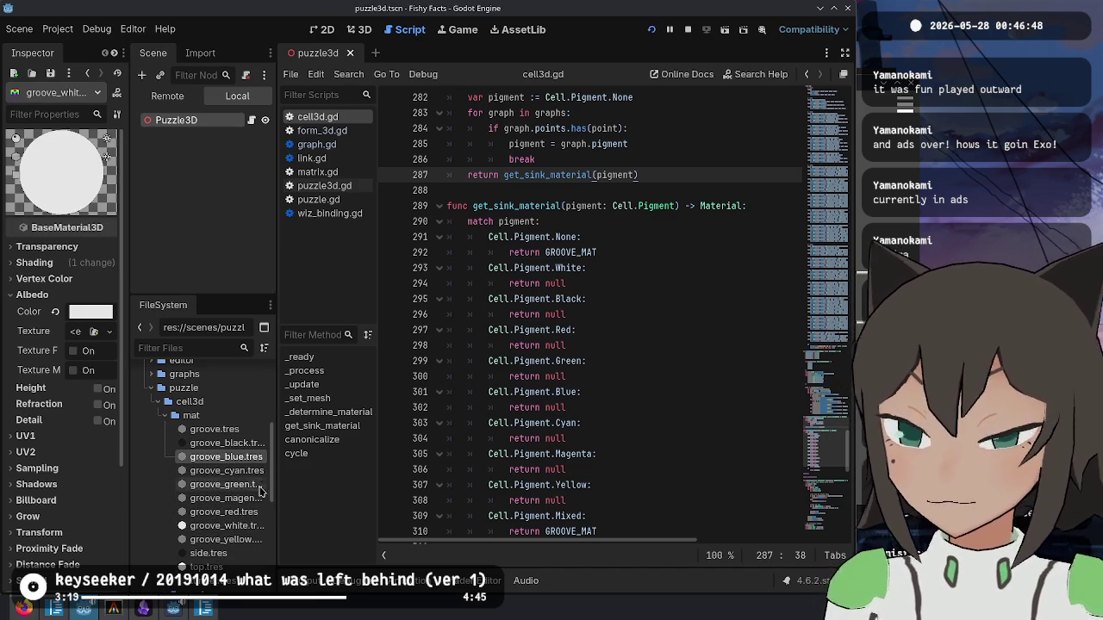
click(228, 527)
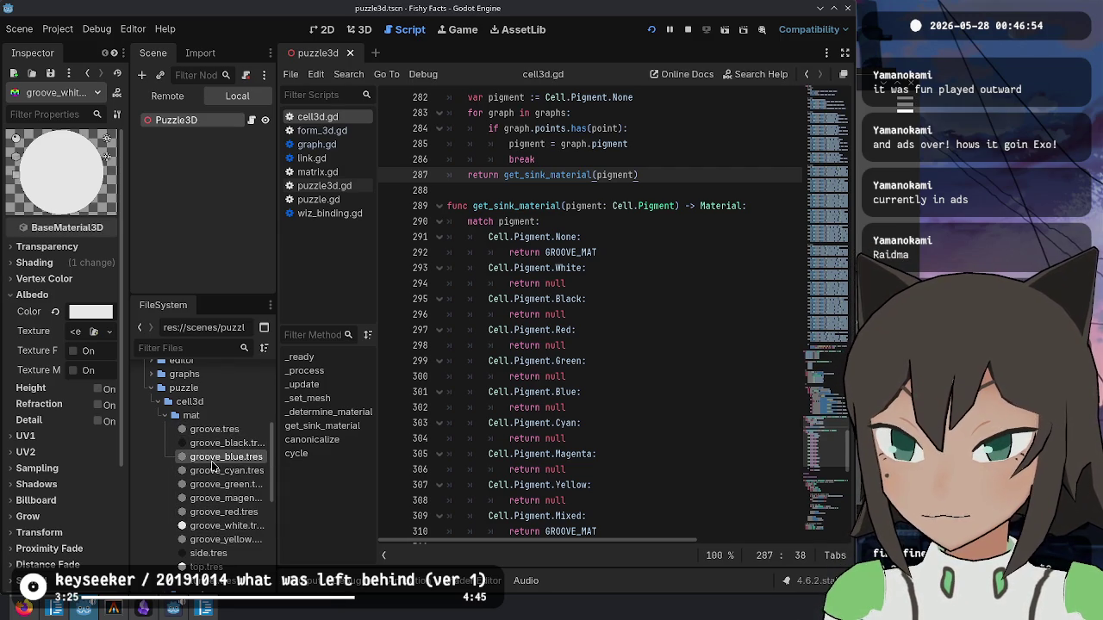
- Give groove_blue.tres a deep blue albedo: enter 4d6fff, saturate fully to 0033ff, save
click(212, 459)
click(71, 313)
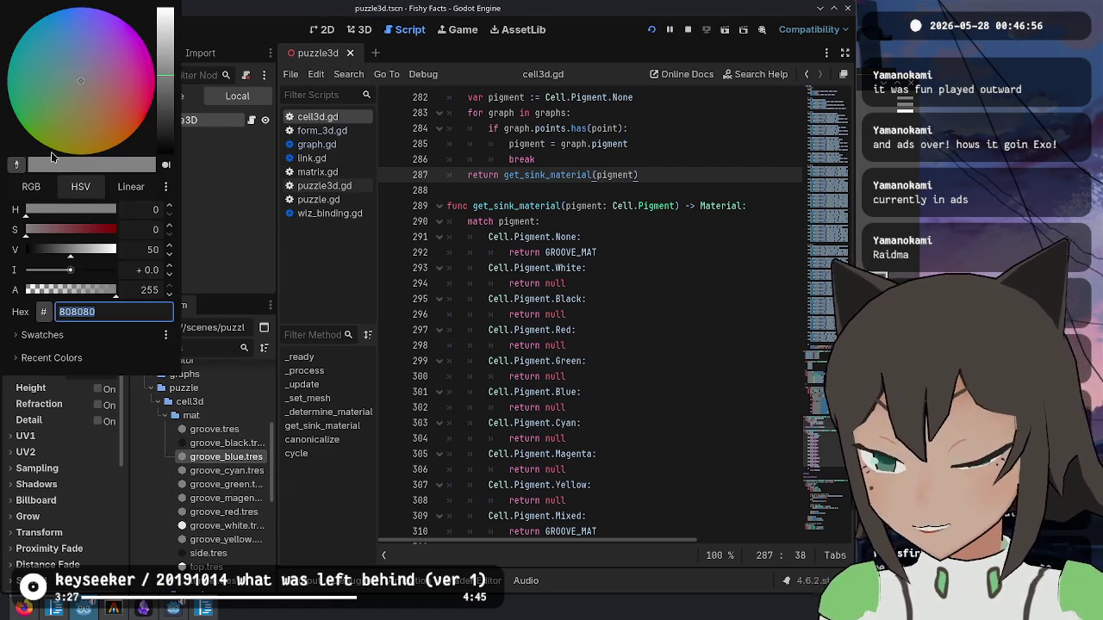
text(4d6fff)
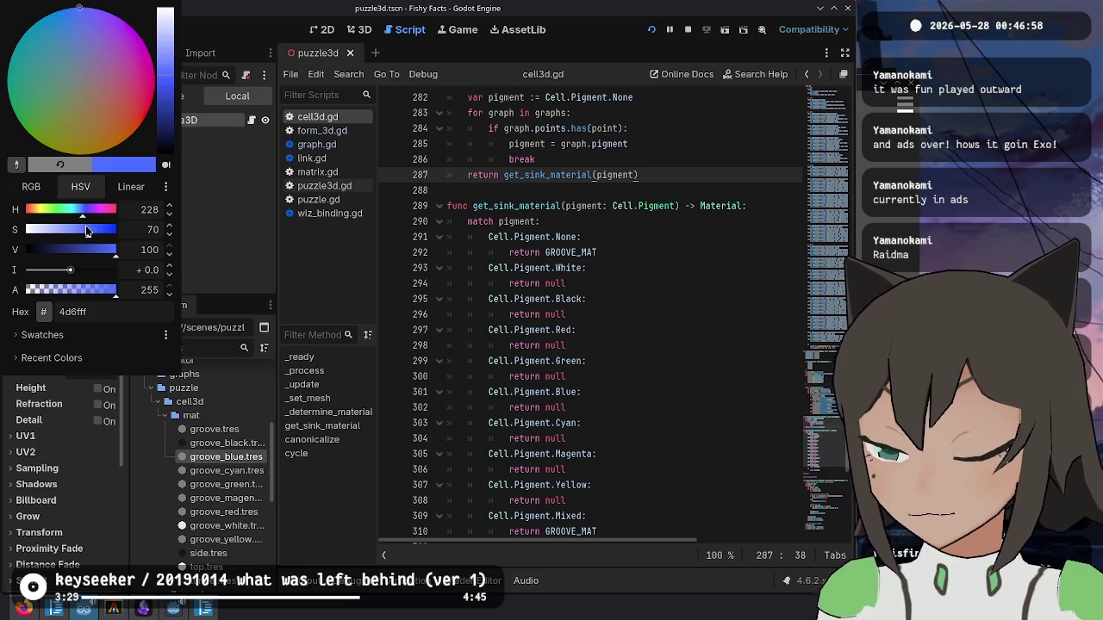
drag(86, 231, 175, 251)
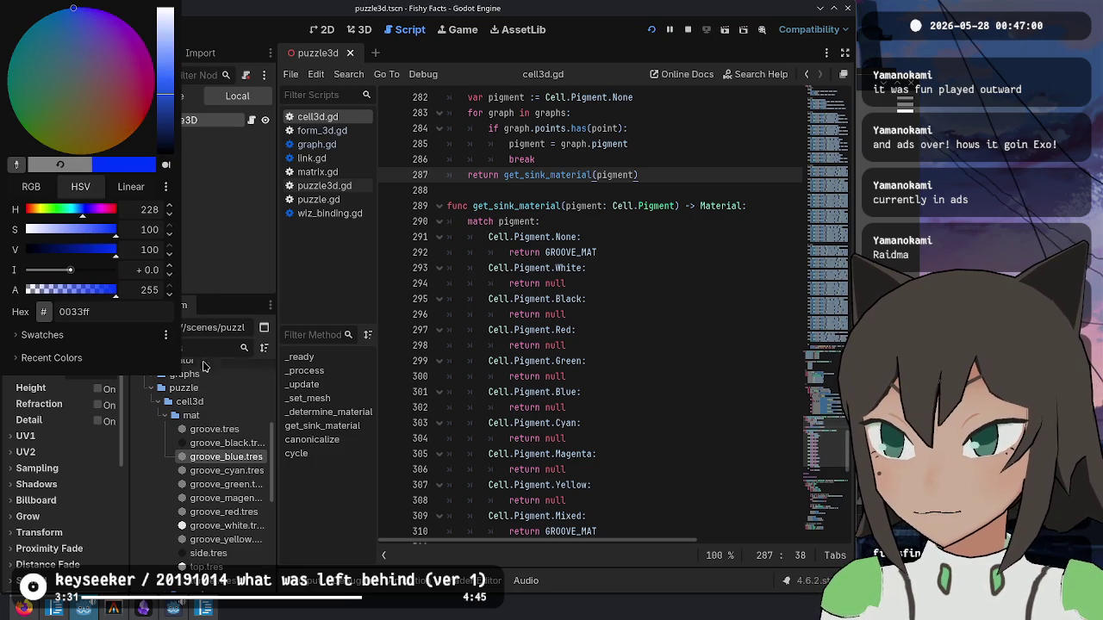
click(31, 186)
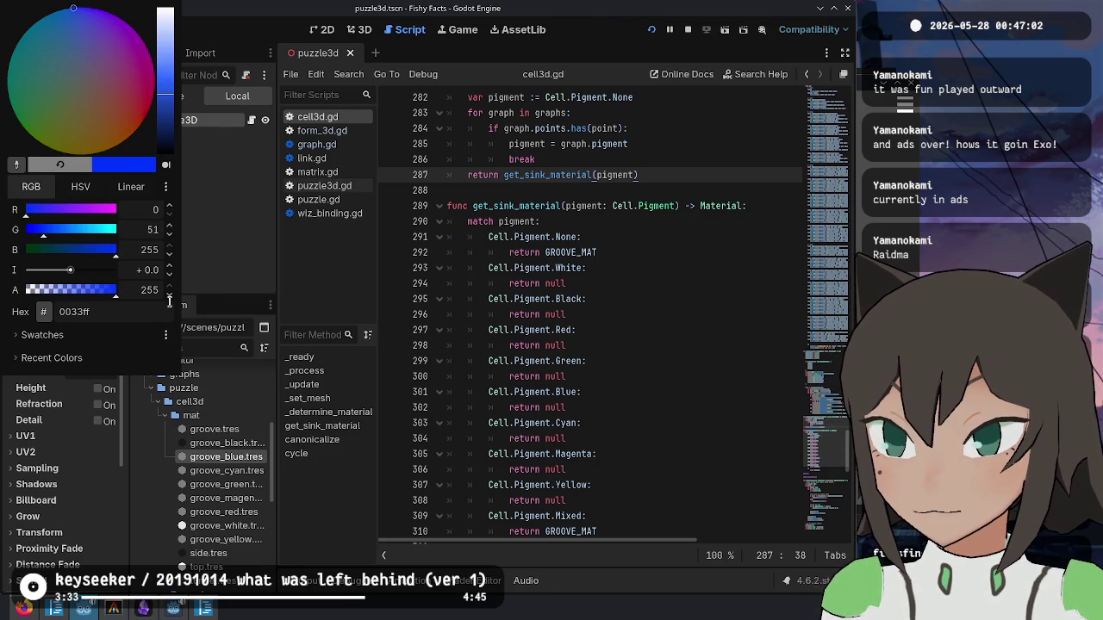
click(231, 467)
key(ctrl+s)
- Make groove_cyan.tres cyan: enter 8080ff, raise green to full, drop red to zero
click(230, 470)
click(91, 312)
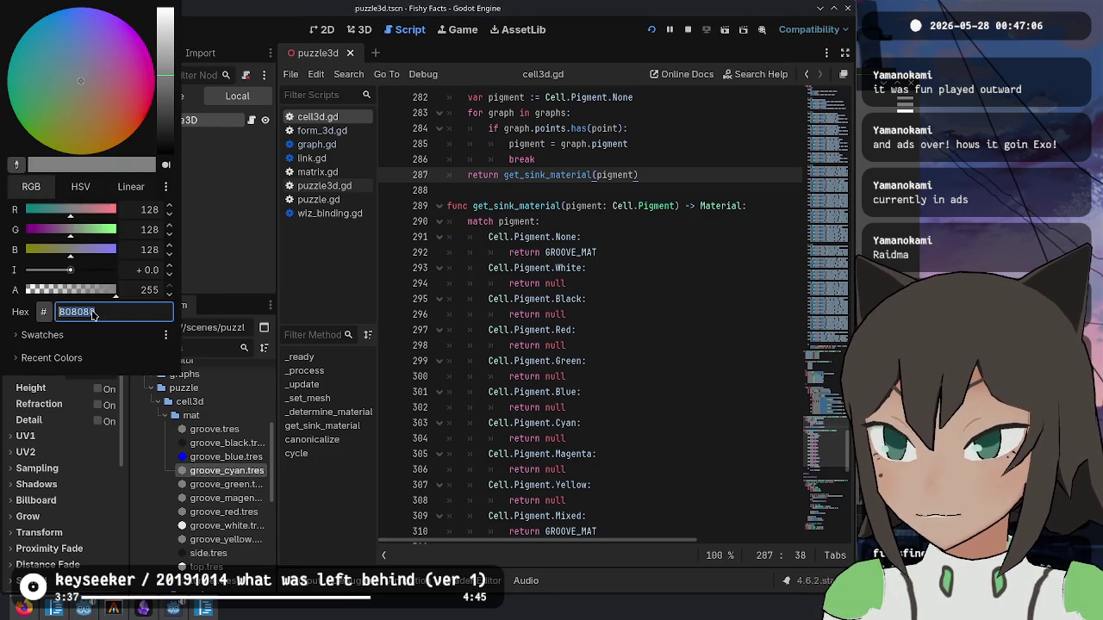
text(8080ff)
key(Return)
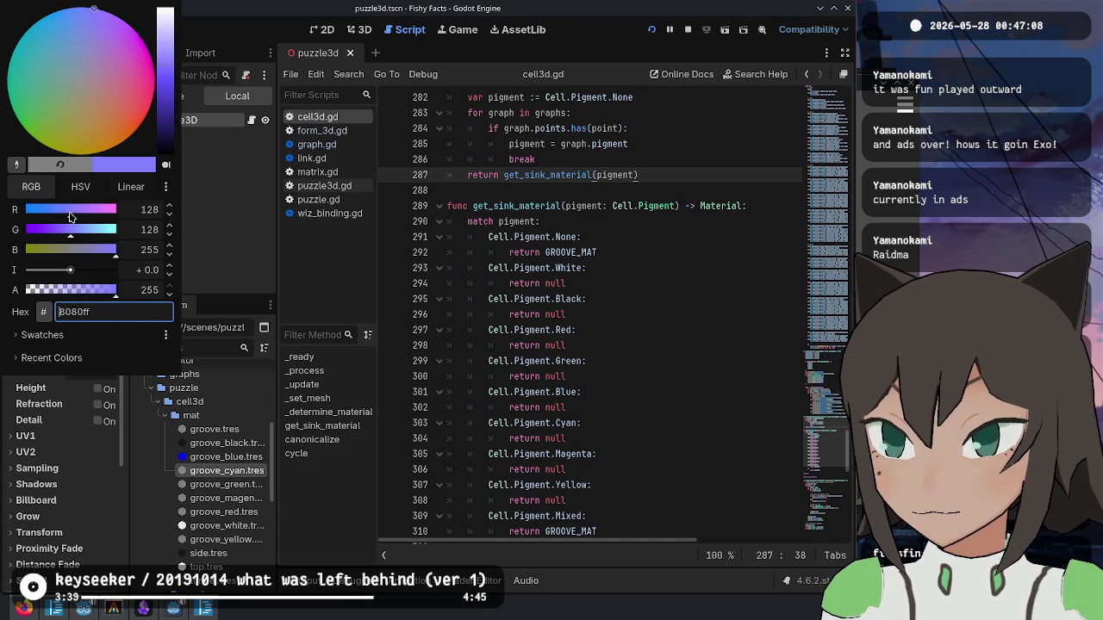
drag(83, 231, 263, 253)
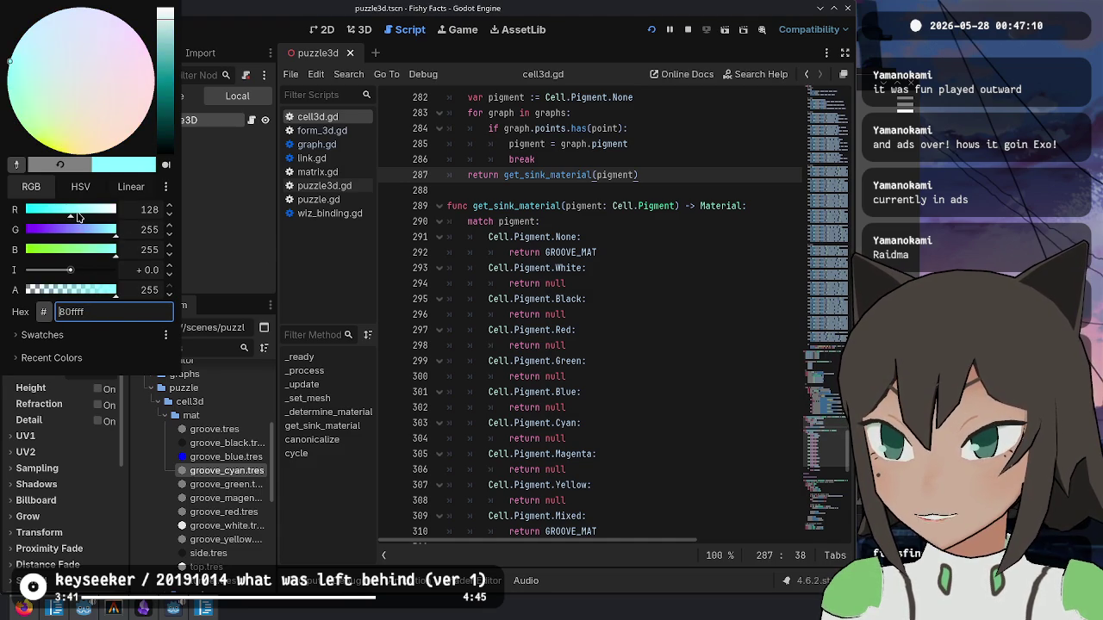
drag(79, 216, 22, 215)
click(229, 470)
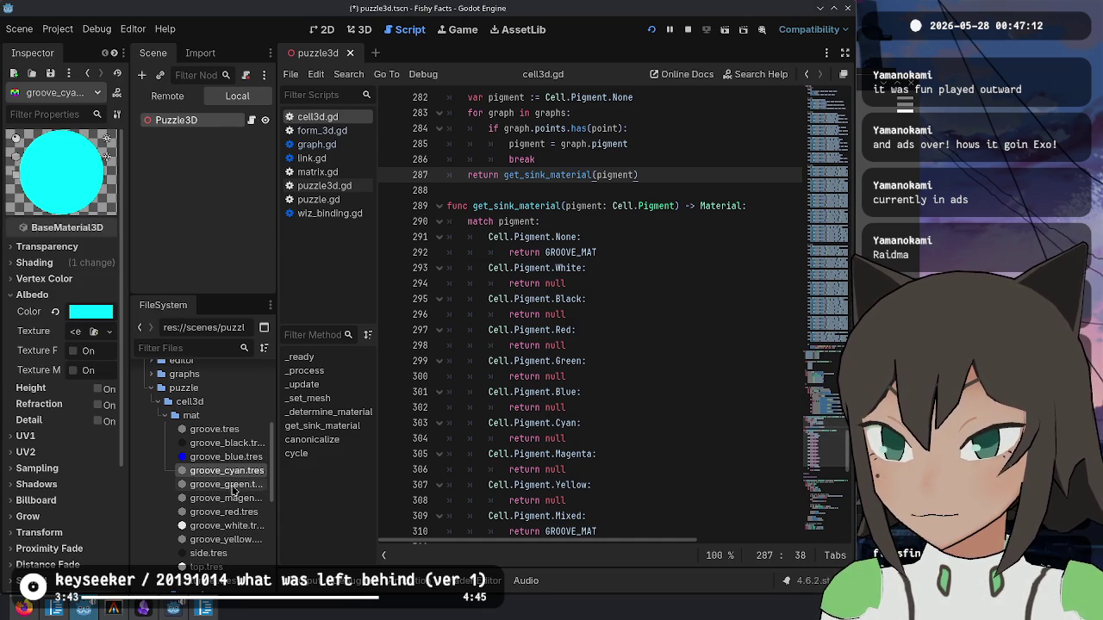
- Set groove_green.tres's albedo to pure green 00ff00 by zeroing red and blue
click(226, 484)
click(82, 308)
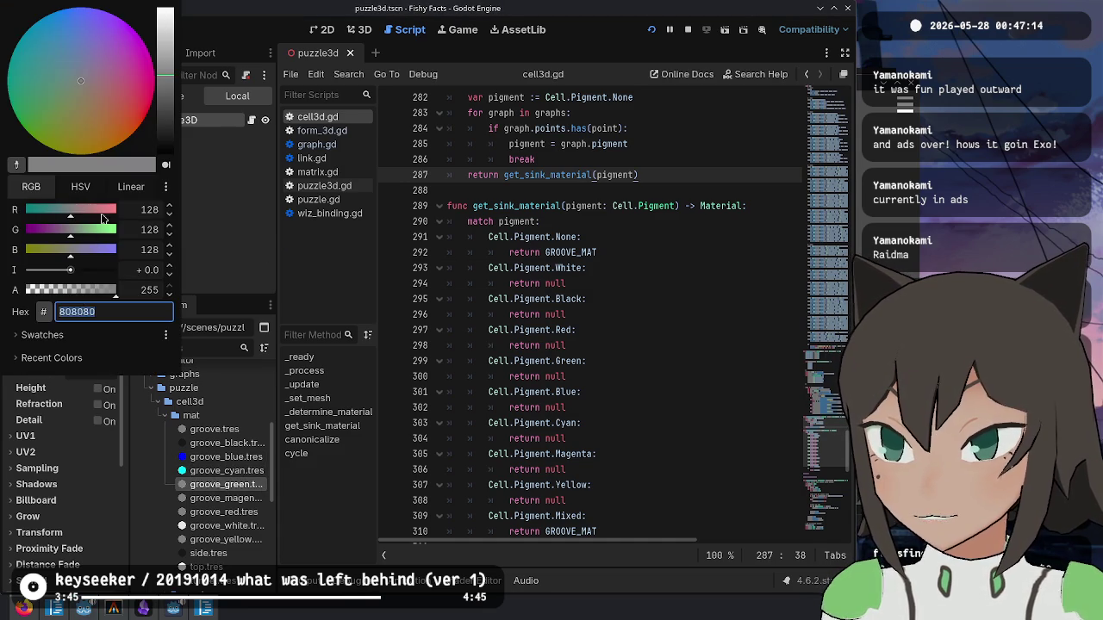
drag(76, 217, 3, 248)
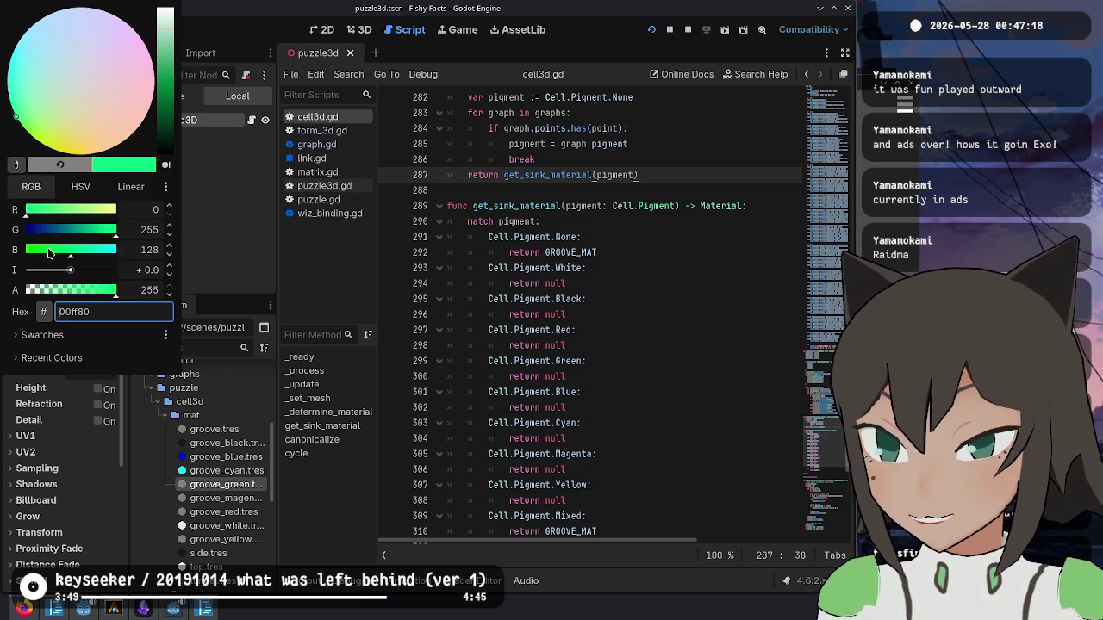
drag(49, 253, 10, 260)
click(153, 362)
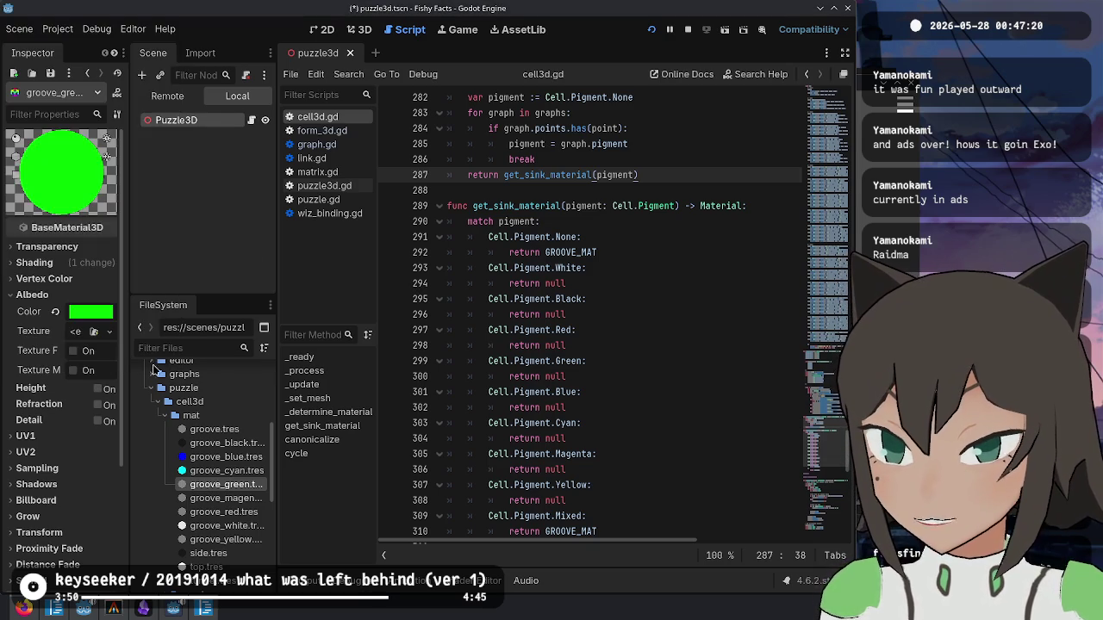
- Make groove_magenta.tres's albedo magenta with red at full and green at zero
click(222, 500)
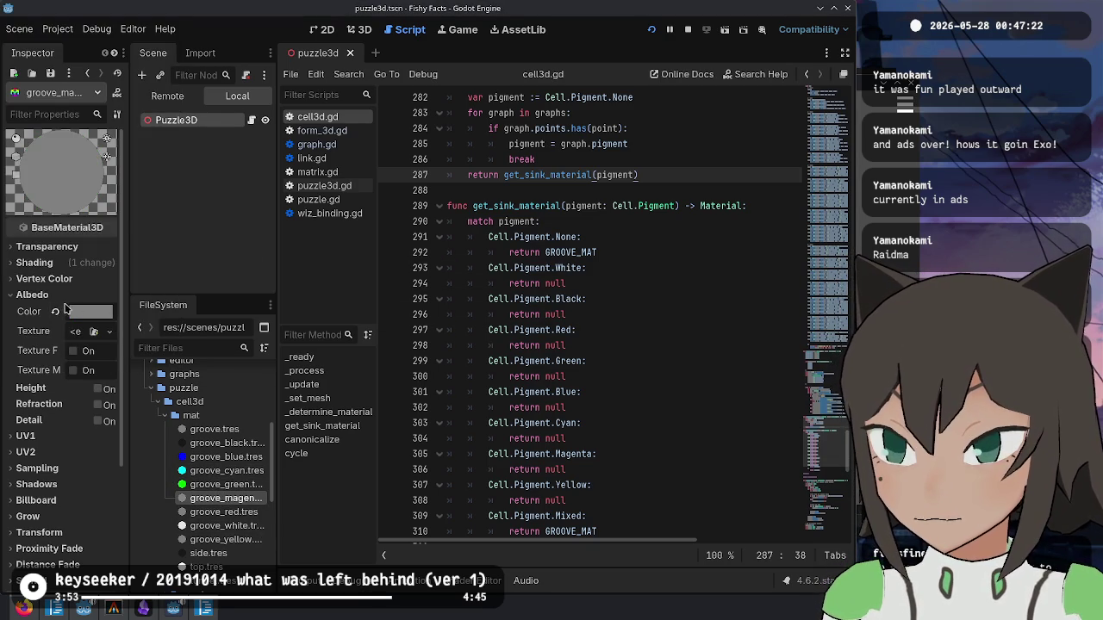
click(77, 313)
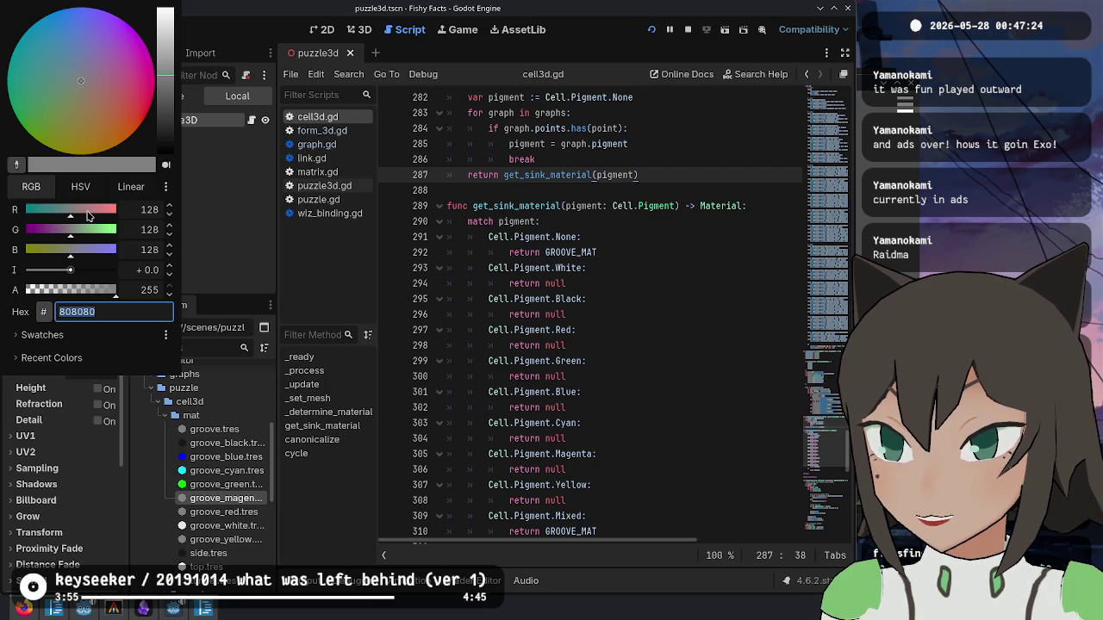
drag(90, 212, 144, 222)
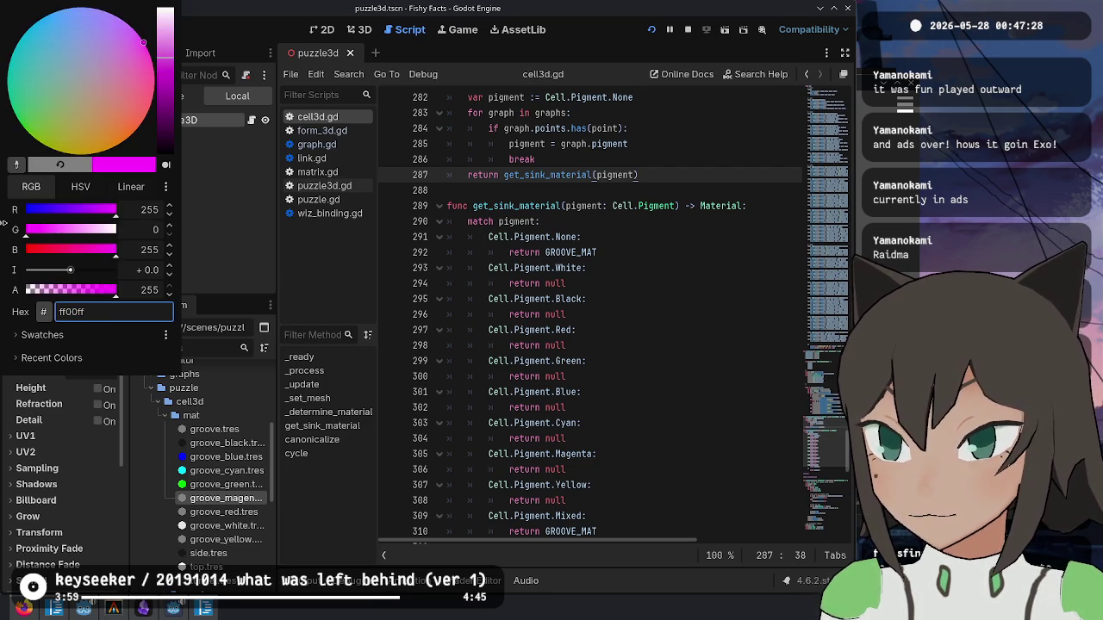
click(197, 504)
click(107, 315)
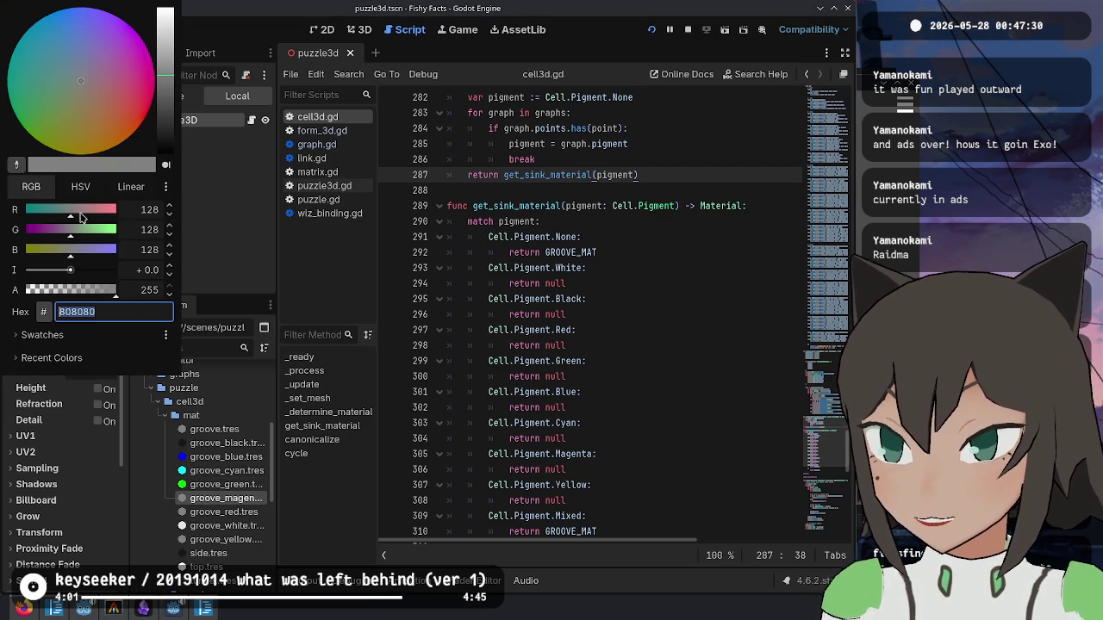
drag(59, 235, 3, 235)
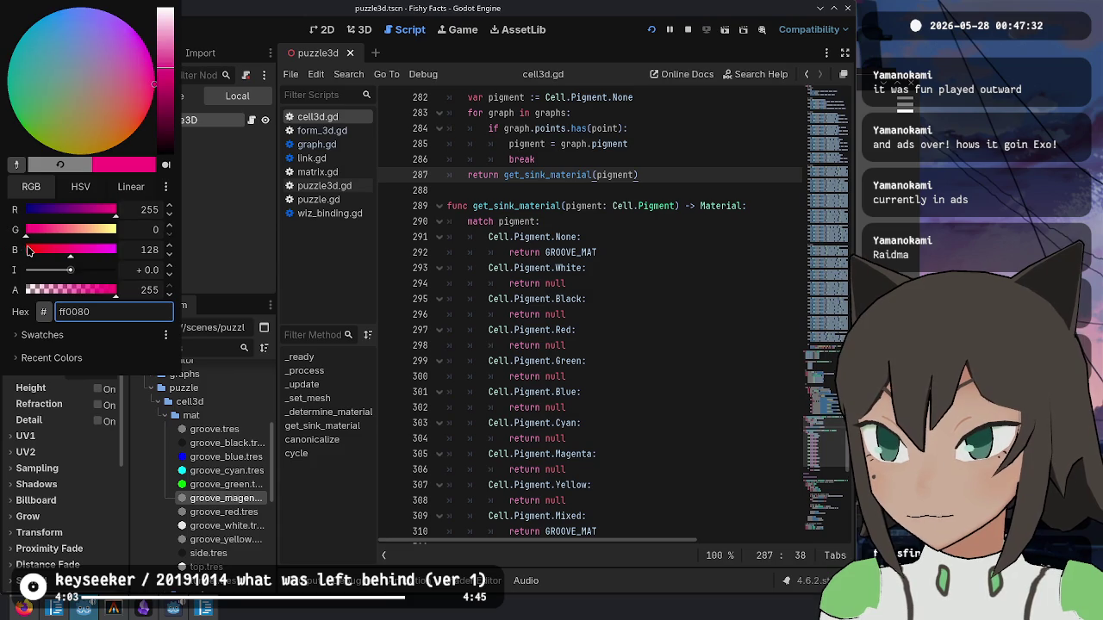
click(422, 284)
- Set groove_red.tres's albedo to pure red ff0000, with red full and green and blue zero
click(228, 512)
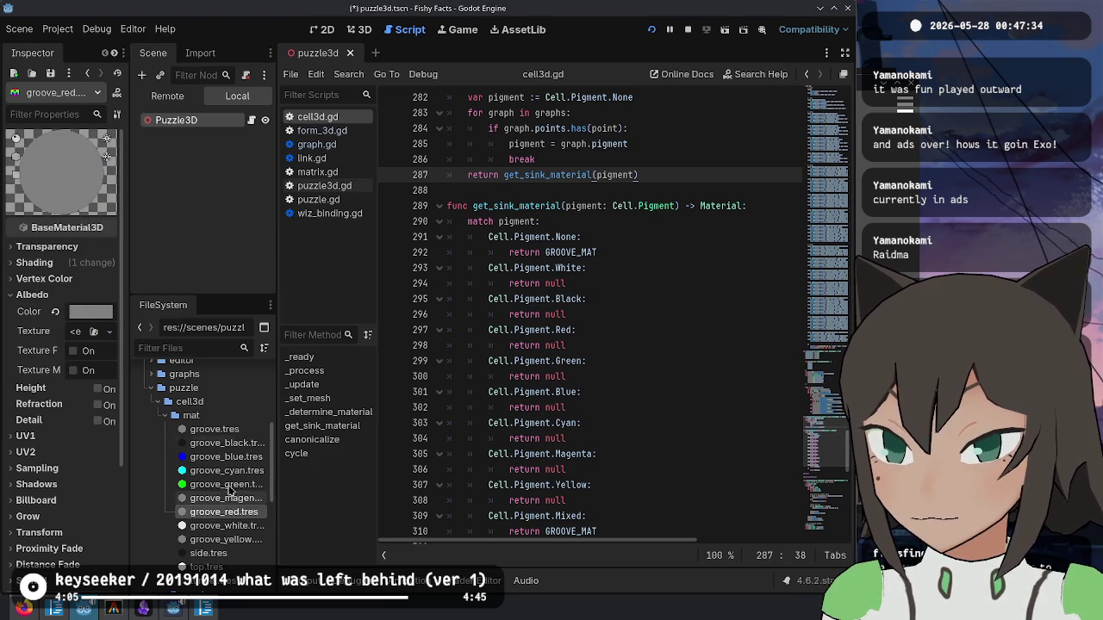
click(92, 310)
mouse_move(84, 215)
mouse_down()
mouse_move(123, 226)
mouse_move(3, 248)
mouse_up()
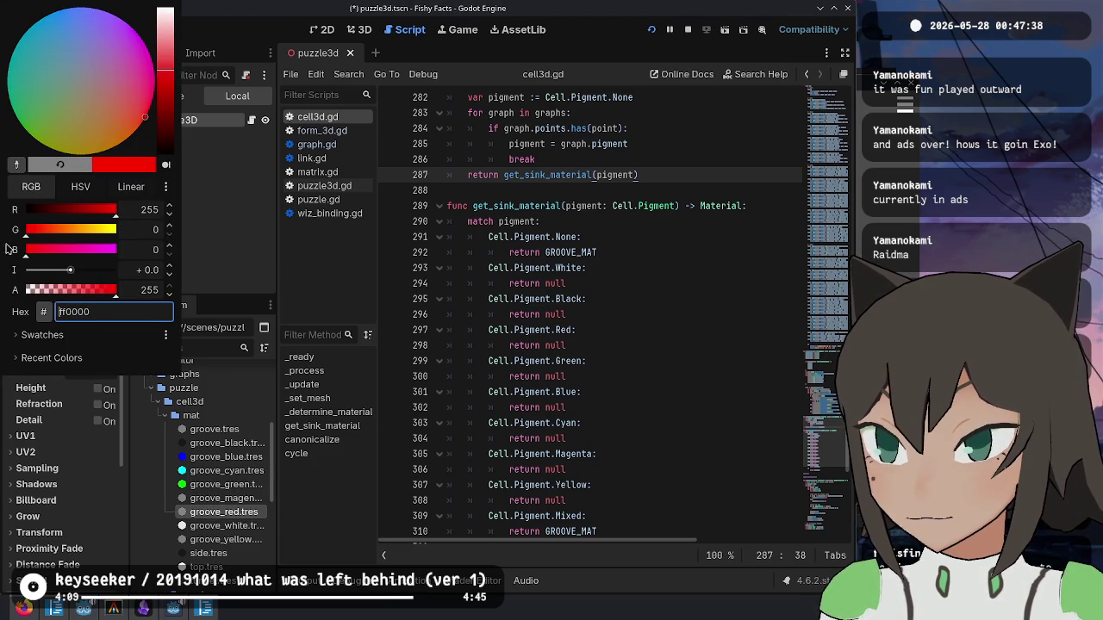
key(Escape)
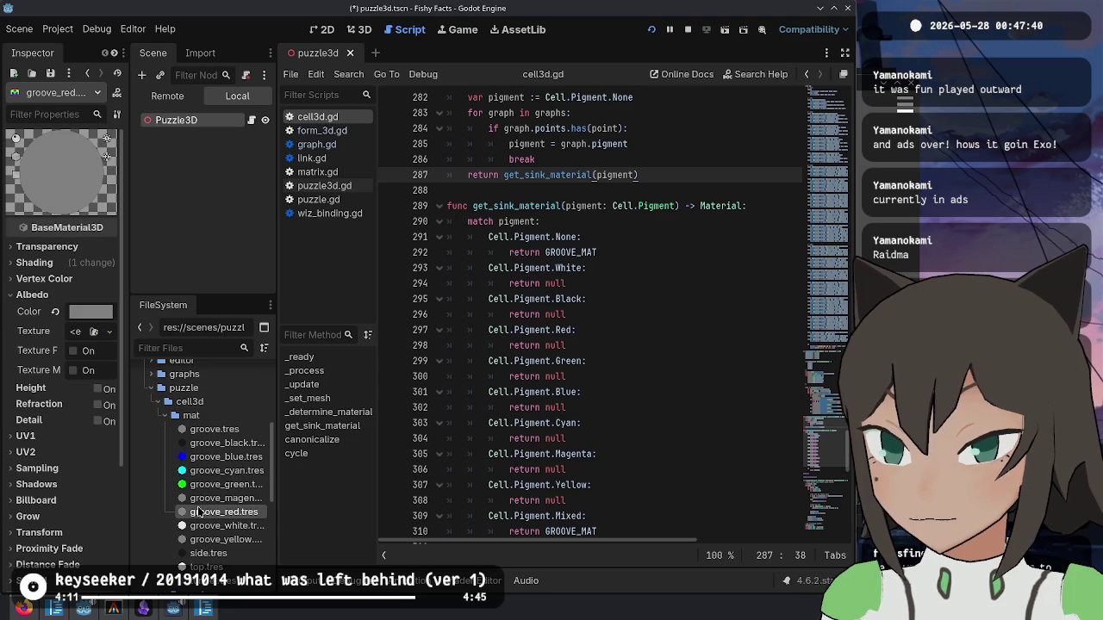
click(90, 312)
drag(71, 210, 121, 210)
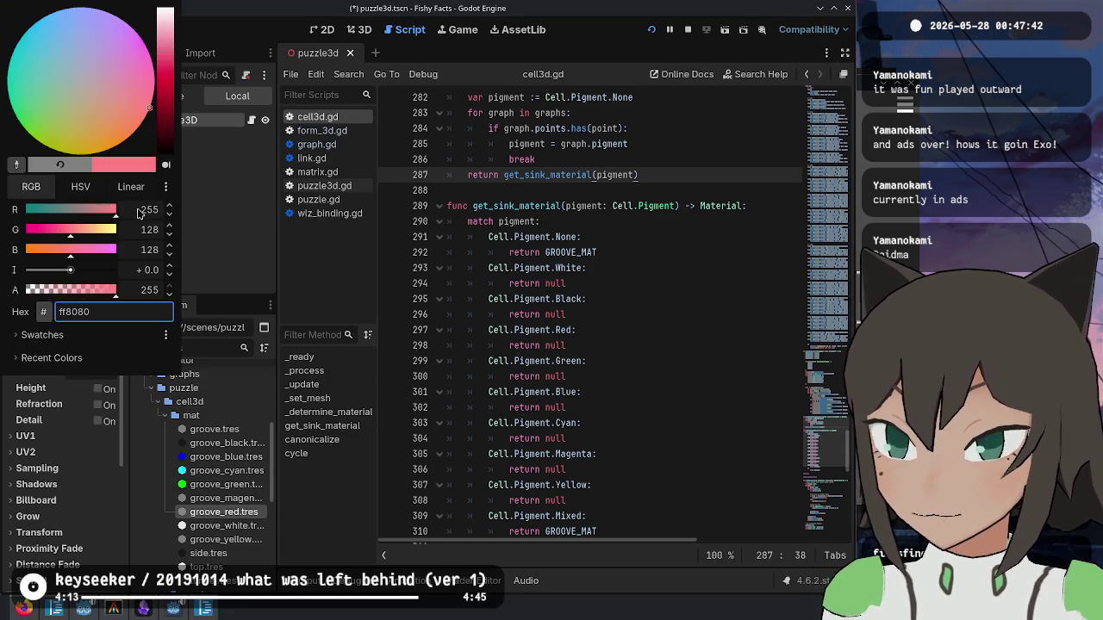
mouse_move(58, 230)
mouse_down()
mouse_move(4, 229)
mouse_move(9, 250)
mouse_up()
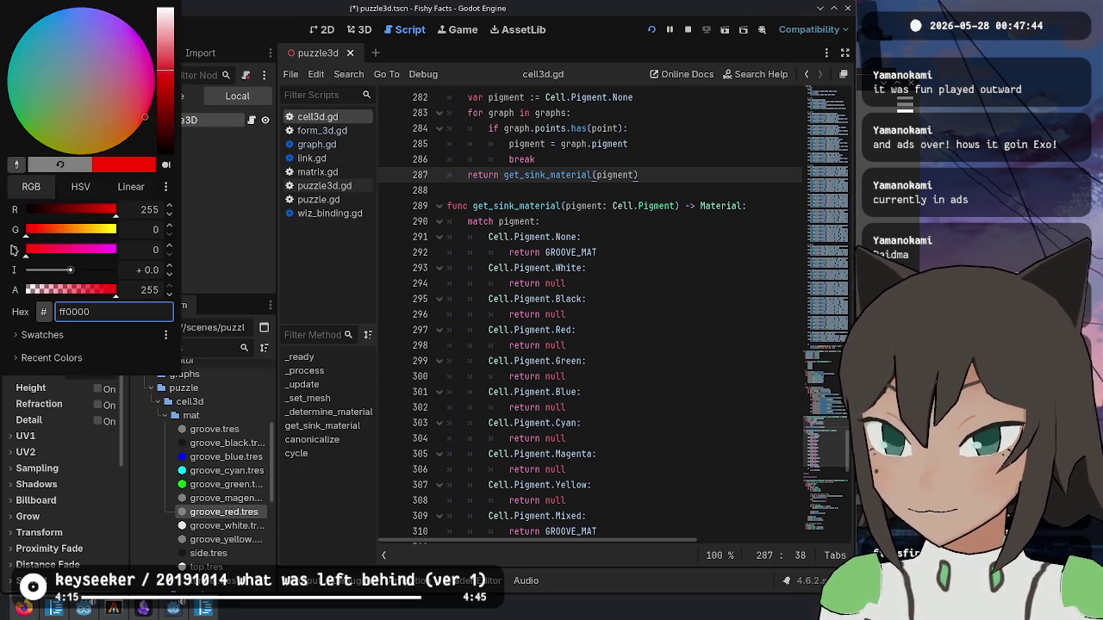
click(239, 532)
click(248, 538)
scroll(250, 515, down, 2)
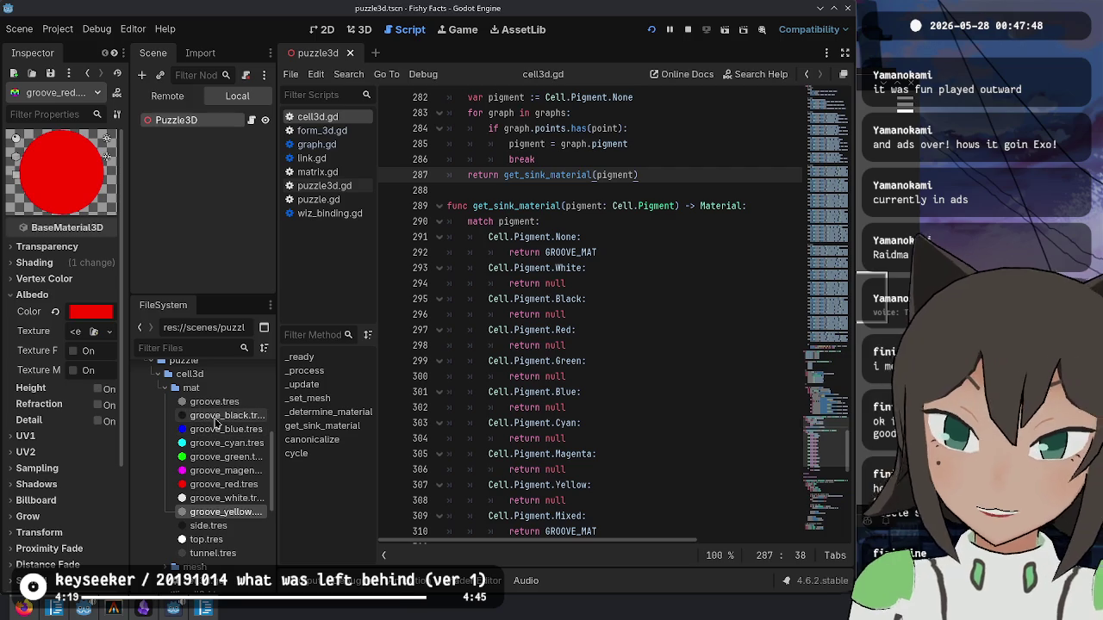
- Give groove_black.tres a dark grey albedo (4d4d4d) by editing its HSV value
click(203, 416)
click(95, 312)
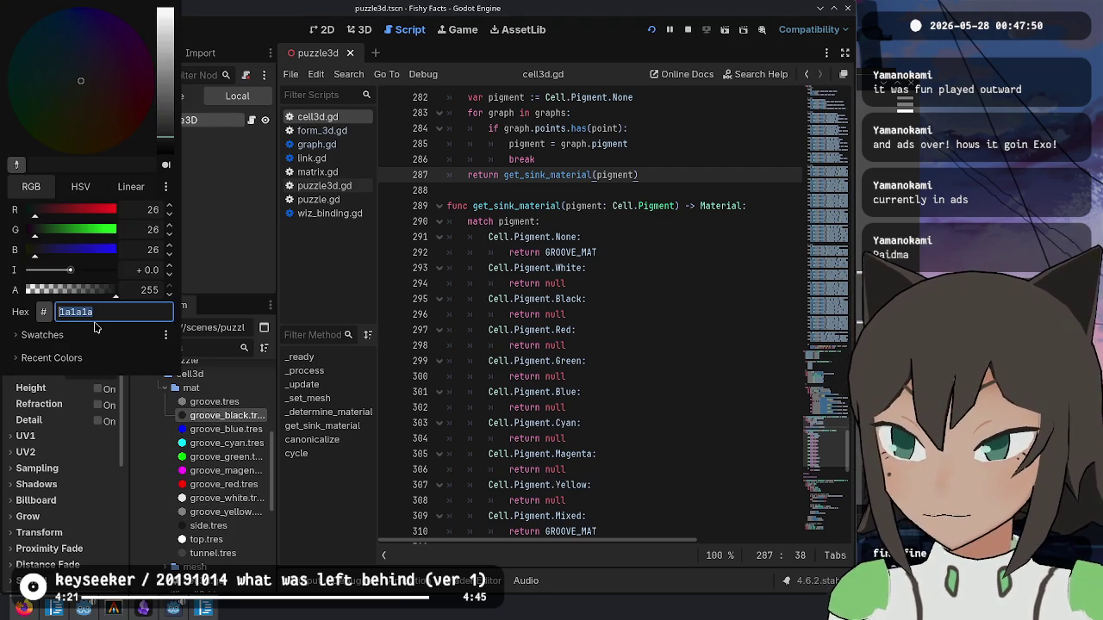
click(81, 186)
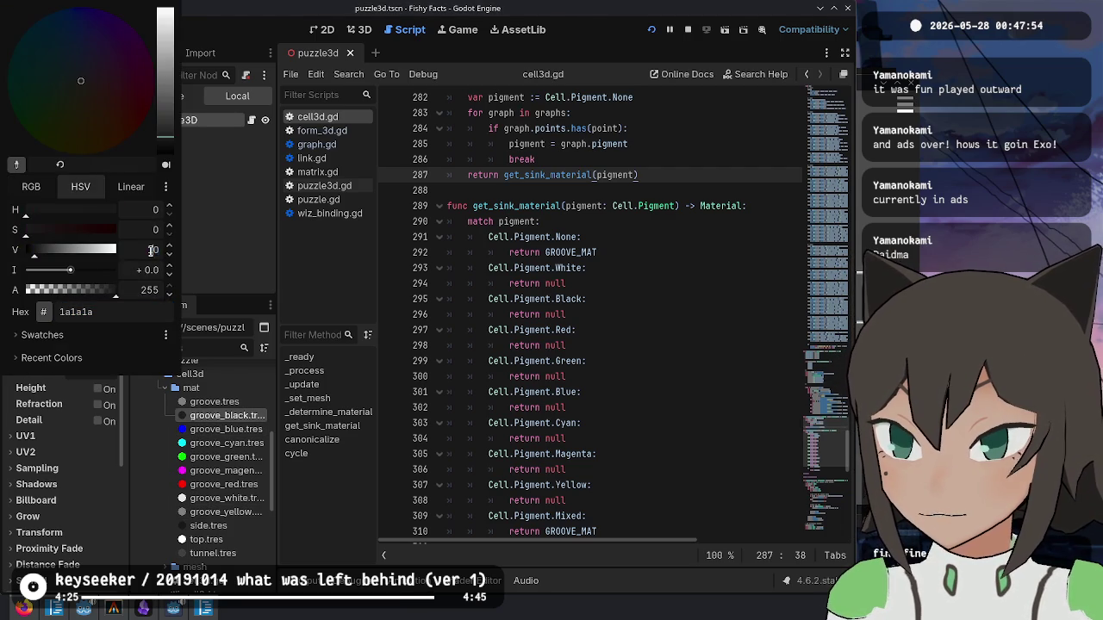
key(Escape)
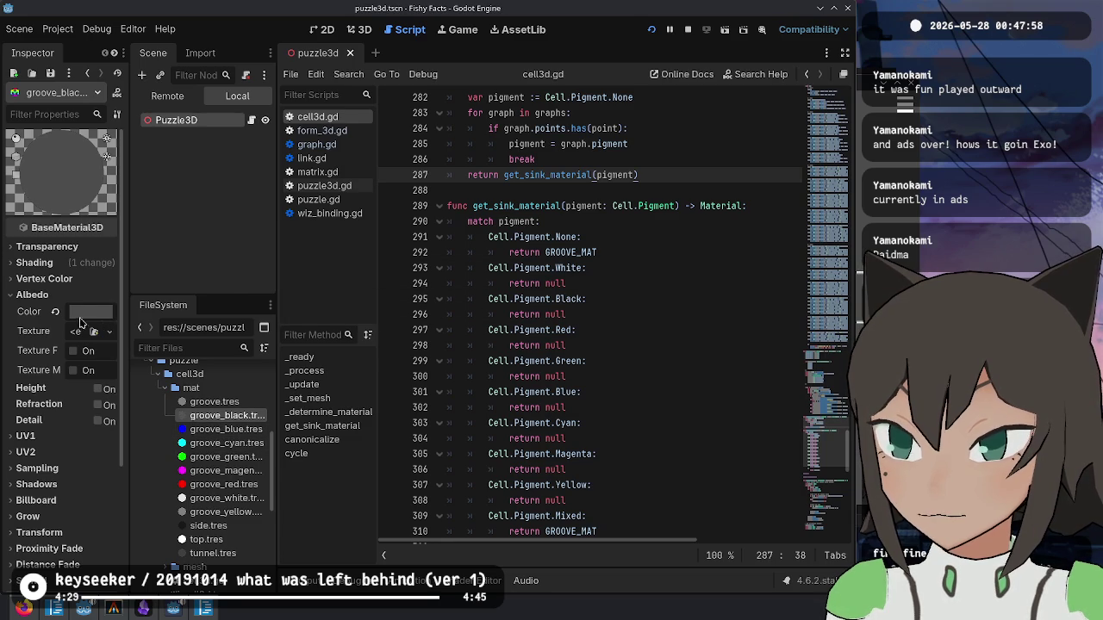
click(82, 315)
click(152, 251)
click(303, 403)
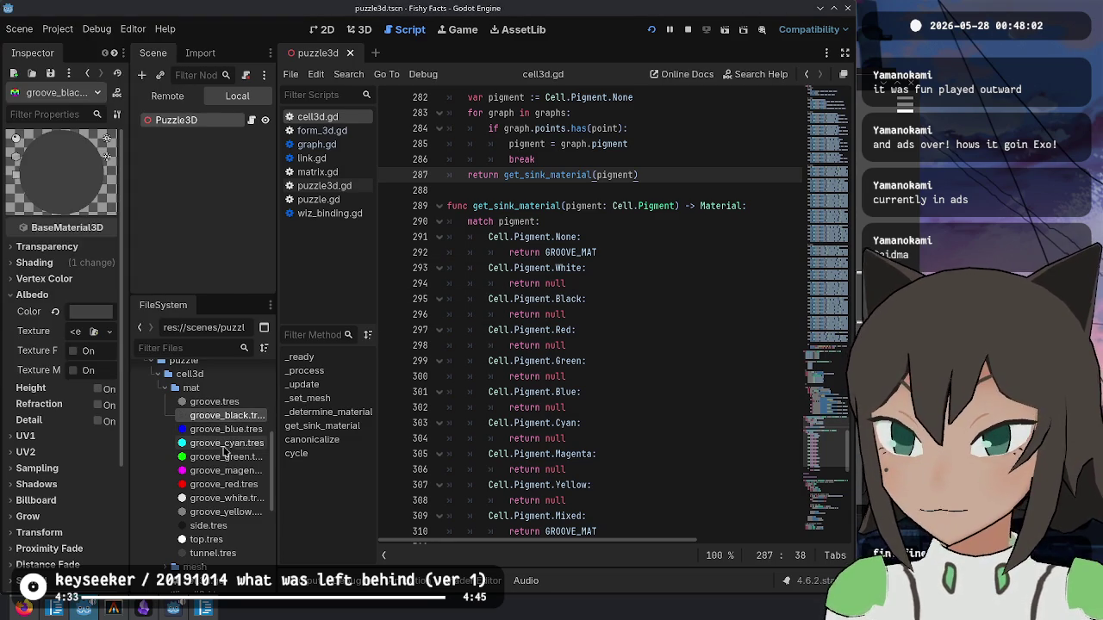
- Adjust groove_white.tres's albedo brightness value toward a light near-white grey
click(226, 498)
click(90, 311)
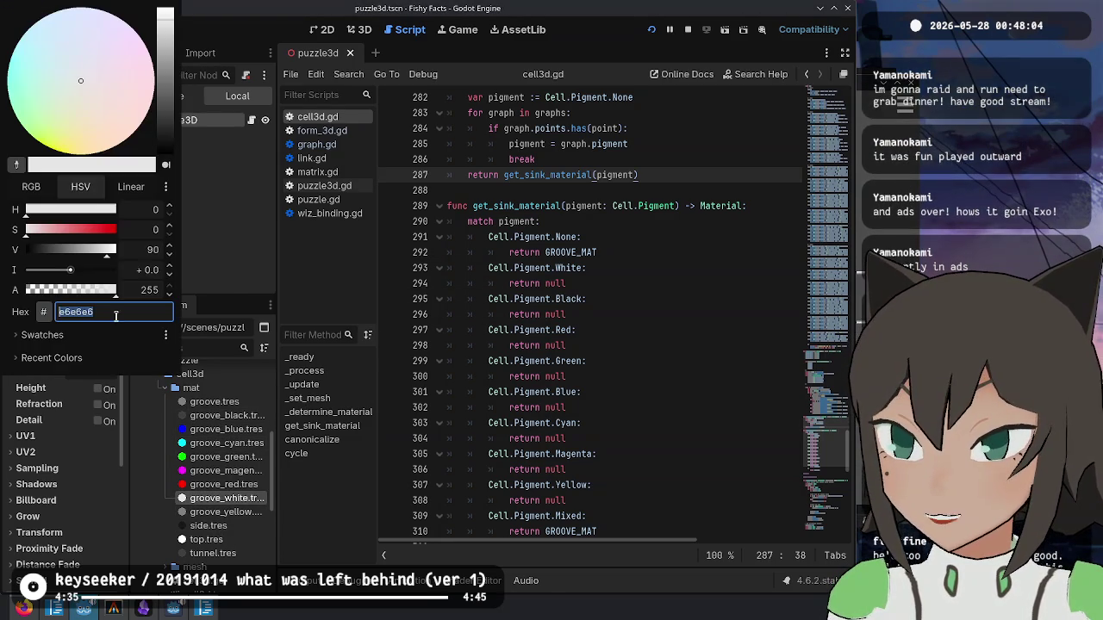
click(152, 249)
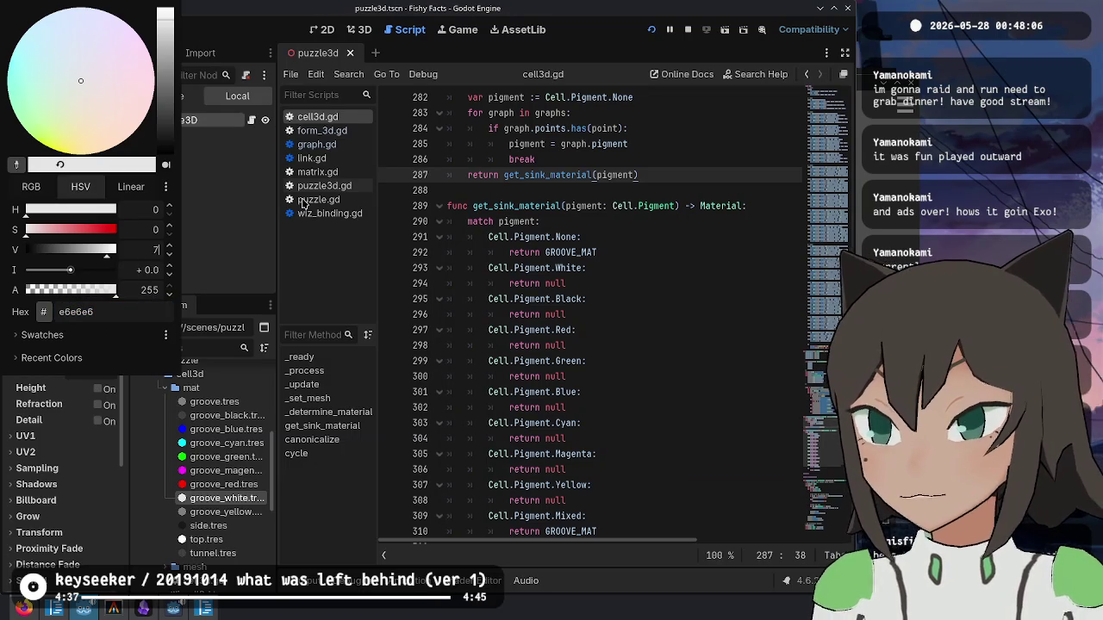
click(301, 203)
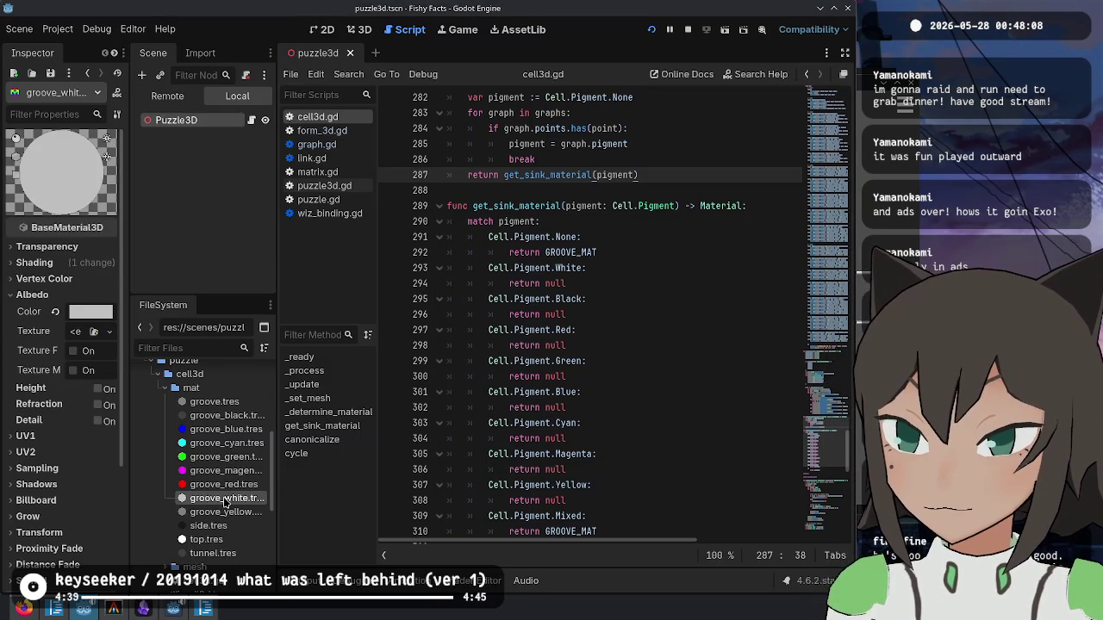
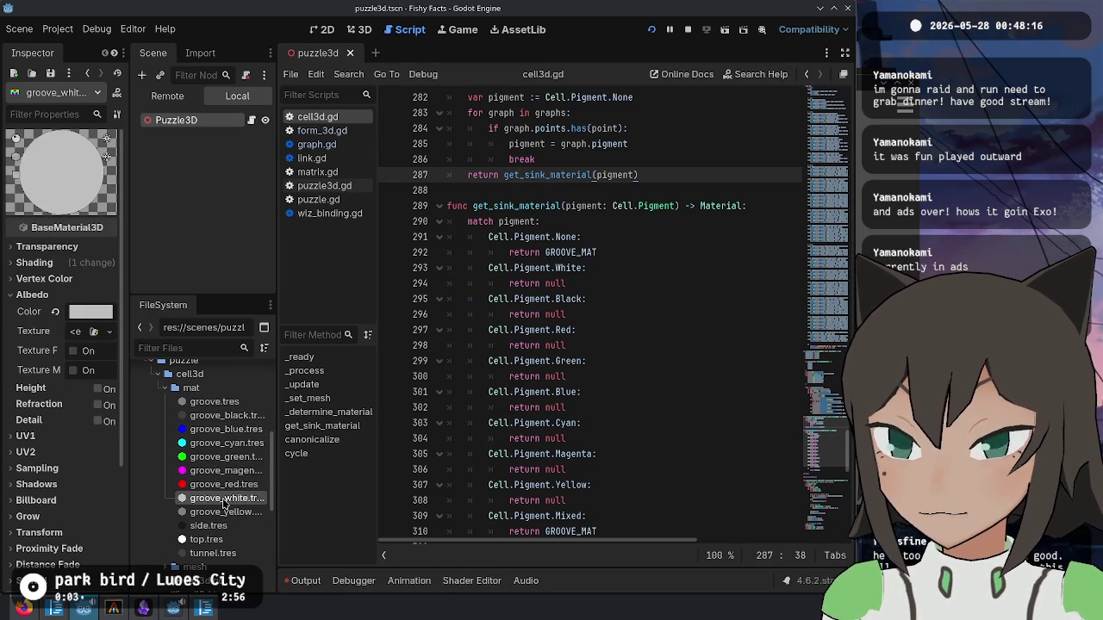
- Set groove_white.tres albedo value to 90 for a lighter grey and save
click(104, 316)
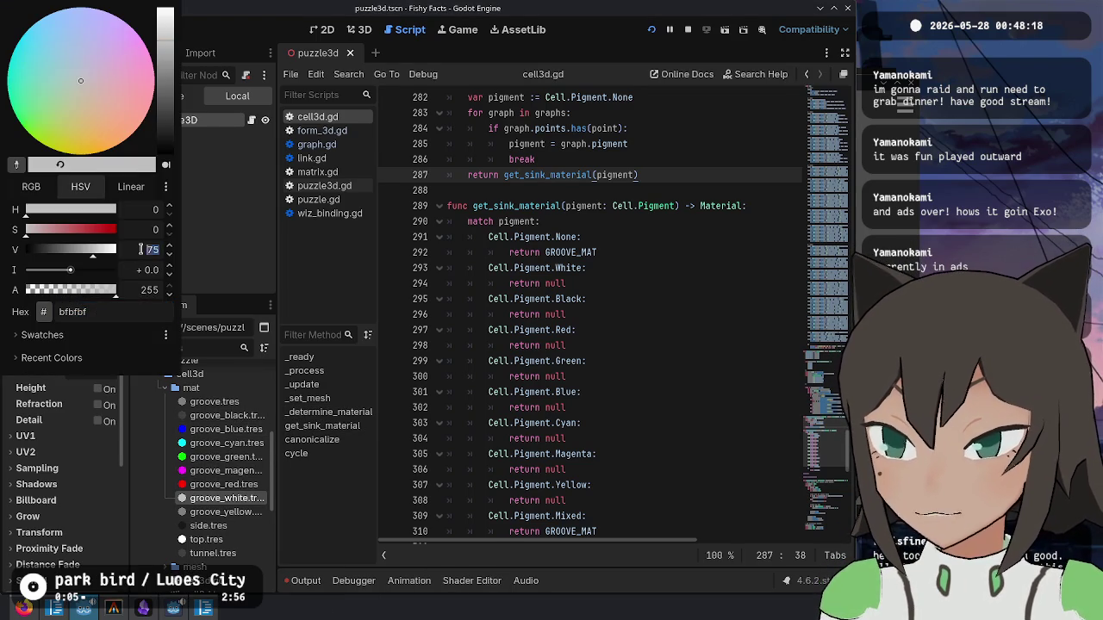
text(90)
click(247, 267)
key(ctrl+s)
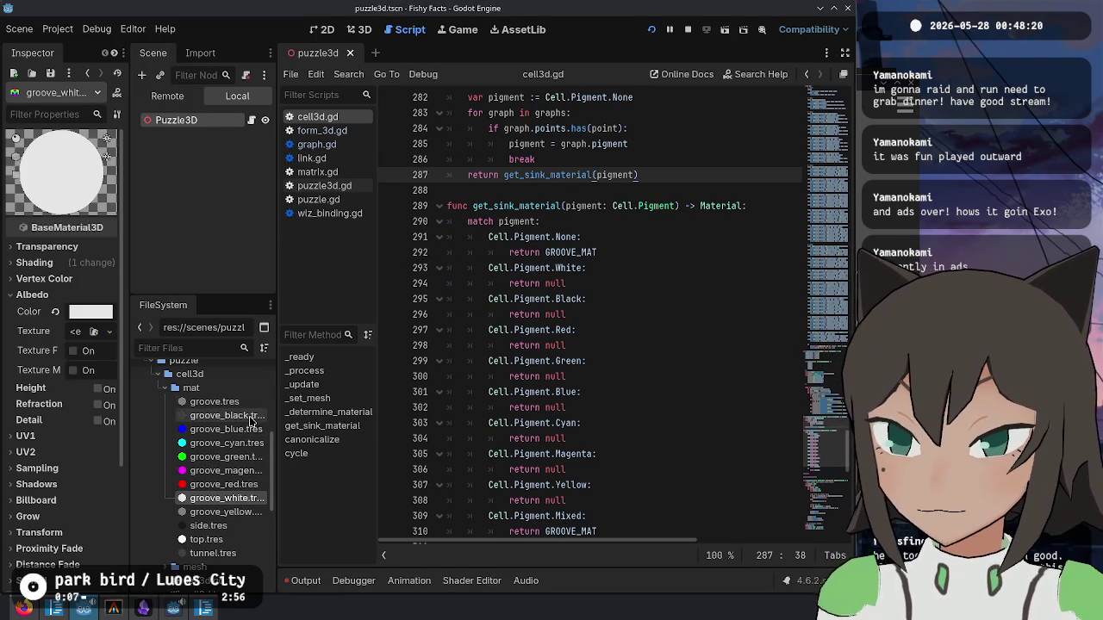
- Brighten groove_black.tres albedo to value 35, then select the groove materials black through yellow
click(248, 416)
click(90, 311)
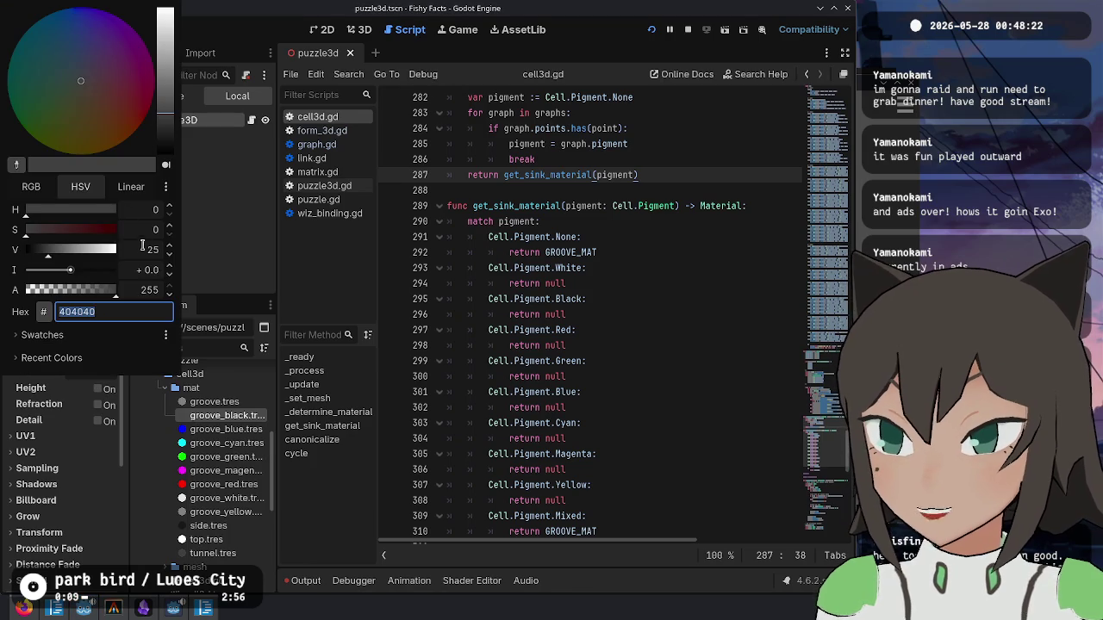
click(141, 249)
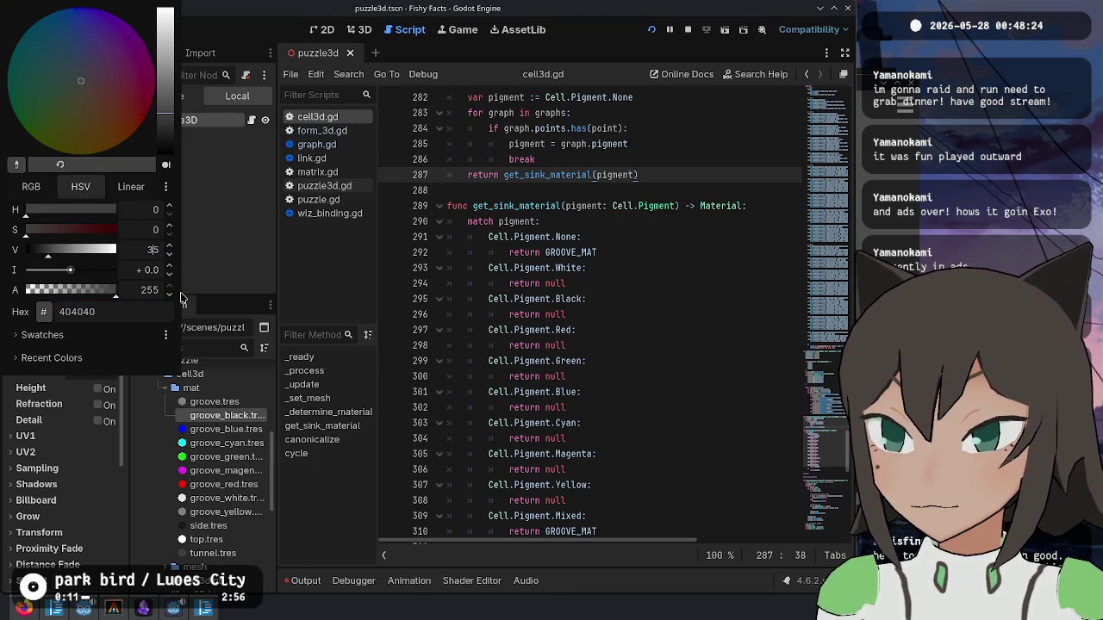
click(181, 297)
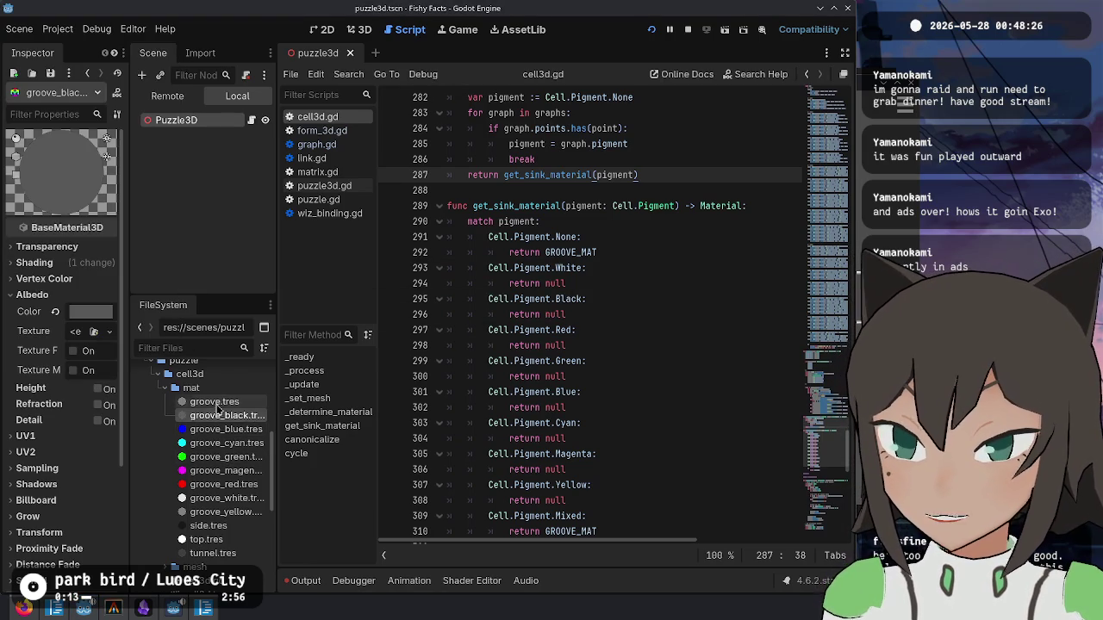
shift+click(251, 512)
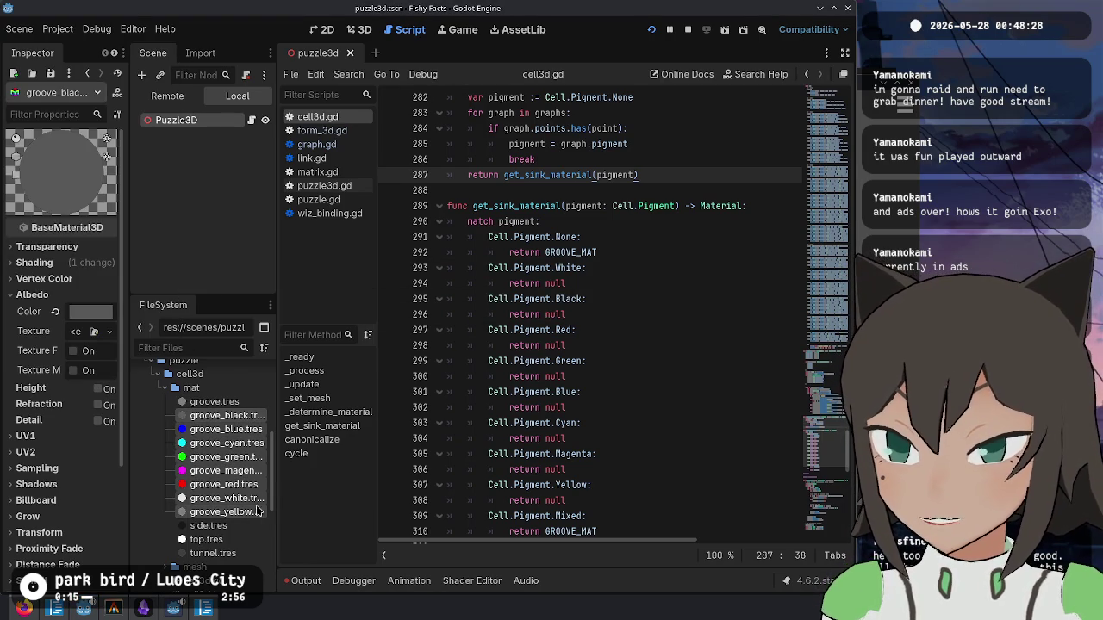
- Copy the eight groove materials to res:// and rename the black copy groove_black_tunnel
right_click(241, 488)
click(289, 497)
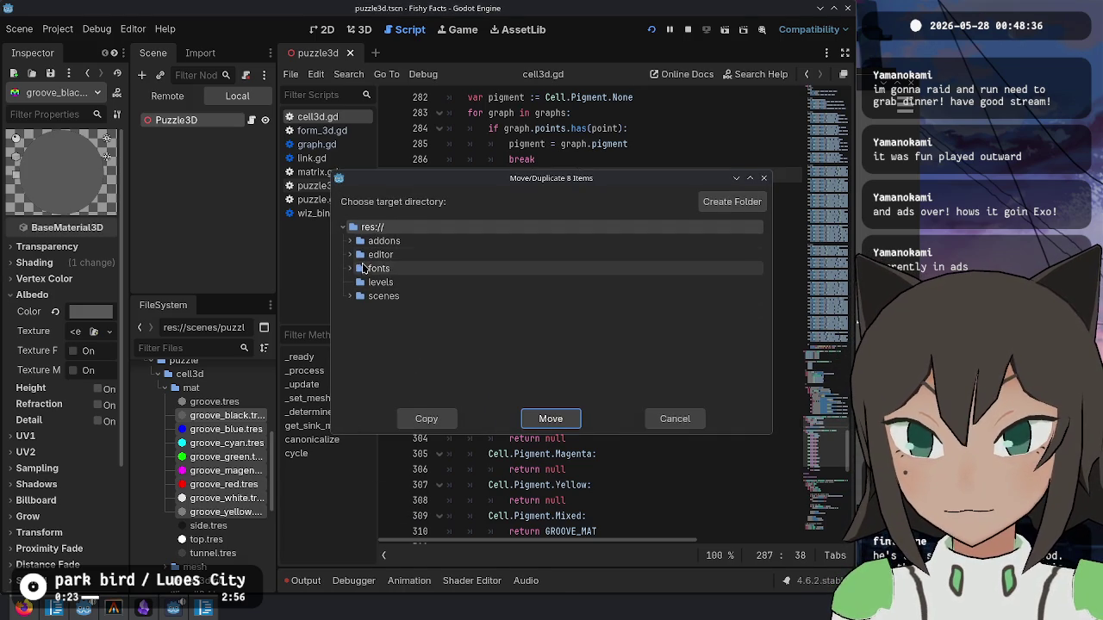
click(426, 419)
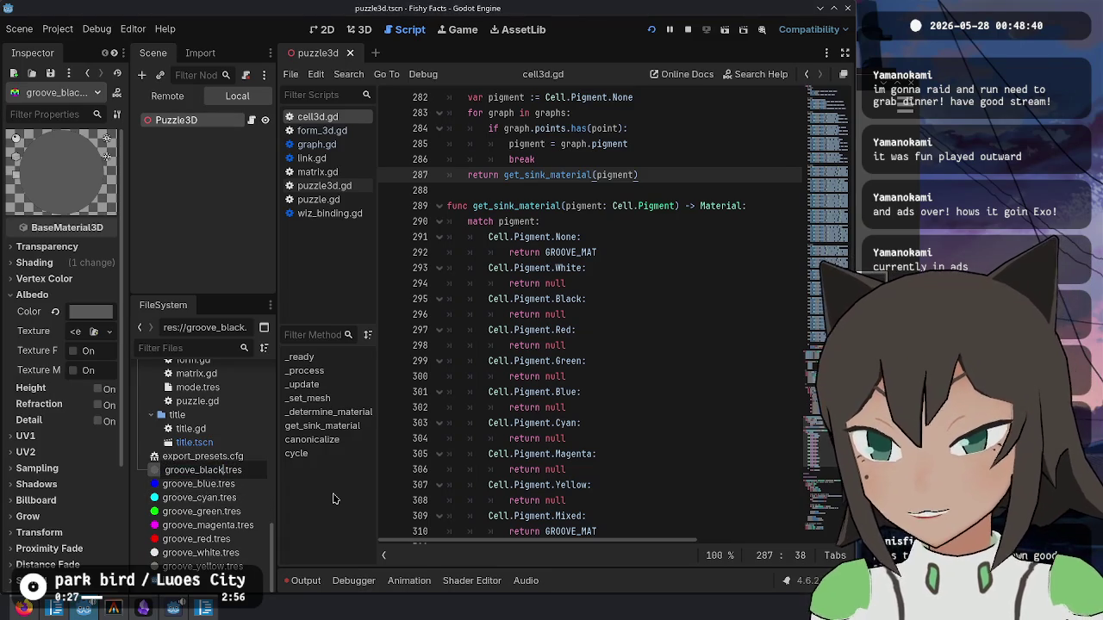
text(nnel)
key(Return)
- Rename the blue, cyan and green copies to groove_blue_tunnel, groove_cyan_tunnel and groove_green_tunnel
click(194, 485)
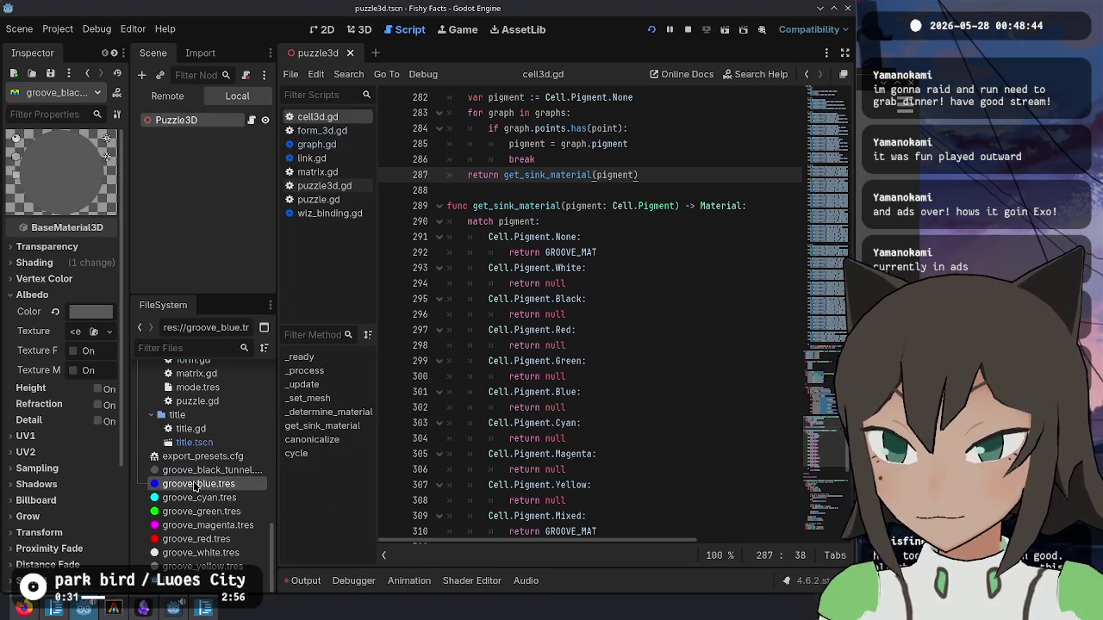
key(F2)
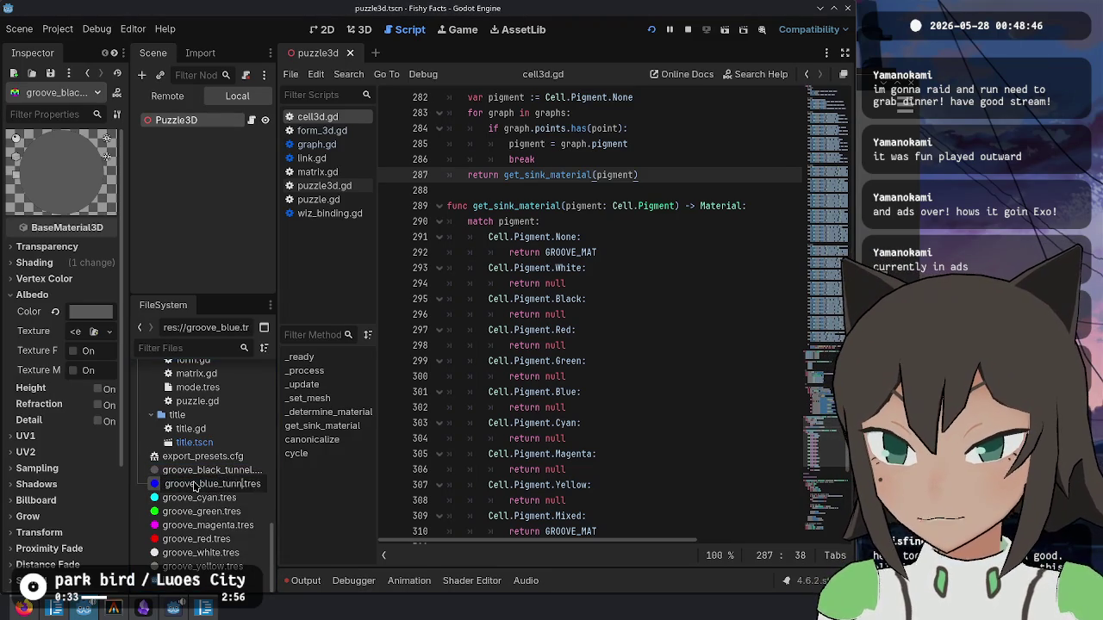
text(nel)
key(Return)
click(207, 499)
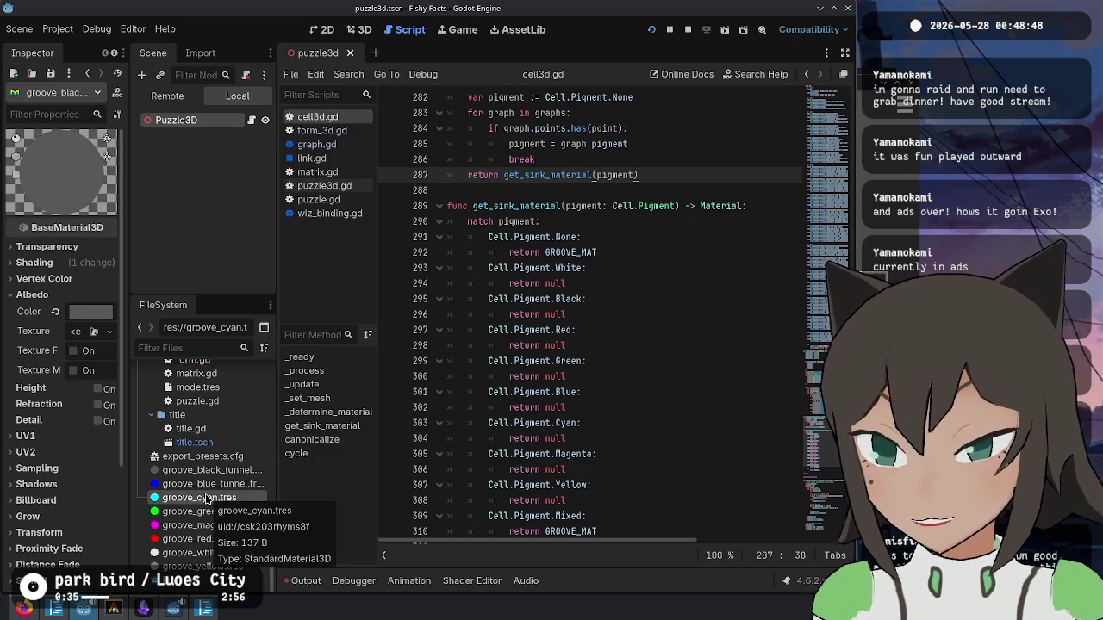
key(F2)
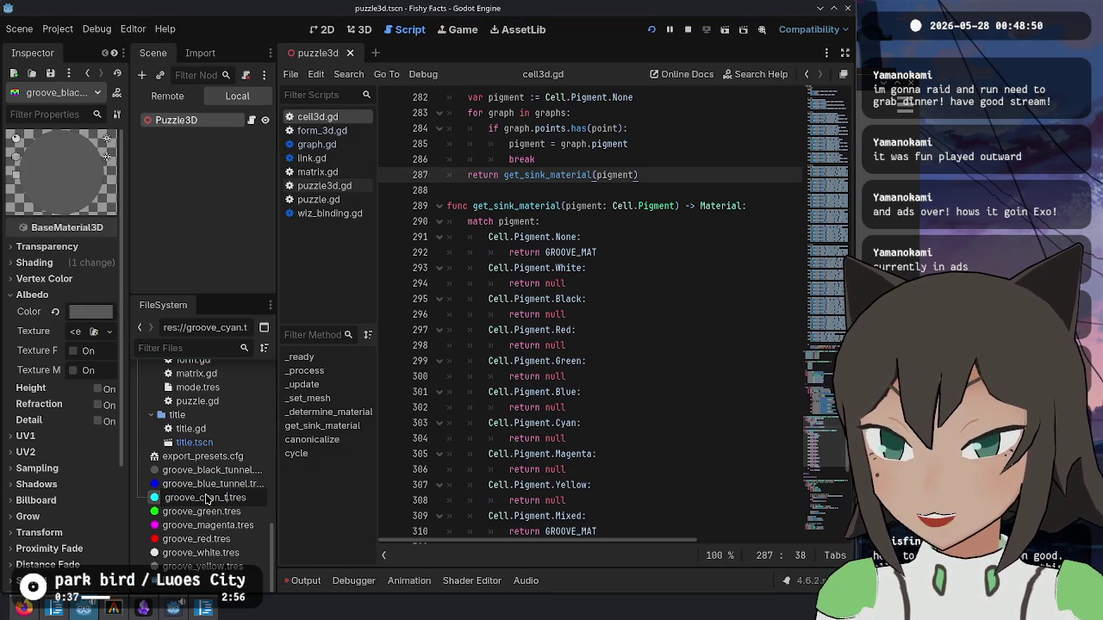
text(el)
key(Return)
click(183, 515)
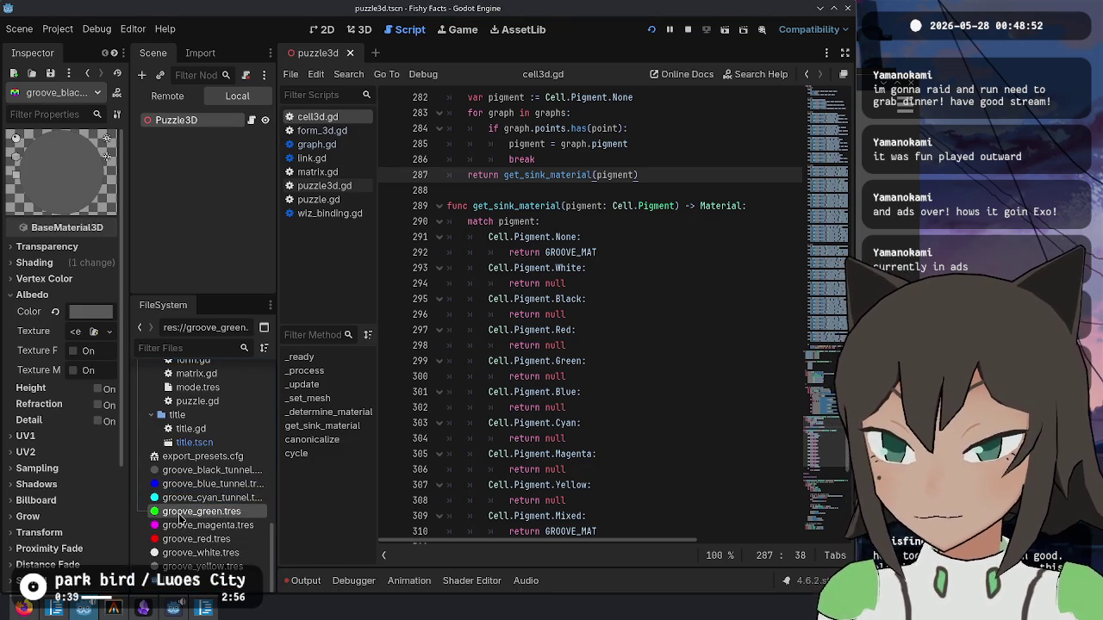
key(F2)
key(Right)
text(_)
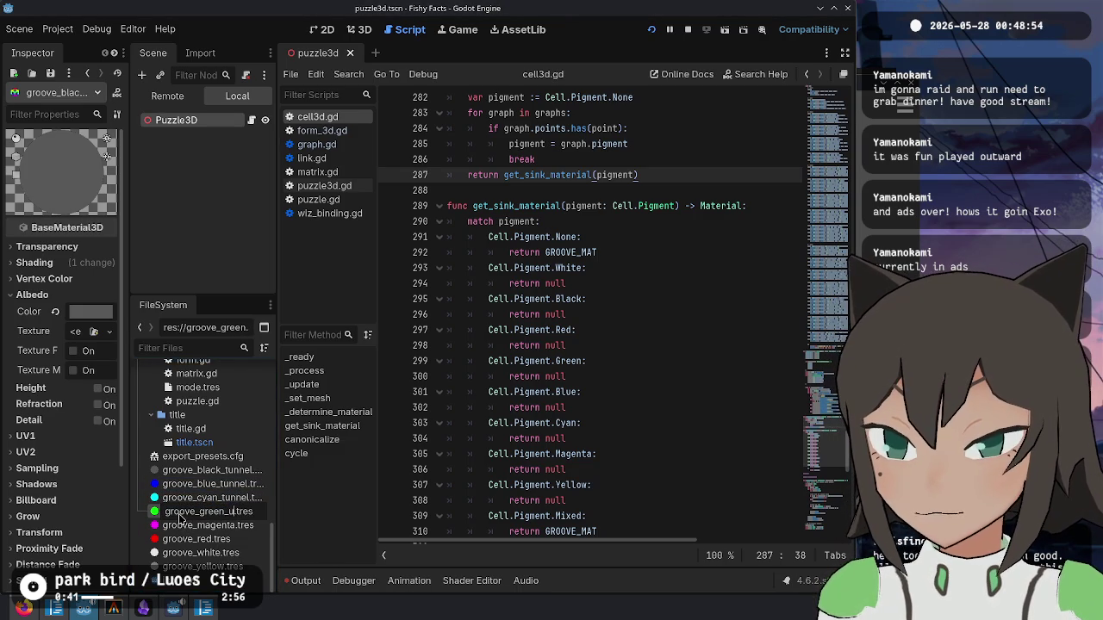
key(Return)
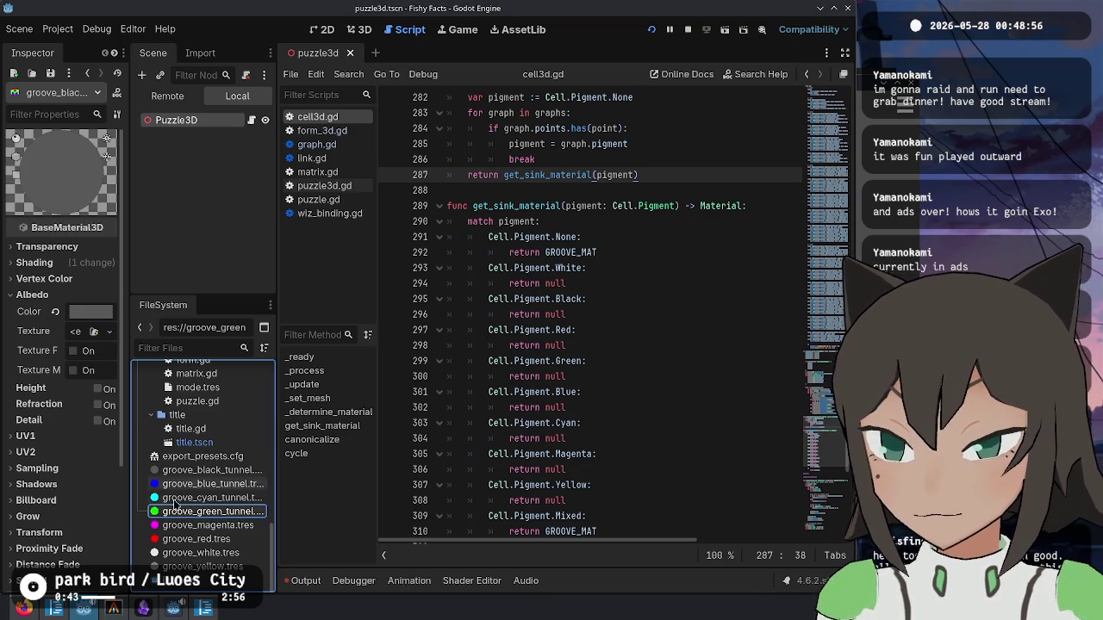
- Rename the magenta, red, white and yellow copies with the _tunnel suffix
click(197, 526)
key(F2)
key(Right)
text(_tunnel)
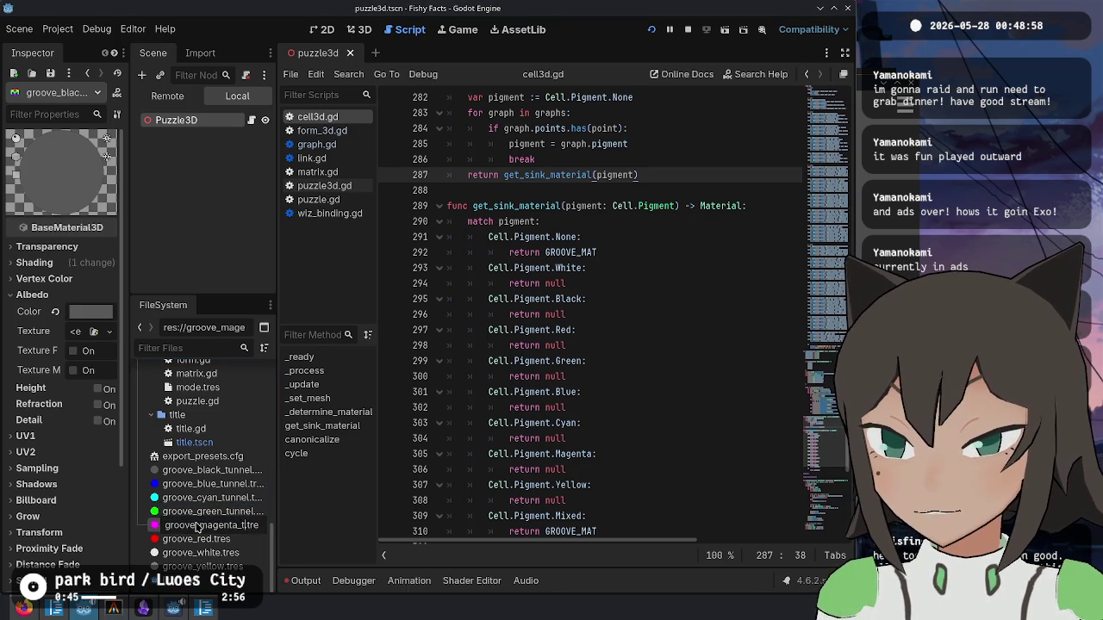
click(214, 540)
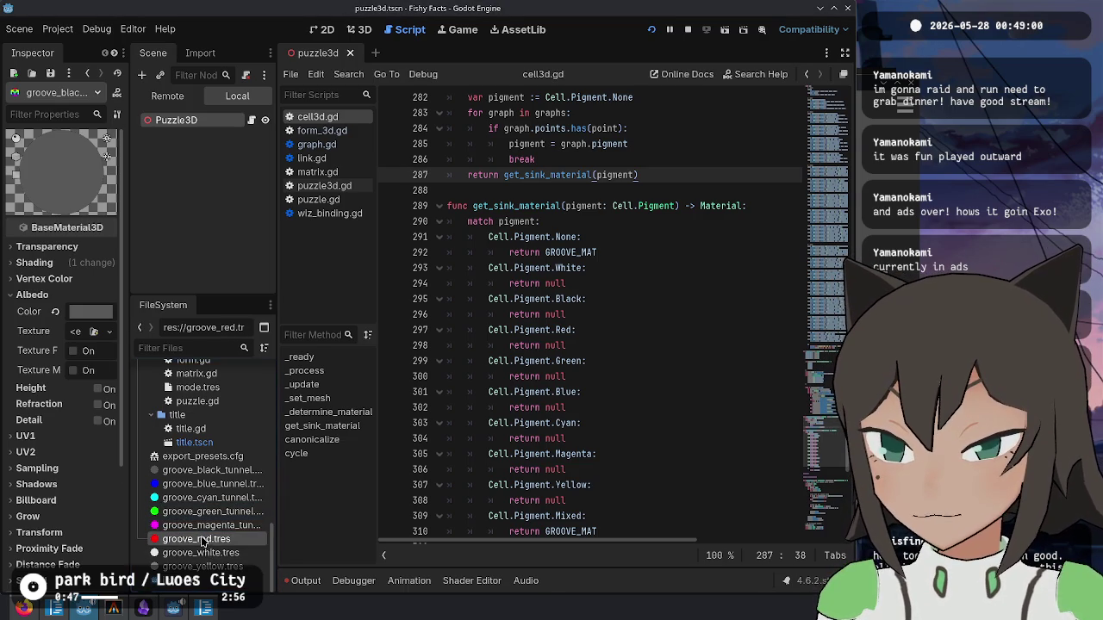
key(F2)
text(_tunnel)
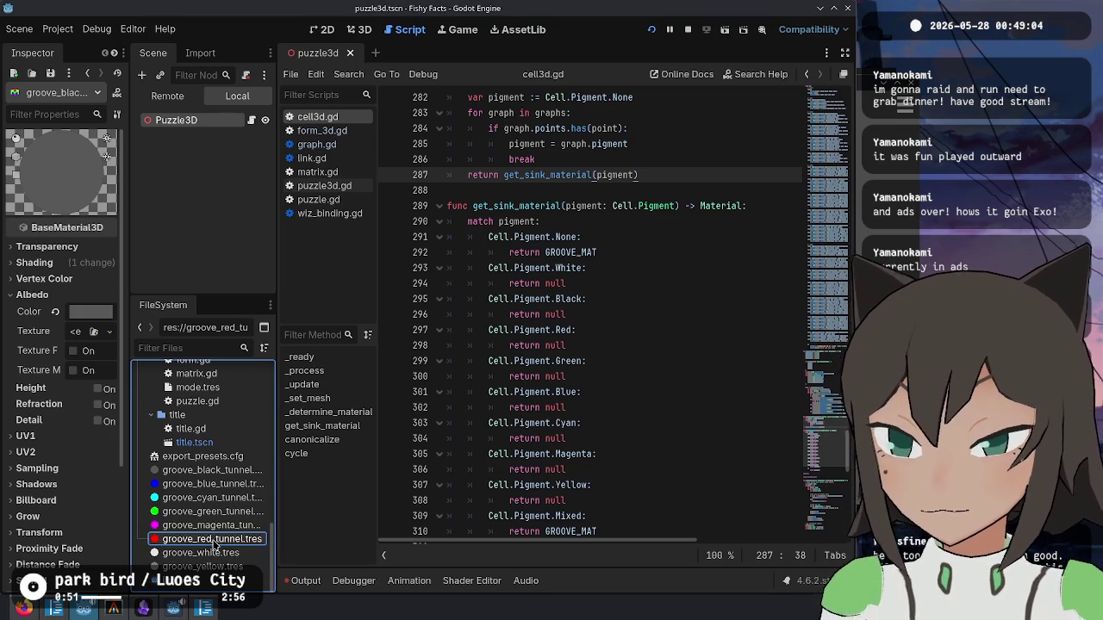
click(203, 552)
key(F2)
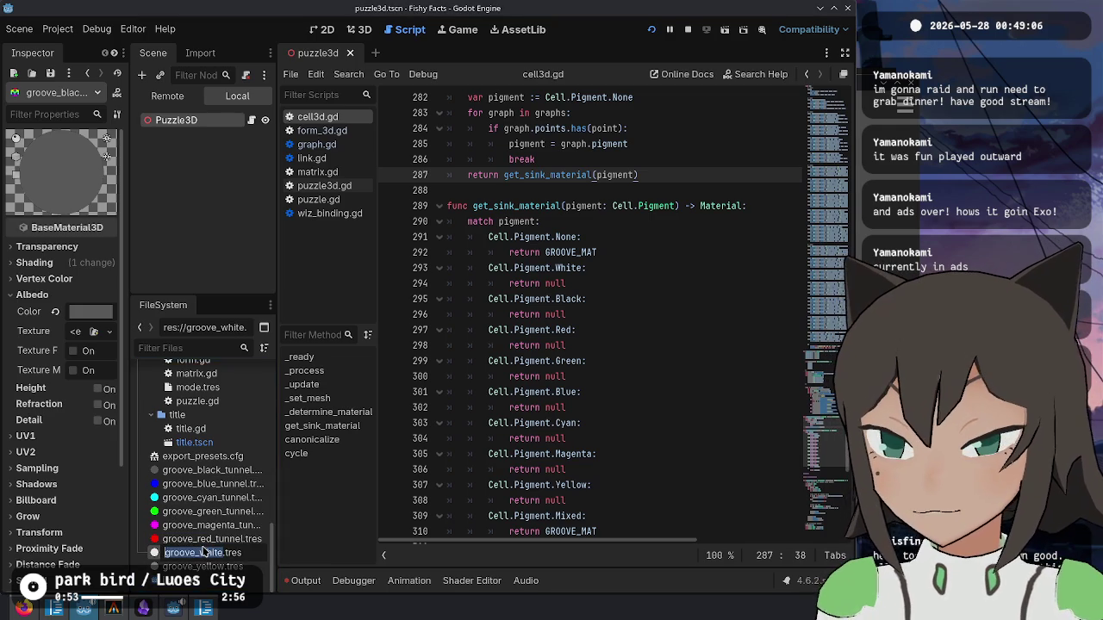
text(_tunnel)
key(Return)
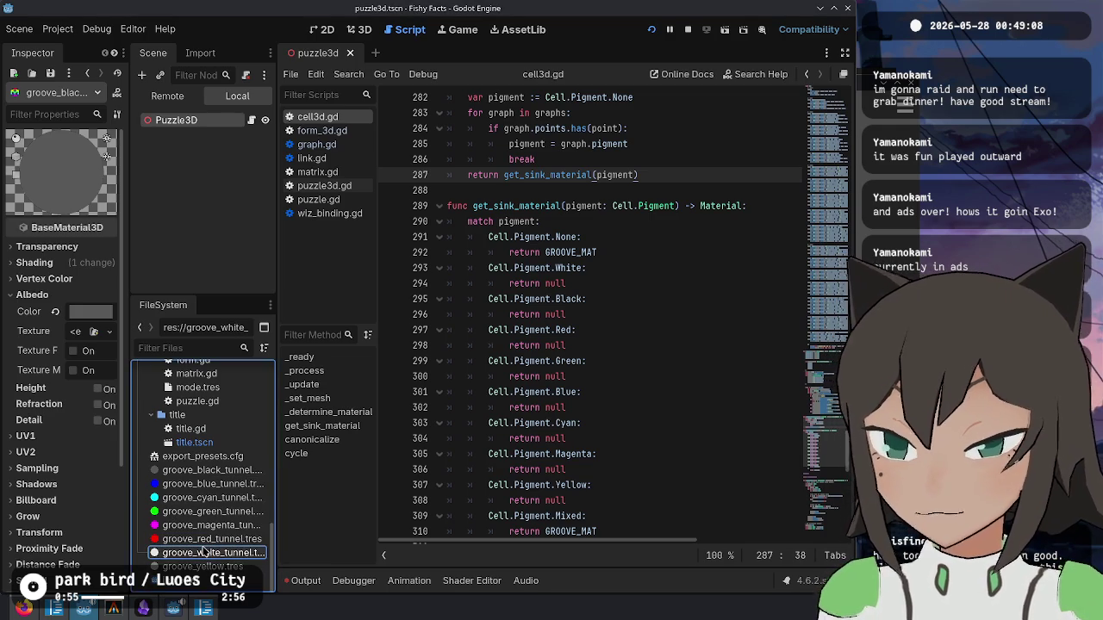
click(175, 566)
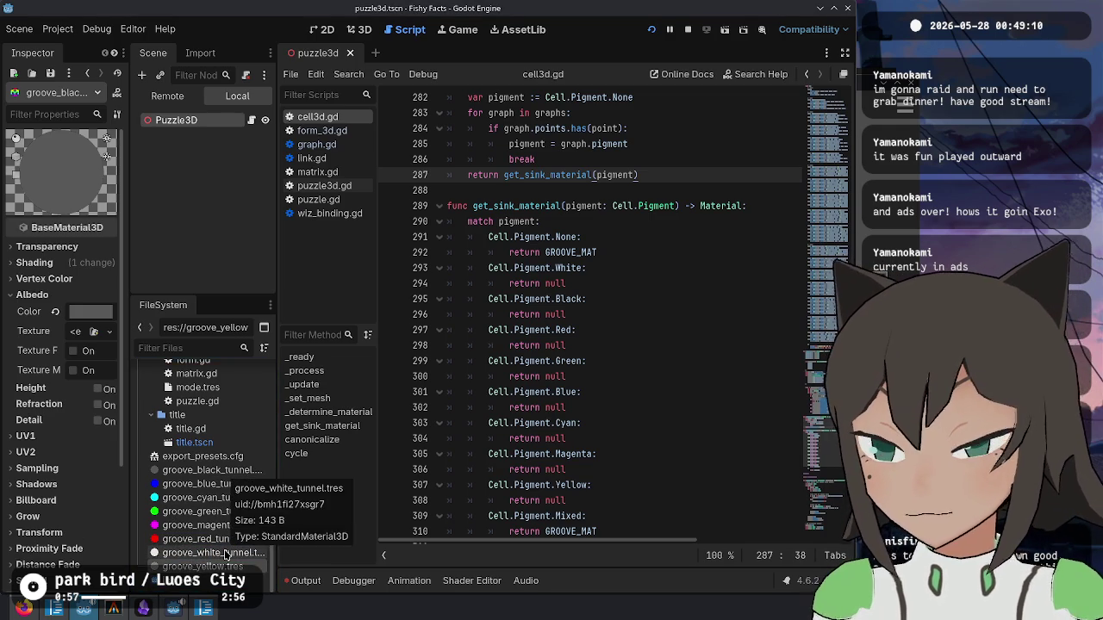
key(Return)
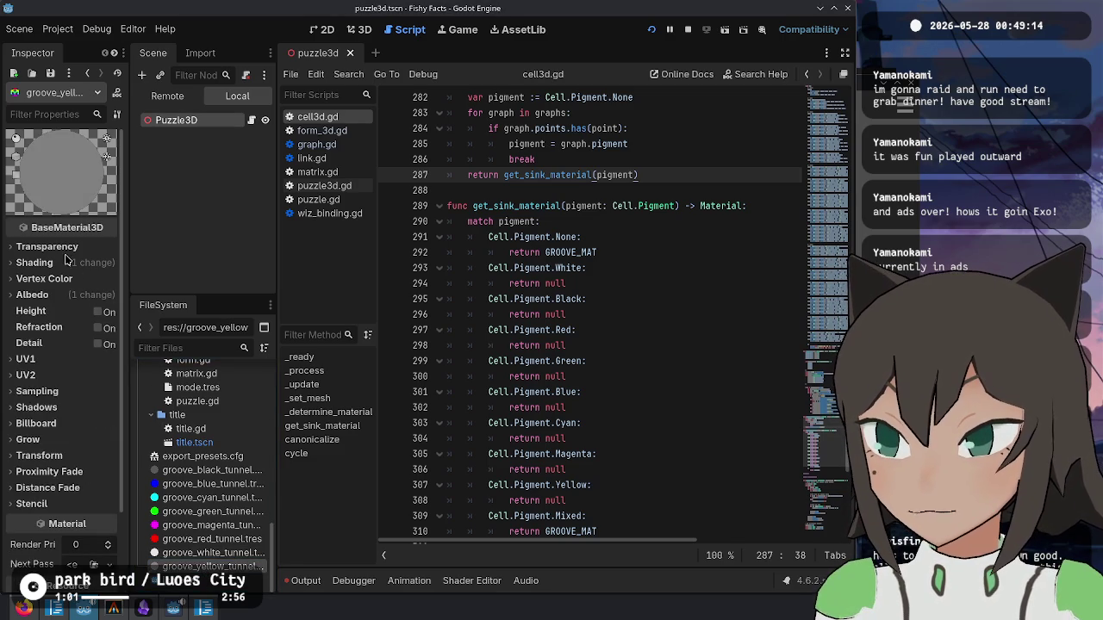
- Set the yellow material's albedo to RGB 255, 255, 0 and save
click(34, 263)
click(34, 263)
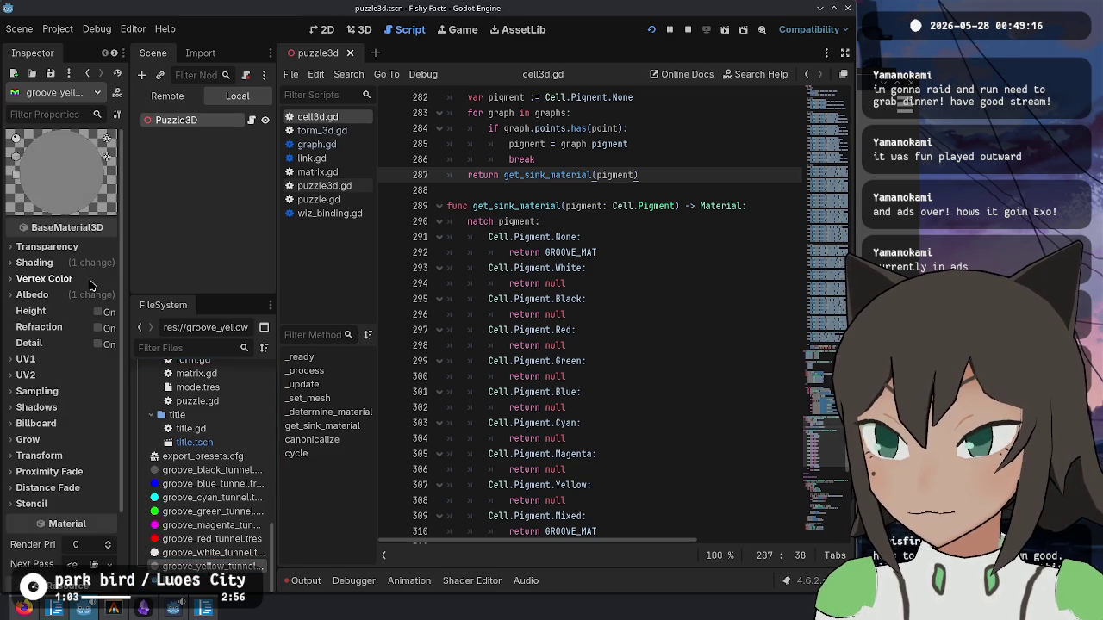
click(34, 294)
click(90, 317)
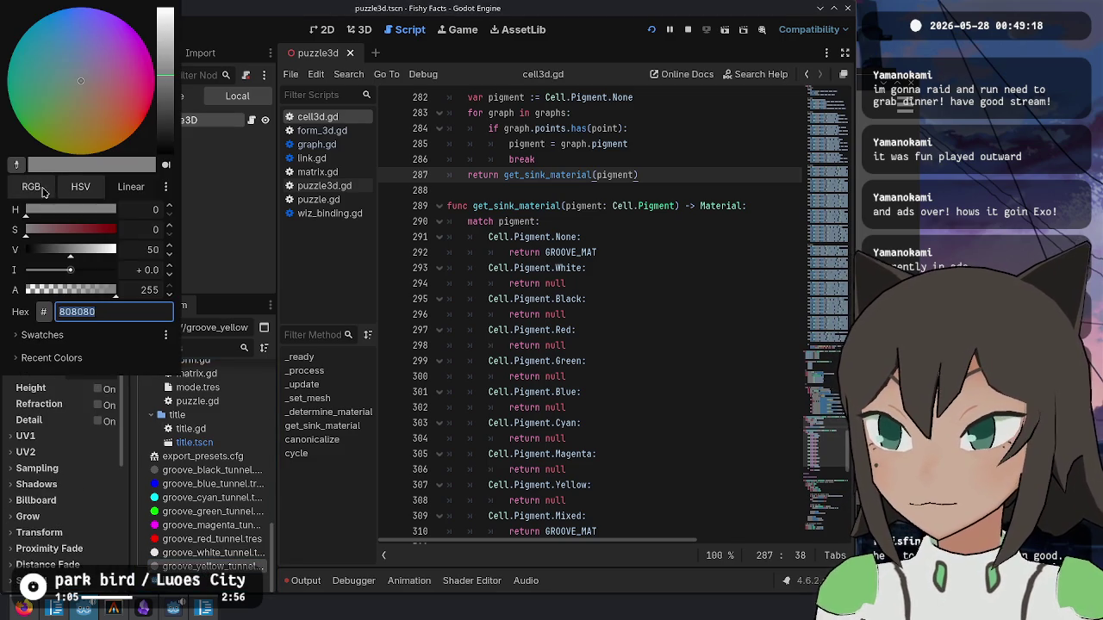
click(43, 190)
drag(53, 250, 17, 250)
click(119, 209)
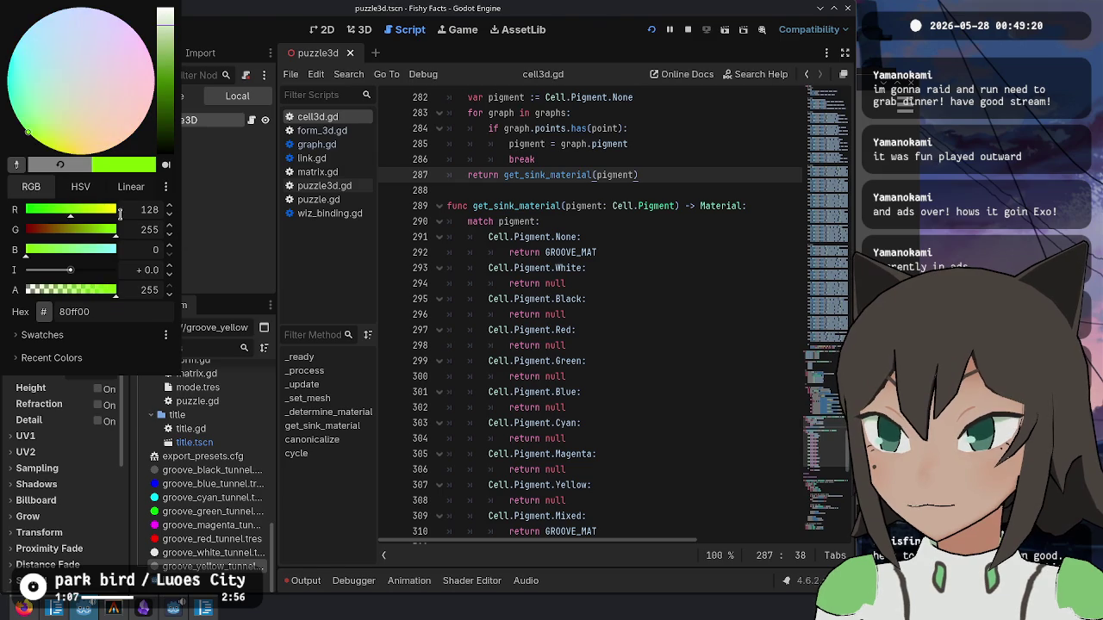
click(119, 229)
key(Escape)
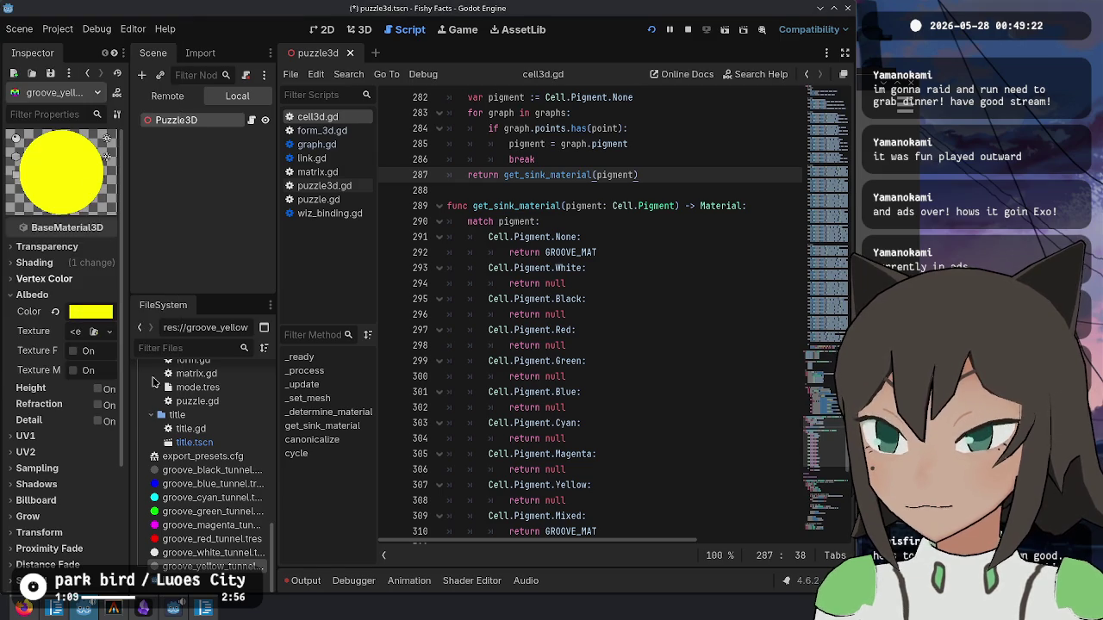
key(ctrl+s)
- Try pasting a grey albedo colour, then paste the yellow colour back
scroll(228, 517, down, 6)
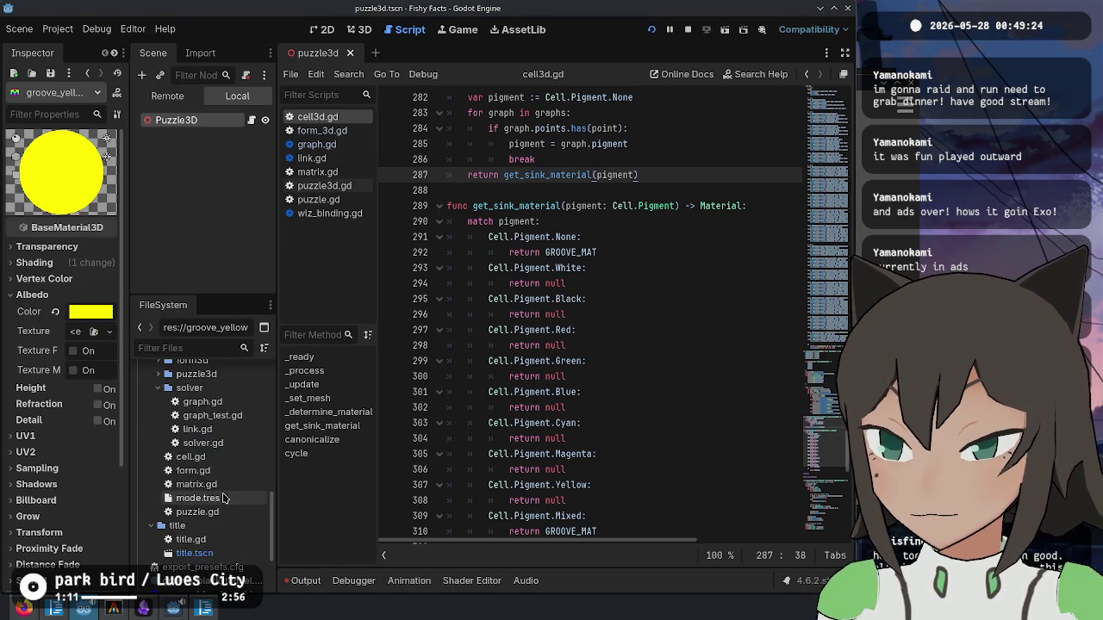
scroll(218, 472, up, 2)
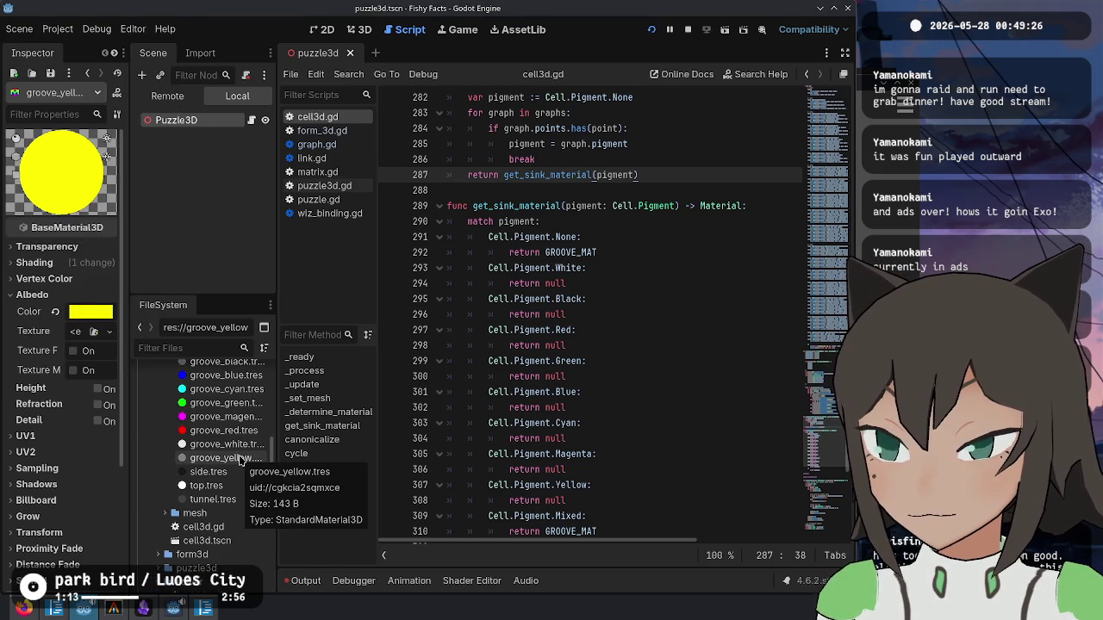
right_click(31, 313)
click(106, 337)
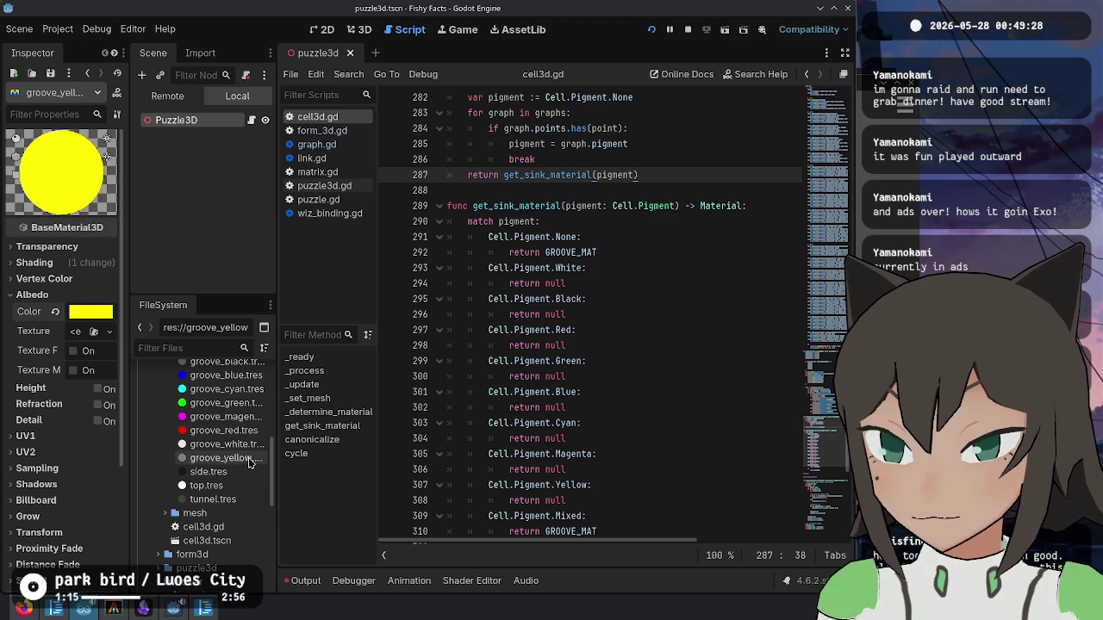
right_click(41, 314)
click(90, 338)
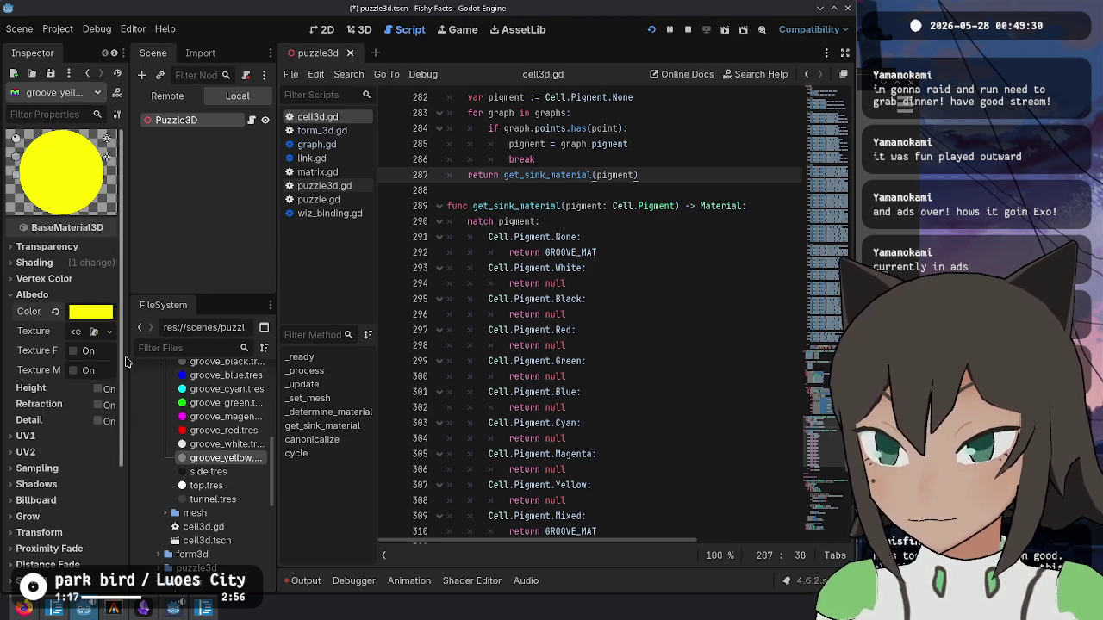
scroll(238, 498, down, 5)
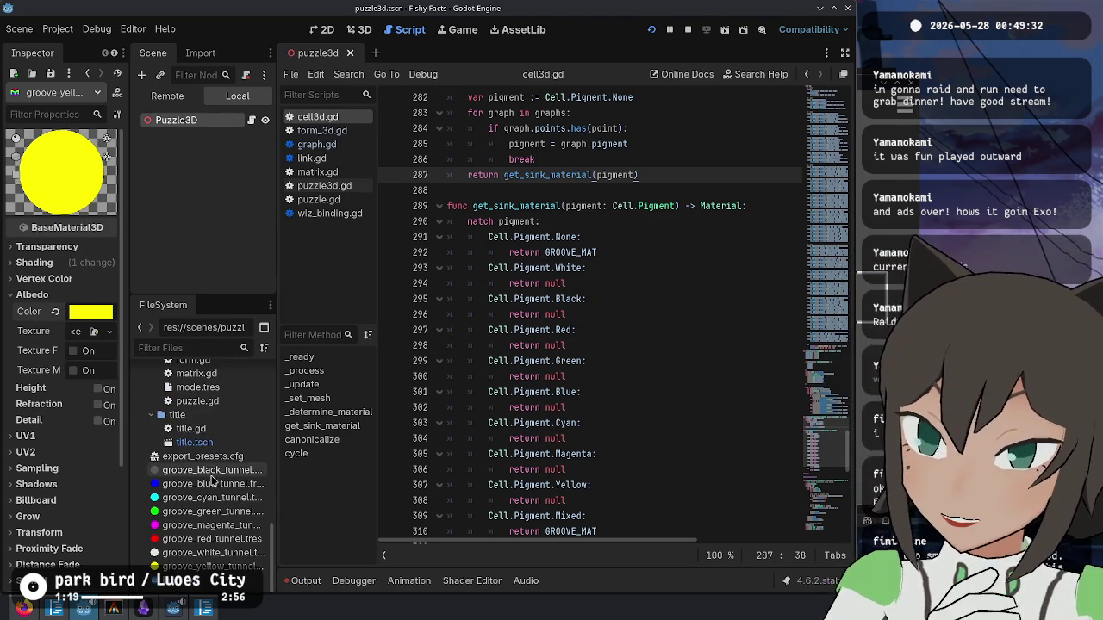
- Darken groove_black_tunnel's albedo using the HSV picker and save
click(211, 471)
double_click(204, 474)
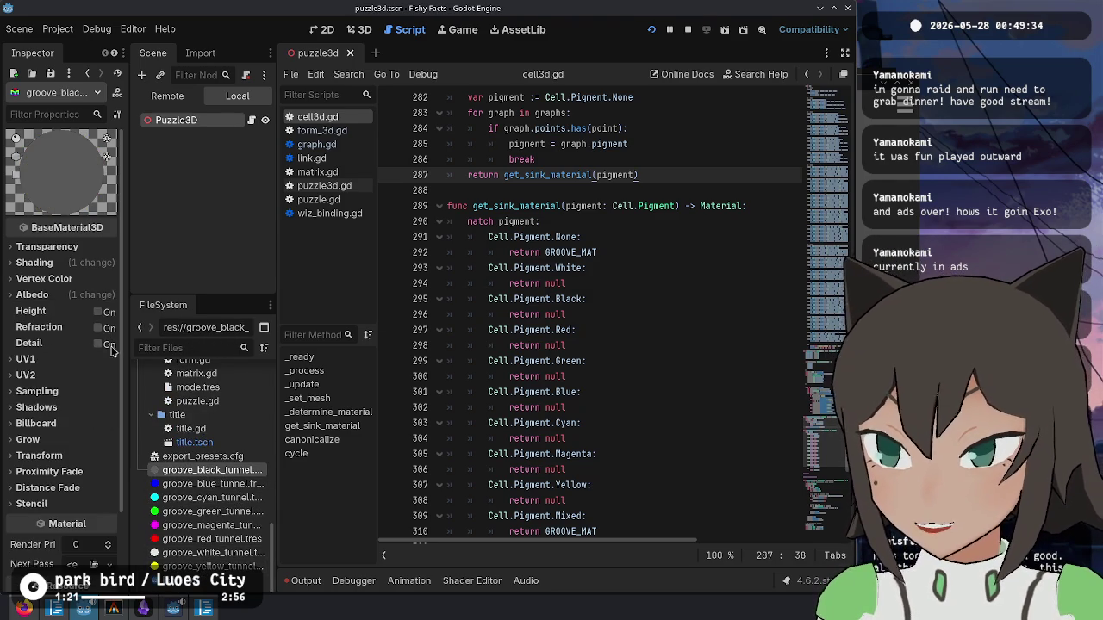
click(76, 296)
click(69, 263)
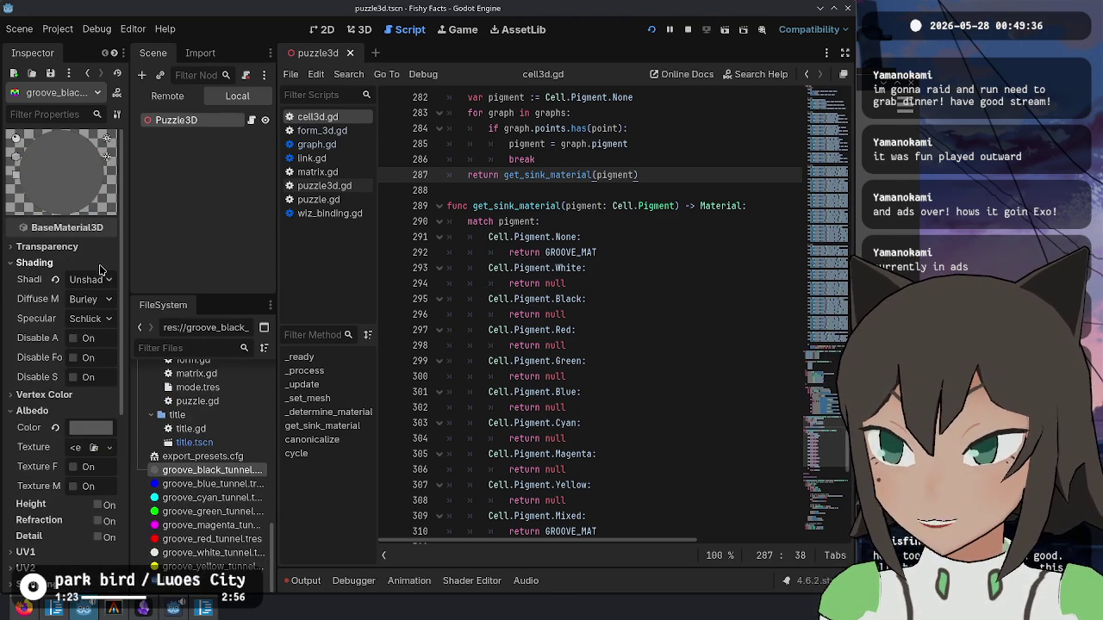
click(69, 263)
click(80, 314)
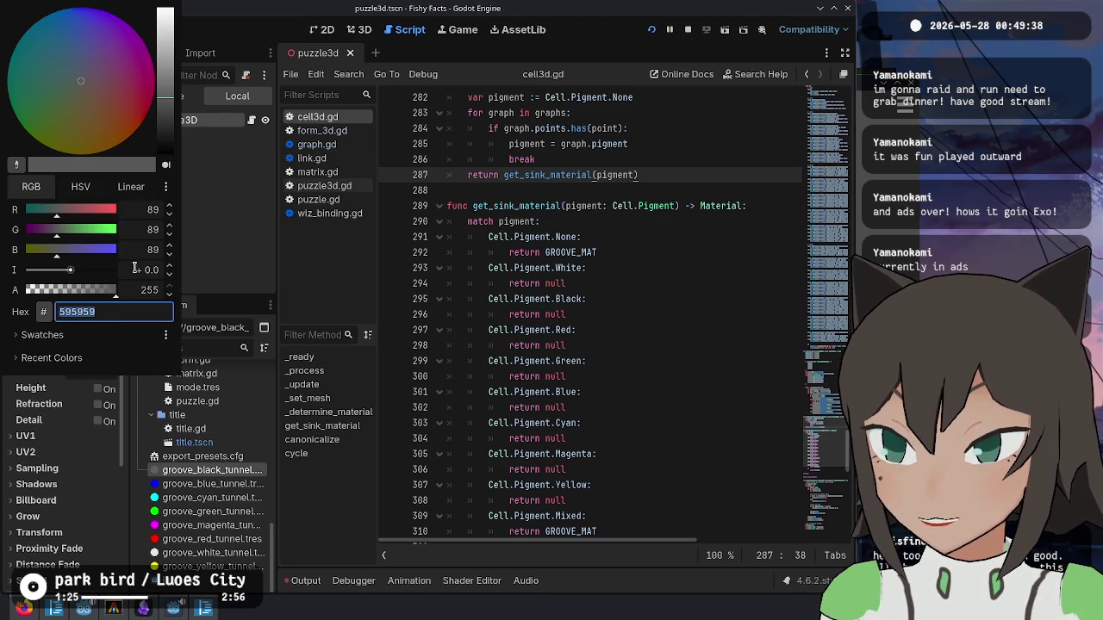
click(81, 186)
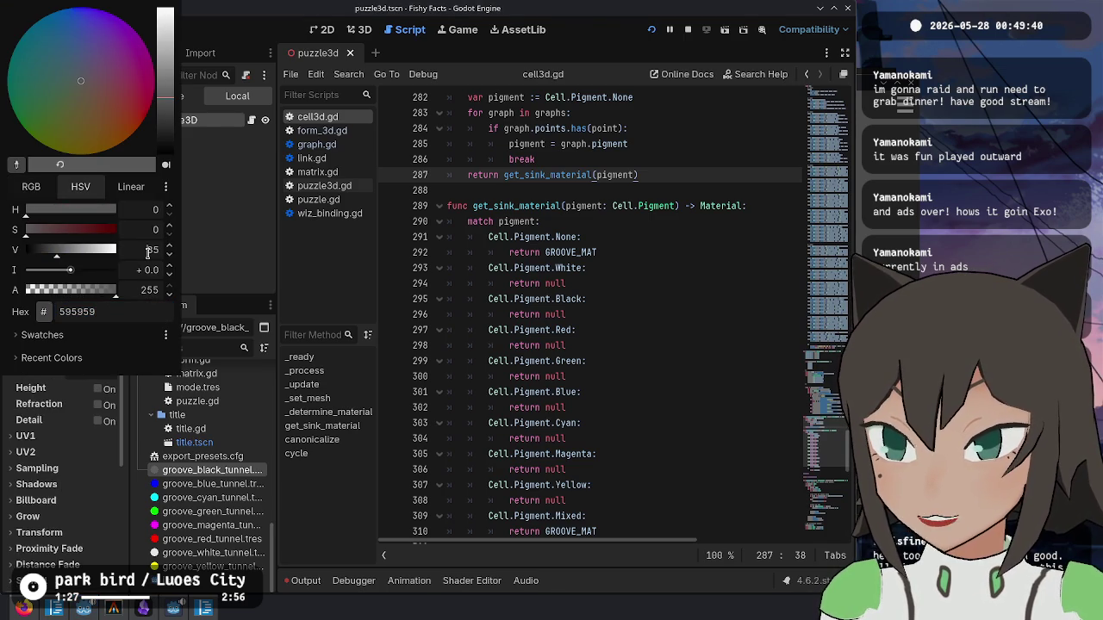
click(228, 276)
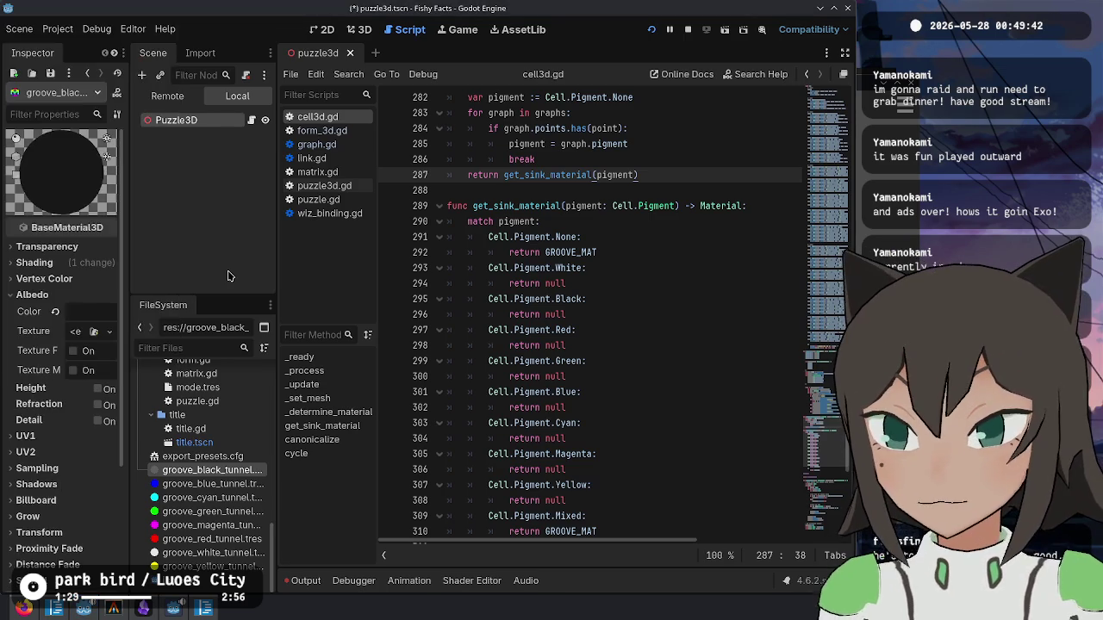
key(ctrl+s)
- Lower the value of groove_blue_tunnel's albedo for a darker blue and save
click(212, 483)
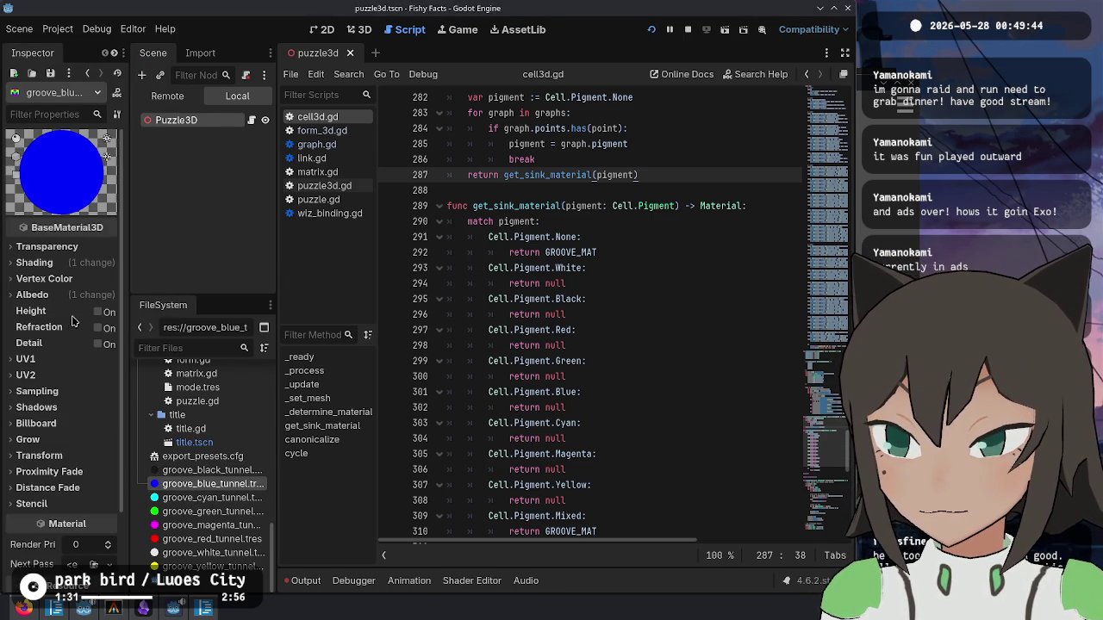
click(86, 294)
click(87, 311)
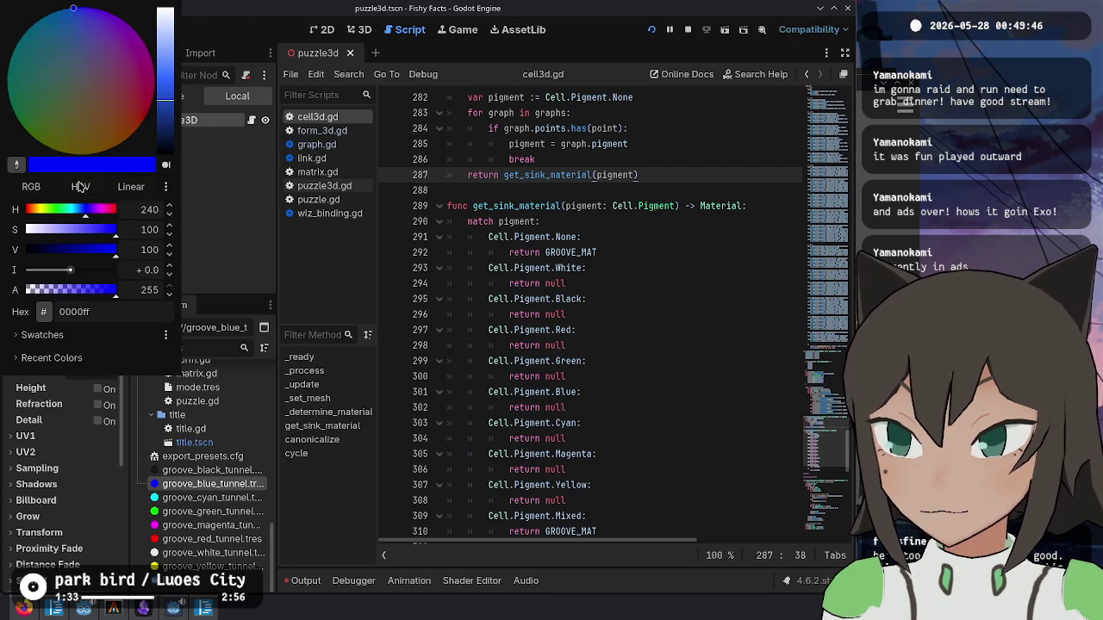
click(265, 266)
key(ctrl+s)
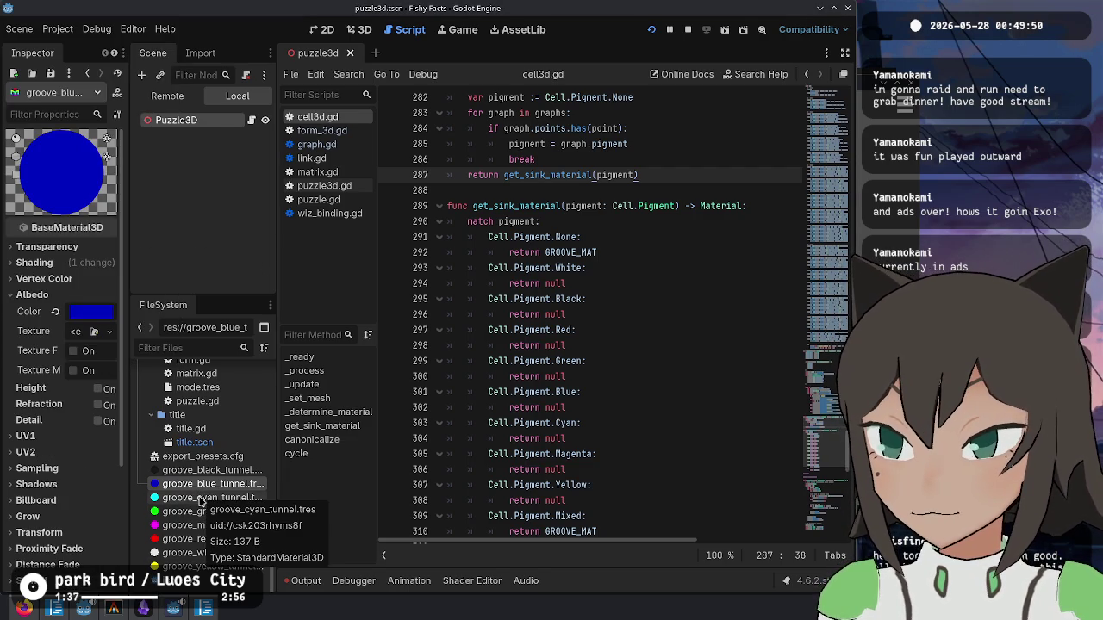
scroll(202, 483, up, 10)
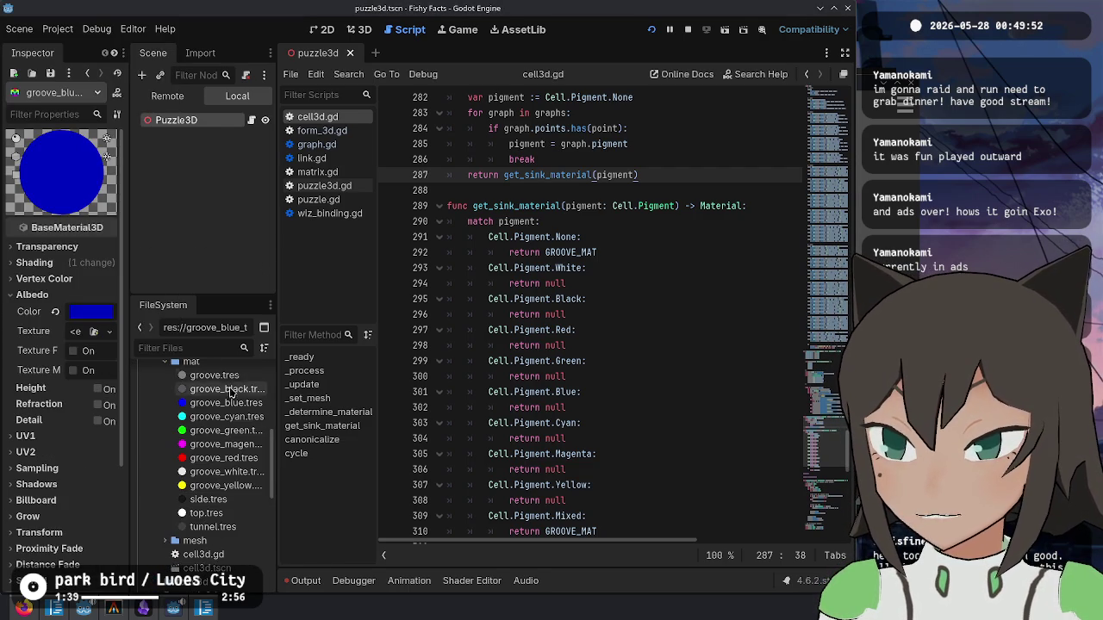
scroll(226, 431, down, 10)
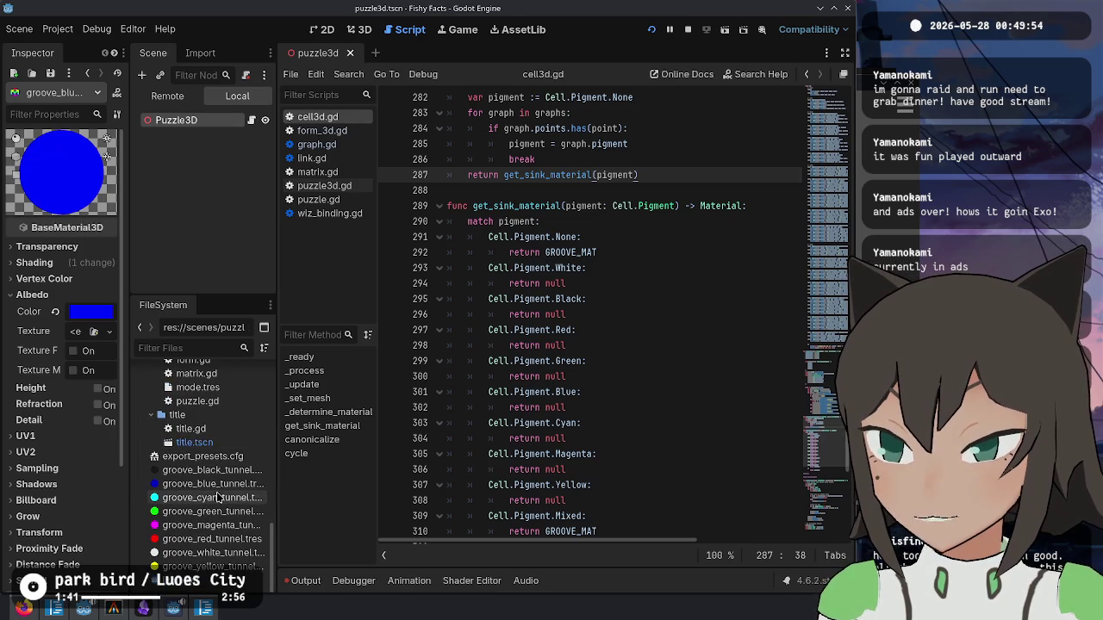
- Dim groove_cyan_tunnel's albedo by lowering its brightness value
click(218, 497)
click(86, 267)
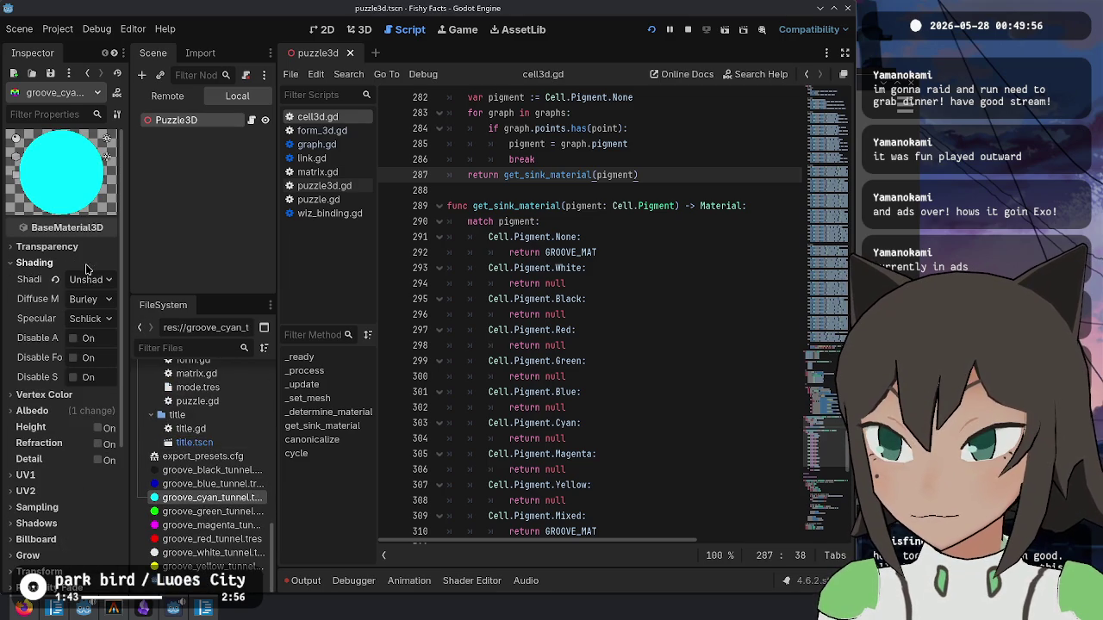
click(97, 265)
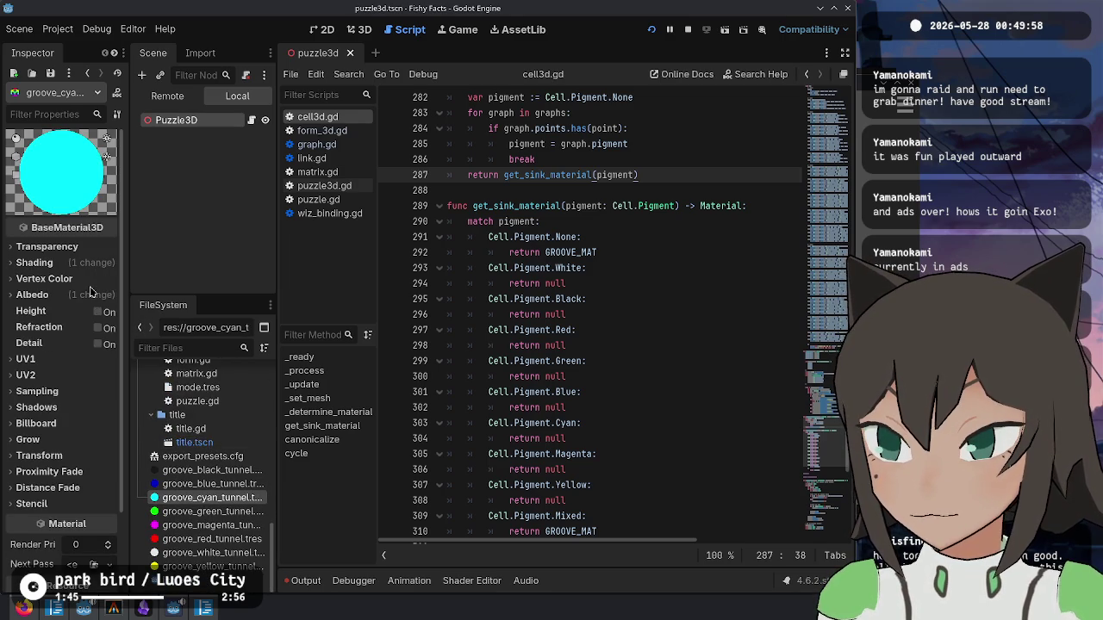
click(86, 297)
click(98, 315)
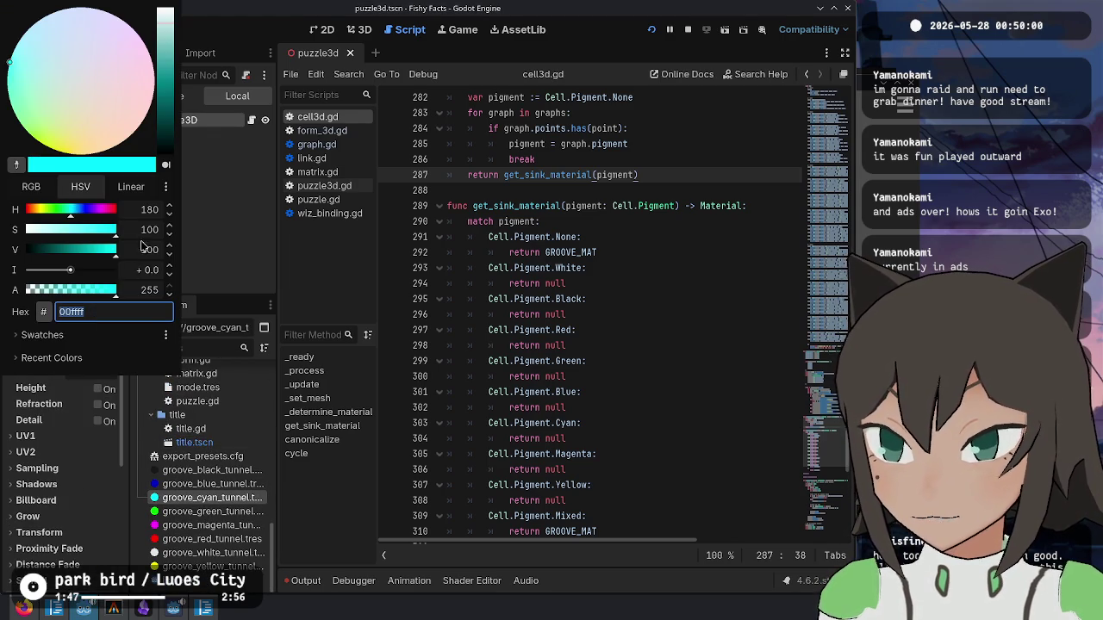
click(131, 250)
click(241, 253)
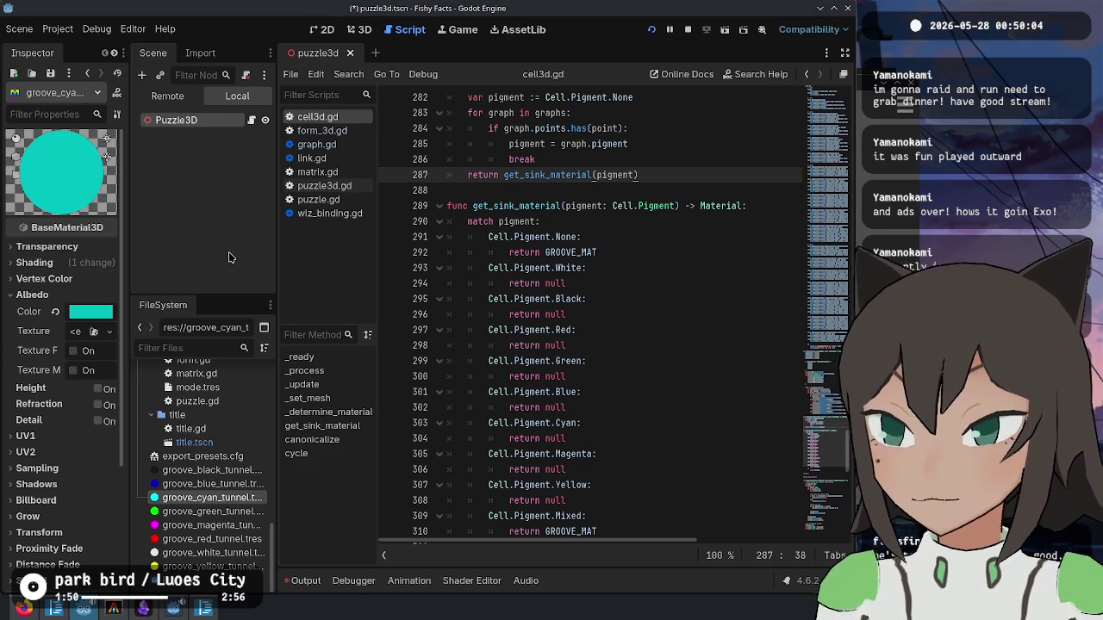
- Dim groove_green_tunnel's albedo to 00bf00
click(207, 511)
click(38, 263)
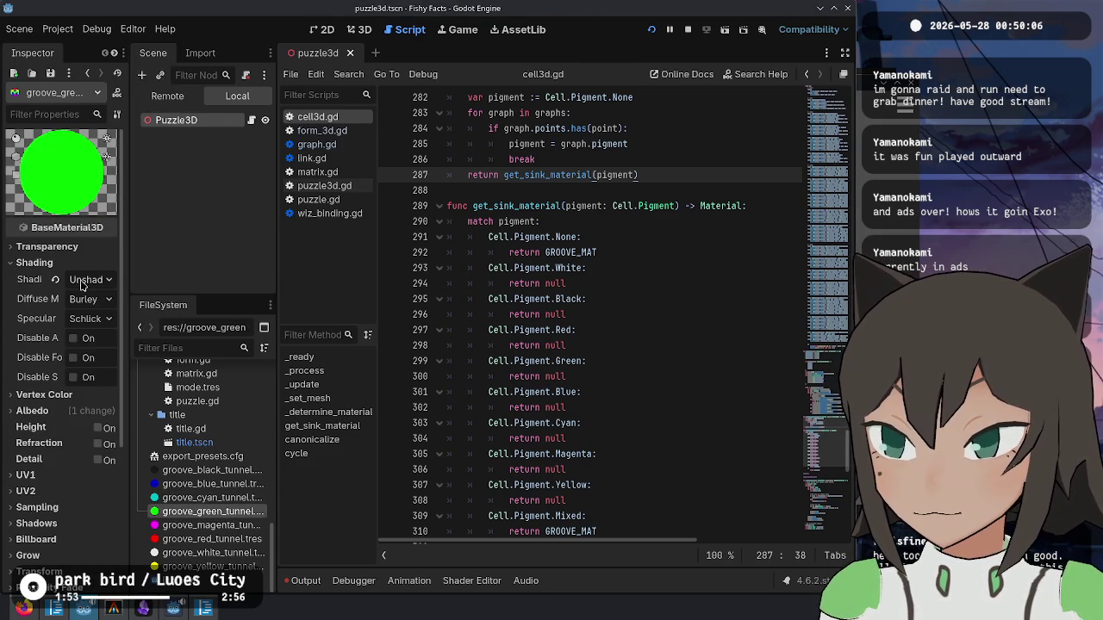
click(96, 269)
click(90, 298)
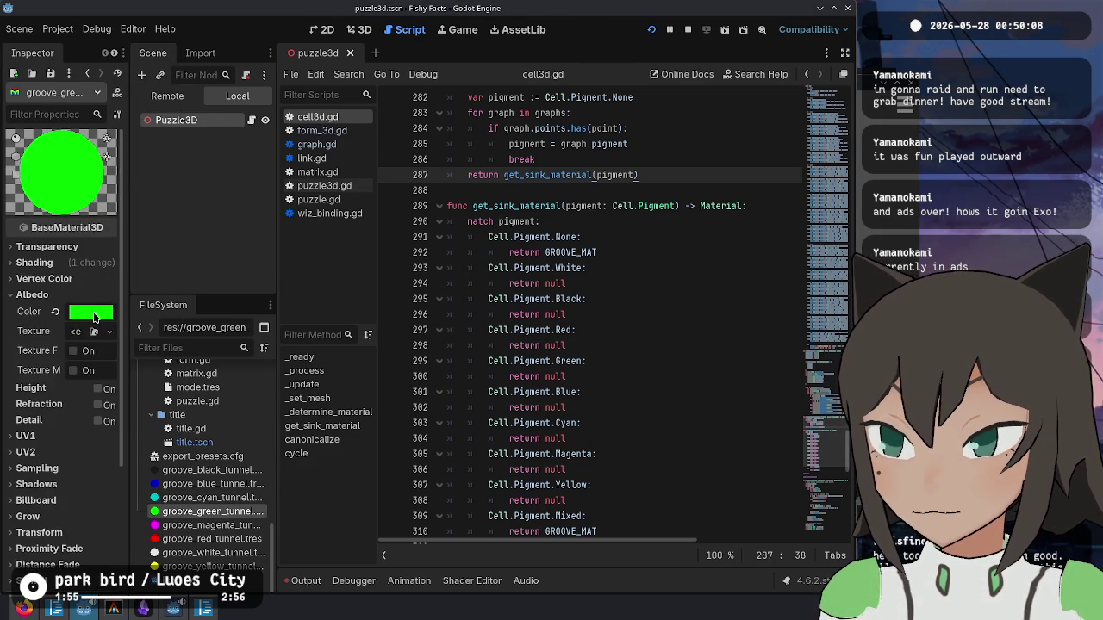
click(95, 316)
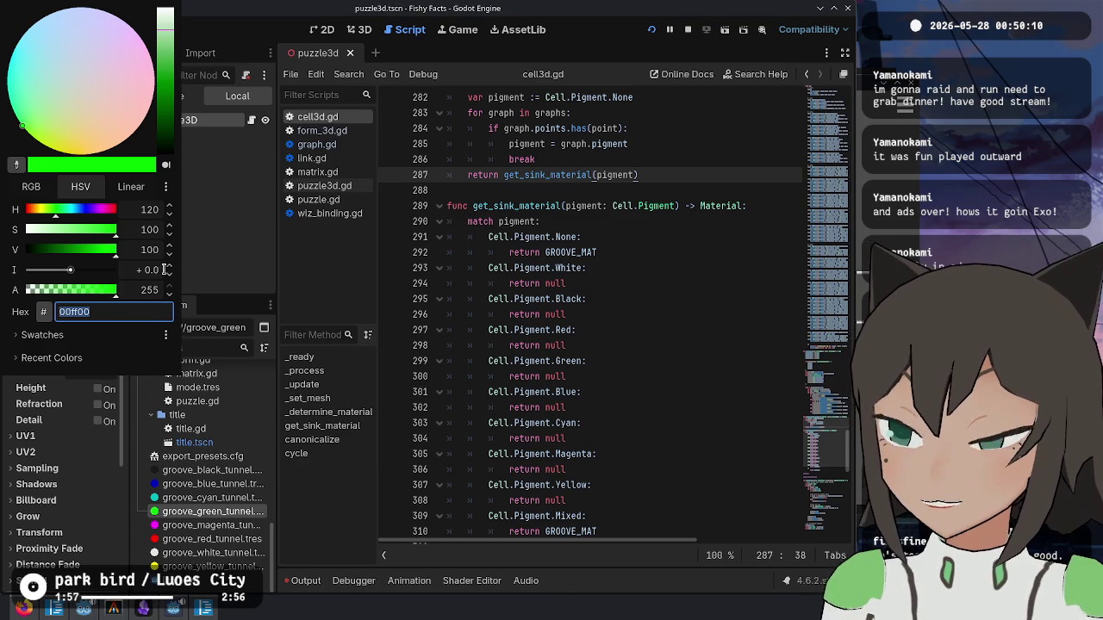
click(145, 251)
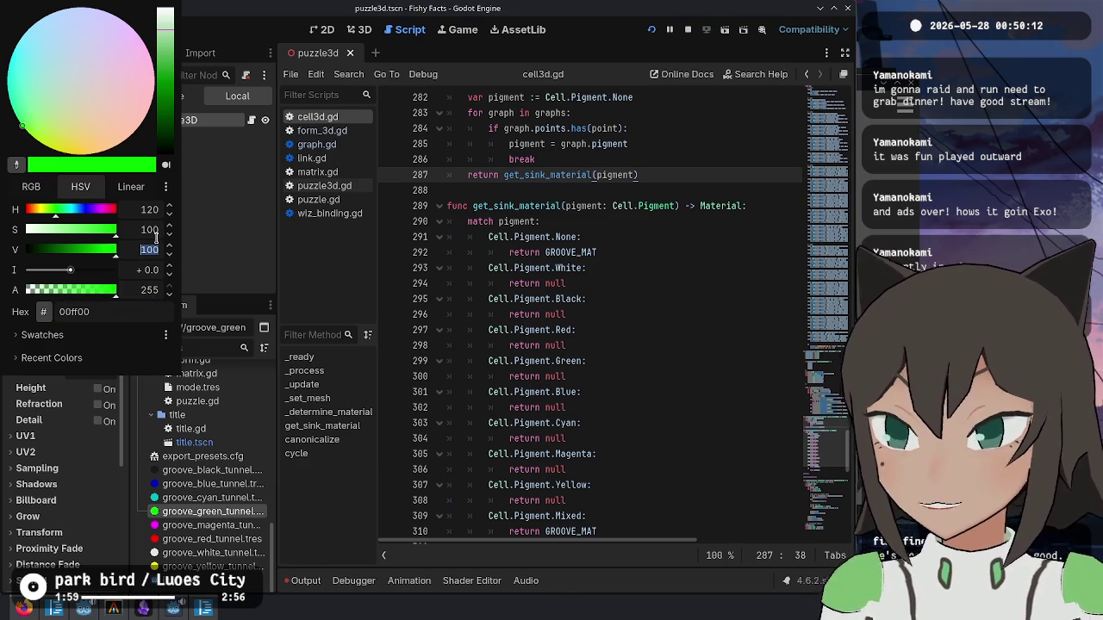
text(75)
click(210, 300)
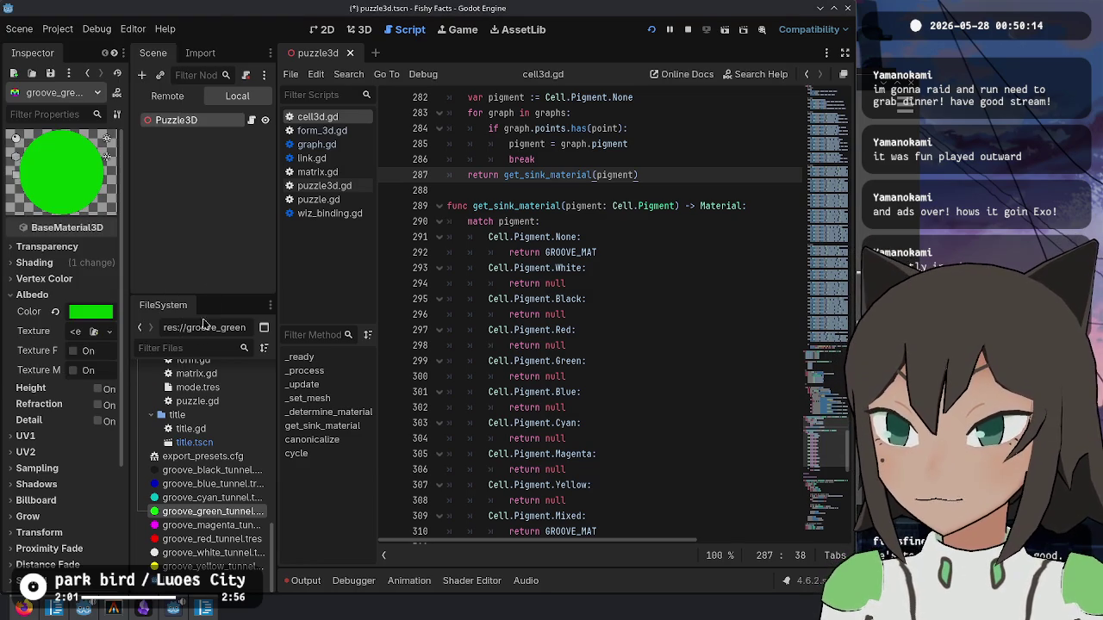
click(97, 311)
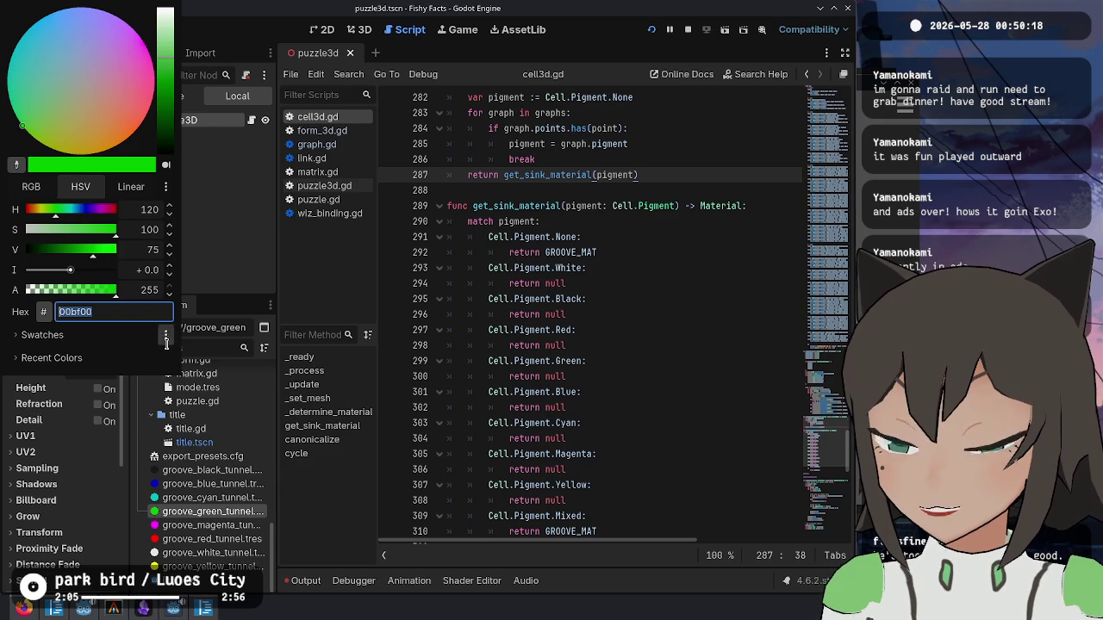
click(215, 373)
- Dim groove_magenta_tunnel's albedo by lowering its brightness value
click(211, 524)
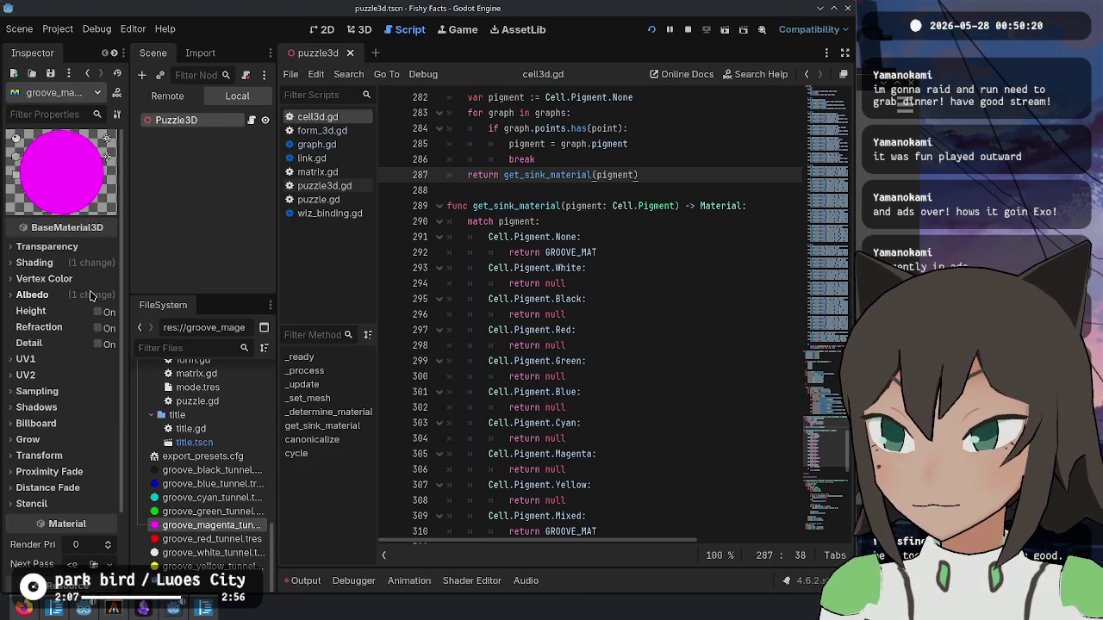
click(90, 294)
click(97, 311)
click(136, 247)
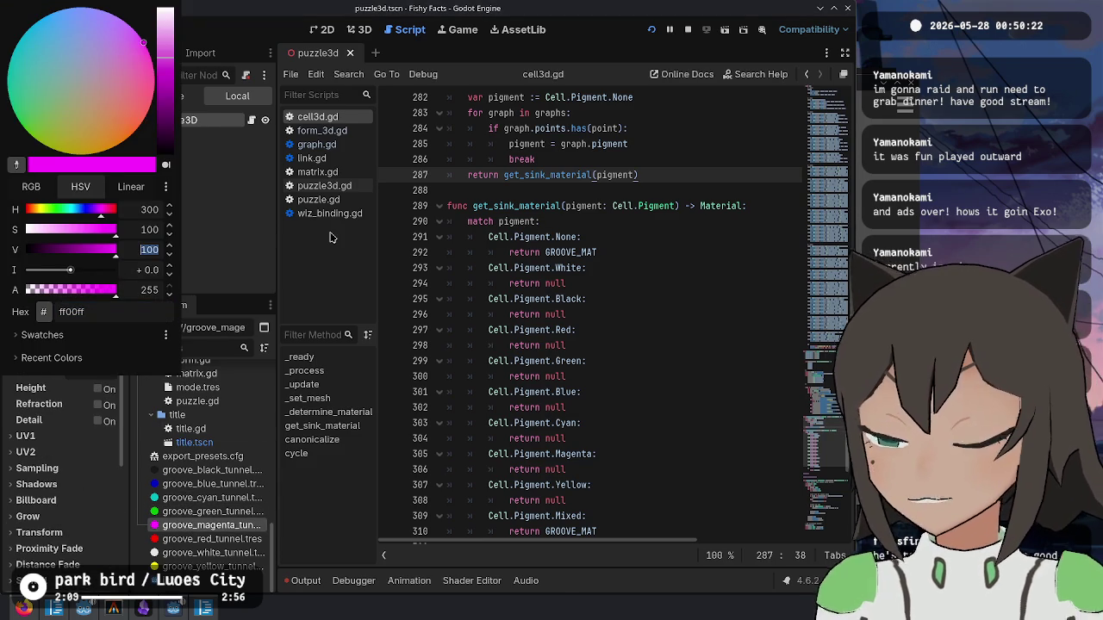
click(329, 237)
- Darken groove_red_tunnel's albedo and save
click(211, 539)
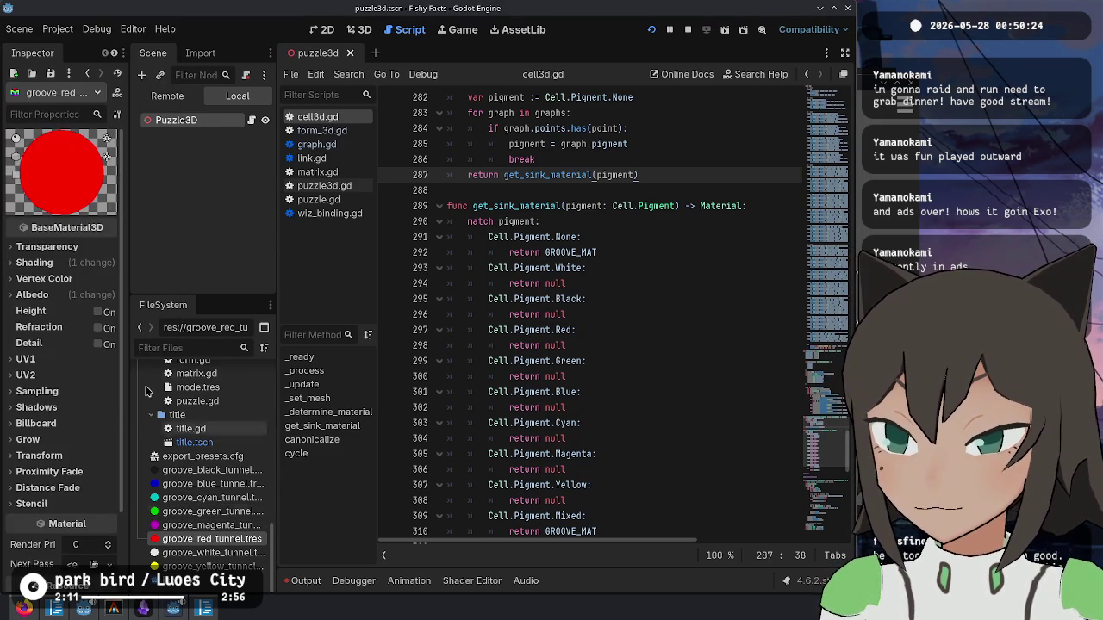
click(95, 295)
click(100, 308)
click(149, 250)
key(ctrl+s)
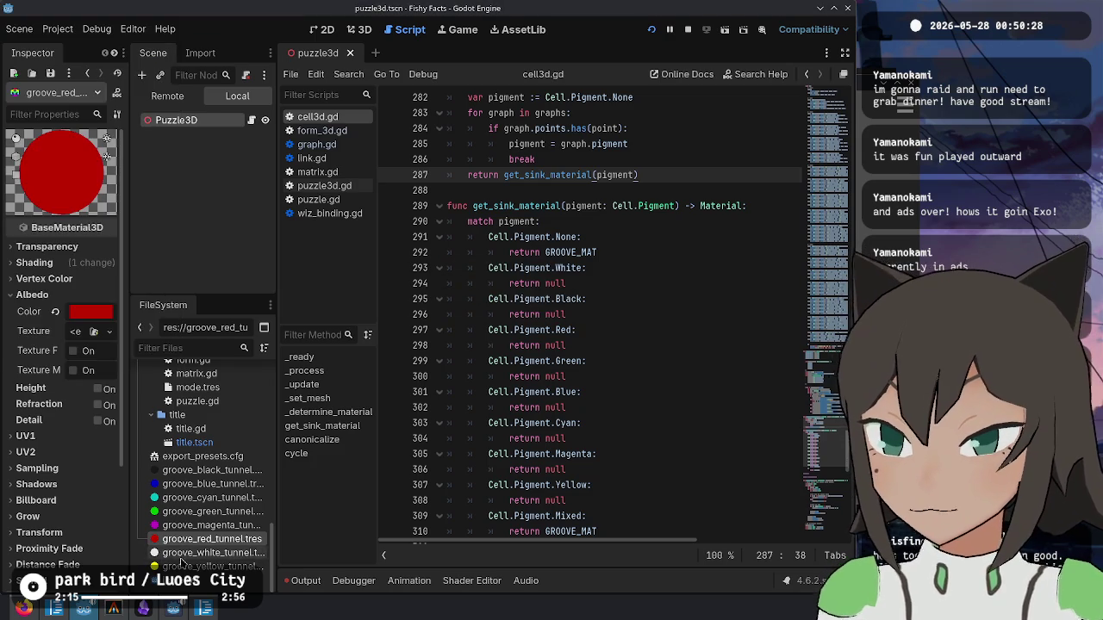
- Lower groove_white_tunnel's albedo value to a greyer white and save
click(176, 552)
click(91, 294)
click(100, 309)
click(151, 289)
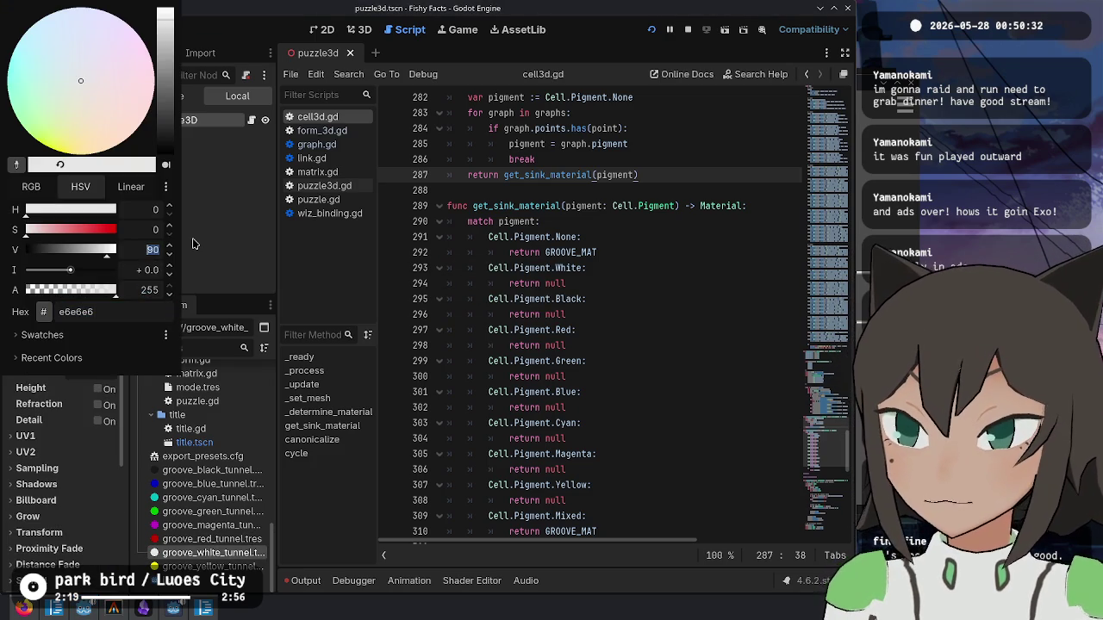
key(Return)
key(ctrl+s)
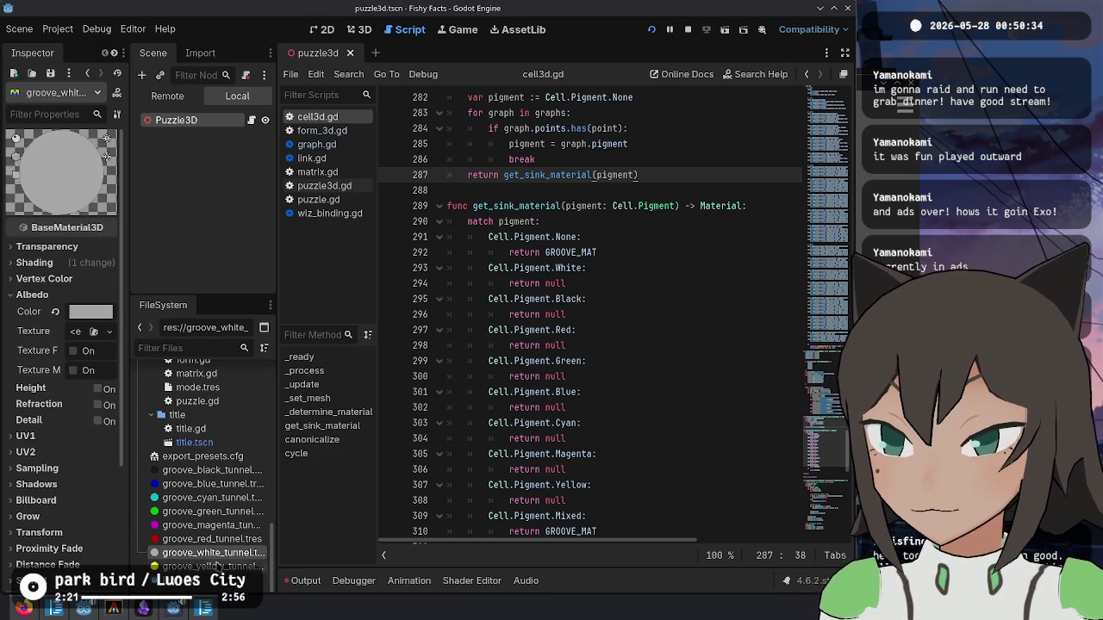
- Dim groove_yellow_tunnel's albedo and move the tunnel files into cell3d/mat
click(213, 566)
click(91, 311)
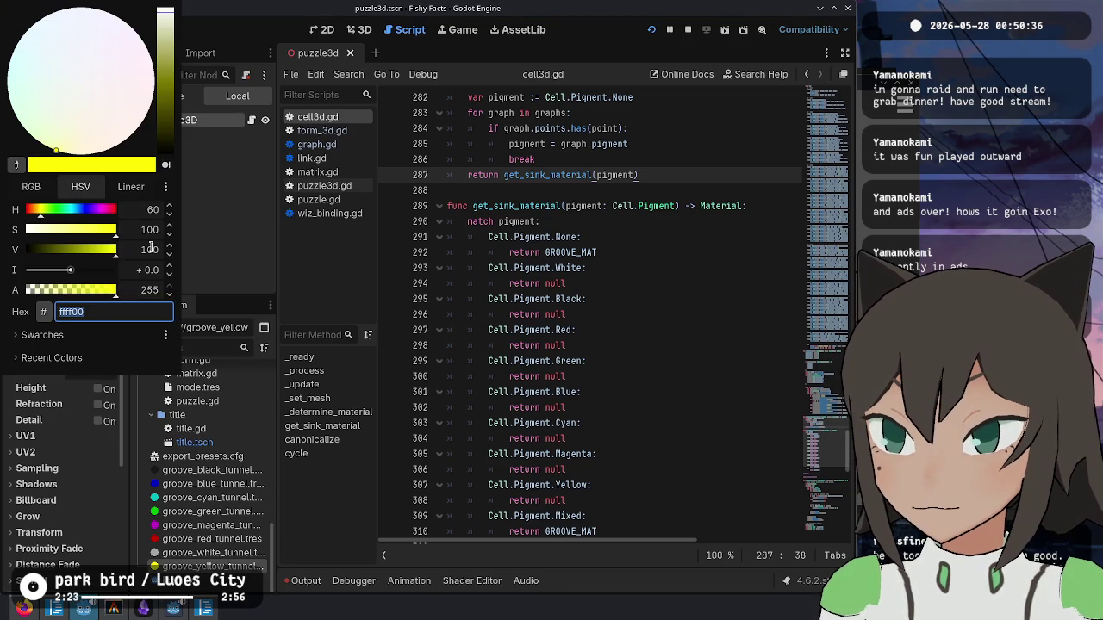
click(150, 249)
click(182, 248)
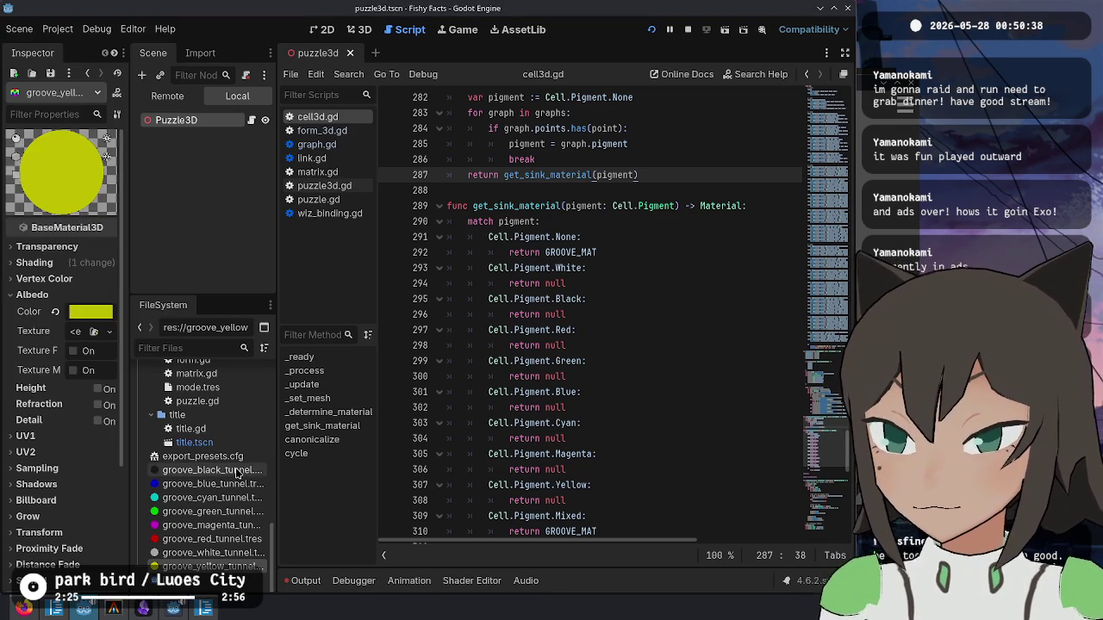
mouse_move(208, 497)
mouse_down()
mouse_move(218, 360)
mouse_move(211, 443)
mouse_move(214, 435)
mouse_up()
- Confirm moving the eight groove files and delete the old null material constants in cell3d.gd
click(495, 323)
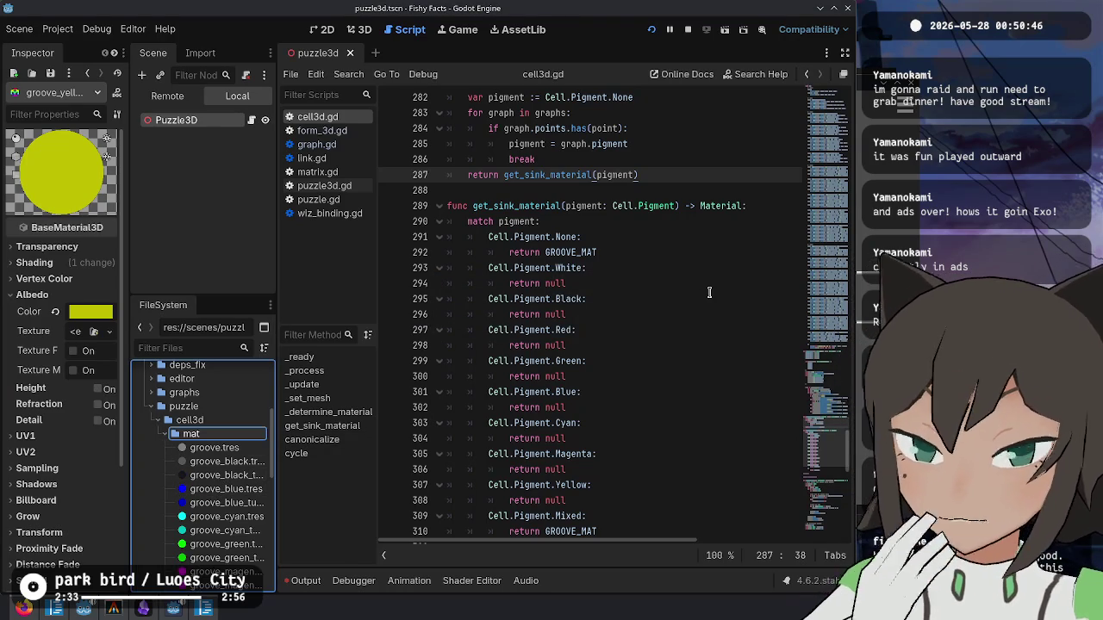
scroll(803, 370, up, 10)
scroll(803, 371, up, 20)
scroll(840, 146, down, 6)
click(646, 261)
key(Down)
scroll(582, 250, up, 1)
scroll(582, 249, up, 3)
shift+click(447, 244)
key(Delete)
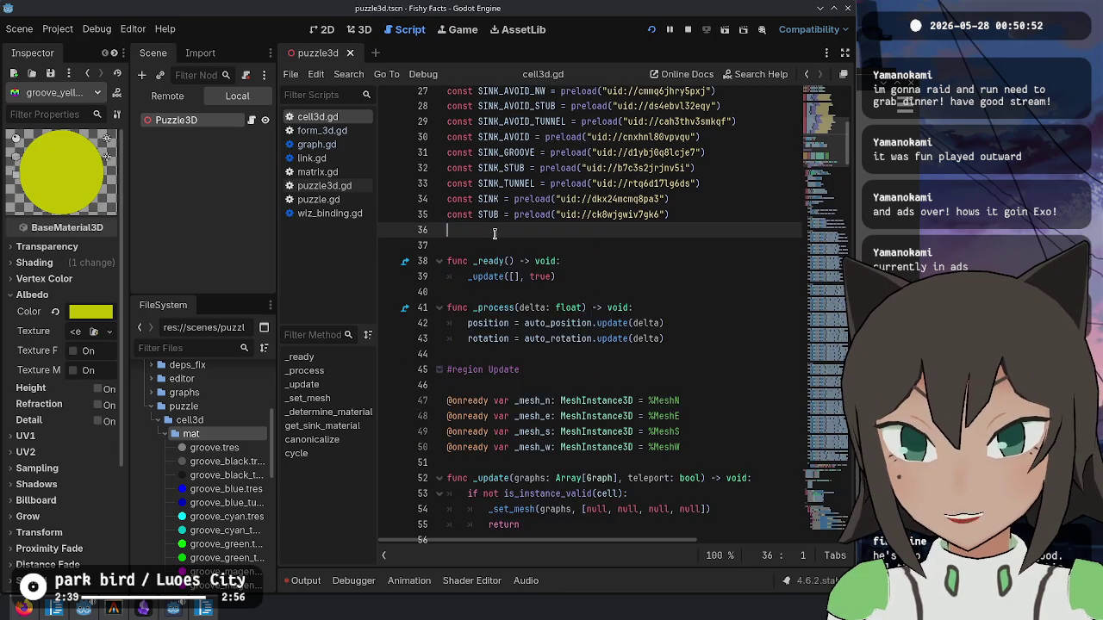
- Drag the groove materials into cell3d.gd to insert a preload constant for each
scroll(207, 542, down, 4)
mouse_move(222, 558)
mouse_down()
mouse_move(431, 319)
mouse_move(561, 241)
mouse_move(534, 244)
mouse_up()
key(Right)
key(Right)
key(Right)
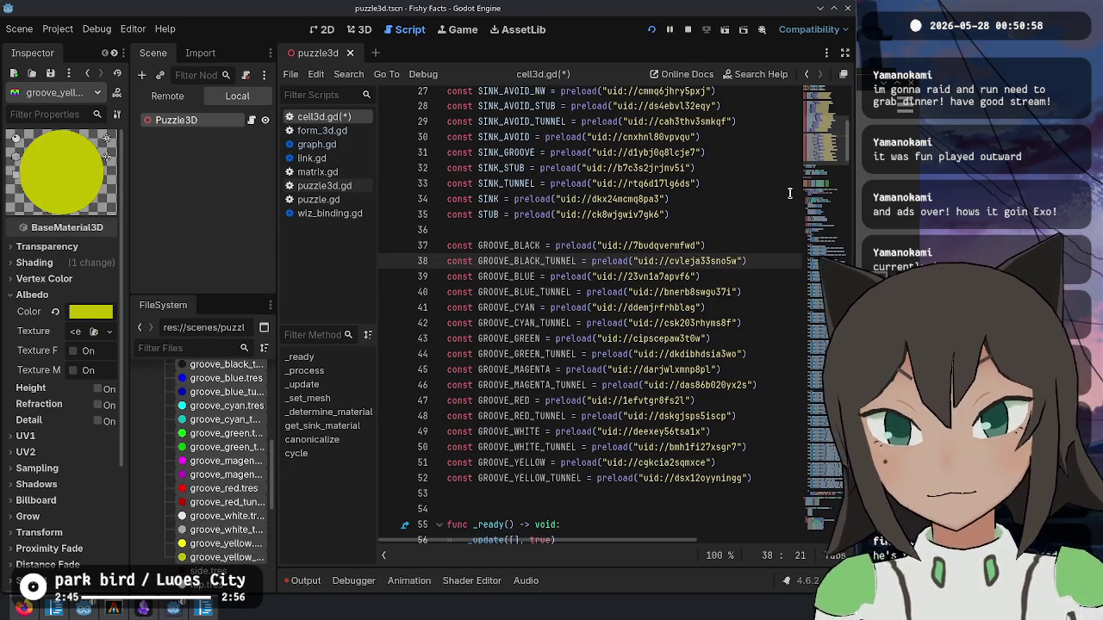
scroll(250, 475, up, 2)
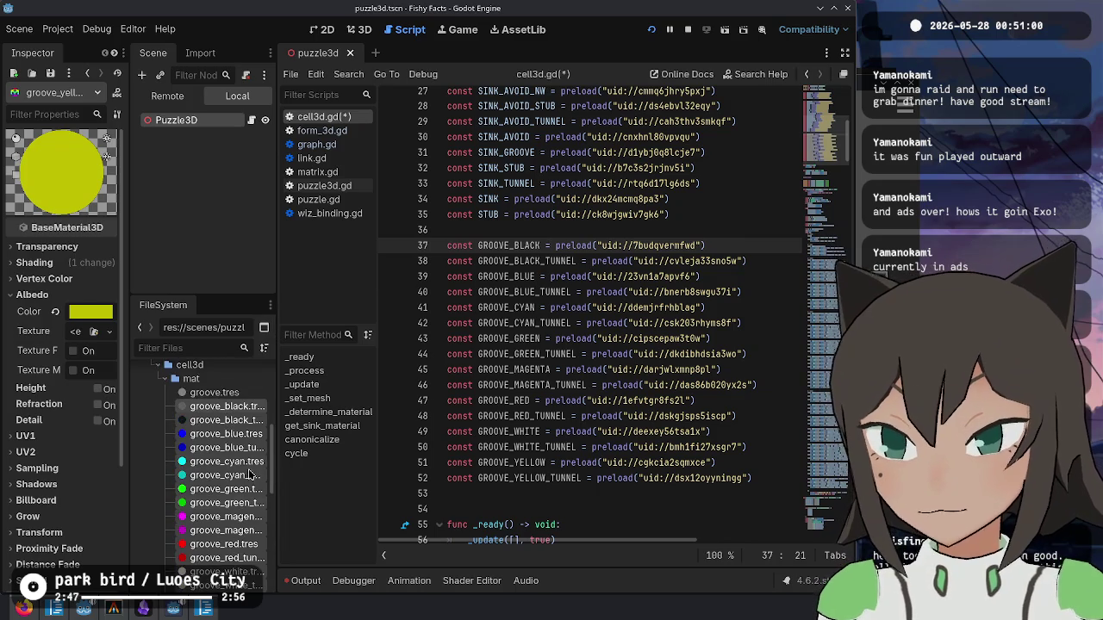
scroll(199, 466, down, 2)
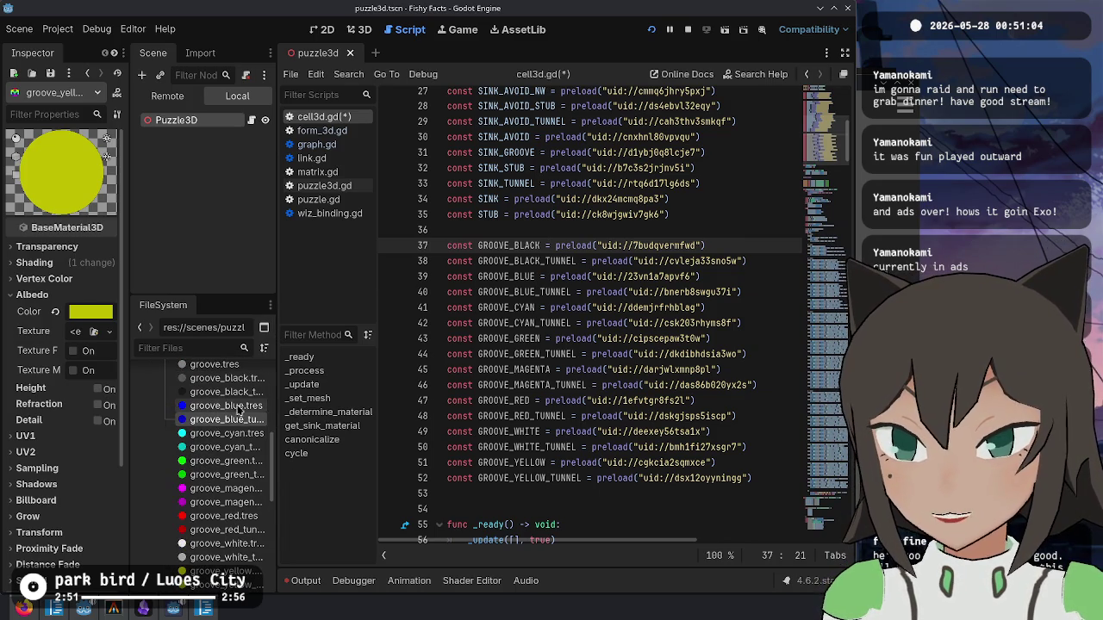
- Rename groove_black_tunnel.tres by removing '_tunnel', then show the mat folder in the file manager
click(233, 404)
click(243, 393)
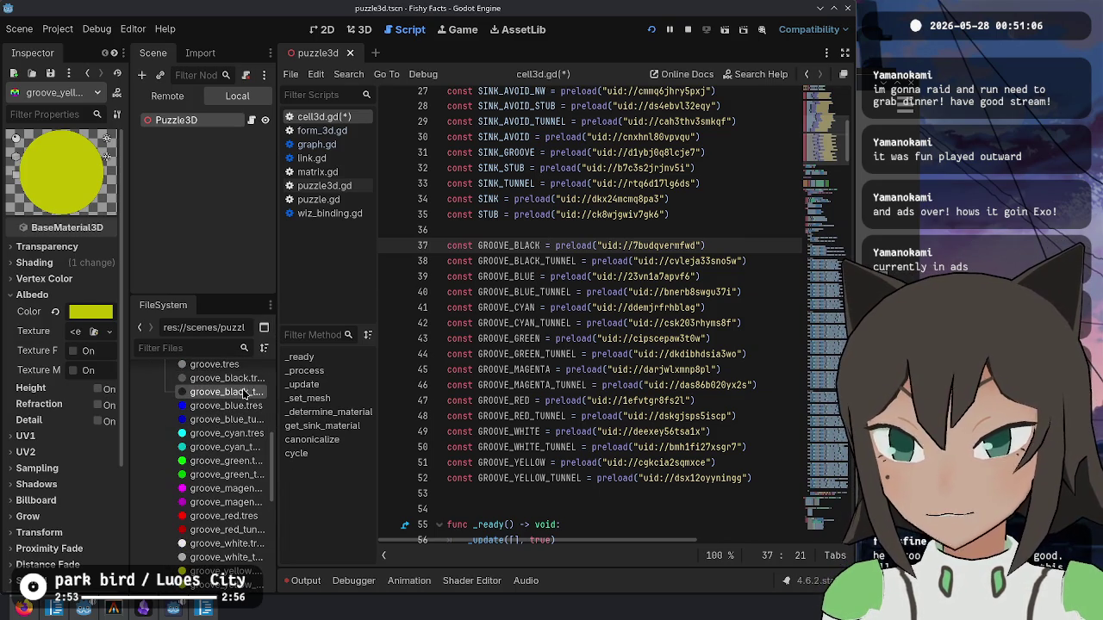
scroll(232, 457, up, 3)
scroll(231, 460, down, 5)
scroll(231, 459, up, 2)
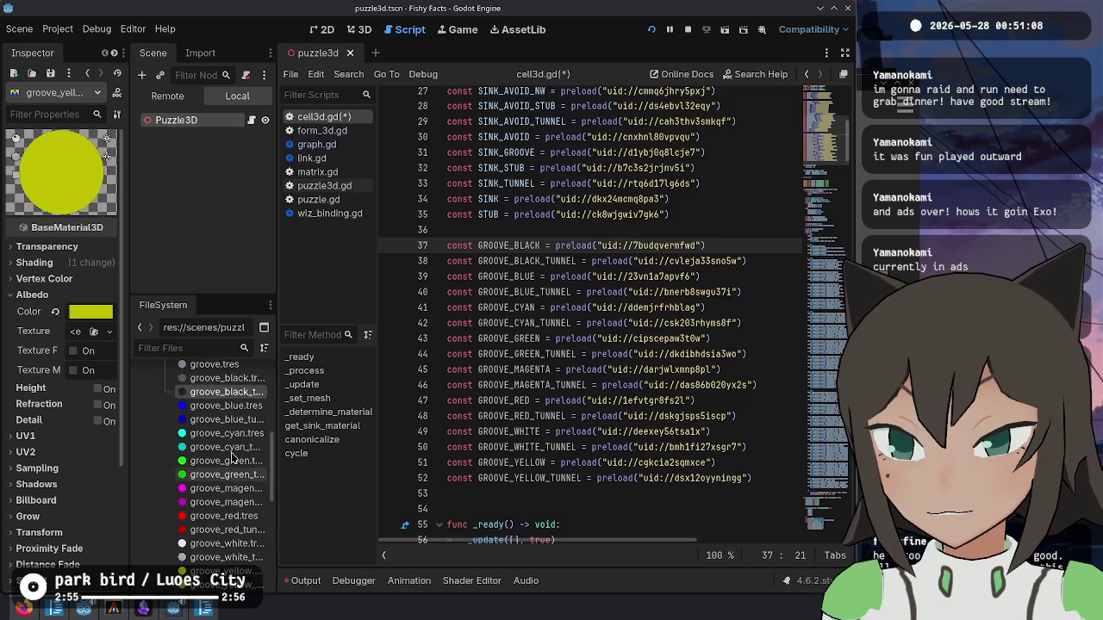
key(F2)
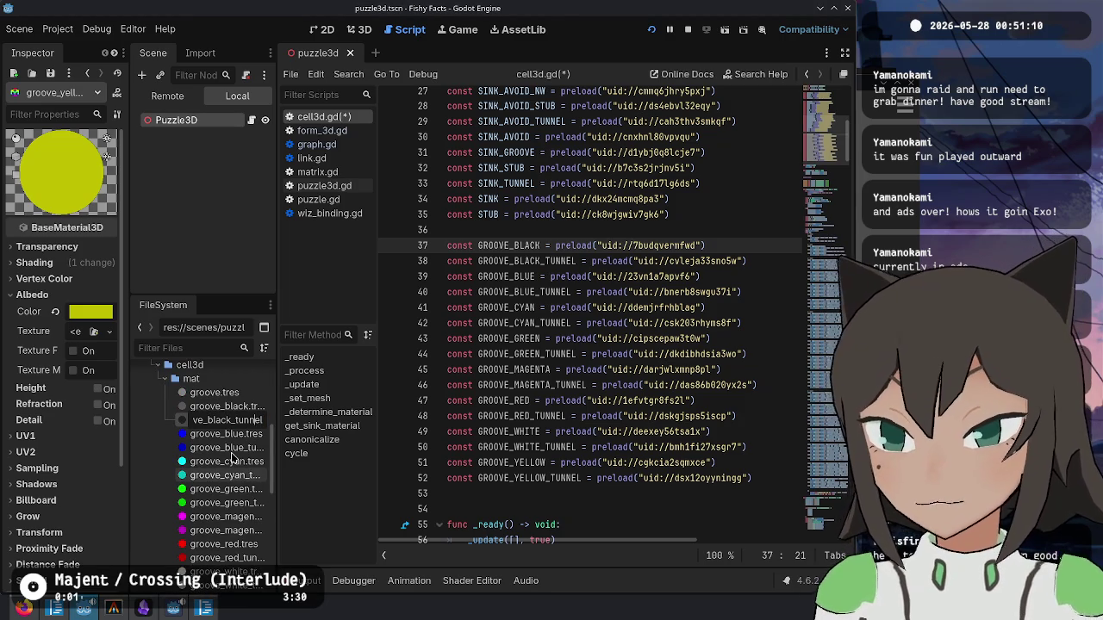
key(shift+End)
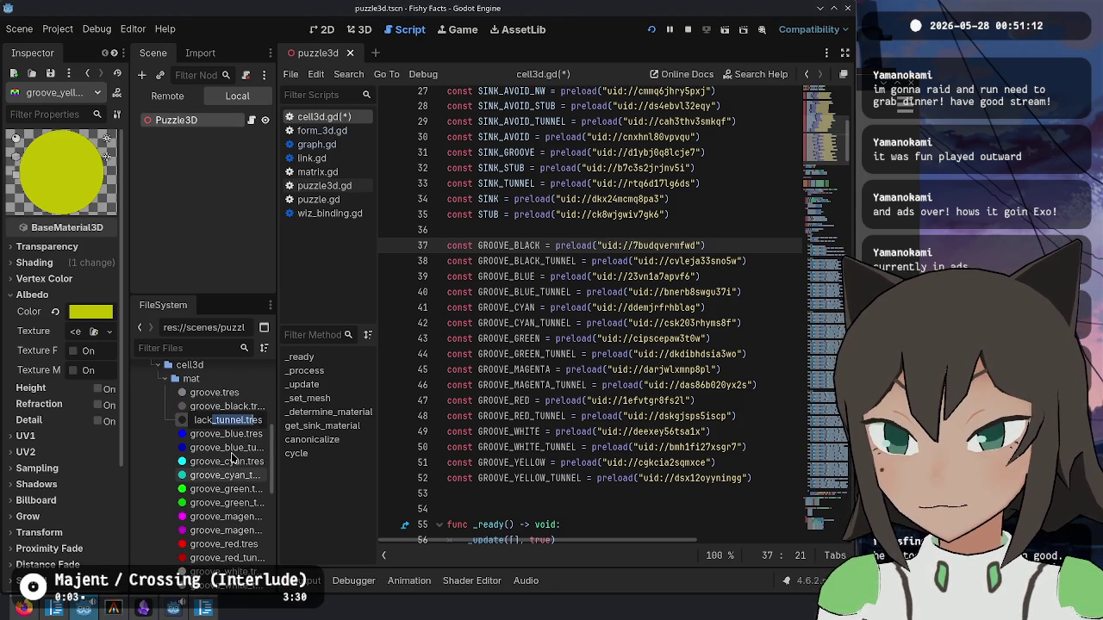
key(BackSpace)
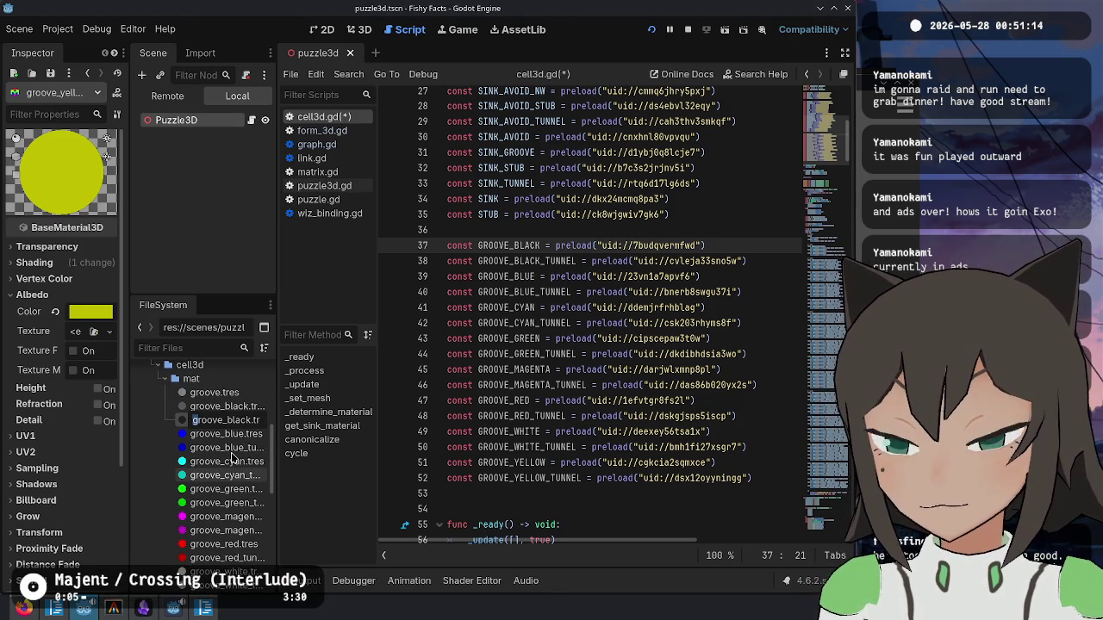
key(Return)
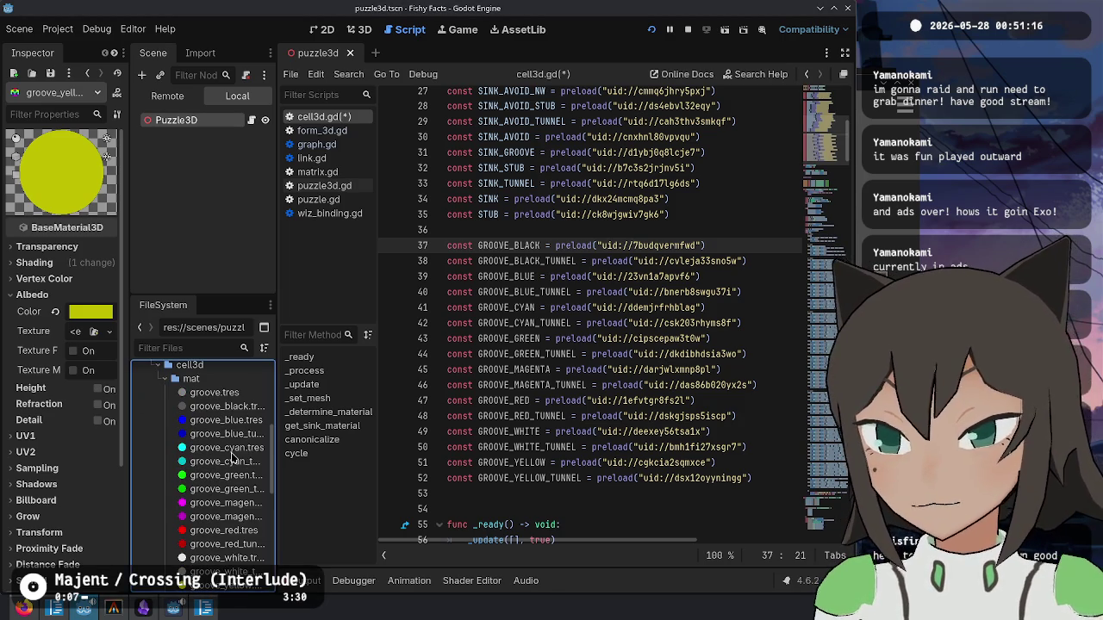
right_click(207, 441)
click(285, 583)
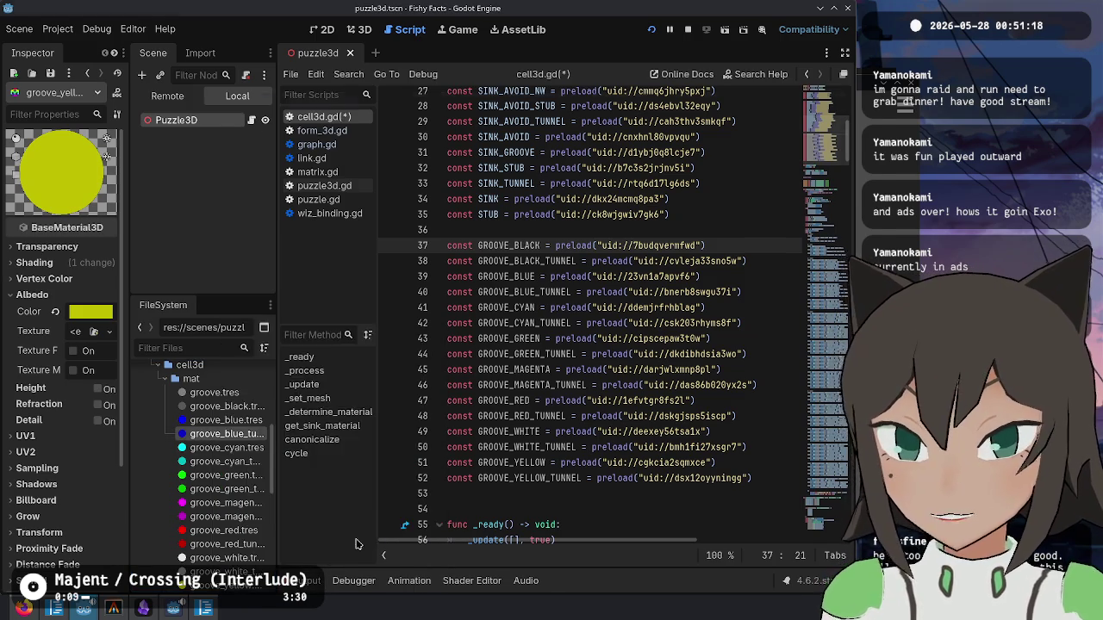
- Select the seven groove_<colour>_tunnel.tres files in cell3d/mat, blue through yellow
click(641, 172)
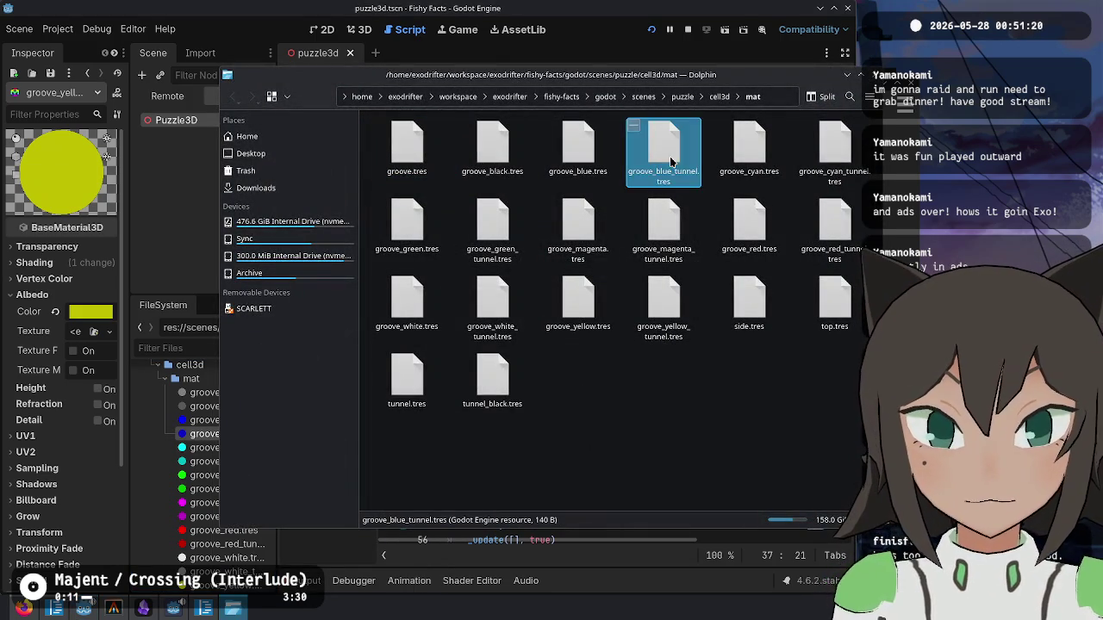
ctrl+click(828, 162)
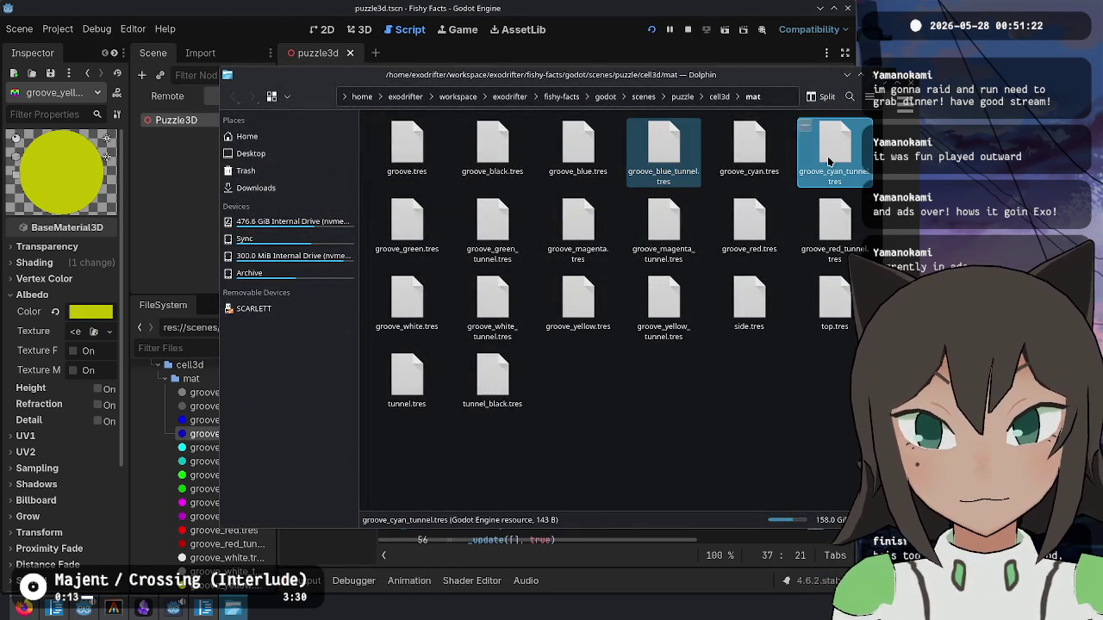
ctrl+click(486, 220)
ctrl+click(672, 220)
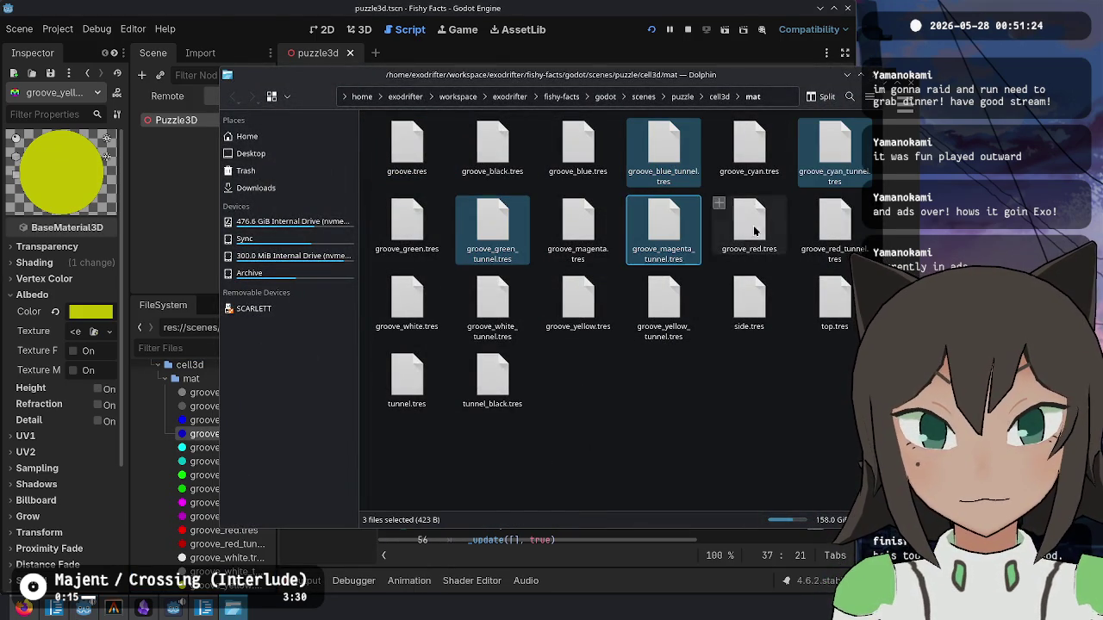
ctrl+click(834, 219)
ctrl+click(492, 306)
ctrl+click(663, 305)
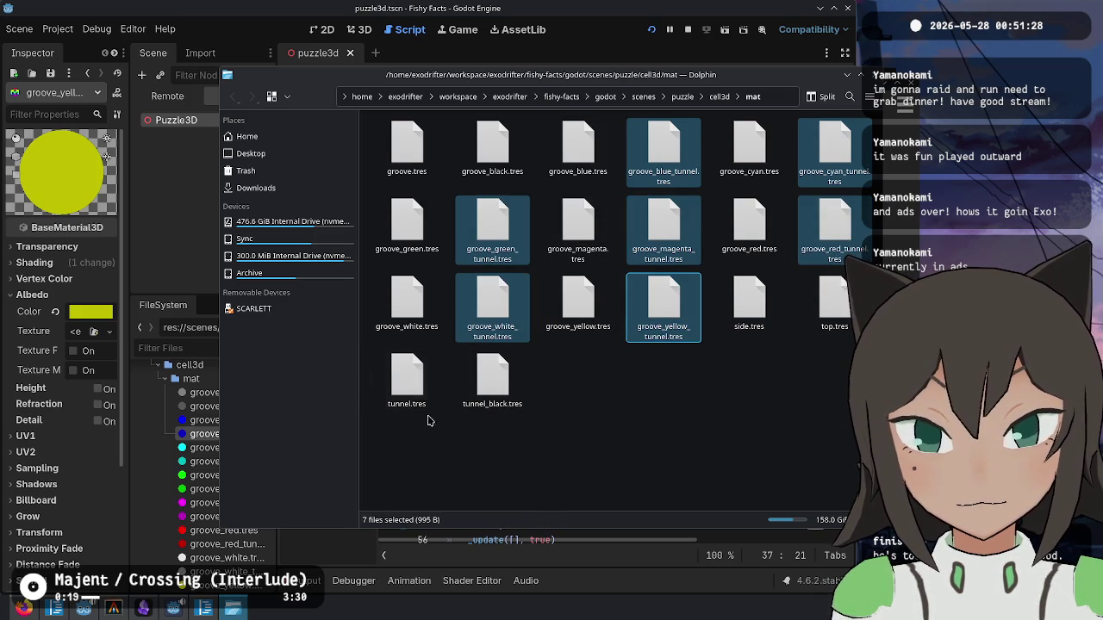
- Batch-rename the seven files, replacing 'groove_' with 'tunnel_'
key(F2)
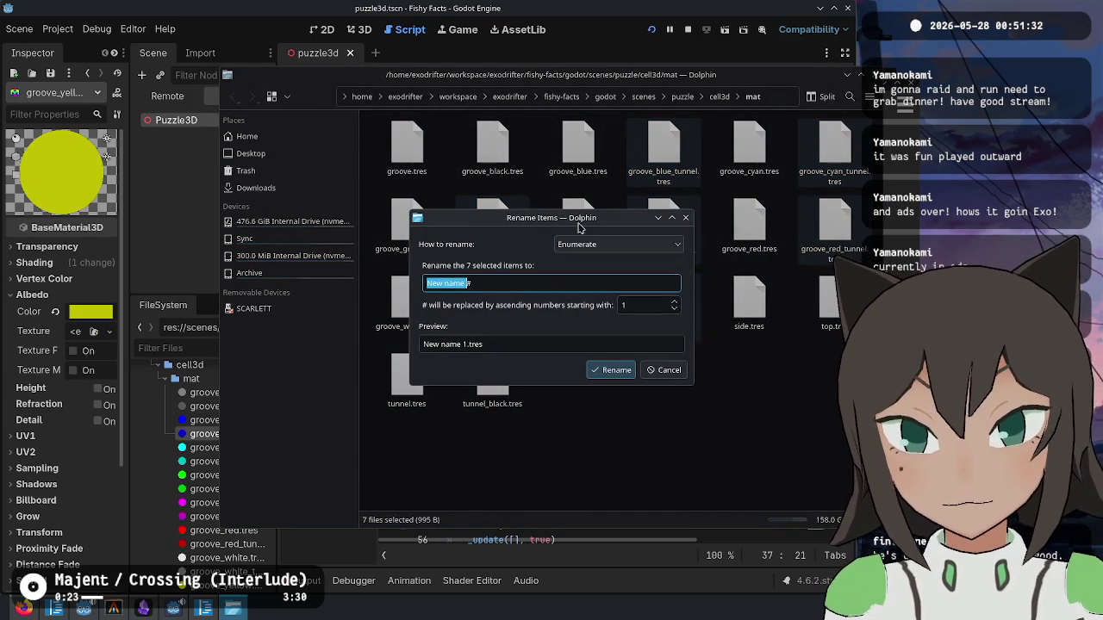
click(603, 244)
click(564, 293)
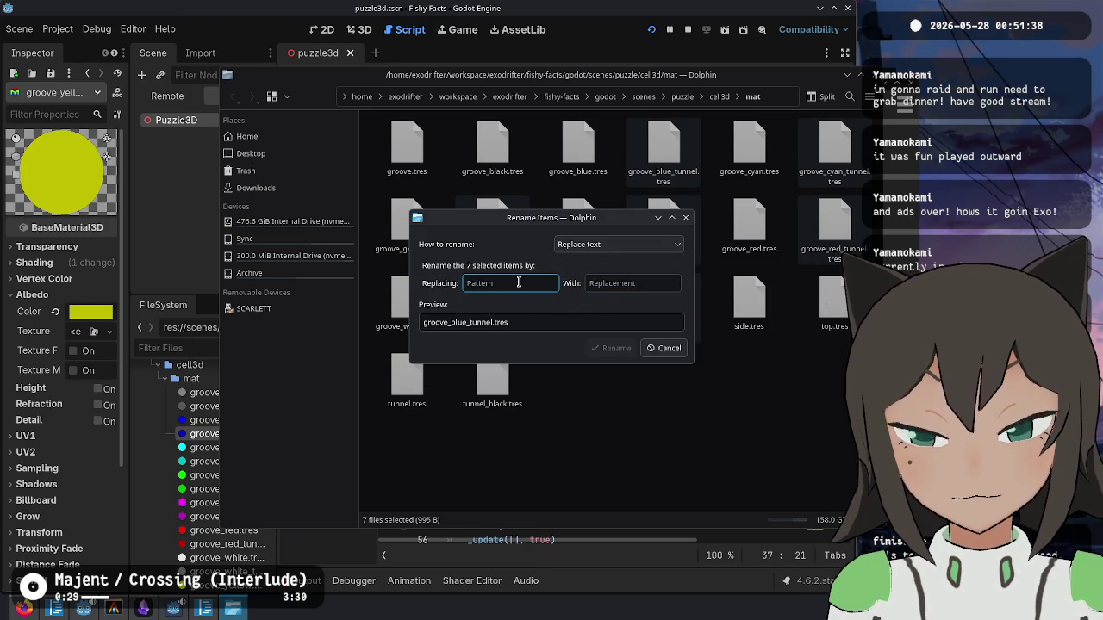
text(groove_)
key(Tab)
text(tunn)
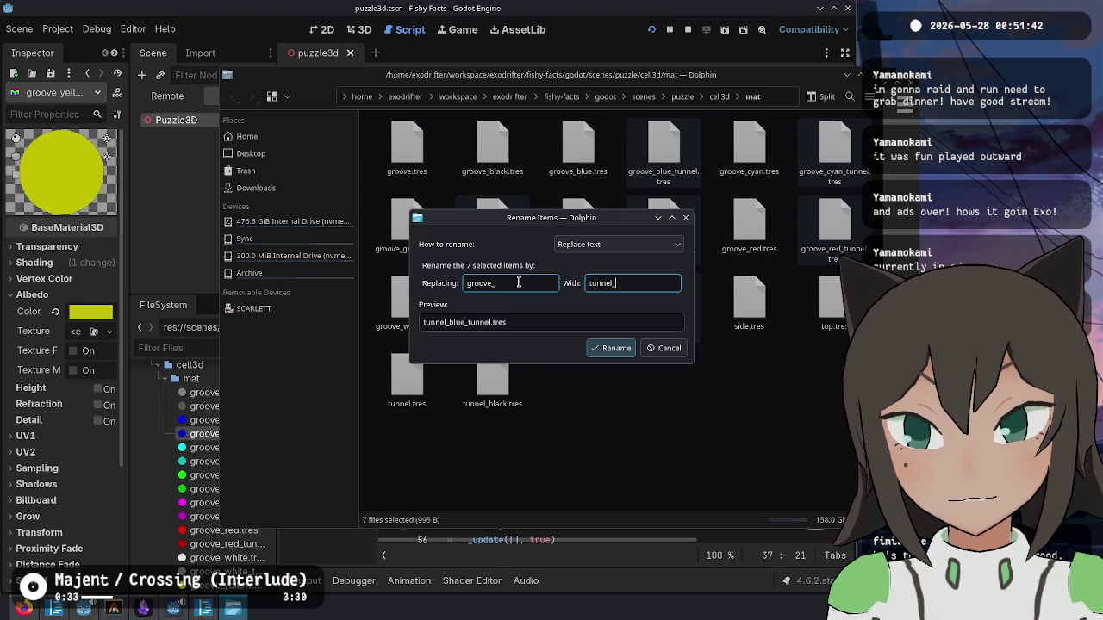
click(613, 348)
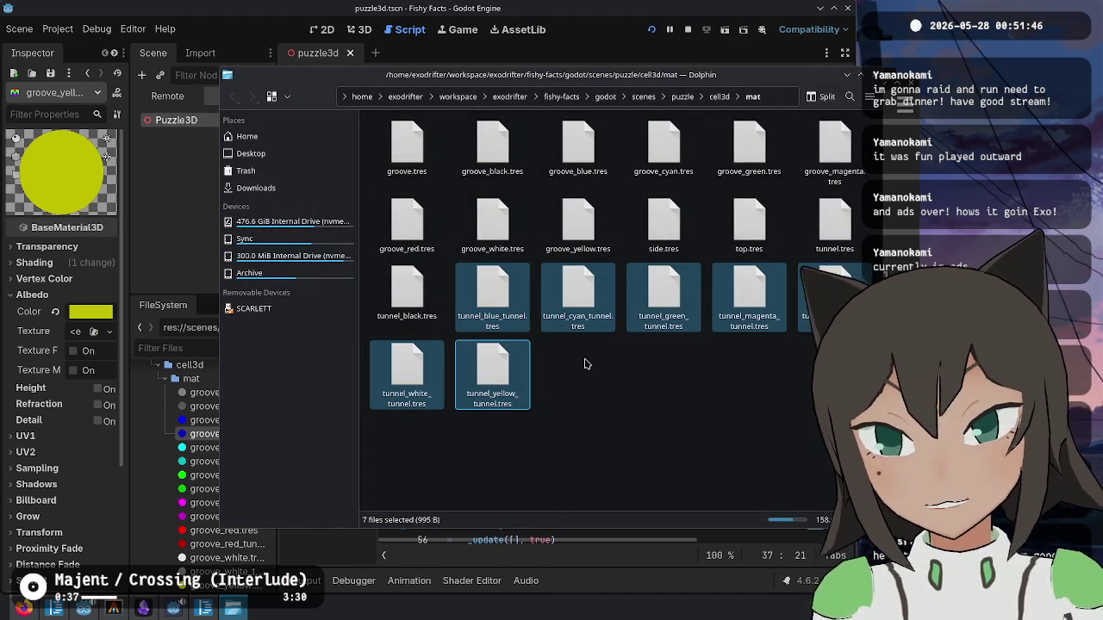
- Batch-rename them again, stripping '_tunnel' to get tunnel_blue.tres through tunnel_yellow.tres
key(F2)
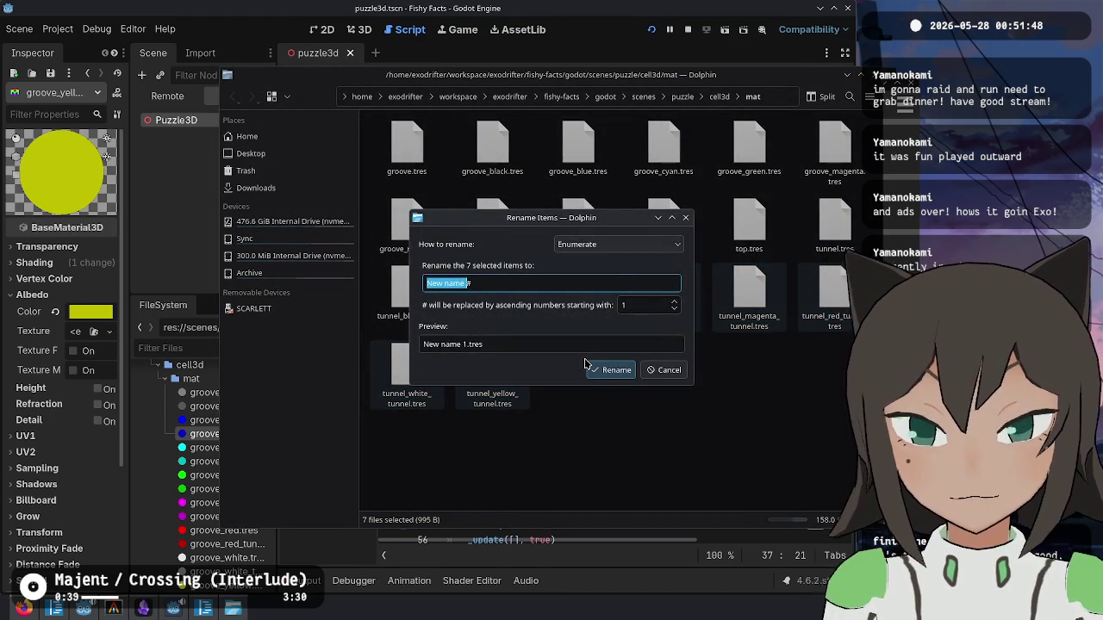
click(561, 245)
click(606, 280)
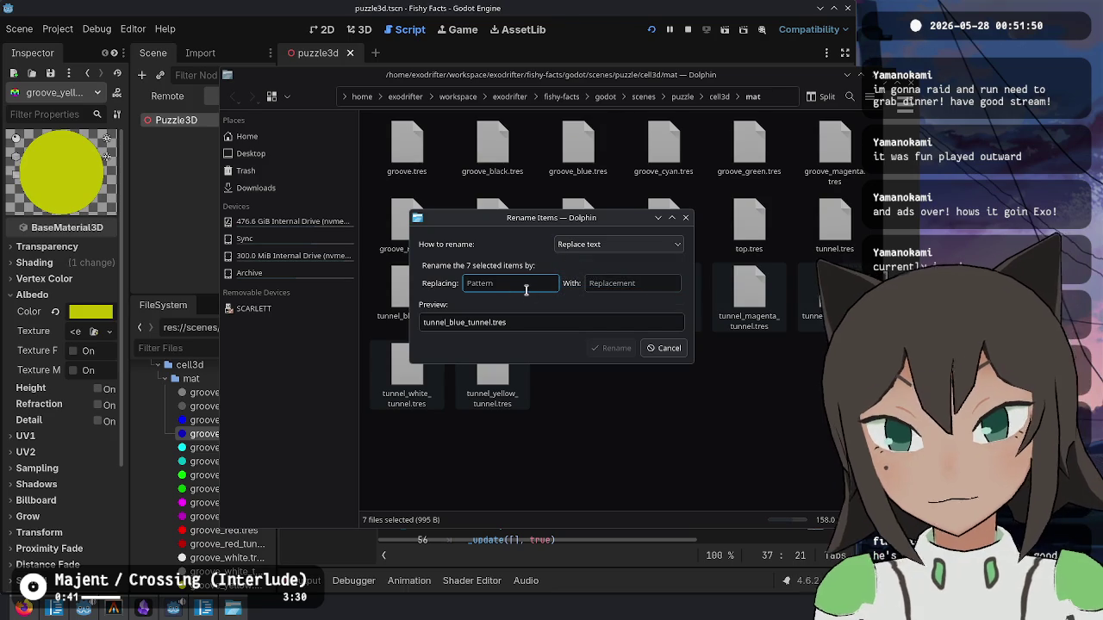
text(_tunnel)
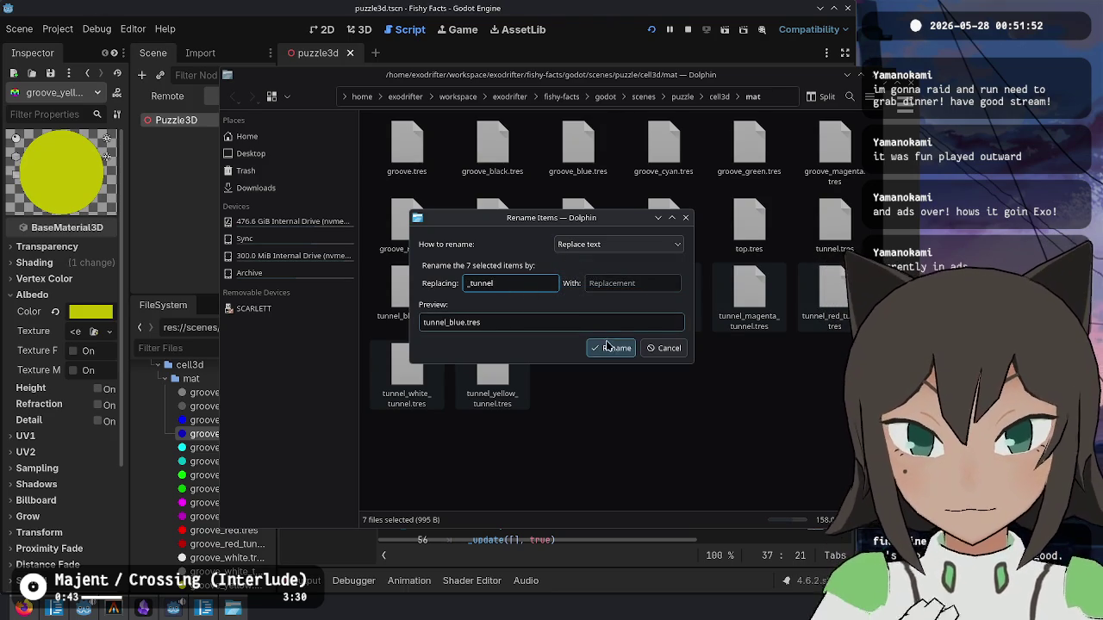
click(610, 347)
click(603, 34)
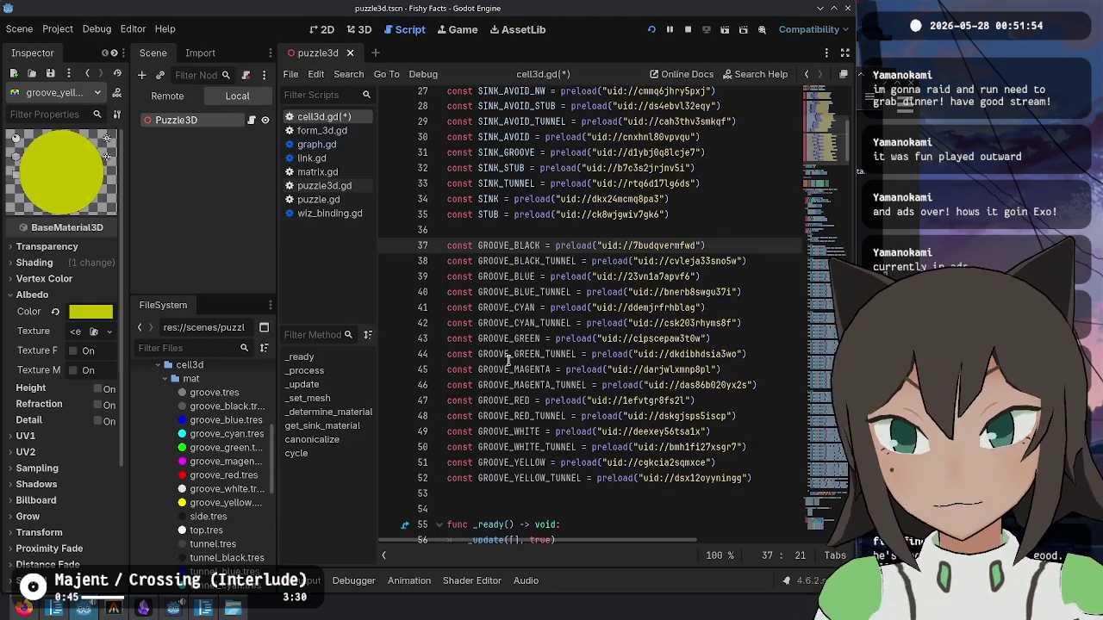
- Delete the old GROOVE_* constant lines from cell3d.gd
scroll(234, 469, down, 4)
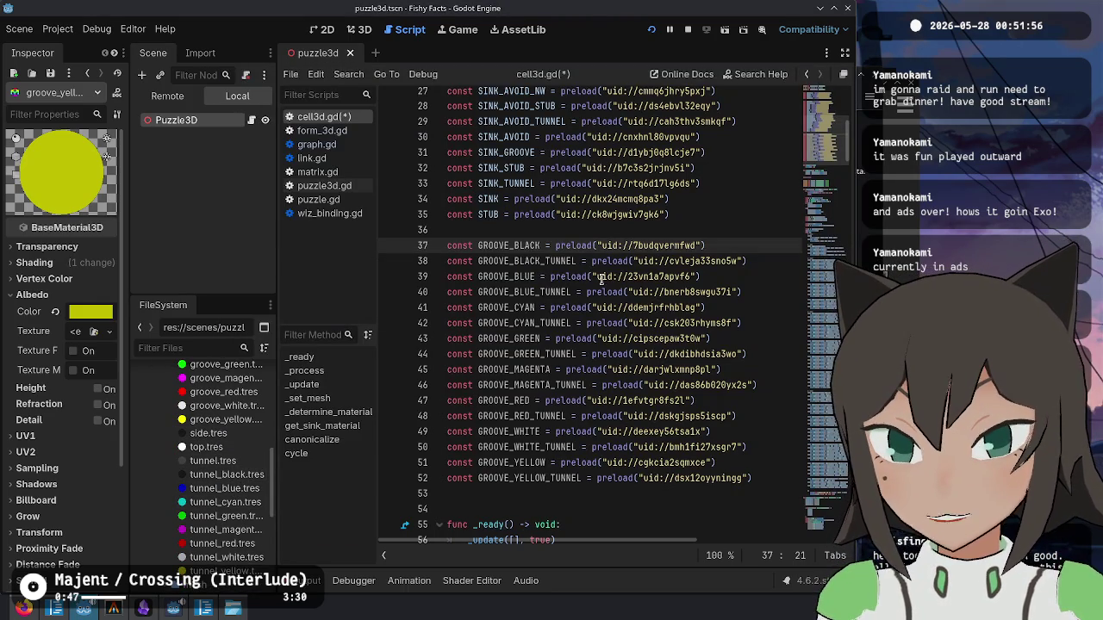
key(shift+Down)
key(shift+Down)
key(shift+Down)
key(Delete)
scroll(560, 234, up, 5)
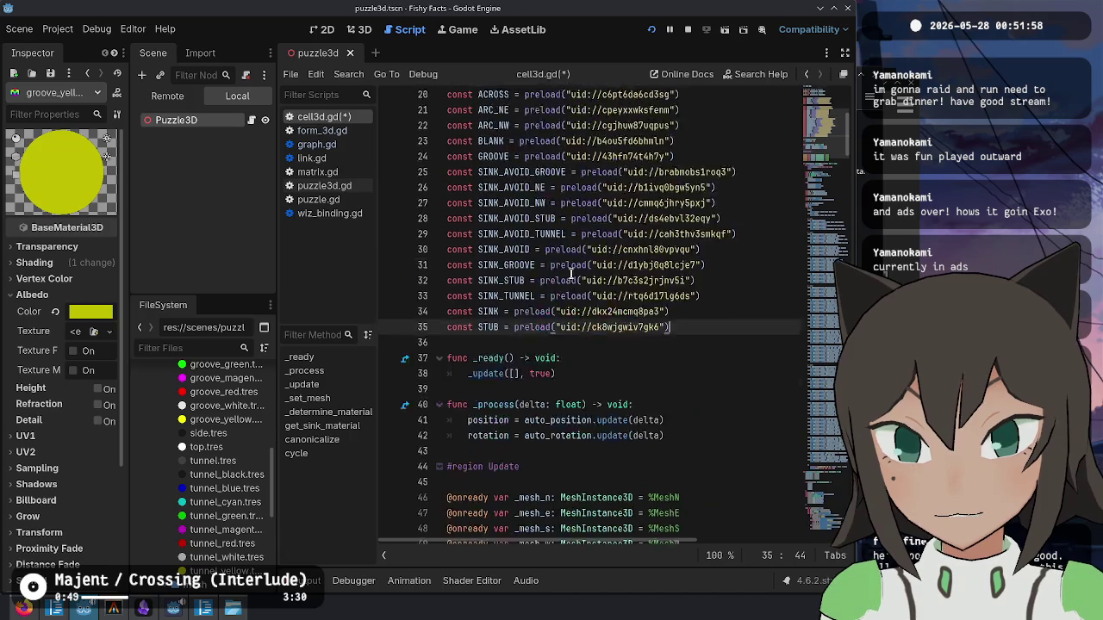
scroll(558, 234, up, 2)
- Move the GROOVE_MAT line below the other material constants
click(721, 200)
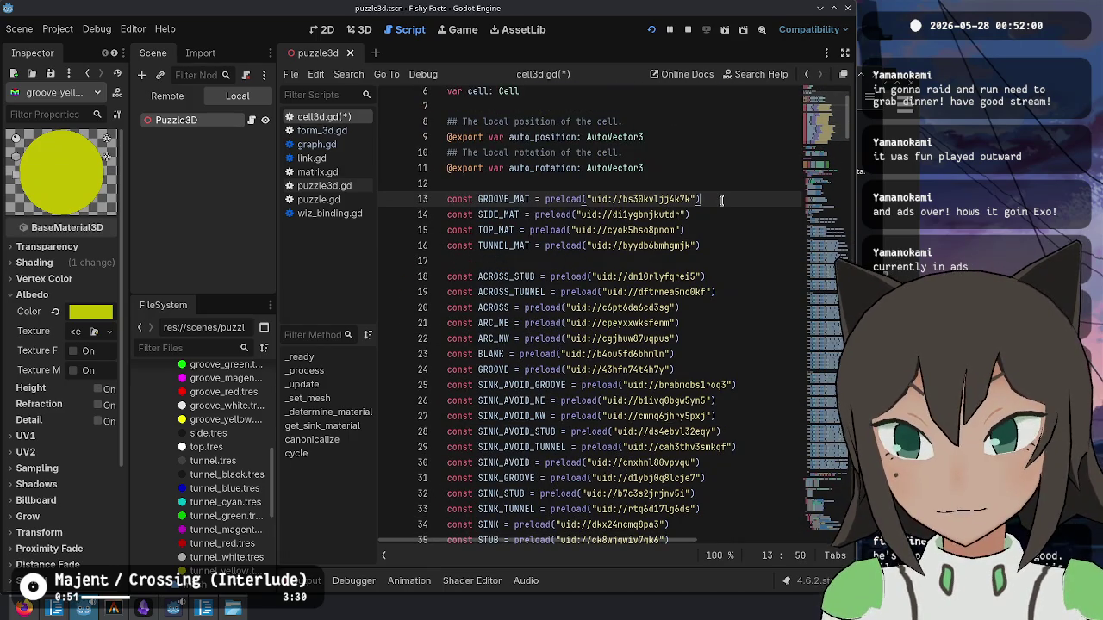
drag(710, 196, 699, 188)
key(BackSpace)
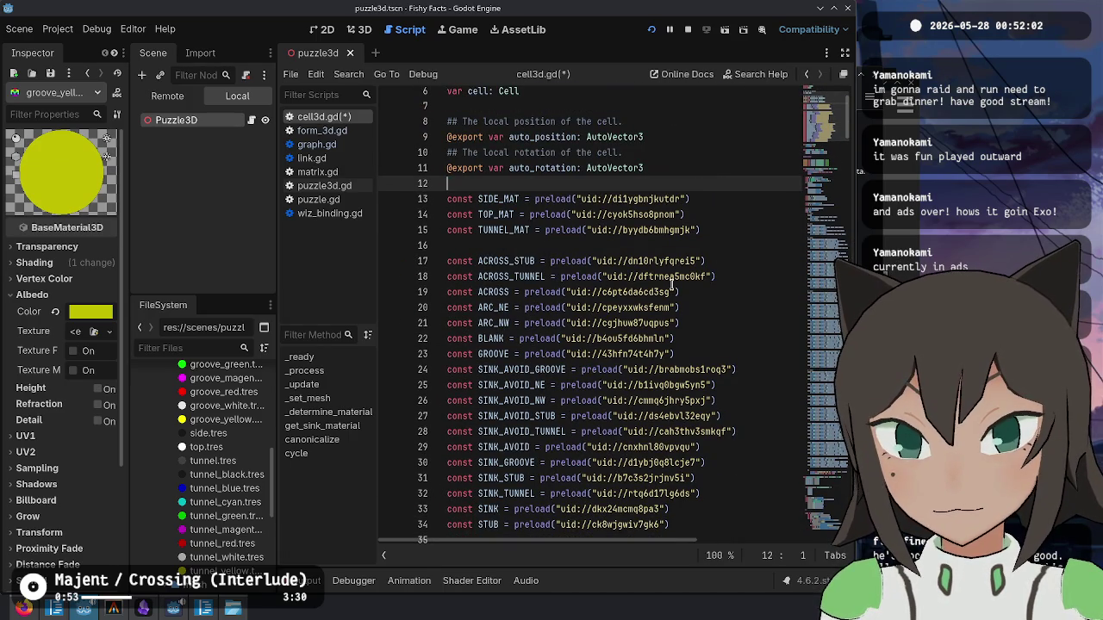
scroll(514, 289, down, 1)
drag(722, 191, 707, 175)
key(ctrl+c)
key(ctrl+z)
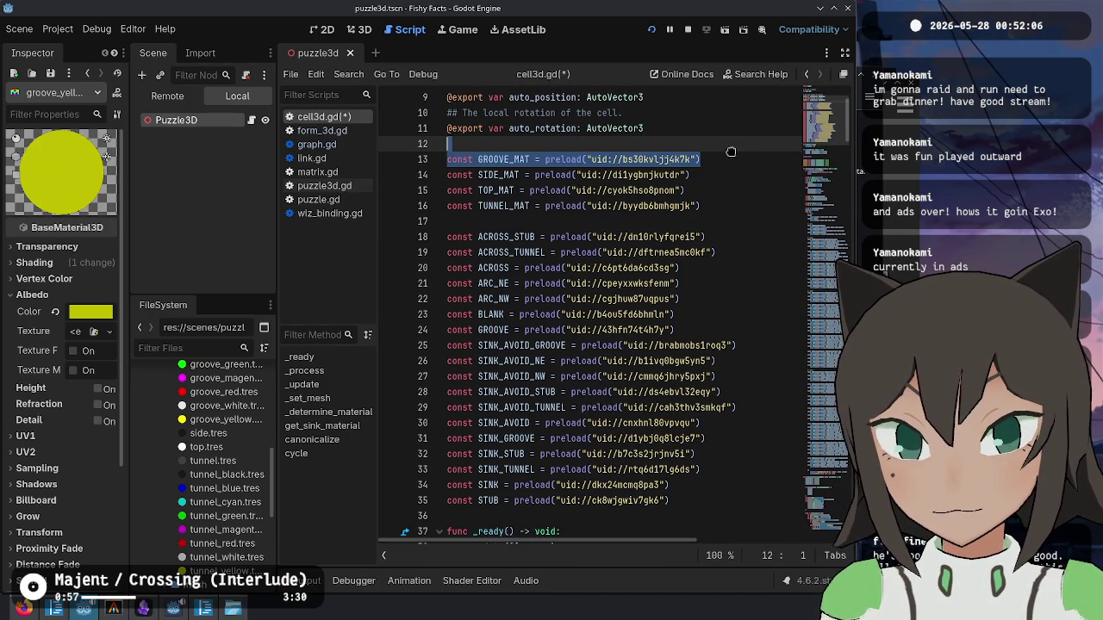
key(BackSpace)
click(713, 204)
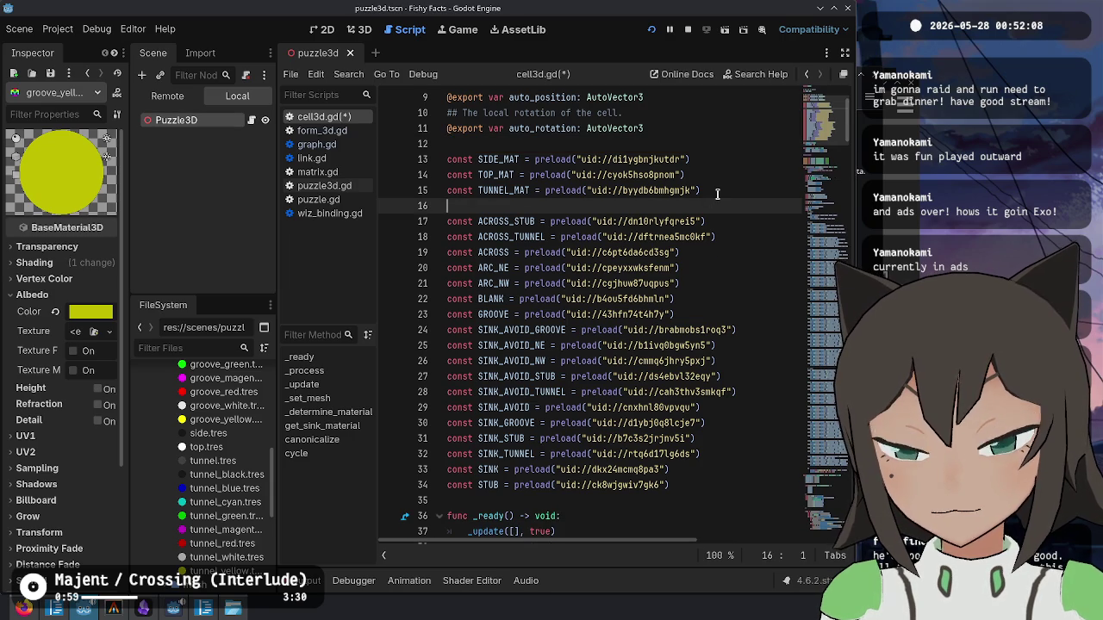
text(const GROOVE_MAT = preload("uid://bs30kvljj4k7k"))
- Put TUNNEL_MAT in its own block below GROOVE_MAT
click(702, 191)
key(shift+Home)
key(BackSpace)
click(682, 216)
key(Return)
key(ctrl+v)
key(Return)
- Drag the tunnel_ and groove_ .tres files in as TUNNEL_* and GROOVE_* preloads, then run the project
click(217, 475)
shift+click(225, 571)
drag(226, 570, 527, 245)
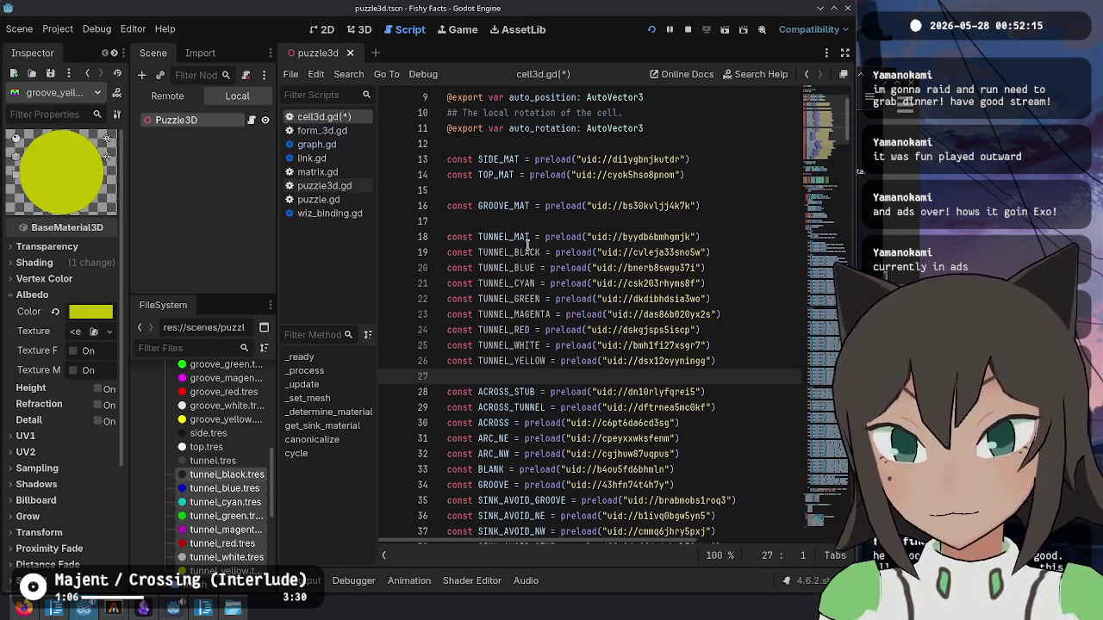
scroll(242, 426, up, 3)
click(226, 407)
shift+click(226, 504)
mouse_move(233, 421)
mouse_down()
mouse_move(483, 238)
mouse_move(524, 221)
mouse_up()
key(F5)
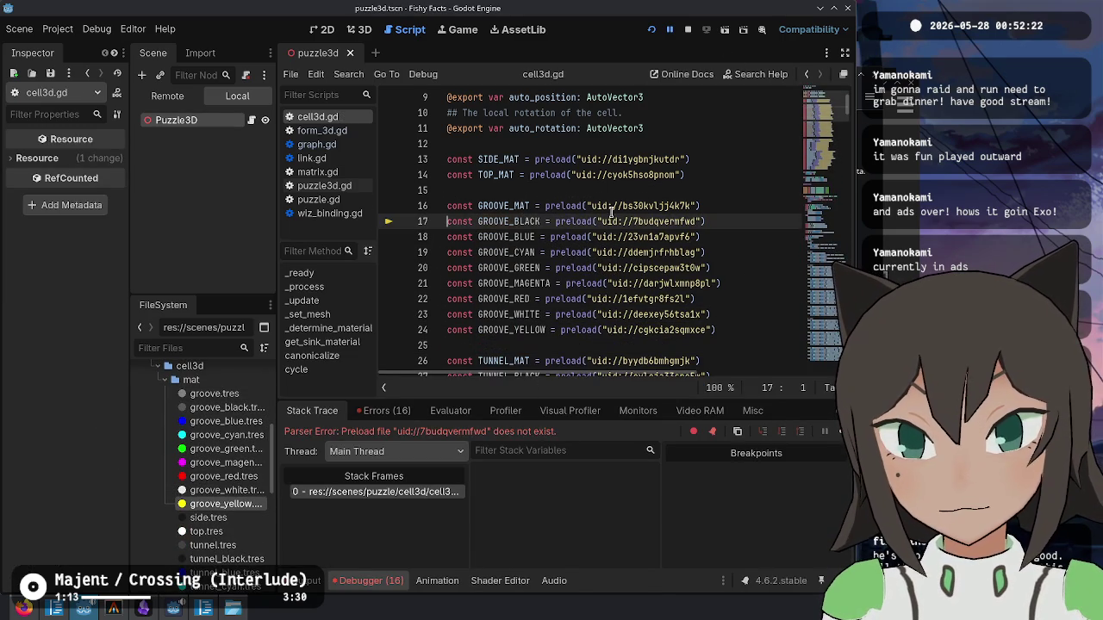
- Stop the running game, save, and check the GROOVE_BLACK preload uid
click(688, 29)
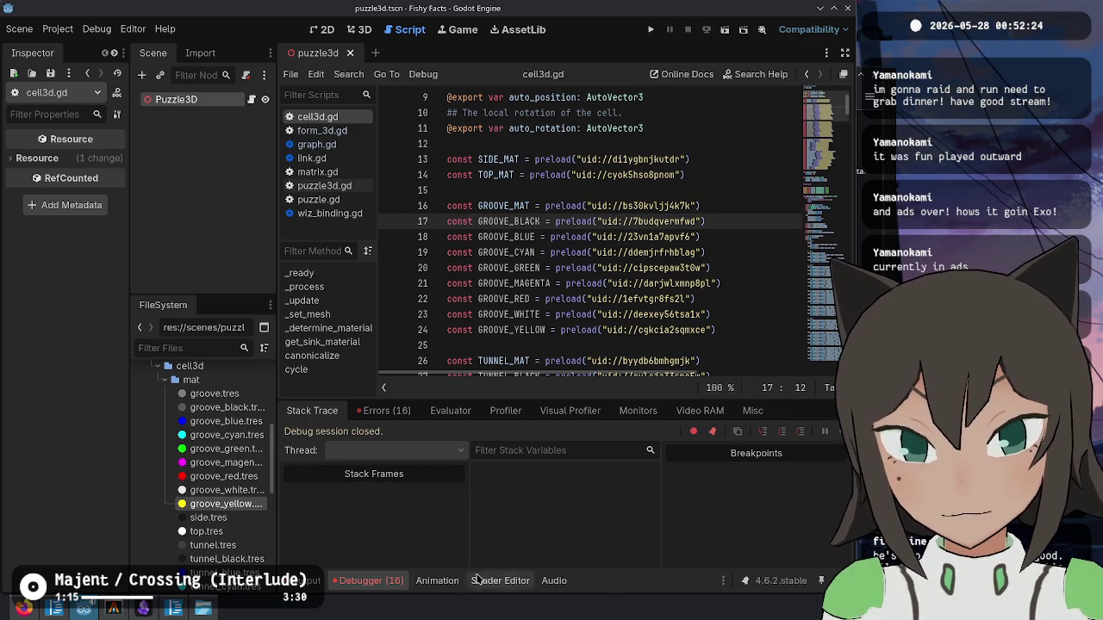
click(378, 584)
click(570, 268)
click(531, 222)
key(ctrl+s)
click(626, 222)
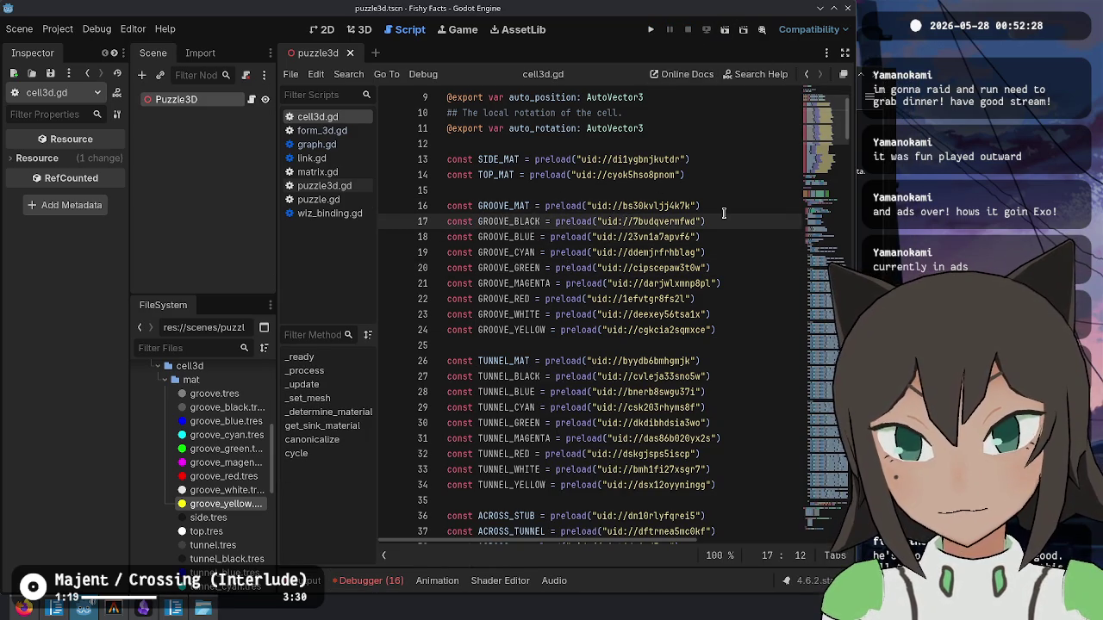
- Rename the GROOVE_MAT and TUNNEL_MAT constants to GROOVE_NONE and TUNNEL_NONE, and save
key(Up)
key(ctrl+d)
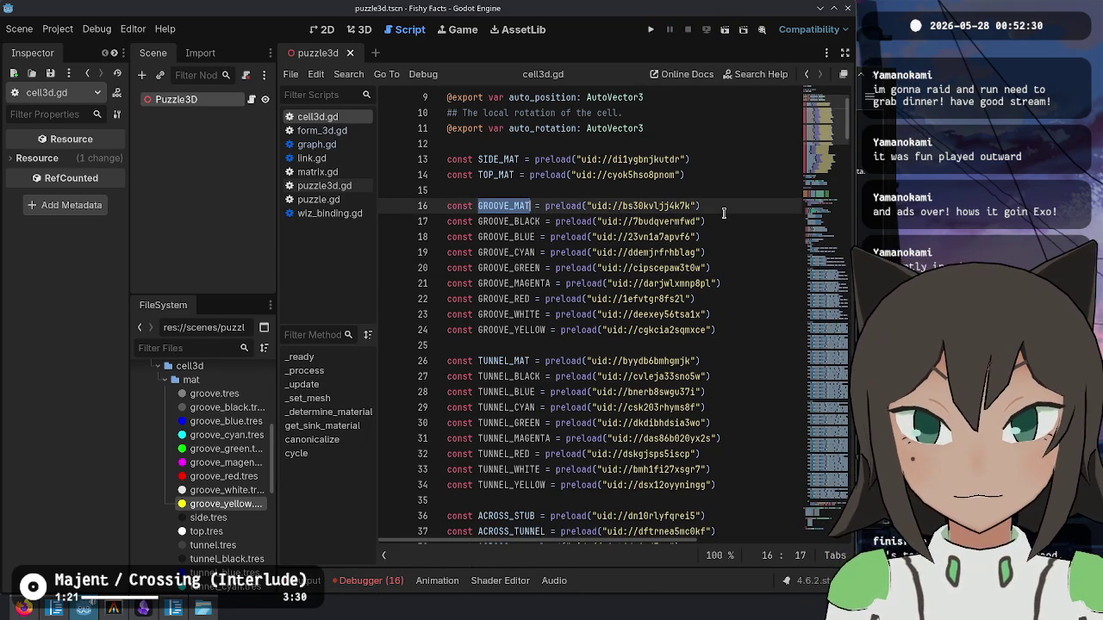
text(GROOVE_DEFUL)
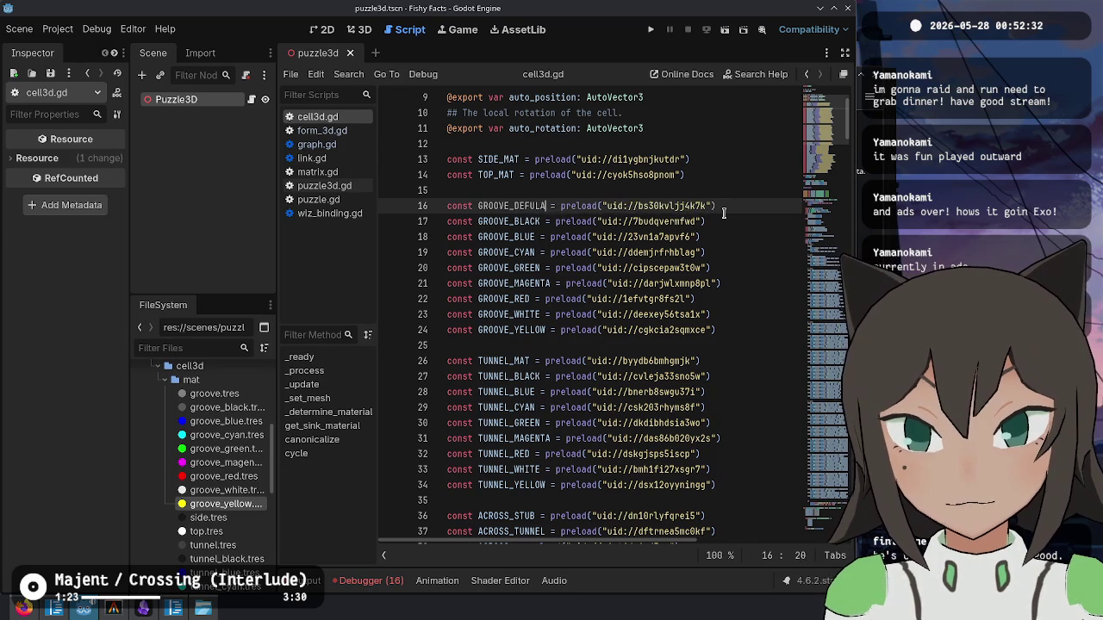
key(BackSpace)
text(AULT)
key(ctrl+shift+Left)
key(Down)
key(Down)
key(Down)
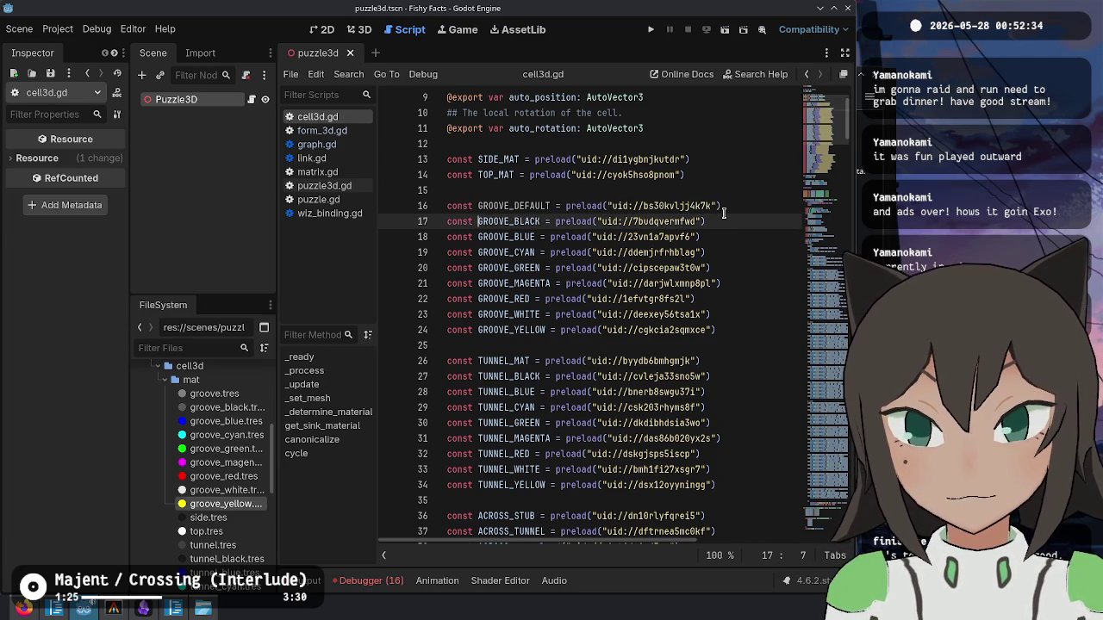
key(Down)
key(Down)
key(Down)
key(BackSpace)
key(BackSpace)
key(BackSpace)
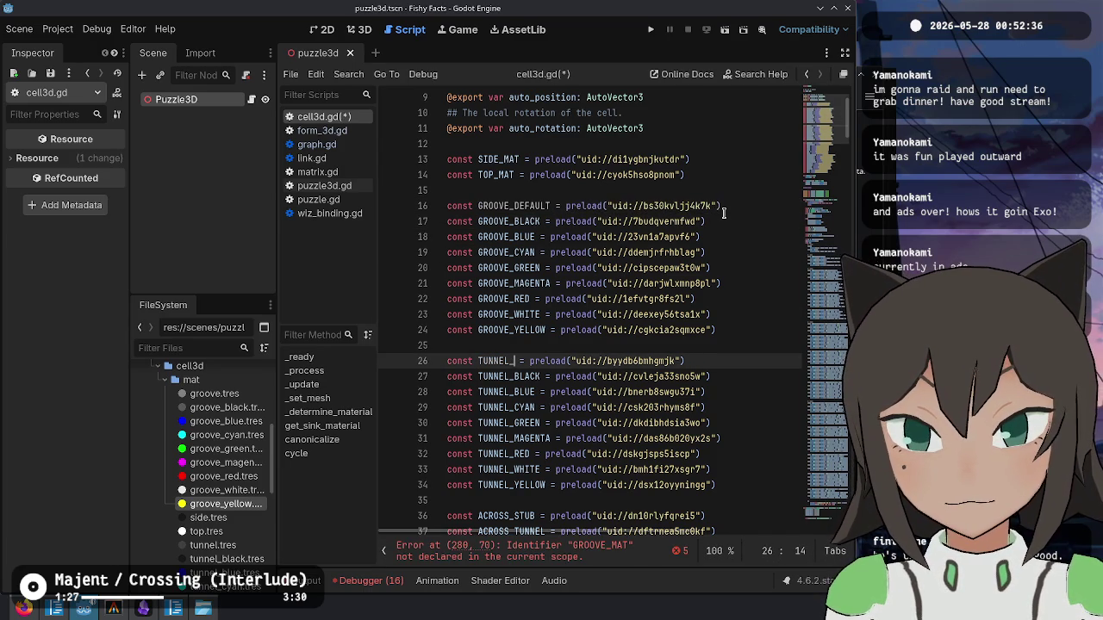
text(NONE)
key(Up)
key(Up)
key(Up)
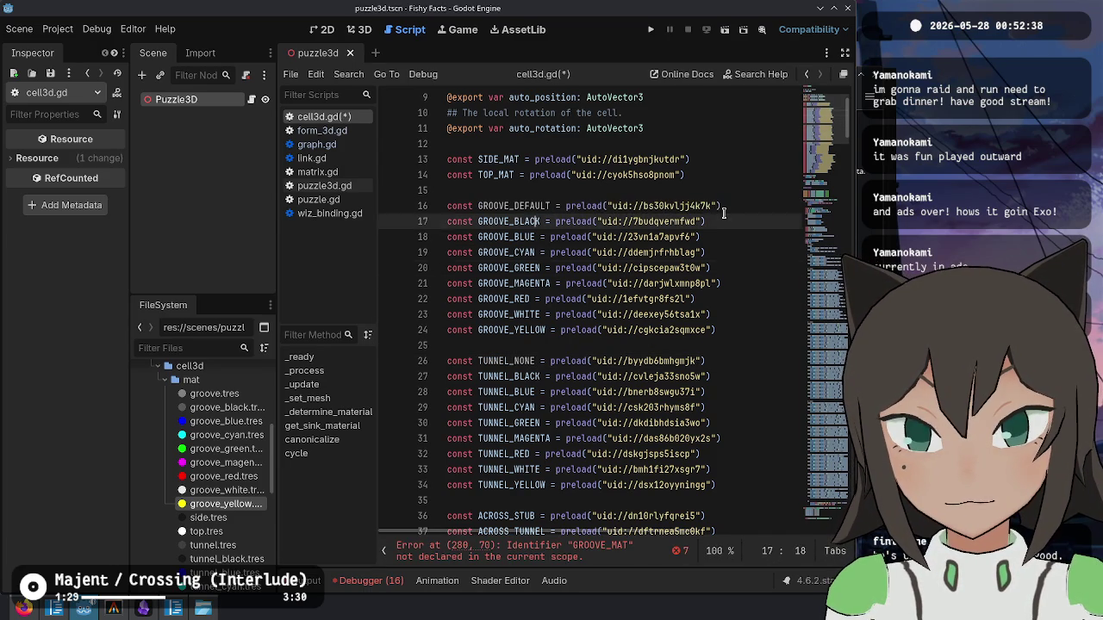
key(ctrl+shift+Right)
text(NONE)
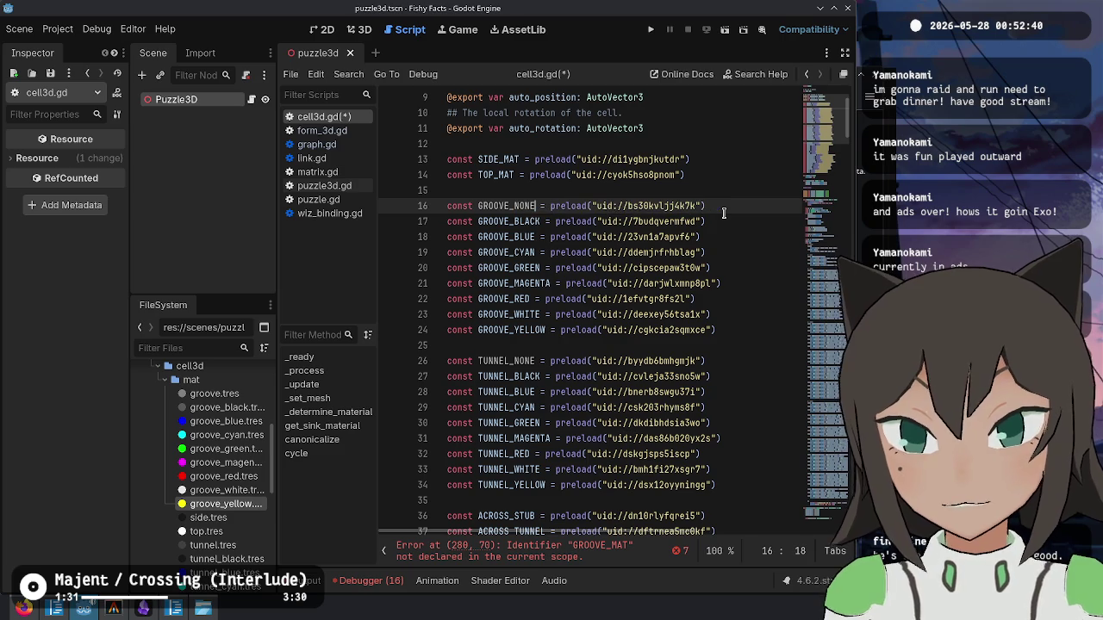
key(ctrl+s)
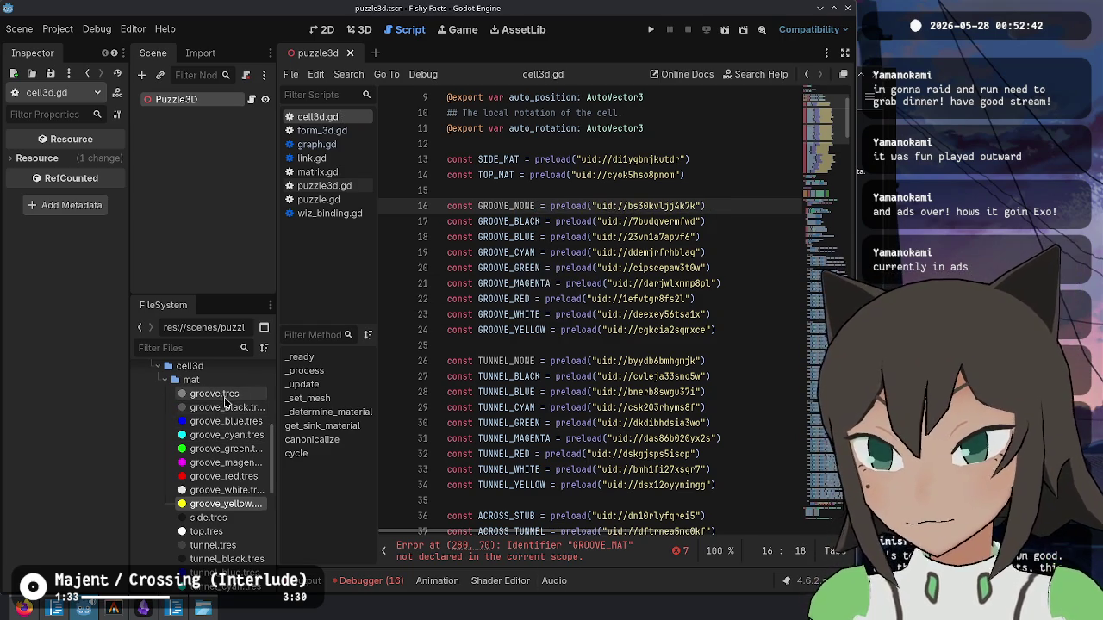
- Rename groove.tres to groove_none.tres and tunnel.tres to tunnel_none.tres in FileSystem
click(213, 394)
key(F2)
key(Right)
text(_none)
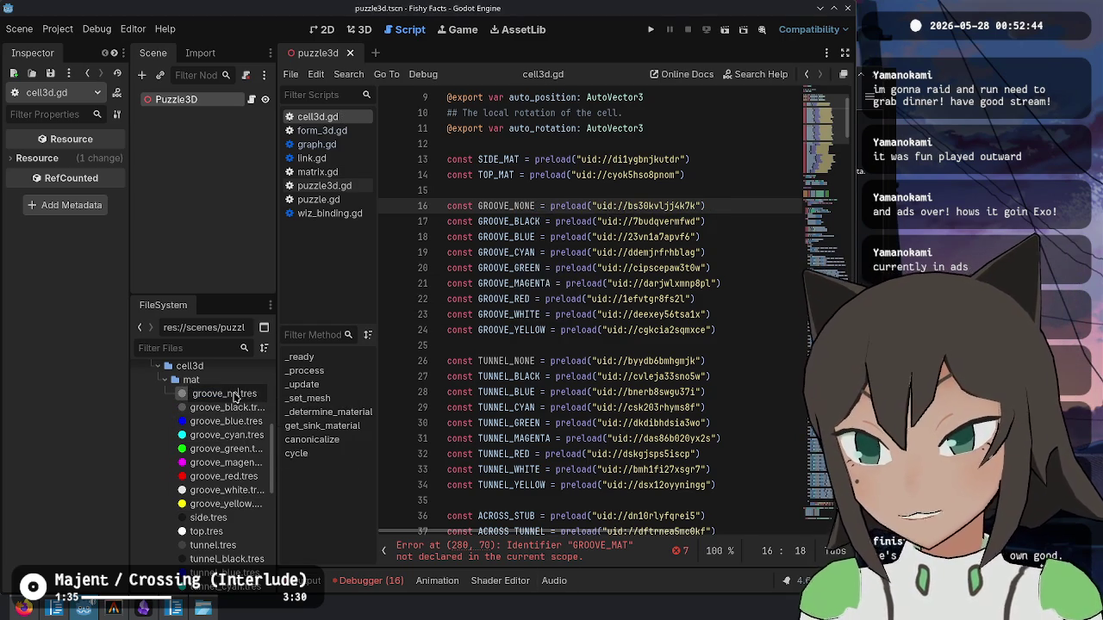
key(Return)
click(229, 543)
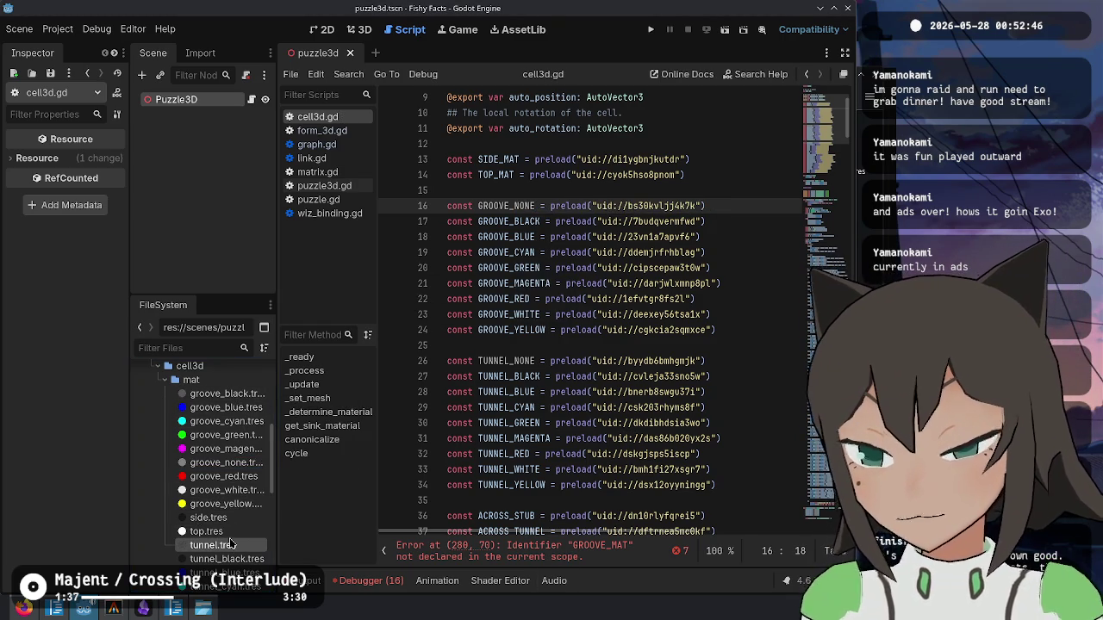
key(F2)
key(Right)
text(_none)
key(Return)
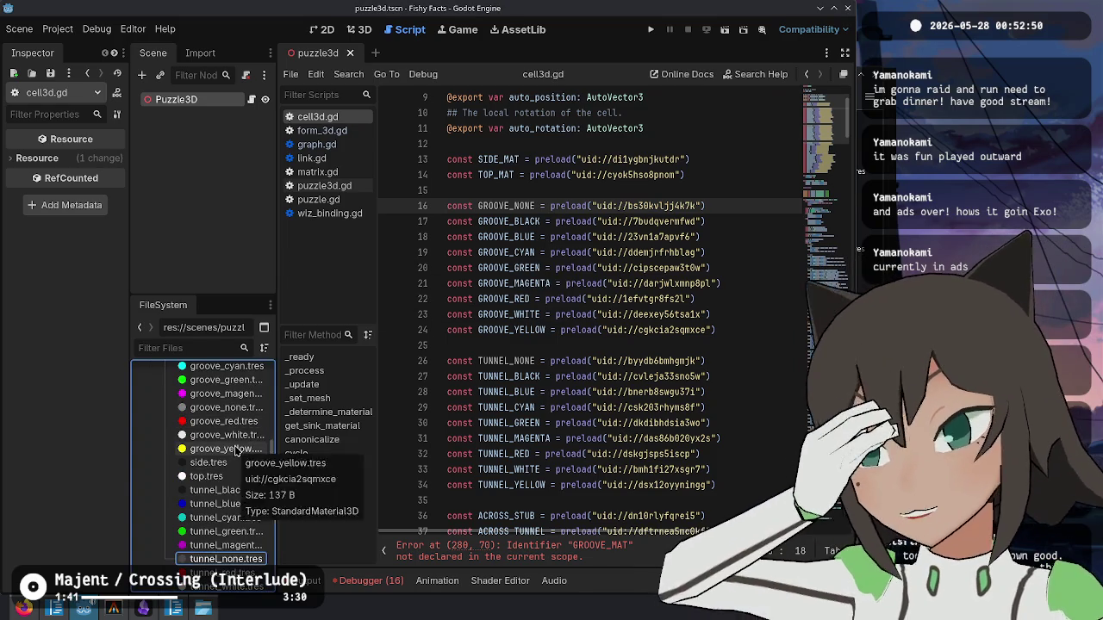
scroll(226, 465, down, 3)
click(595, 268)
- Reorder the GROOVE_ constants to none, black, white, red, green, blue, cyan, magenta, yellow
click(648, 205)
key(ctrl+s)
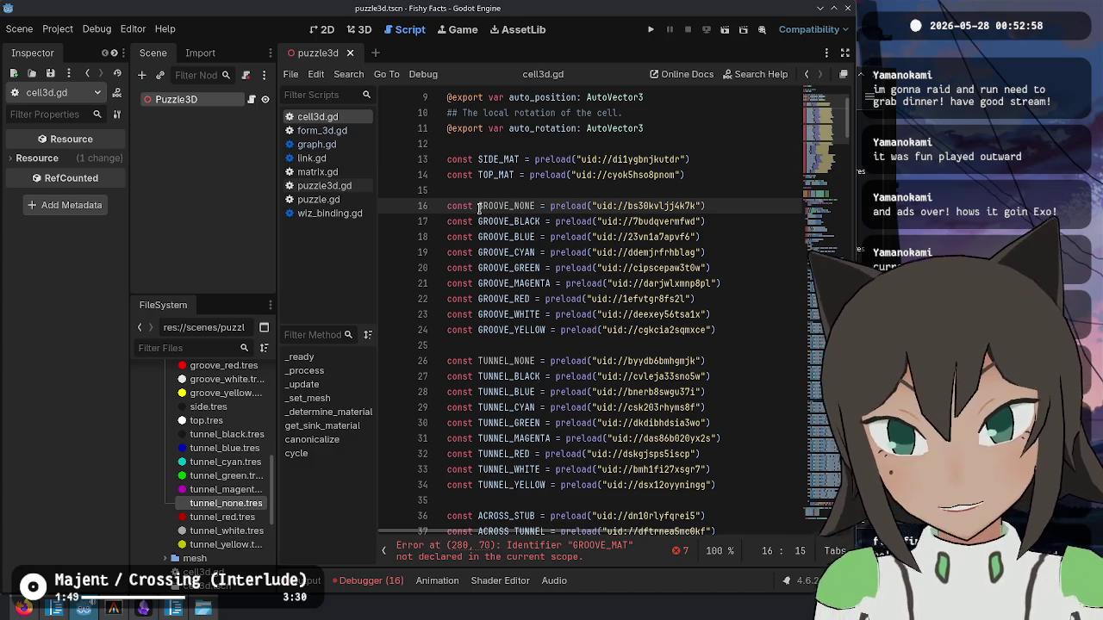
key(shift+alt+Down)
key(shift+alt+Down)
key(shift+alt+Down)
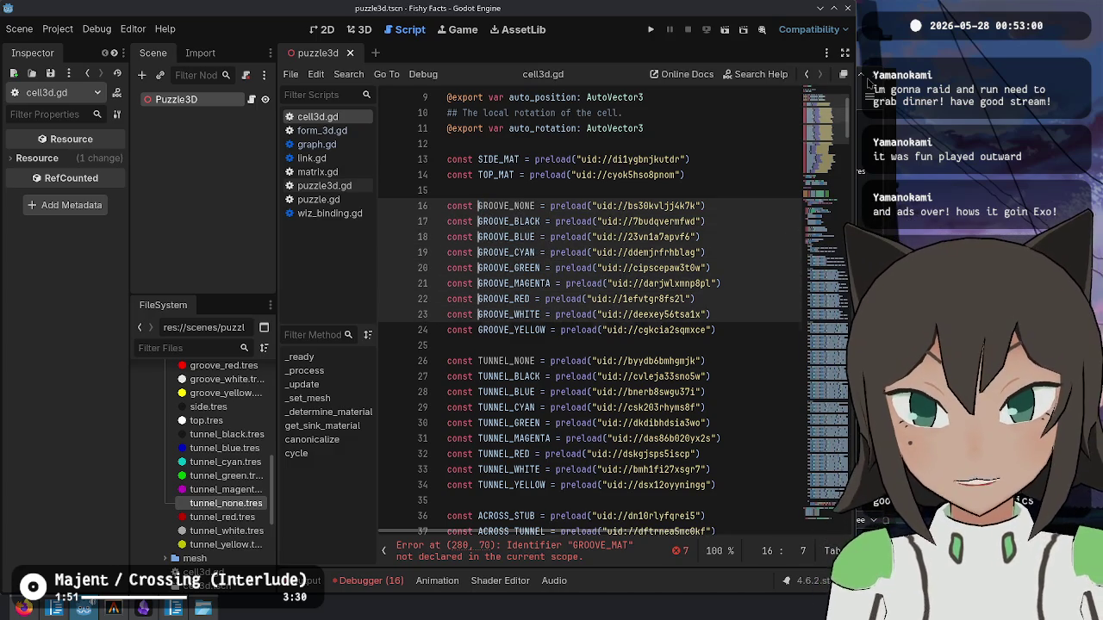
key(ctrl+shift+Right)
click(727, 309)
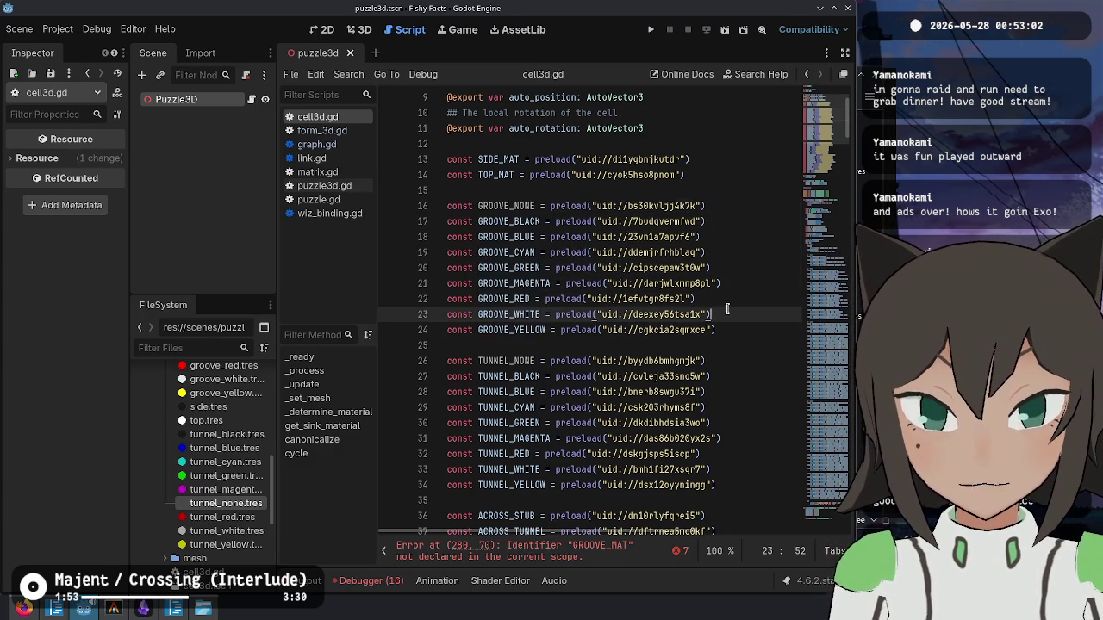
key(alt+Up)
key(alt+Up)
key(alt+Up)
key(Down)
key(Down)
key(Down)
key(alt+Up)
key(alt+Up)
key(Down)
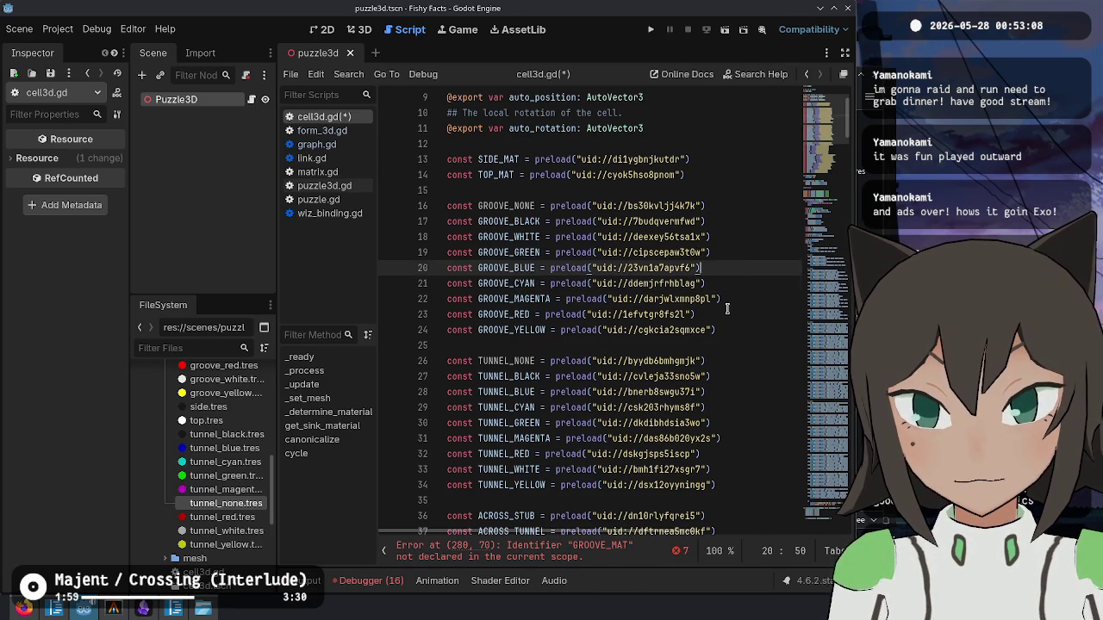
key(Down)
key(Down)
key(Down)
key(alt+Up)
key(alt+Up)
key(alt+Up)
key(Down)
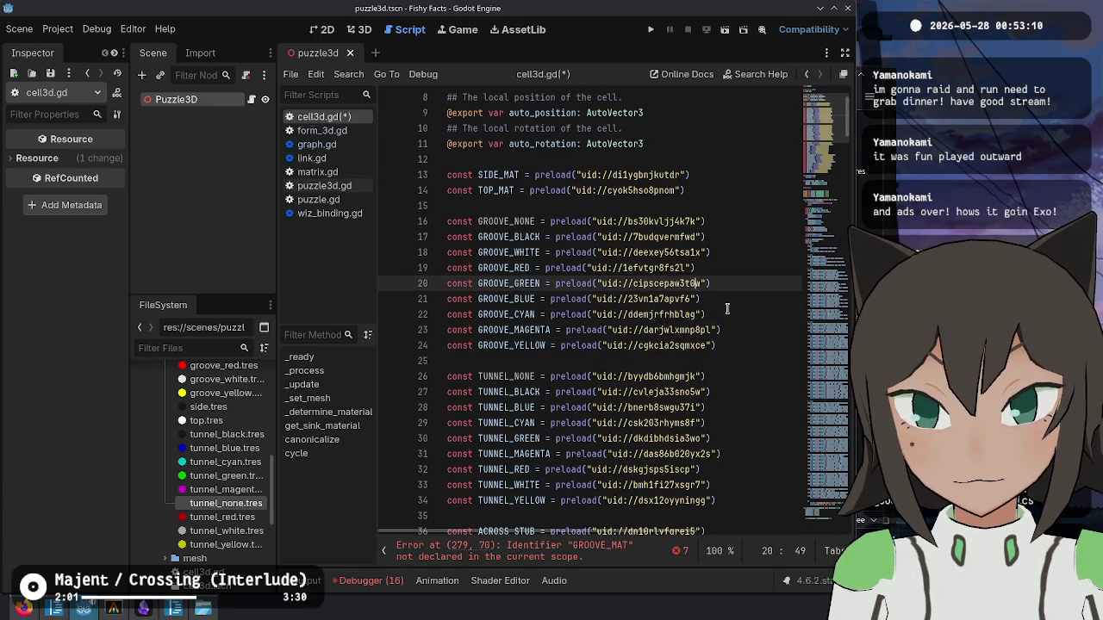
key(Down)
key(Down)
key(Down)
key(Down)
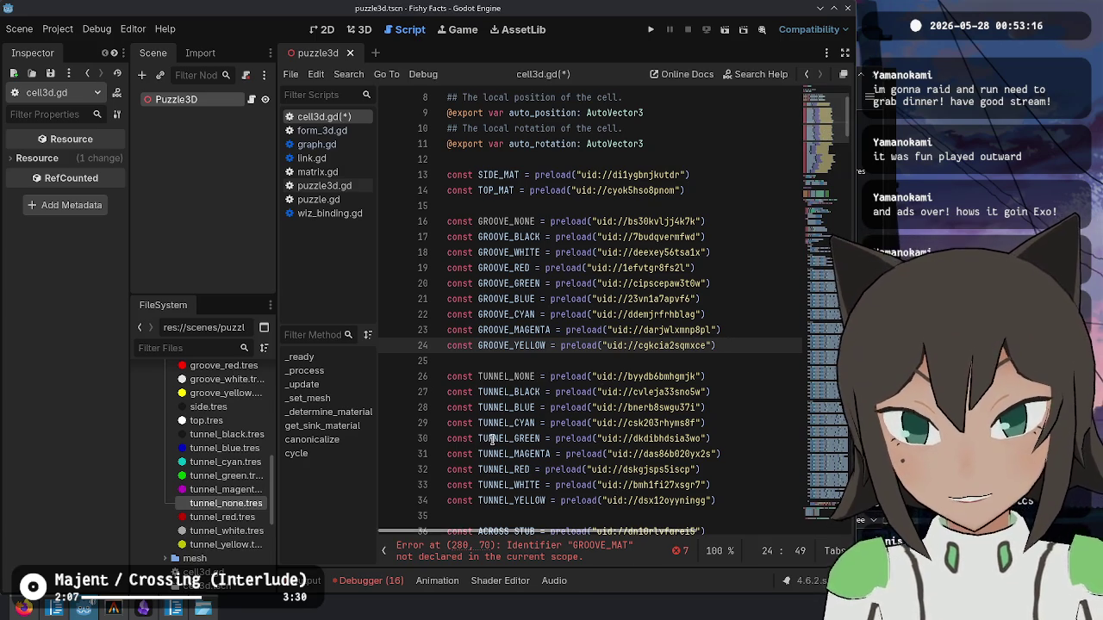
- Reorder the TUNNEL_ constants into the same colour order and save cell3d.gd
click(525, 485)
key(ctrl+shift+k)
click(556, 408)
text(const TUNNEL_WHITE = preload("uid://bmh1f127xsgr7"))
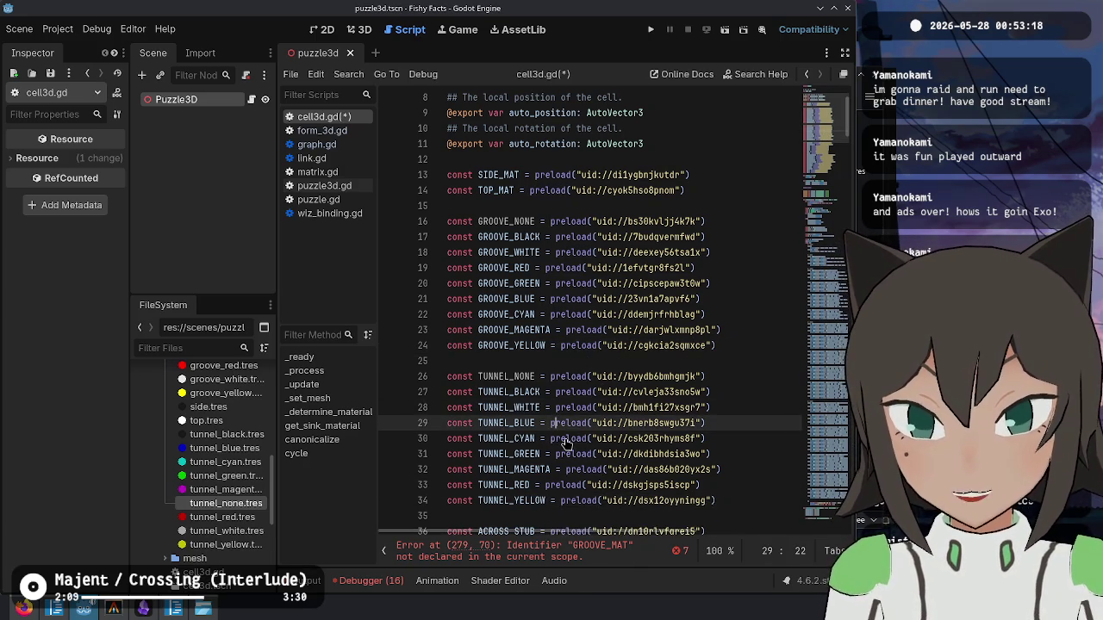
key(Down)
key(Down)
key(Down)
key(alt+Up)
key(alt+Up)
key(alt+Up)
key(Down)
key(Down)
key(Down)
key(alt+Up)
key(alt+Up)
key(Down)
key(Down)
key(Down)
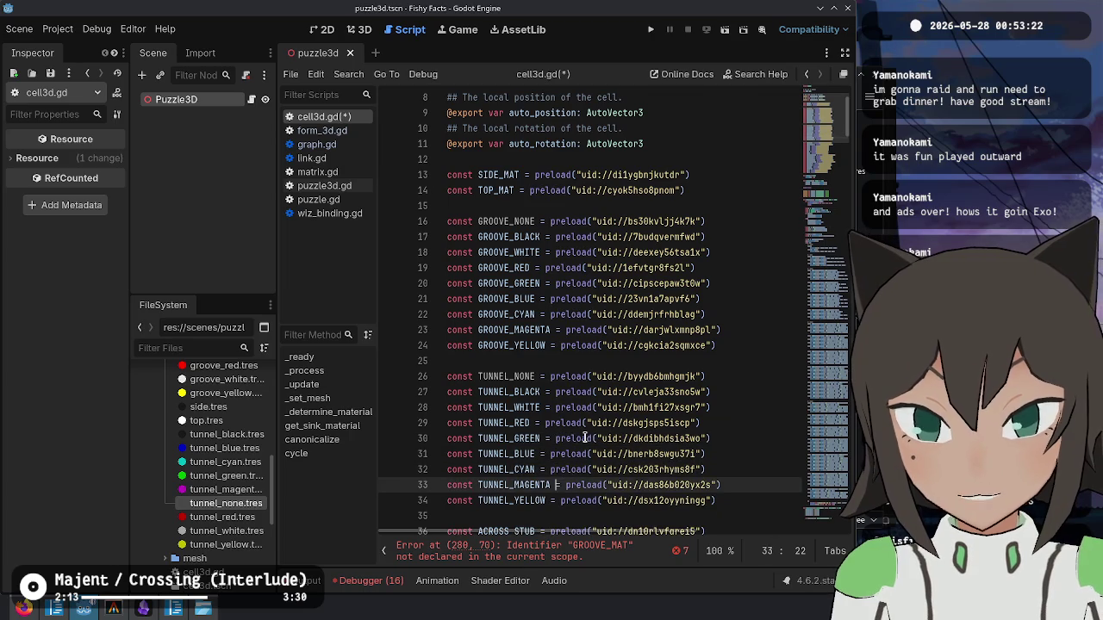
key(ctrl+s)
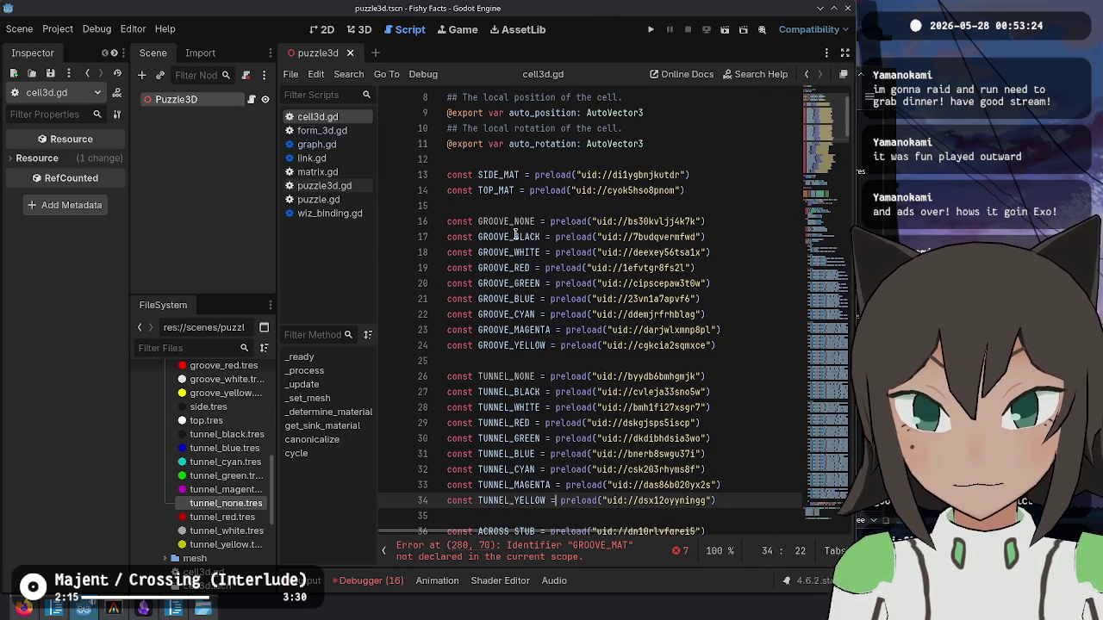
- Copy the nine GROOVE_ constant names using multiple carets
click(516, 236)
key(Up)
key(shift+alt+Down)
key(shift+alt+Down)
key(shift+alt+Down)
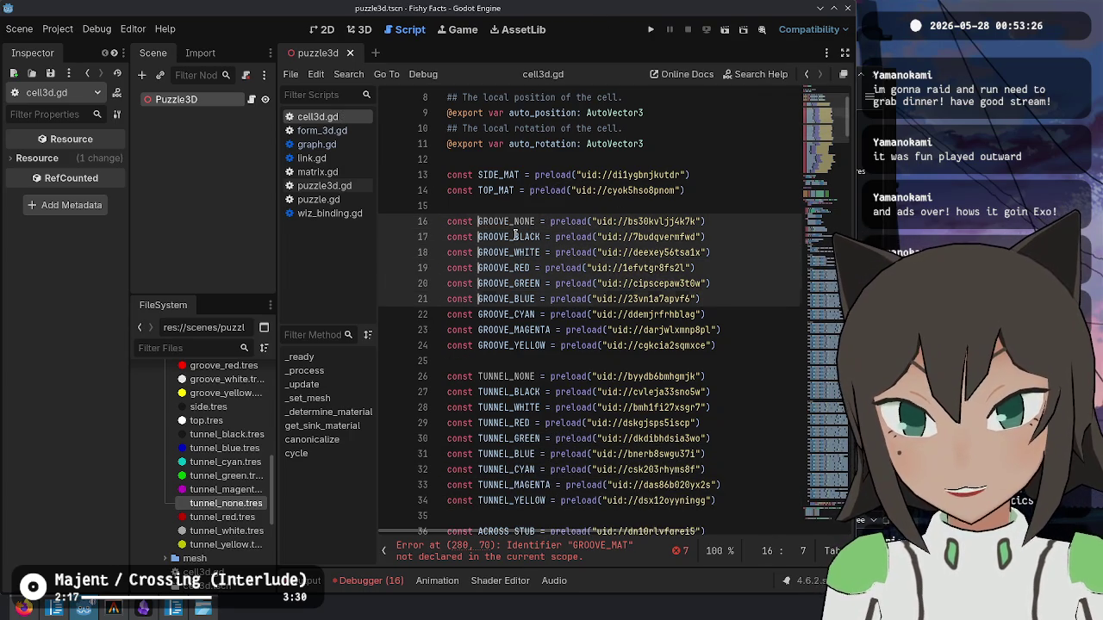
key(ctrl+Left)
key(ctrl+shift+Right)
key(ctrl+c)
key(ctrl+End)
scroll(595, 350, up, 15)
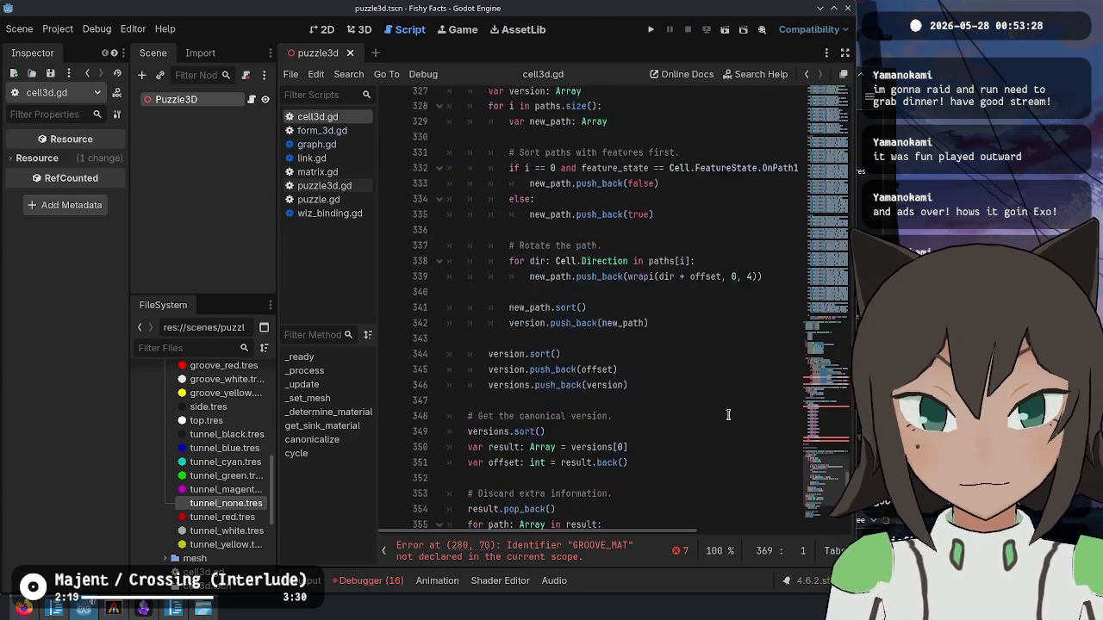
- Make each pigment case in get_sink_material return its matching GROOVE_ constant
scroll(595, 351, up, 2)
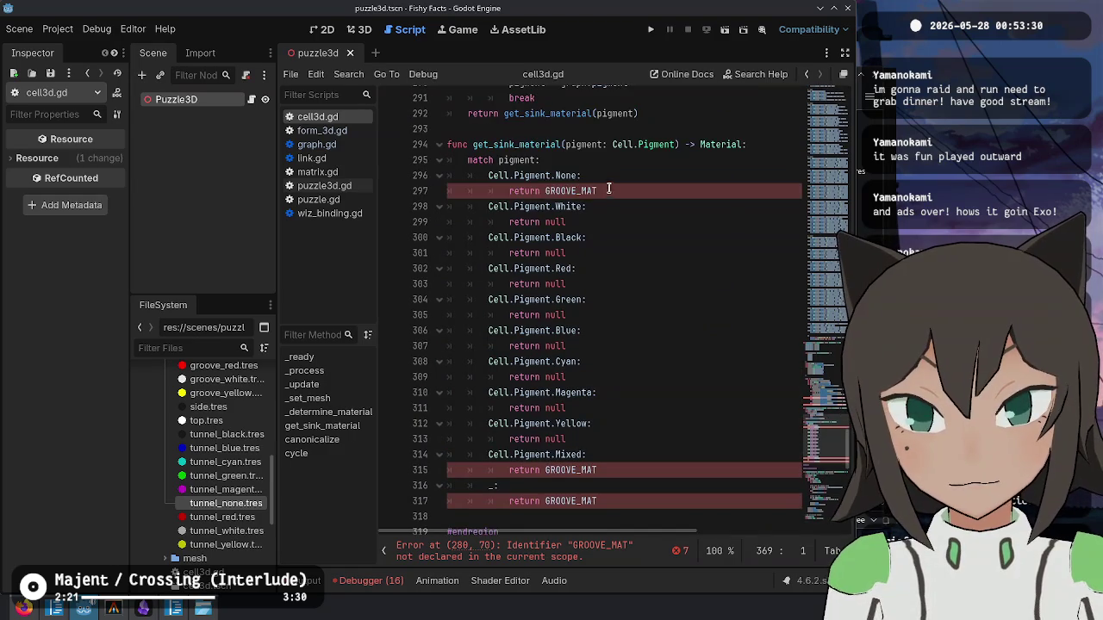
click(610, 190)
double_click(611, 190)
text(null)
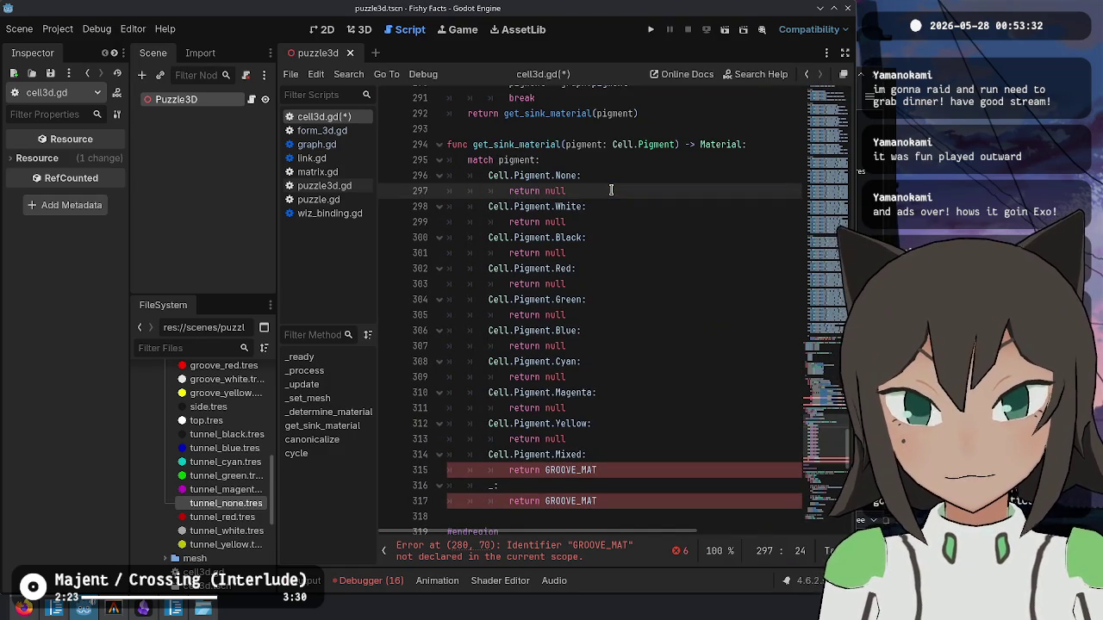
key(ctrl+d)
key(ctrl+d)
key(ctrl+d)
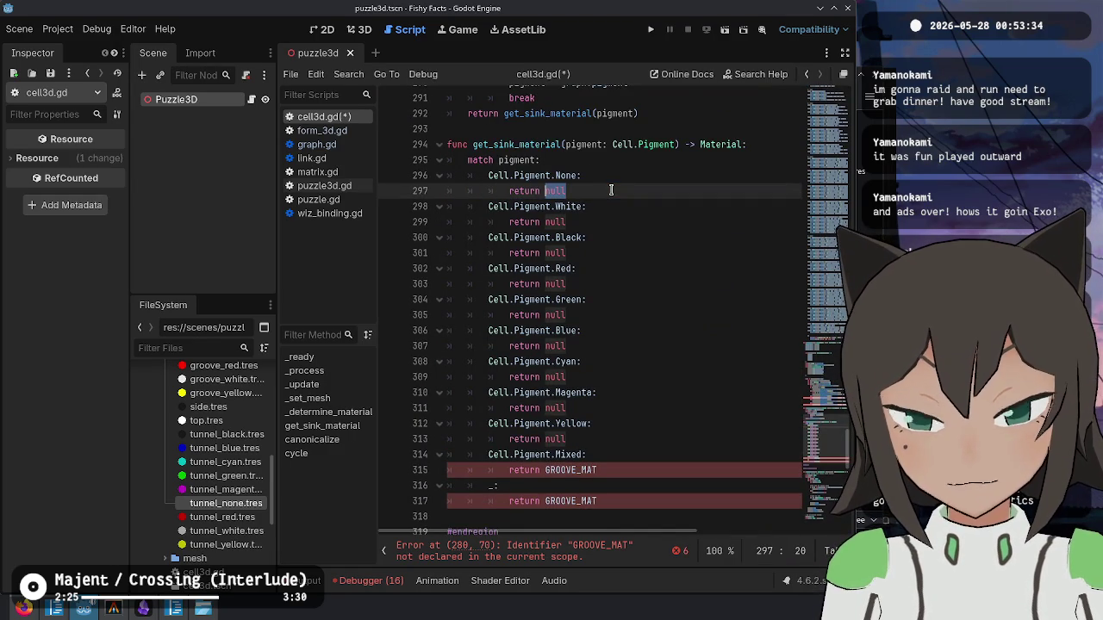
key(ctrl+d)
key(ctrl+v)
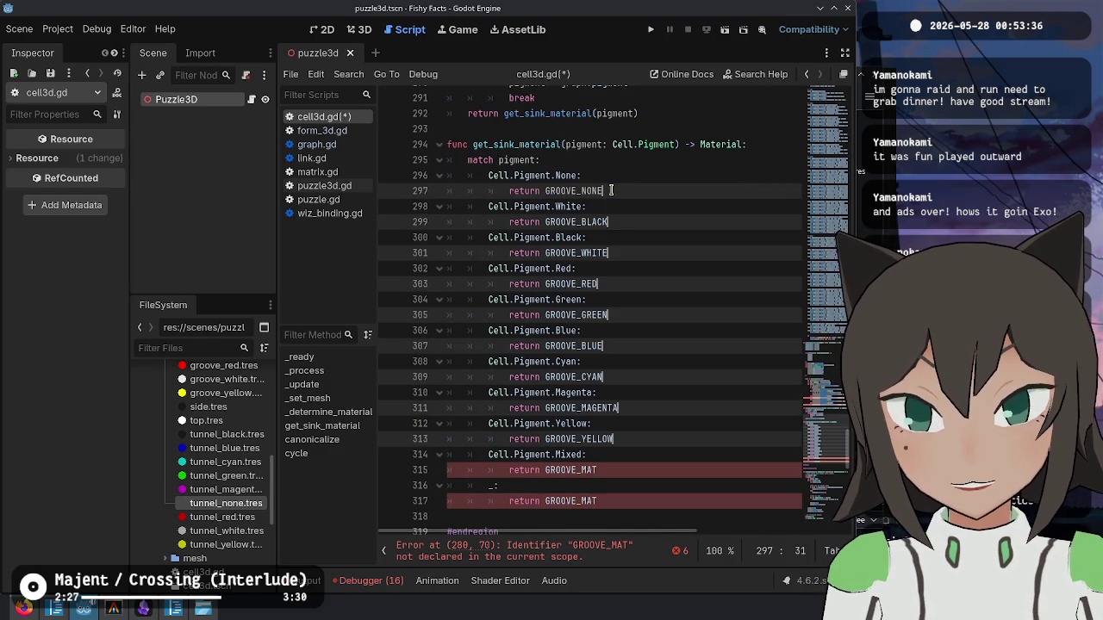
- Set the Mixed and default returns to GROOVE_NONE and save
key(Down)
key(Down)
key(Down)
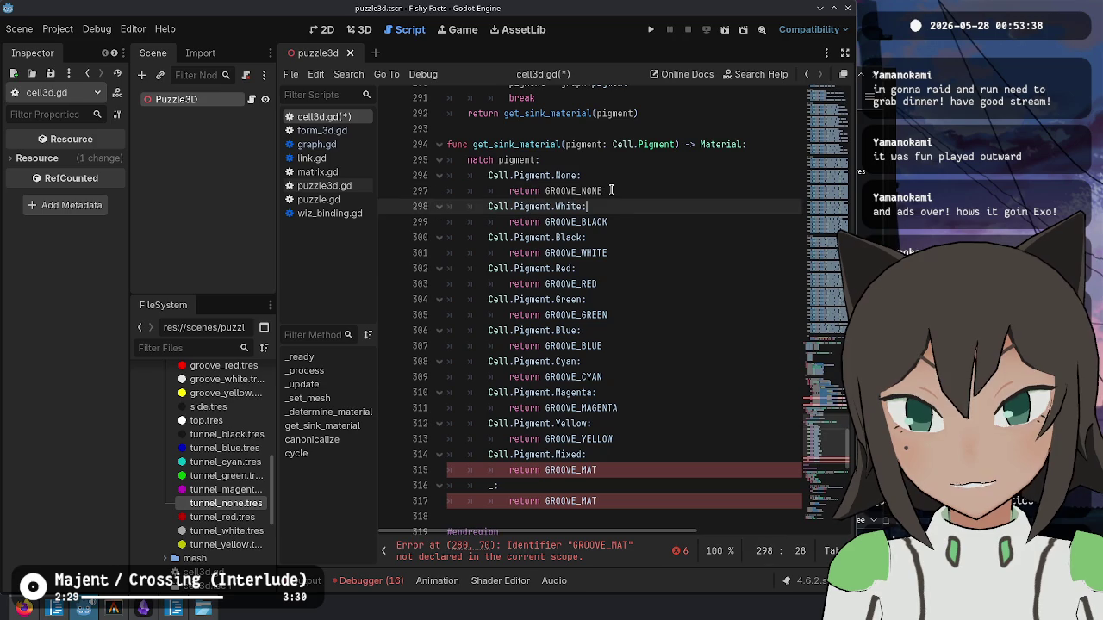
key(ctrl+shift+Left)
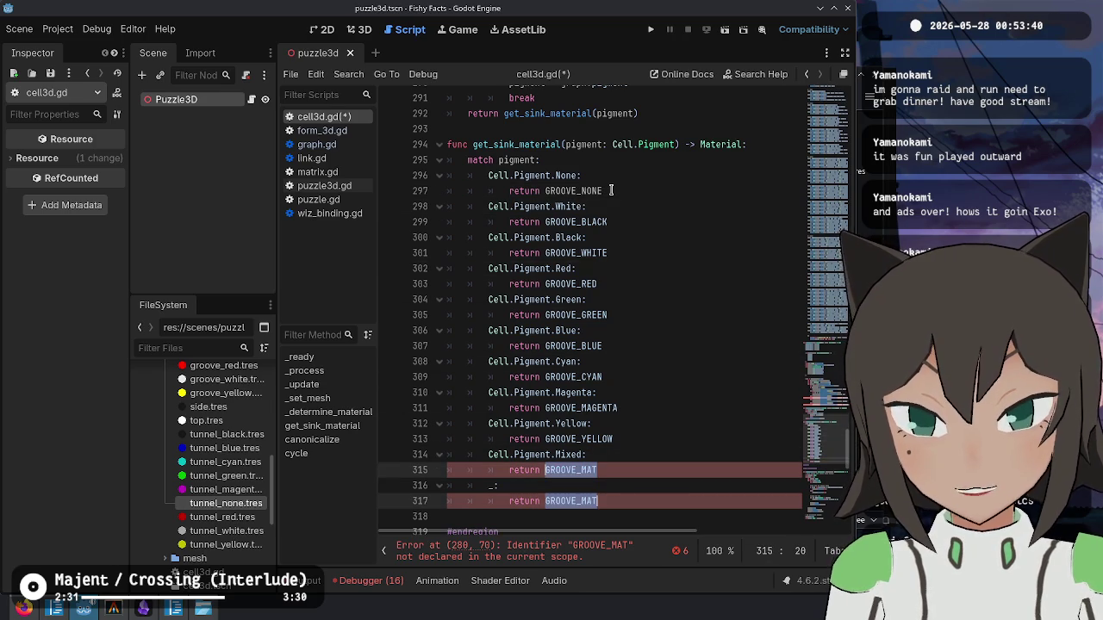
text(GROOVE_NONE)
key(ctrl+s)
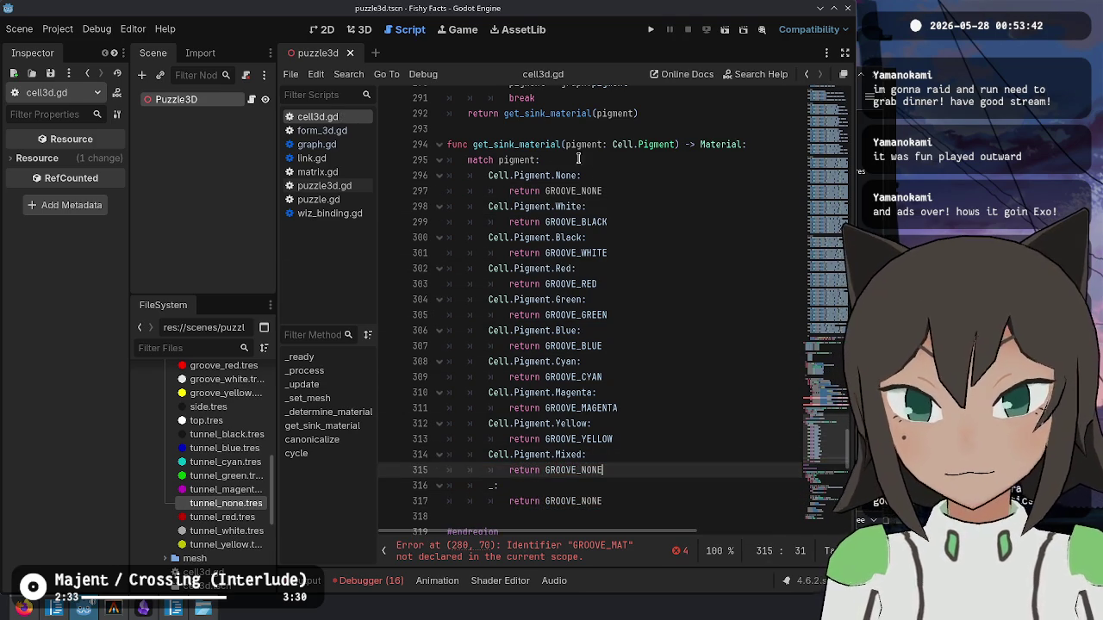
- Select the get_sink_material function name above the match block
click(692, 359)
scroll(617, 436, up, 3)
double_click(516, 288)
click(623, 332)
double_click(504, 283)
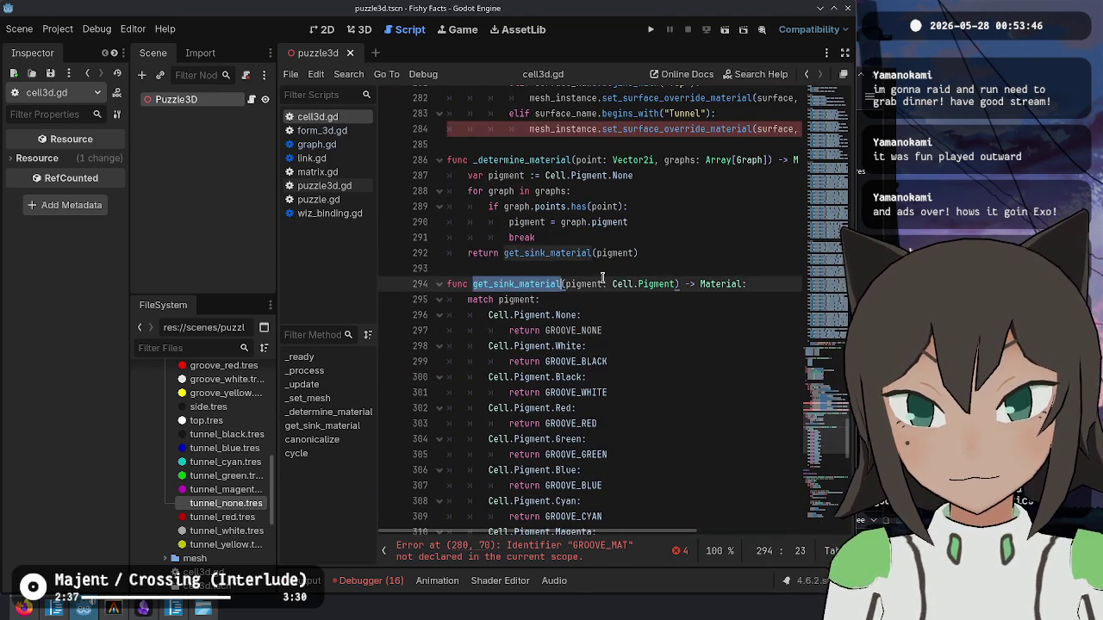
- Rename the get_sink_material function to get_groove_material
scroll(609, 274, down, 3)
scroll(609, 275, up, 3)
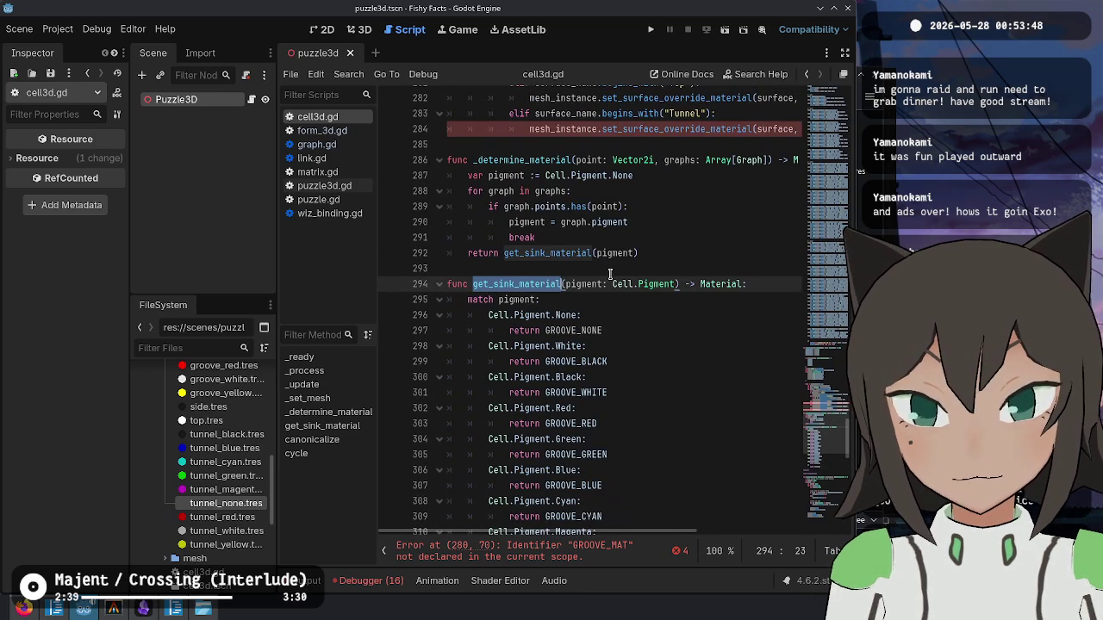
scroll(716, 212, up, 2)
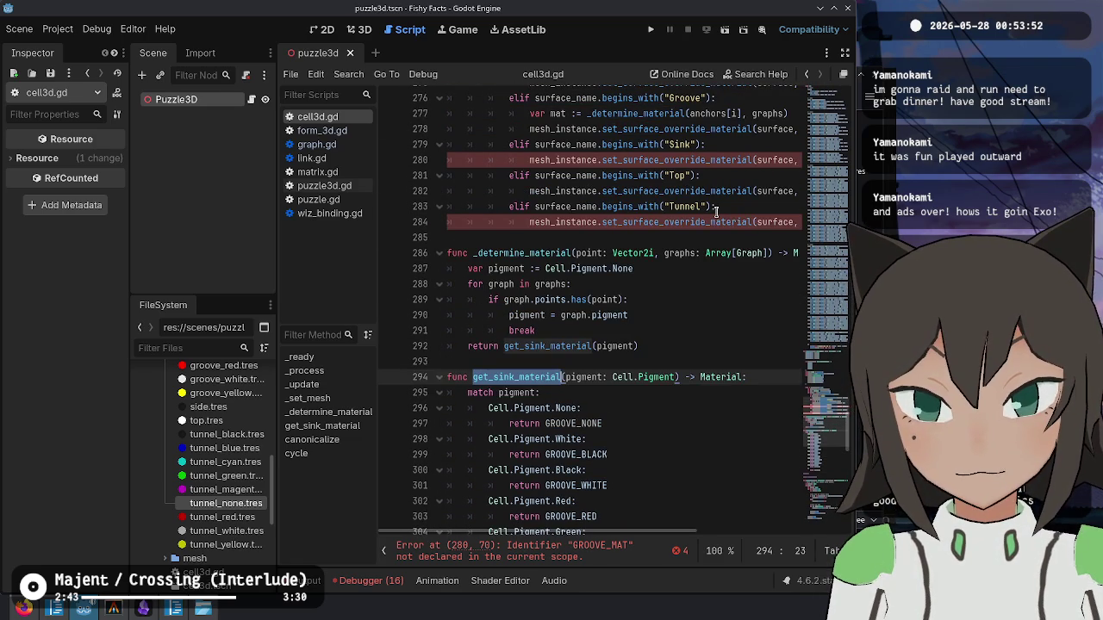
mouse_move(708, 215)
key(Escape)
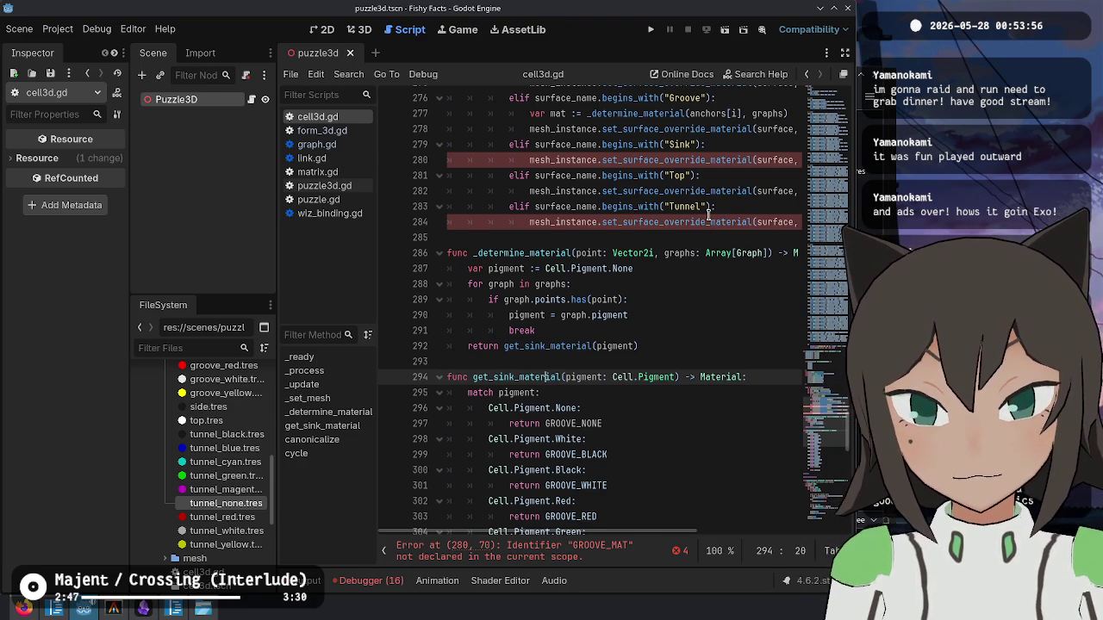
key(BackSpace)
key(BackSpace)
key(BackSpace)
text(groove)
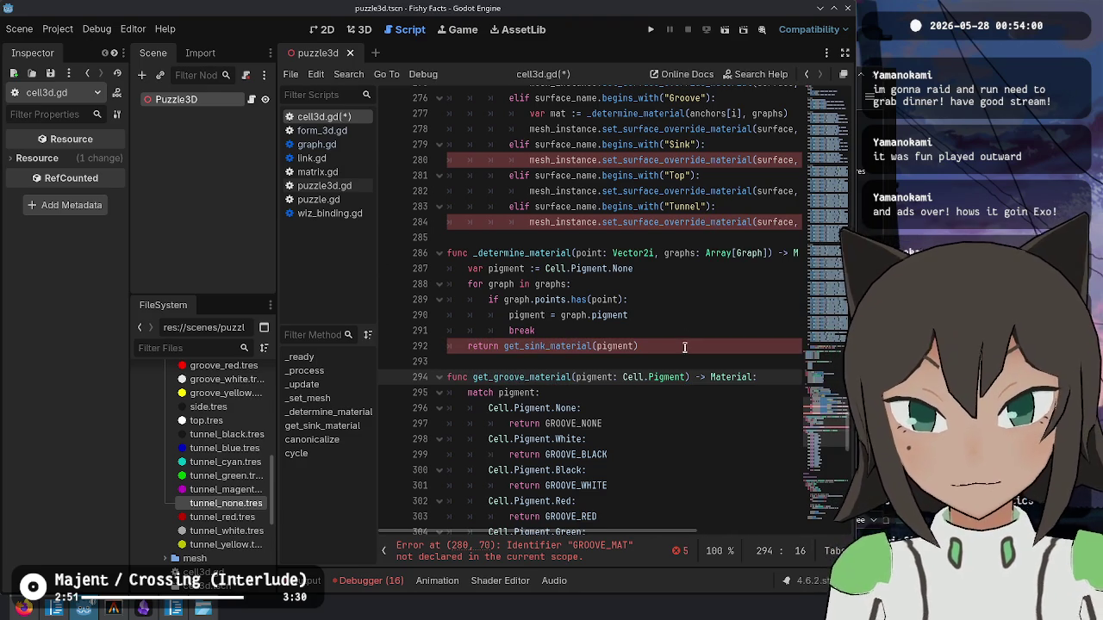
- Delete _determine_material and paste its pigment-lookup loop at the top of get_groove_material
drag(637, 330, 699, 268)
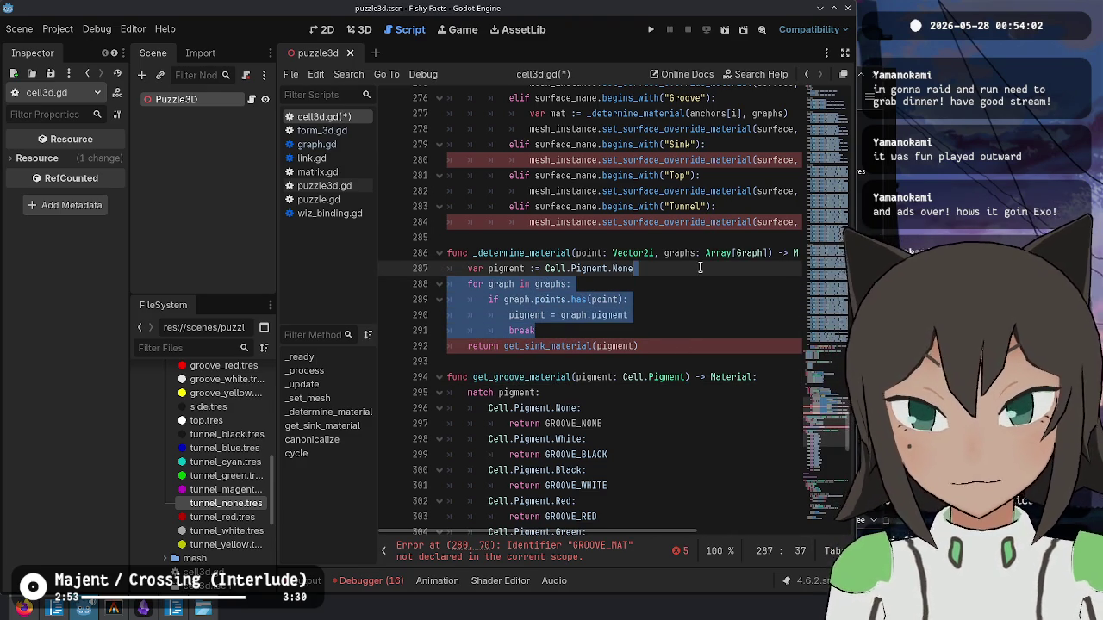
key(Delete)
key(shift+Up)
key(shift+Up)
key(shift+Up)
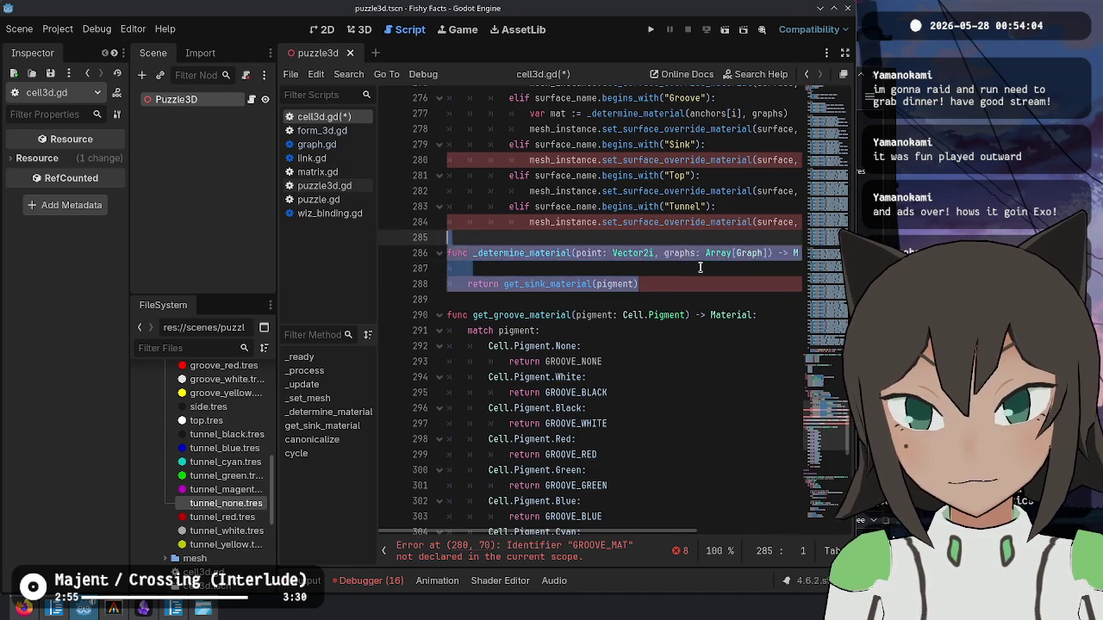
key(Delete)
key(Down)
key(End)
text(var pigment := Cell.Pigment.None 	for graph in graphs: 		if graph.points.has(point): 			pigment = graph.pigment 			break)
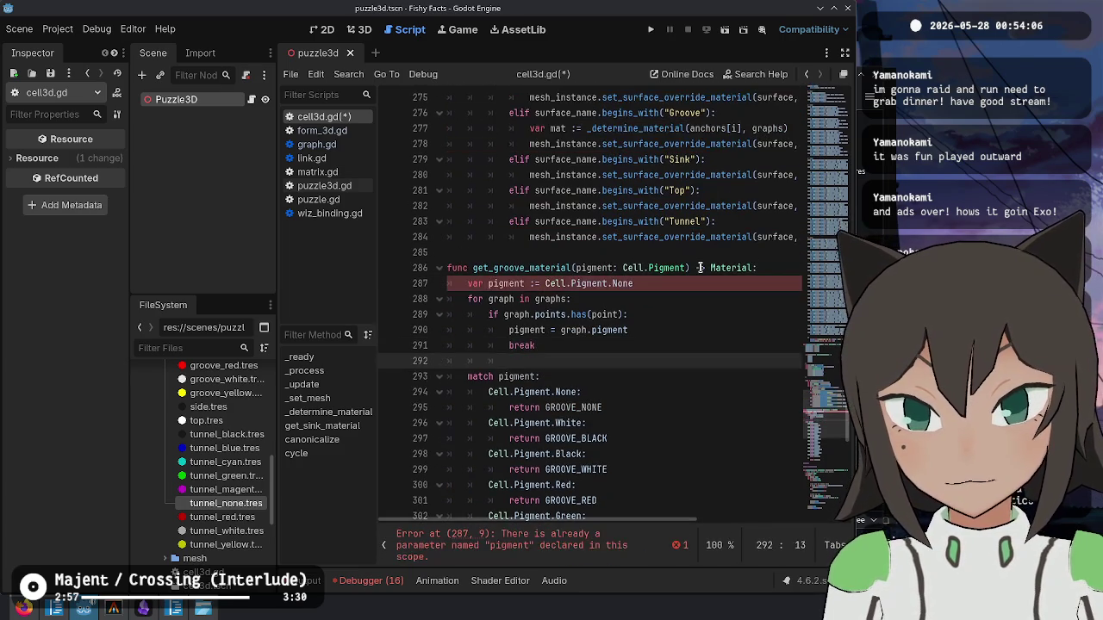
key(Up)
key(Up)
key(Up)
key(ctrl+Right)
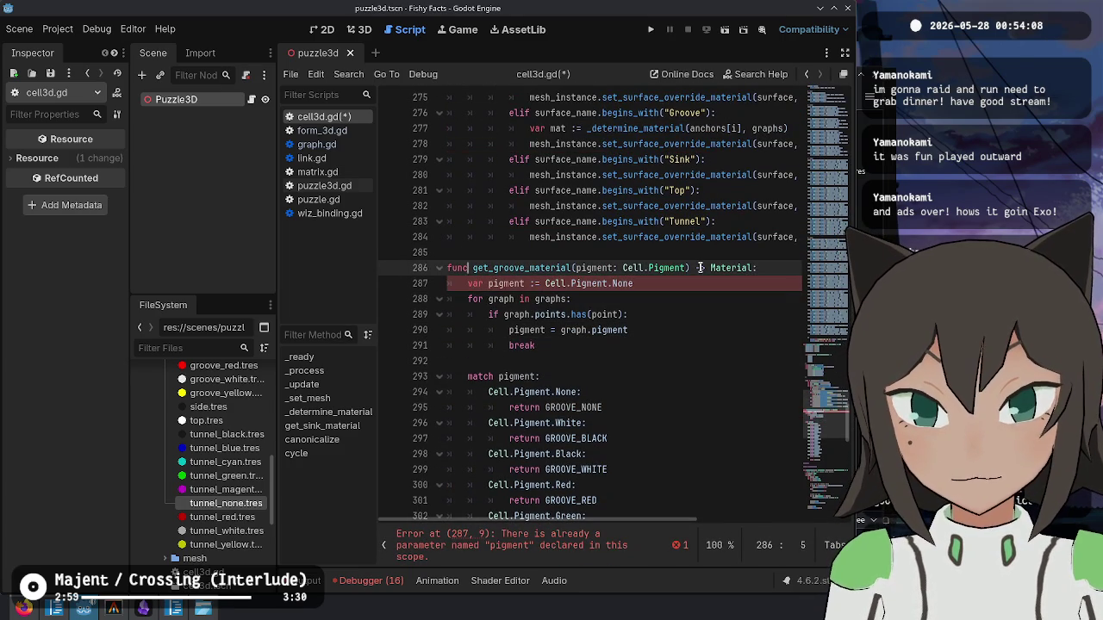
scroll(700, 268, up, 2)
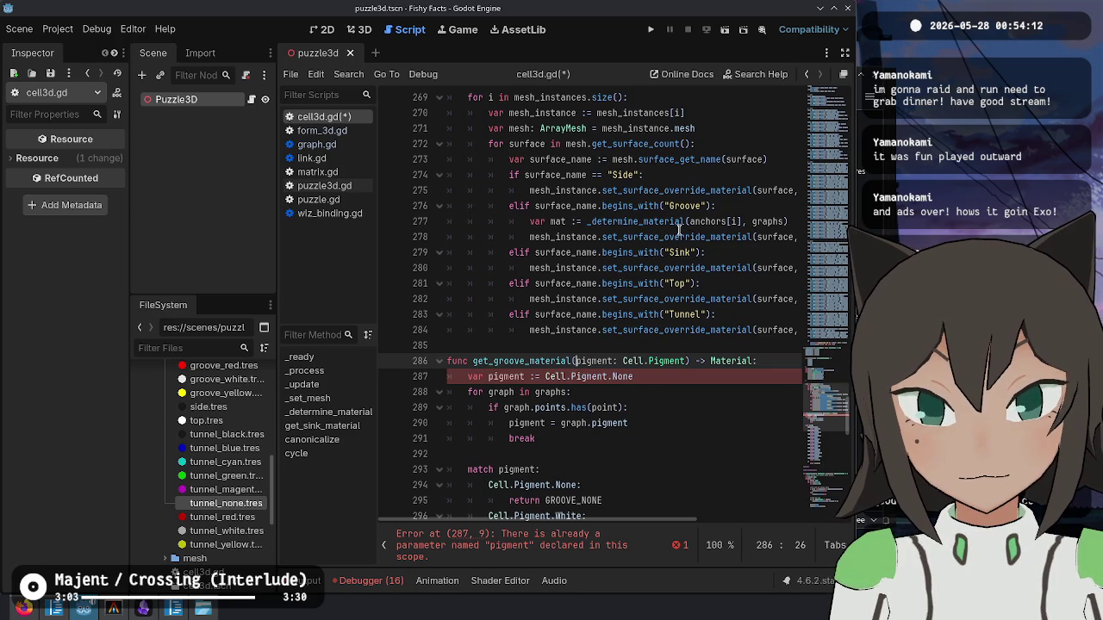
- Change the parameters to anchor: Vector2i, graphs: Array[Graph], use anchor in the lookup, and save
key(ctrl+shift+Right)
key(ctrl+shift+Right)
key(ctrl+shift+Right)
text(anchor: Vector2i, graphs: Array[Graph)
key(Down)
key(Down)
key(Down)
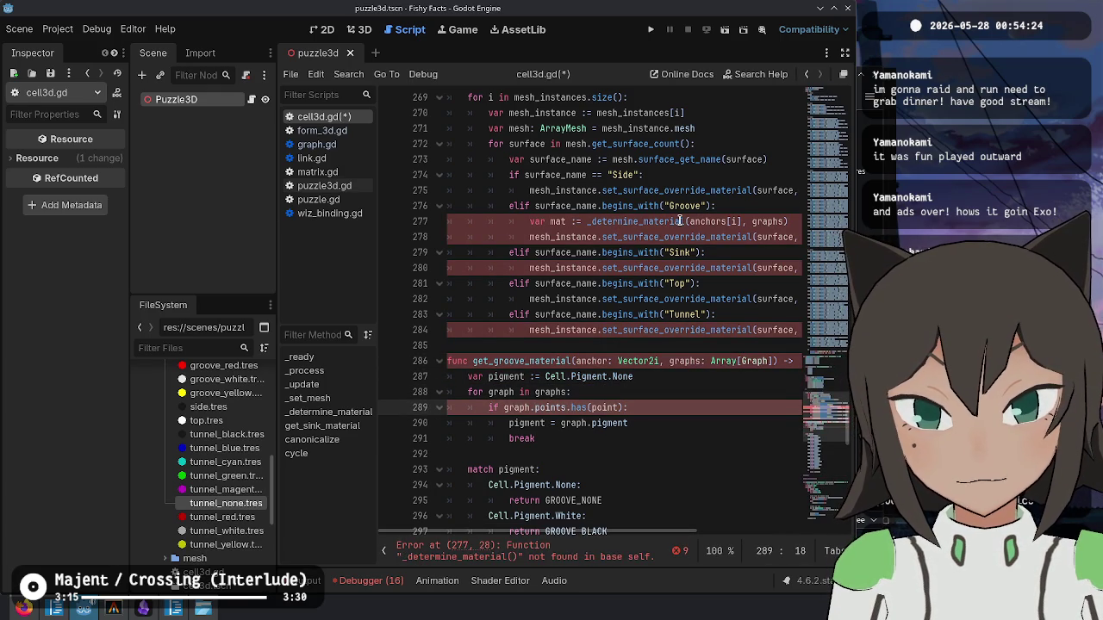
key(Right)
key(ctrl+shift+Right)
text(anchor)
key(Down)
key(Down)
key(Down)
key(ctrl+s)
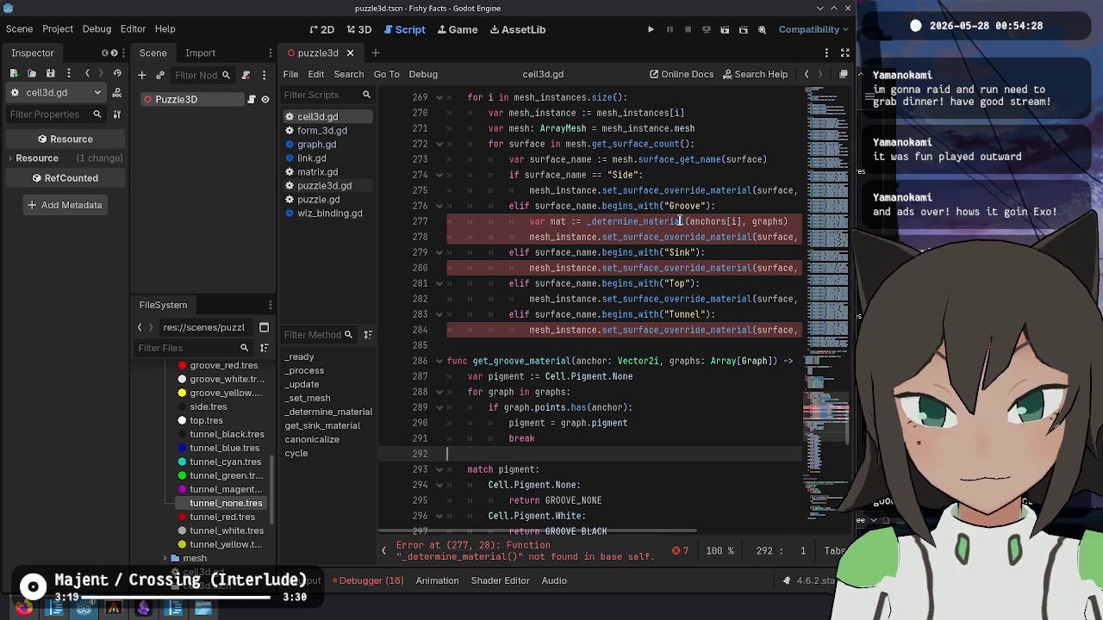
- Replace the old _determine_material call with get_groove_material
double_click(517, 361)
key(ctrl+c)
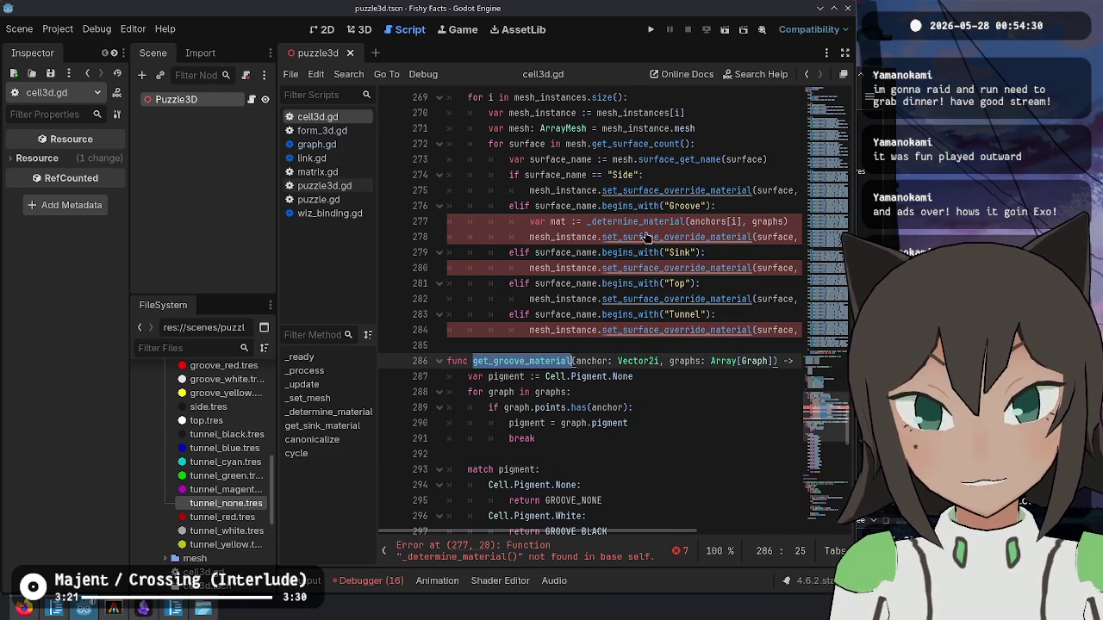
double_click(637, 222)
key(ctrl+v)
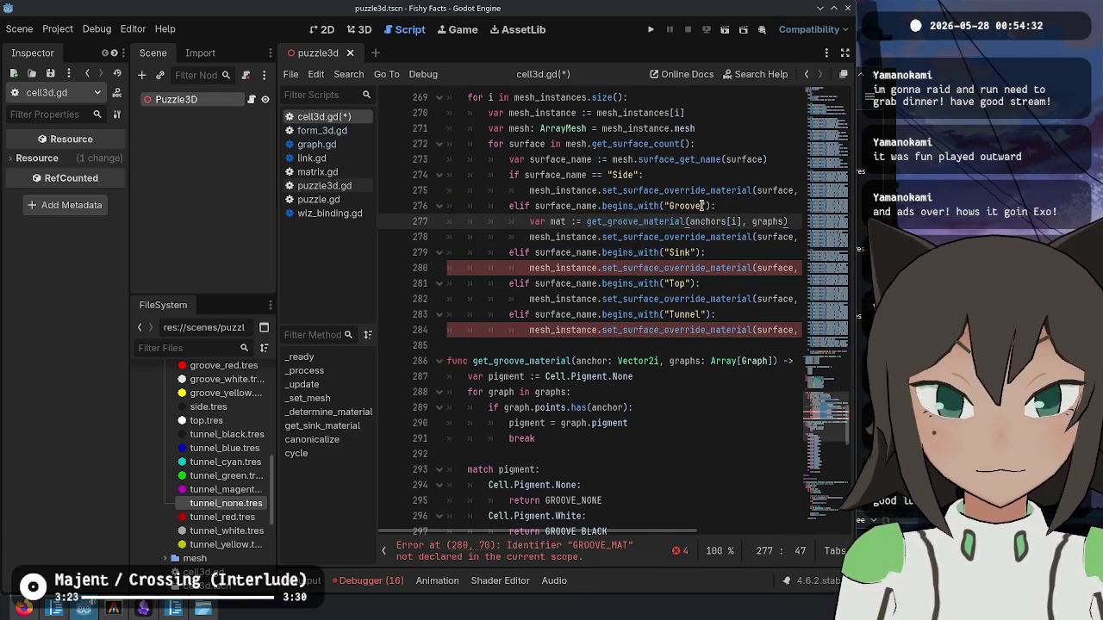
key(Down)
key(Down)
key(Down)
key(Down)
key(Down)
key(Up)
key(Up)
key(Up)
key(End)
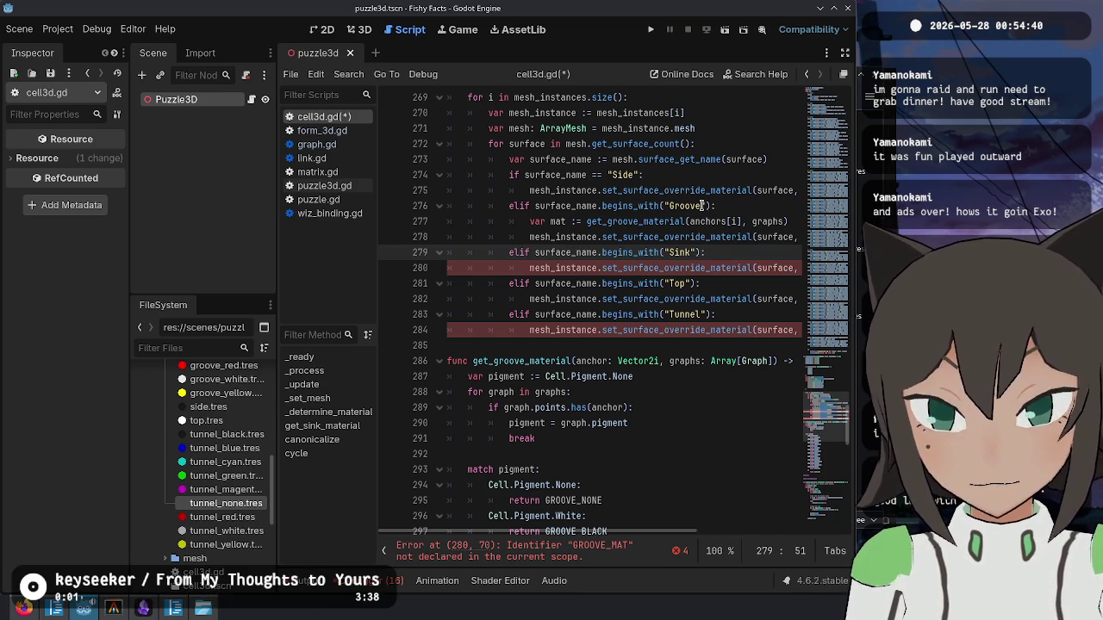
- Move the pigment lookup lines under a new func get_groove_material header above the match function
mouse_move(572, 439)
mouse_down()
mouse_move(469, 394)
mouse_move(460, 376)
mouse_up()
key(ctrl+c)
key(BackSpace)
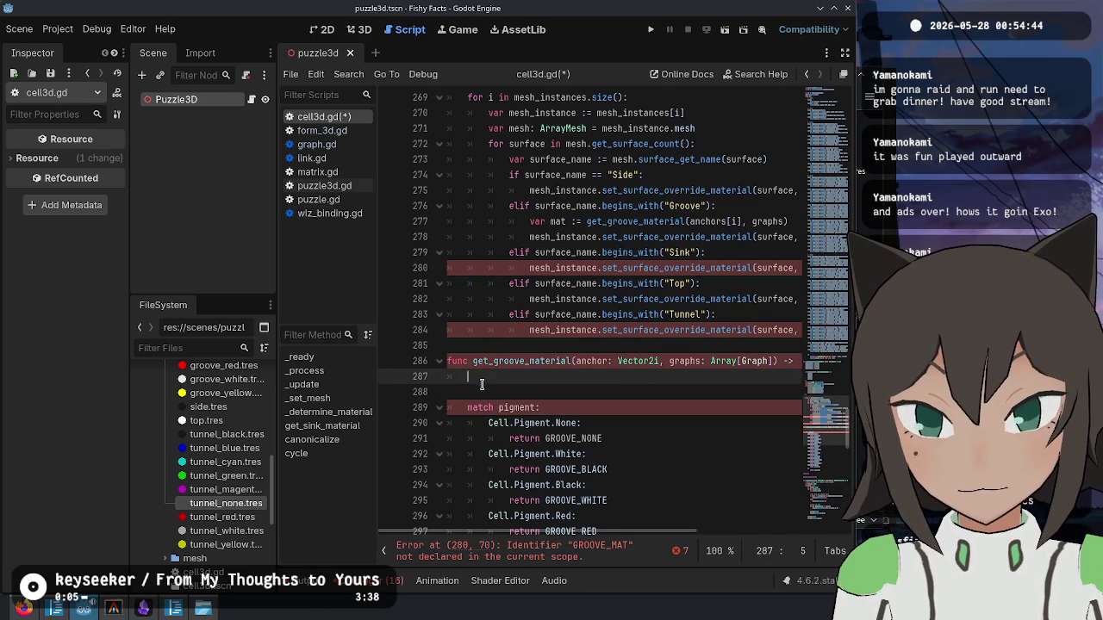
key(Delete)
key(BackSpace)
key(BackSpace)
key(Home)
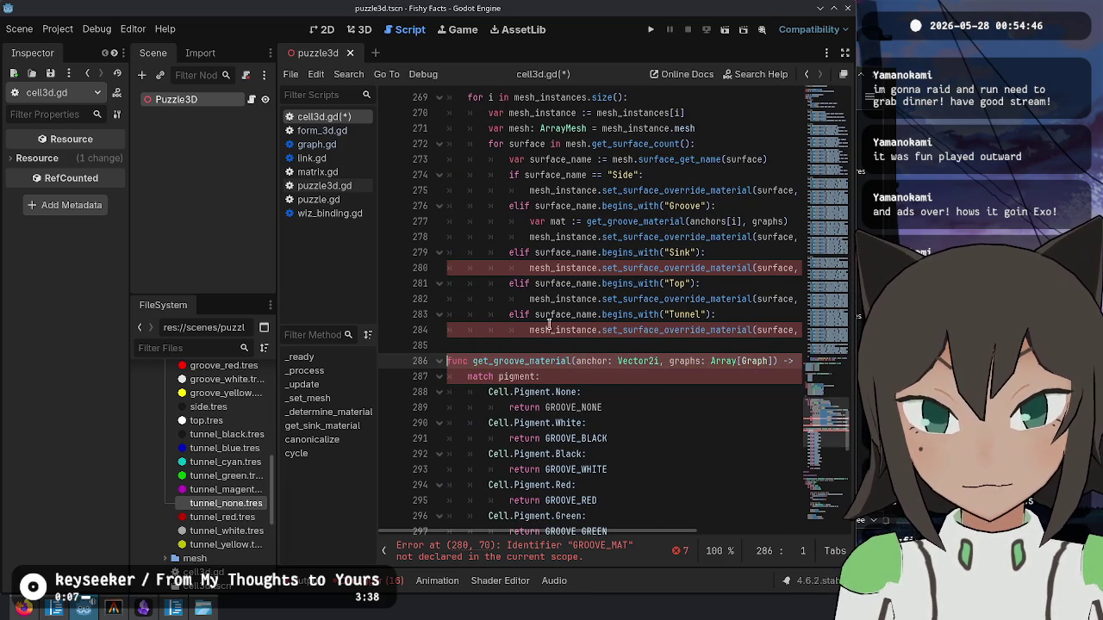
key(Return)
key(Return)
key(Up)
key(Up)
text(func get_groov)
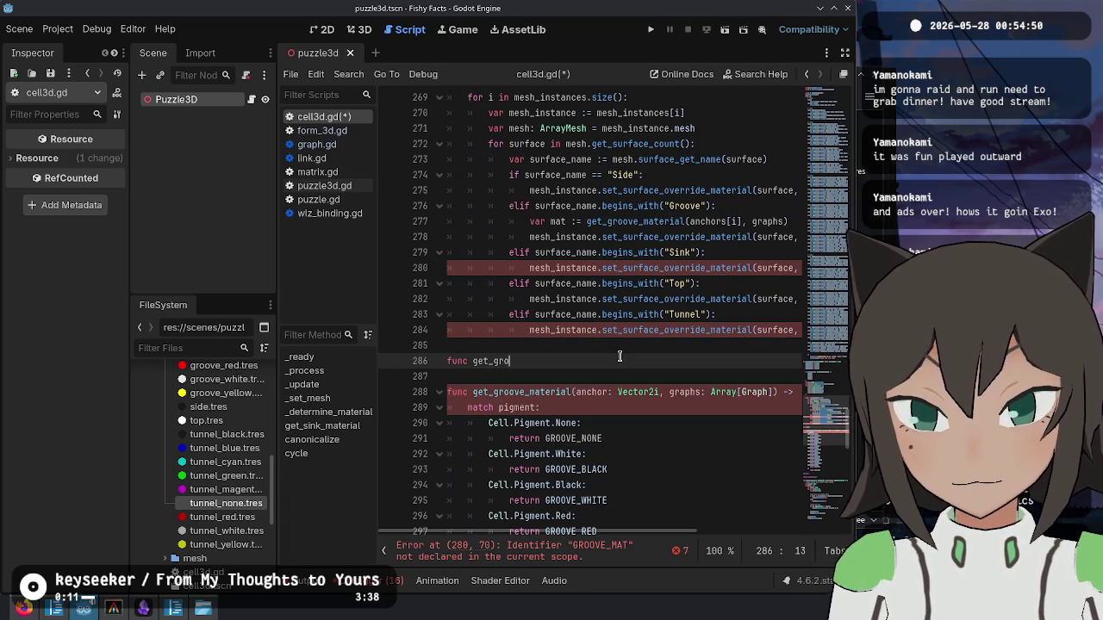
text(e_material()
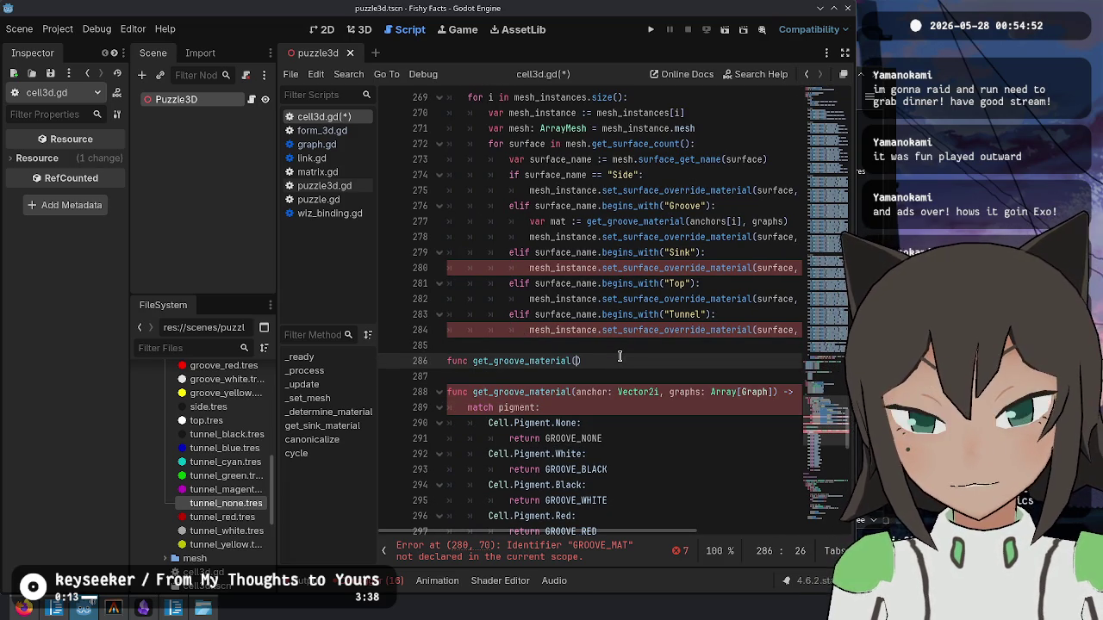
key(ctrl+v)
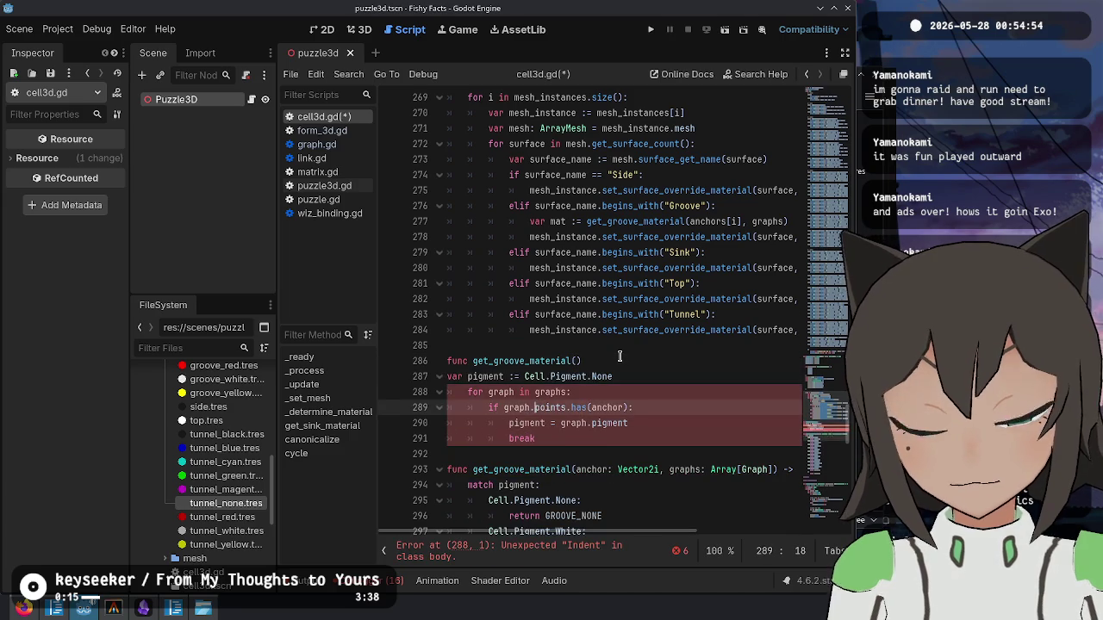
key(Up)
key(Up)
key(Up)
scroll(619, 356, down, 3)
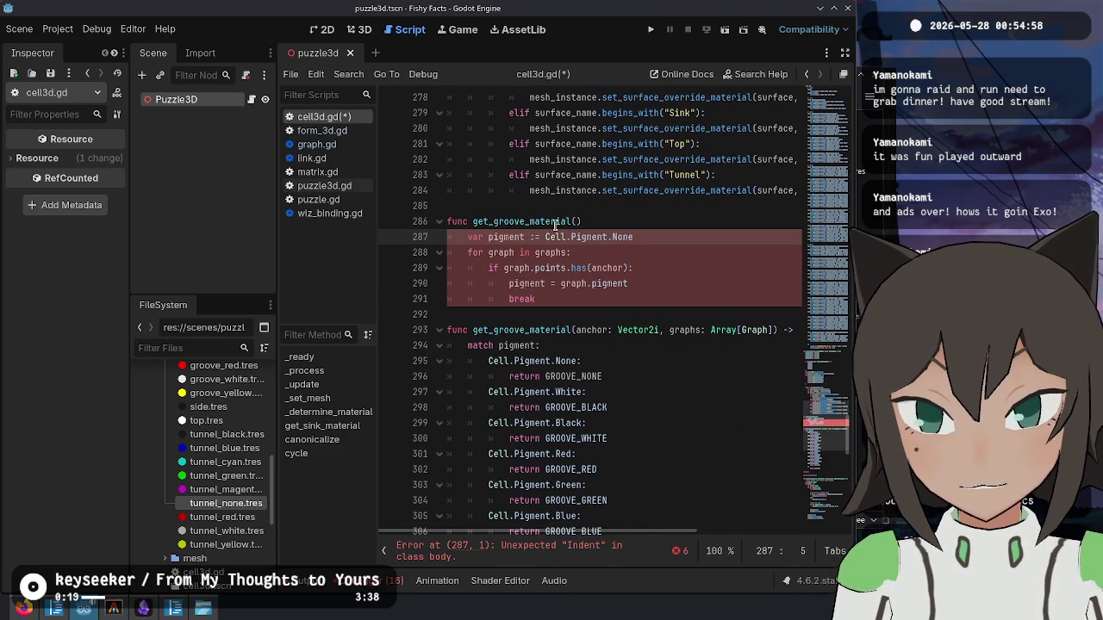
- Rename the match function to get_sink_material(pigment: Cell.Pigment) and give get_groove_material the anchor/graphs parameters
click(517, 221)
click(523, 330)
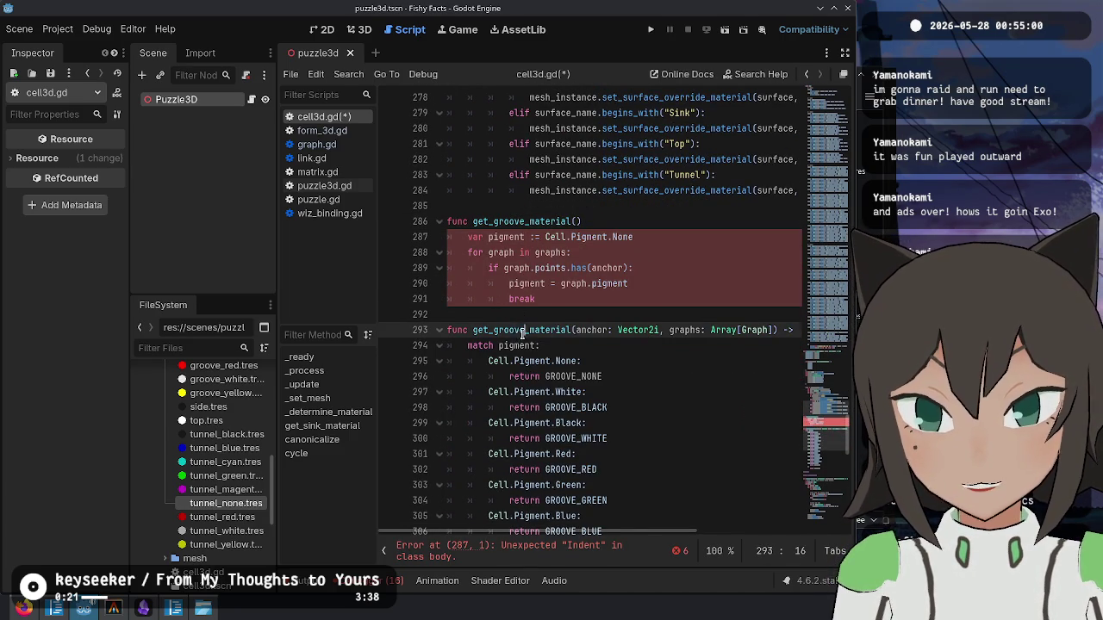
key(BackSpace)
key(BackSpace)
key(BackSpace)
key(BackSpace)
key(BackSpace)
text(sink)
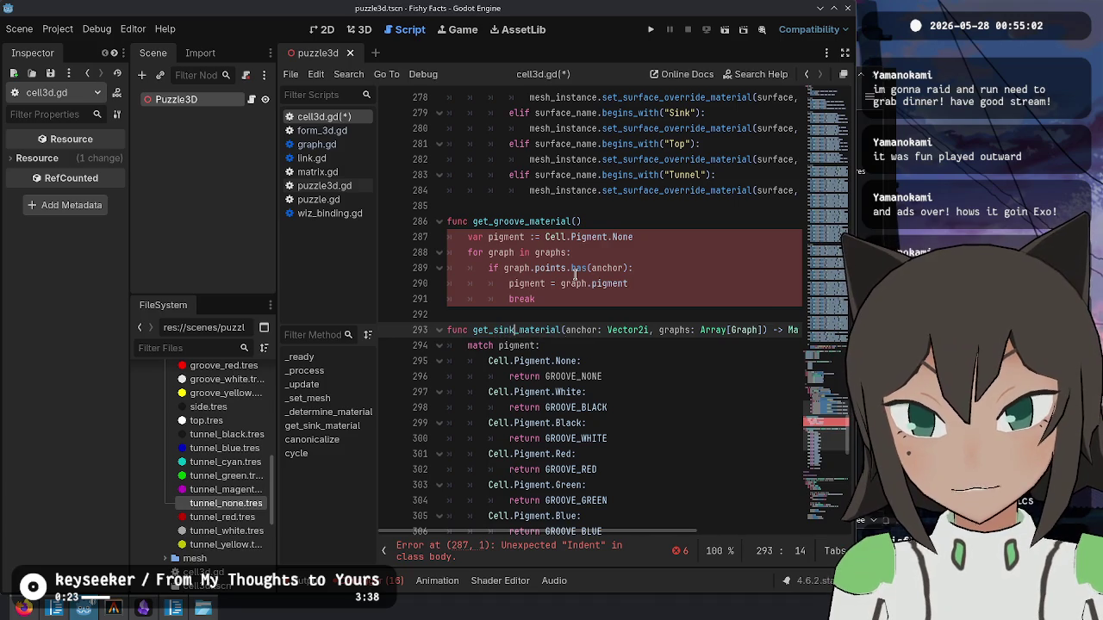
key(ctrl+shift+Right)
key(ctrl+shift+Right)
key(ctrl+shift+Right)
key(BackSpace)
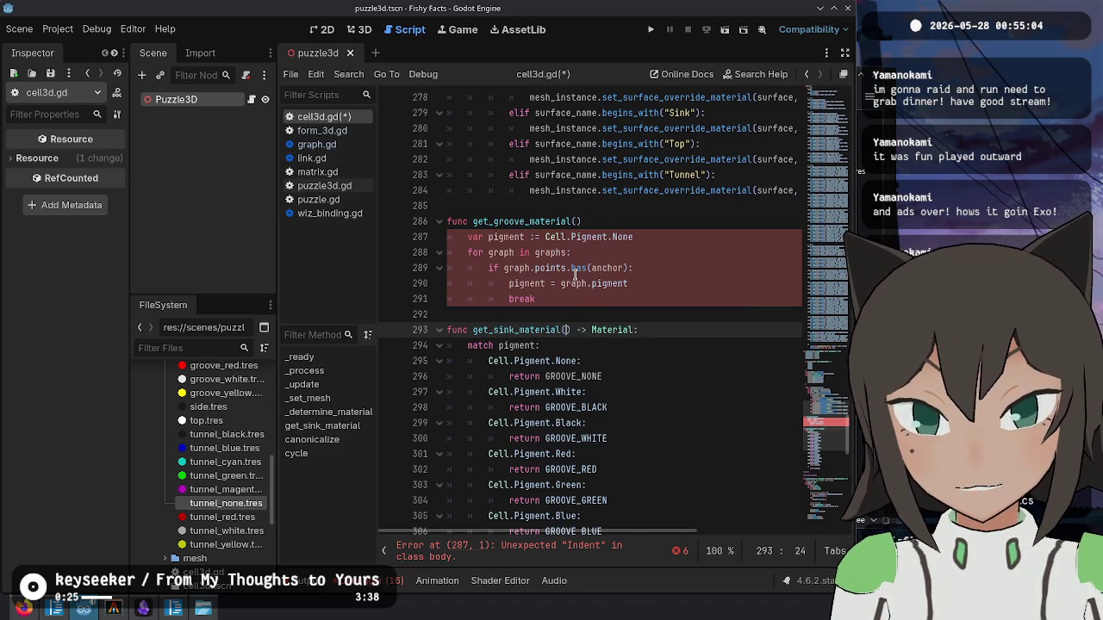
key(Up)
key(Up)
key(Up)
key(Up)
key(Up)
key(Up)
text(anchor: Vector2i, graphs: Array[Graph])
key(Down)
key(Down)
key(Down)
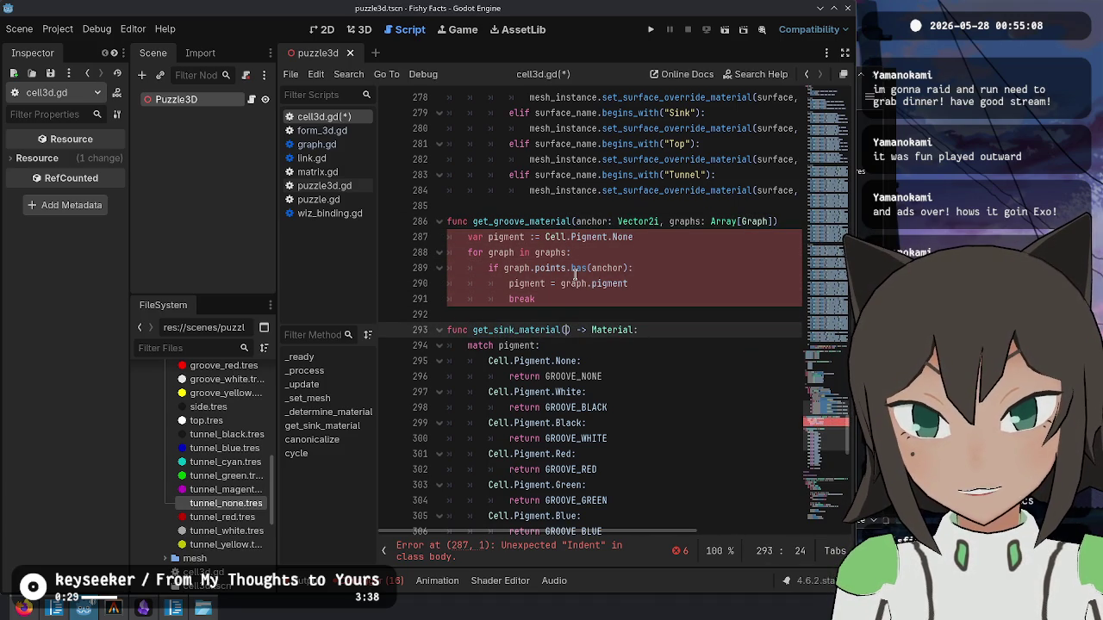
text(pigment)
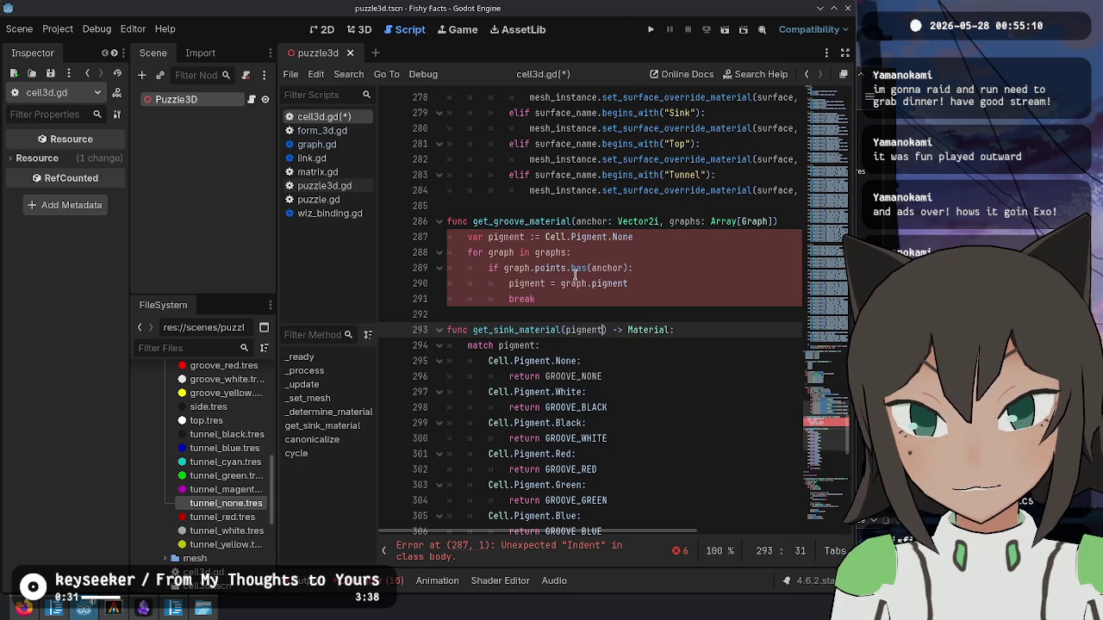
text(: Cell.Pigment)
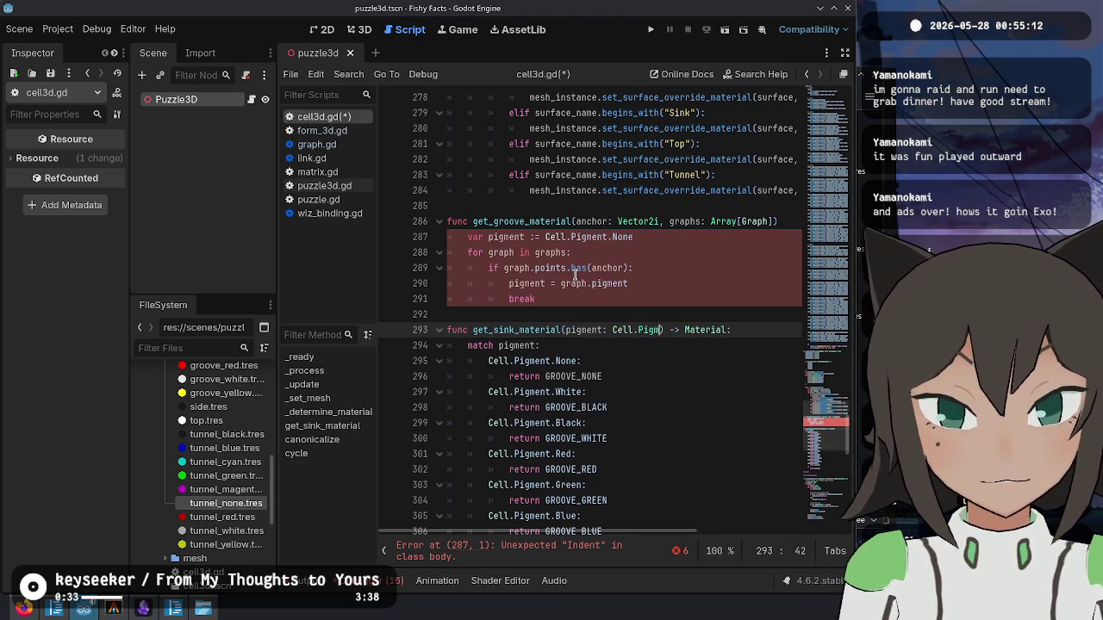
- End get_groove_material with a return get_sink_material(pigment) line
key(ctrl+shift+Return)
key(ctrl+shift+Return)
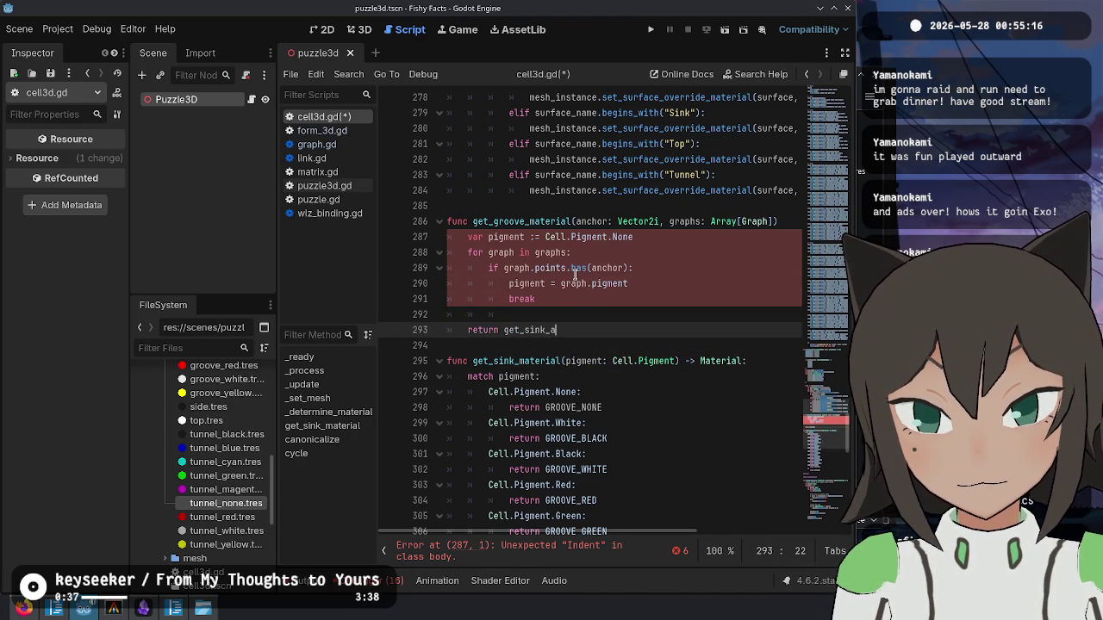
text(material(pigment)
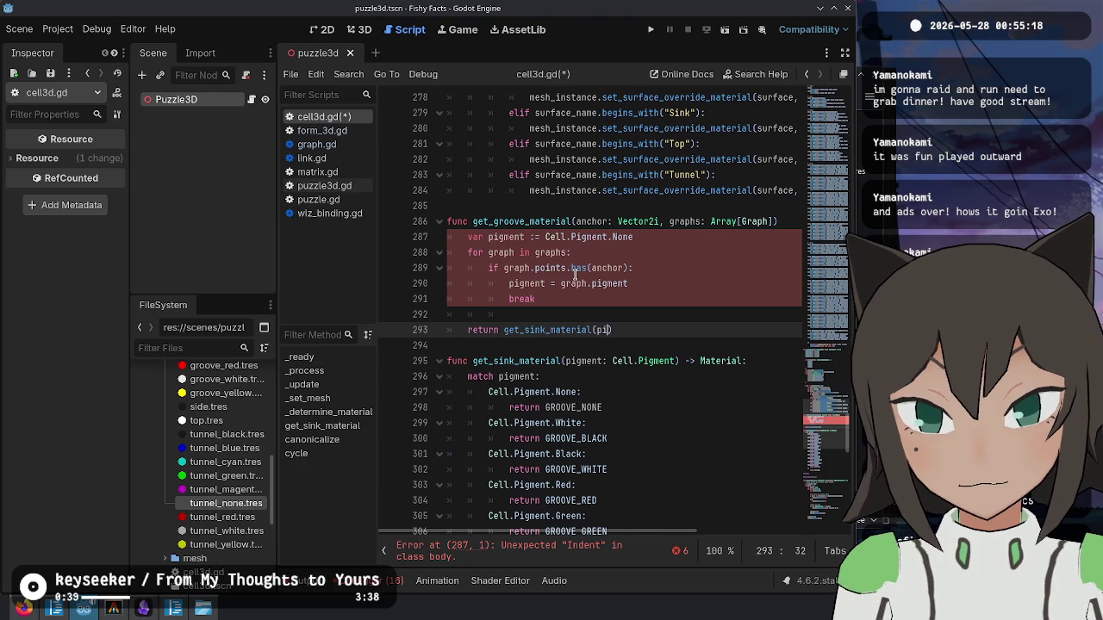
key(Up)
key(ctrl+shift+k)
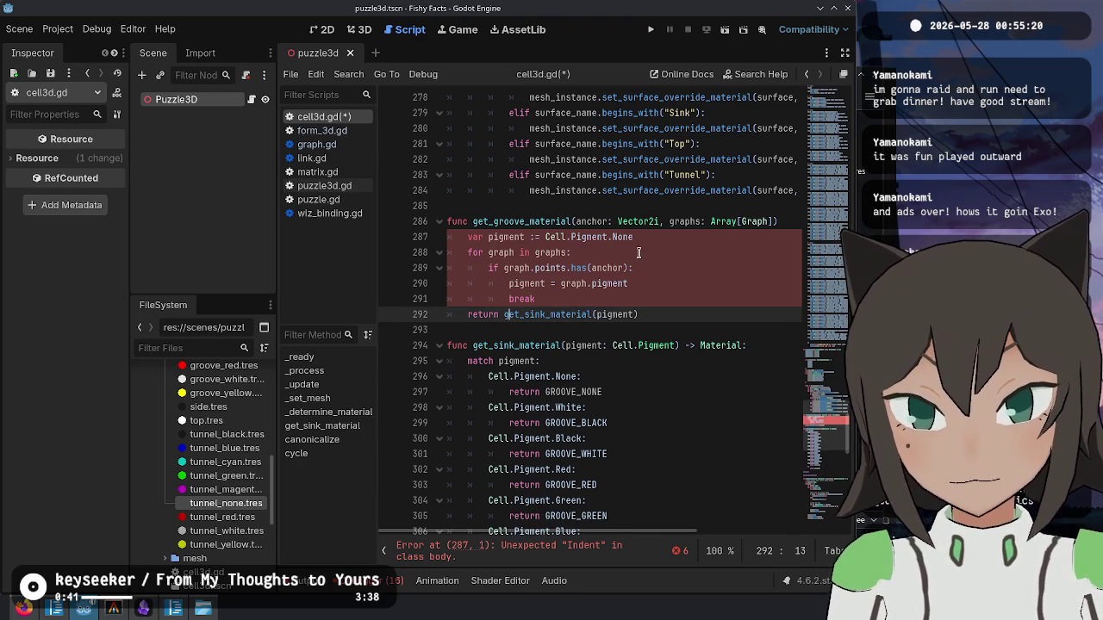
click(689, 377)
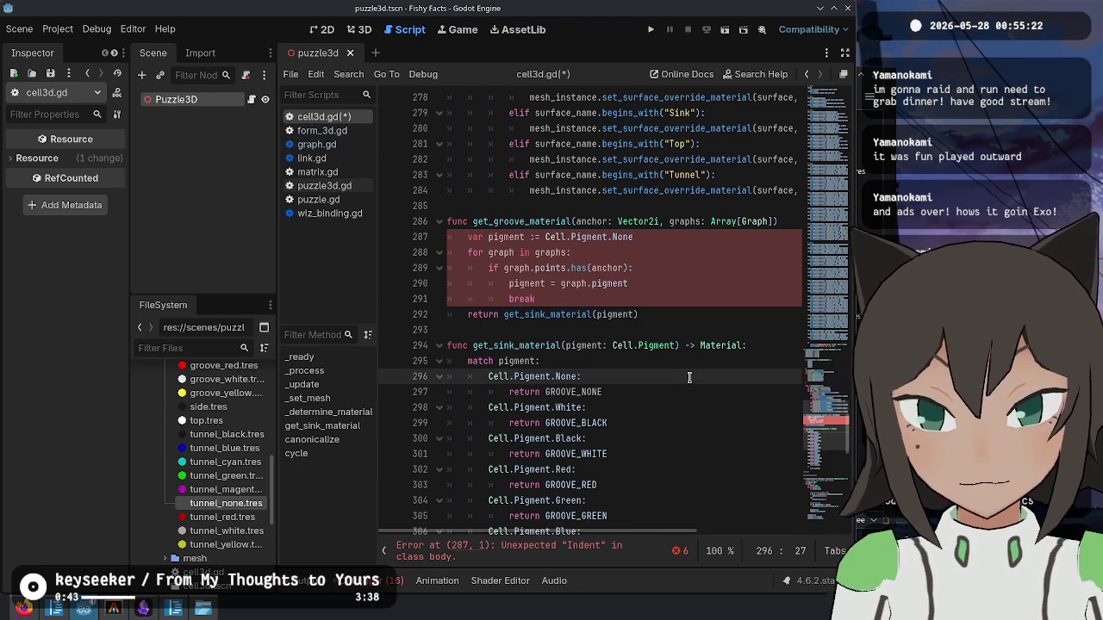
- Add a -> Material return type to get_groove_material and hide the script list
click(792, 210)
key(Down)
key(End)
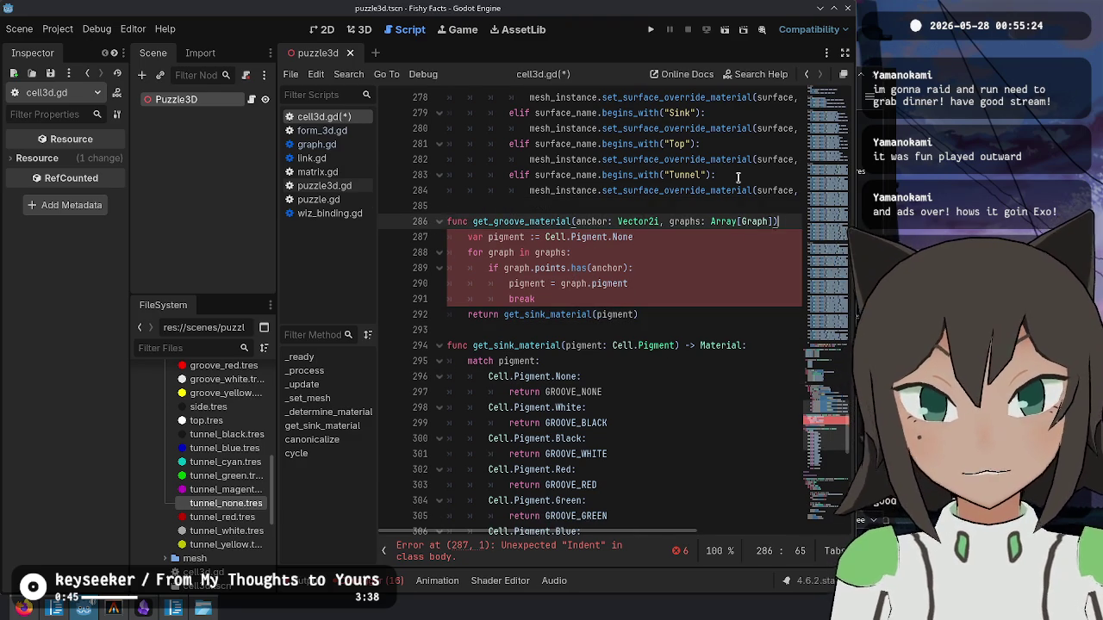
text(-> Material)
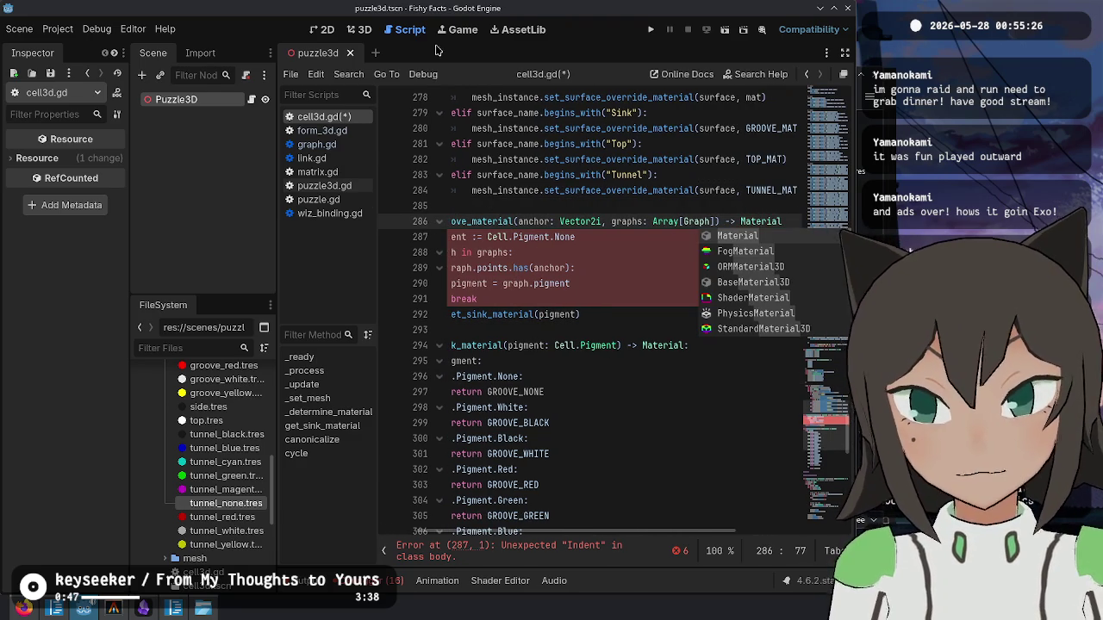
key(ctrl+backslash)
key(Escape)
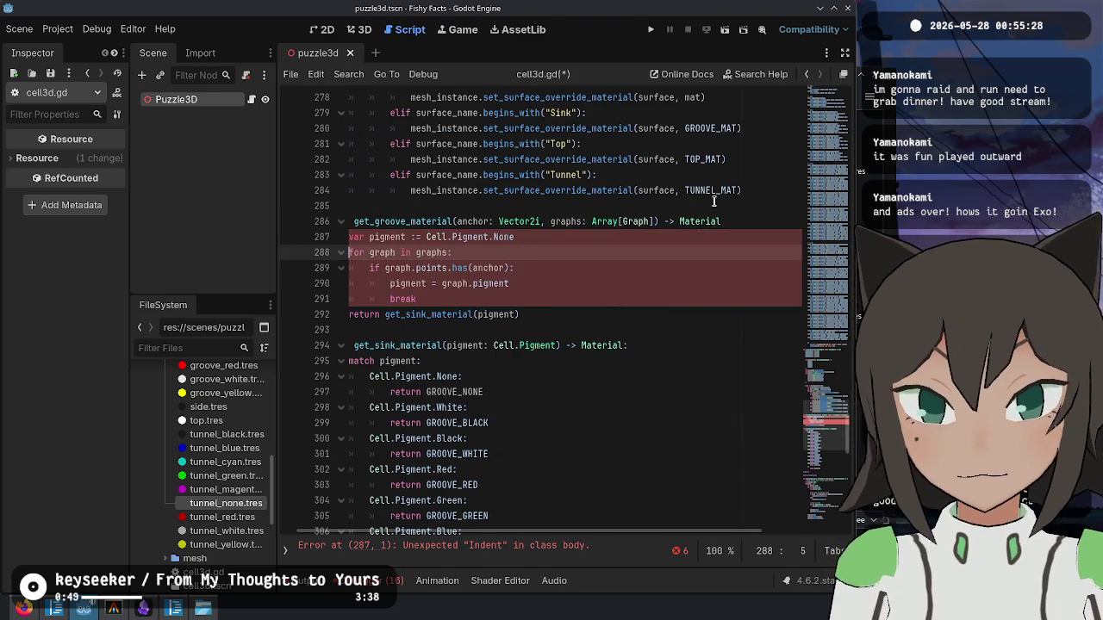
scroll(526, 238, up, 3)
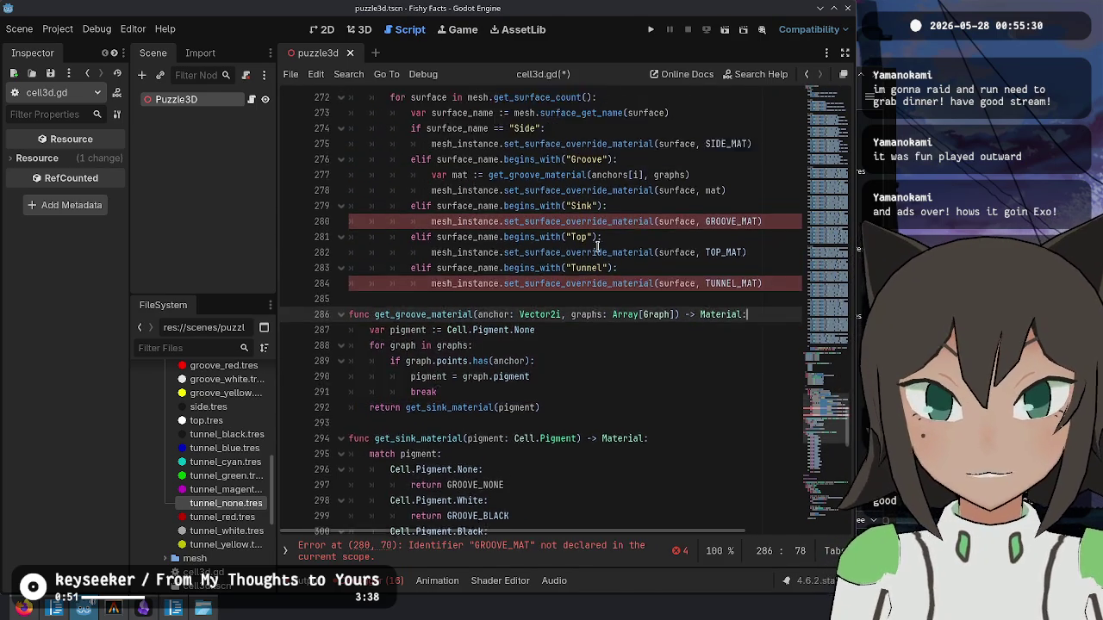
- Make the Sink branch call get_sink_material(cell.get_pigment()) and apply mat instead of GROOVE_MAT
double_click(526, 237)
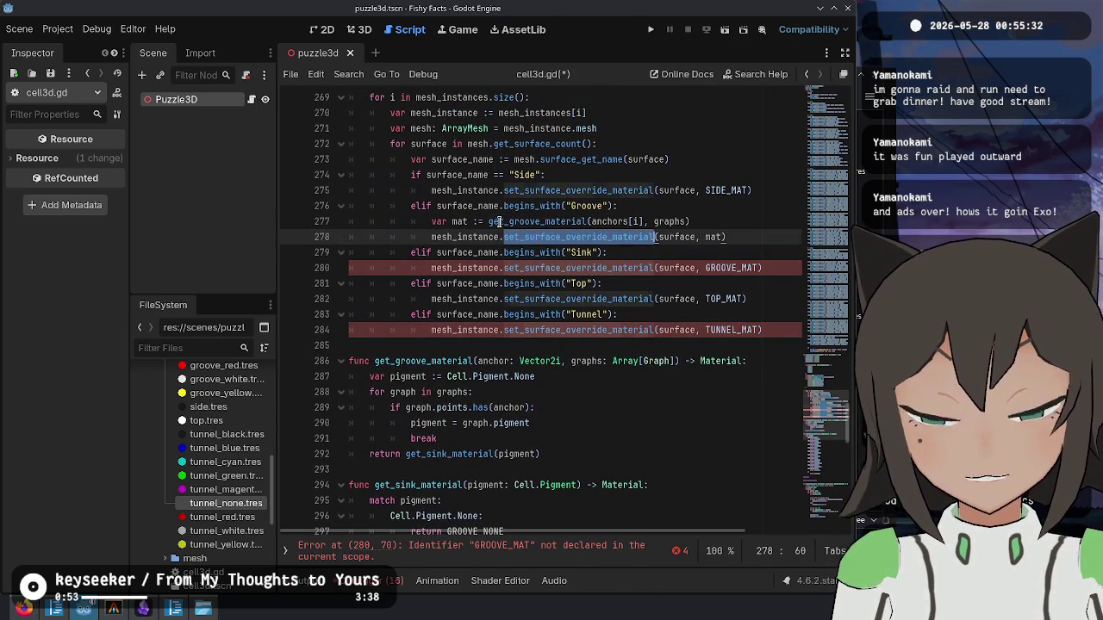
click(694, 221)
click(748, 268)
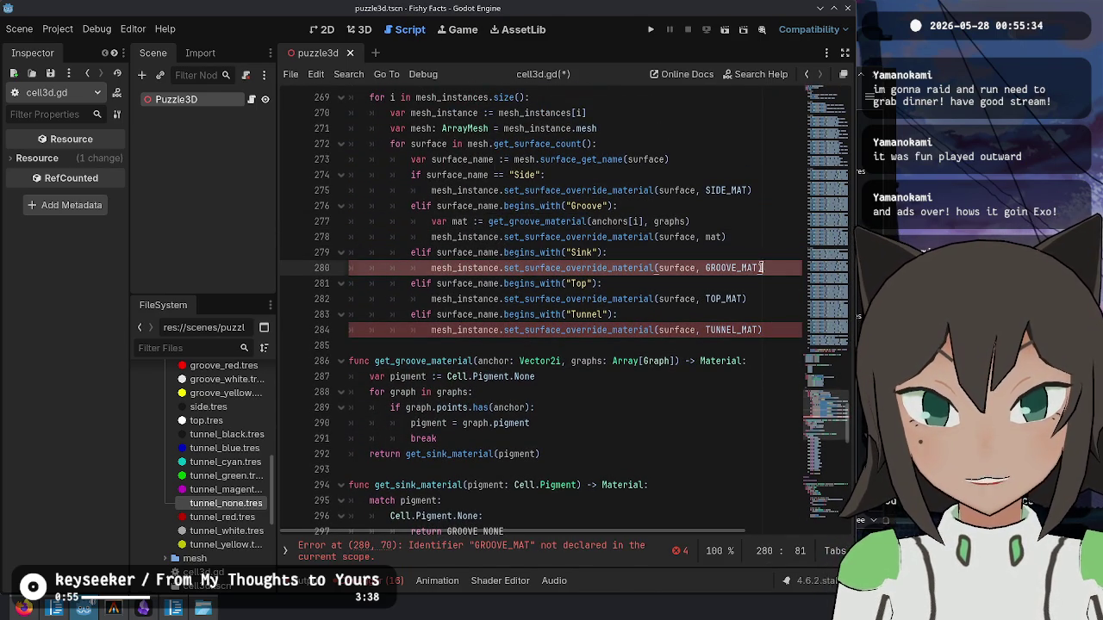
text(var mat := get_groove_material(anchors[i], graphs))
click(646, 262)
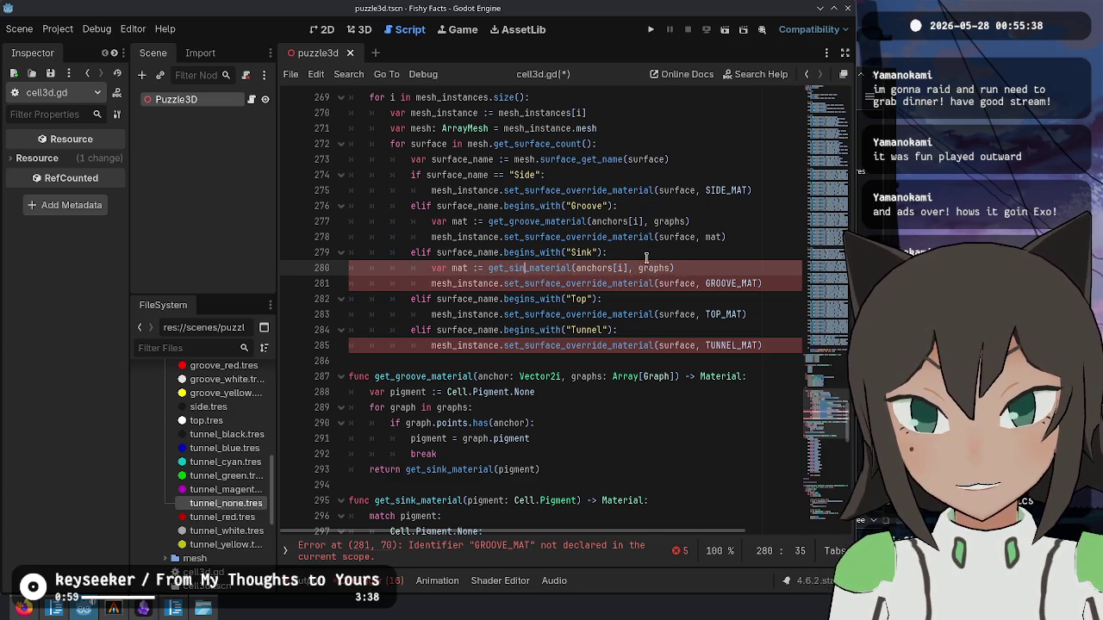
key(BackSpace)
key(BackSpace)
key(BackSpace)
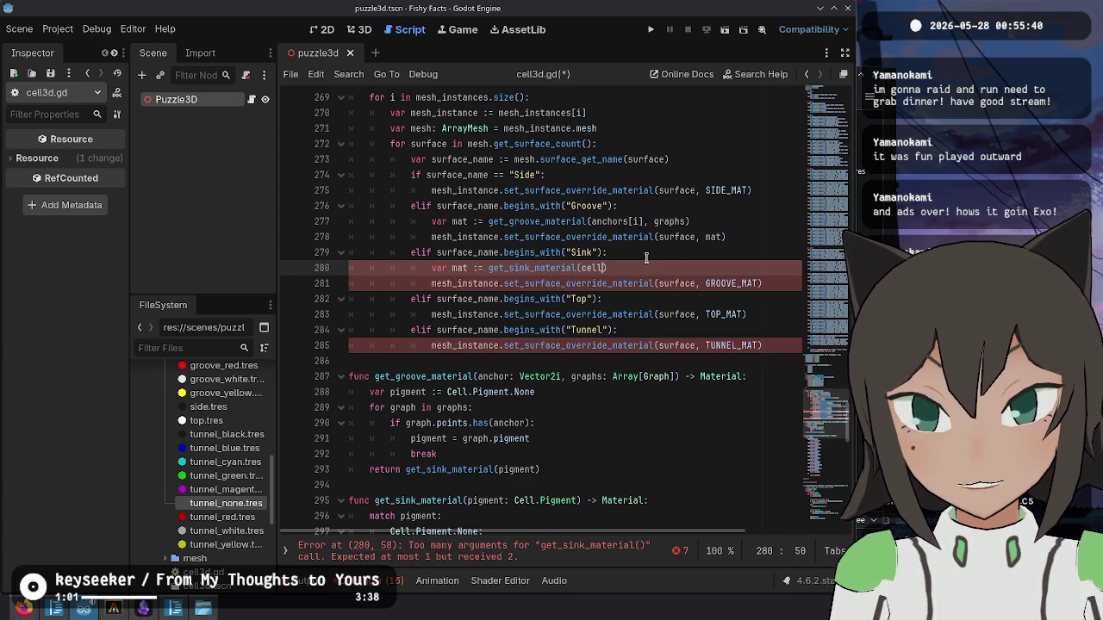
text(.)
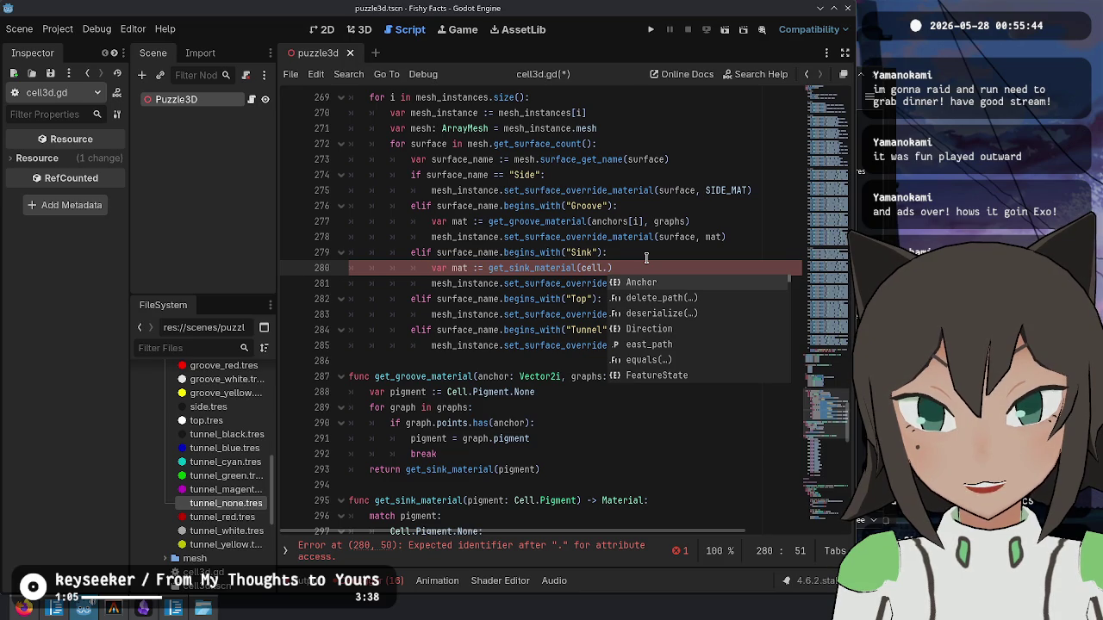
text(get_pig)
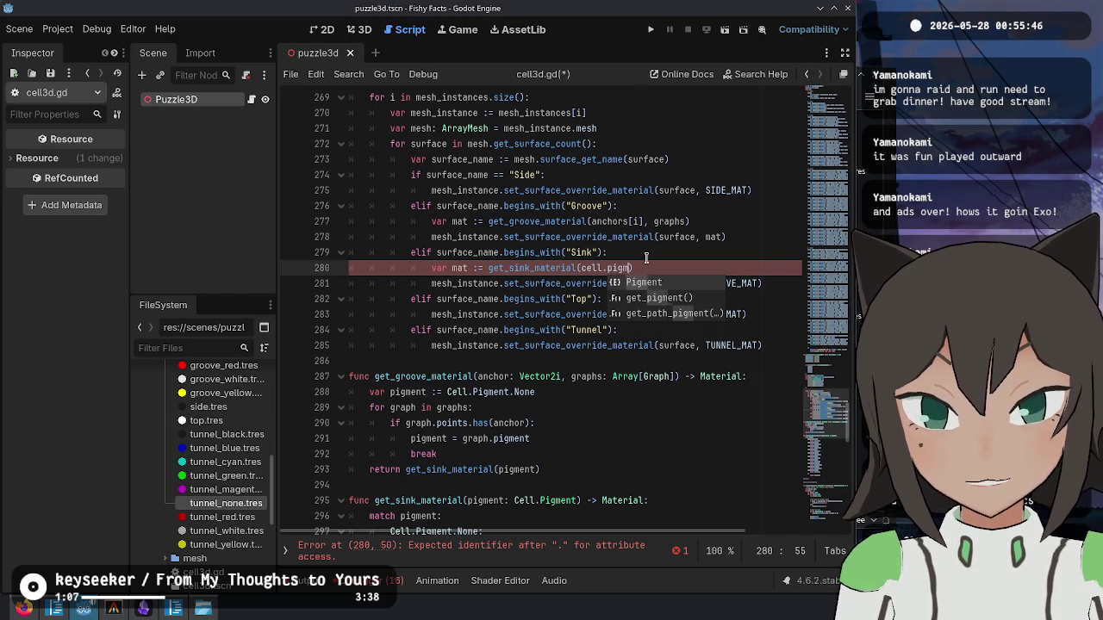
key(Return)
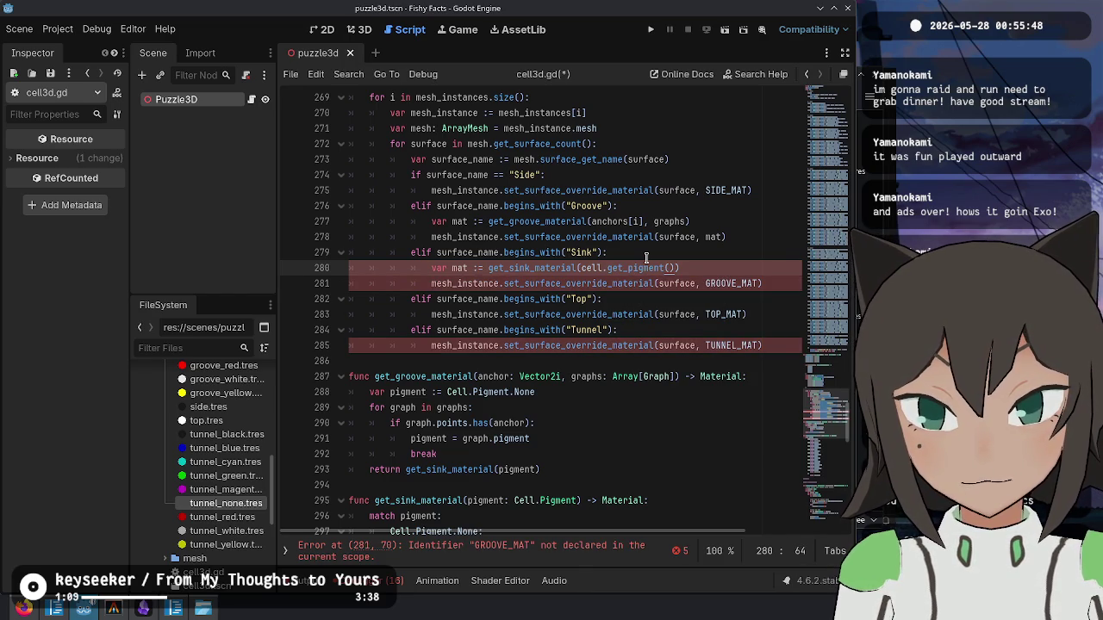
key(Down)
key(End)
key(Left)
key(Escape)
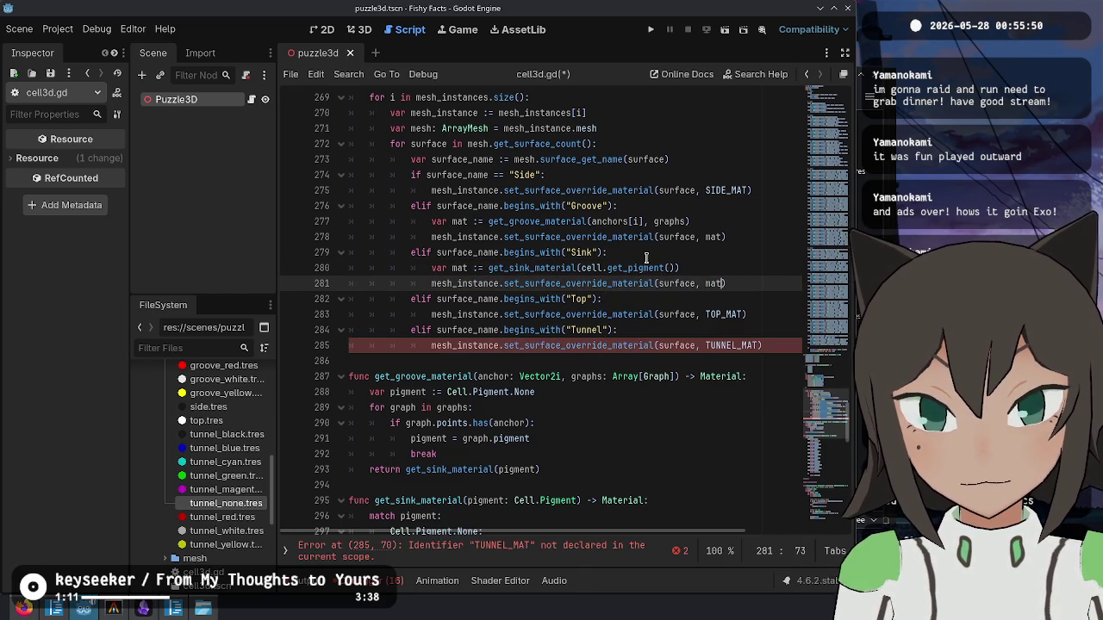
- Copy the material line into the Tunnel branch as get_tunnel_material(anchors[i], graphs), passing mat
key(Up)
key(Up)
key(Up)
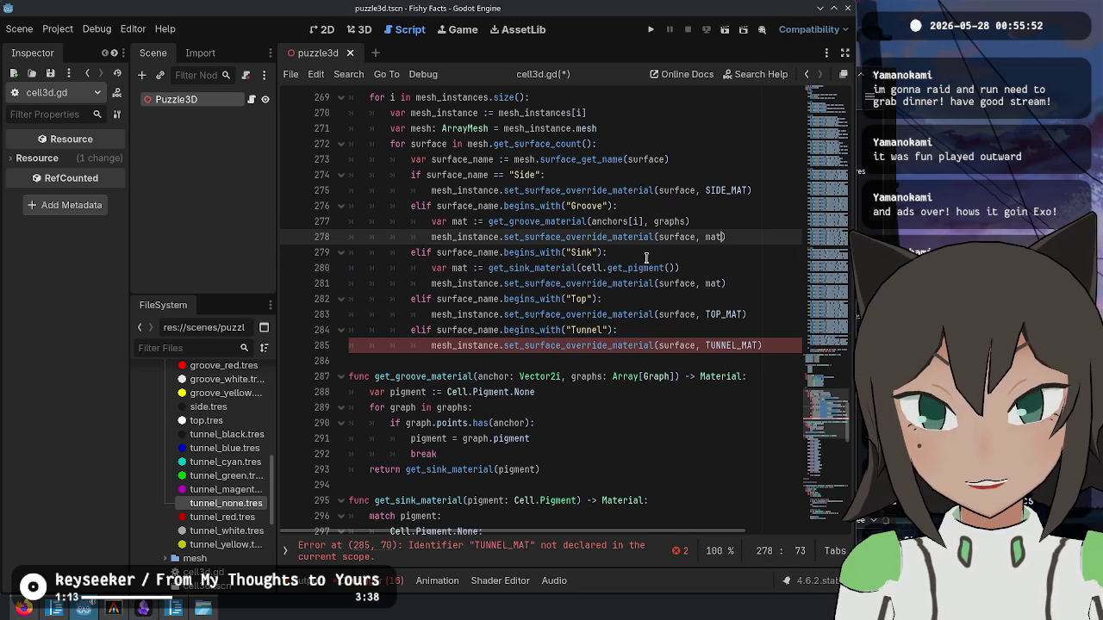
key(ctrl+c)
click(779, 345)
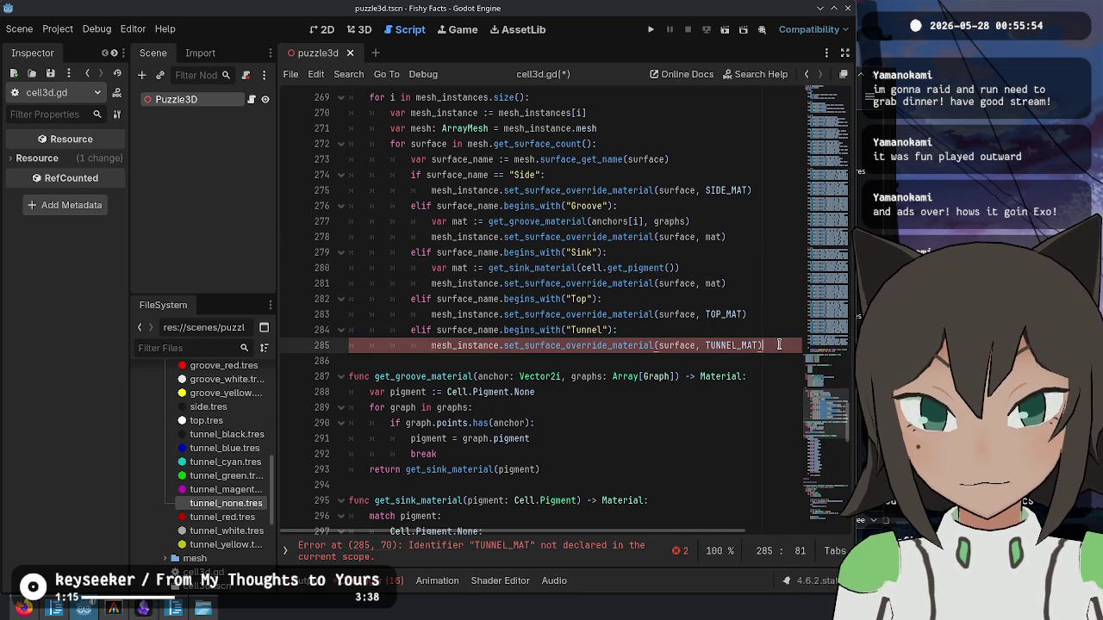
key(ctrl+v)
click(540, 349)
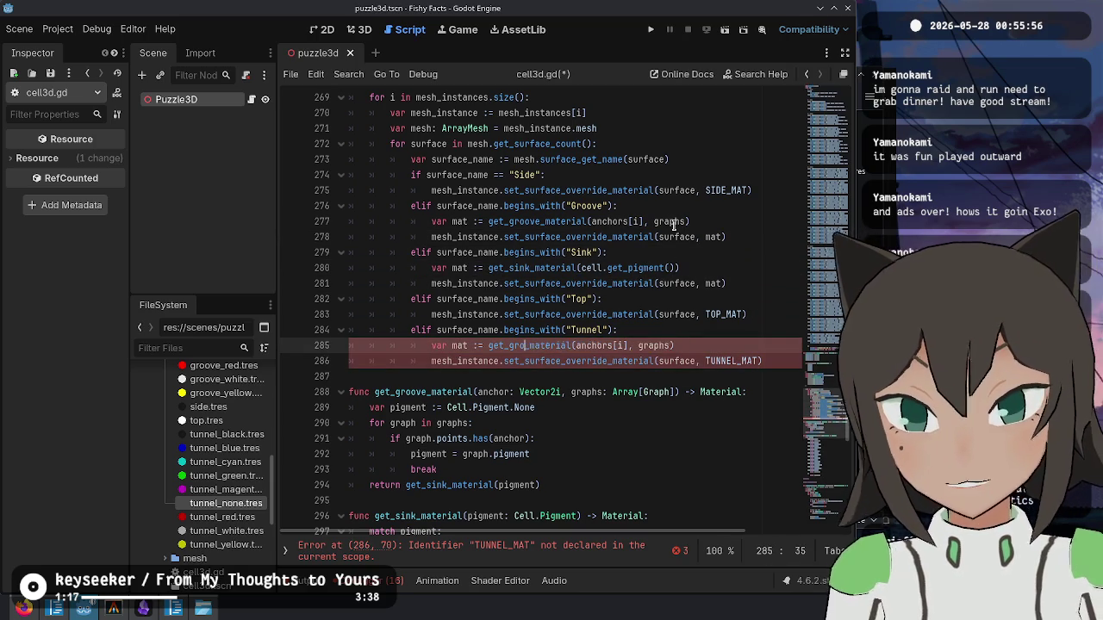
text(nel)
key(Down)
key(End)
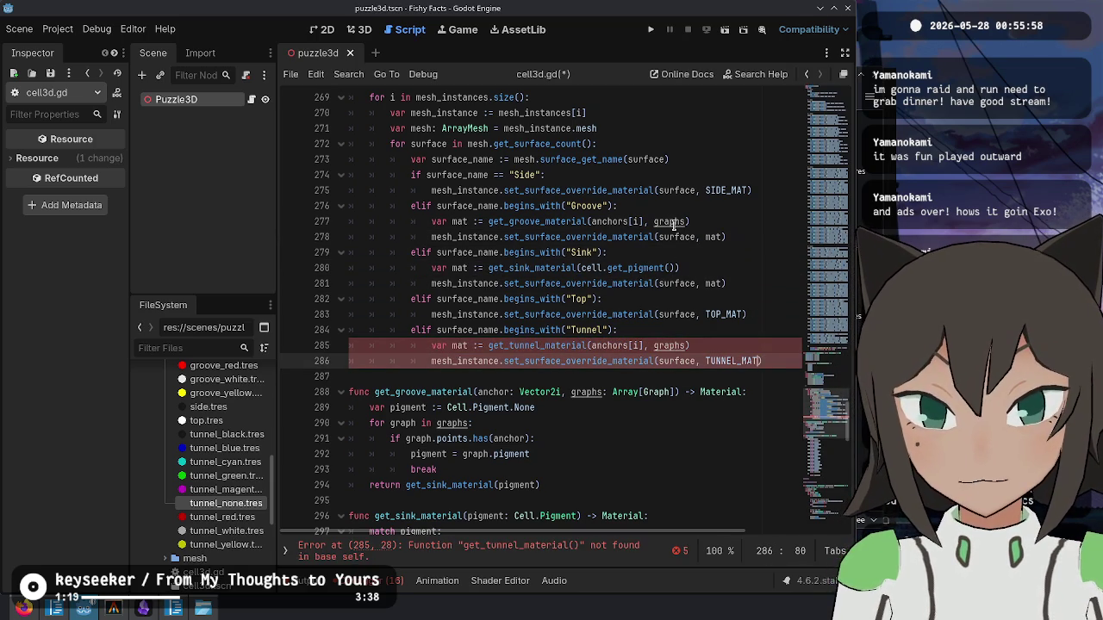
text(at)
scroll(437, 191, down, 7)
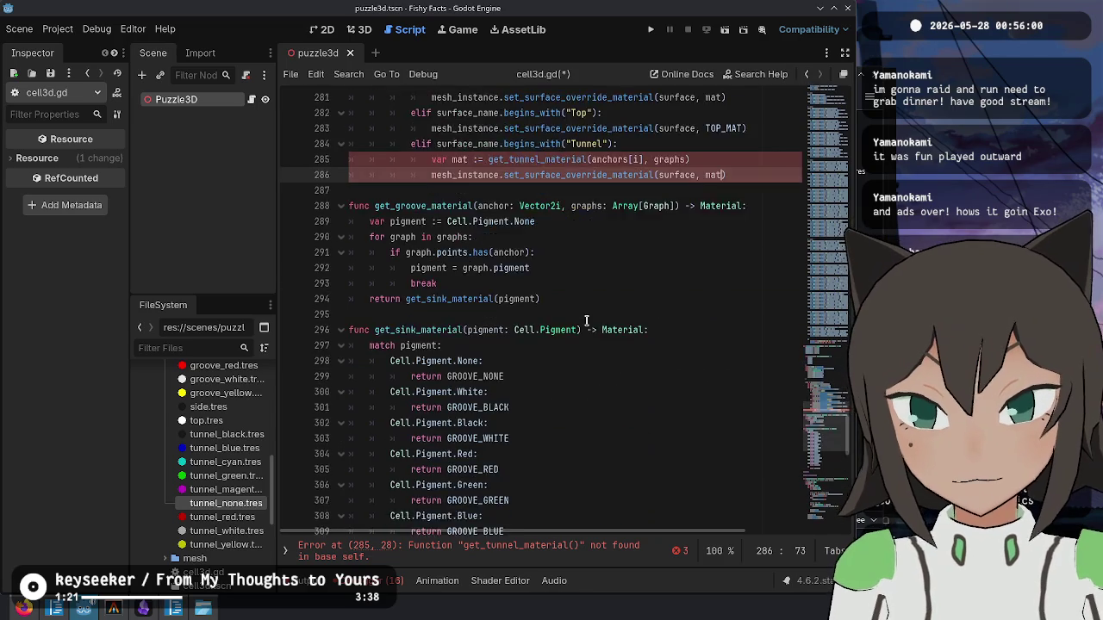
- Duplicate get_sink_material and rename the copy get_tunnel_material
click(435, 176)
scroll(435, 258, down, 5)
shift+click(410, 330)
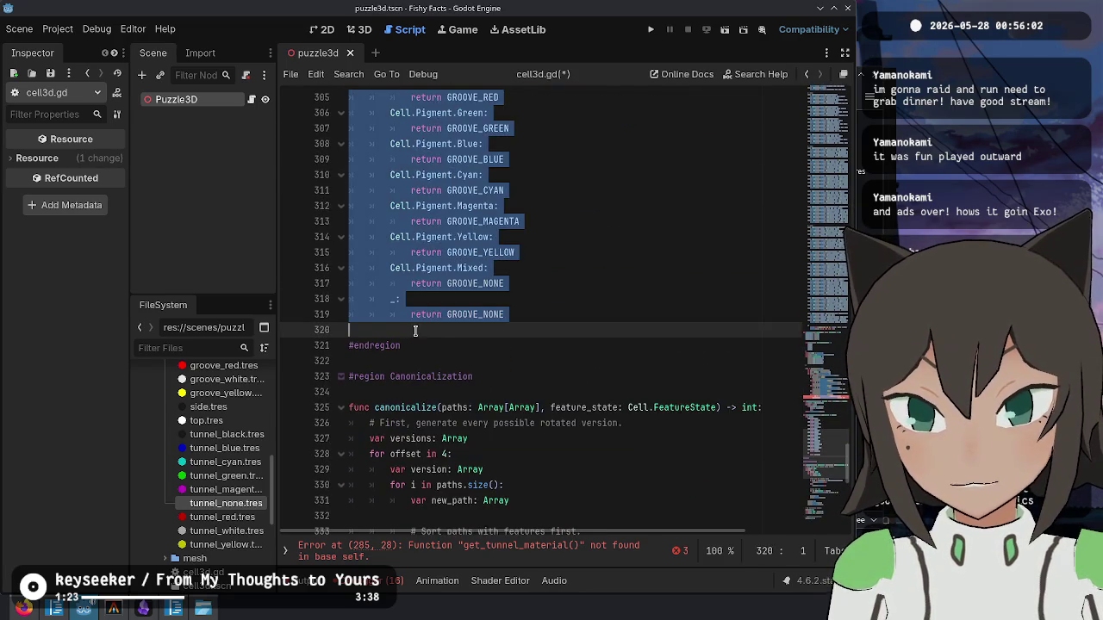
key(ctrl+shift+d)
click(416, 144)
key(BackSpace)
key(BackSpace)
key(BackSpace)
text(tunnel)
- Change every GROOVE_ return in get_tunnel_material to TUNNEL_
key(Down)
key(Down)
key(Down)
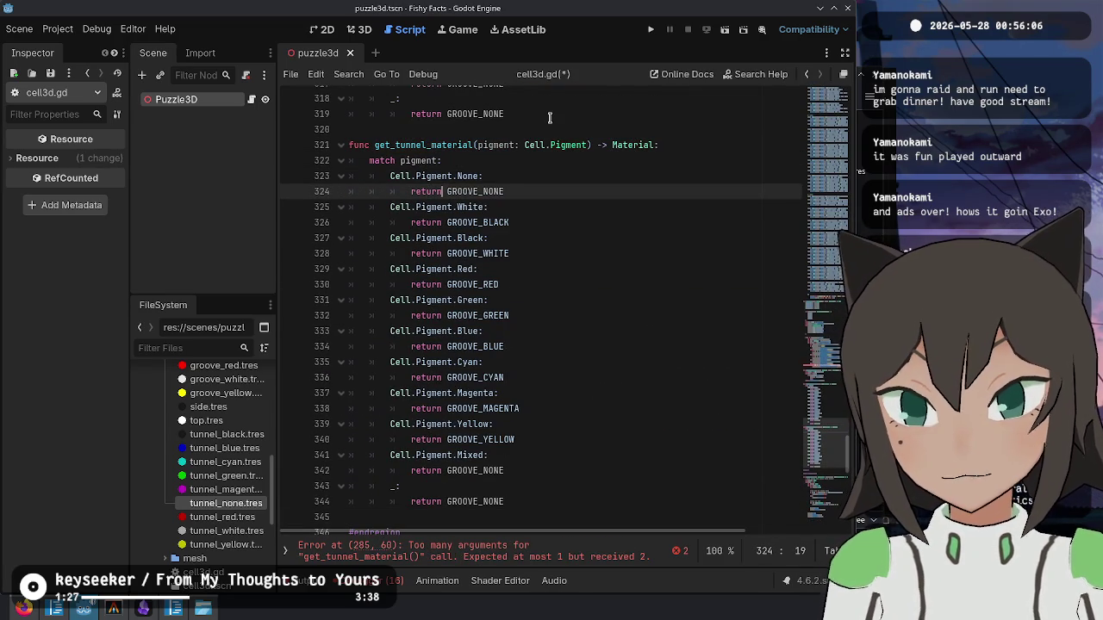
key(shift+Home)
key(ctrl+d)
key(ctrl+d)
key(ctrl+d)
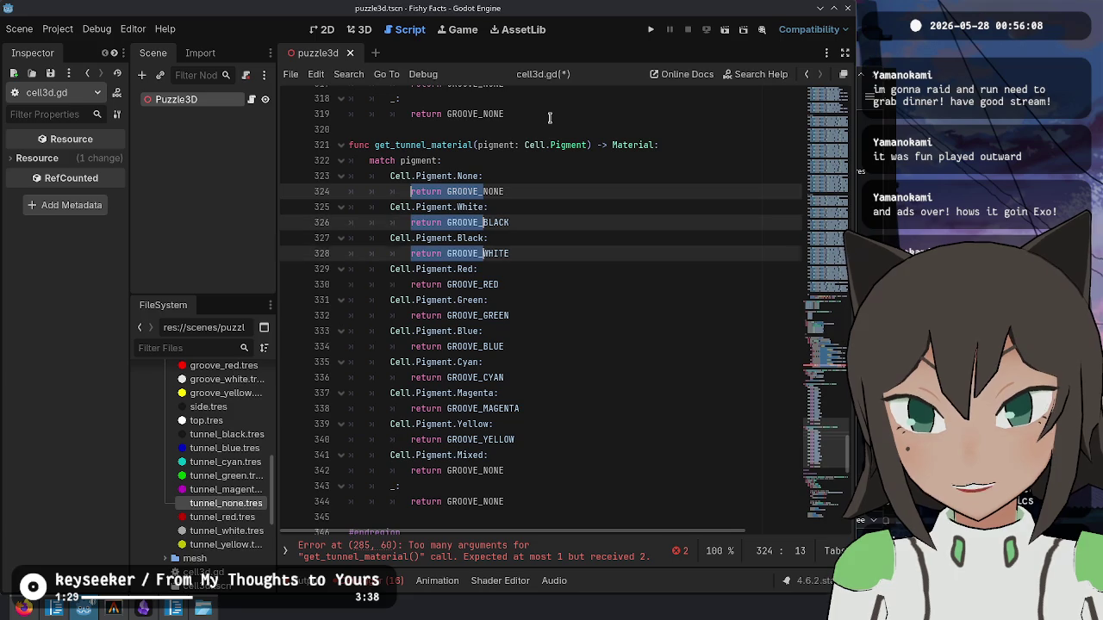
key(Right)
key(Left)
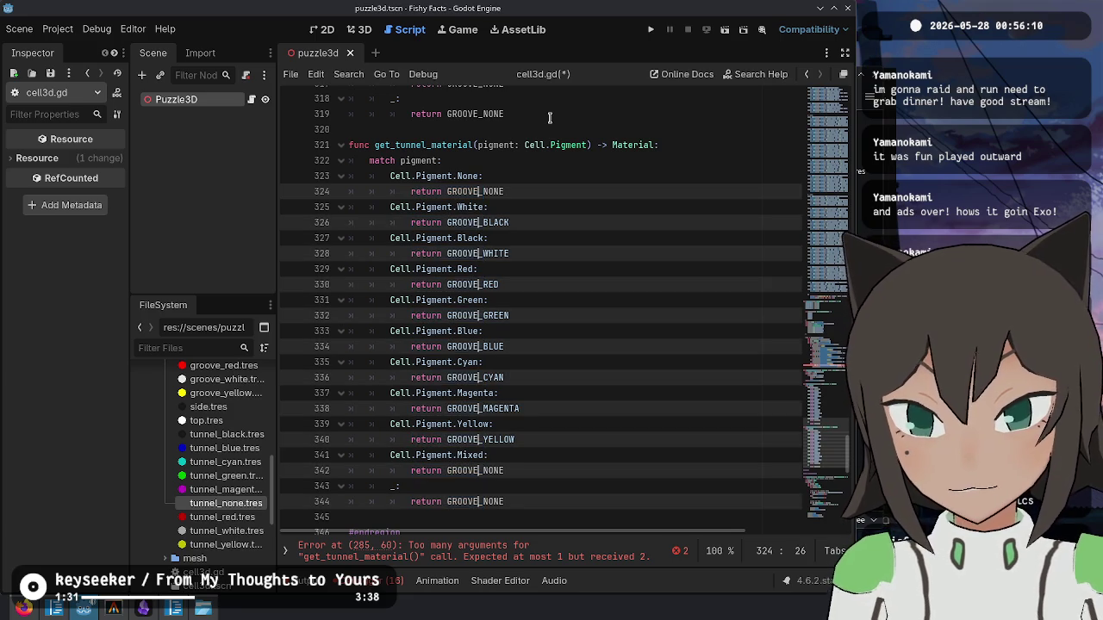
key(ctrl+BackSpace)
text(TUNNEL)
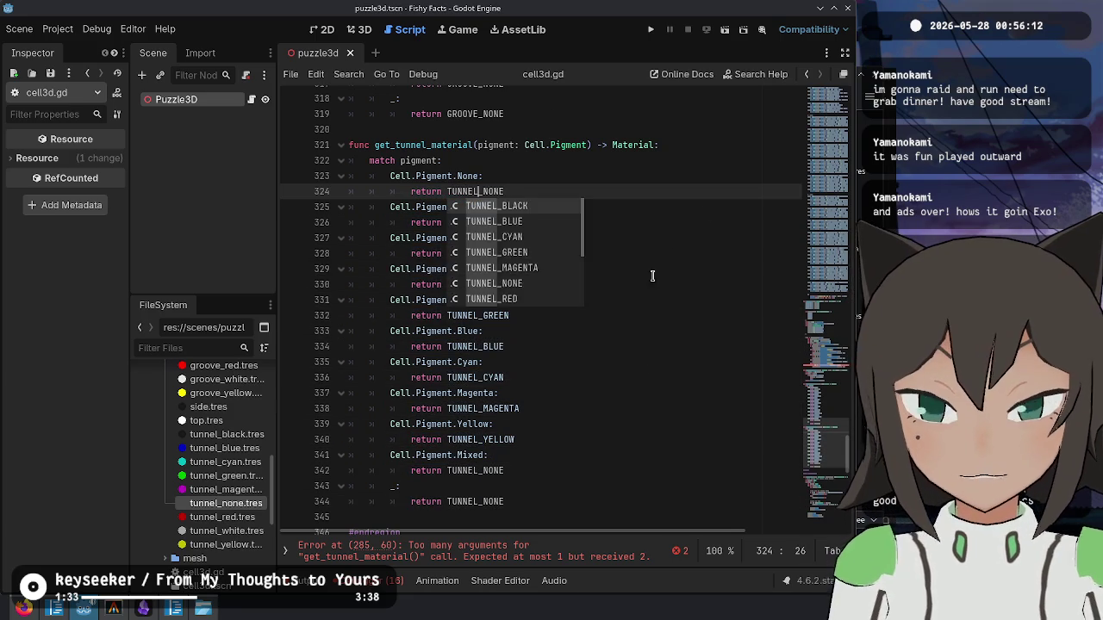
click(642, 363)
scroll(643, 361, down, 5)
scroll(643, 360, up, 15)
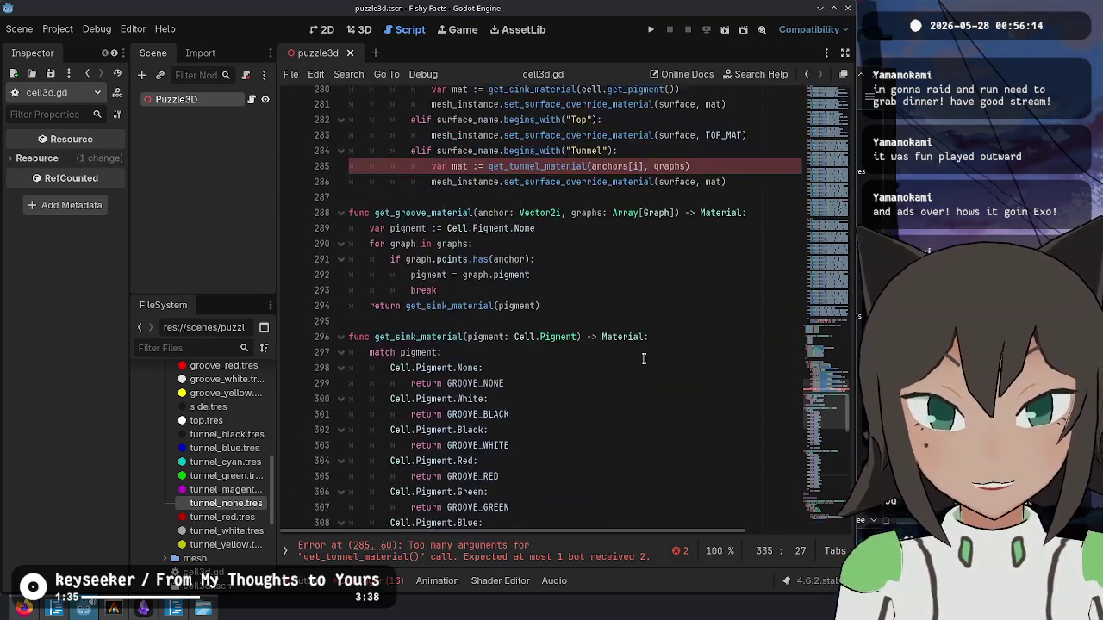
scroll(643, 359, up, 3)
- Replace get_tunnel_material's pigment parameter with anchor: Vector2i, graphs: Array[Graph]
double_click(532, 287)
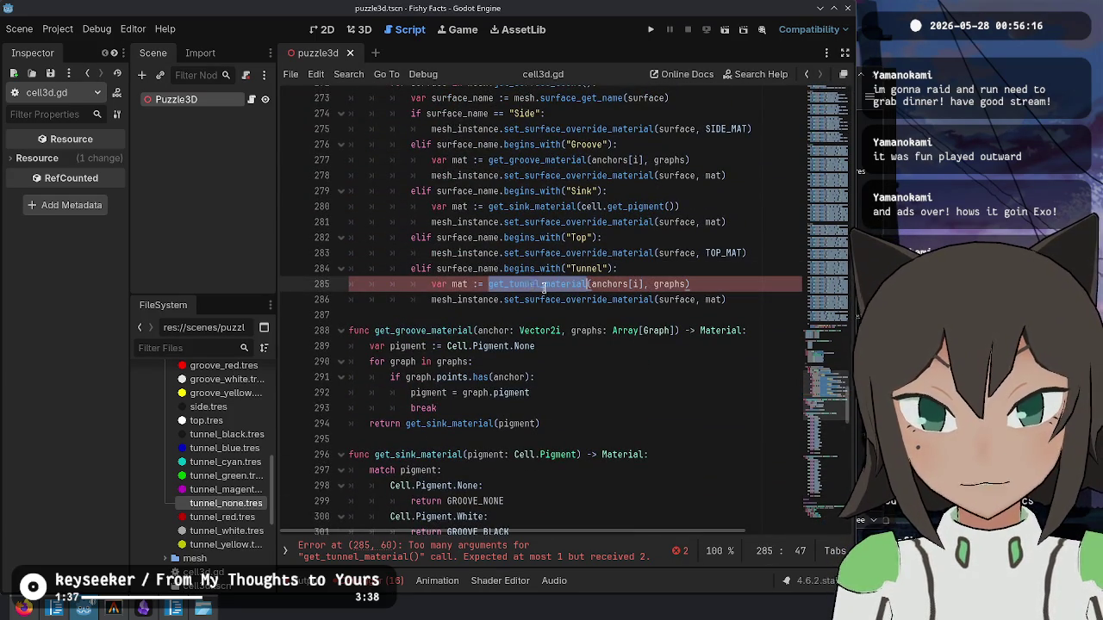
scroll(696, 280, down, 7)
scroll(603, 298, down, 4)
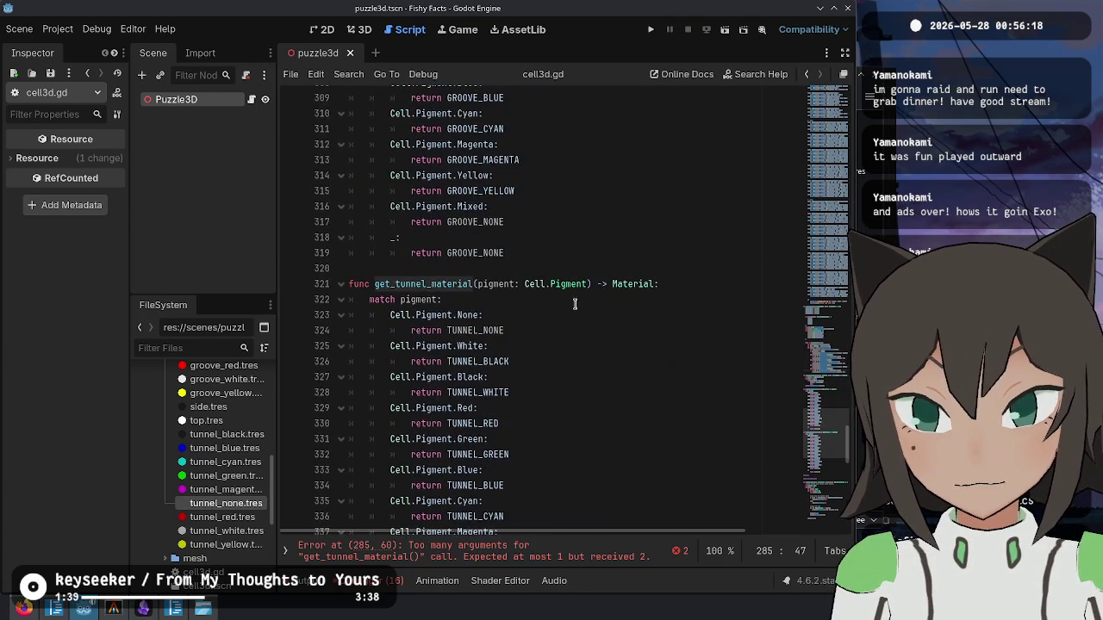
scroll(552, 305, up, 4)
scroll(553, 304, up, 5)
drag(477, 238, 671, 238)
scroll(603, 302, down, 8)
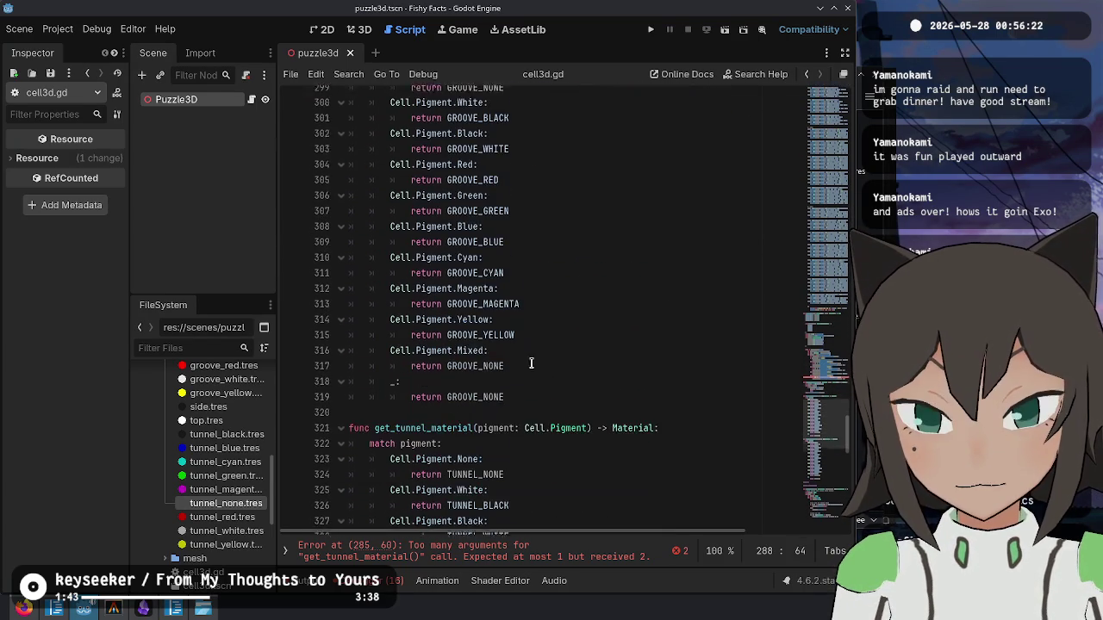
drag(478, 376, 578, 377)
key(ctrl+v)
click(773, 423)
scroll(774, 398, down, 2)
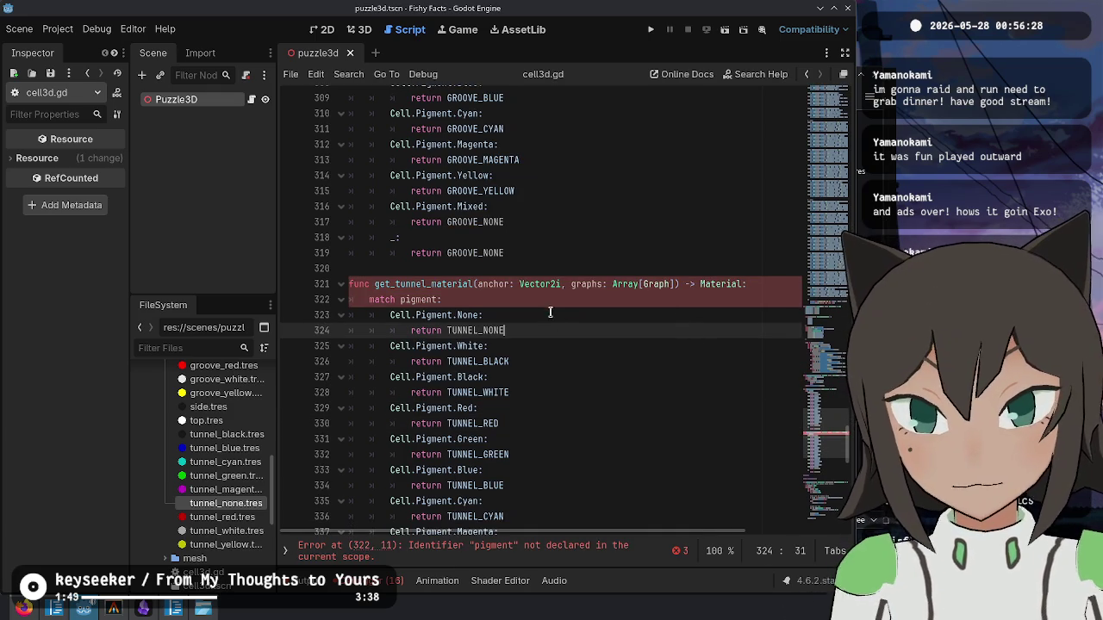
scroll(464, 298, up, 10)
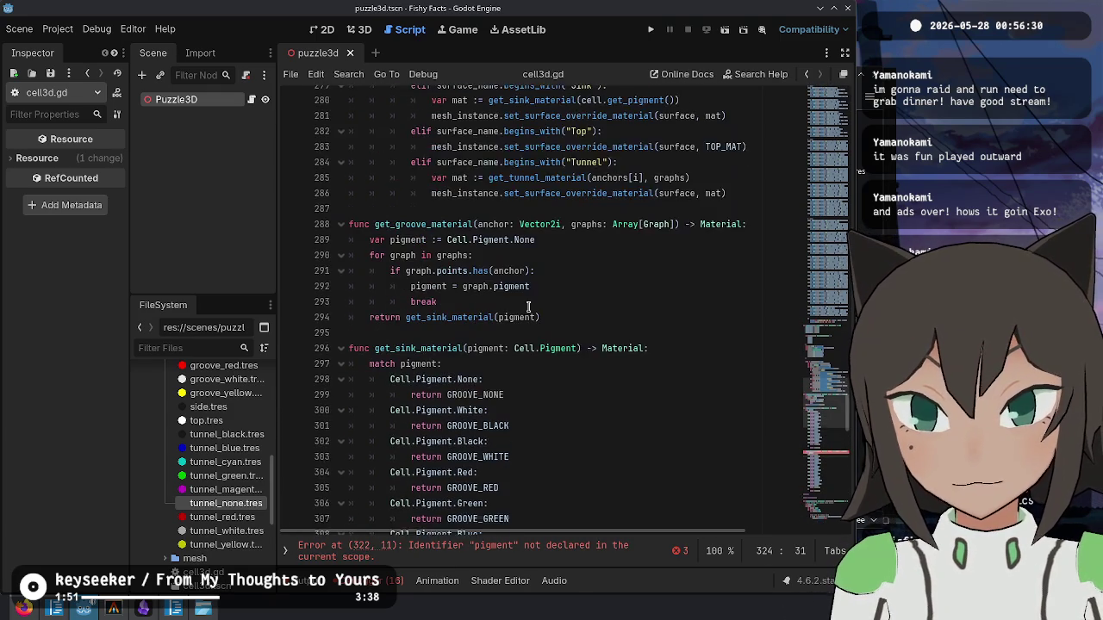
- Start a new get_graph_pigment(anchor, graphs) function above get_groove_material, then undo it
mouse_move(551, 321)
mouse_down()
mouse_move(534, 300)
mouse_move(357, 252)
mouse_up()
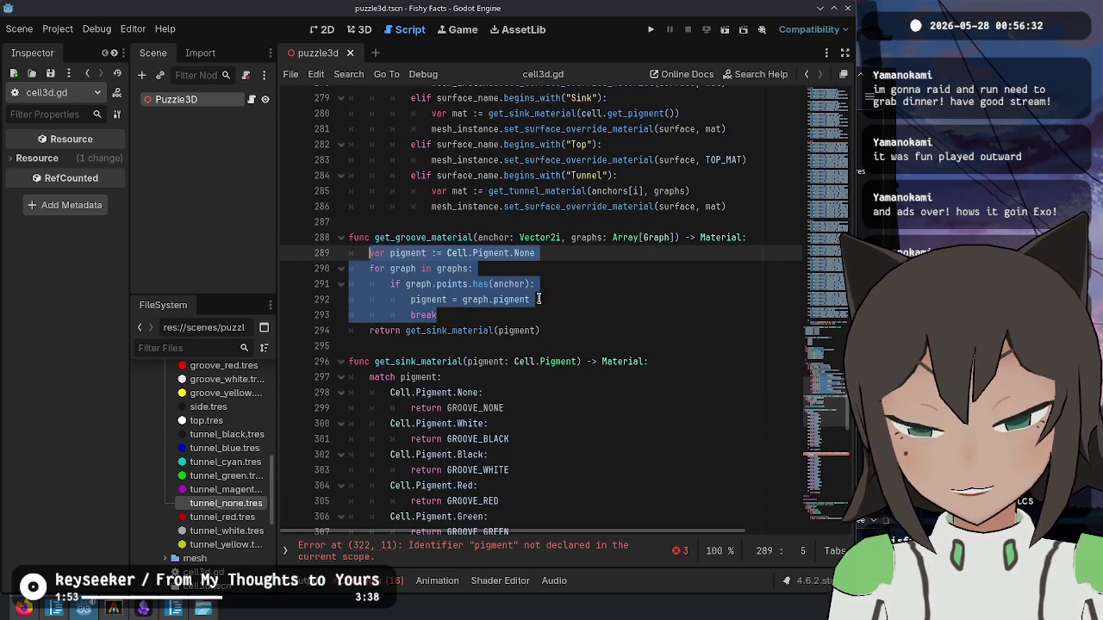
click(567, 225)
key(Return)
key(Return)
key(Up)
text(fu)
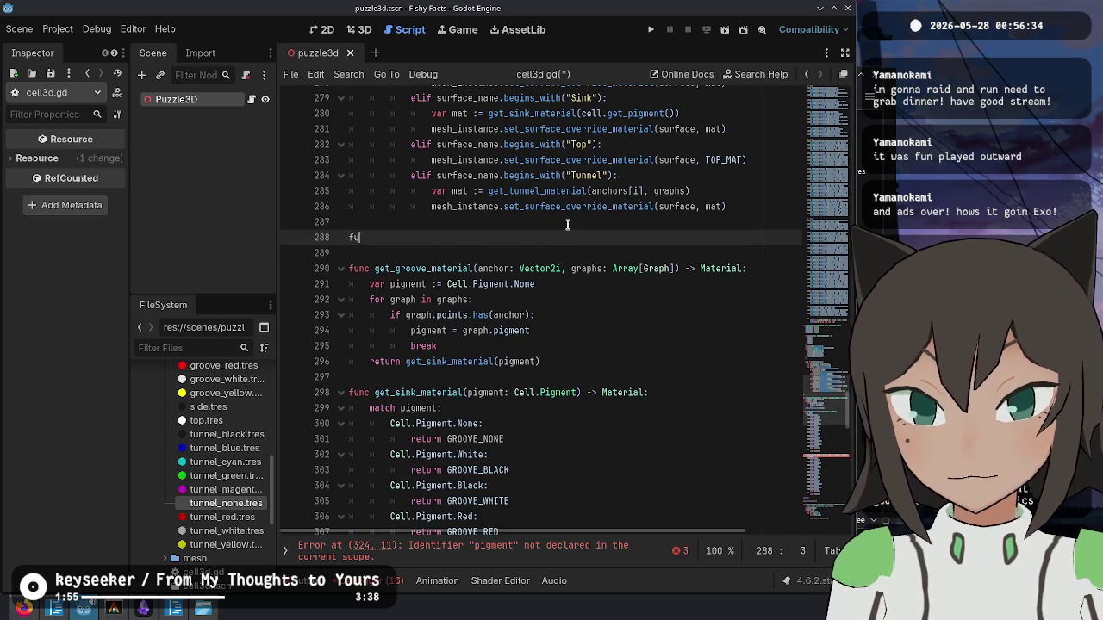
text(nc get_)
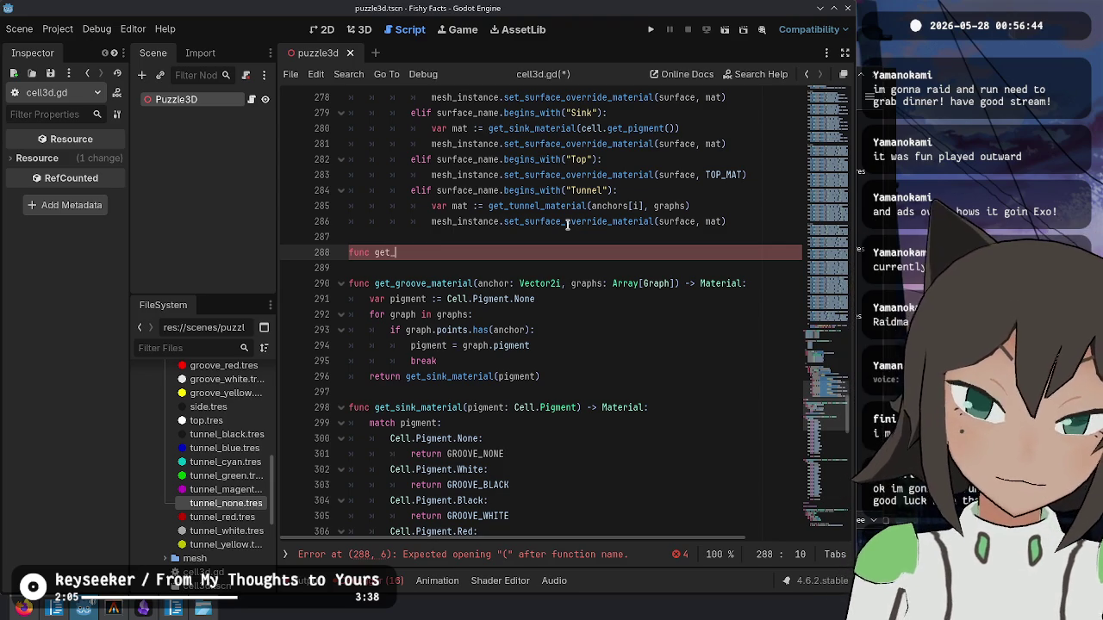
text(graph_pigment() ->)
key(Left)
key(Left)
key(Left)
text(anchor)
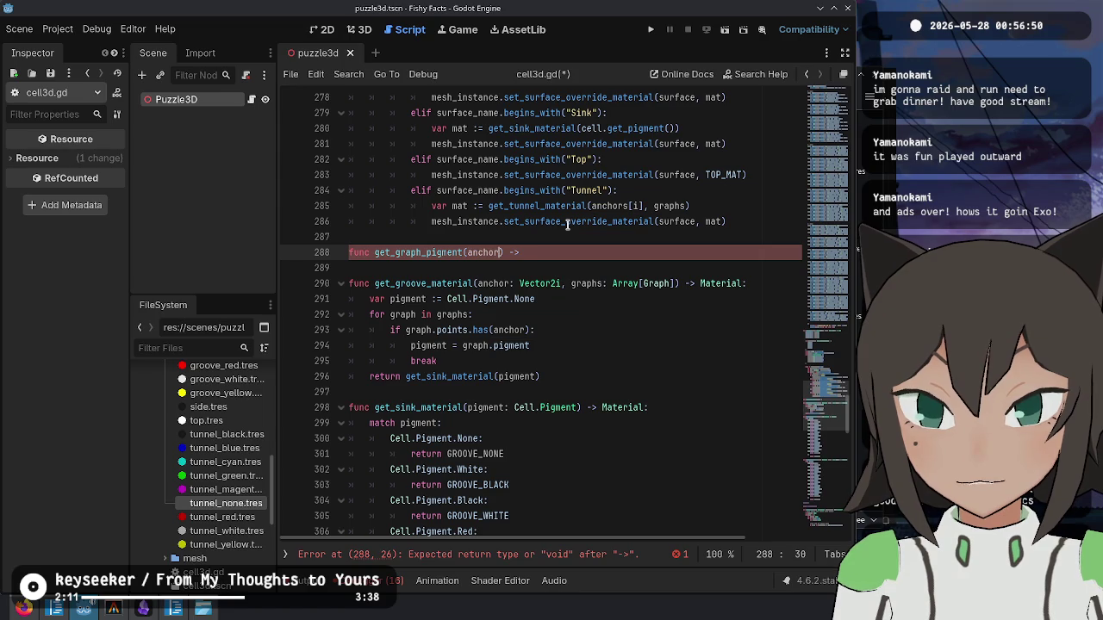
text(: Vector2i, )
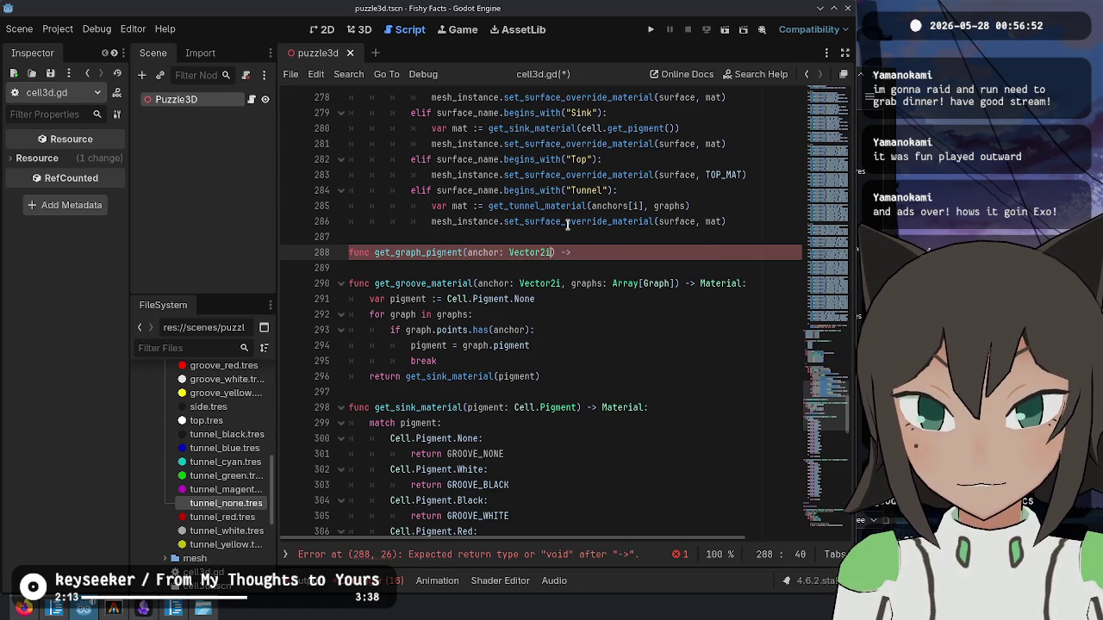
text(graph:)
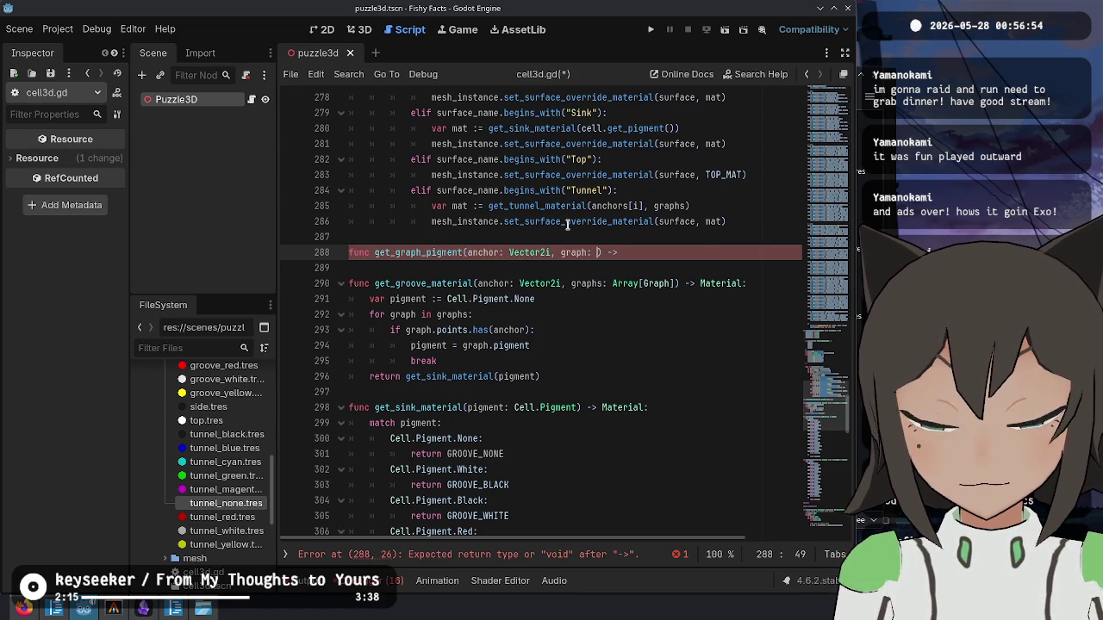
key(ctrl+z)
key(ctrl+z)
key(ctrl+z)
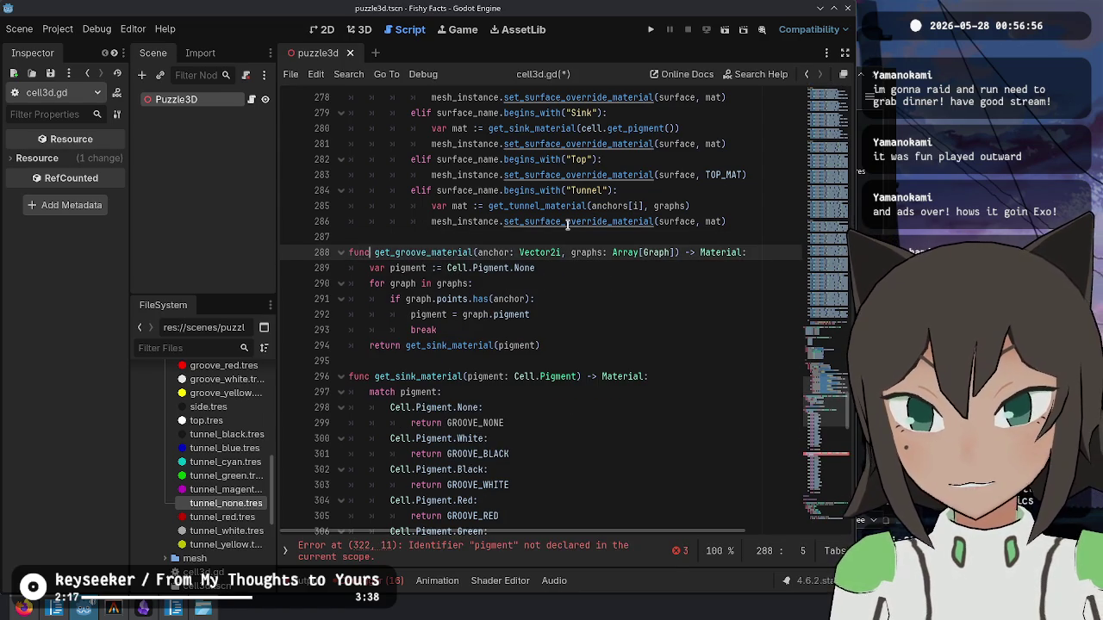
- Rename get_groove_material to get_pigment_at and make it return pigment instead of the sink material
key(BackSpace)
key(BackSpace)
key(BackSpace)
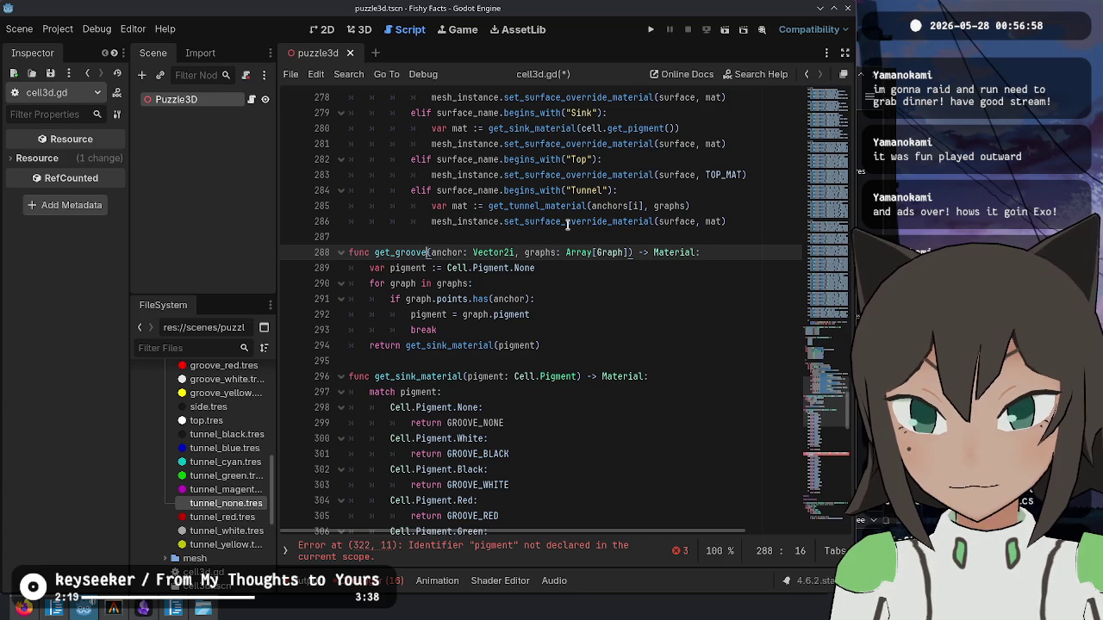
key(BackSpace)
key(BackSpace)
key(BackSpace)
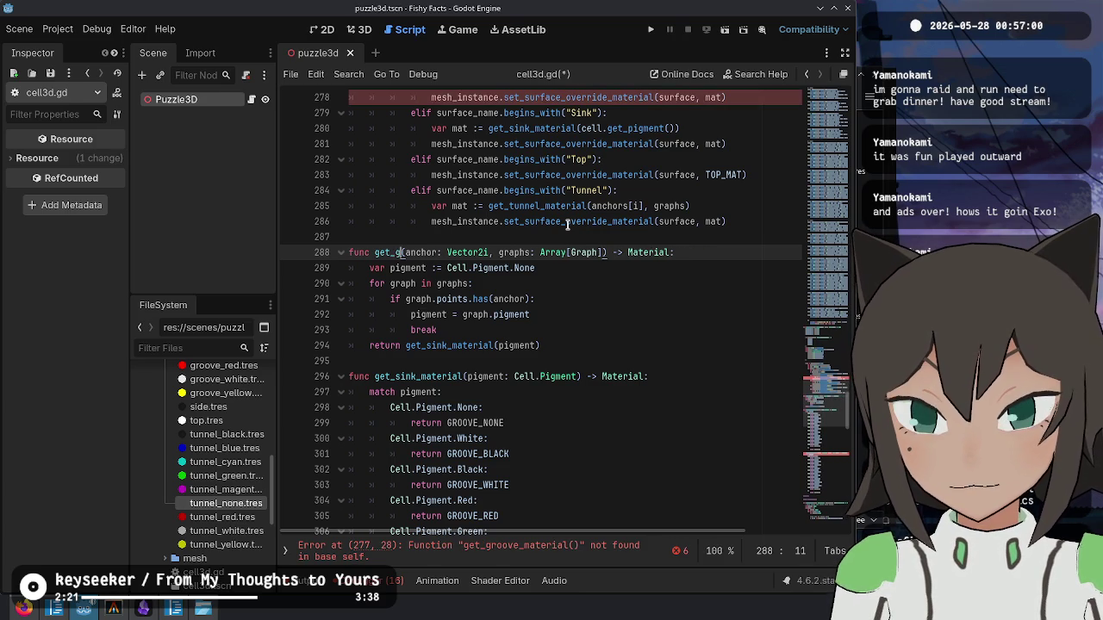
text(pigment_at)
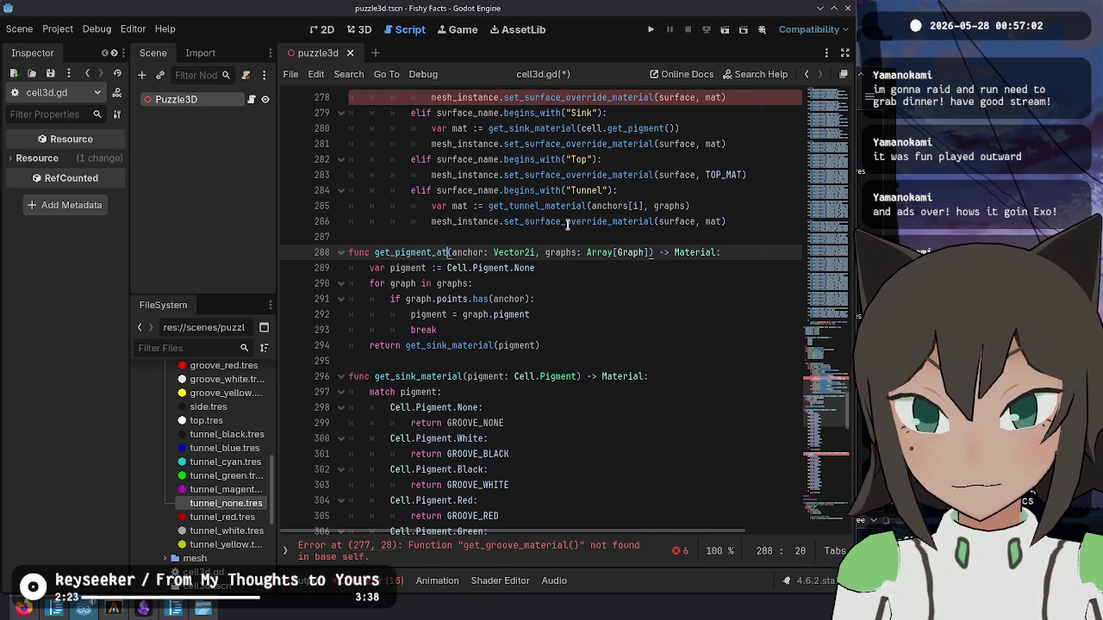
key(Down)
key(Down)
key(Down)
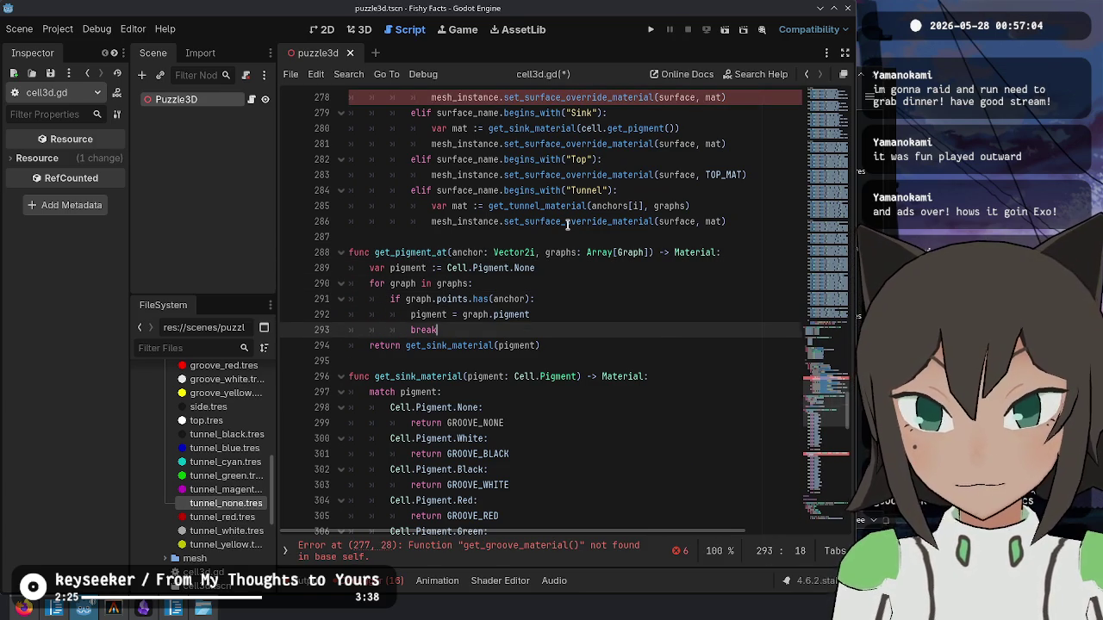
key(shift+End)
key(BackSpace)
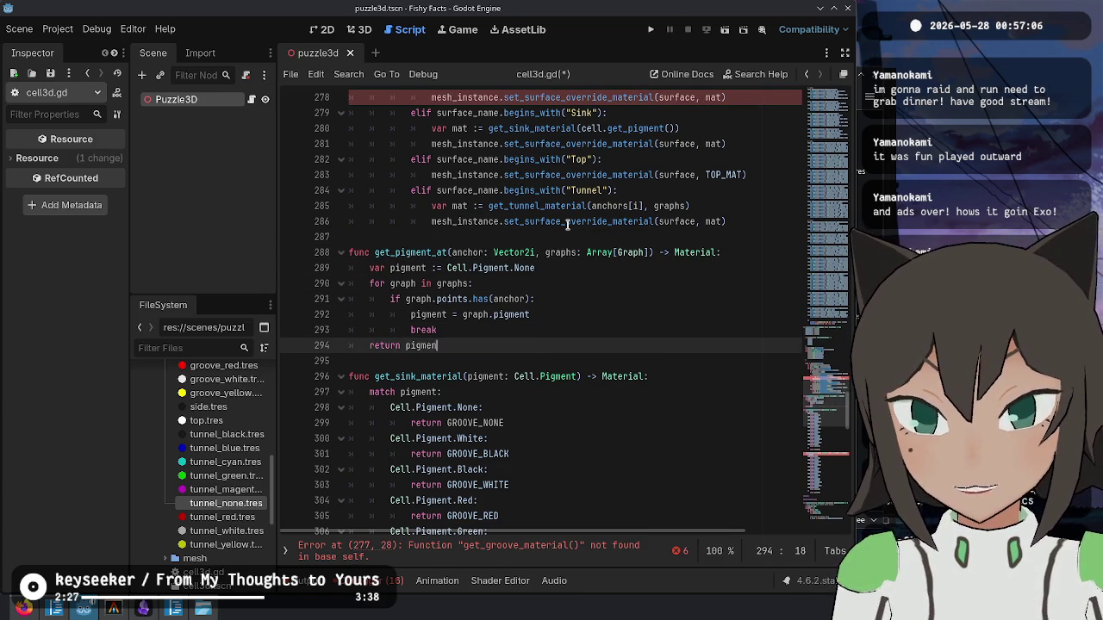
text(nt)
key(Up)
key(Up)
key(Up)
- Change get_pigment_at's return type from Material to Cell.Pigment
key(End)
key(Left)
key(ctrl+BackSpace)
text(Pim)
key(BackSpace)
text(gment:)
key(Down)
key(Up)
key(End)
key(Left)
key(ctrl+Left)
text(C.)
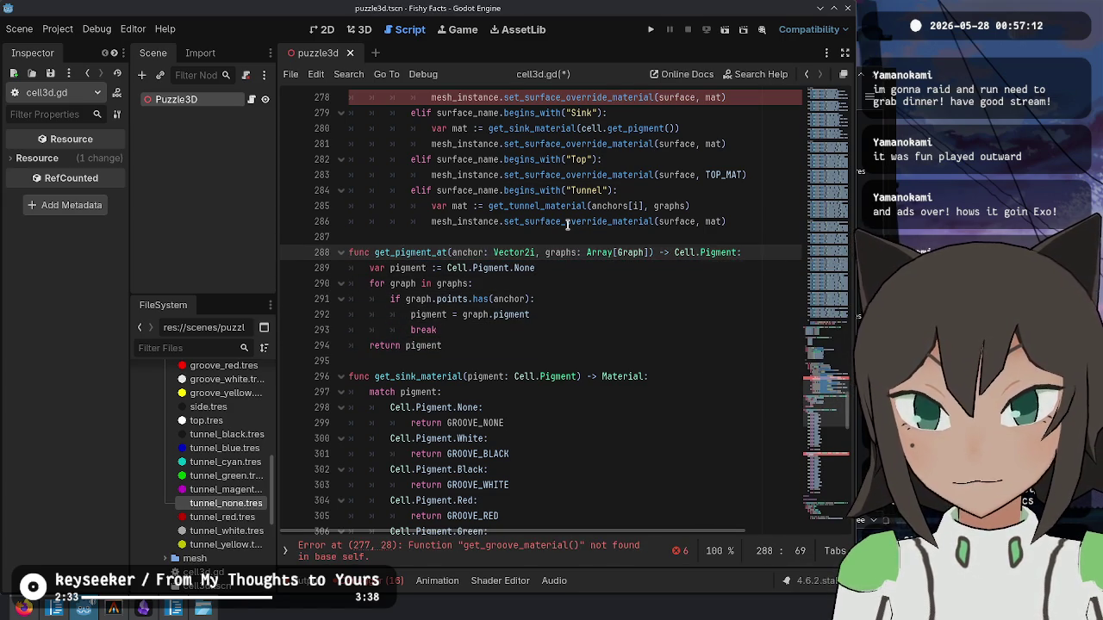
key(Escape)
key(Up)
key(Up)
key(Up)
scroll(426, 353, up, 2)
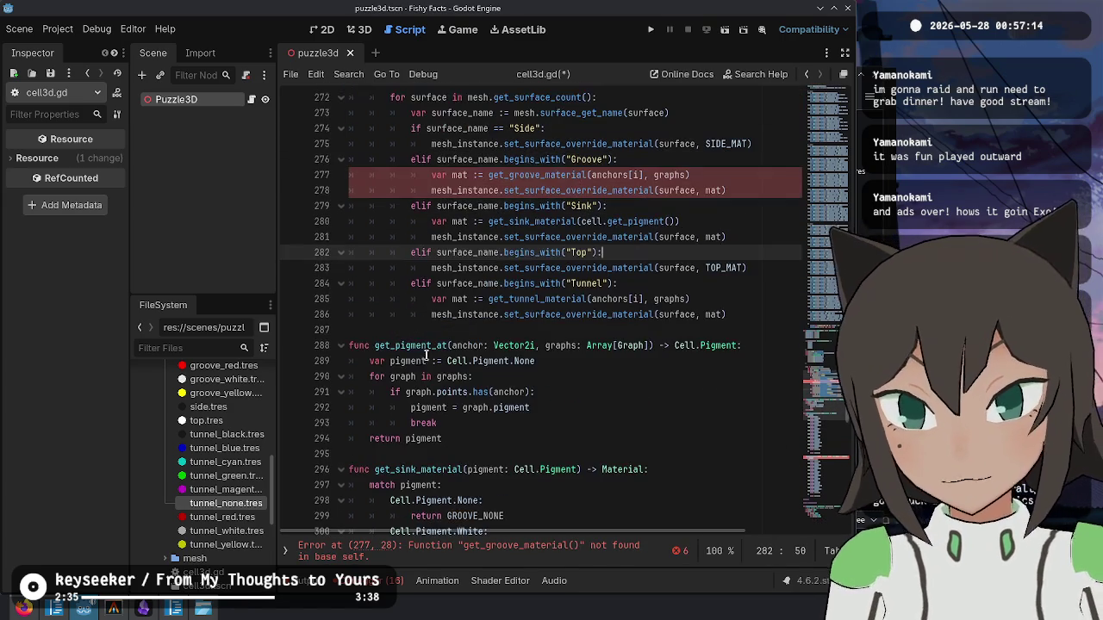
- In the Groove branch, add var pigment := get_pigment_at(anchors[i], graphs) and call get_sink_material(pigment)
double_click(412, 347)
click(646, 159)
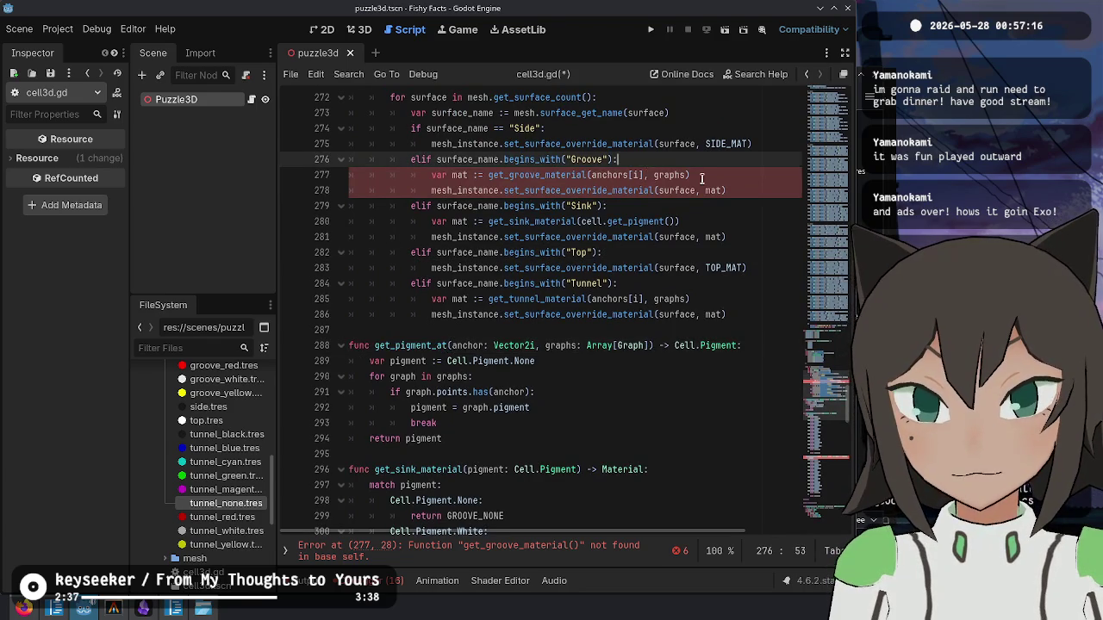
key(Return)
text(var pigment := get_)
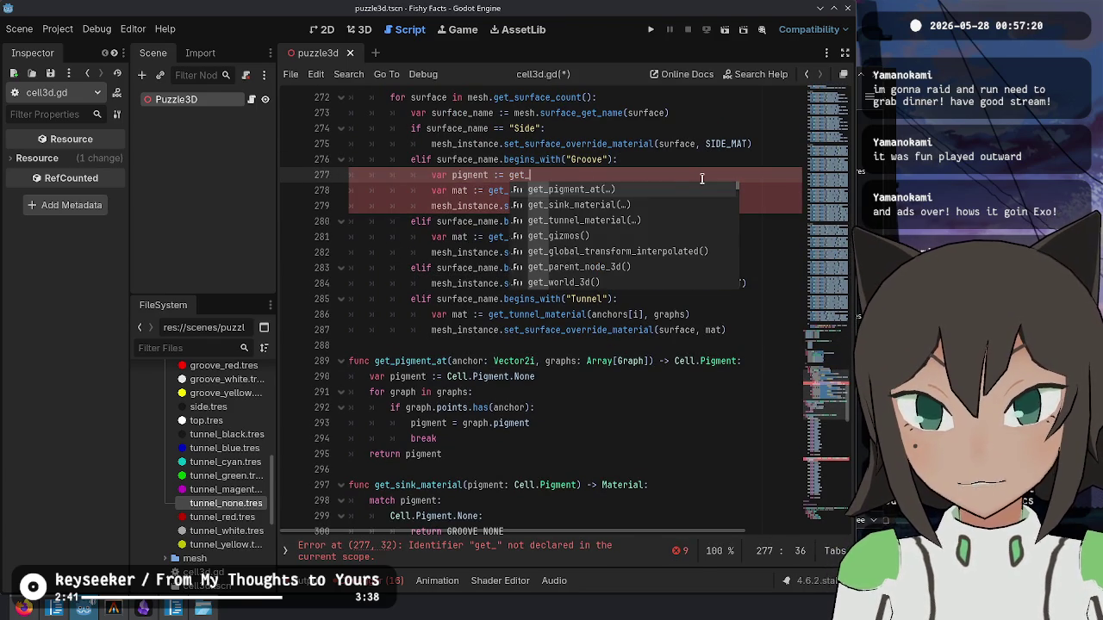
key(Return)
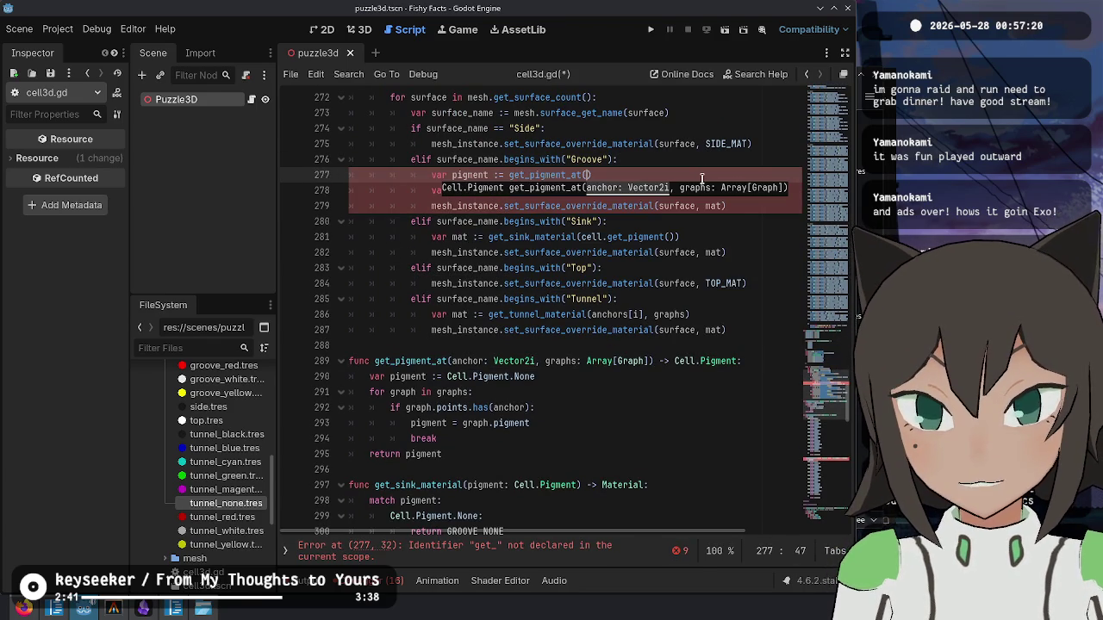
text(ancho)
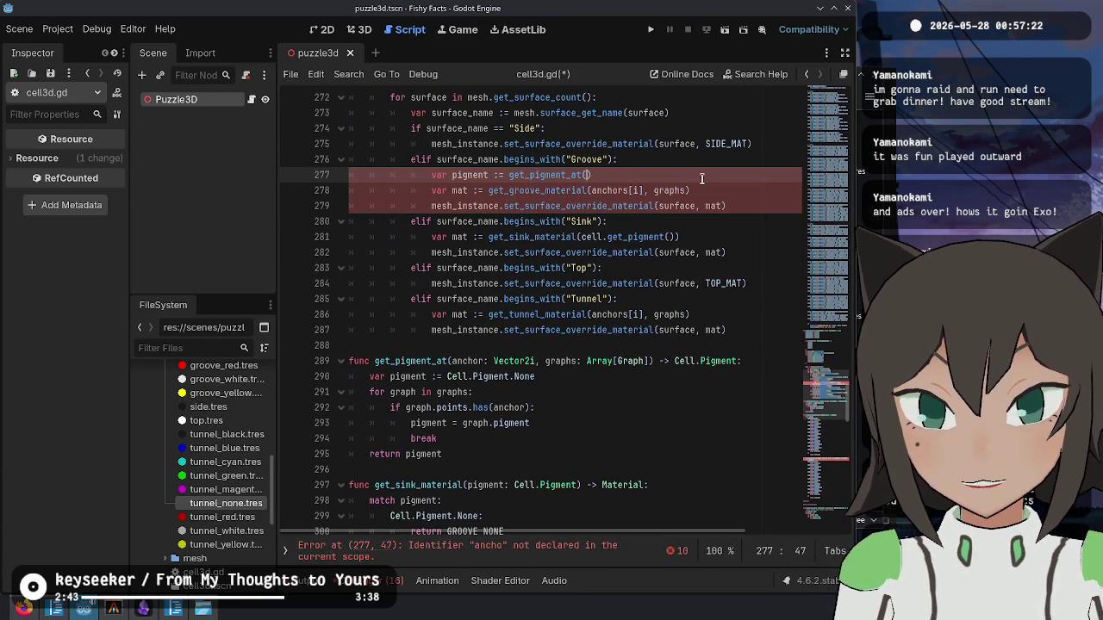
text(rs[i], grap)
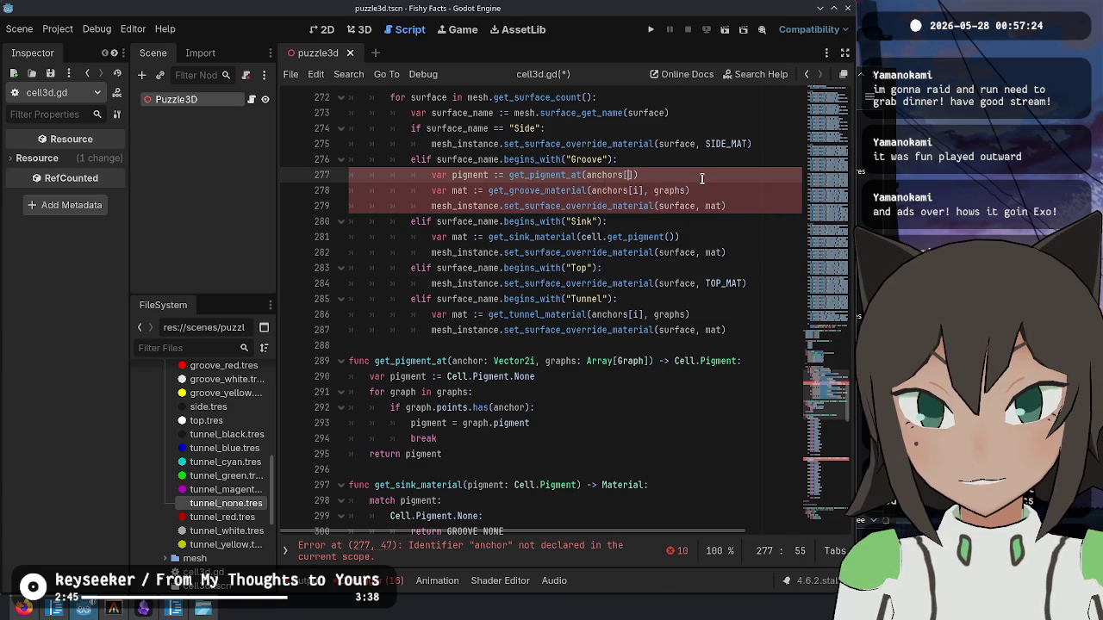
text(hs)
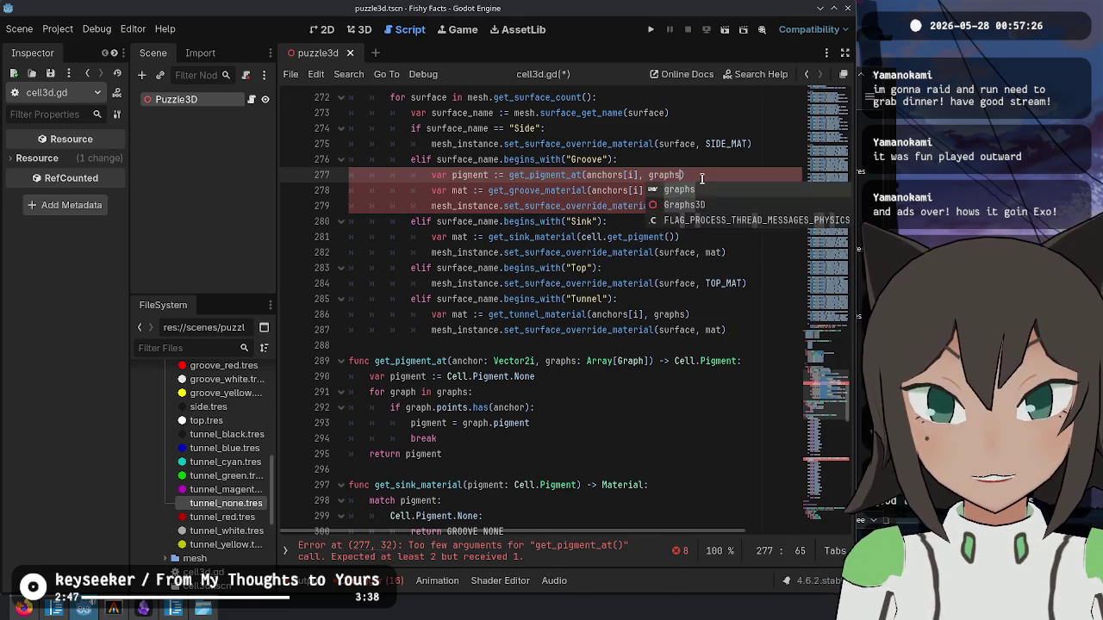
key(Return)
key(Down)
key(shift+End)
key(shift+Left)
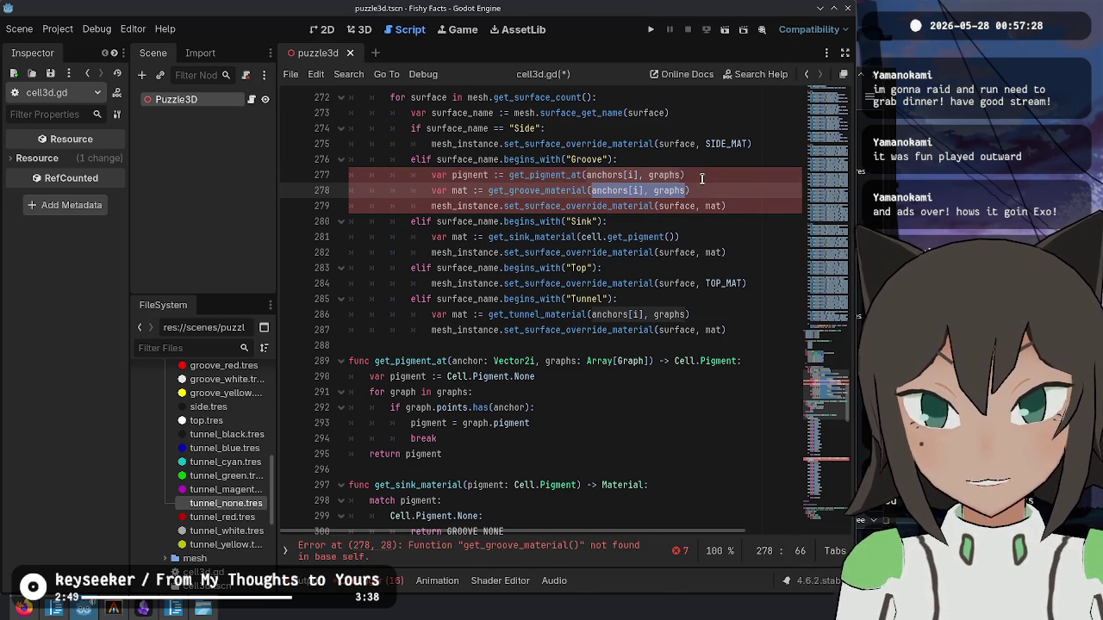
text(pig)
key(ctrl+Left)
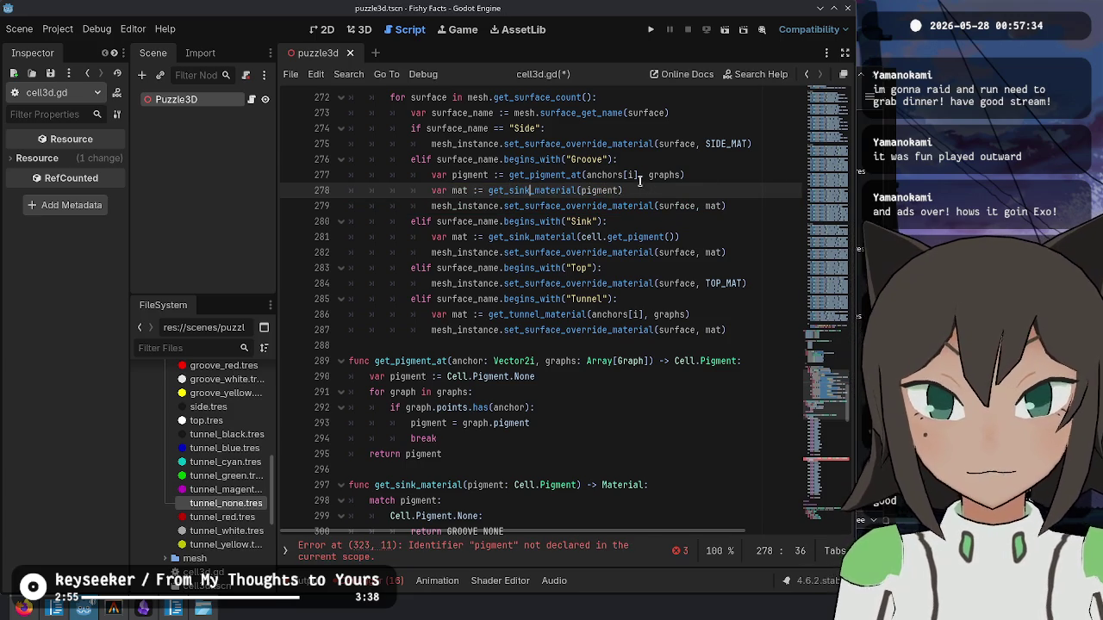
- Copy those two lines into the Tunnel branch, changing the call to get_tunnel_material(pigment)
drag(639, 191, 670, 164)
triple_click(717, 318)
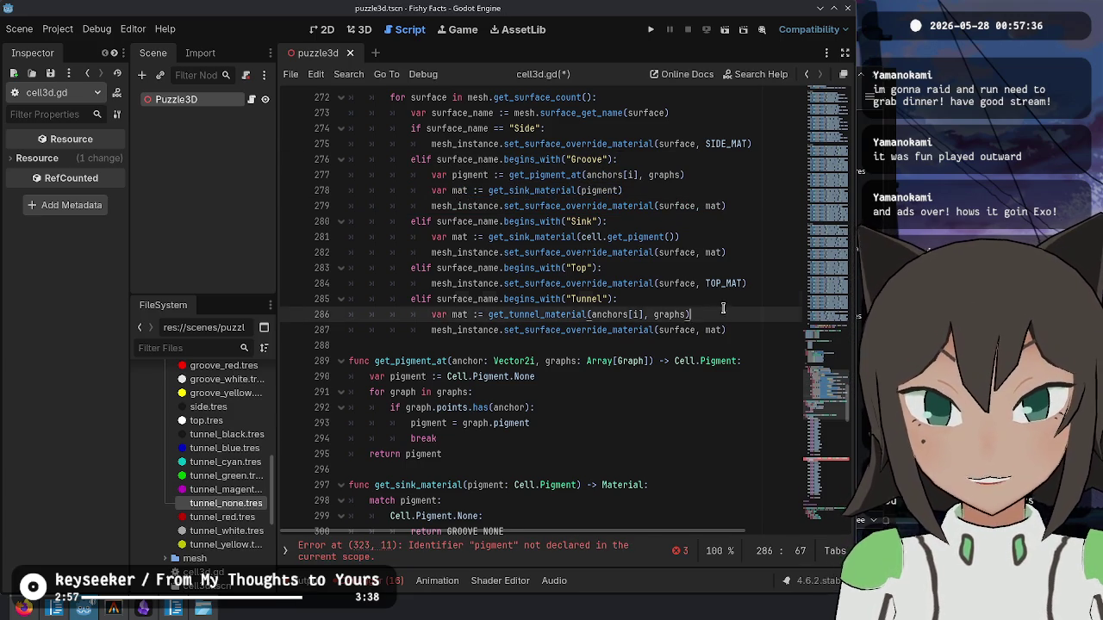
text(var pigment := get_pigment_at(anchors[i], graphs) 				var mat := get_sink_material(pigment))
key(BackSpace)
key(BackSpace)
text(t)
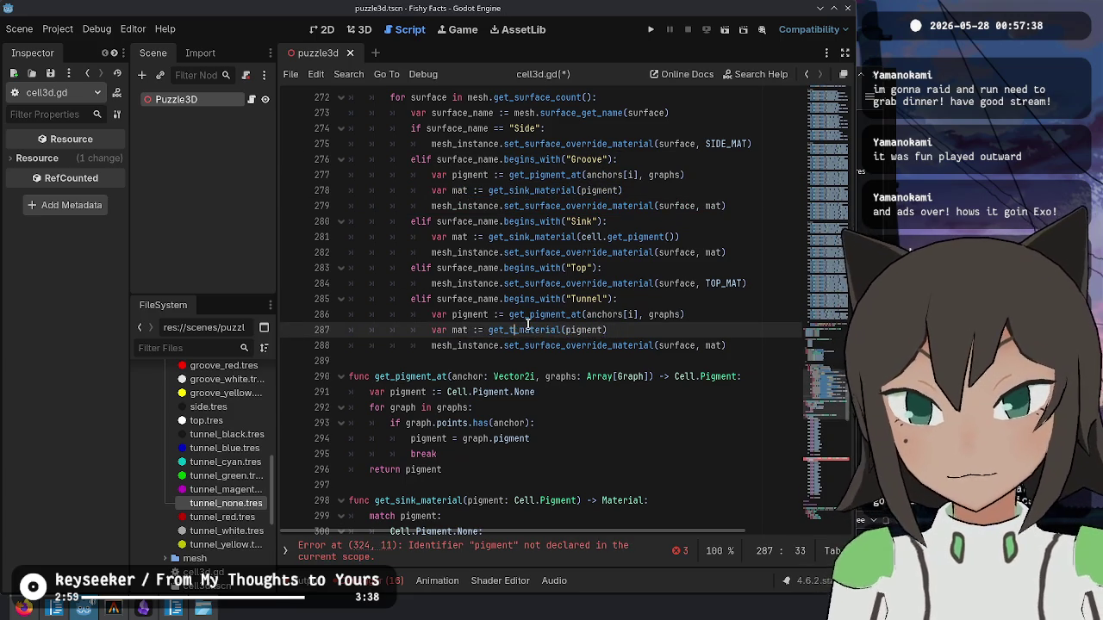
text(unnel_)
click(420, 485)
scroll(516, 414, down, 5)
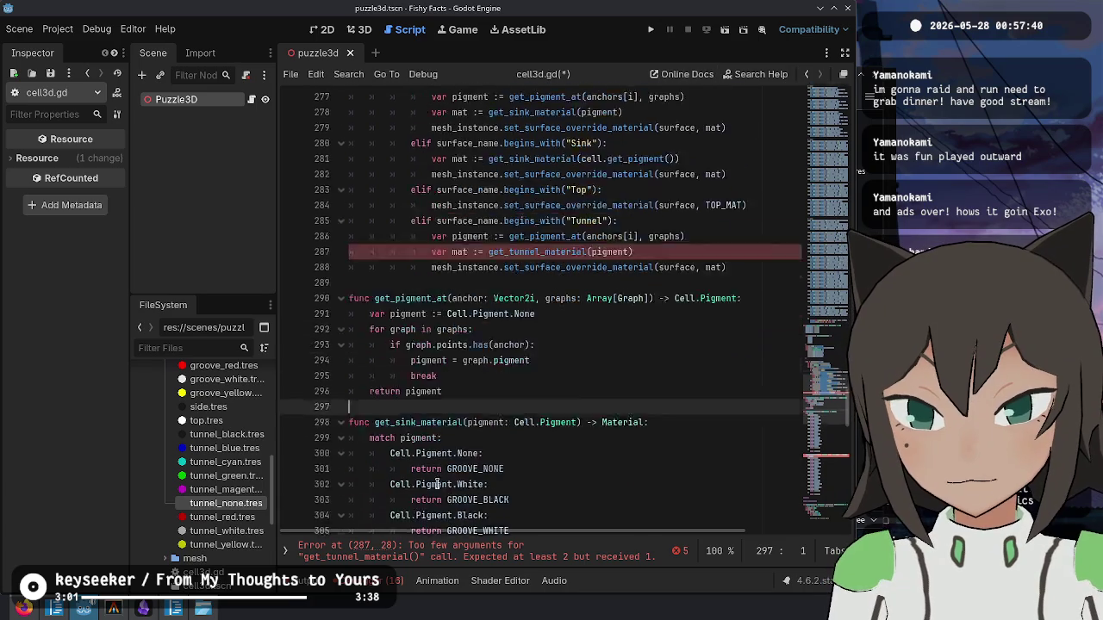
- Replace get_tunnel_material's anchor and graphs parameters with a single pigment: Cell.Pigment parameter
scroll(547, 371, down, 3)
click(428, 377)
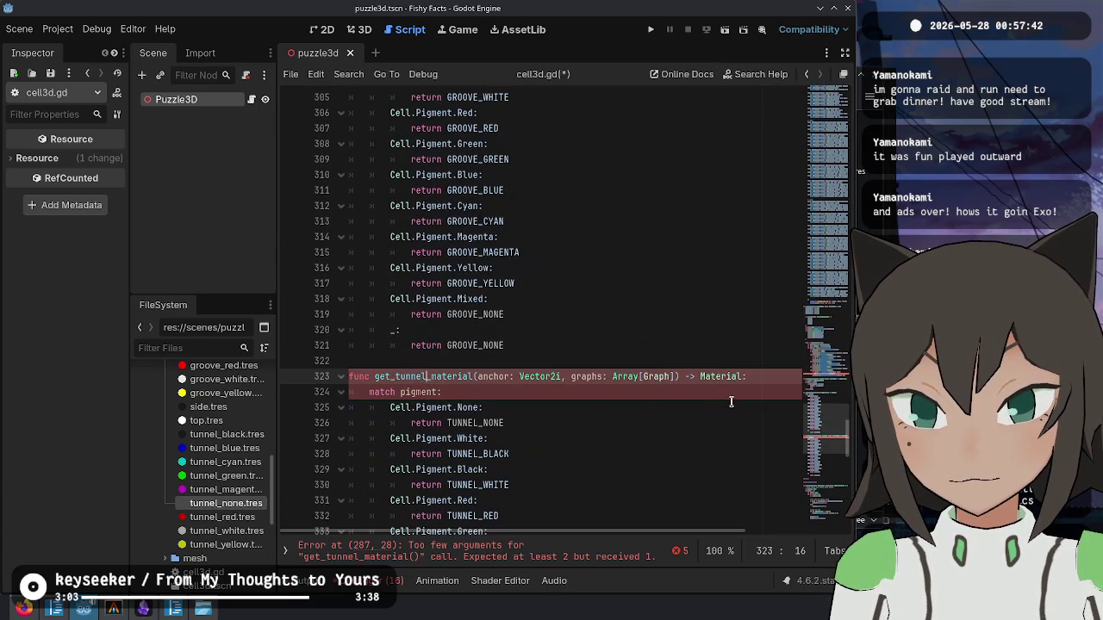
drag(476, 377, 648, 376)
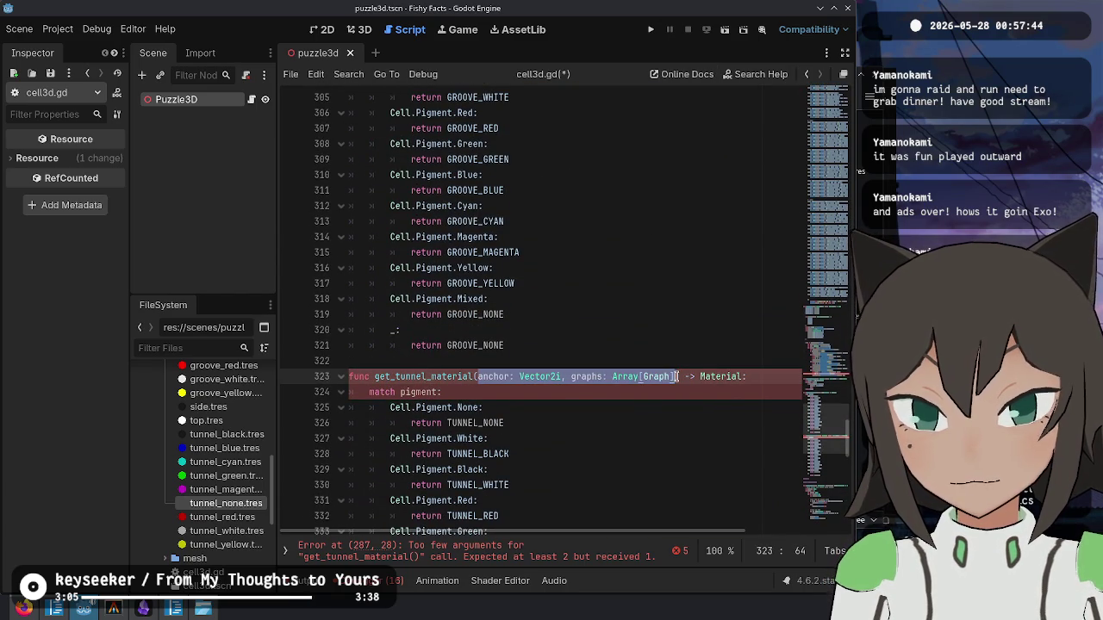
text(pigment)
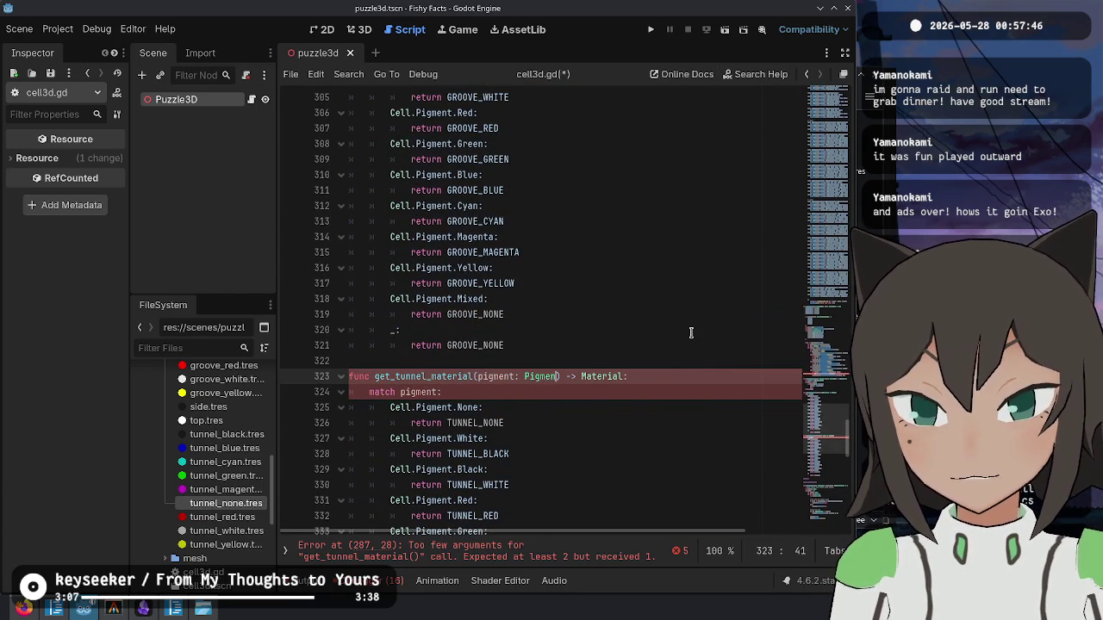
text(ell.)
key(Escape)
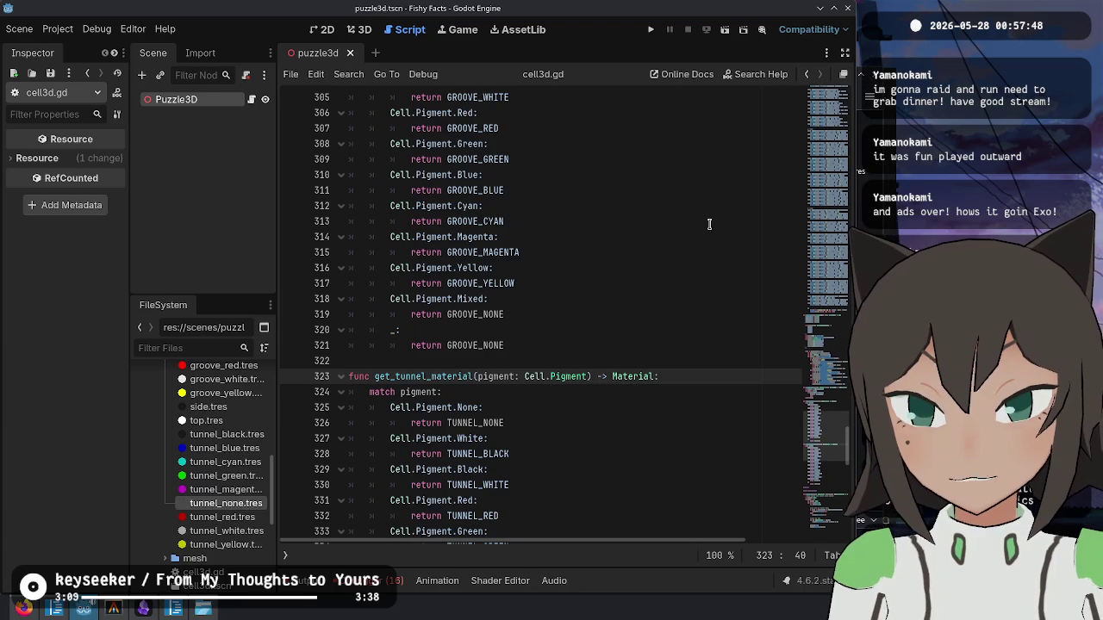
scroll(695, 251, up, 4)
scroll(696, 252, up, 8)
click(665, 283)
scroll(699, 248, up, 10)
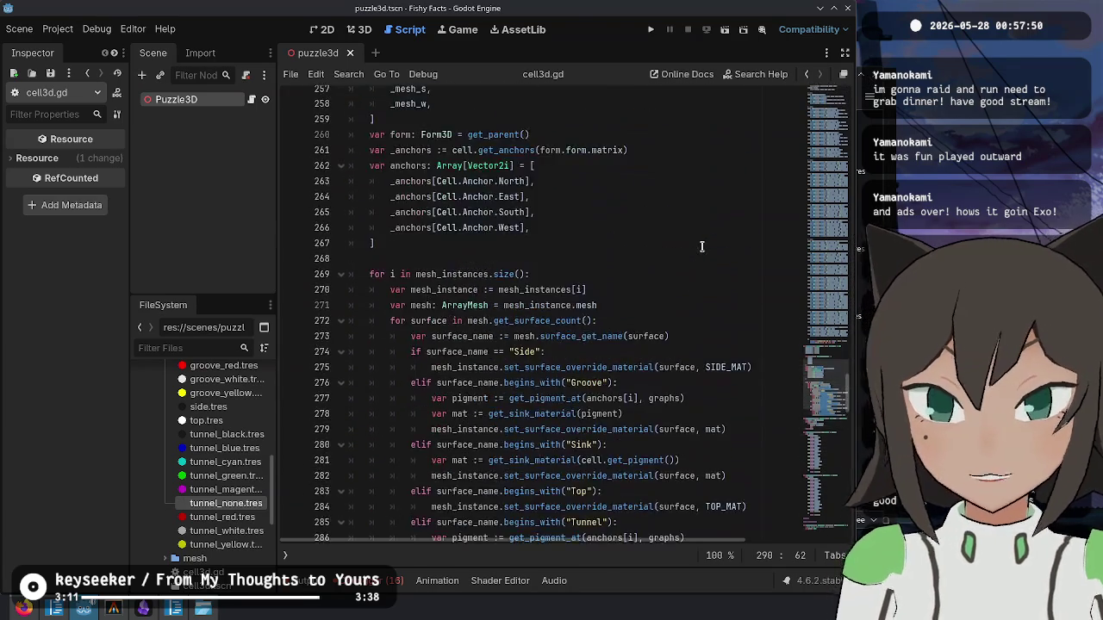
scroll(702, 248, up, 20)
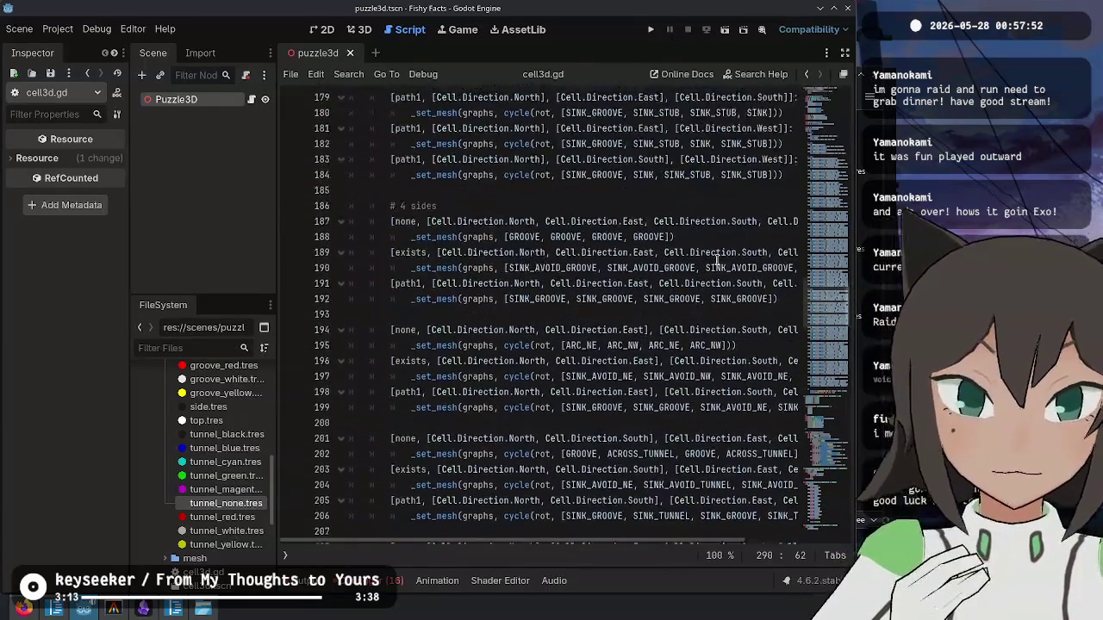
scroll(718, 269, up, 20)
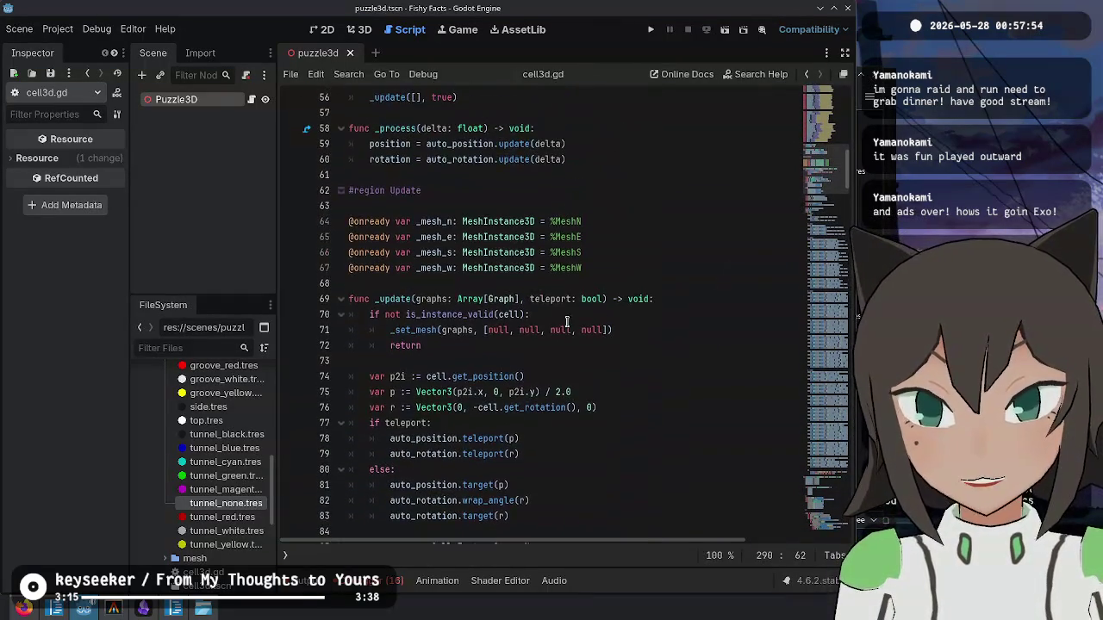
click(414, 299)
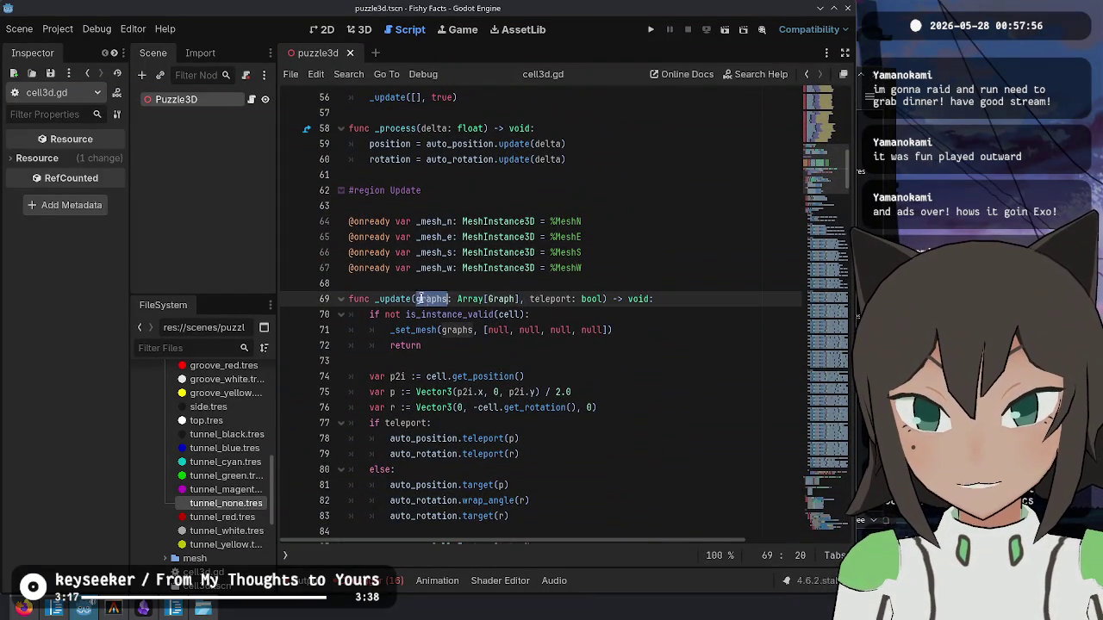
shift+click(522, 299)
scroll(615, 318, up, 10)
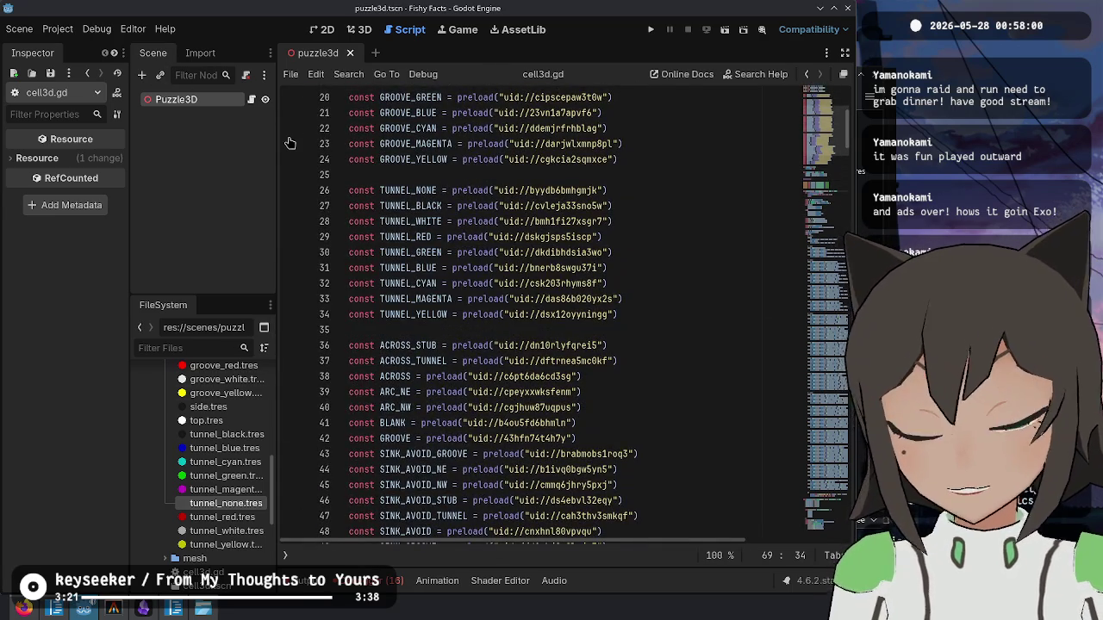
key(ctrl+backslash)
- Open form_3d.gd and give _update a graphs: Array[Graph] parameter
click(322, 131)
click(640, 330)
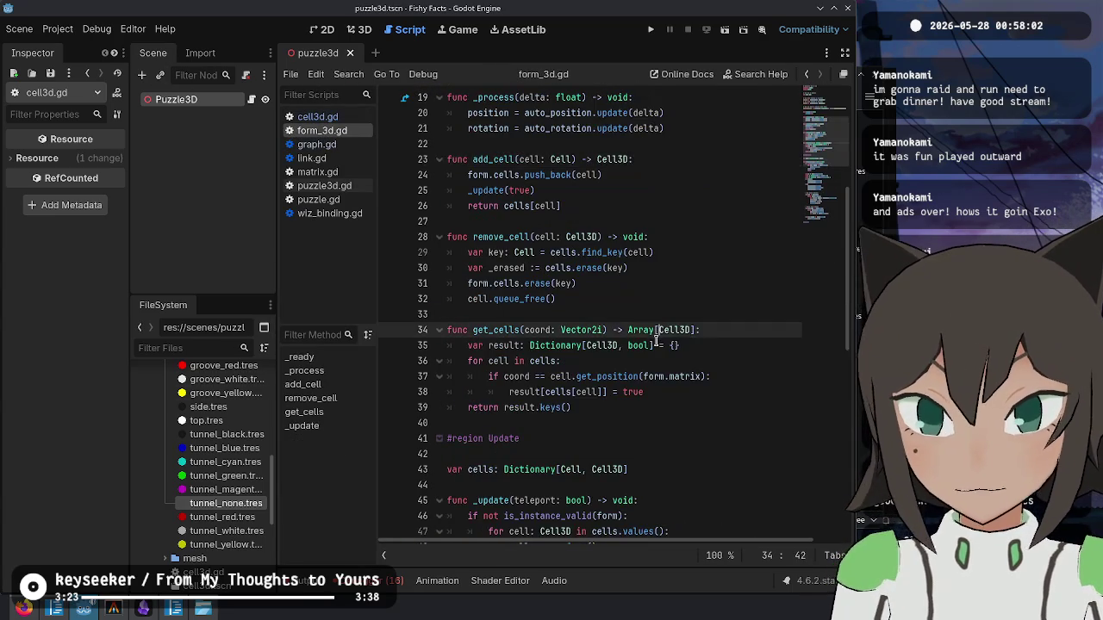
scroll(555, 259, up, 2)
scroll(556, 258, down, 2)
scroll(555, 258, up, 2)
scroll(534, 233, down, 2)
scroll(497, 201, up, 2)
scroll(496, 201, down, 6)
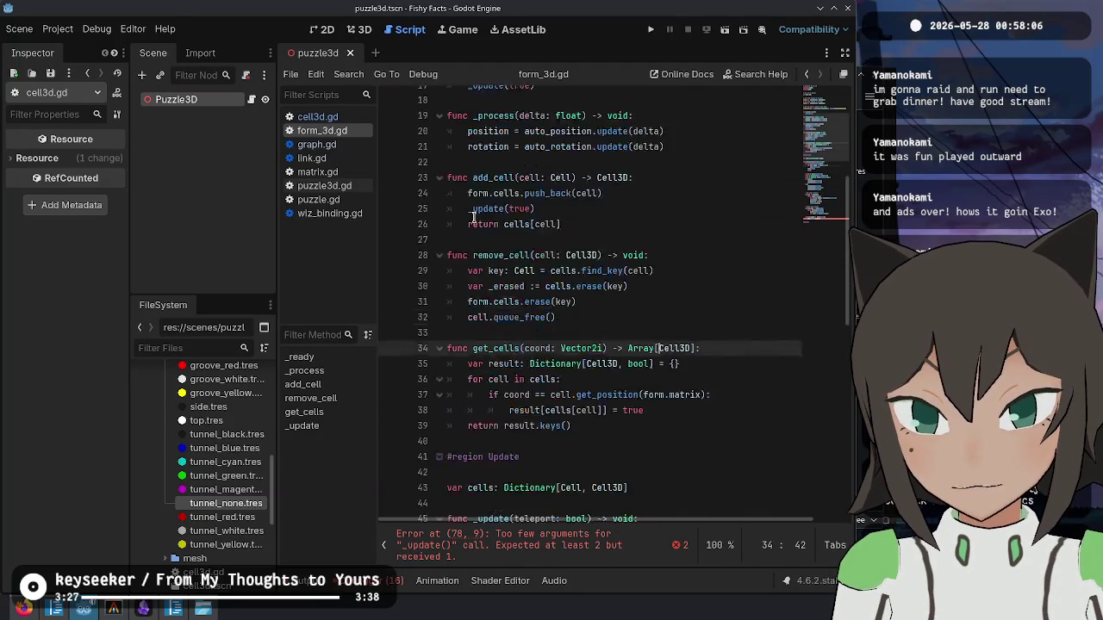
double_click(504, 346)
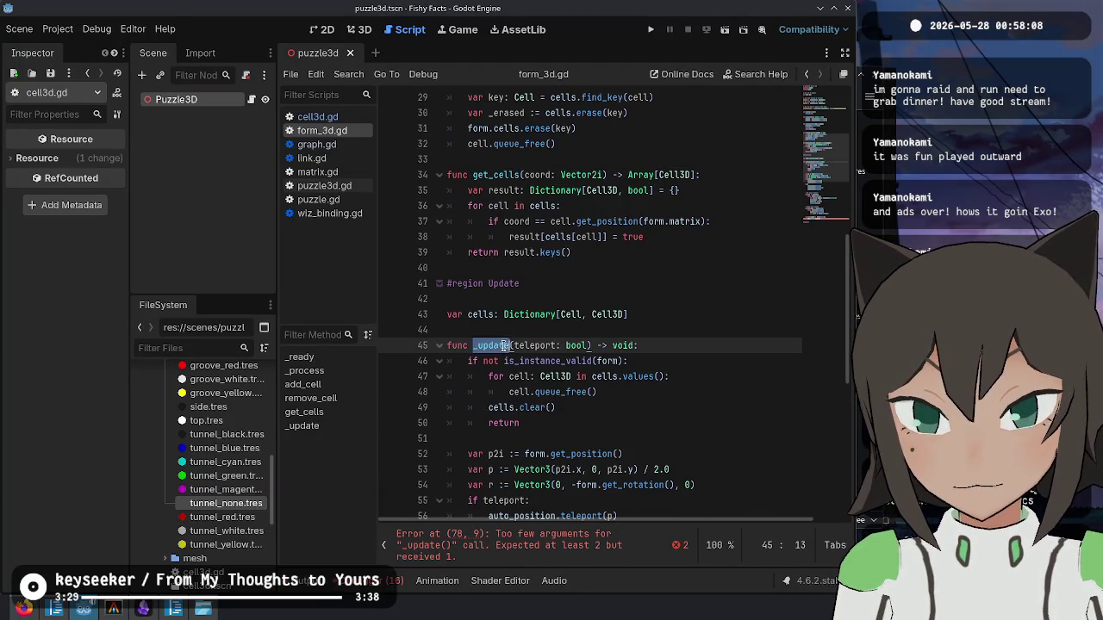
text(graphs)
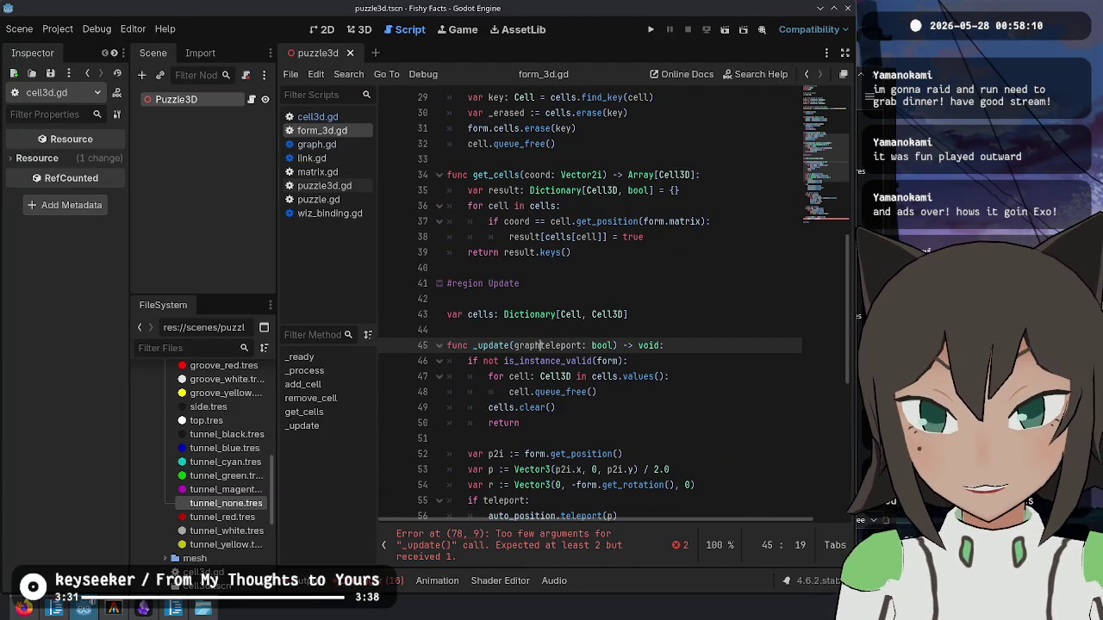
text(: Graph)
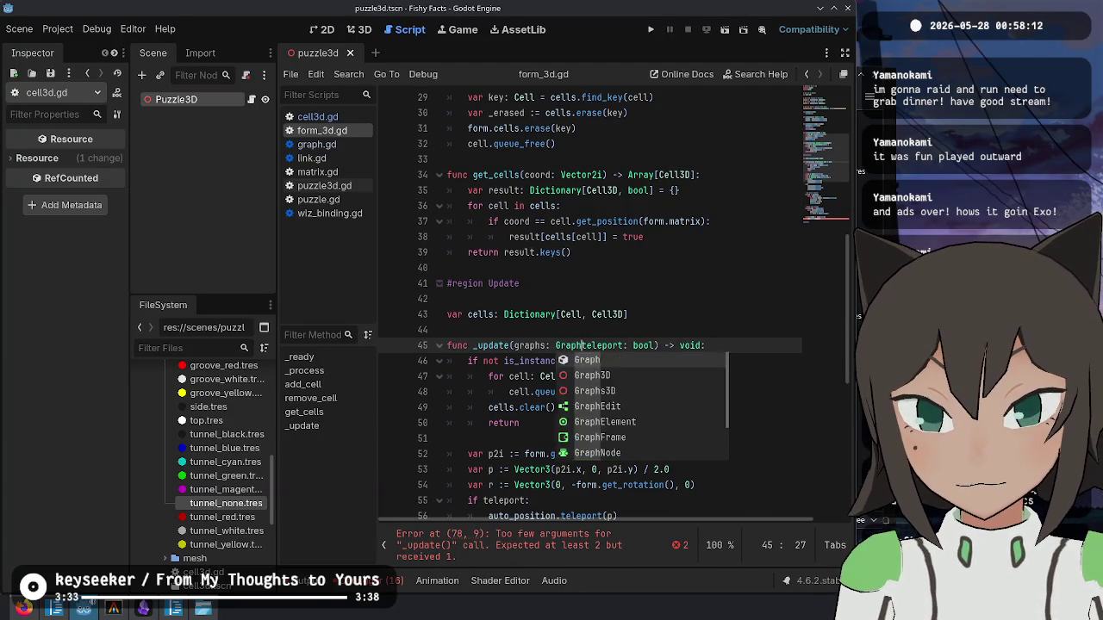
key(ctrl+Left)
text(Array)
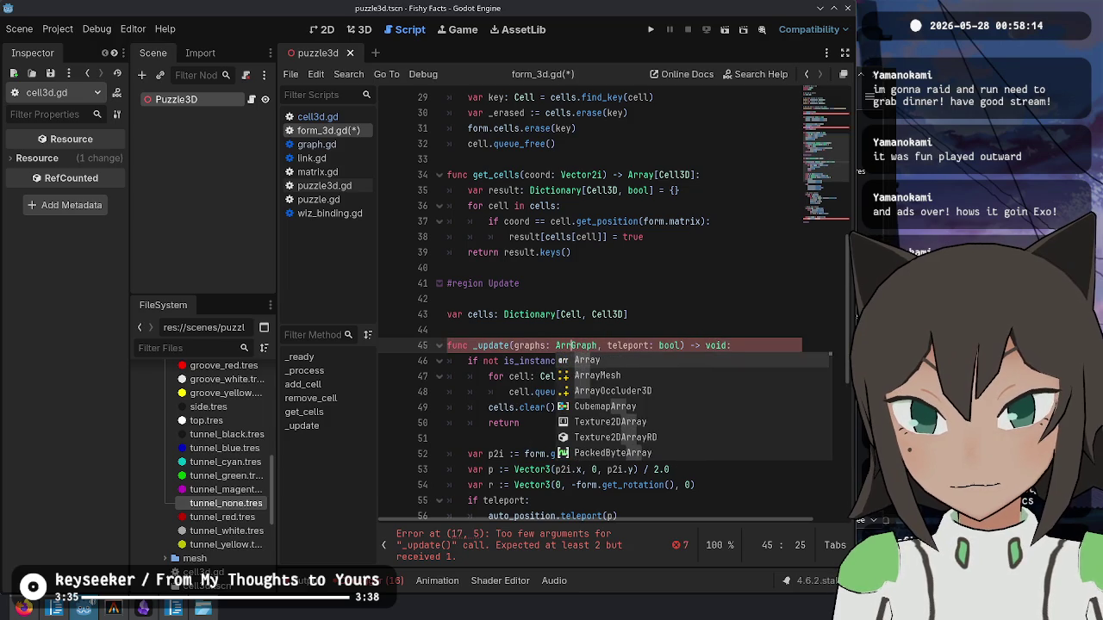
text([)
key(ctrl+Right)
text(])
- Check the cell._update call, then start adding an argument to add_cell's _update(true) call
scroll(640, 277, down, 5)
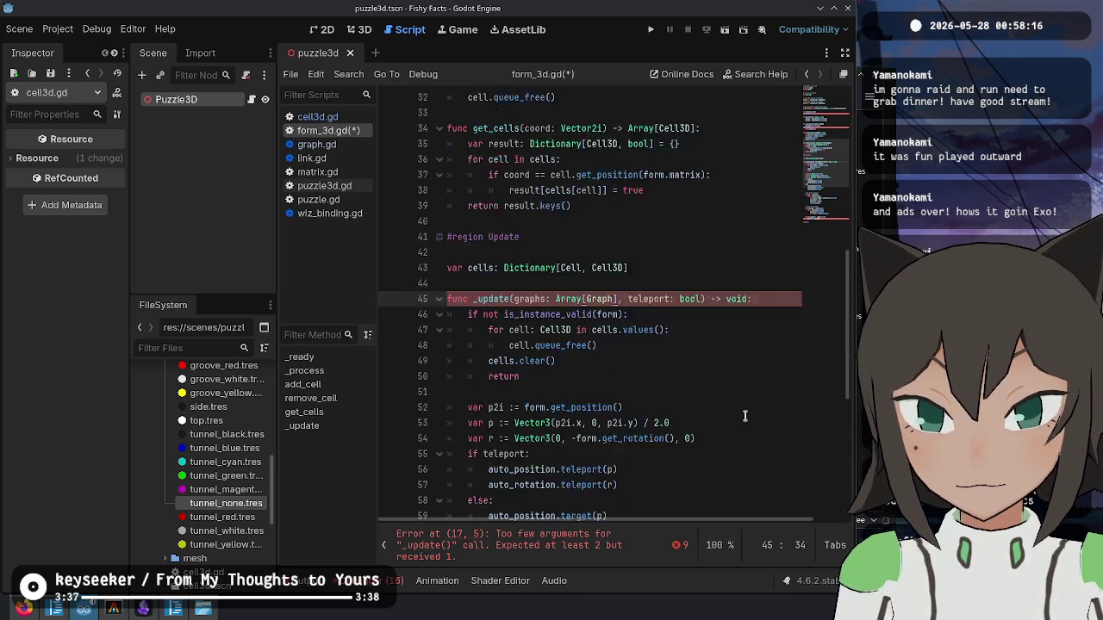
scroll(639, 277, down, 3)
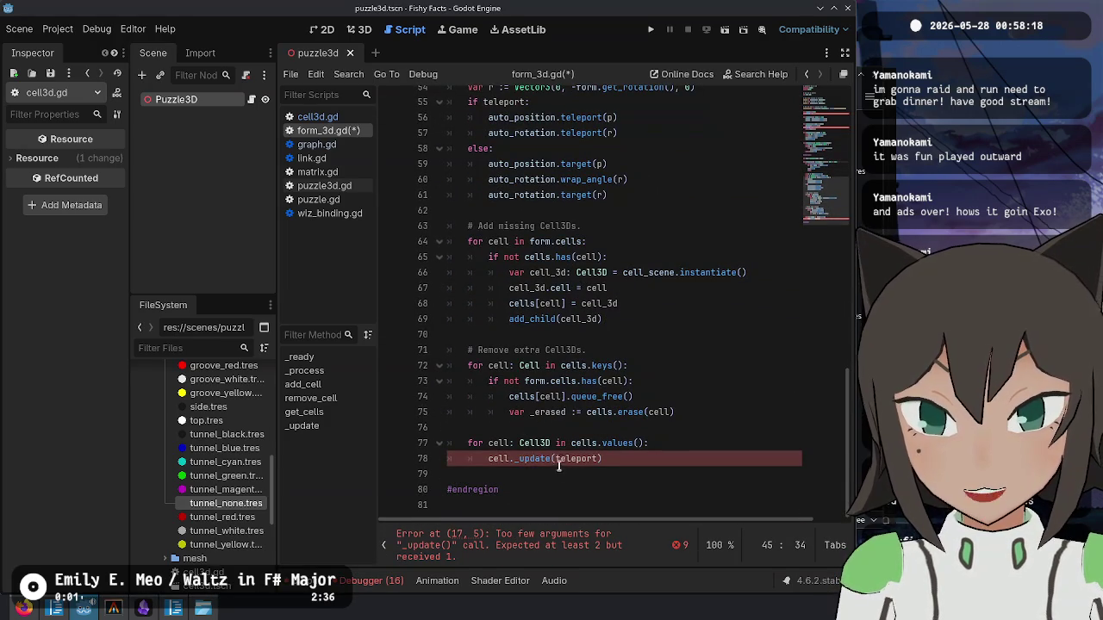
click(555, 458)
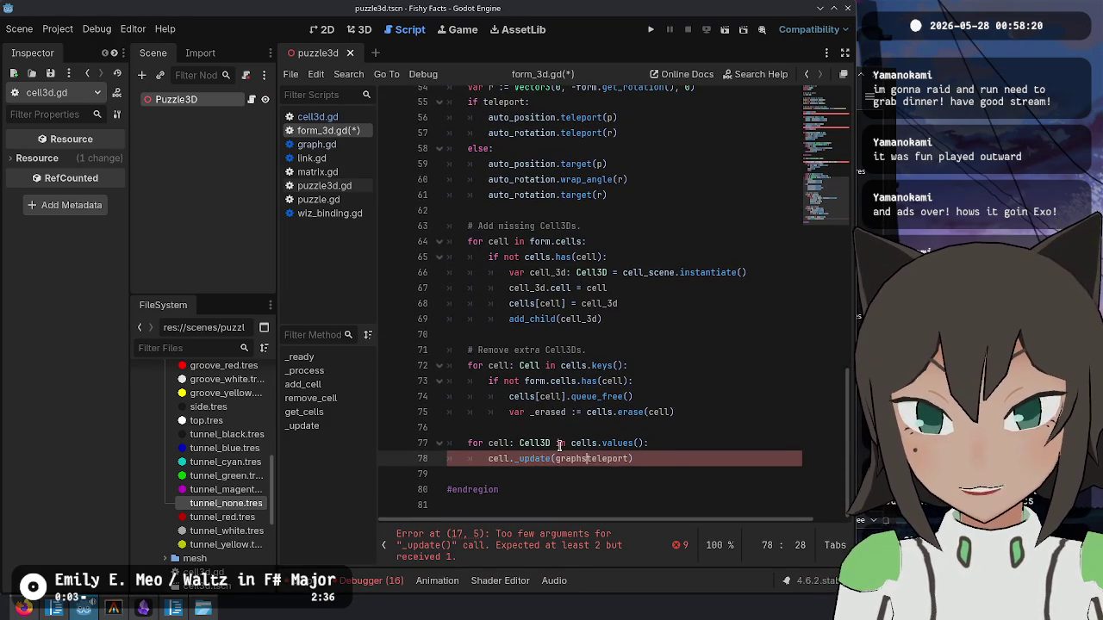
click(633, 319)
scroll(638, 314, up, 14)
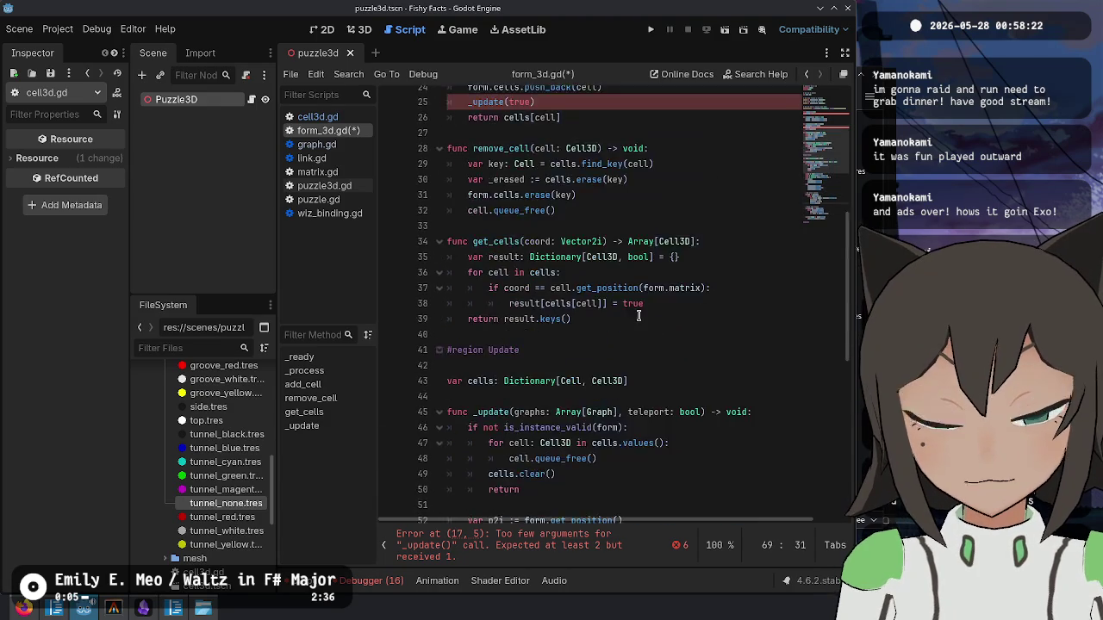
click(568, 288)
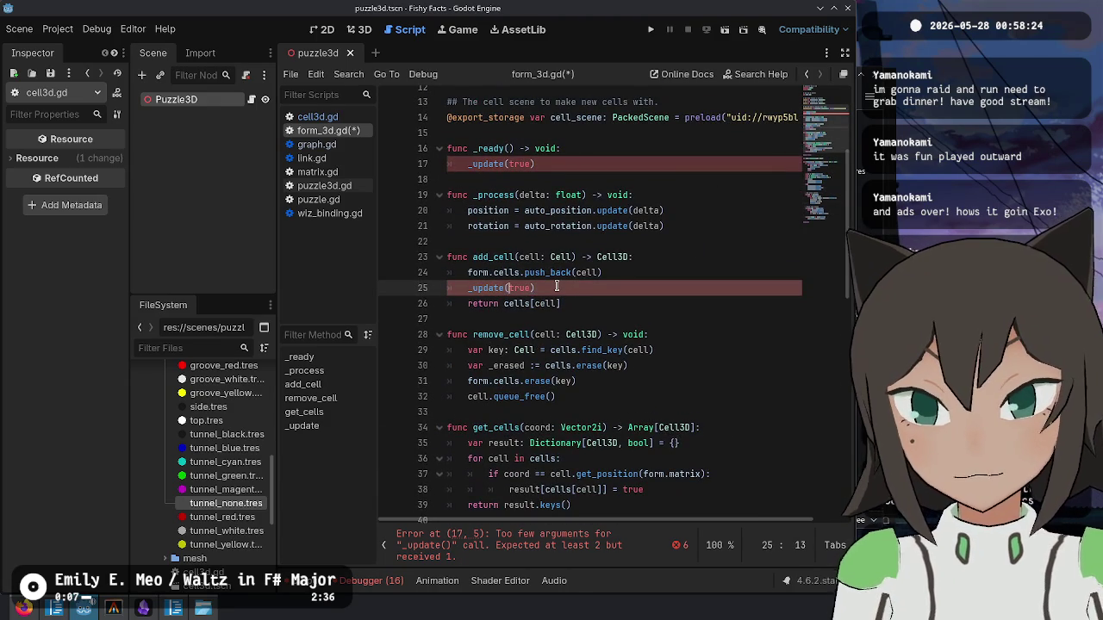
text([,)
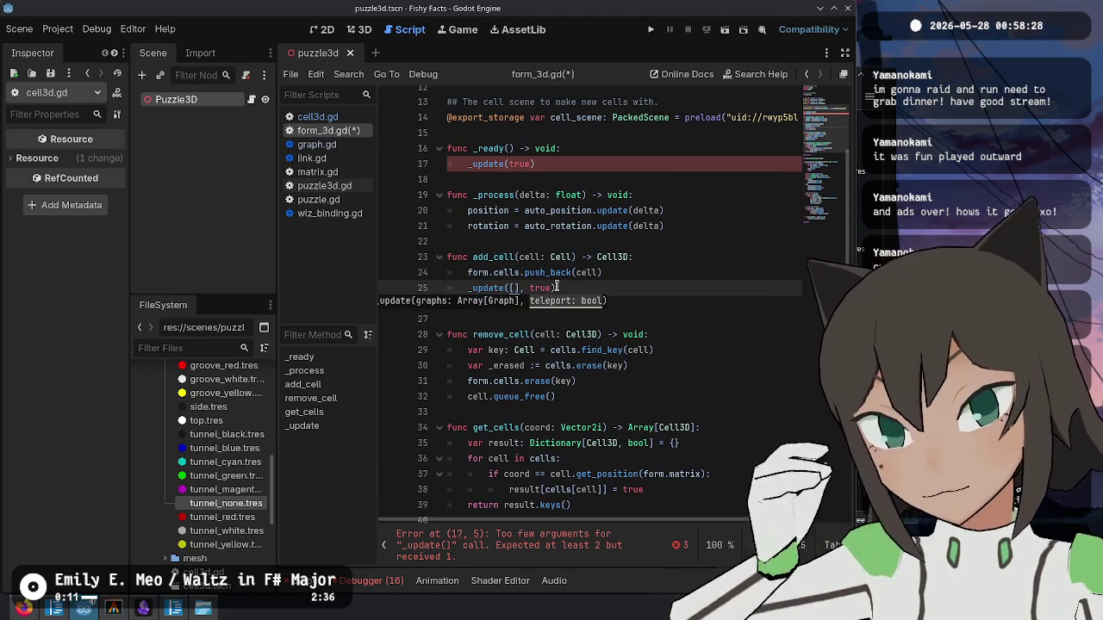
- Review _update in form_3d.gd, then insert a blank line after form.cells.push_back(cell) in add_cell
scroll(634, 275, up, 1)
scroll(635, 293, down, 1)
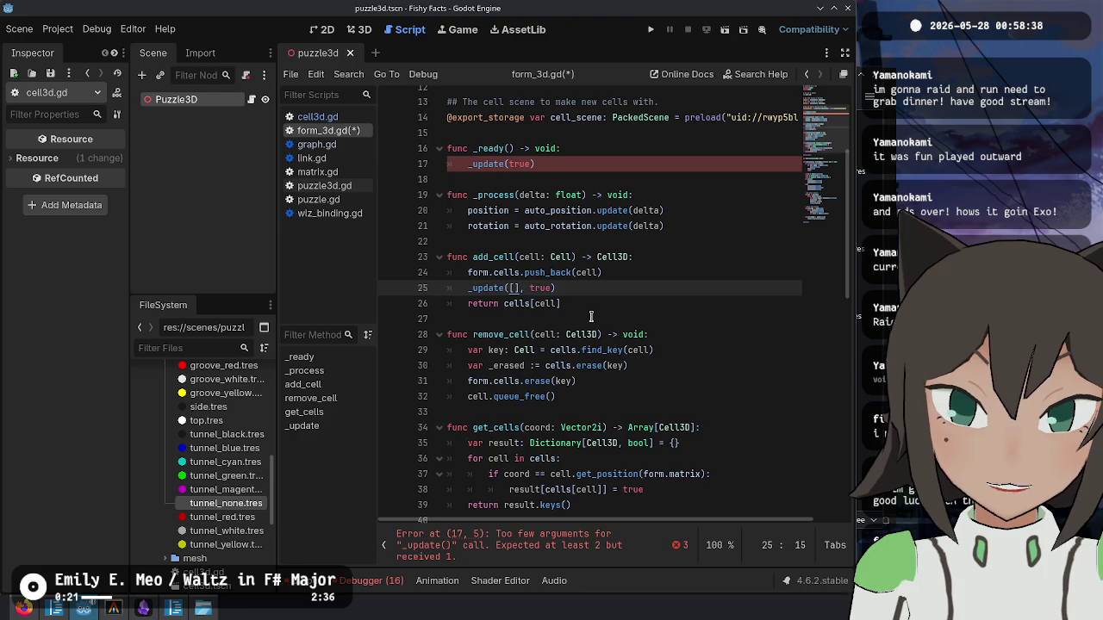
scroll(591, 317, down, 6)
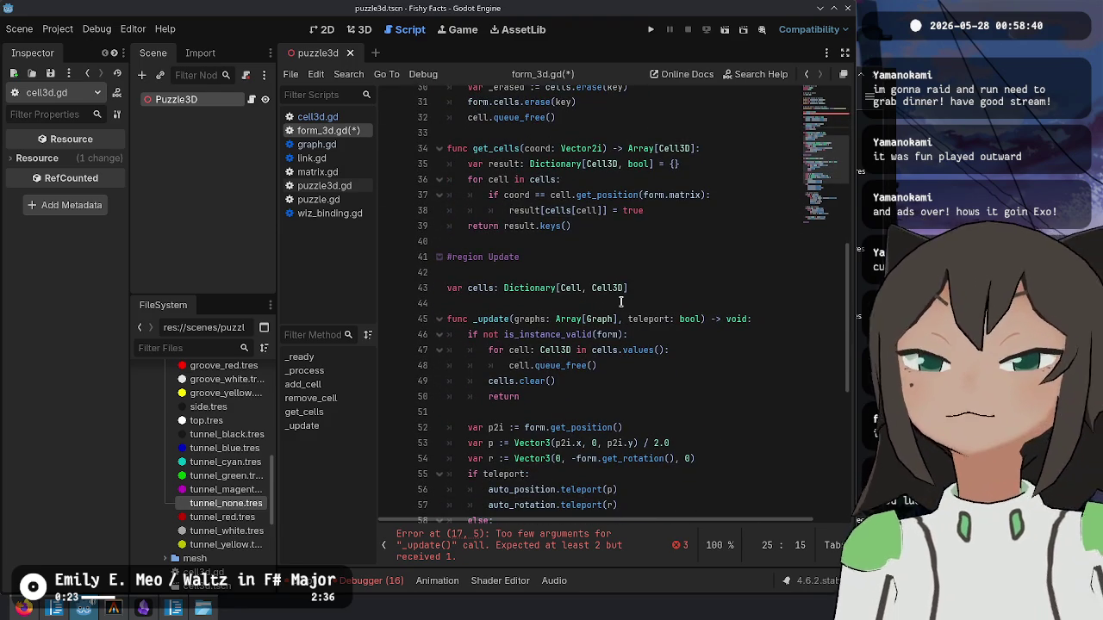
scroll(616, 306, up, 3)
scroll(615, 300, up, 2)
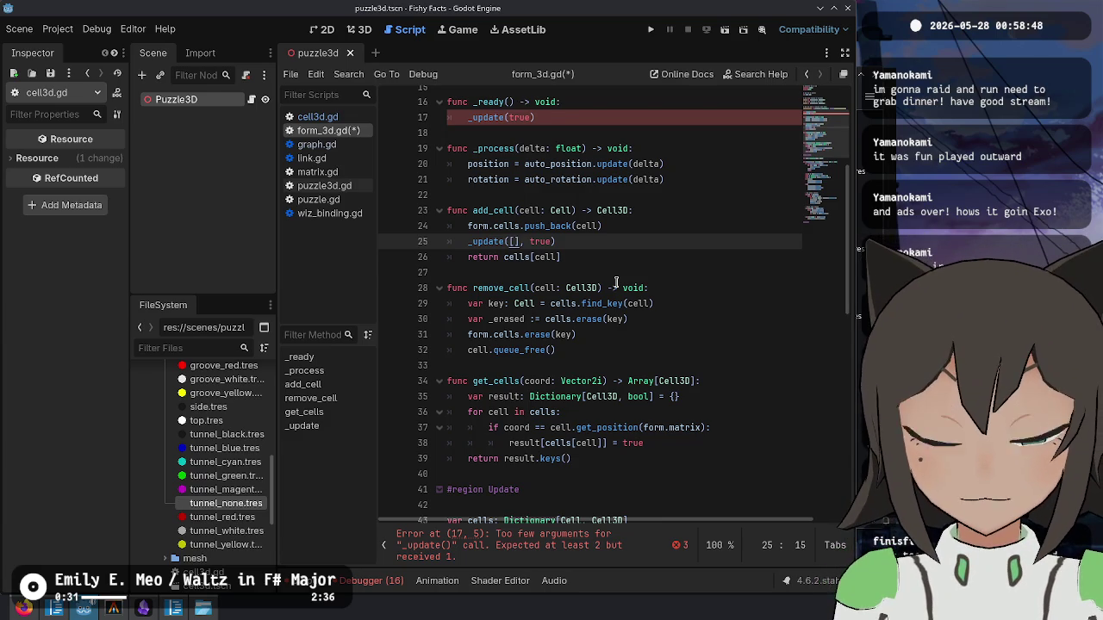
scroll(616, 283, down, 7)
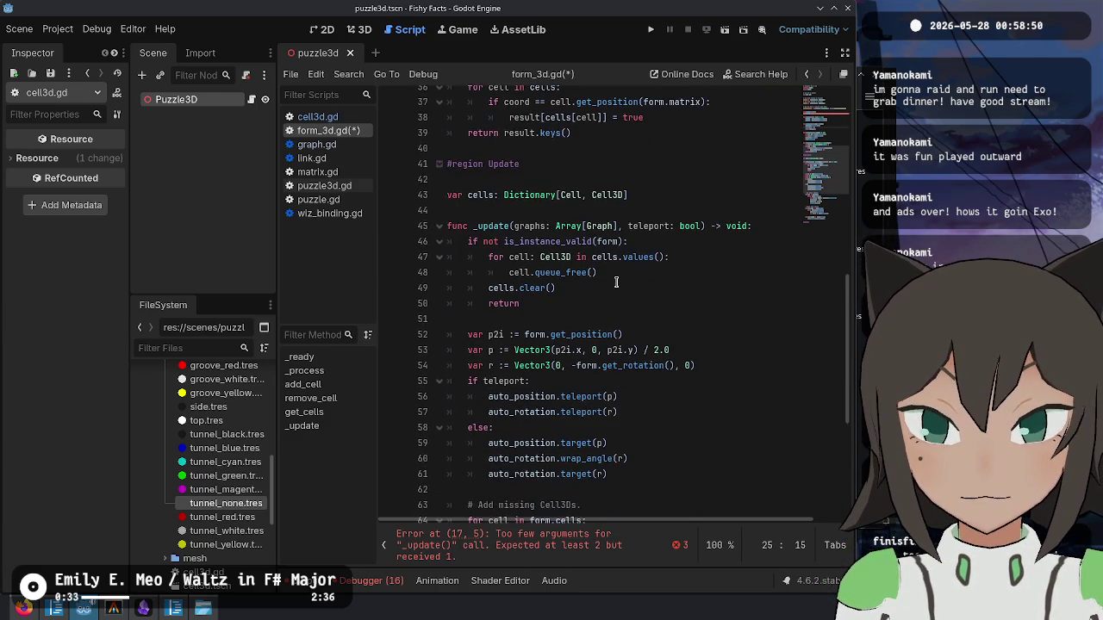
scroll(616, 283, down, 3)
scroll(616, 283, down, 3)
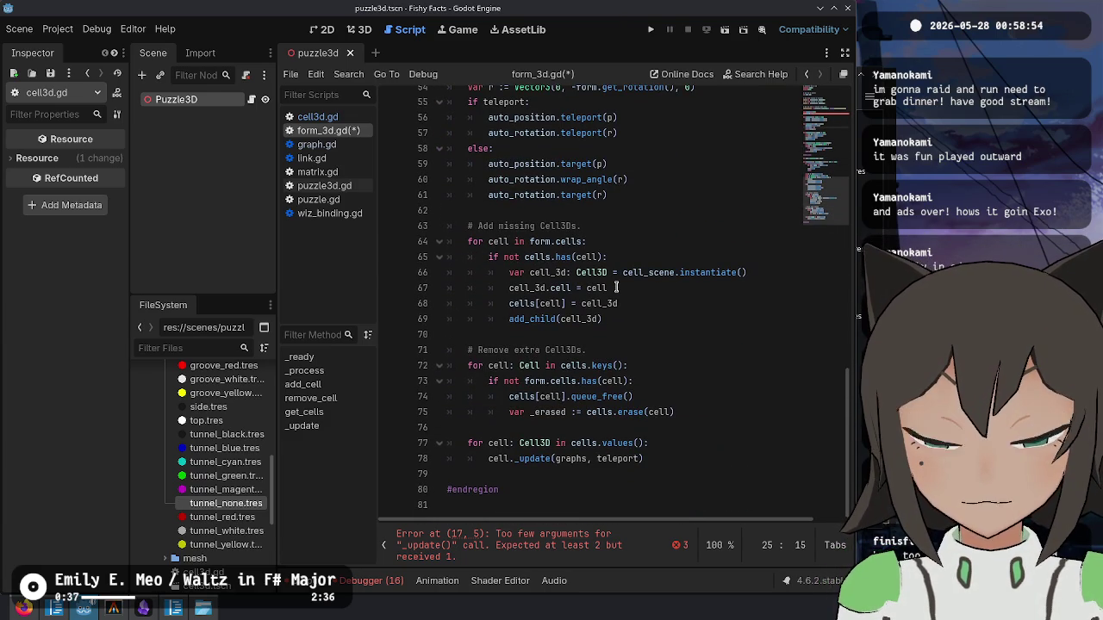
scroll(616, 287, up, 15)
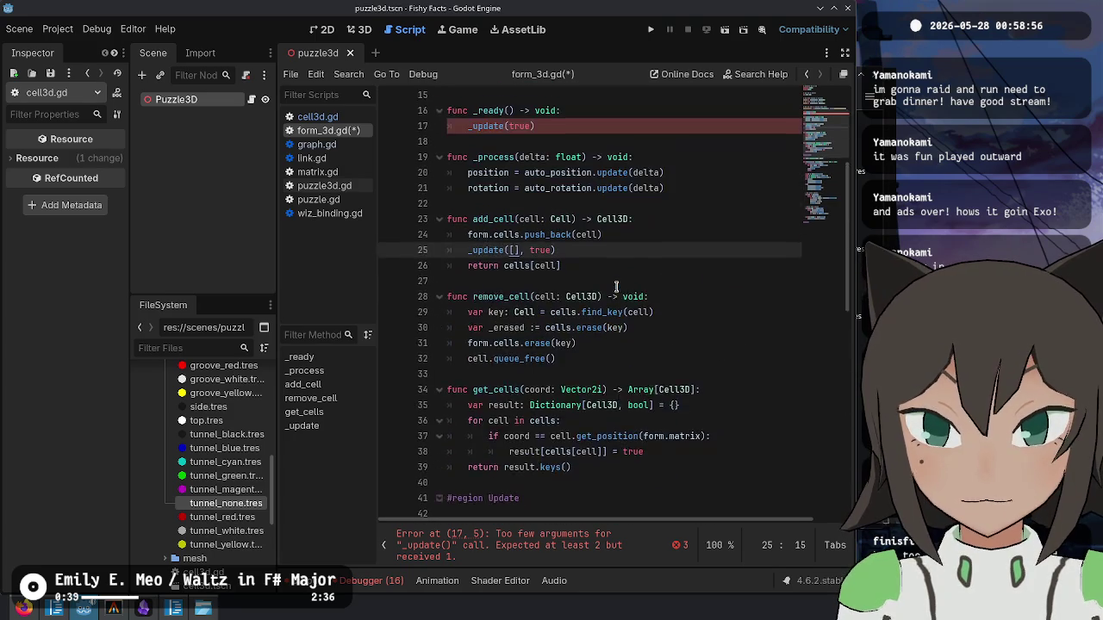
scroll(616, 287, up, 3)
scroll(616, 287, down, 4)
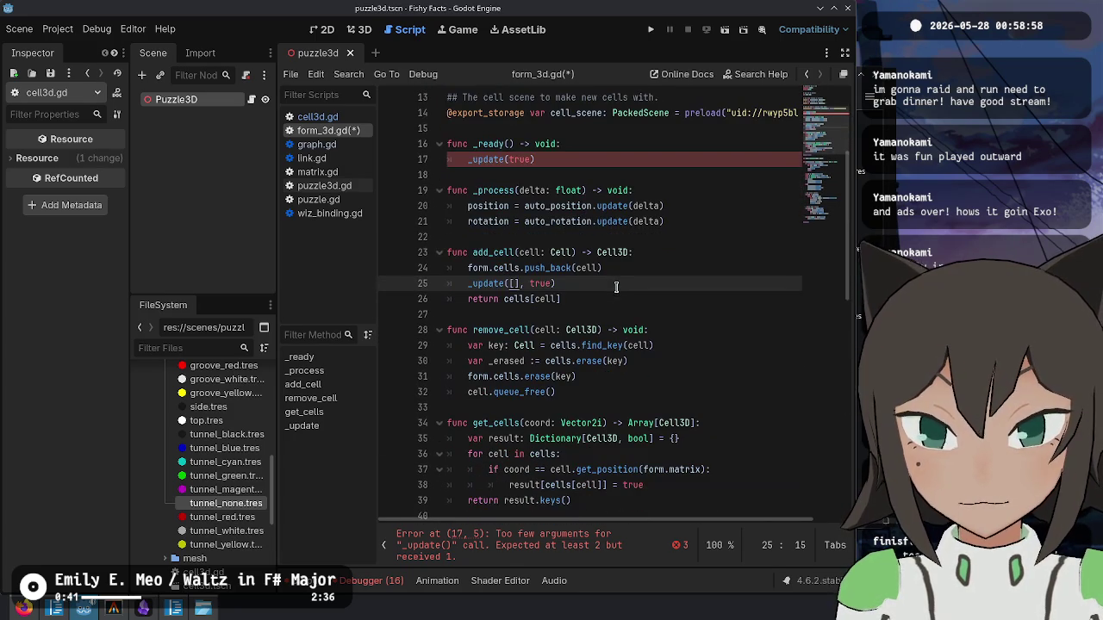
click(637, 270)
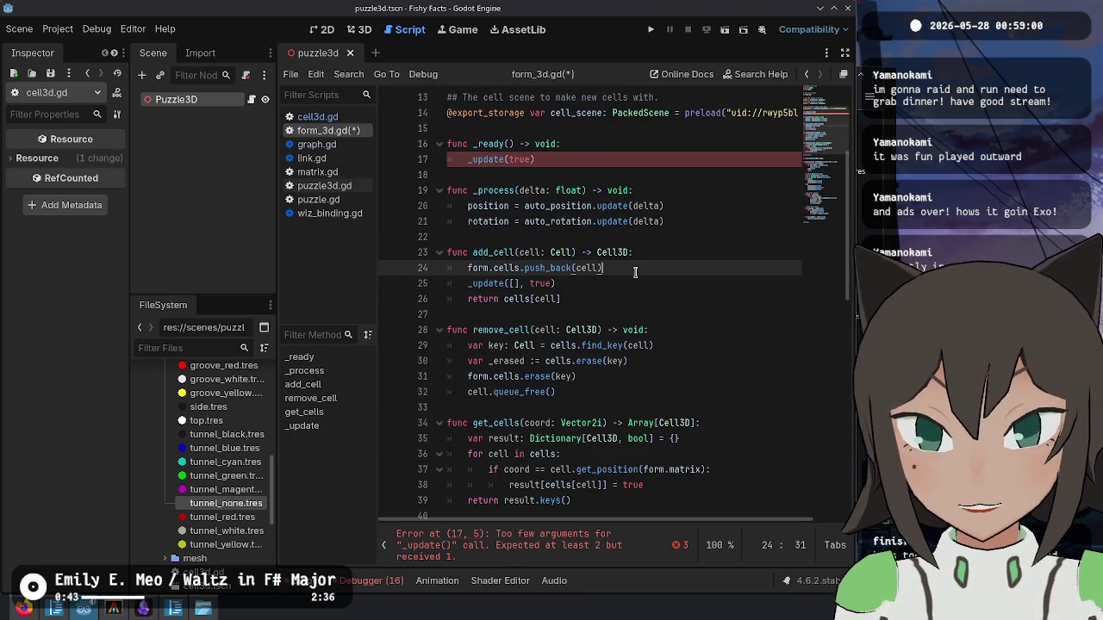
key(Return)
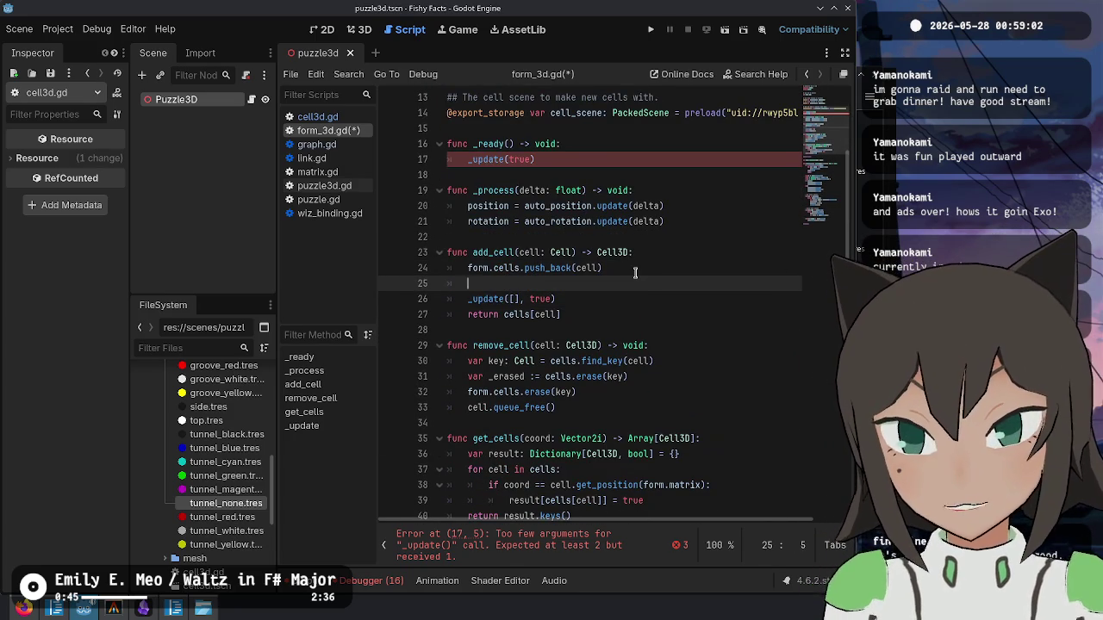
text(get_par)
- In add_cell, declare var puzzle: Puzzle3D = get_parent() beneath a TODO comment 'avoid generating the graph here?'
key(Return)
key(Home)
text(var puzzl)
text(e: Puzzle3D)
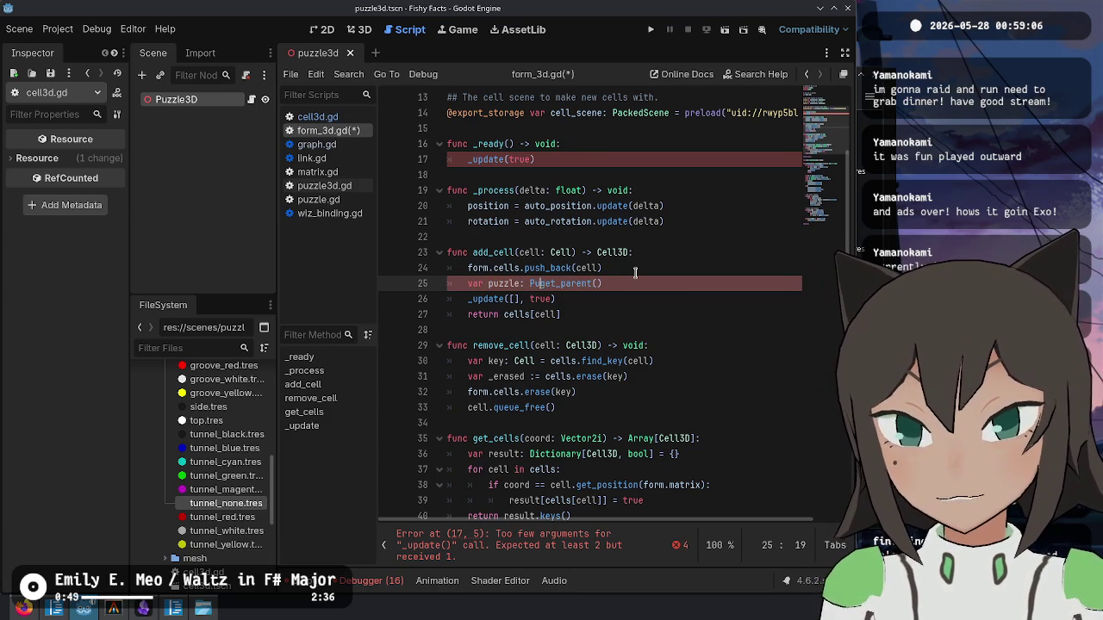
text( =)
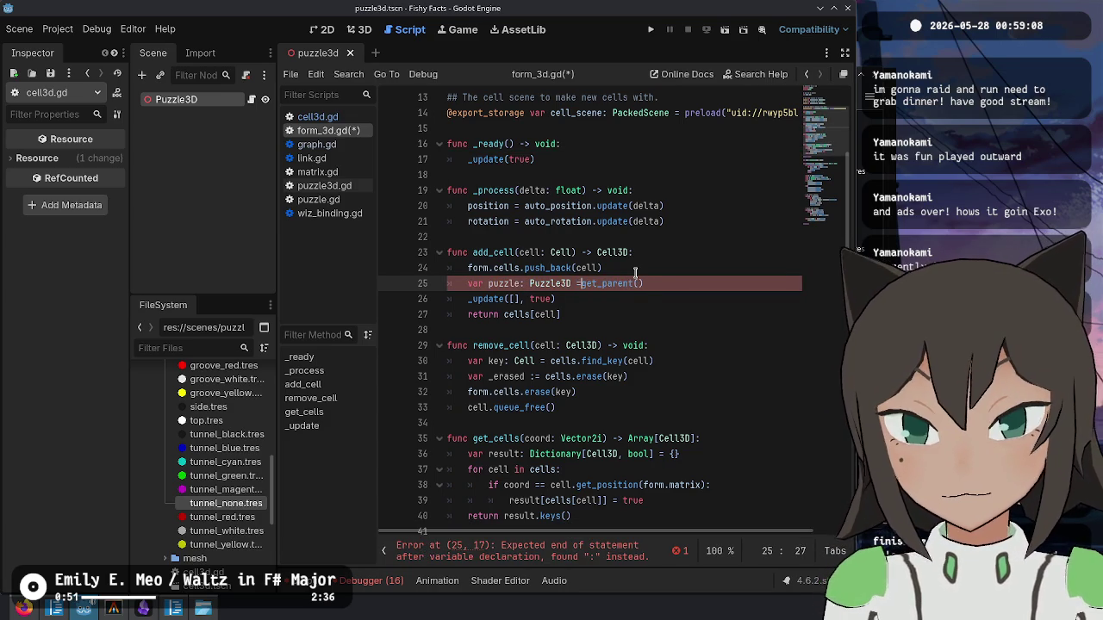
key(ctrl+shift+Return)
key(Return)
text(#)
text(ODO: We don't need to update the colors)
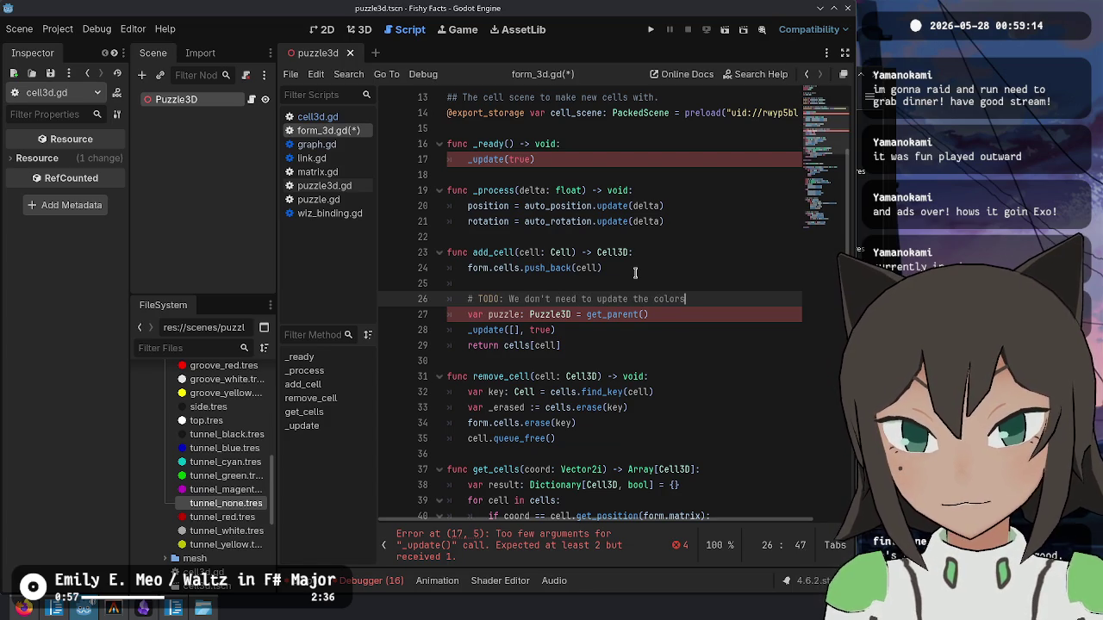
text(avoid)
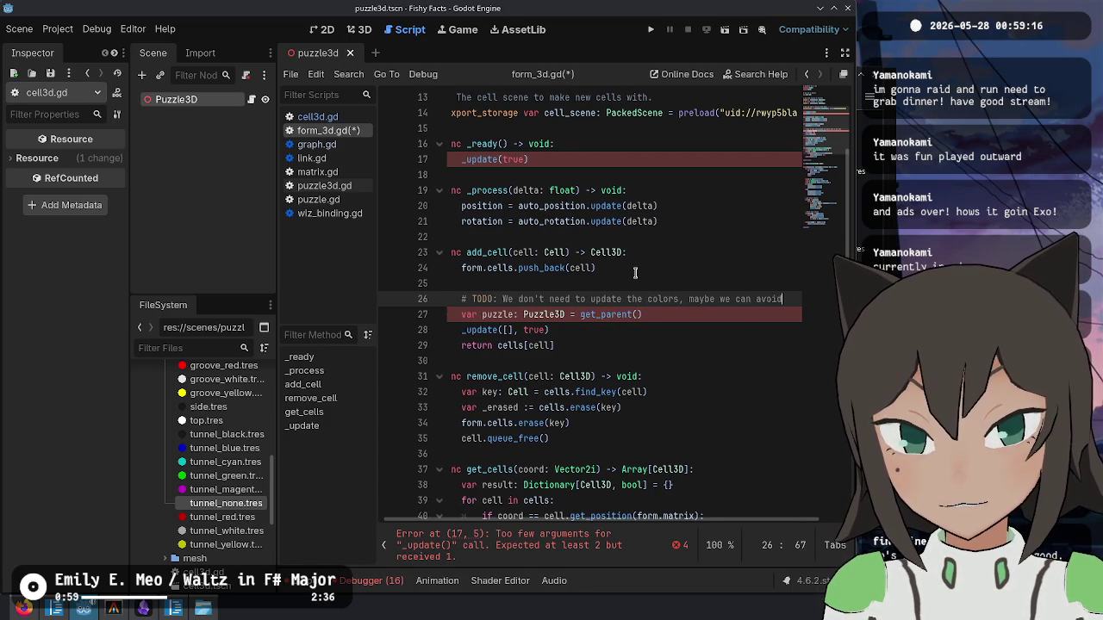
text( generating the graph here?)
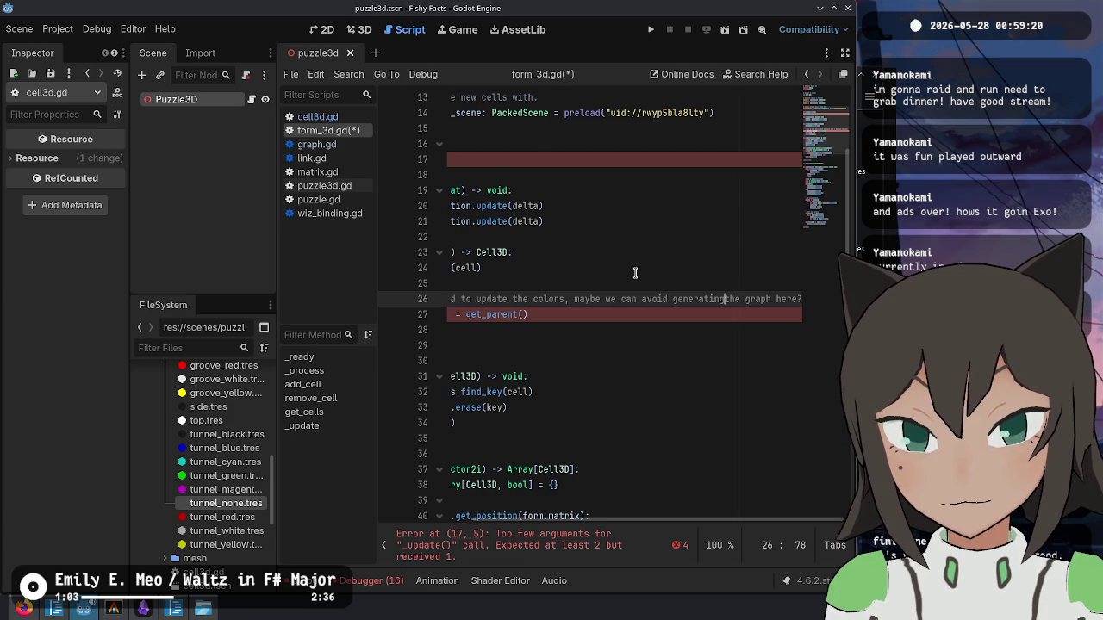
key(Return)
key(ctrl+k)
- Pass puzzle.puzzle.make_graphs() to add_cell's _update call instead of the empty list
key(Down)
key(Down)
key(End)
key(Return)
key(Up)
key(Up)
key(End)
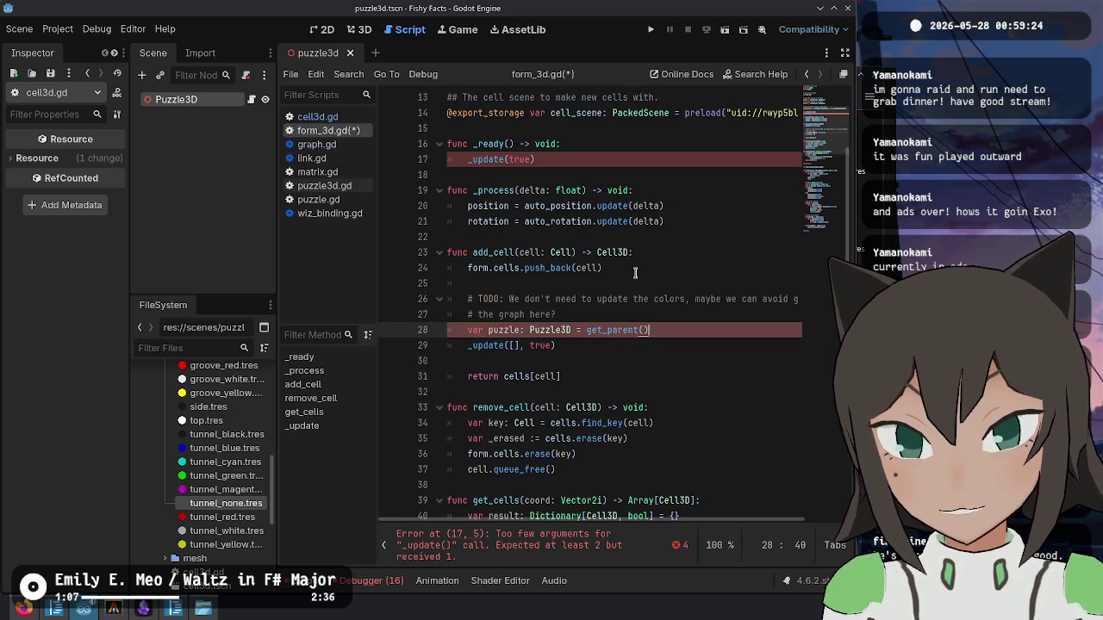
key(BackSpace)
key(Down)
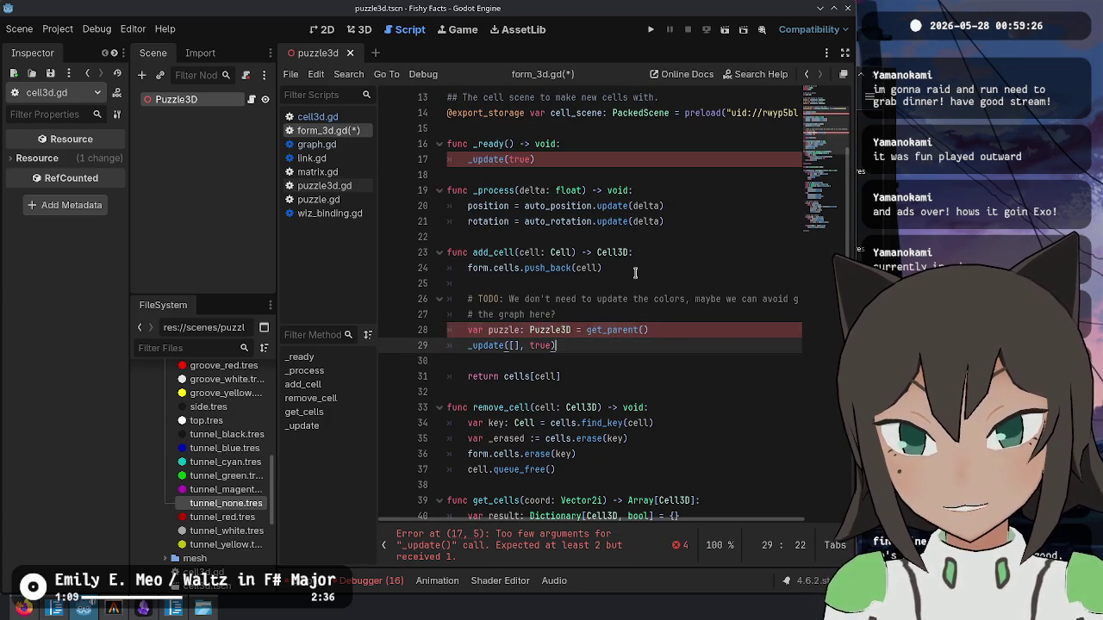
key(BackSpace)
key(BackSpace)
text(puzzle.)
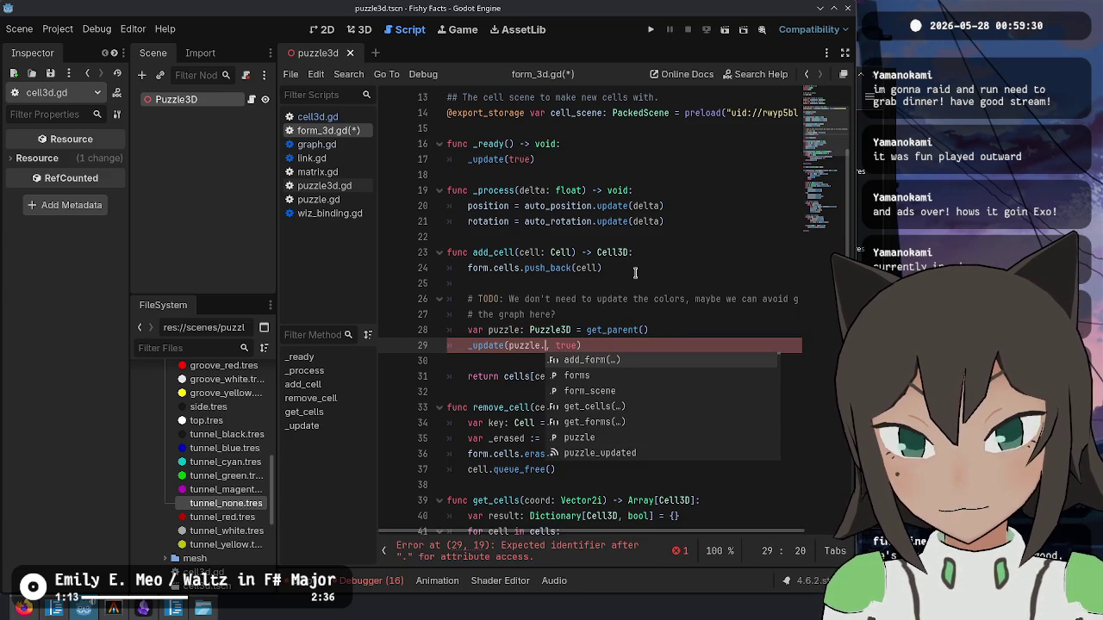
text(p)
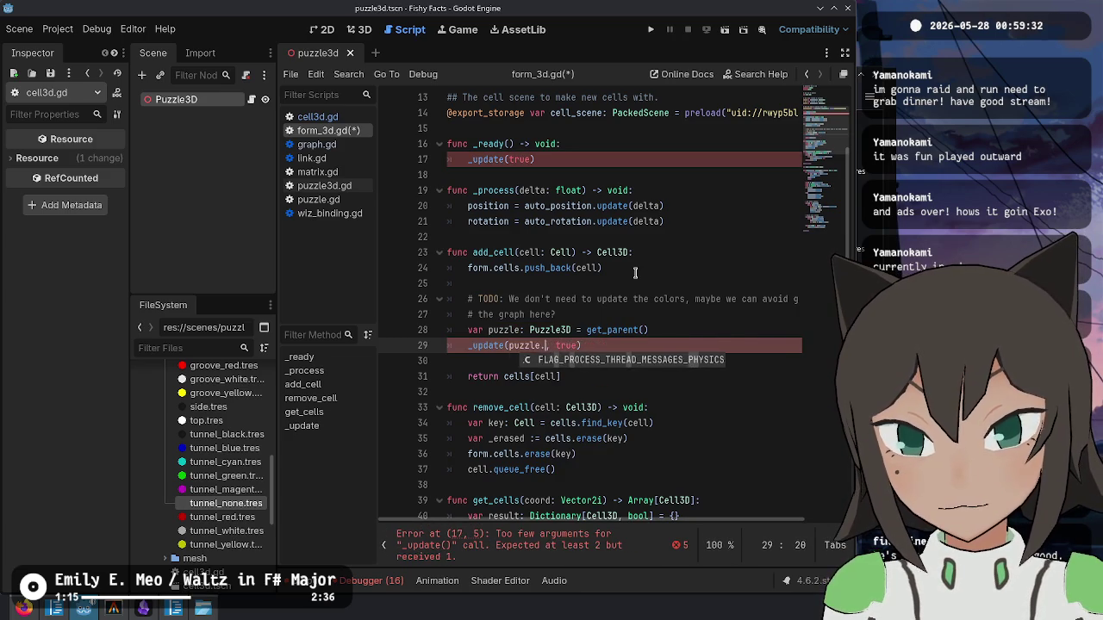
text(uzzle.graph)
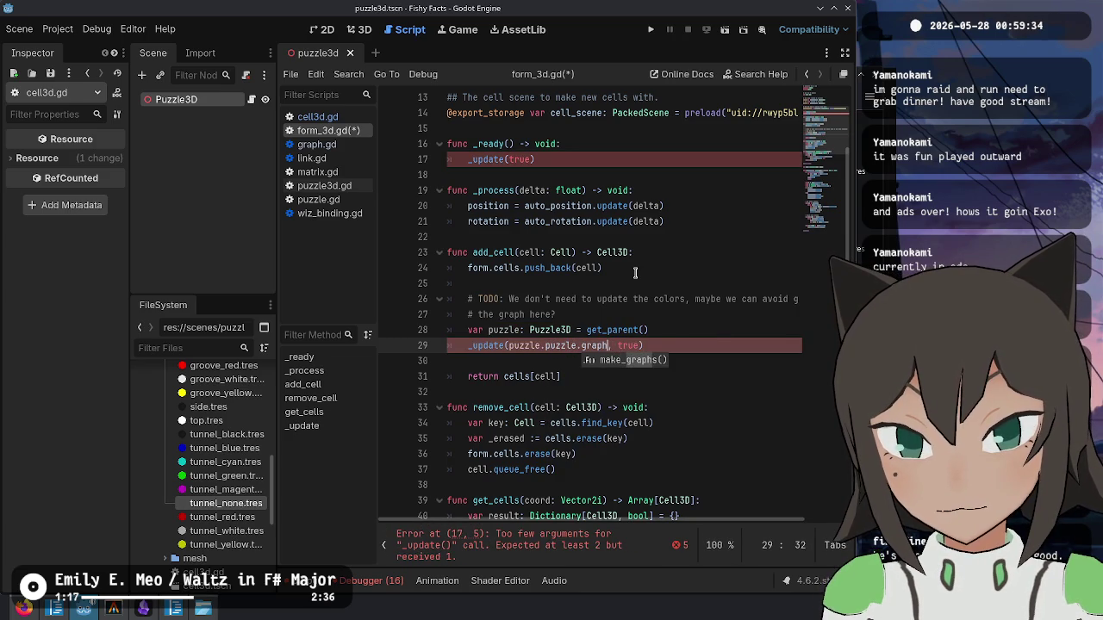
key(Return)
key(ctrl+shift+Left)
key(ctrl+shift+Left)
key(ctrl+shift+Left)
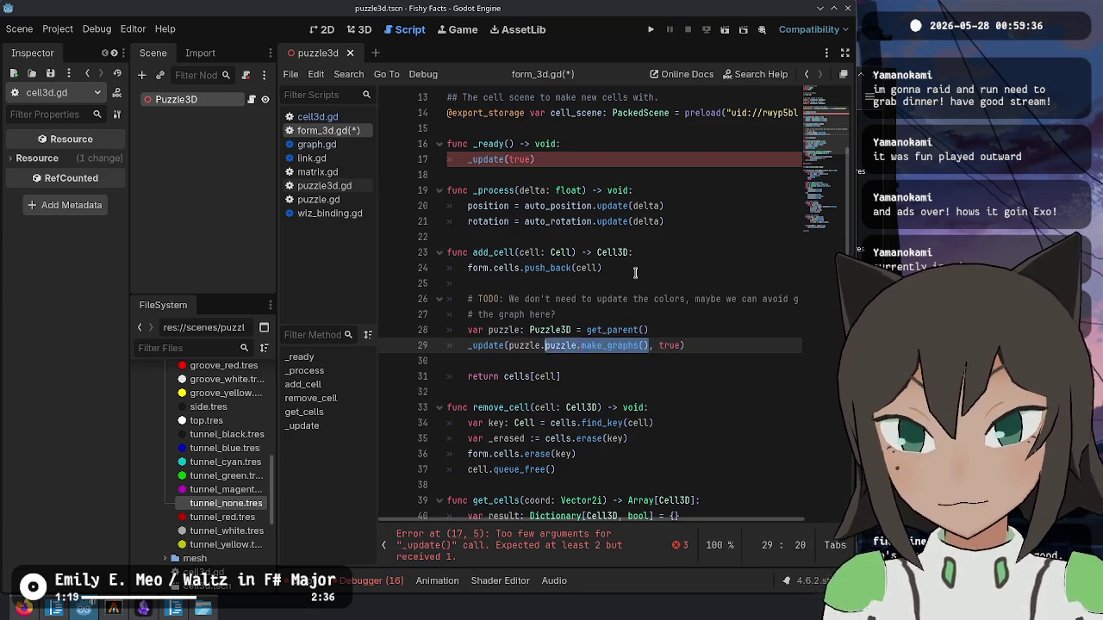
- Pass [] as the first argument of the _update call in _ready and save form_3d.gd
scroll(572, 171, up, 3)
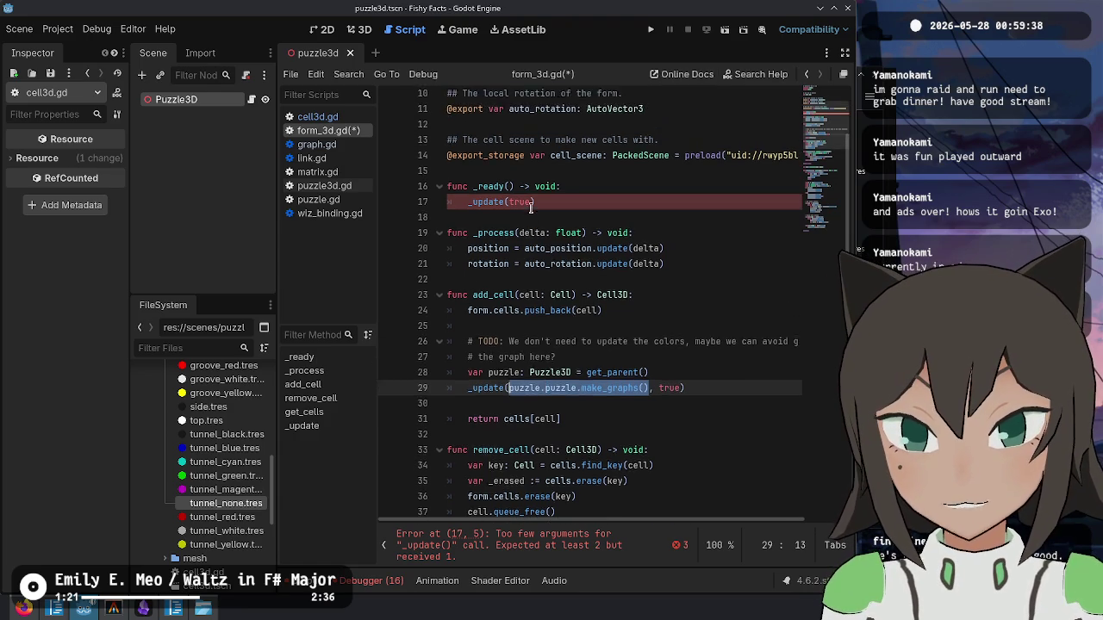
click(512, 255)
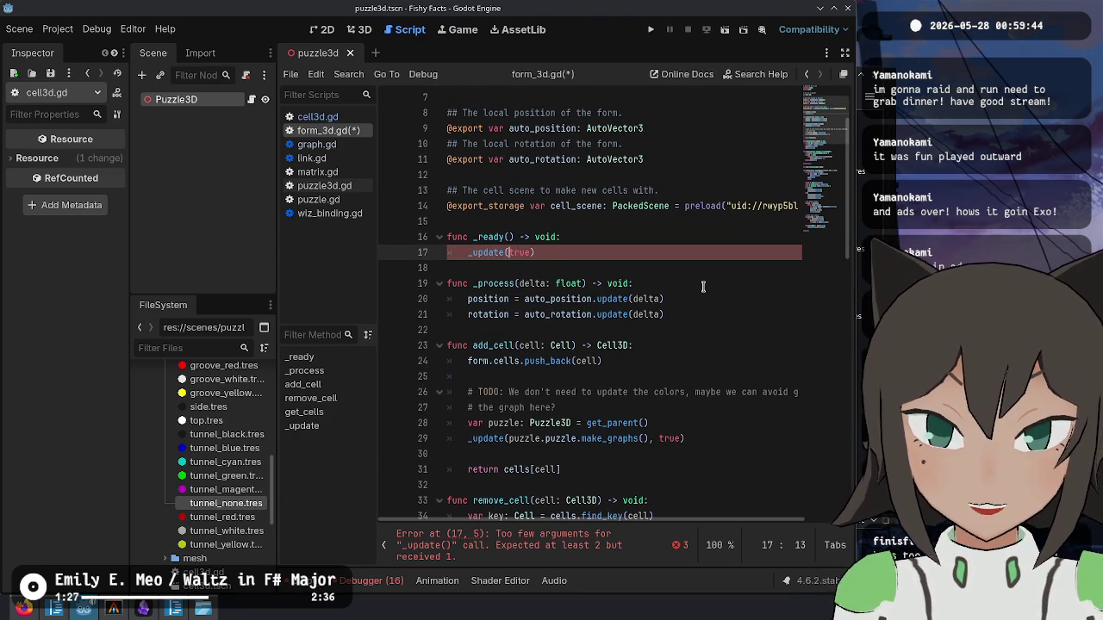
text([],)
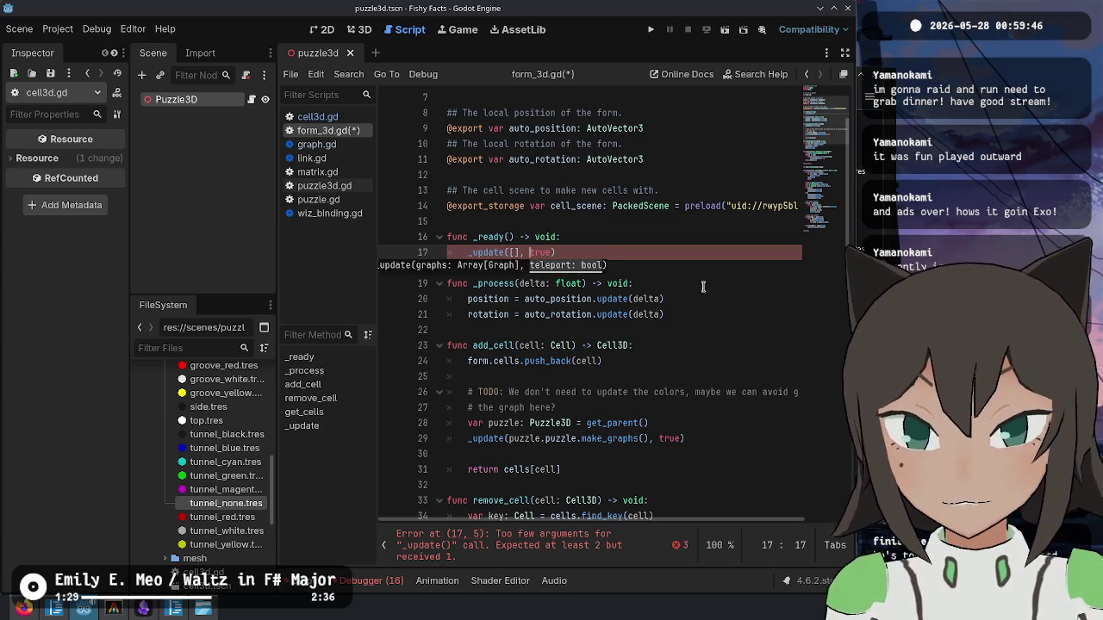
key(ctrl+s)
- Review the edited form_3d.gd, then switch to the puzzle3d.gd script
click(678, 238)
click(679, 358)
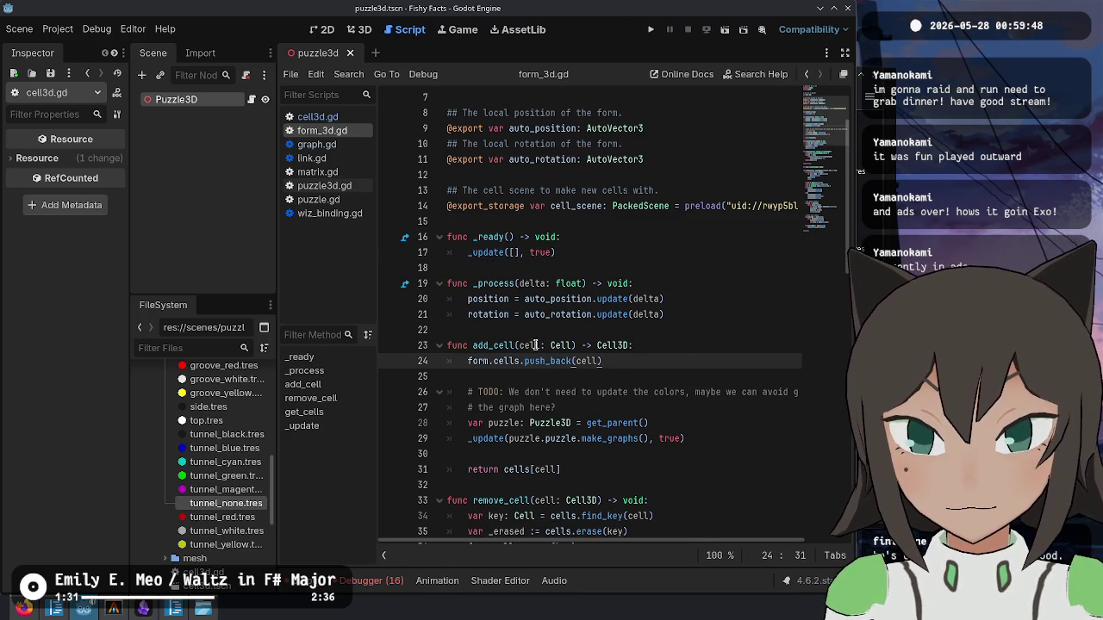
scroll(512, 336, down, 8)
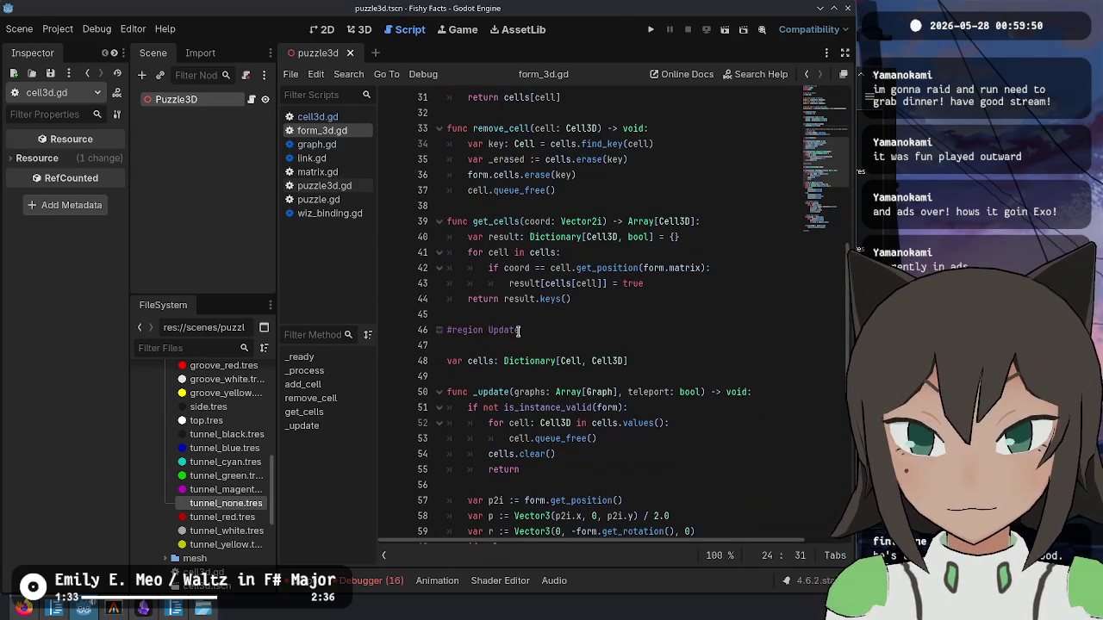
scroll(518, 329, up, 10)
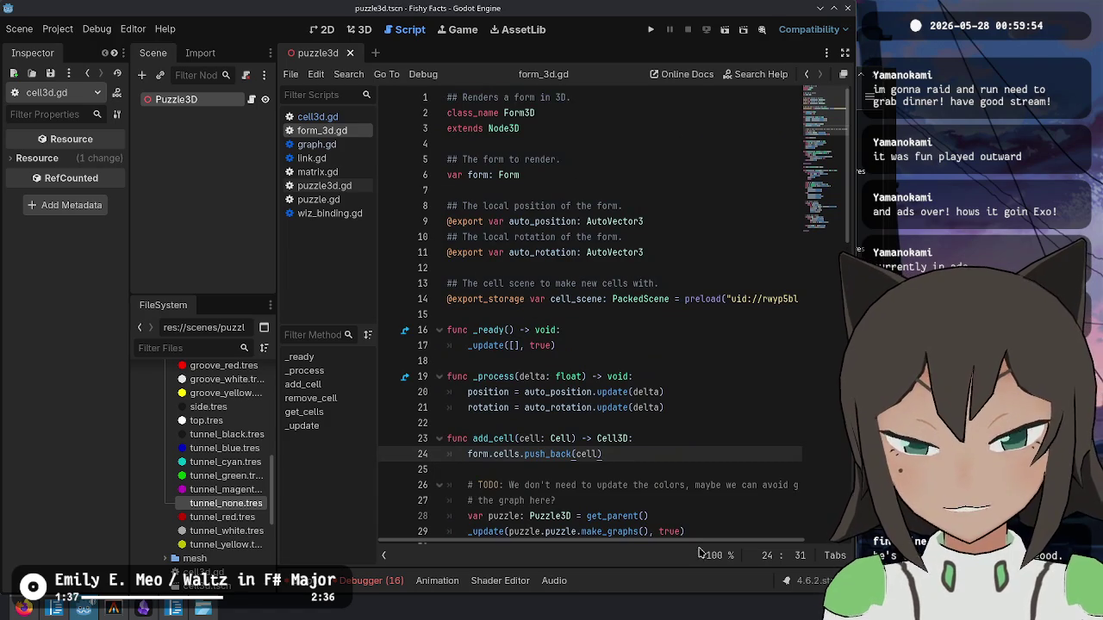
scroll(635, 479, down, 3)
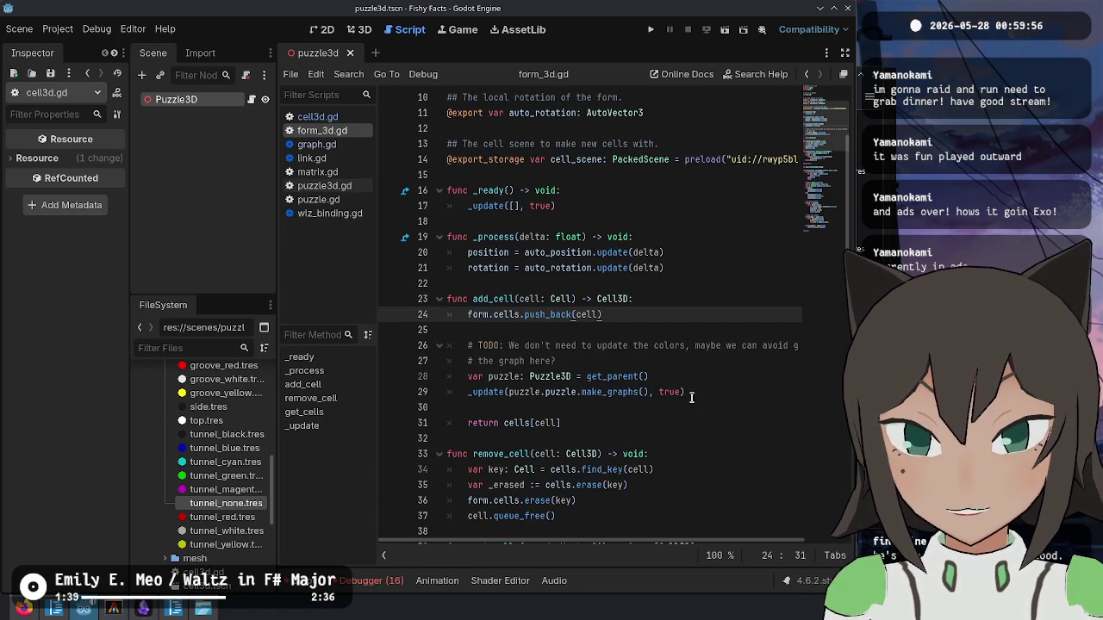
drag(726, 389, 703, 379)
scroll(703, 379, up, 3)
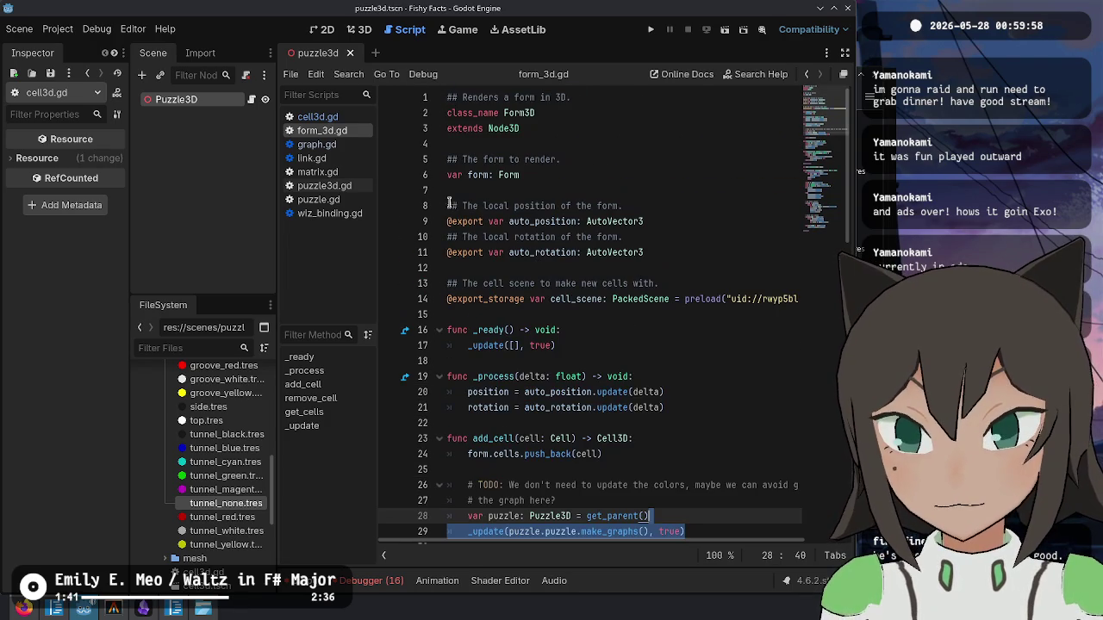
click(341, 186)
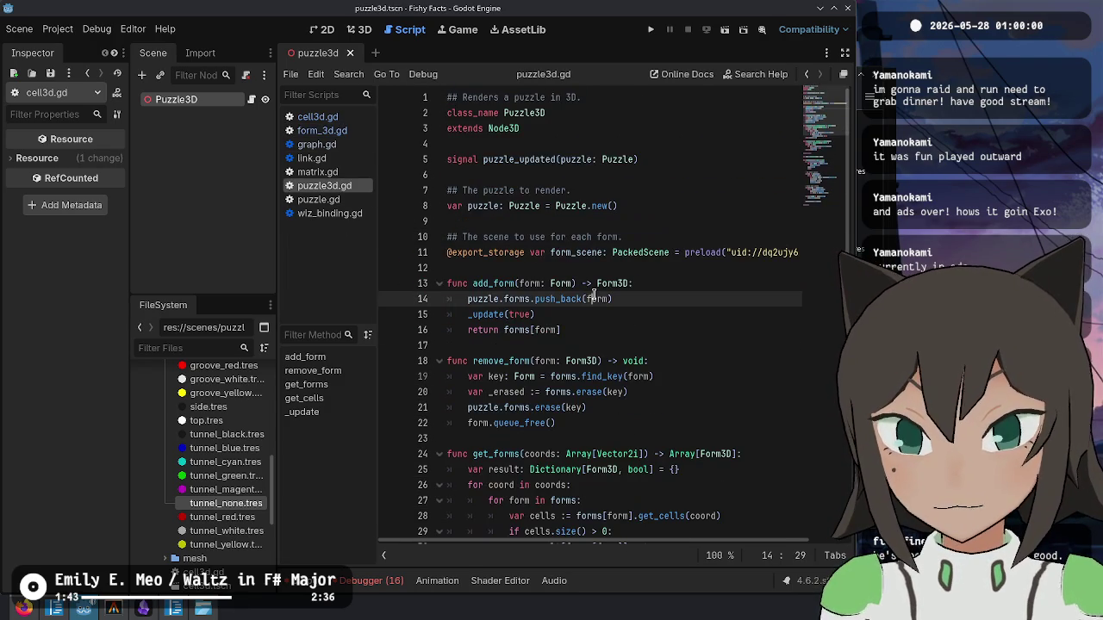
- In puzzle3d.gd, add a line calling puzzle.make_graphs() before the form update loop
scroll(534, 405, down, 1)
scroll(533, 405, down, 12)
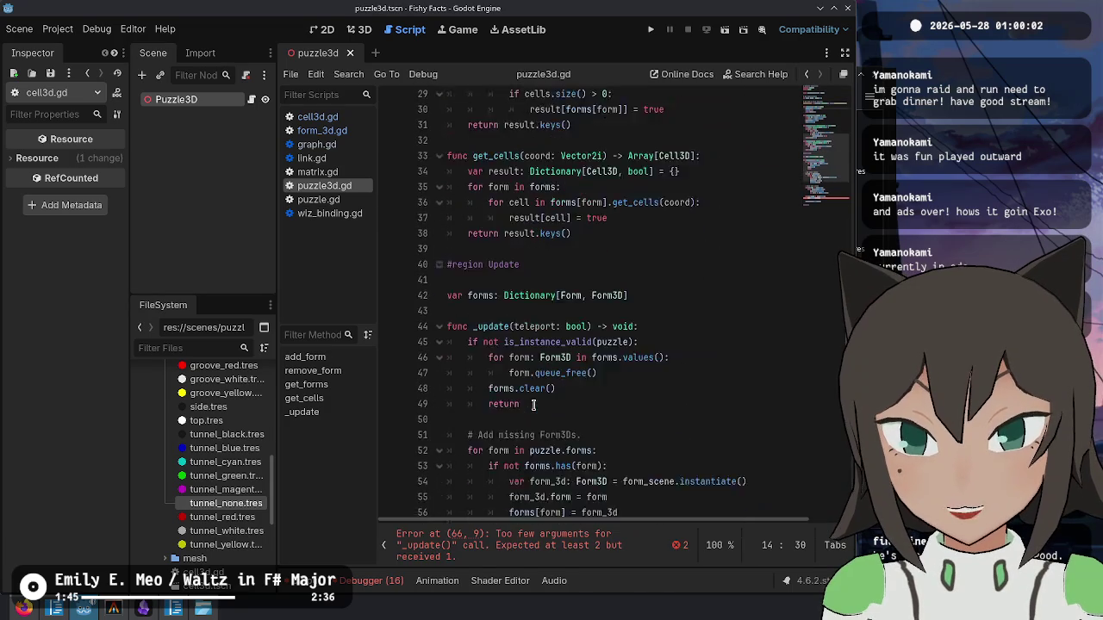
scroll(534, 246, down, 2)
click(673, 396)
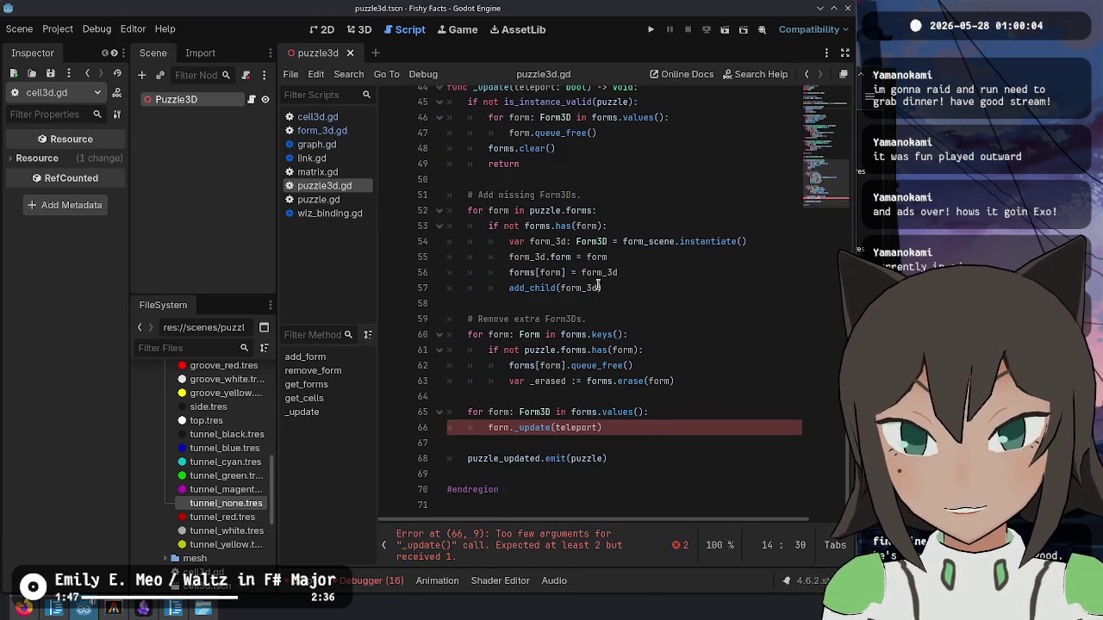
key(Return)
text(var graphs :=)
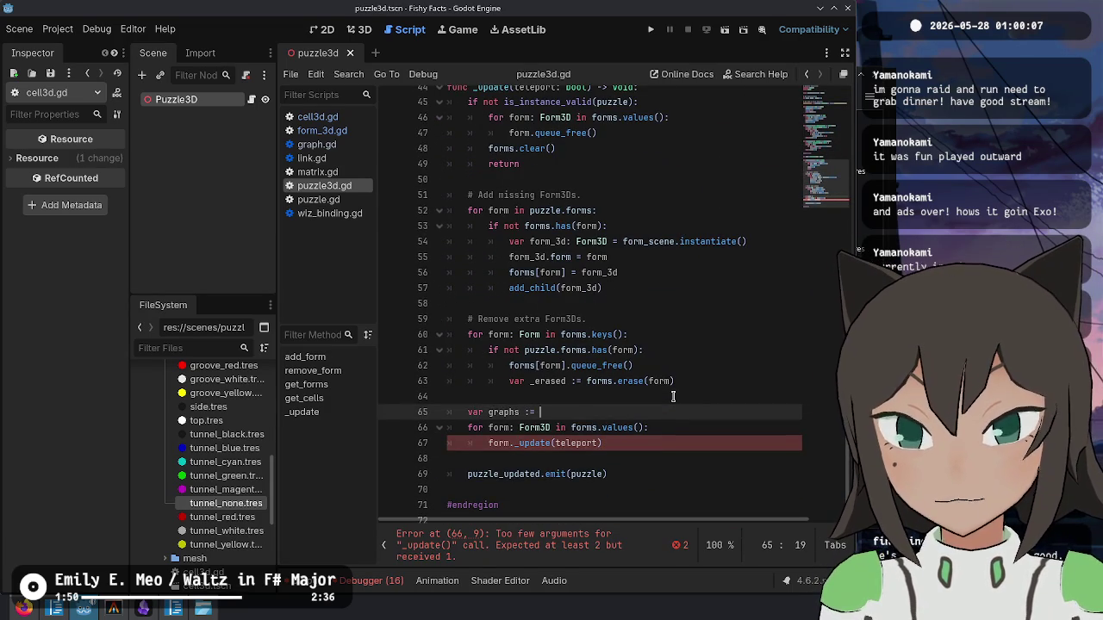
text(make_graphs)
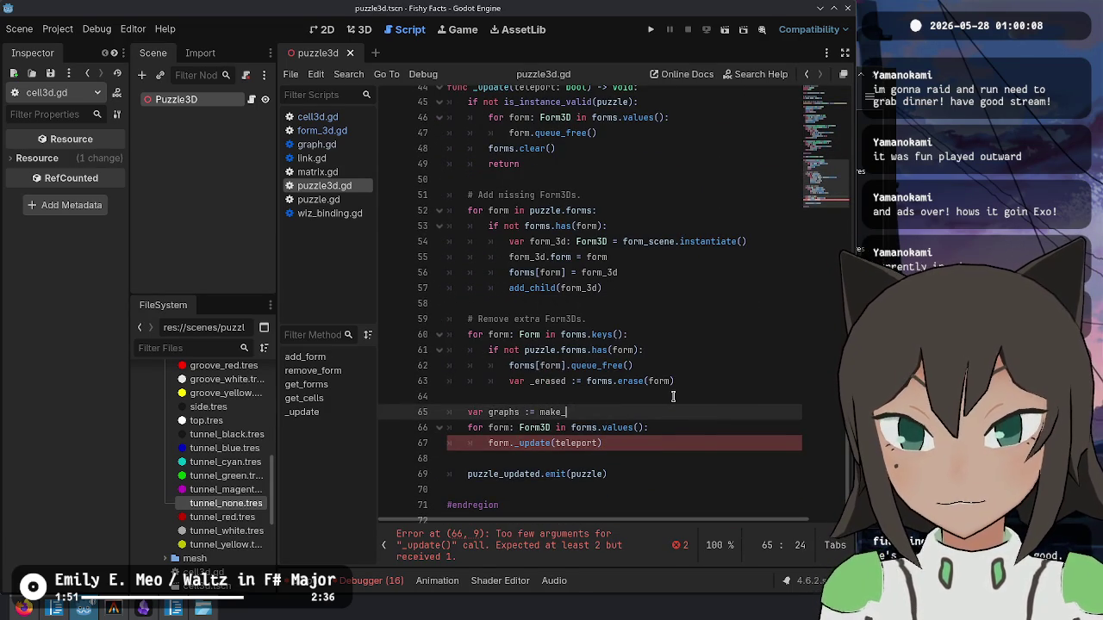
text(()
key(ctrl+Left)
text(puzzle.)
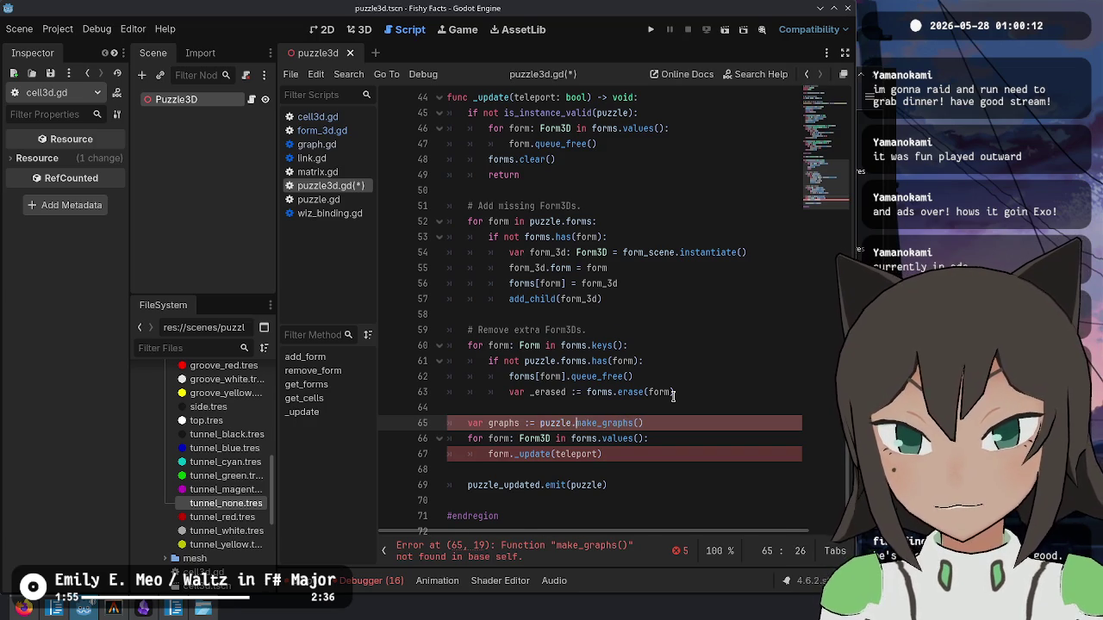
- Change the loop's call to form._update(graphs, teleport) and save puzzle3d.gd
key(Escape)
key(Down)
key(Down)
key(ctrl+Left)
text(graphs,)
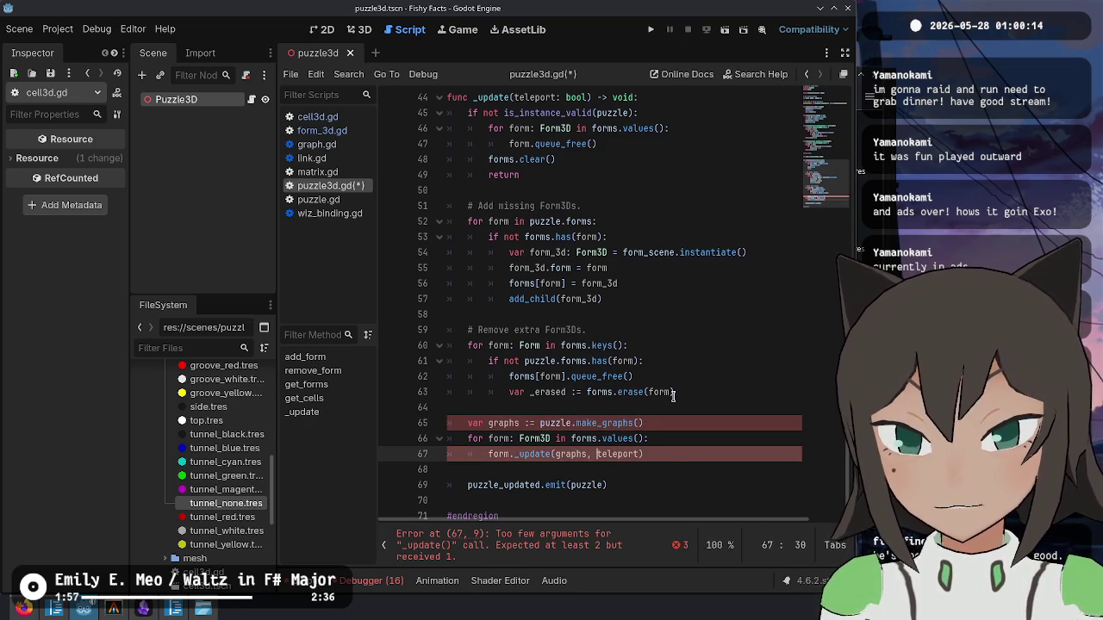
key(ctrl+s)
- Scroll back to the top of puzzle3d.gd and run the game project
scroll(658, 418, up, 5)
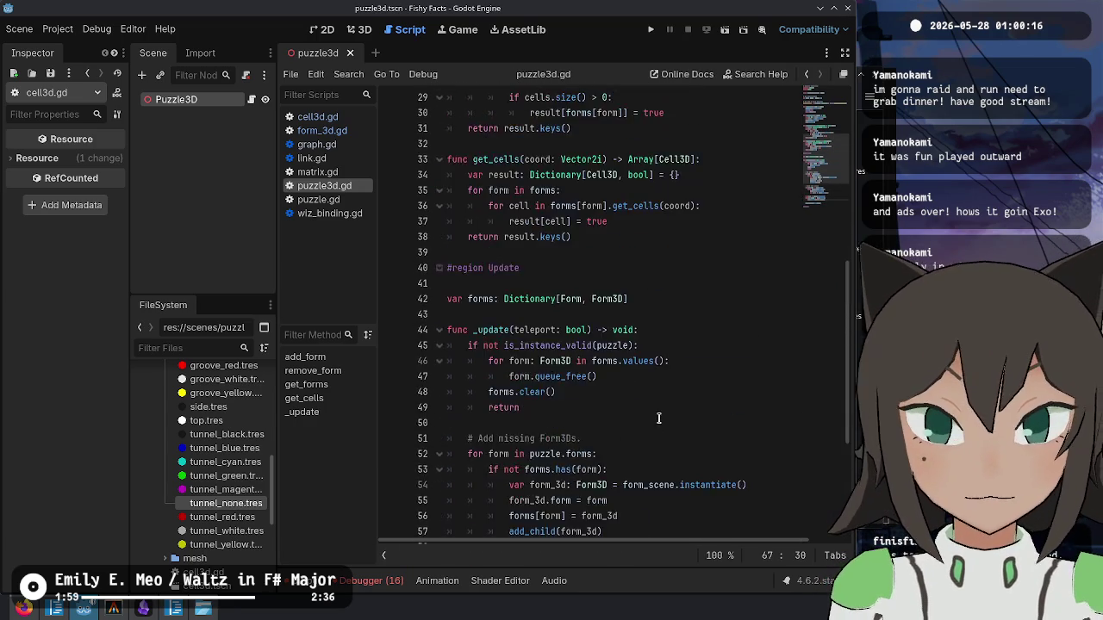
scroll(658, 417, up, 8)
click(685, 283)
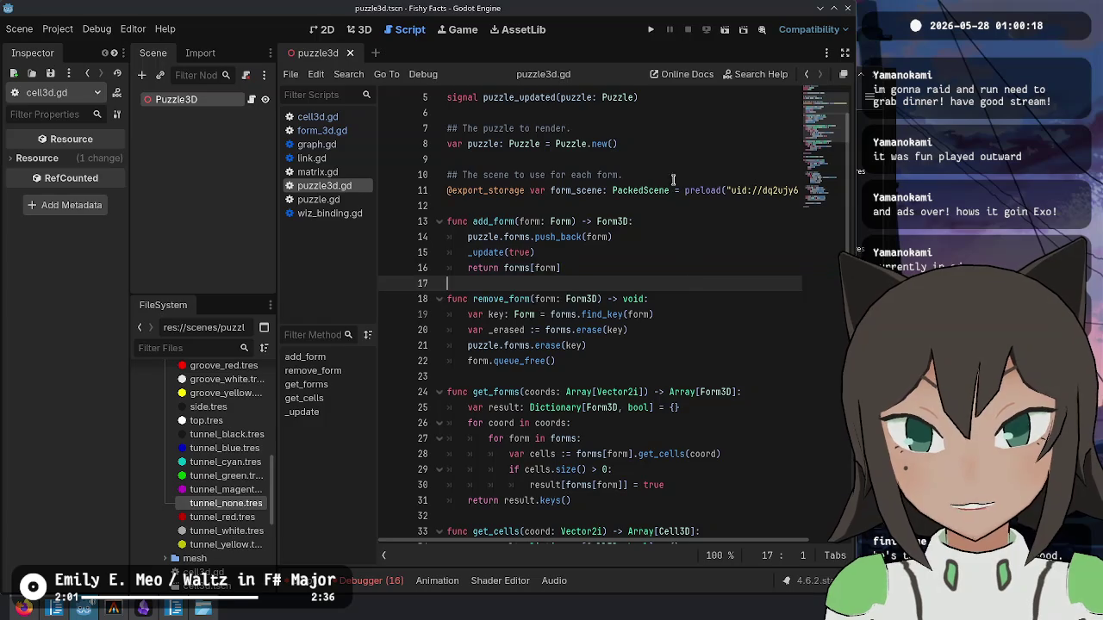
scroll(674, 185, down, 13)
click(650, 31)
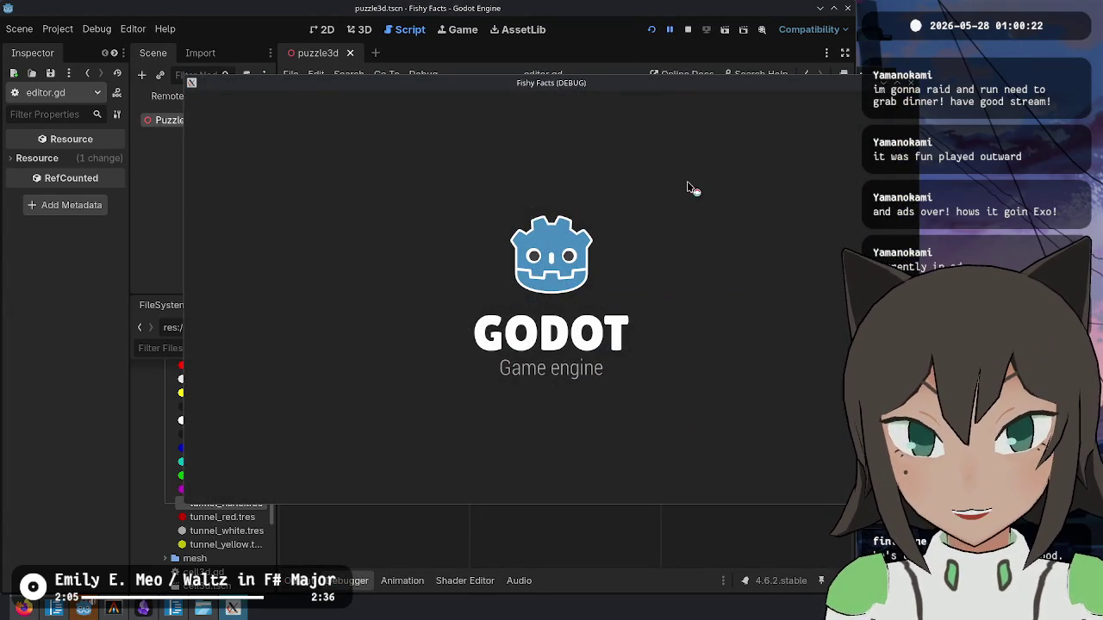
- In editor.gd, change line 107's call to hand._update([], false)
click(659, 154)
scroll(659, 155, up, 1)
scroll(659, 154, up, 2)
click(554, 236)
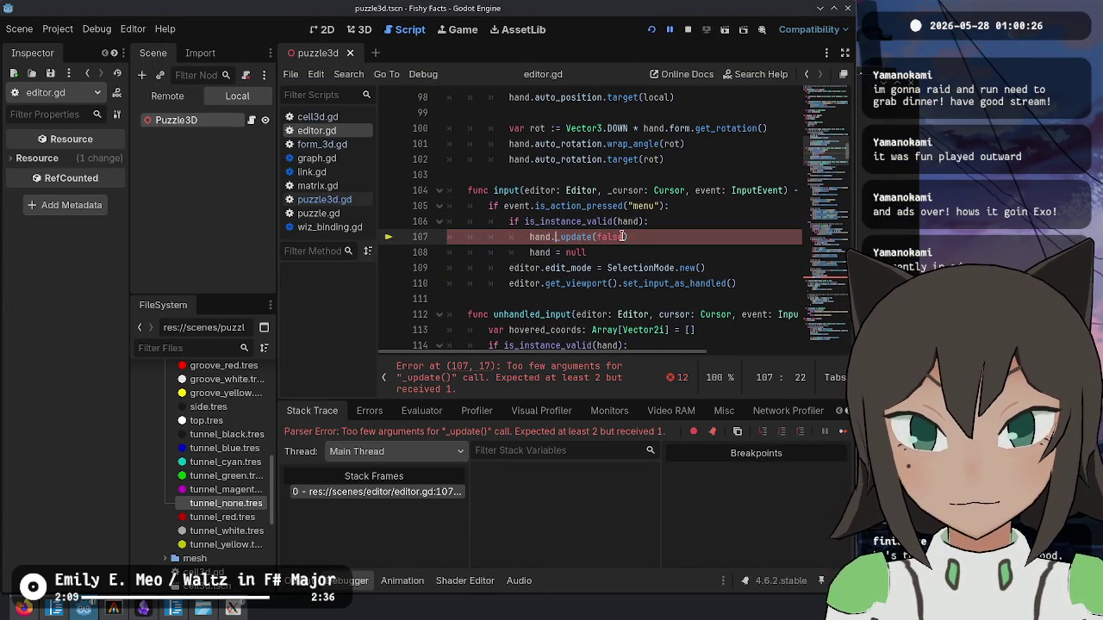
click(668, 223)
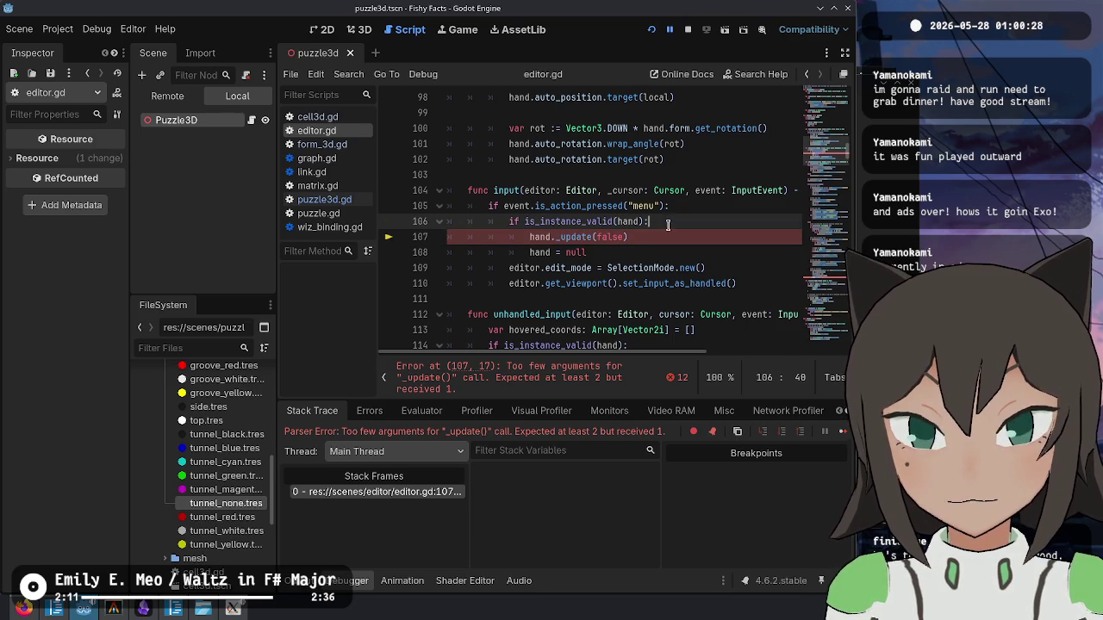
click(591, 237)
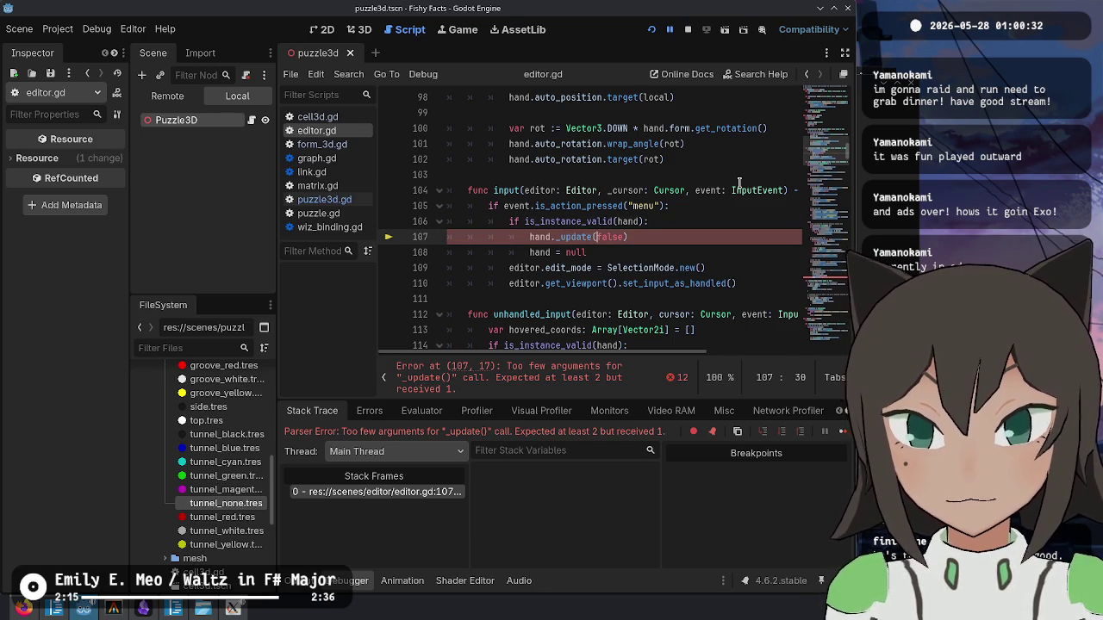
click(618, 237)
text([],)
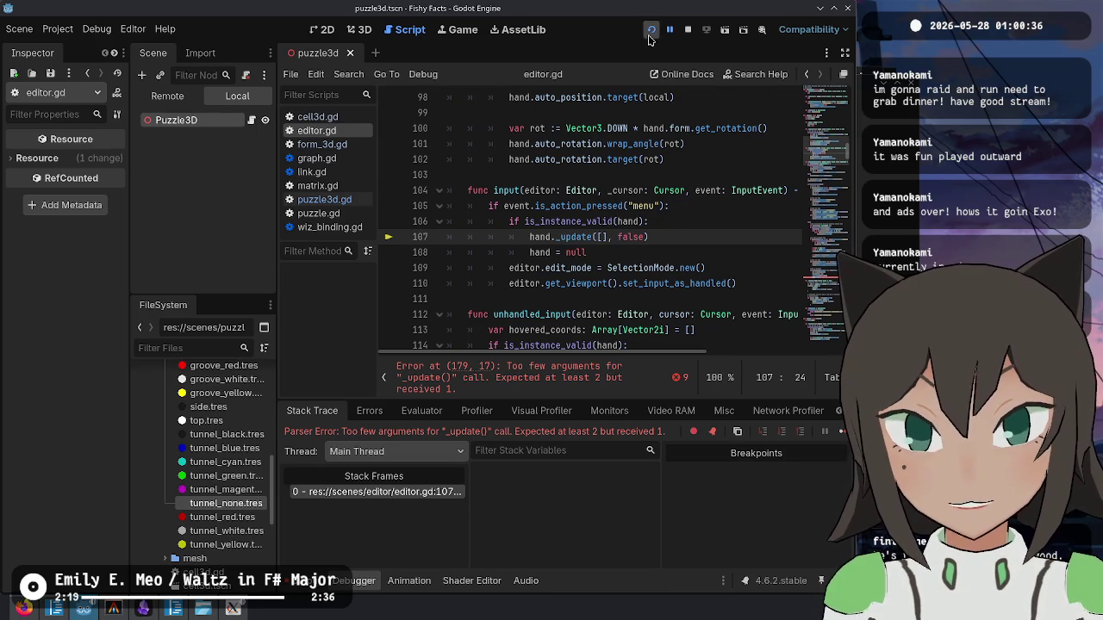
- Go to the remaining hand._update error on line 179 and search the script for 'hand'
click(810, 307)
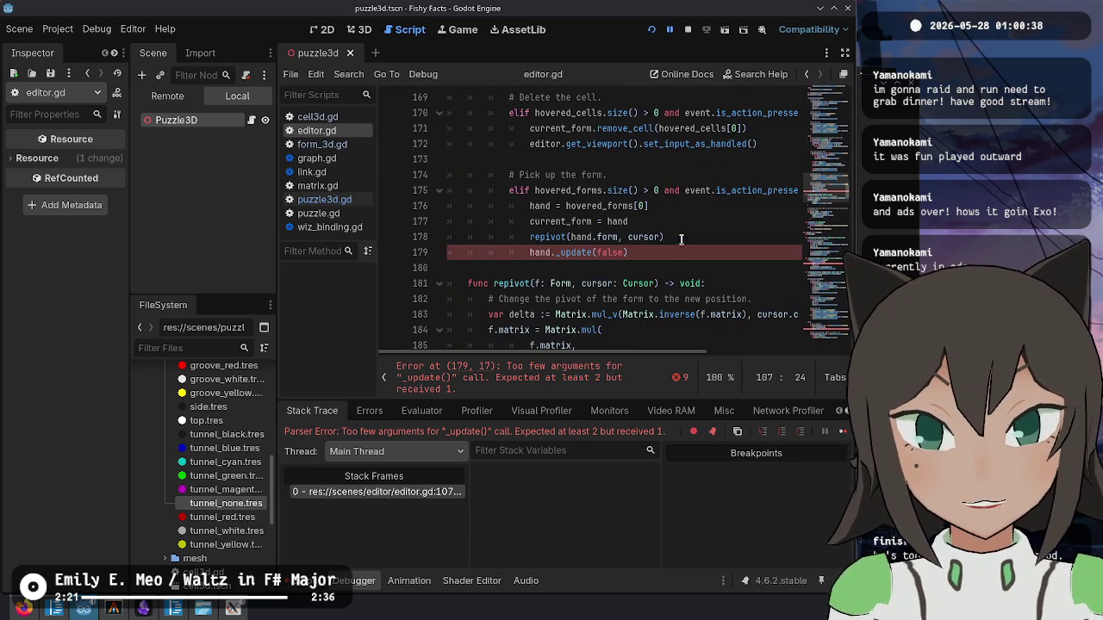
click(589, 257)
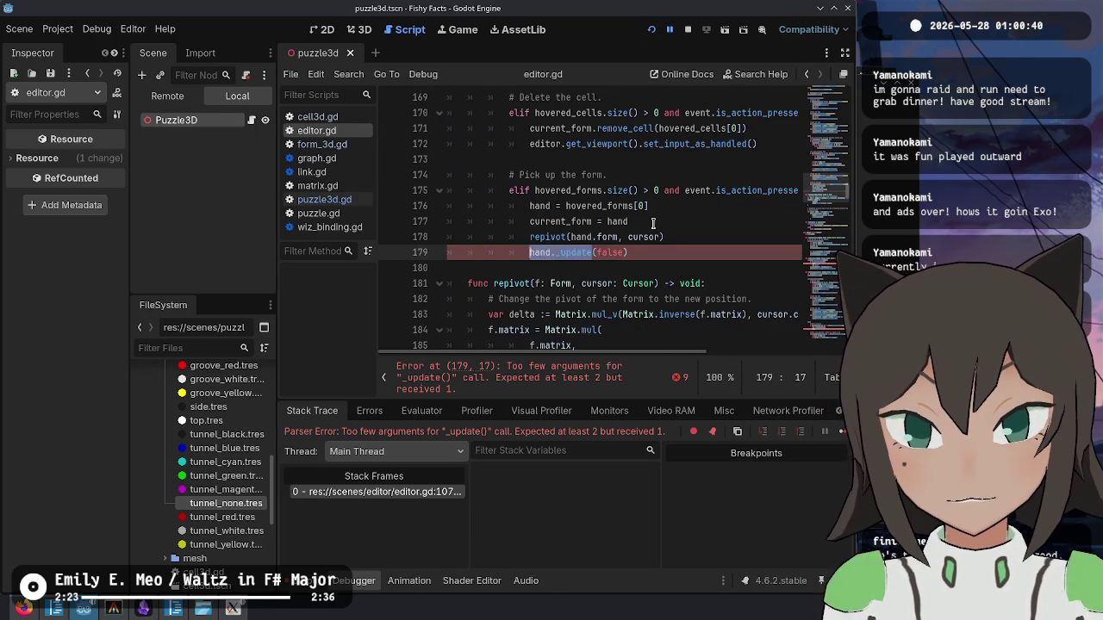
scroll(653, 224, up, 5)
scroll(653, 224, down, 4)
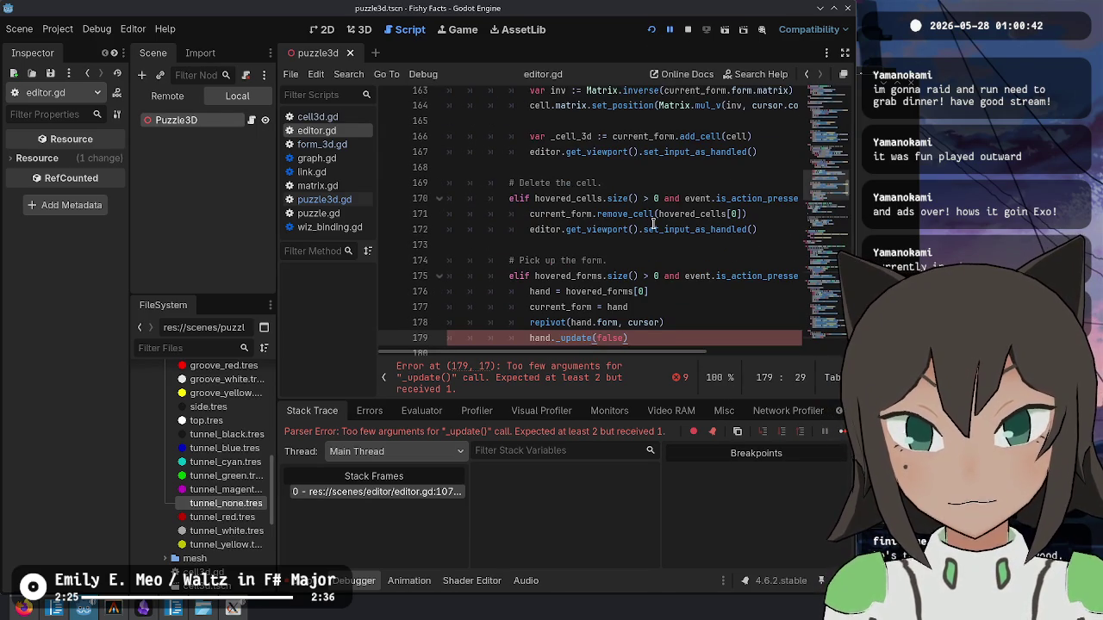
text(cell)
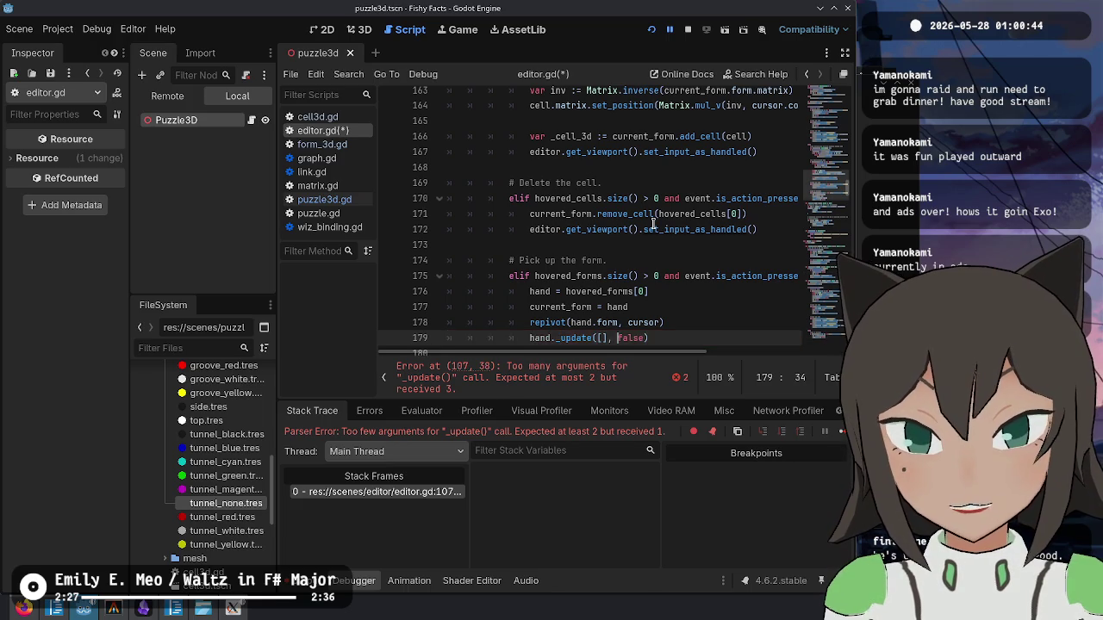
key(ctrl+f)
text(hand):)
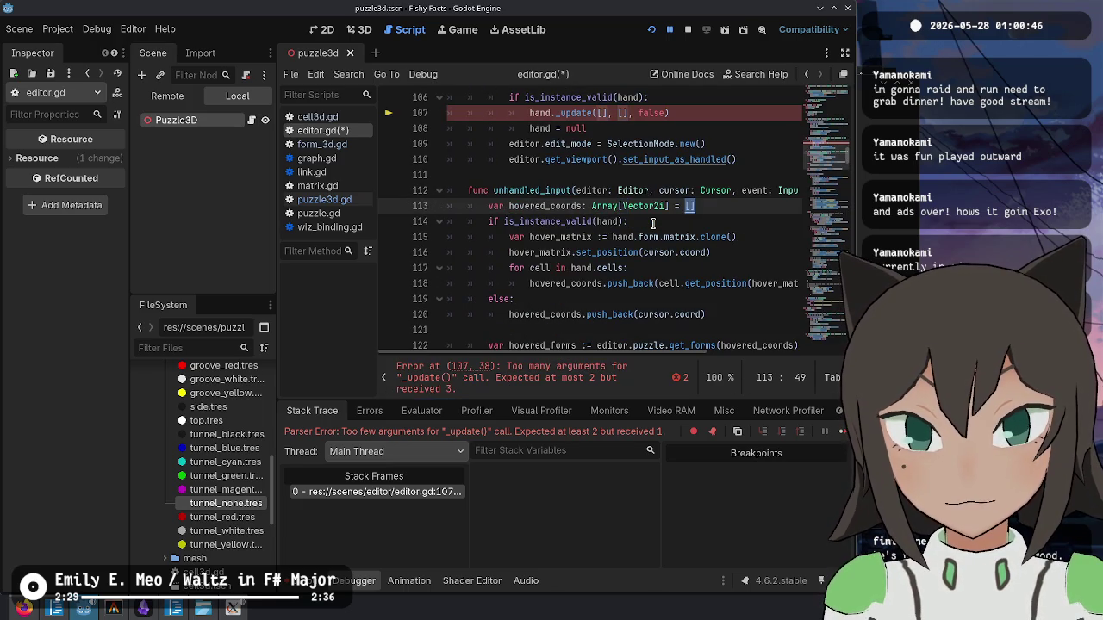
- Remove the duplicated empty-list argument on line 107, save editor.gd and rerun the game
key(Escape)
key(Up)
key(Up)
key(Up)
key(ctrl+Left)
key(ctrl+Left)
key(BackSpace)
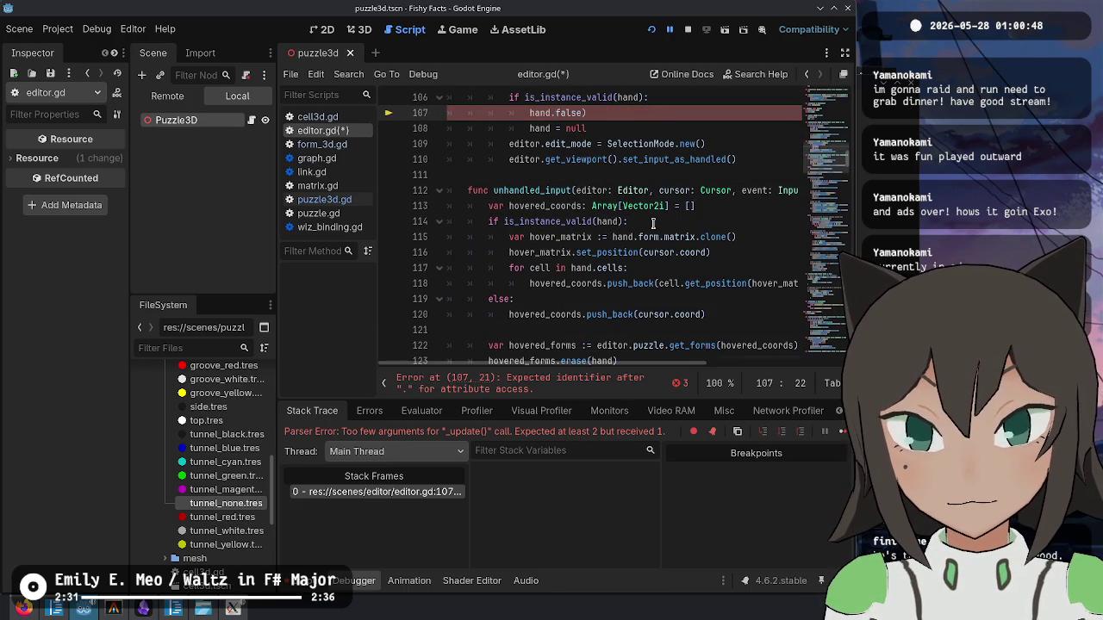
key(BackSpace)
key(BackSpace)
key(BackSpace)
key(ctrl+s)
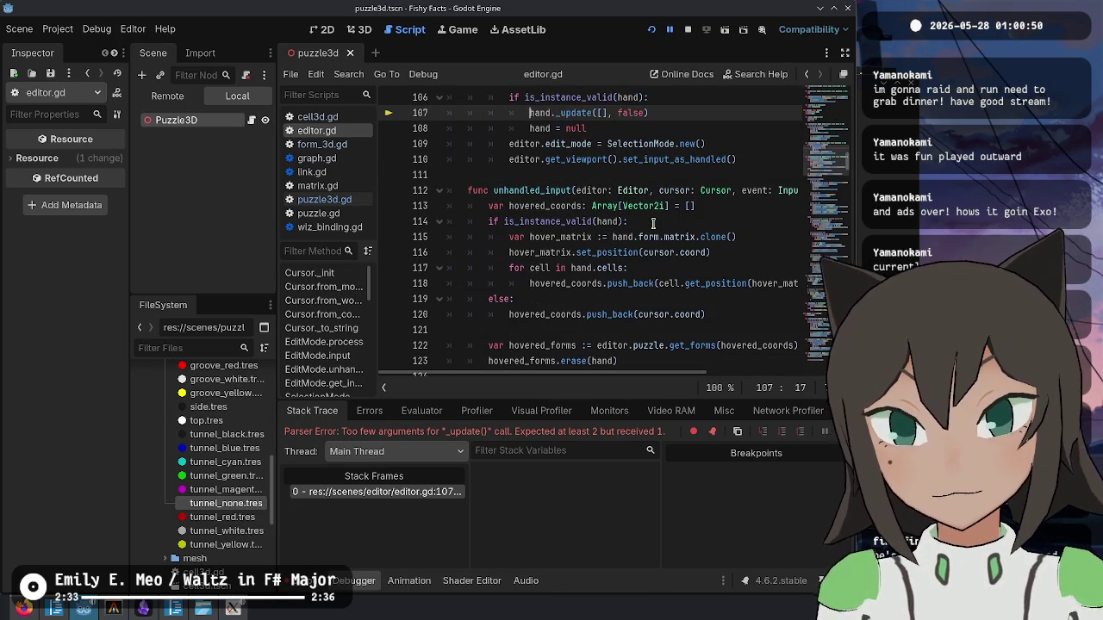
scroll(653, 223, up, 3)
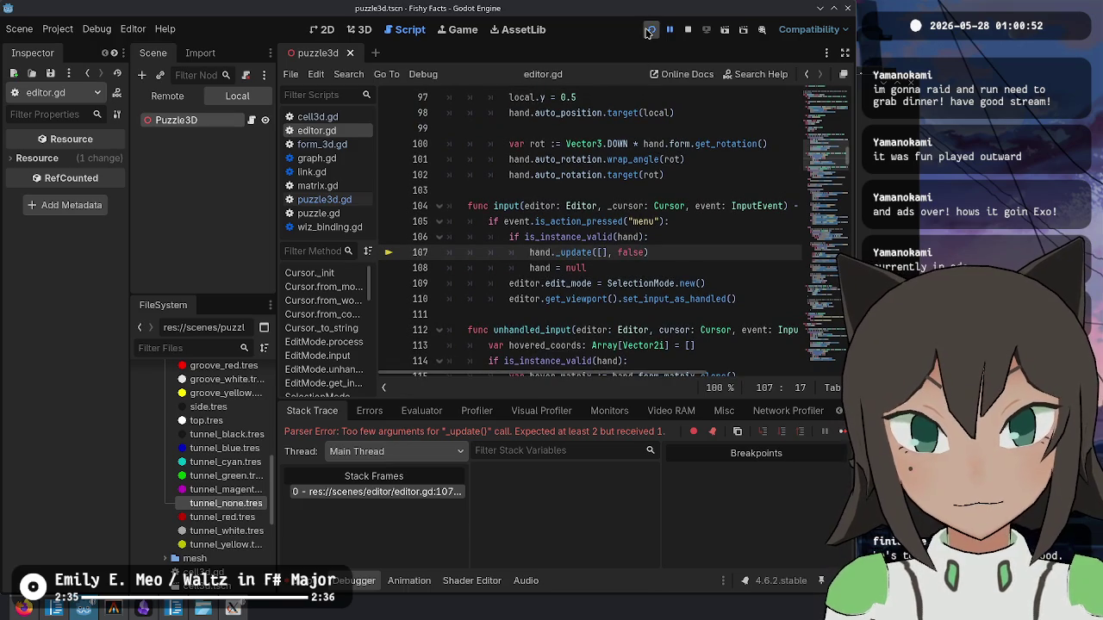
click(651, 29)
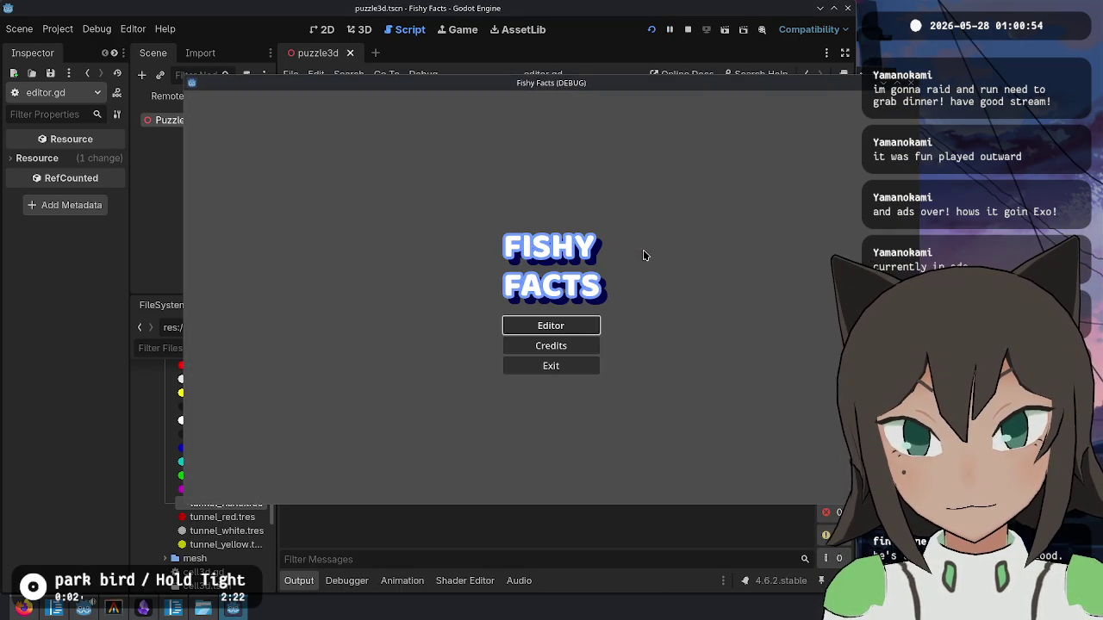
- Enter the puzzle editor from the title menu and load levels/test-2.json
click(580, 326)
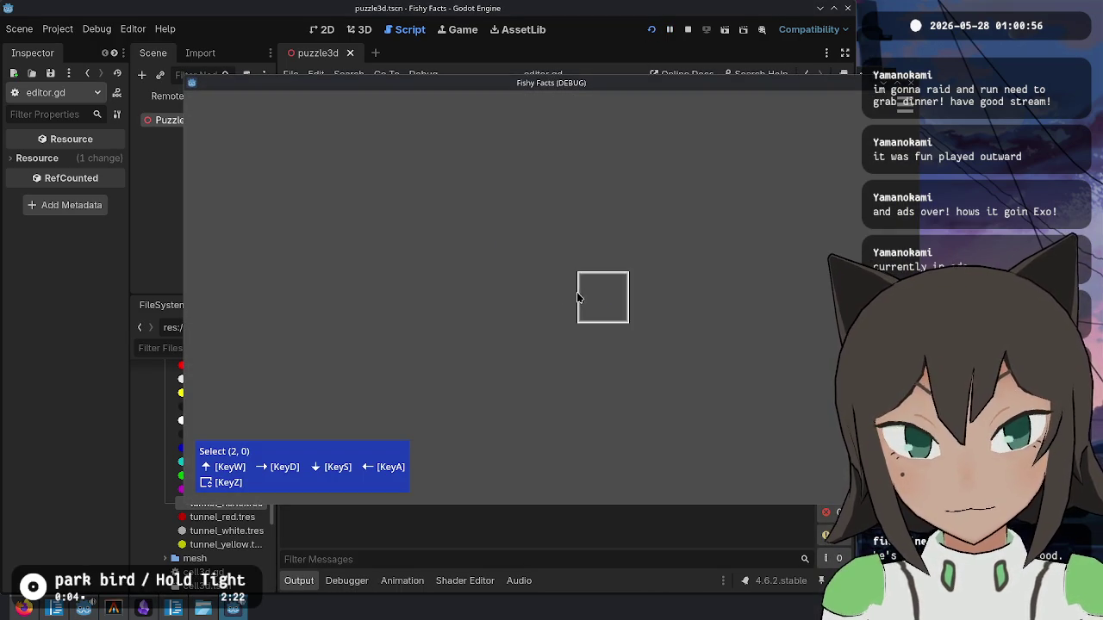
key(Escape)
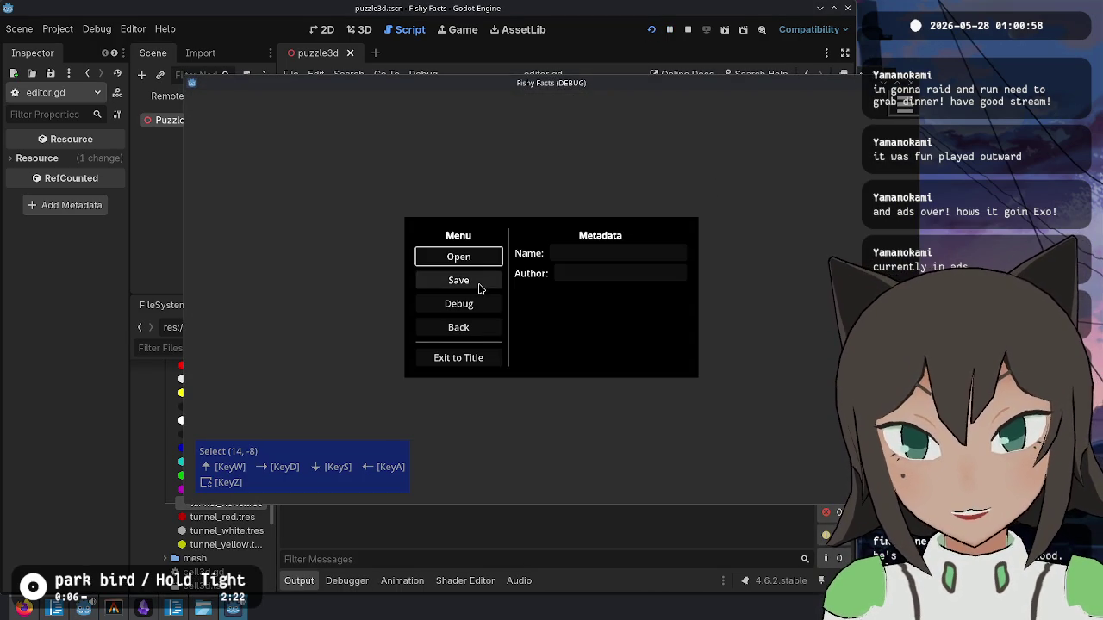
click(470, 260)
double_click(430, 173)
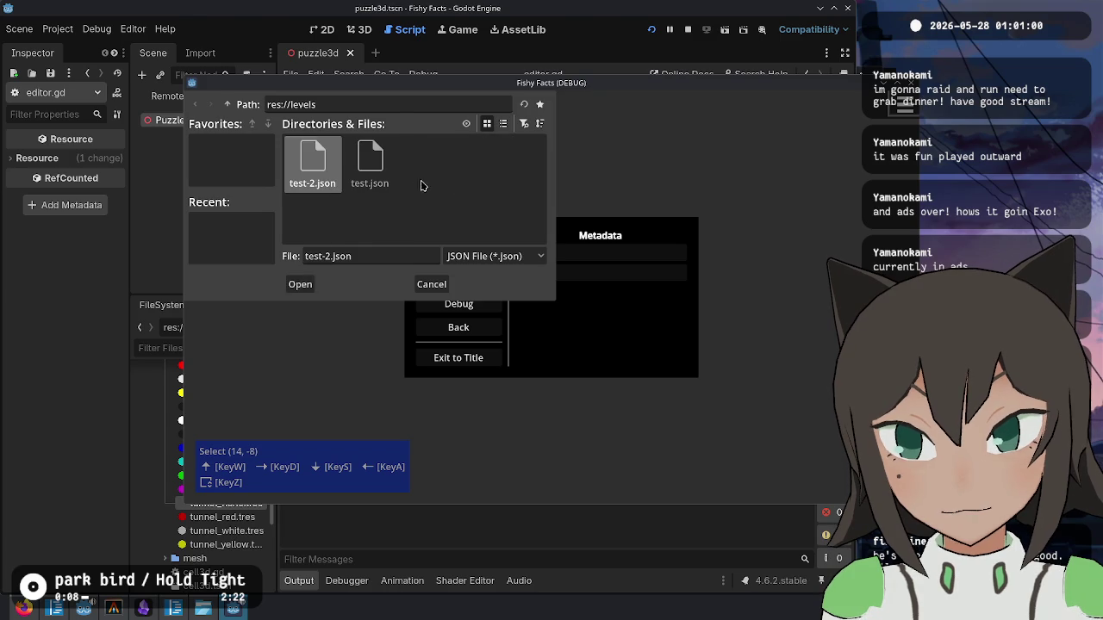
double_click(321, 181)
- Try editing the shapes at cells (4, 0) and (0, 0) and move the puzzle's centre tile
click(638, 278)
click(664, 287)
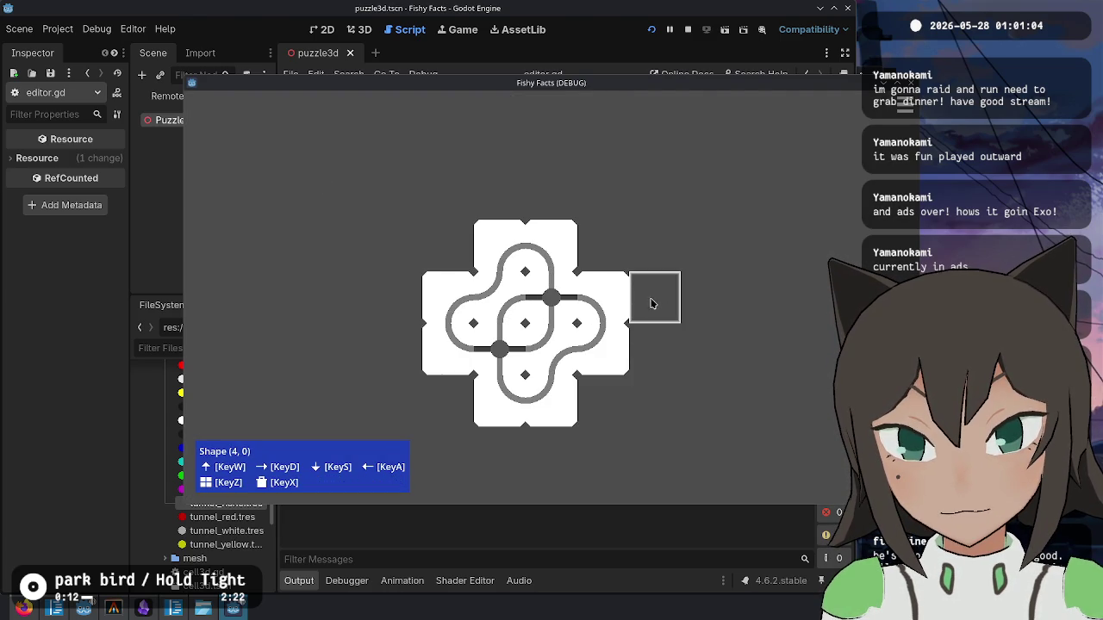
key(Escape)
drag(644, 359, 579, 207)
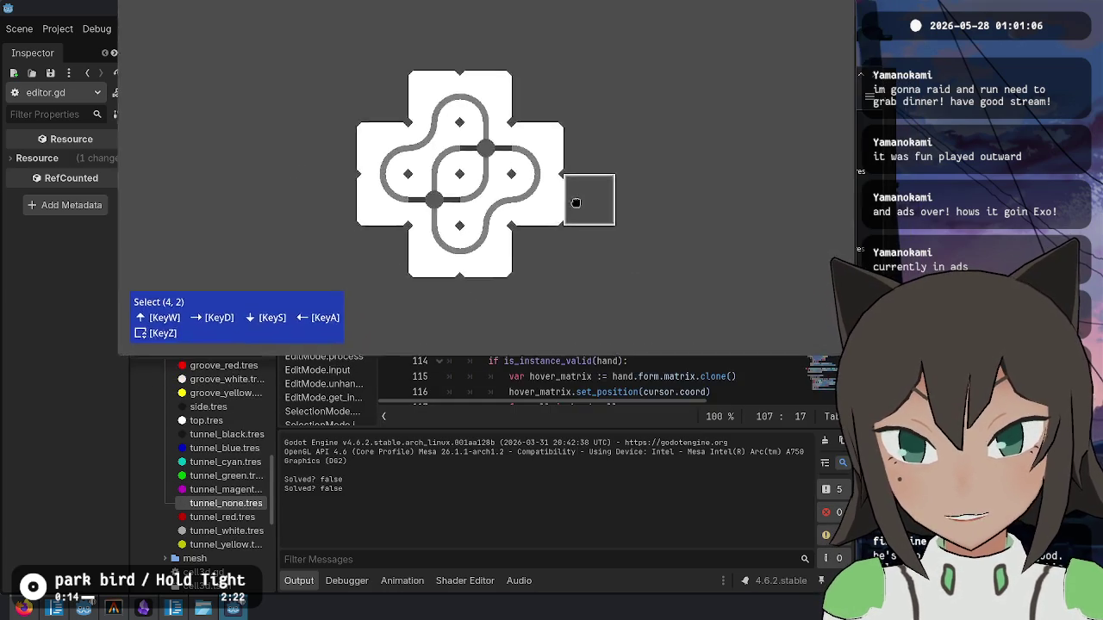
key(z)
key(Return)
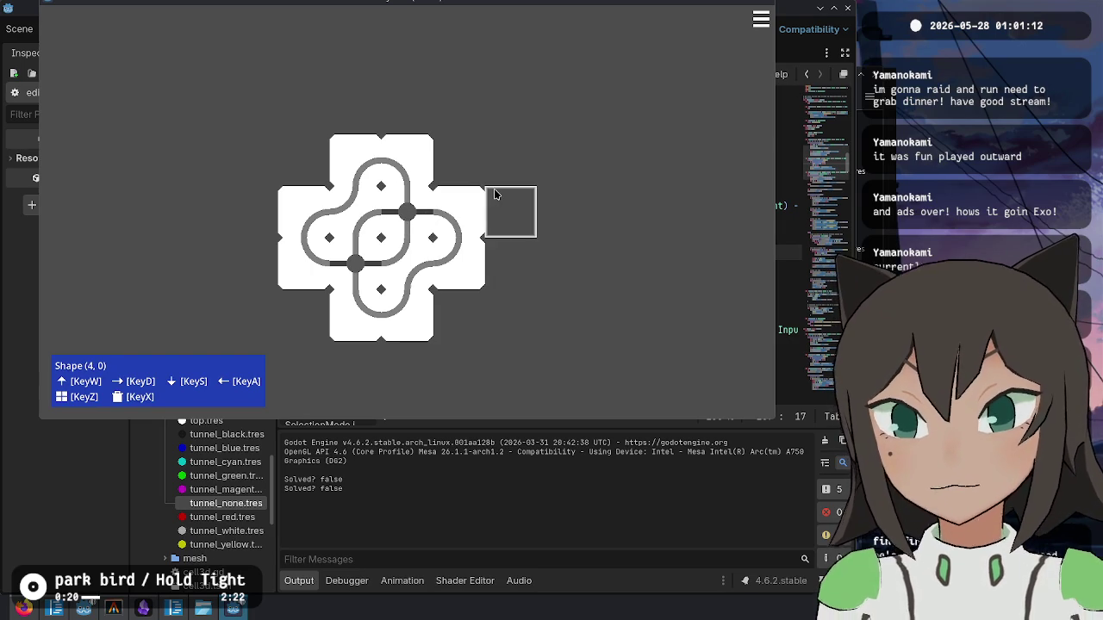
click(411, 225)
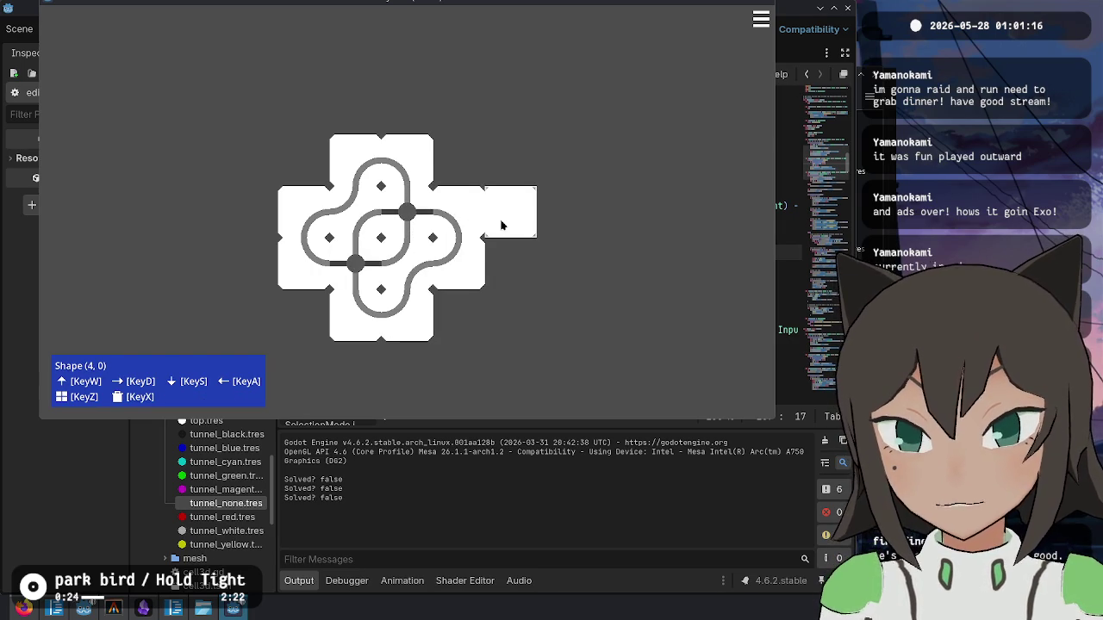
key(z)
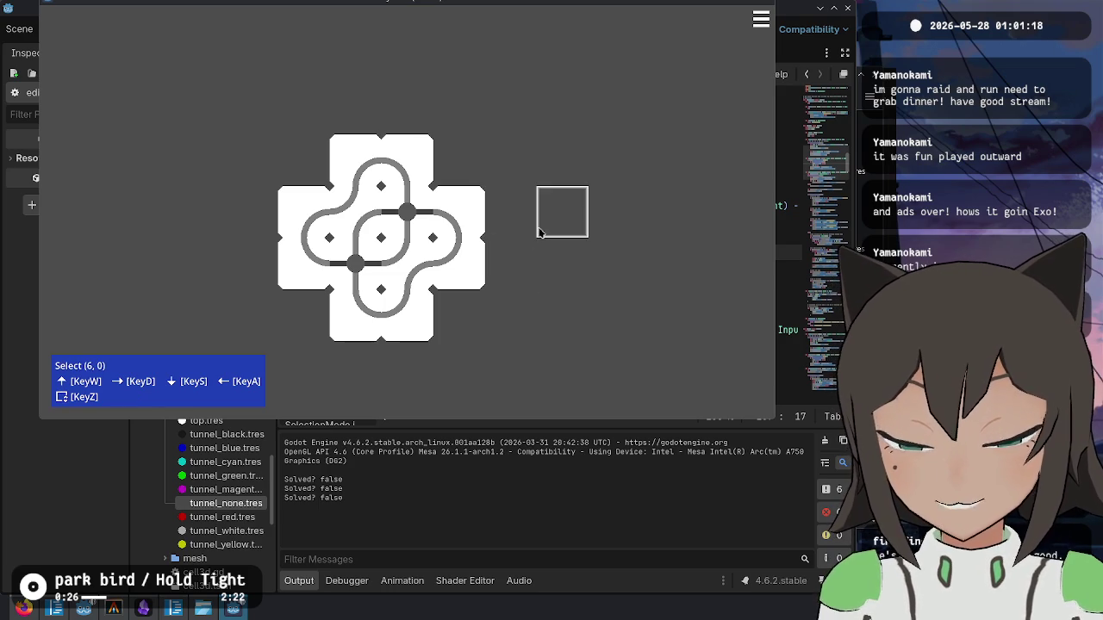
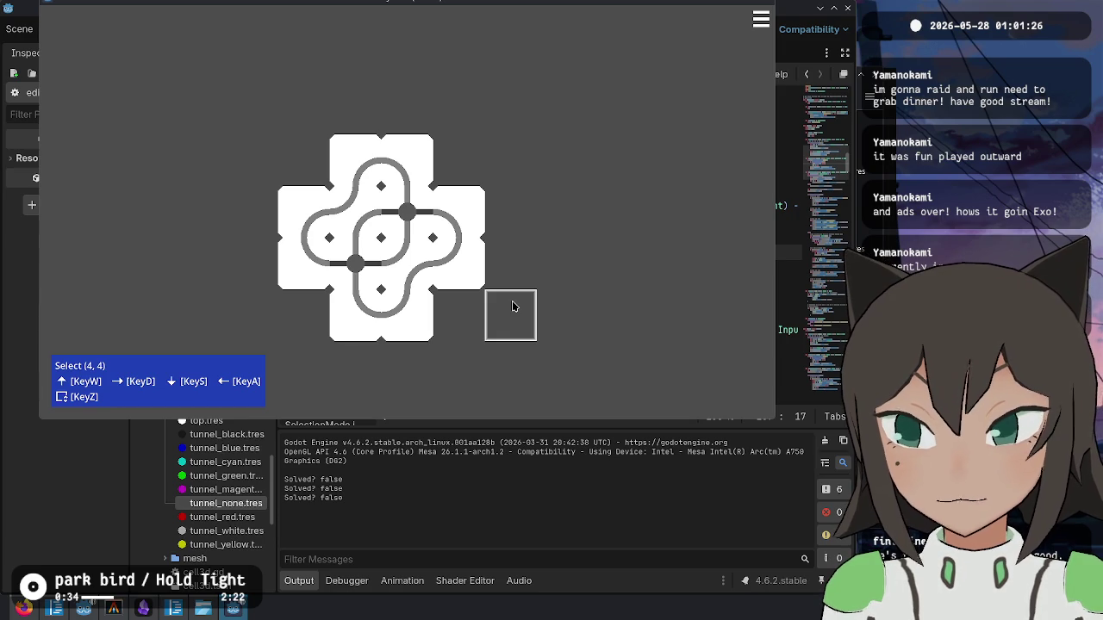
- Stop the game and open test-2.json from res://levels in the script editor
key(F8)
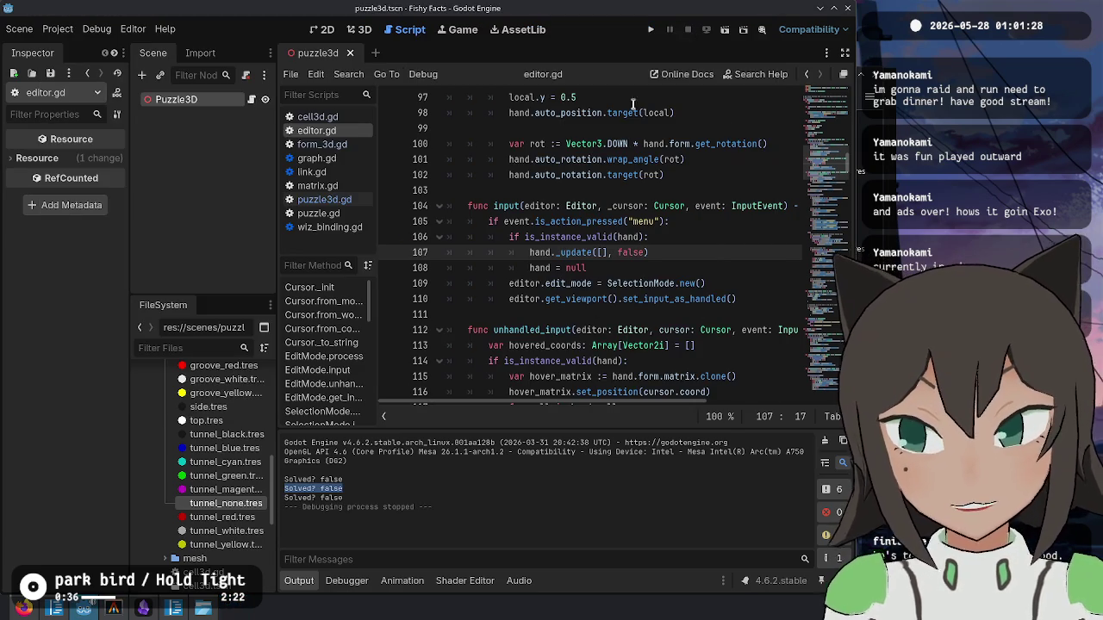
scroll(259, 481, up, 5)
click(148, 498)
click(148, 500)
click(149, 498)
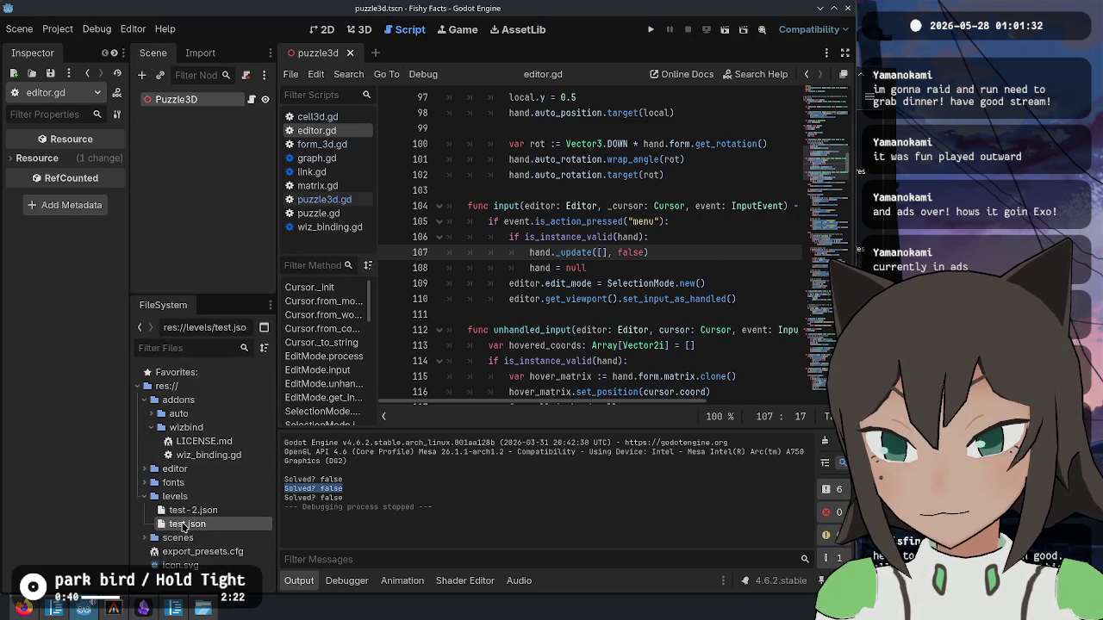
double_click(187, 524)
double_click(193, 510)
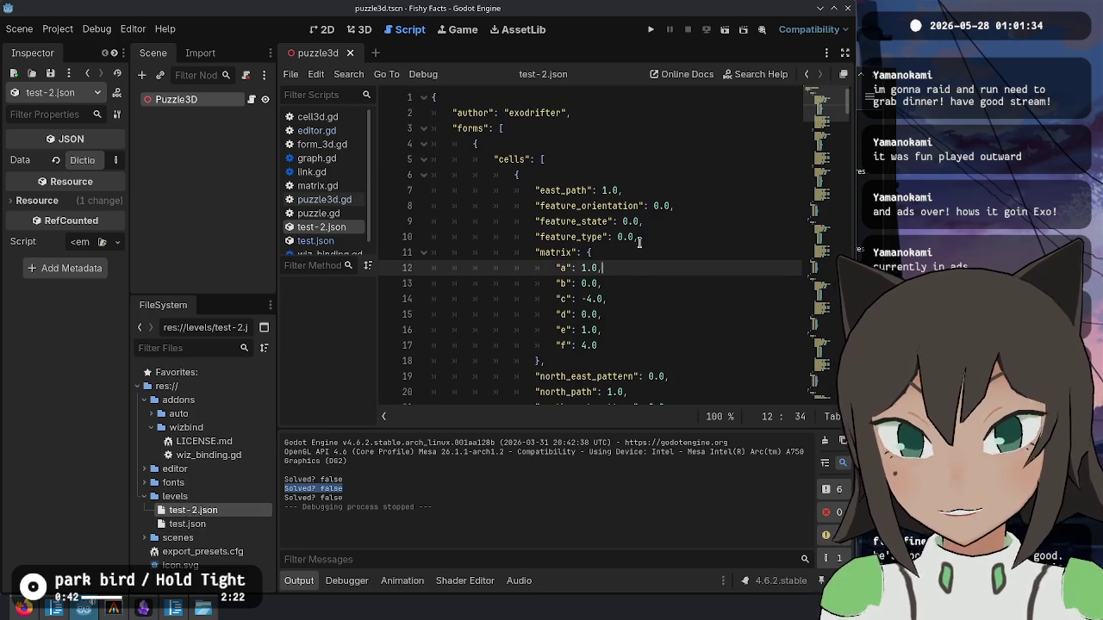
- Hide the output log, scroll through the level data, and search for 'feature_state'
scroll(588, 193, down, 8)
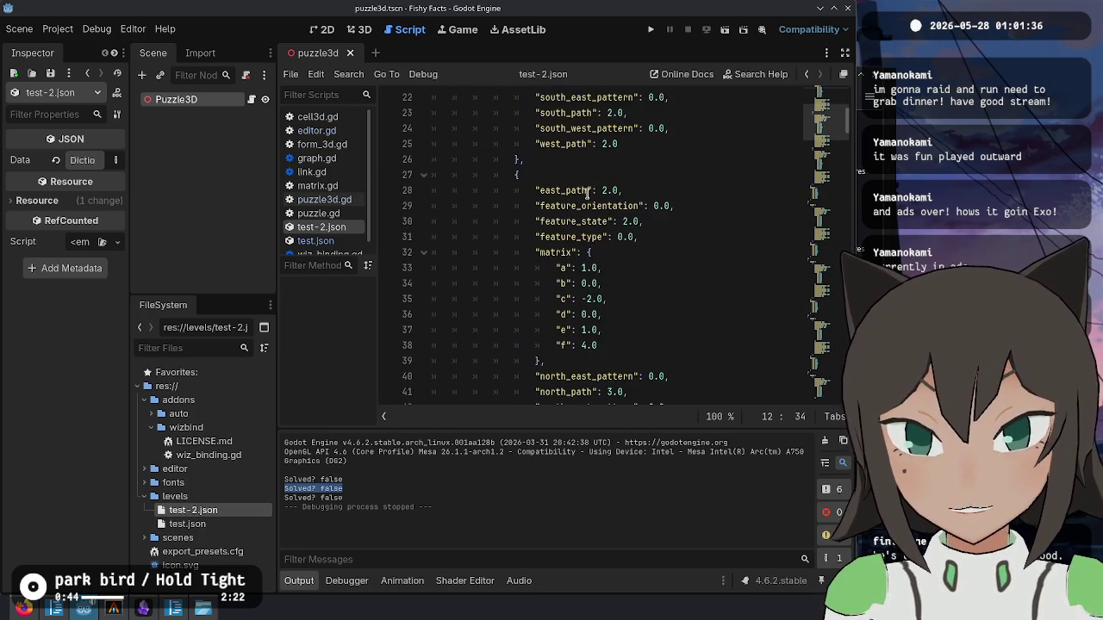
click(298, 581)
scroll(747, 331, down, 12)
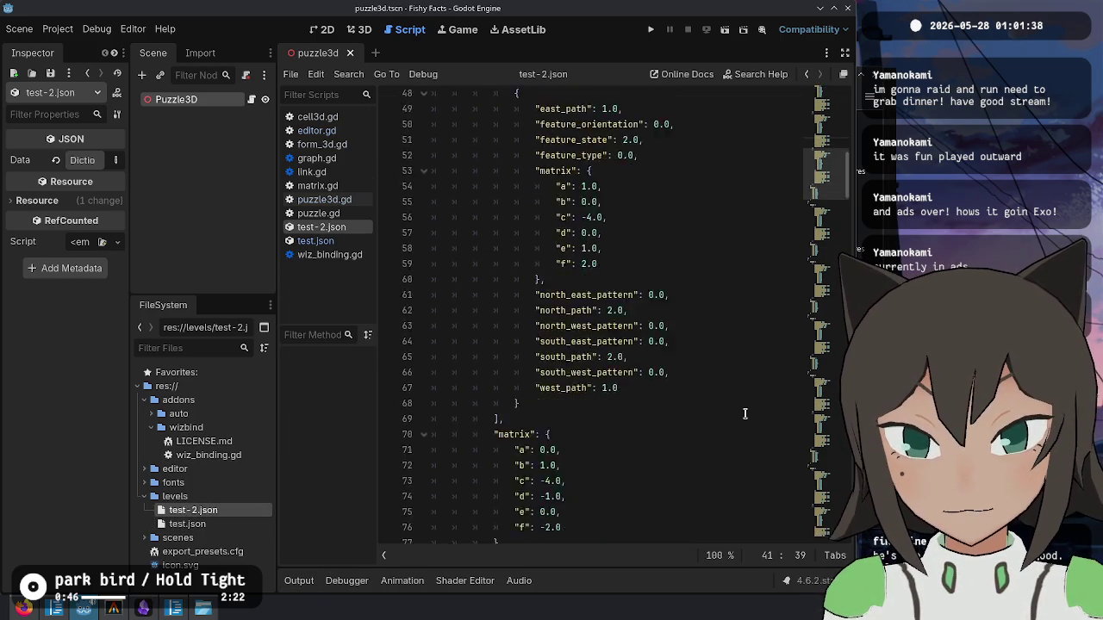
scroll(821, 207, down, 3)
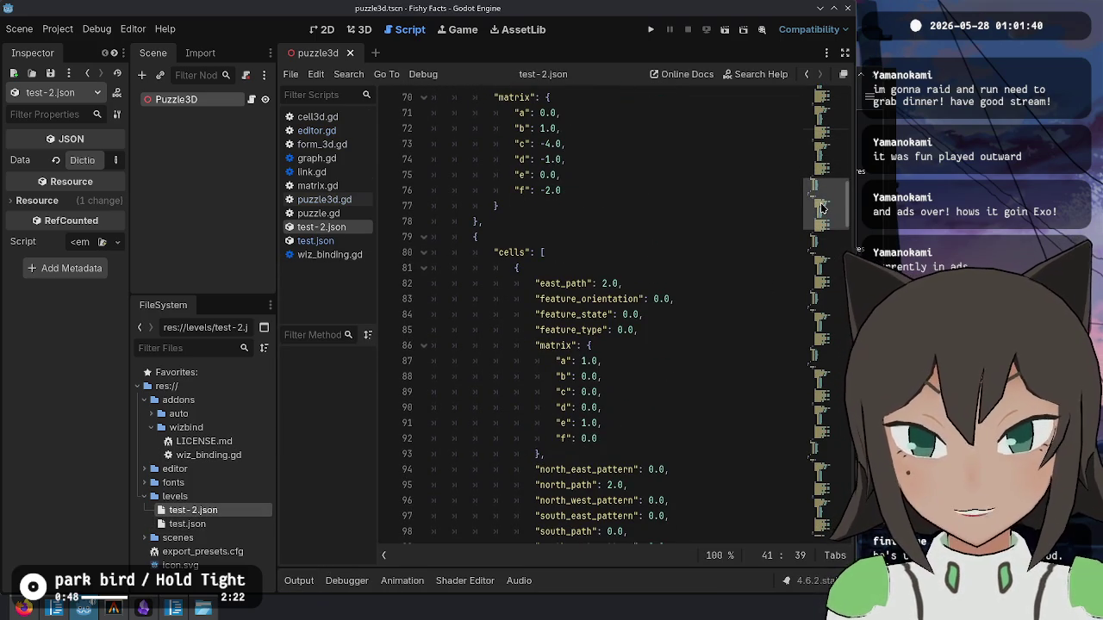
mouse_move(821, 207)
mouse_down()
mouse_move(818, 323)
mouse_move(793, 476)
mouse_up()
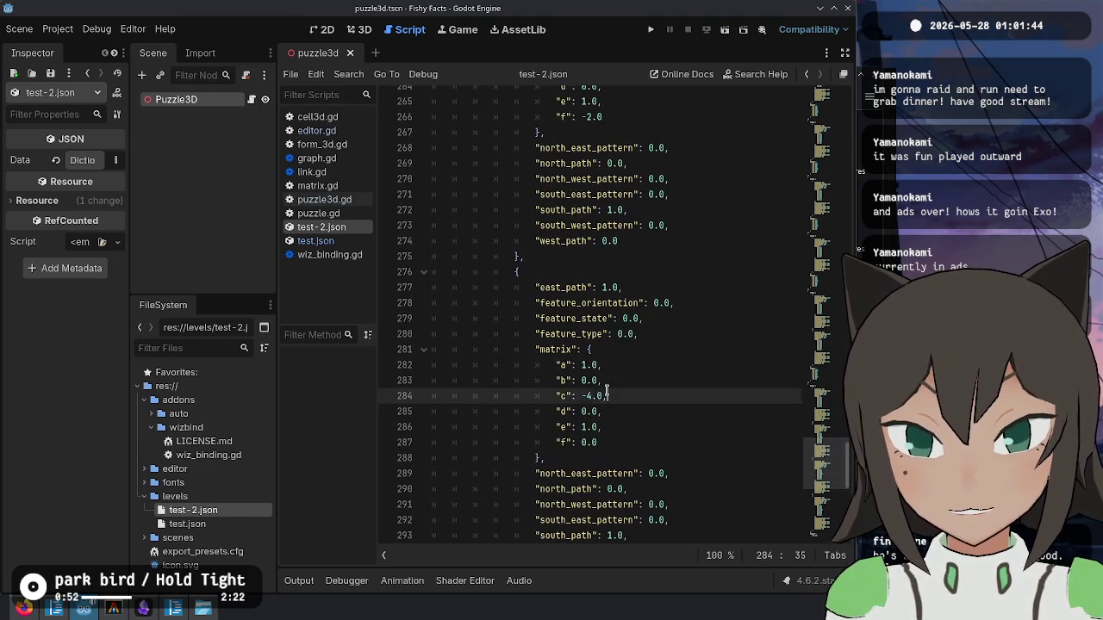
click(606, 392)
key(ctrl+f)
text(feature)
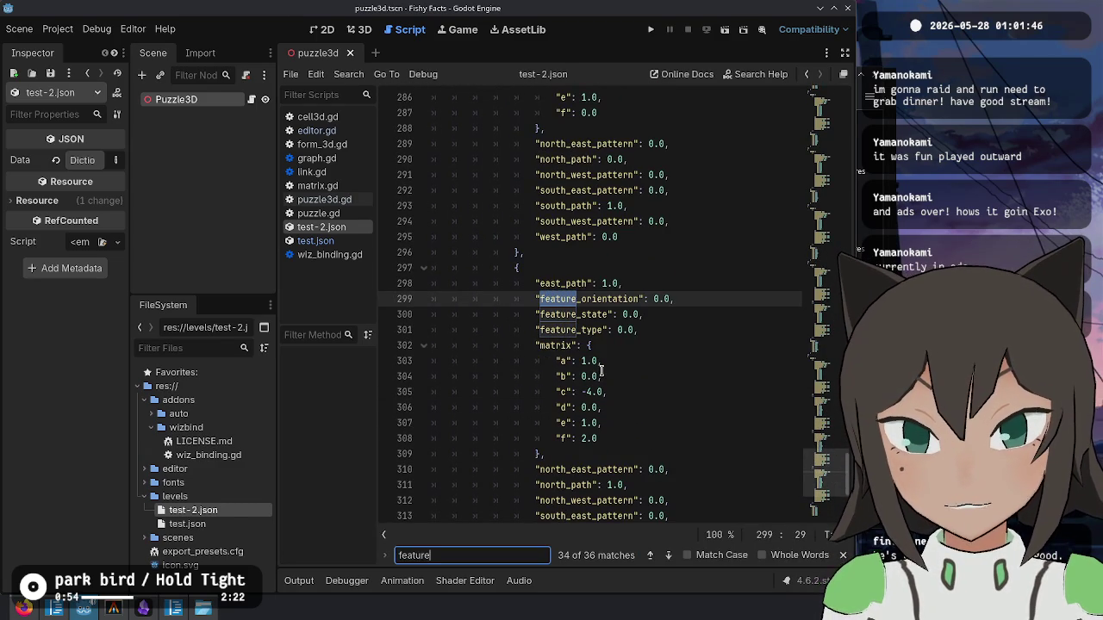
text(_)
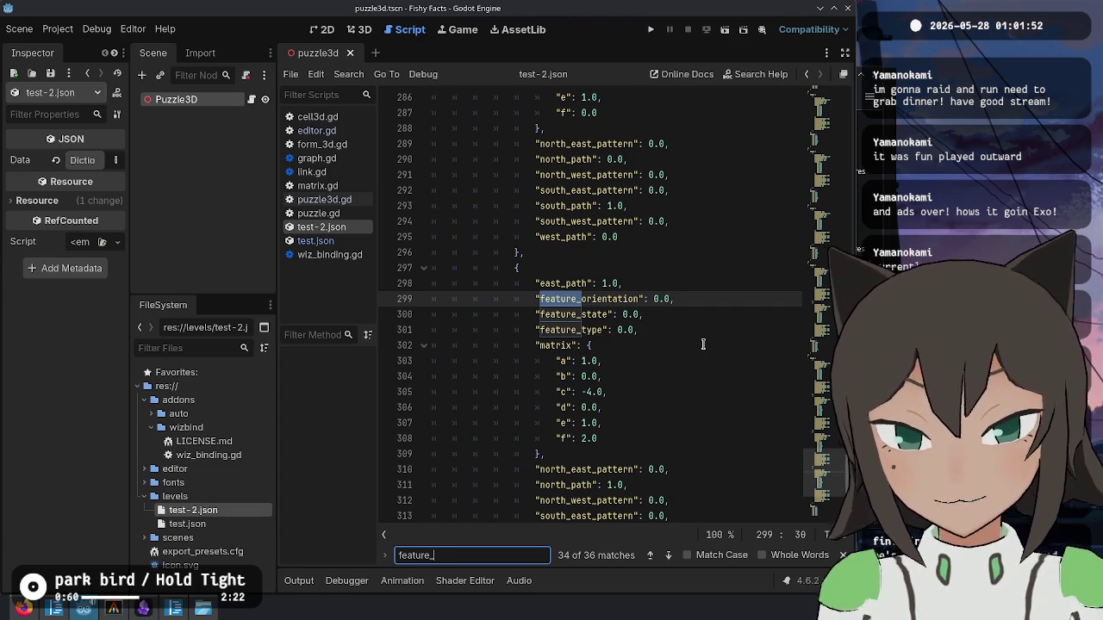
text(state)
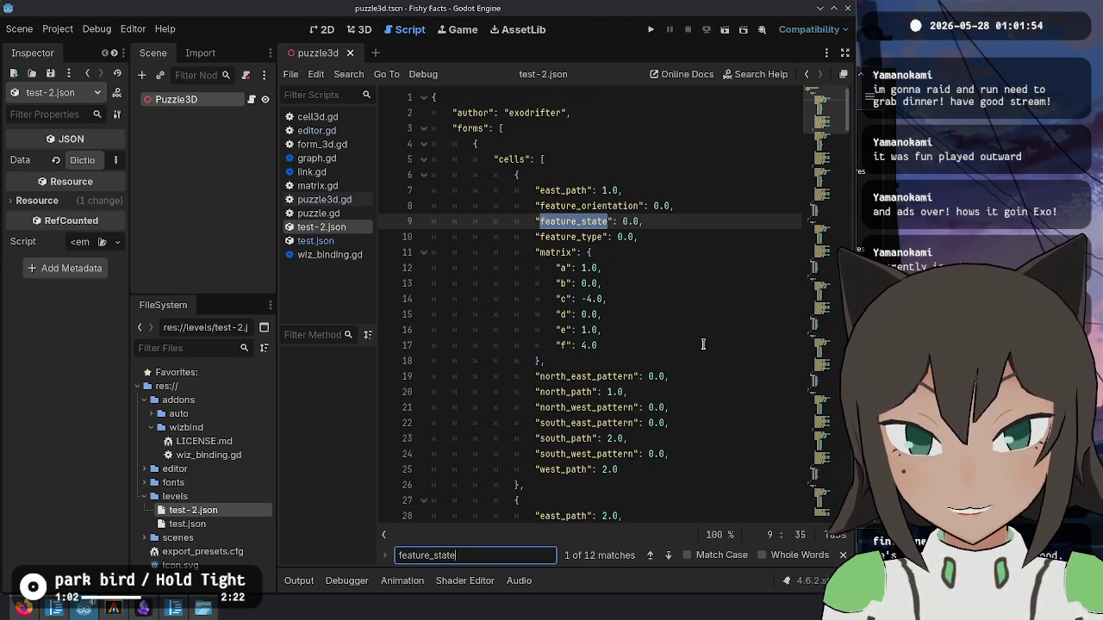
- Step back and forth through the feature_state matches in test-2.json, then close the search
key(Return)
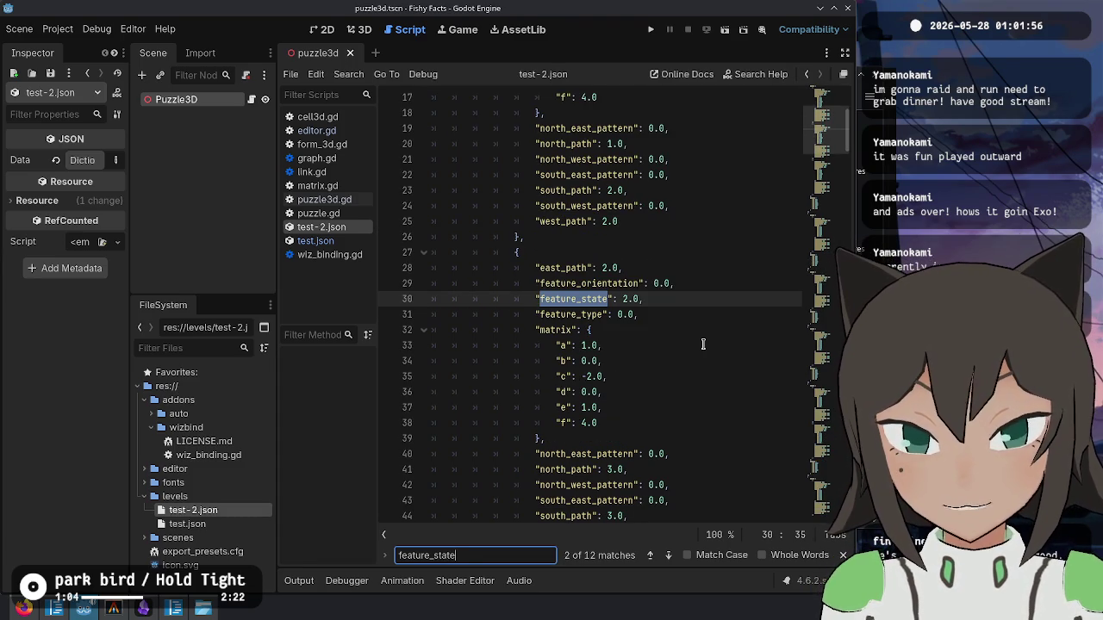
key(Return)
key(Return)
key(Return)
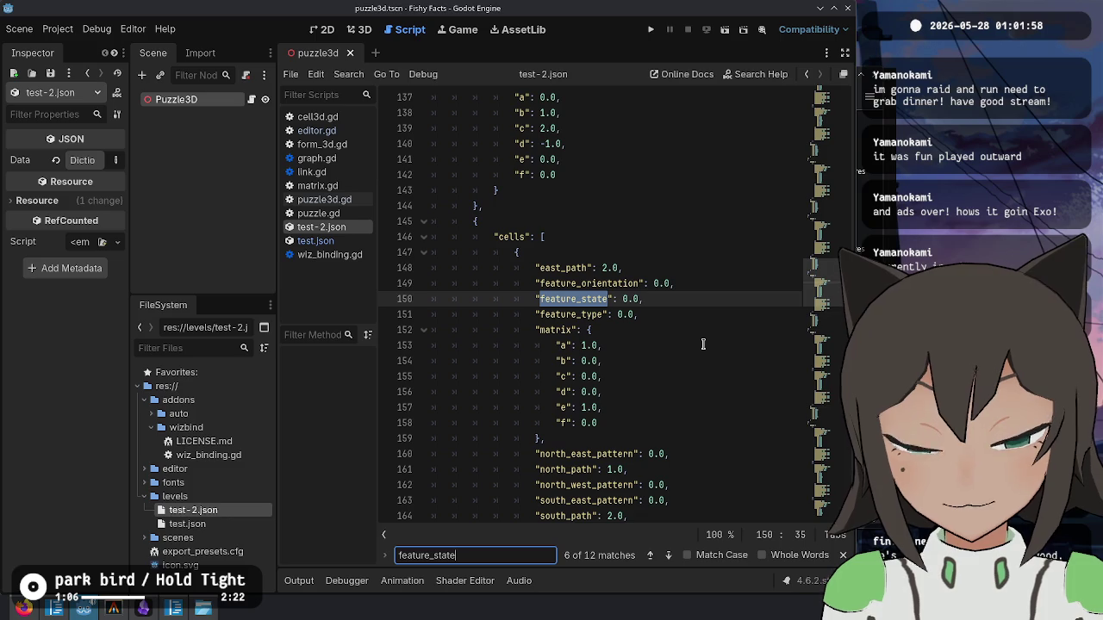
key(Return)
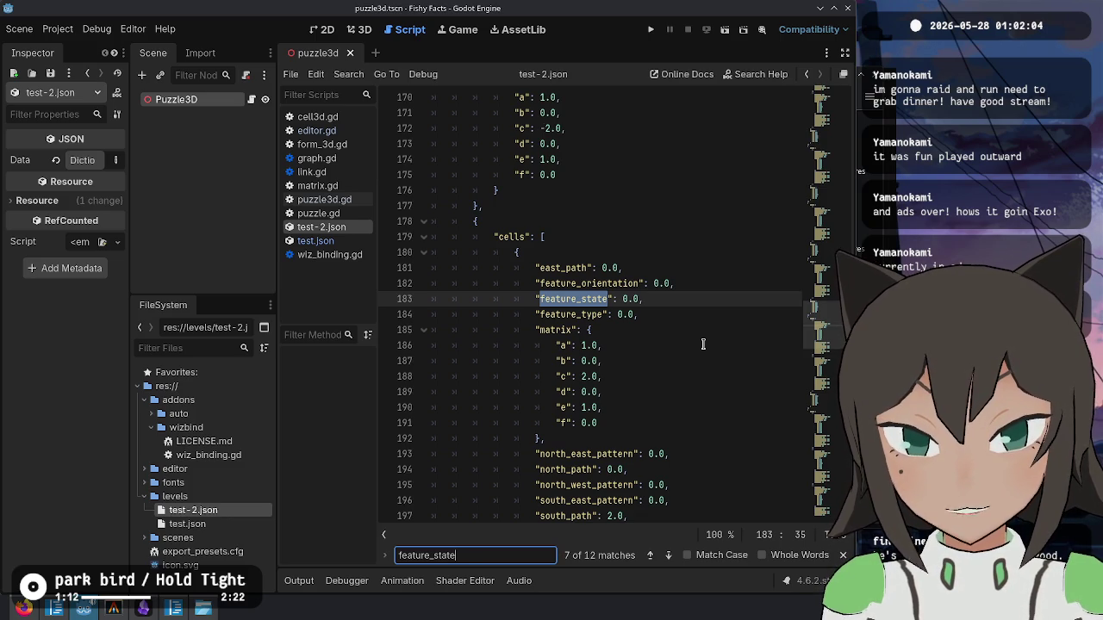
key(shift+Return)
key(shift+Return)
key(shift+Return)
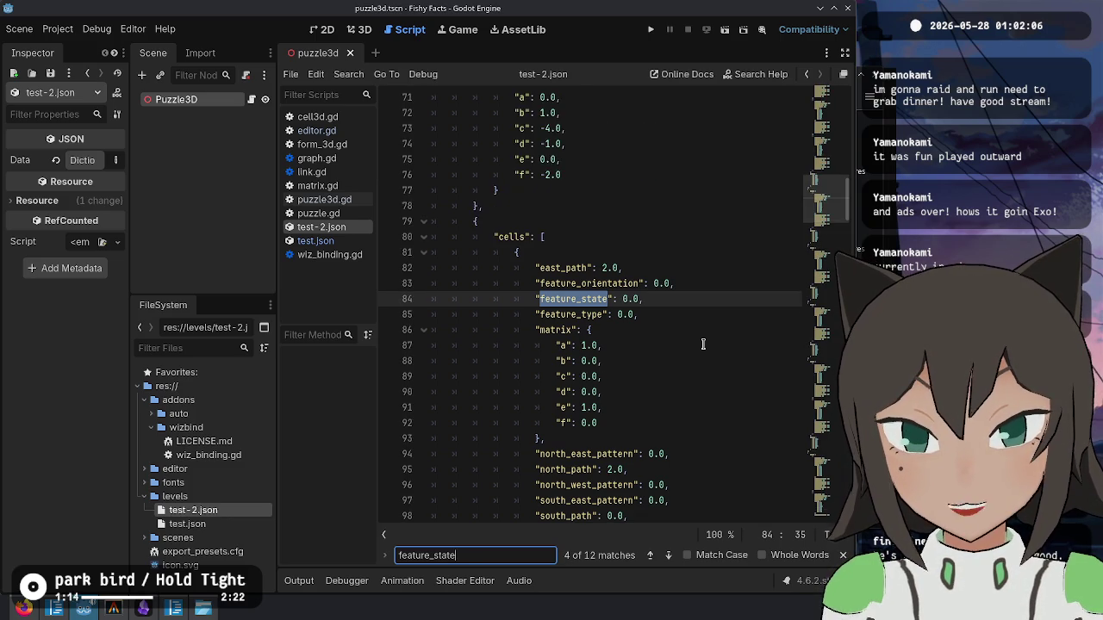
key(shift+Return)
key(shift+Return)
key(Return)
key(Return)
key(shift+Return)
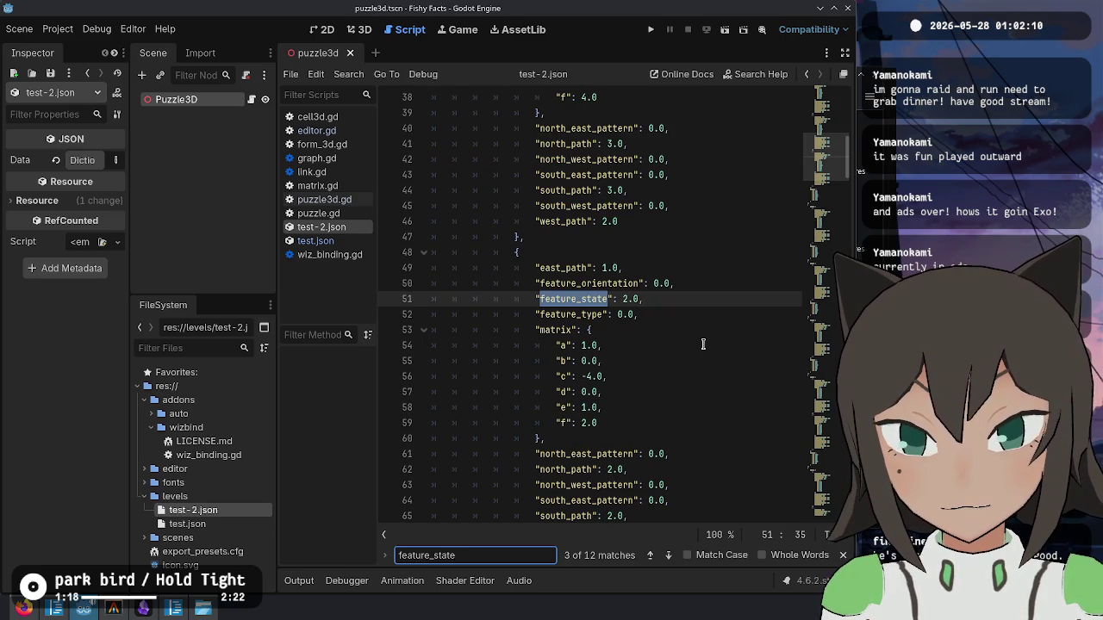
key(shift+Return)
key(Return)
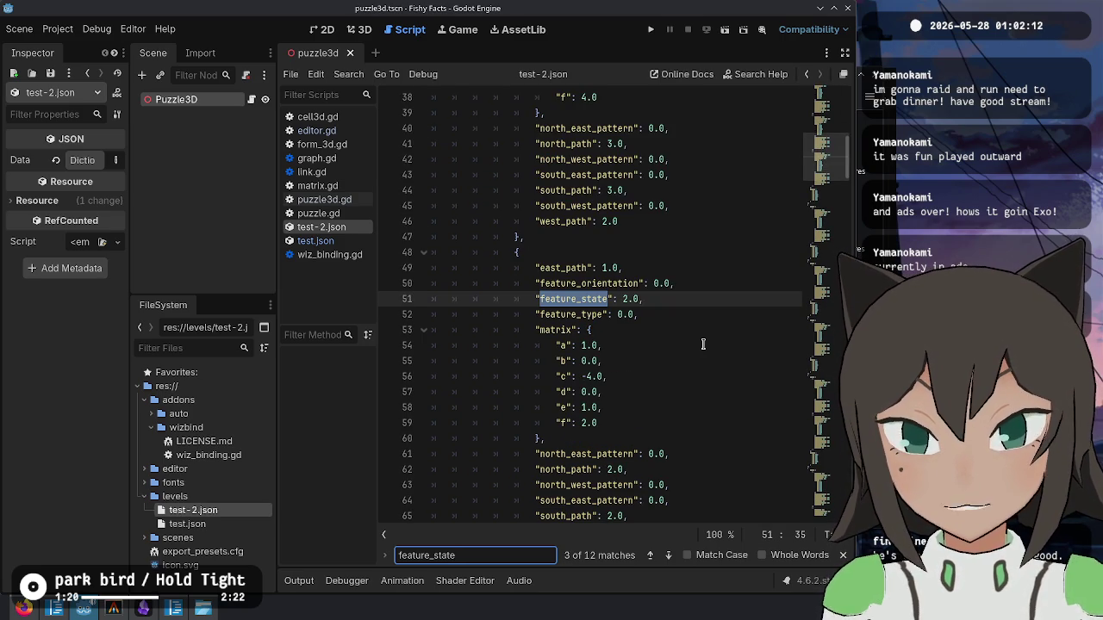
key(Escape)
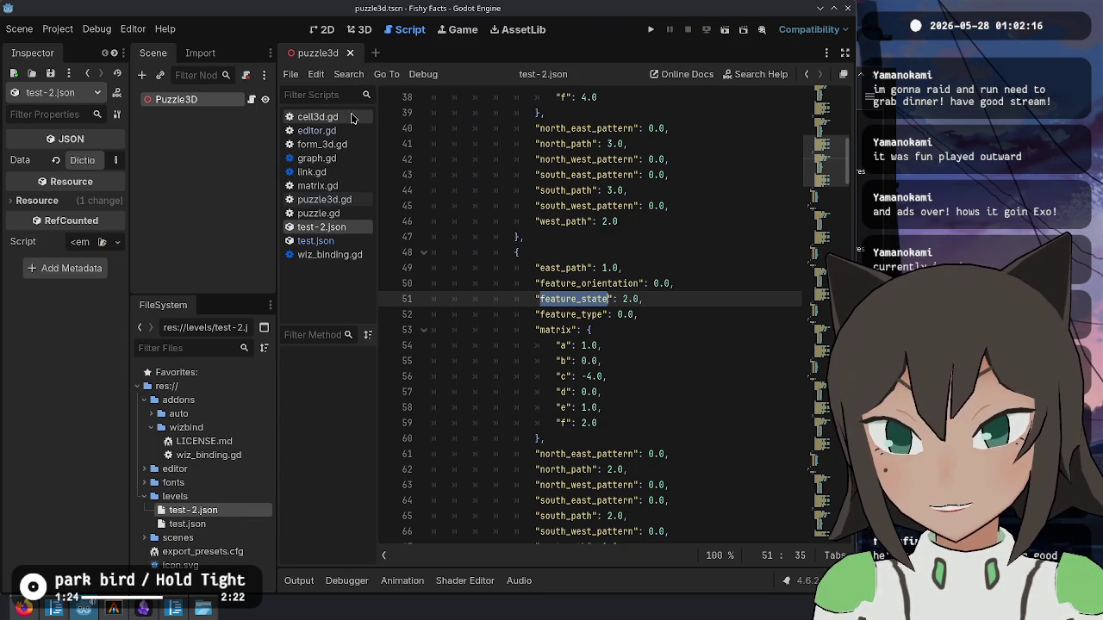
- Open cell.gd through the quick file search for 'cell'
key(shift+alt+o)
text(cell)
key(Return)
scroll(551, 271, up, 2)
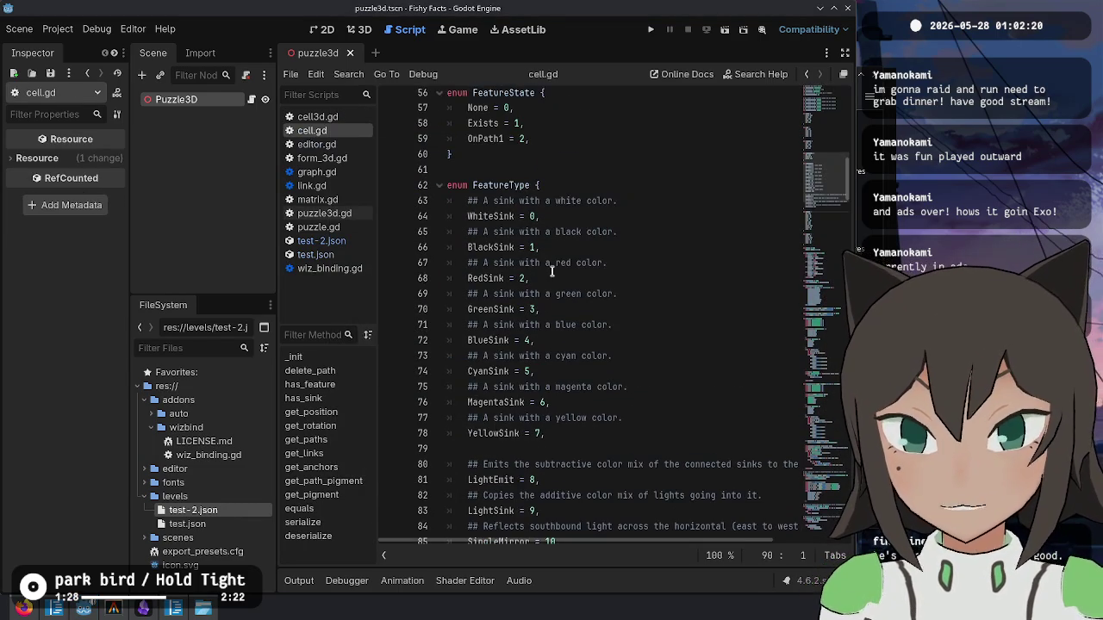
scroll(534, 228, up, 5)
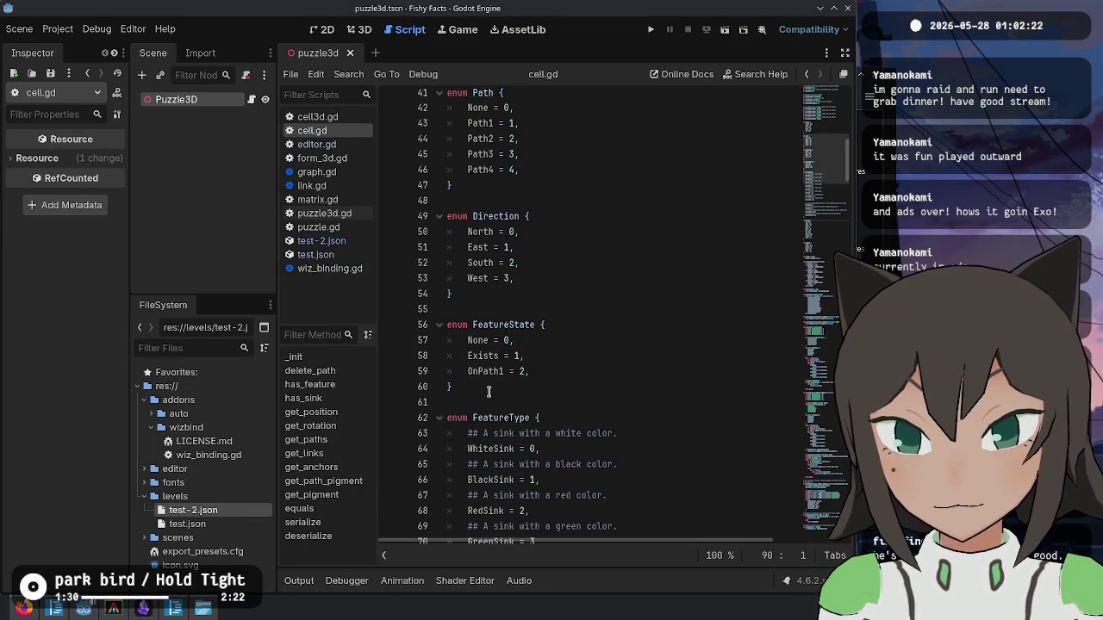
- Inspect the FeatureType enum (BlackSink, RedSink, GreenSink = 3), then return to test-2.json
double_click(481, 372)
scroll(516, 231, down, 5)
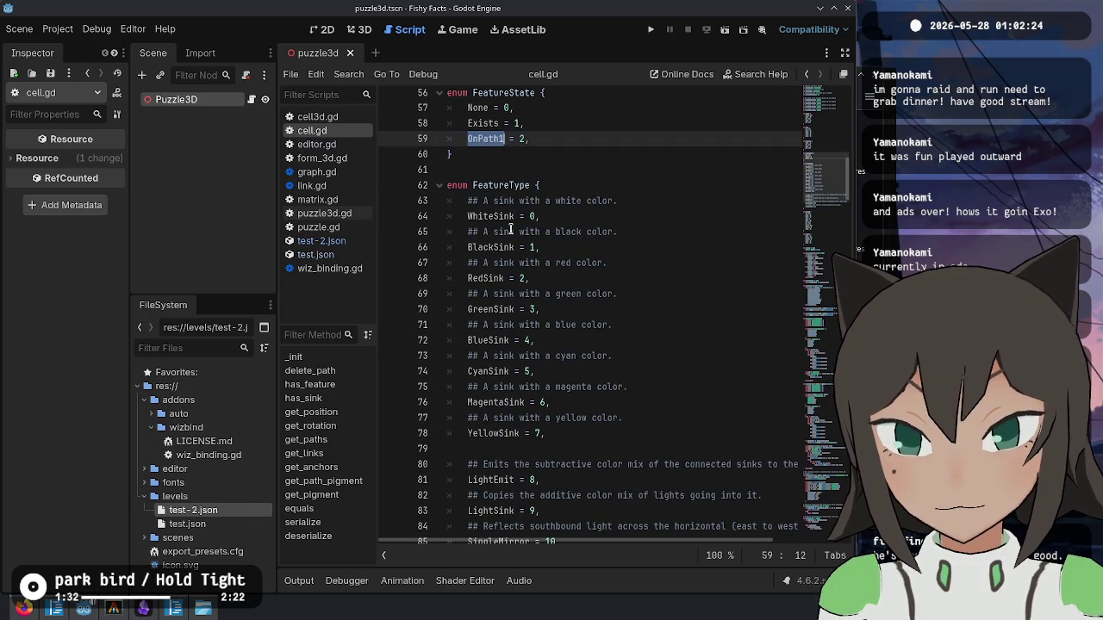
double_click(500, 185)
double_click(498, 248)
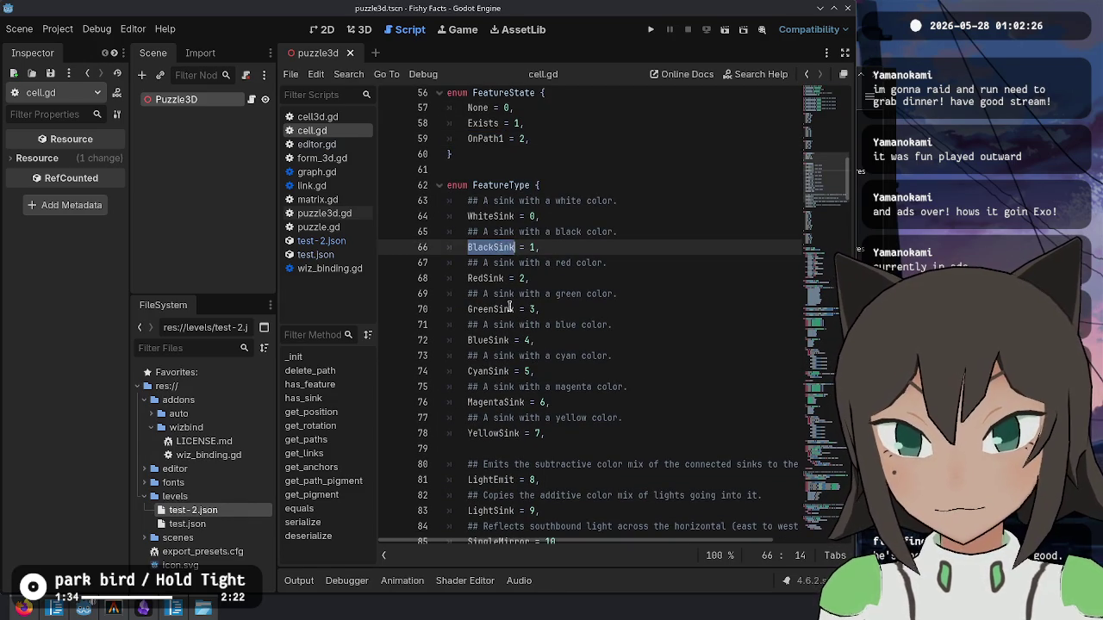
double_click(497, 277)
click(527, 277)
click(530, 309)
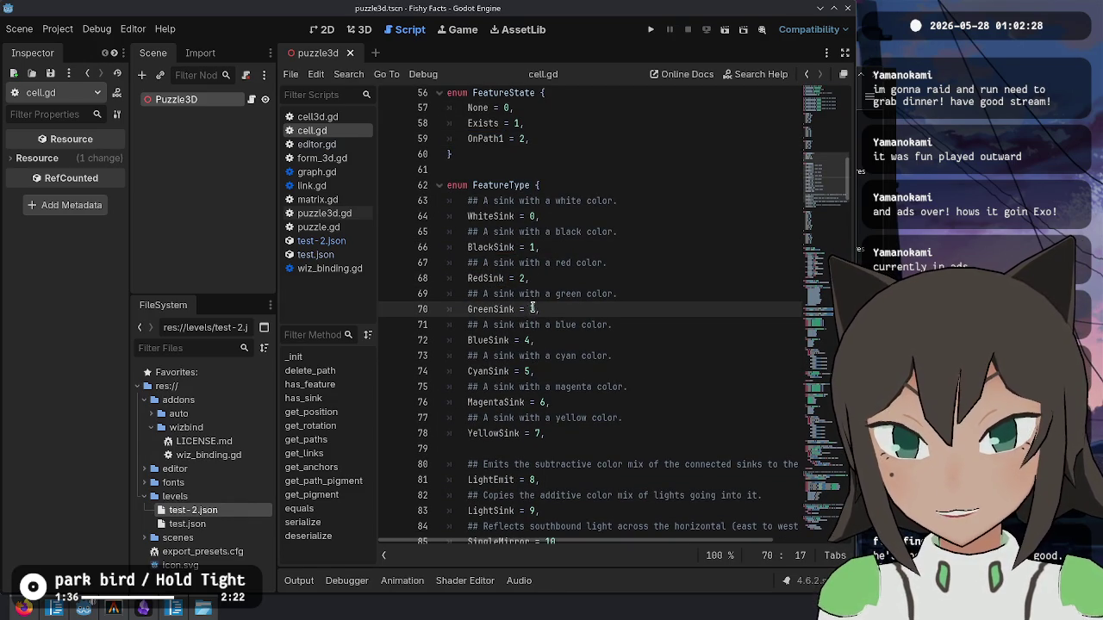
click(317, 241)
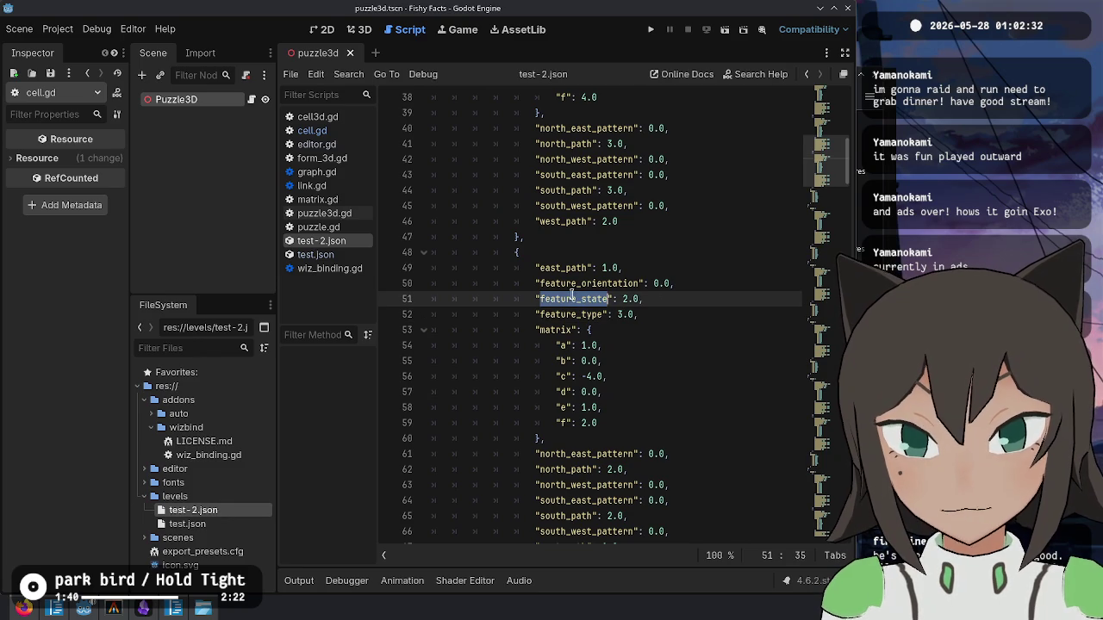
- Set the two features' feature_type to 3.0 (green) and 4.0 (blue) and save test-2.json
key(ctrl+f)
key(Return)
key(Escape)
key(ctrl+f)
key(Return)
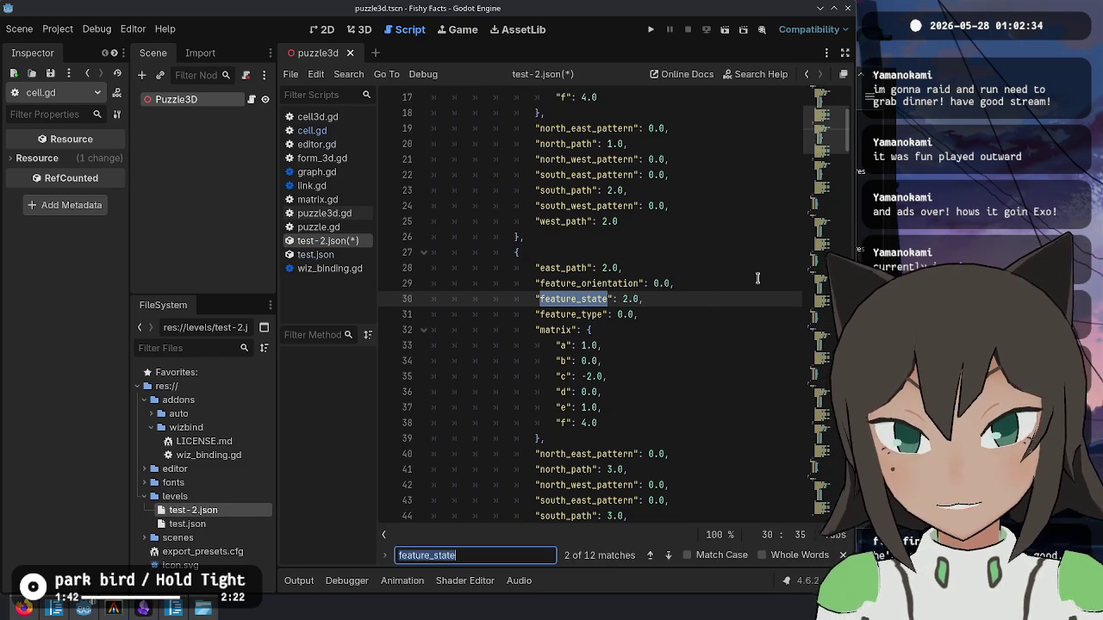
key(Escape)
key(Down)
key(ctrl+s)
- Run the game, open the puzzle Editor, and load test-2.json from the levels folder
click(650, 32)
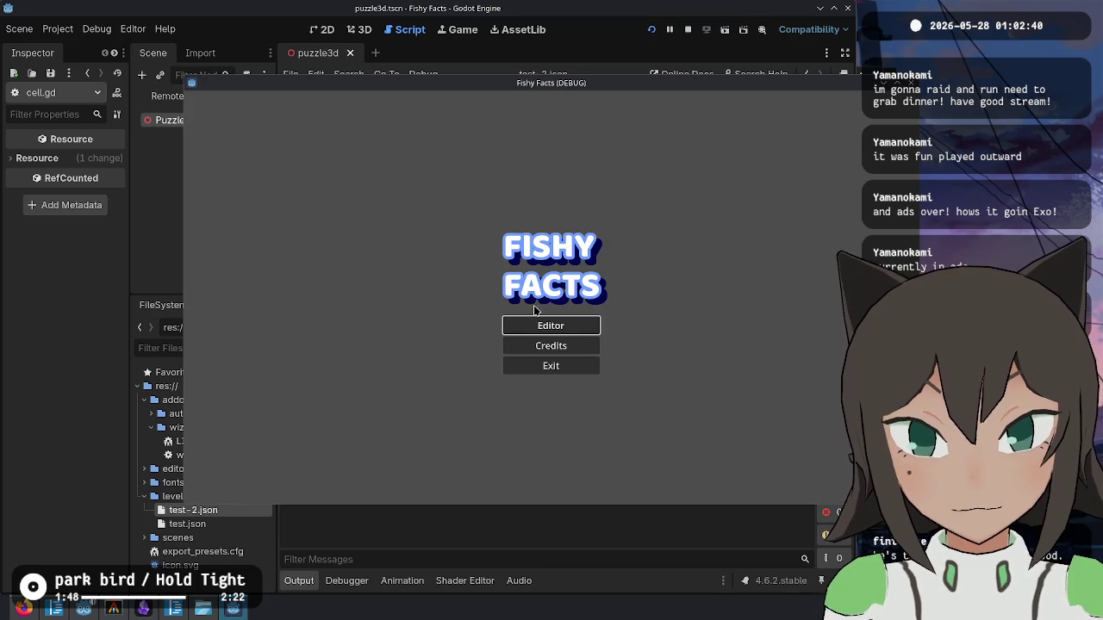
click(539, 324)
click(469, 281)
click(433, 284)
click(458, 257)
double_click(482, 164)
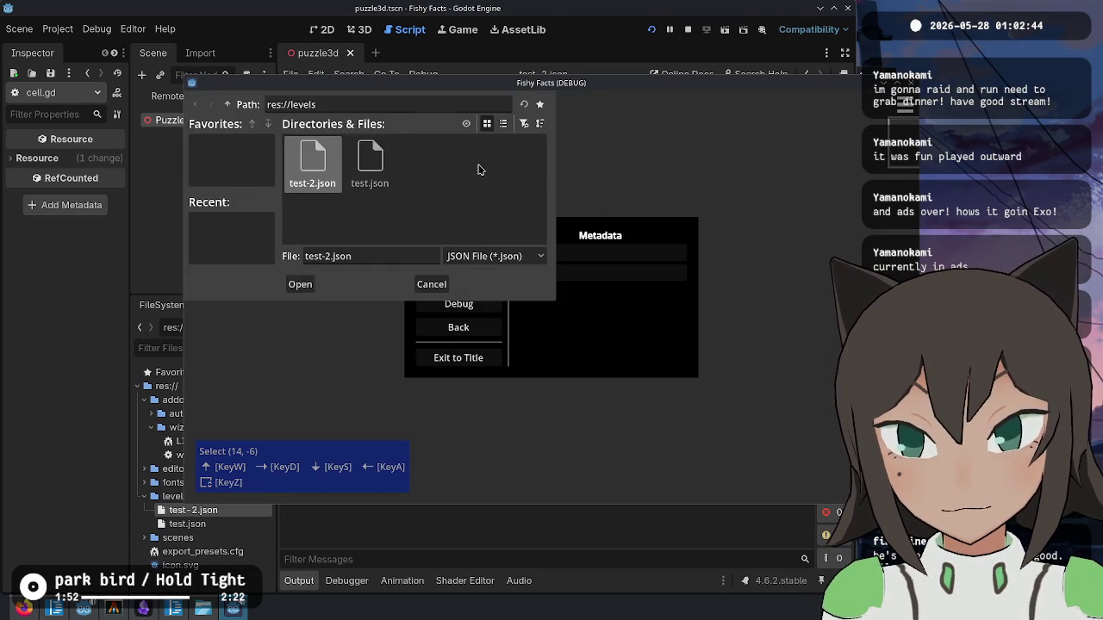
double_click(325, 169)
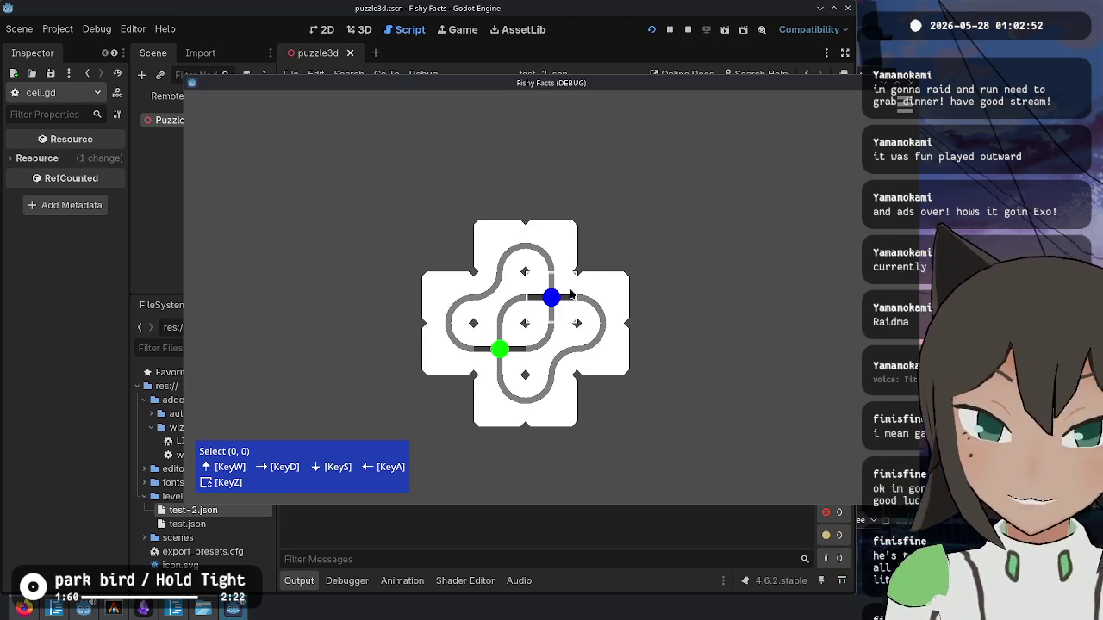
- Close the game, rerun and stop it again, then return to the script editor
key(Escape)
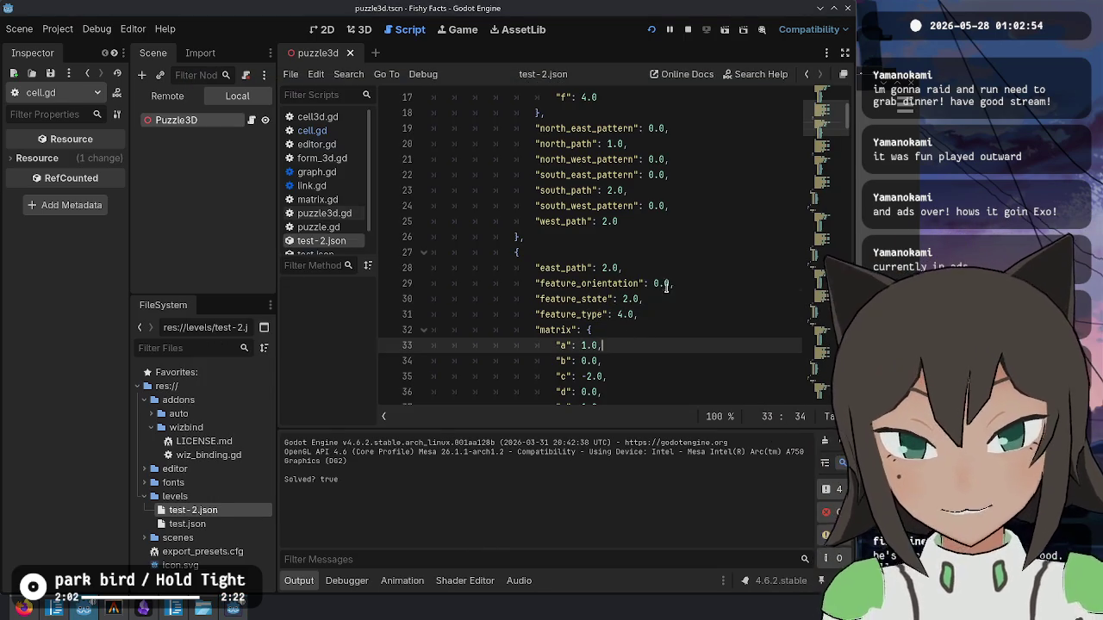
click(666, 287)
key(F5)
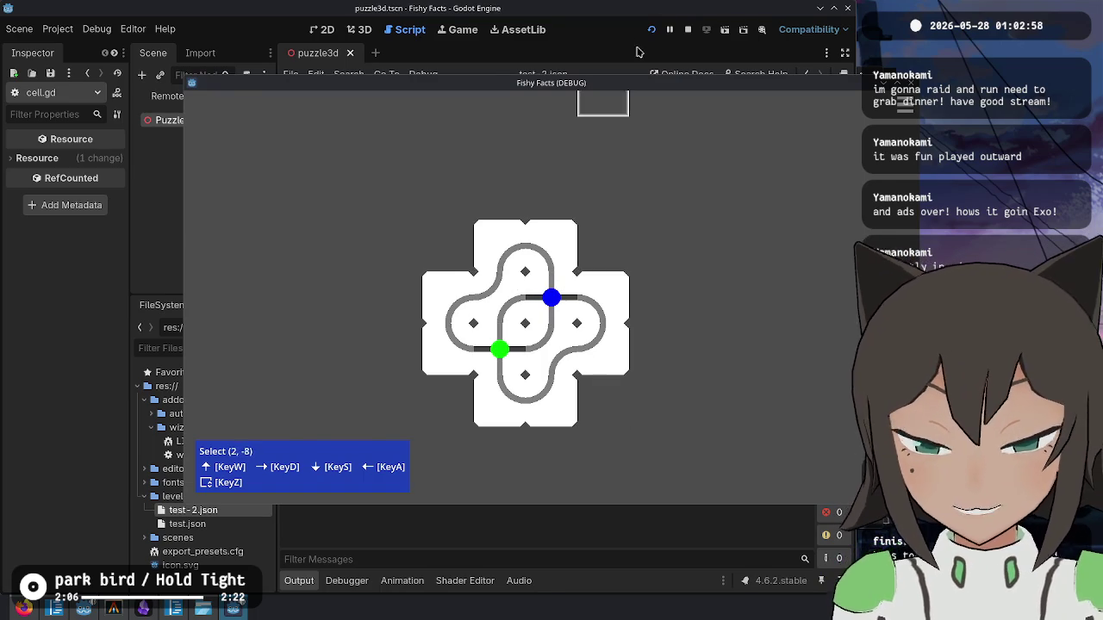
key(Escape)
click(460, 31)
click(401, 29)
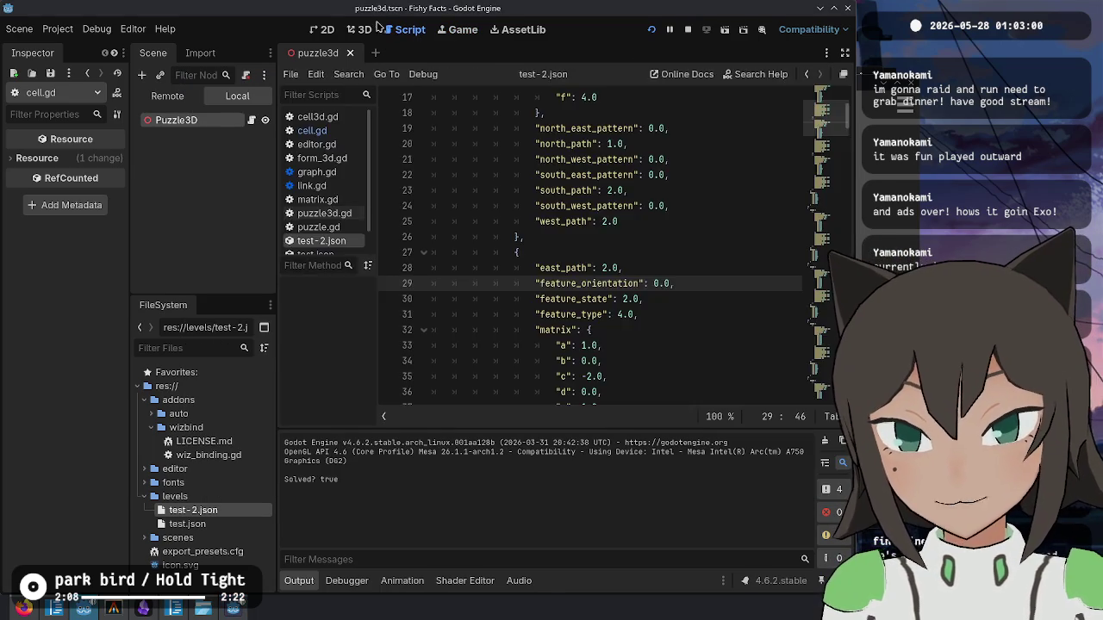
- Collapse the output panel and look through graph.gd and cell.gd
key(ctrl+F2)
click(388, 31)
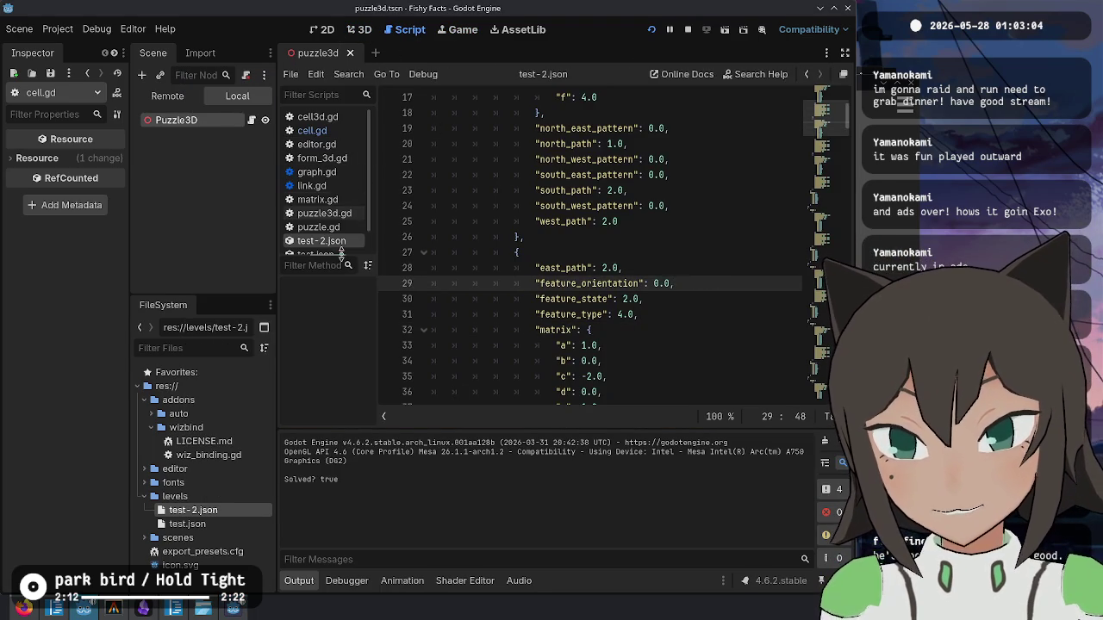
click(299, 583)
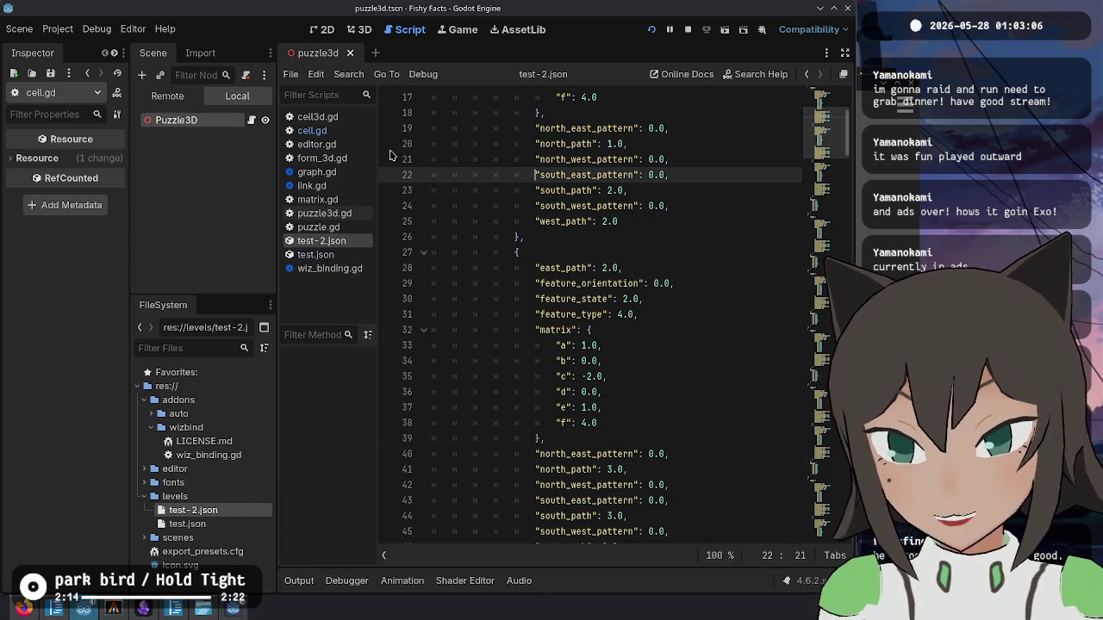
click(344, 172)
click(561, 450)
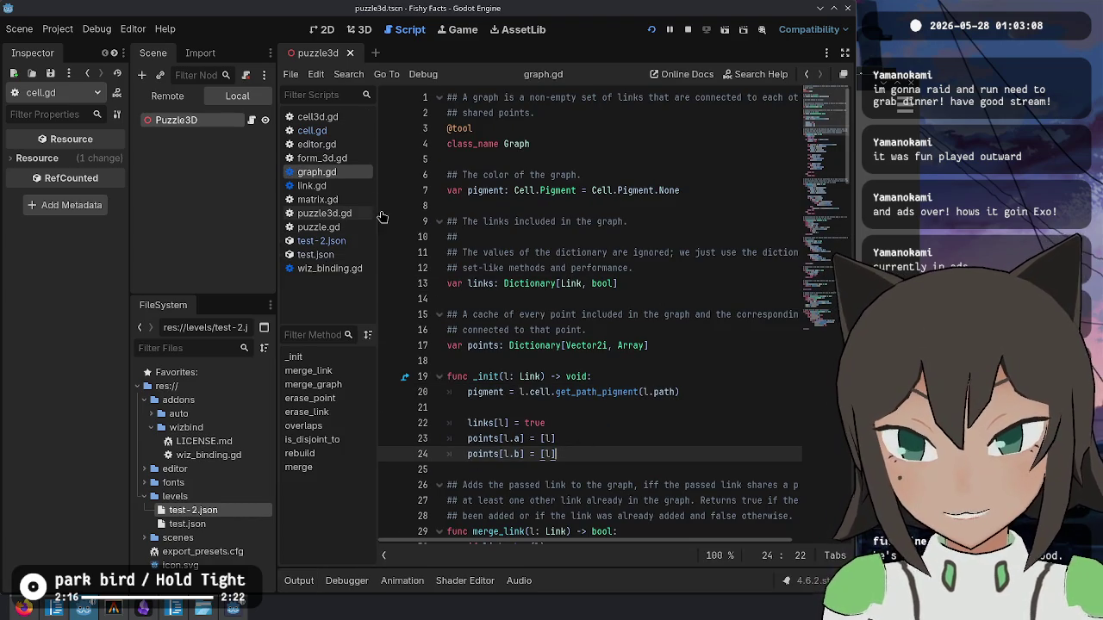
click(312, 130)
click(517, 373)
scroll(519, 294, down, 4)
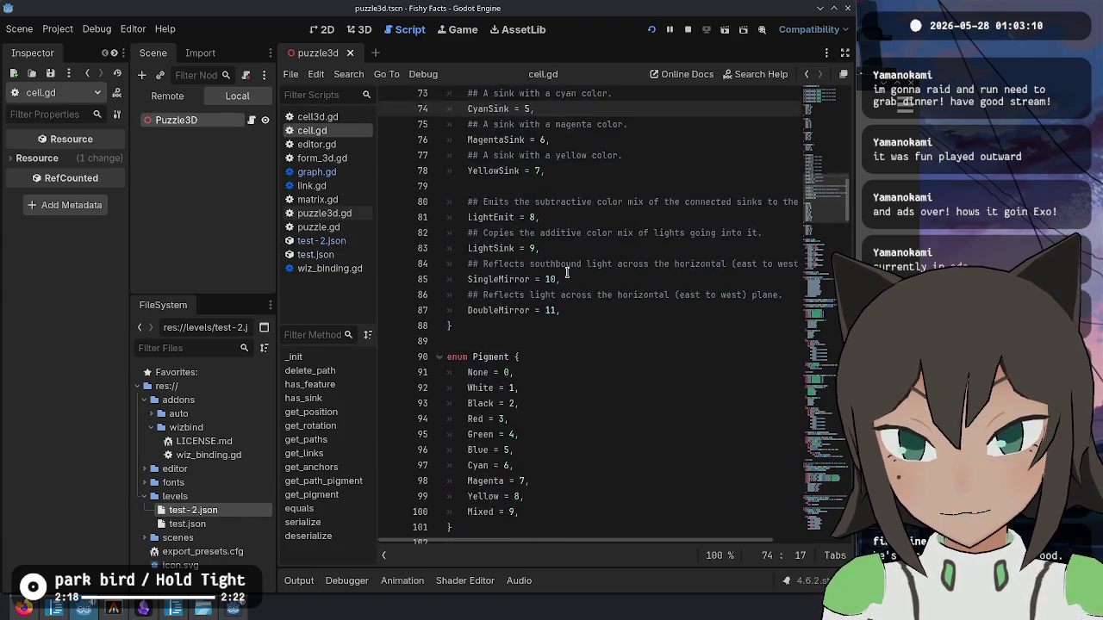
scroll(520, 294, down, 20)
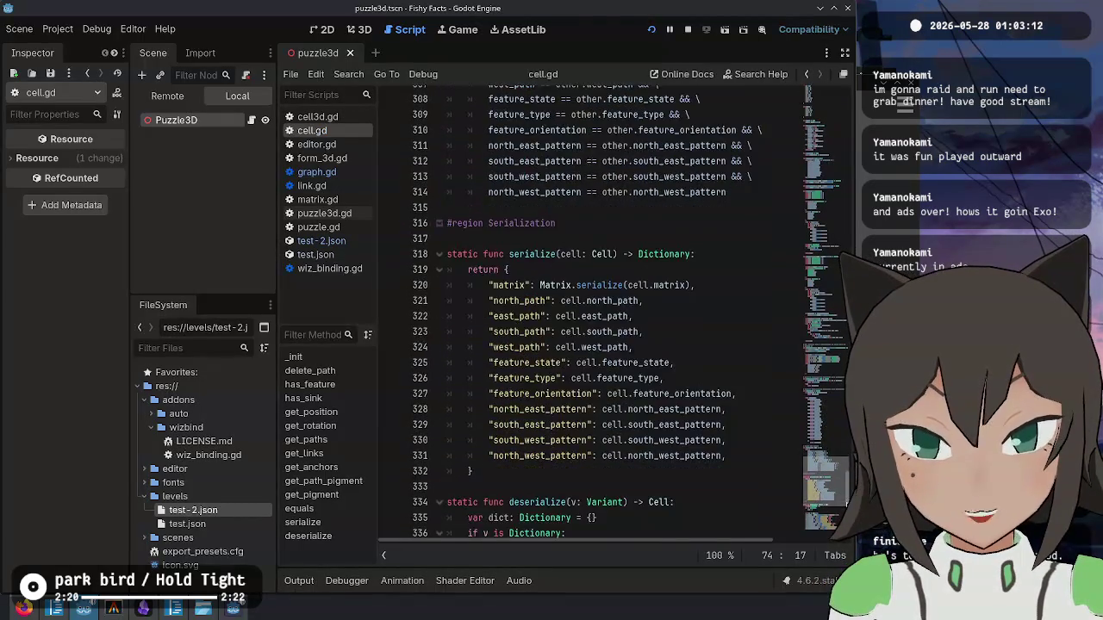
scroll(519, 293, down, 3)
- Open cell3d.gd and examine its get_pigment_at function around line 290
click(344, 116)
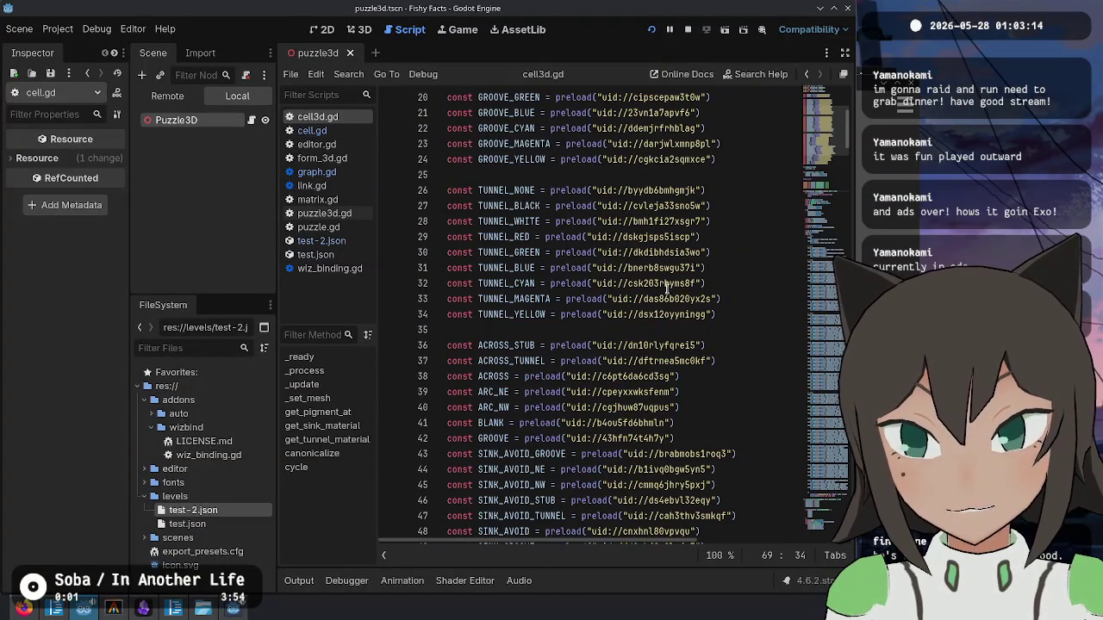
click(823, 409)
drag(823, 408, 823, 431)
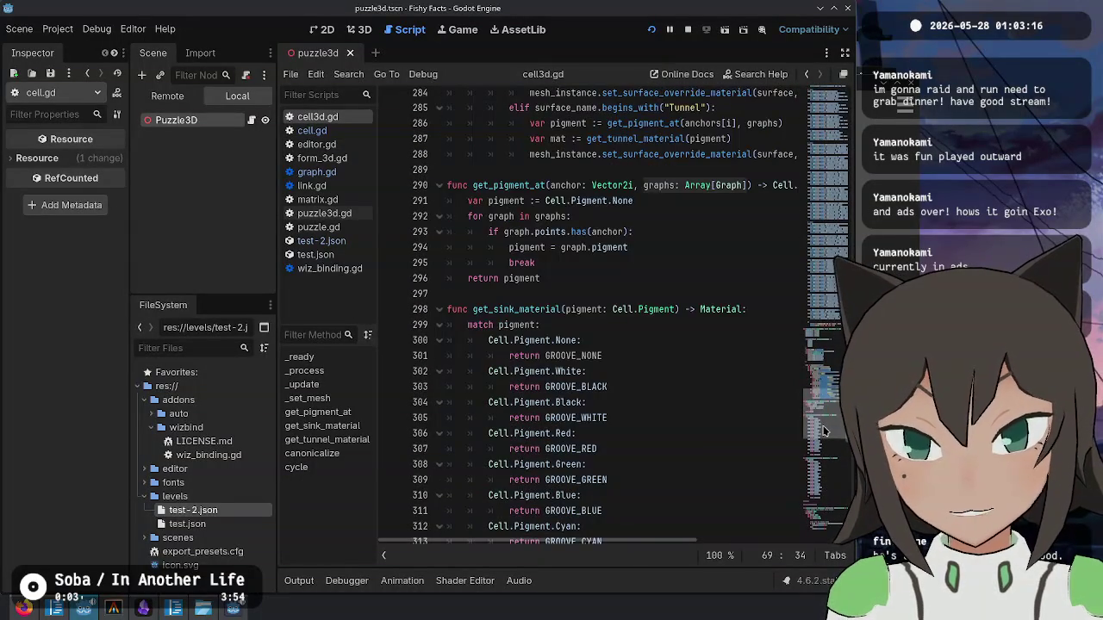
scroll(557, 251, up, 2)
double_click(509, 278)
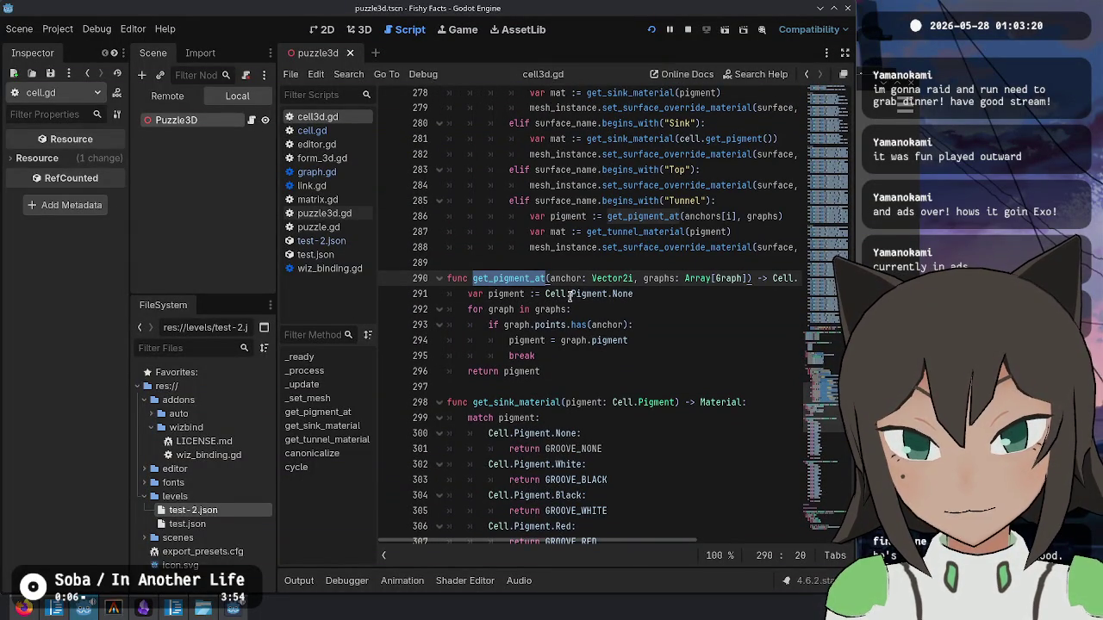
click(589, 357)
scroll(617, 278, down, 4)
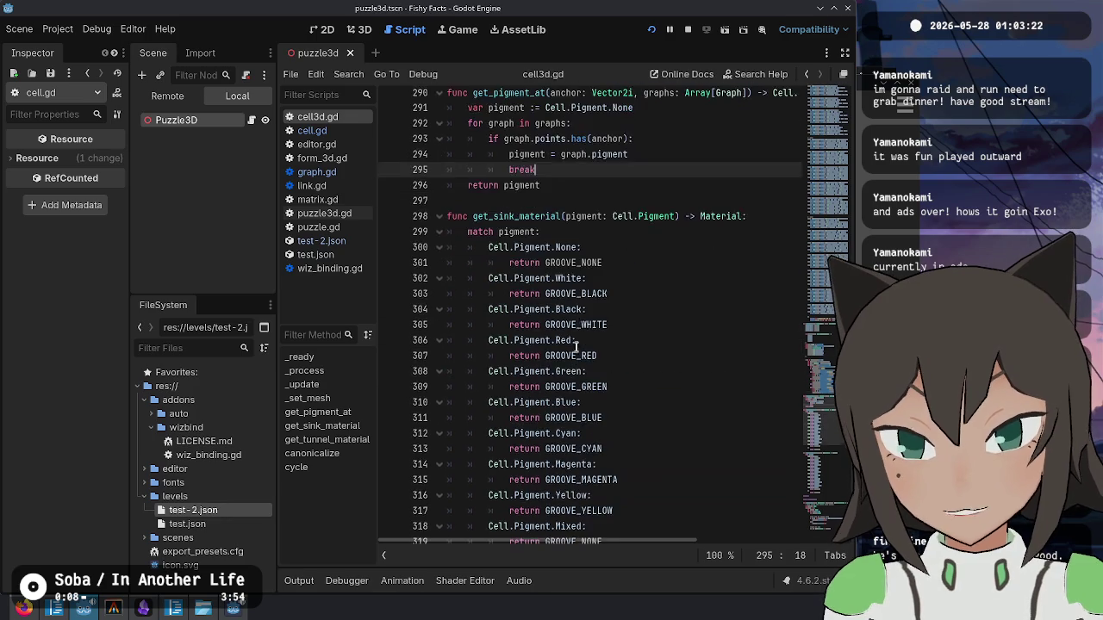
scroll(589, 263, up, 4)
scroll(722, 240, up, 2)
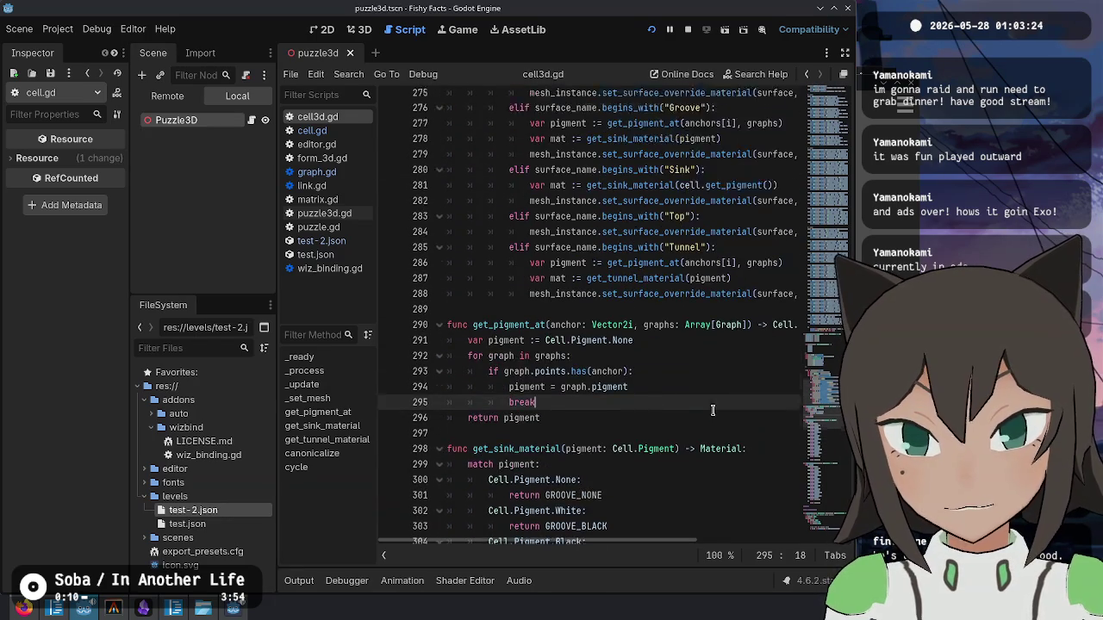
- Add print(cell.get_position(), " ", pigment) below var pigment in the Groove branch
click(701, 154)
key(Return)
text(print(cell.get_position()
scroll(752, 242, up, 2)
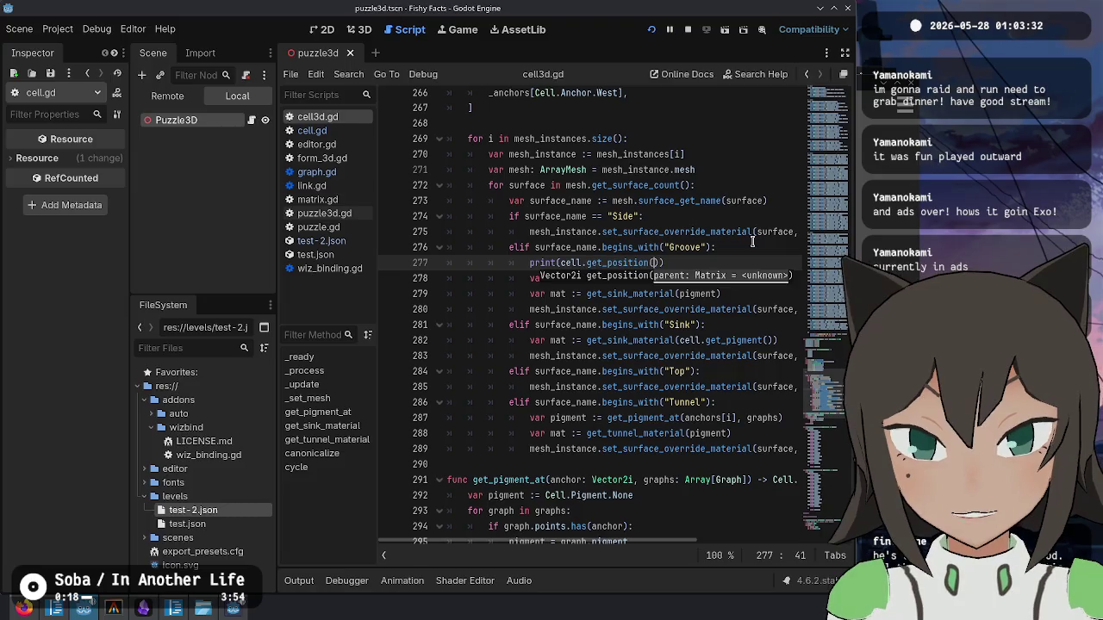
text(),)
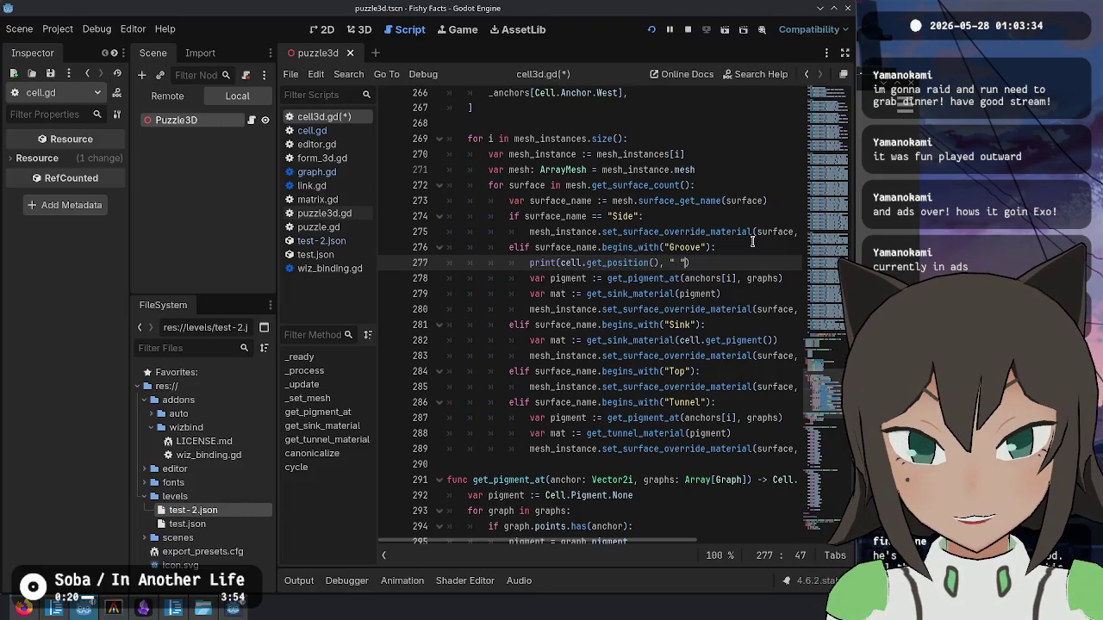
text(, )
text(pigmnet))
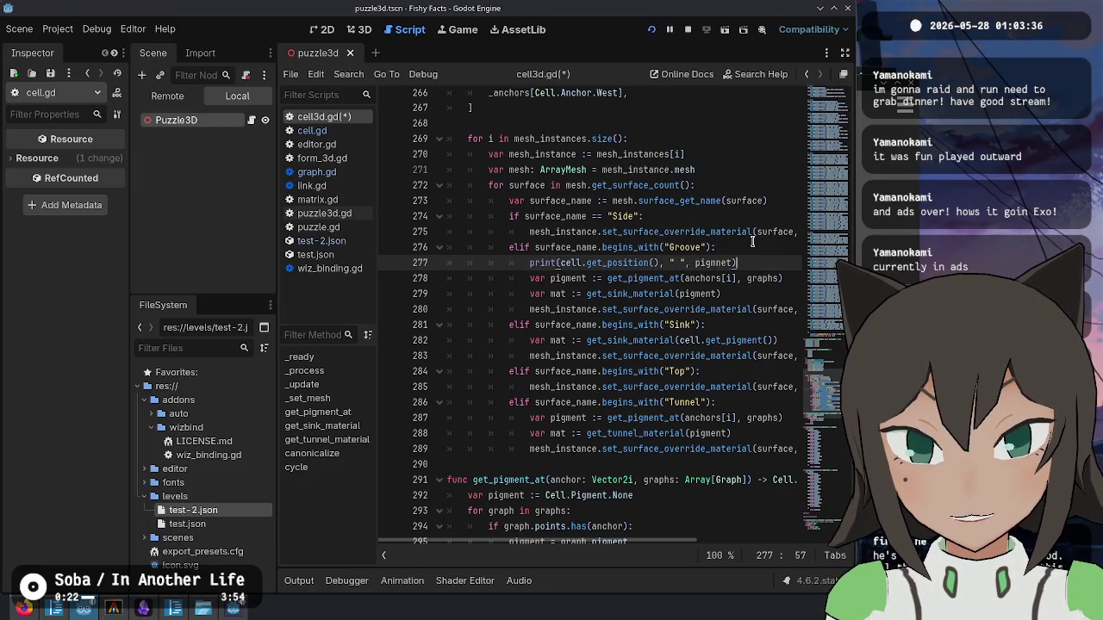
key(BackSpace)
key(BackSpace)
key(BackSpace)
key(BackSpace)
text(ent))
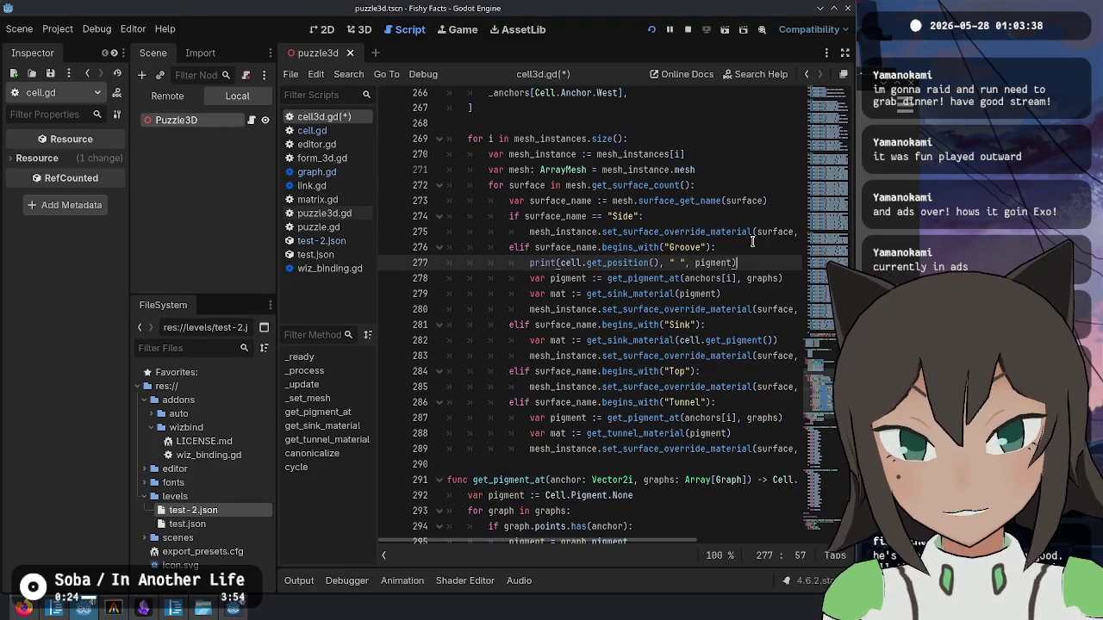
key(alt+Down)
key(Down)
- Save cell3d.gd, show the Output log, and run the game with F5
key(ctrl+s)
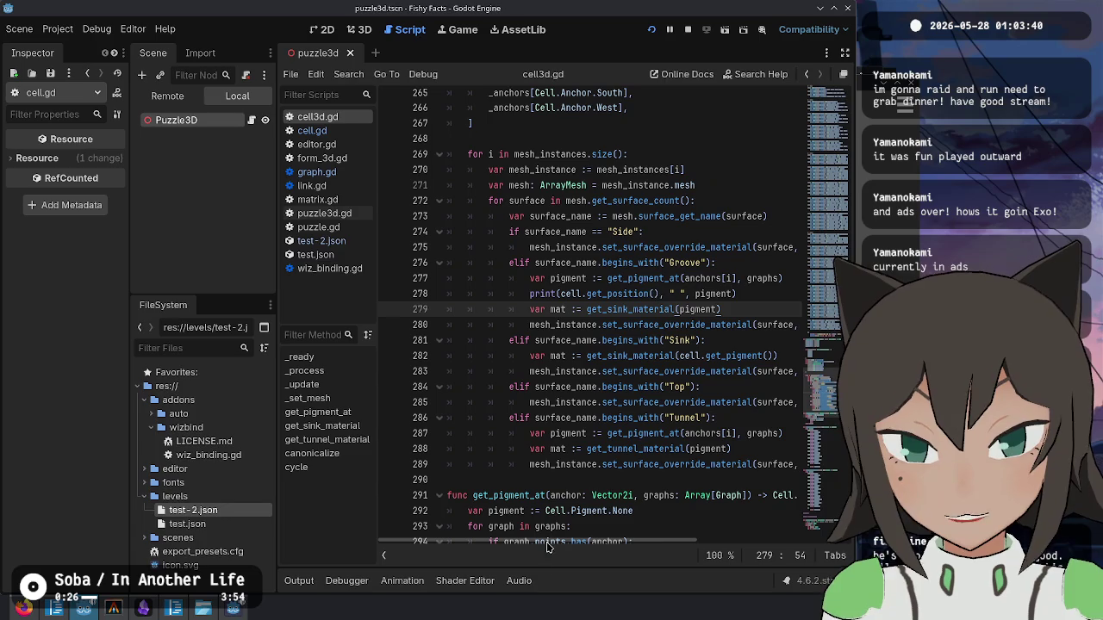
click(299, 577)
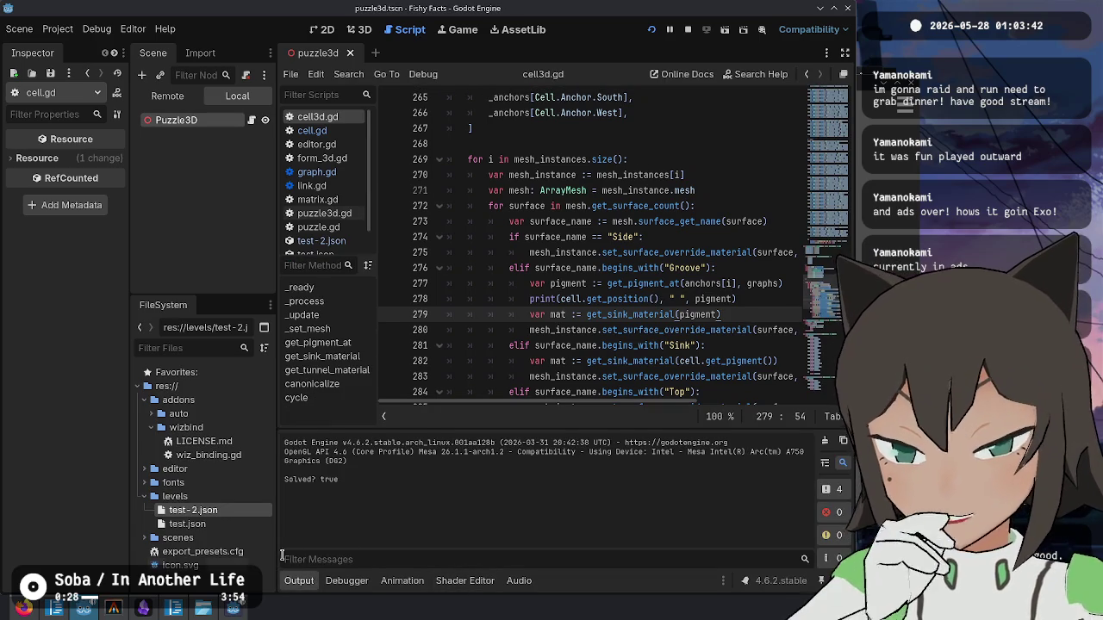
key(F5)
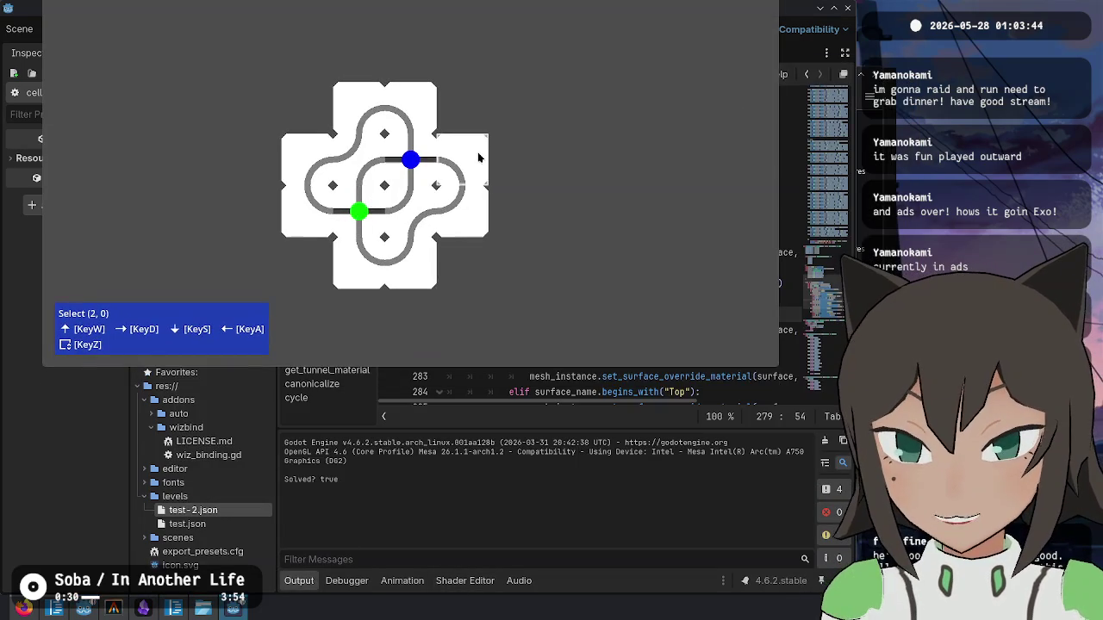
- Delete the extra piece at cell (2, 0) in the puzzle editor
click(476, 159)
click(527, 148)
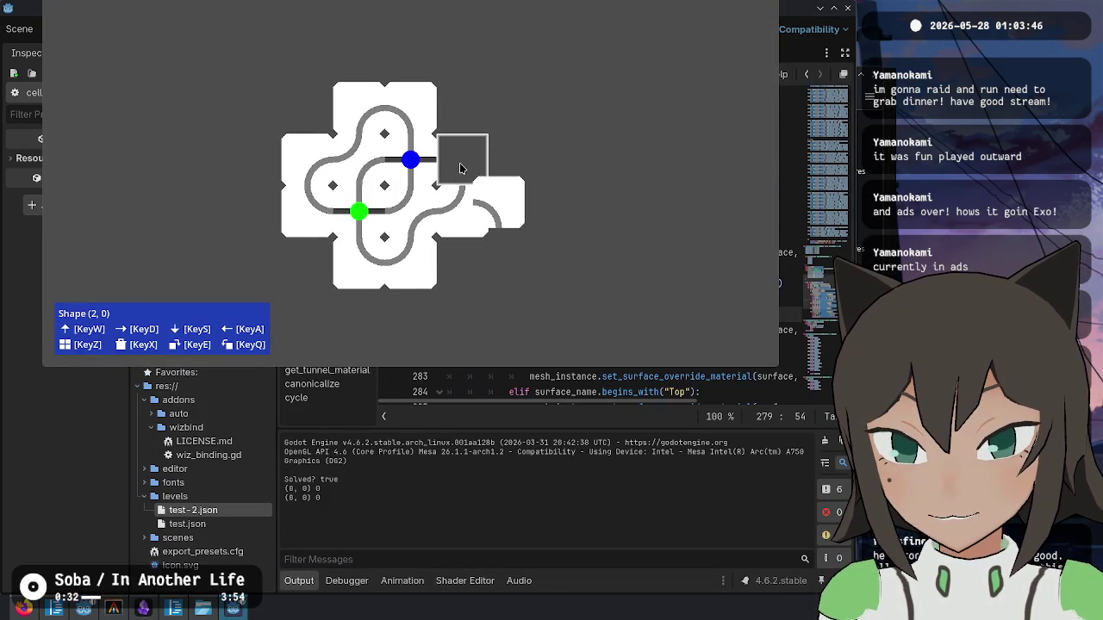
key(x)
click(379, 527)
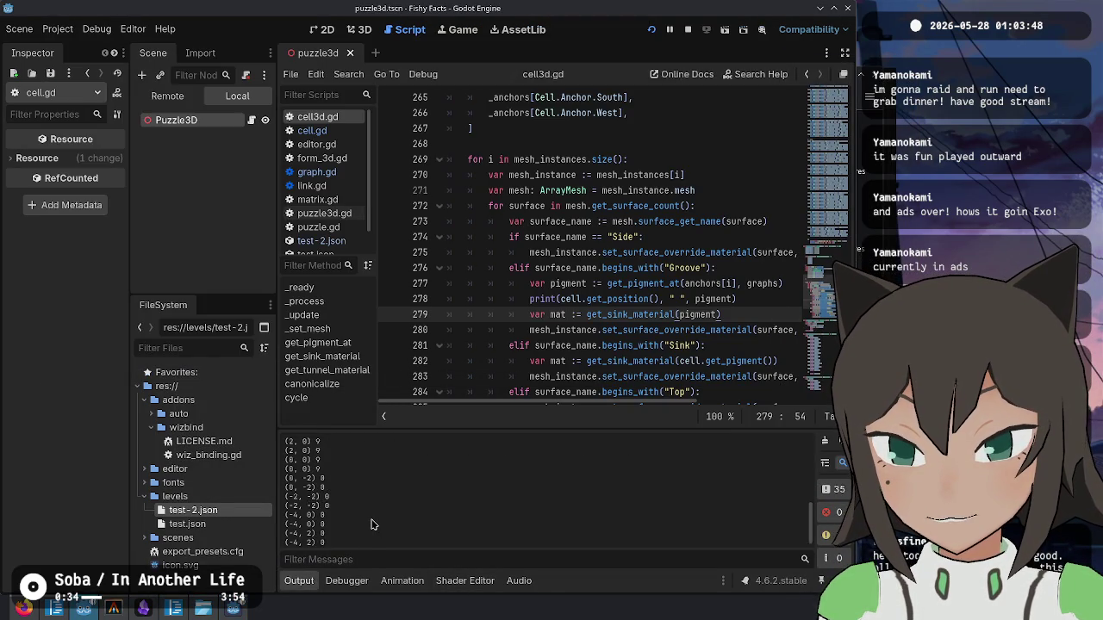
scroll(370, 512, up, 10)
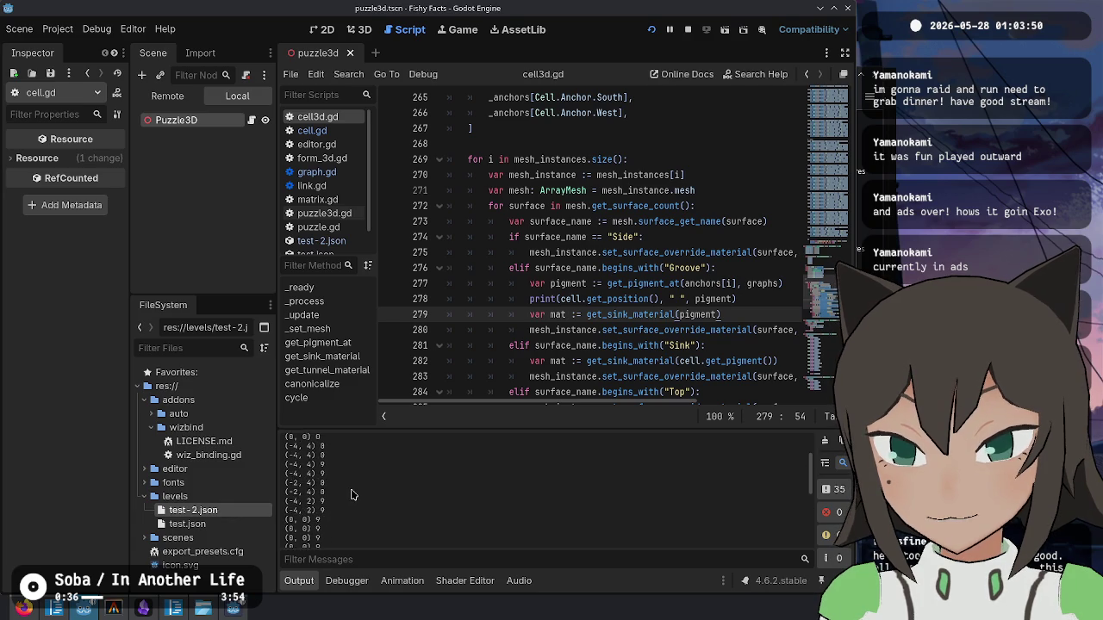
key(ctrl+f)
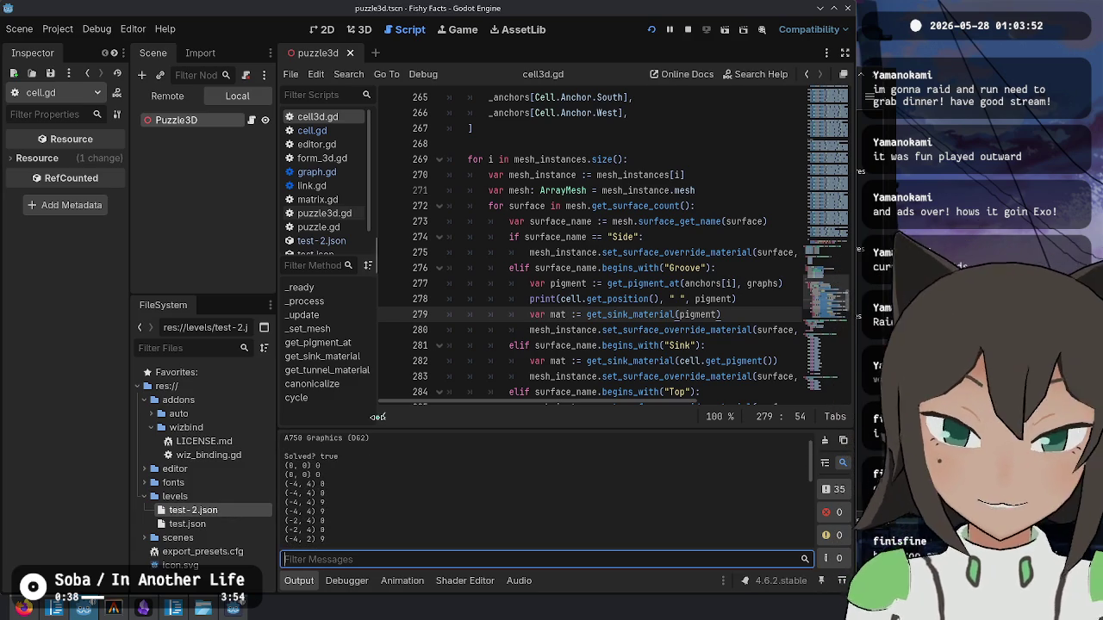
key(alt+Tab)
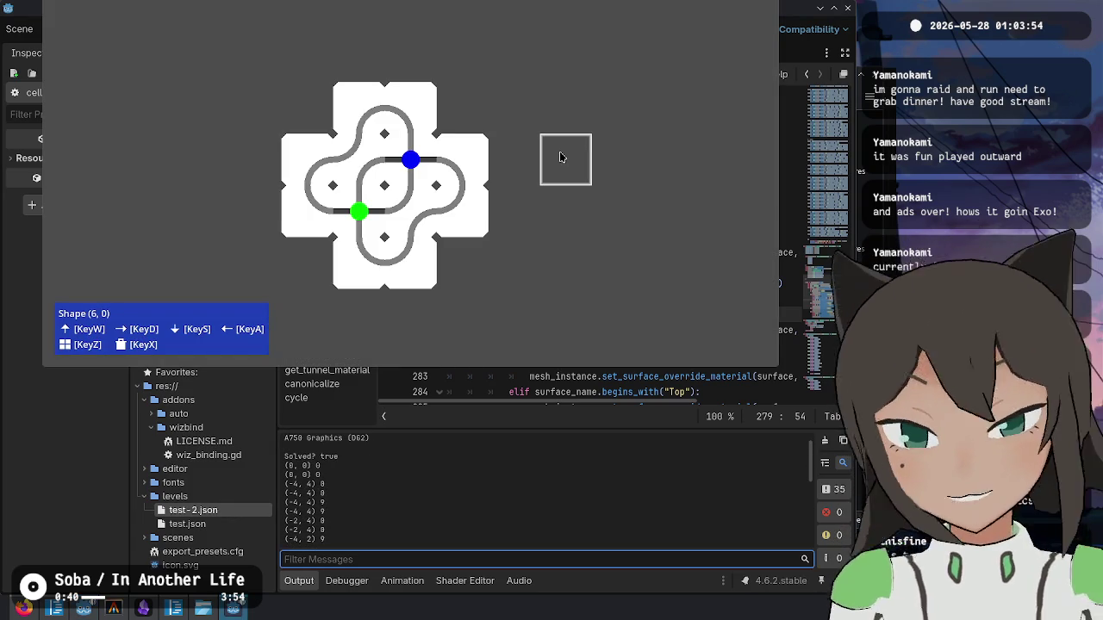
- Move and rotate the arc tile under the green tile to join the green path, one cell lower
click(362, 222)
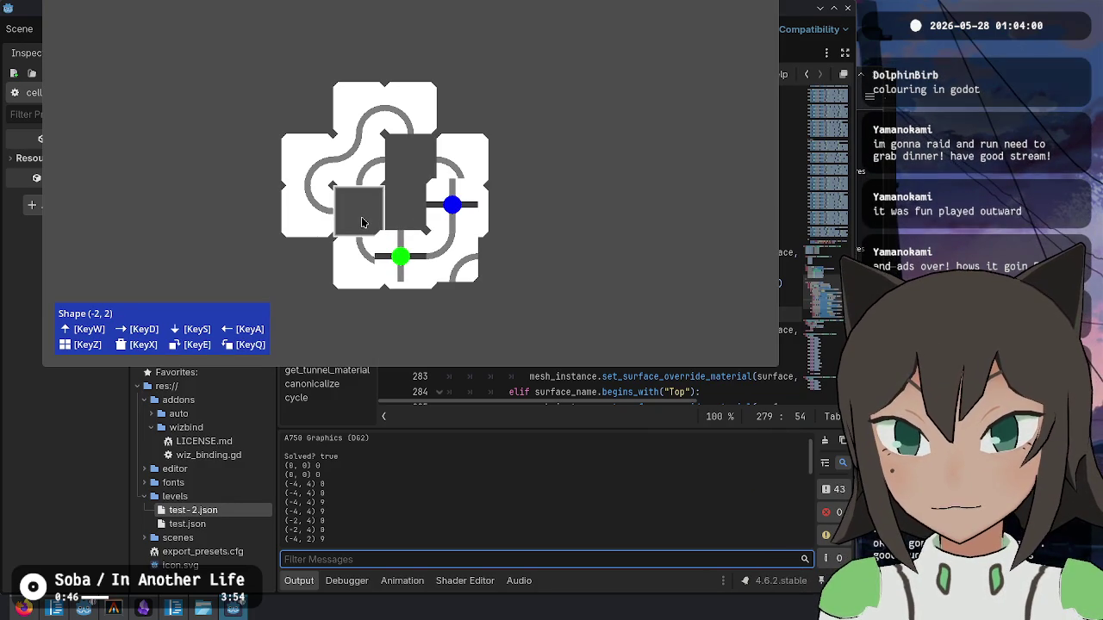
key(z)
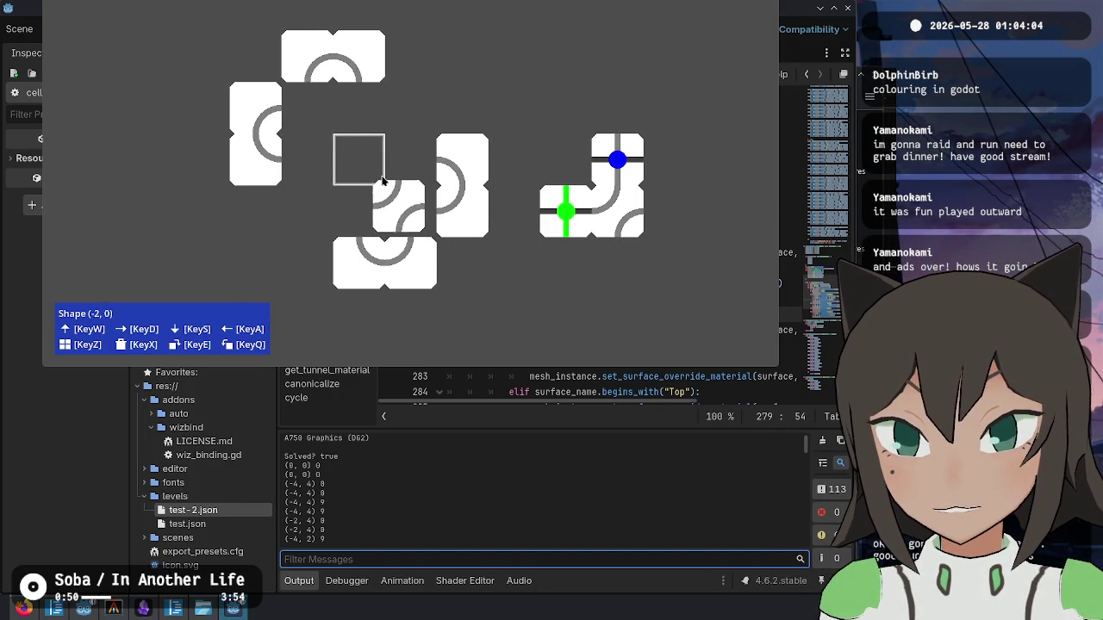
key(w)
key(d)
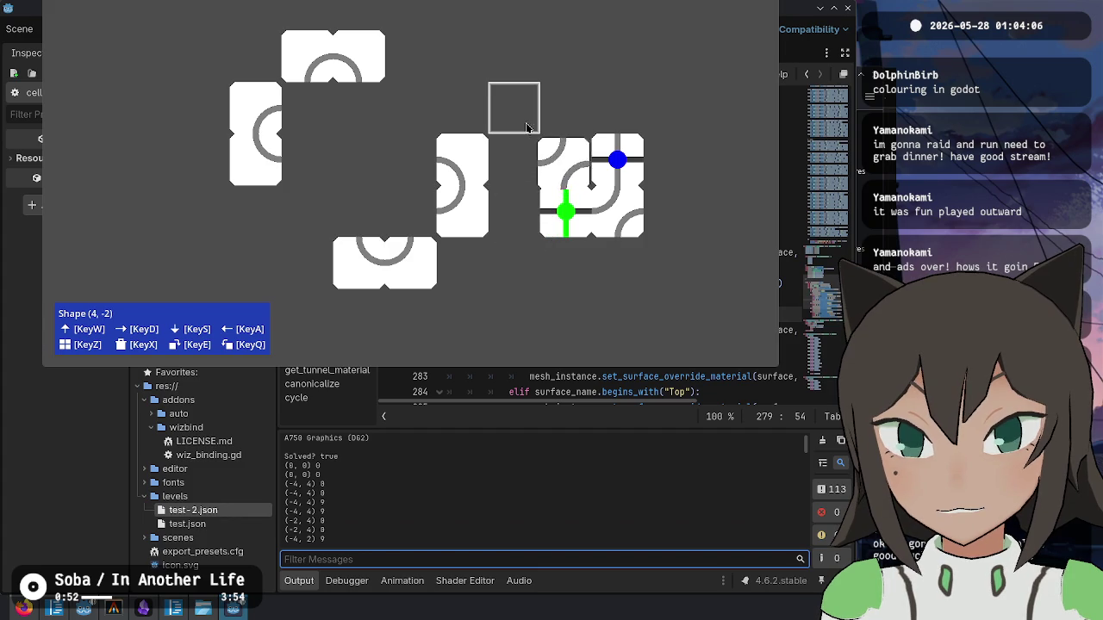
key(s)
key(s)
key(s)
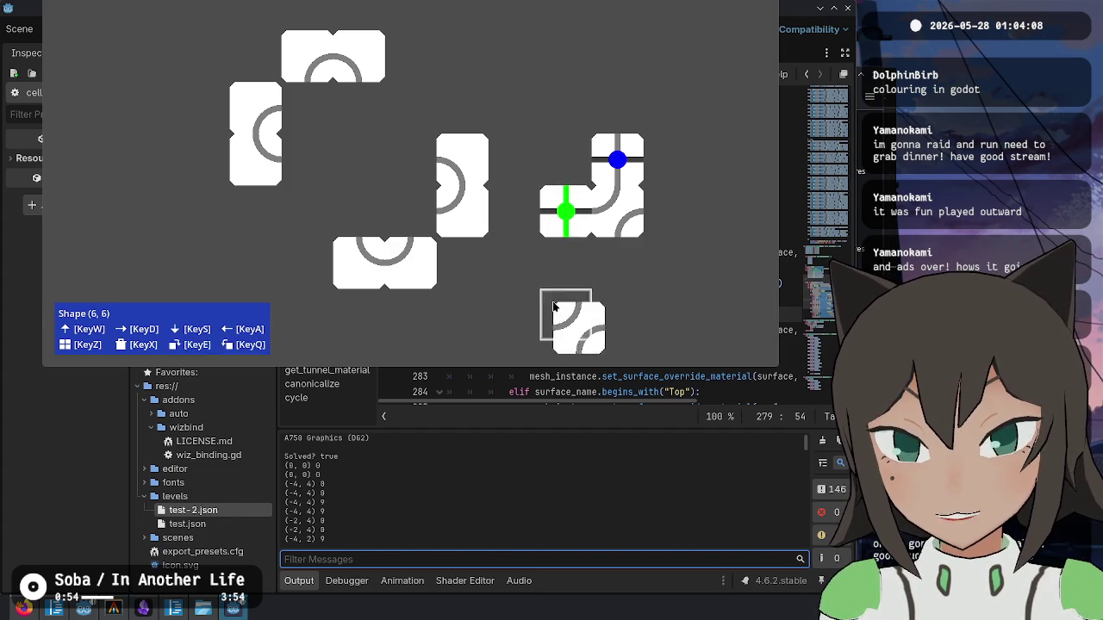
key(w)
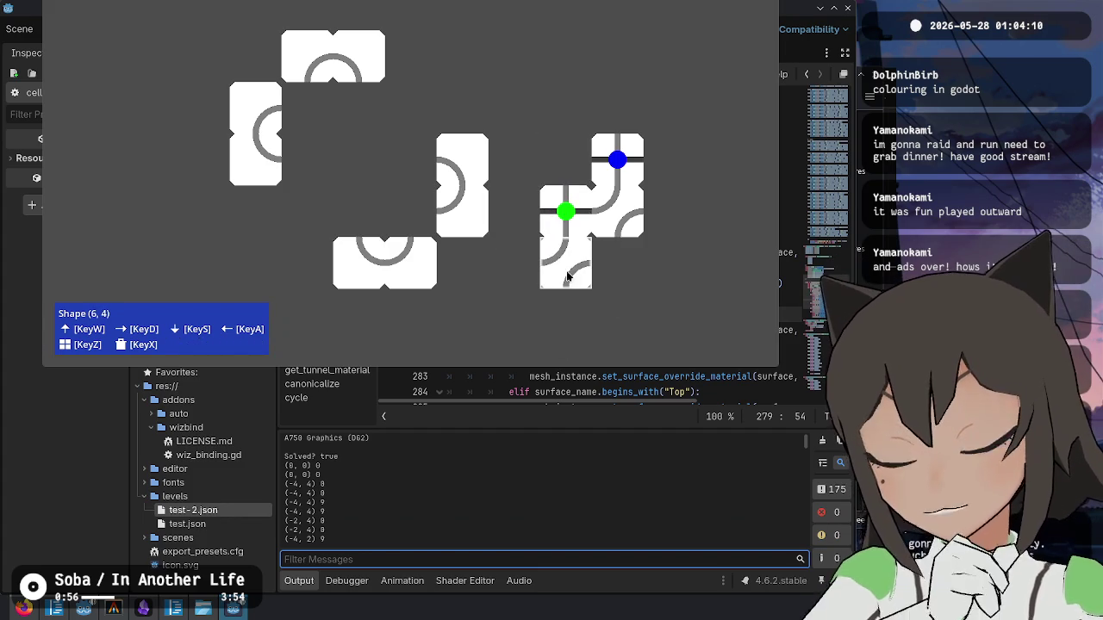
key(d)
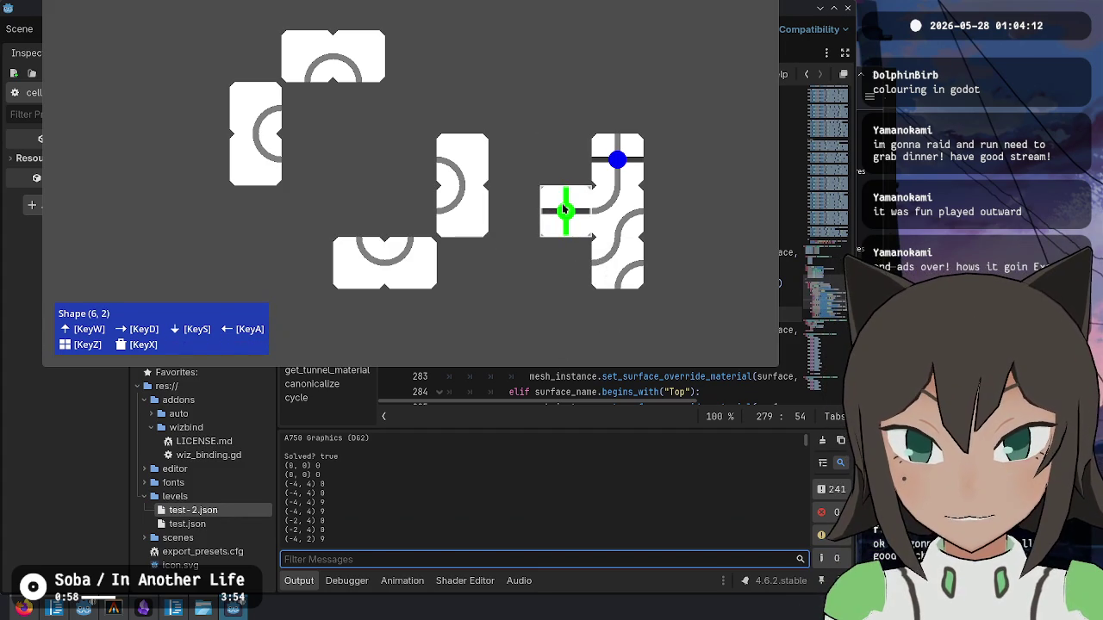
key(a)
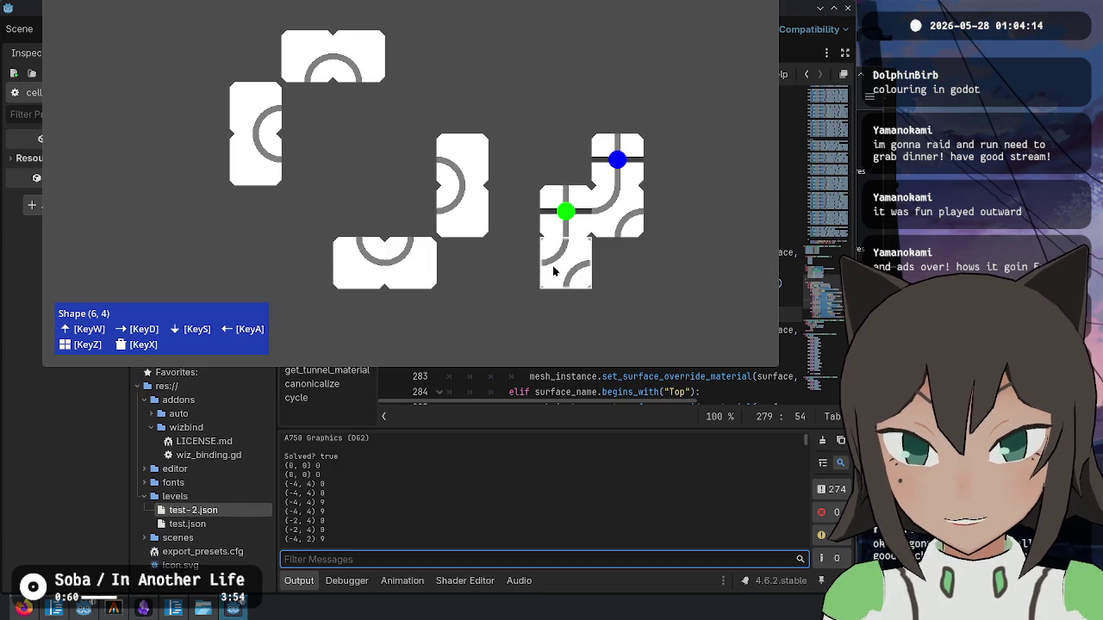
key(z)
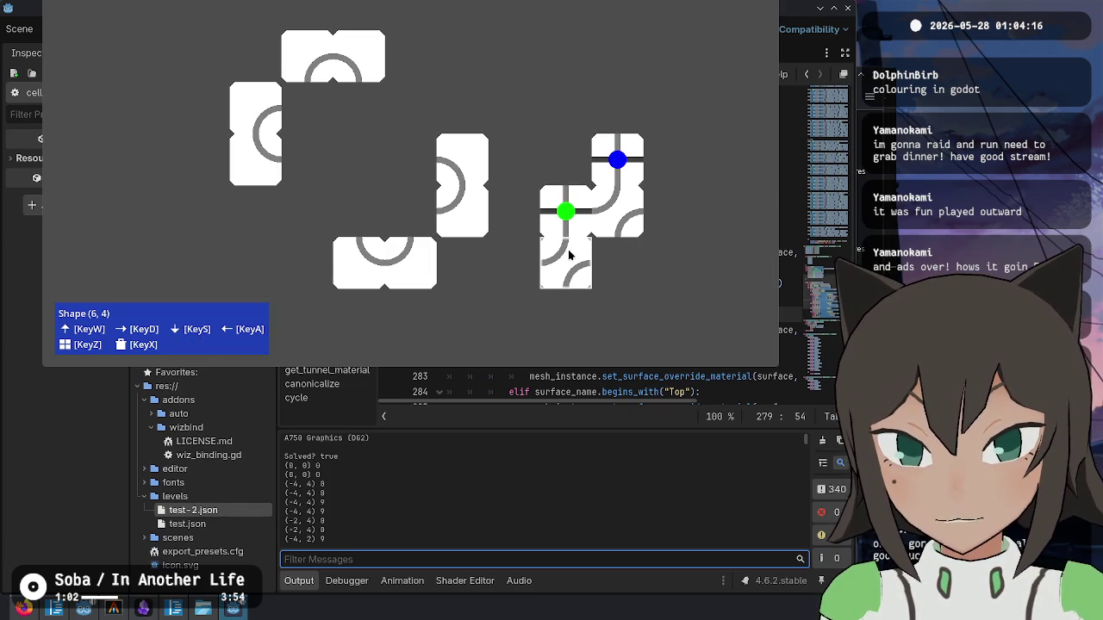
key(s)
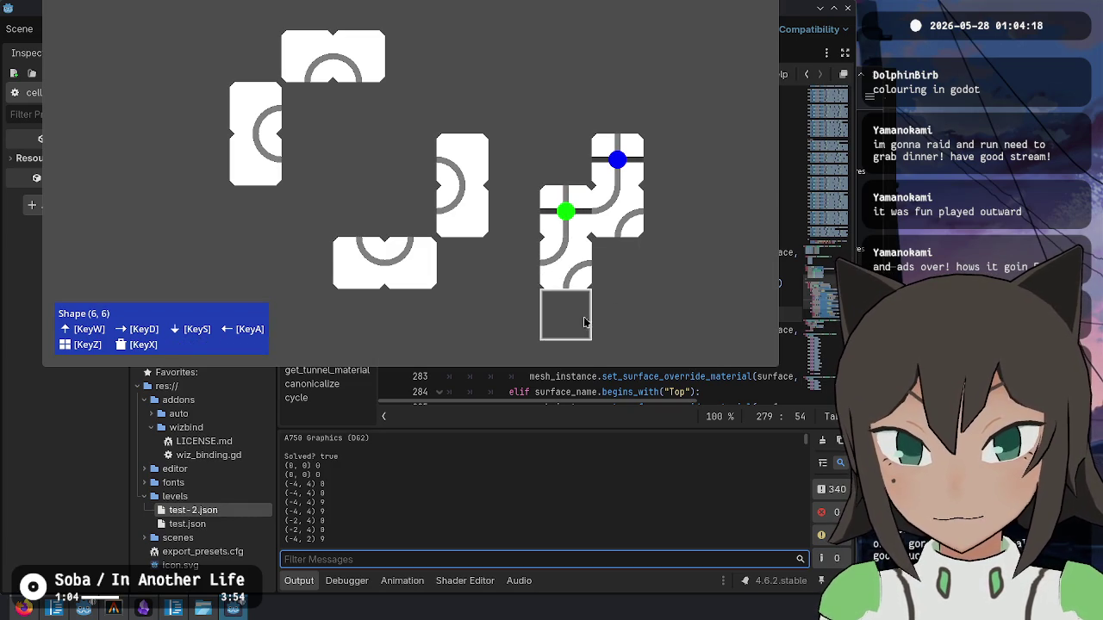
click(605, 389)
scroll(608, 243, up, 10)
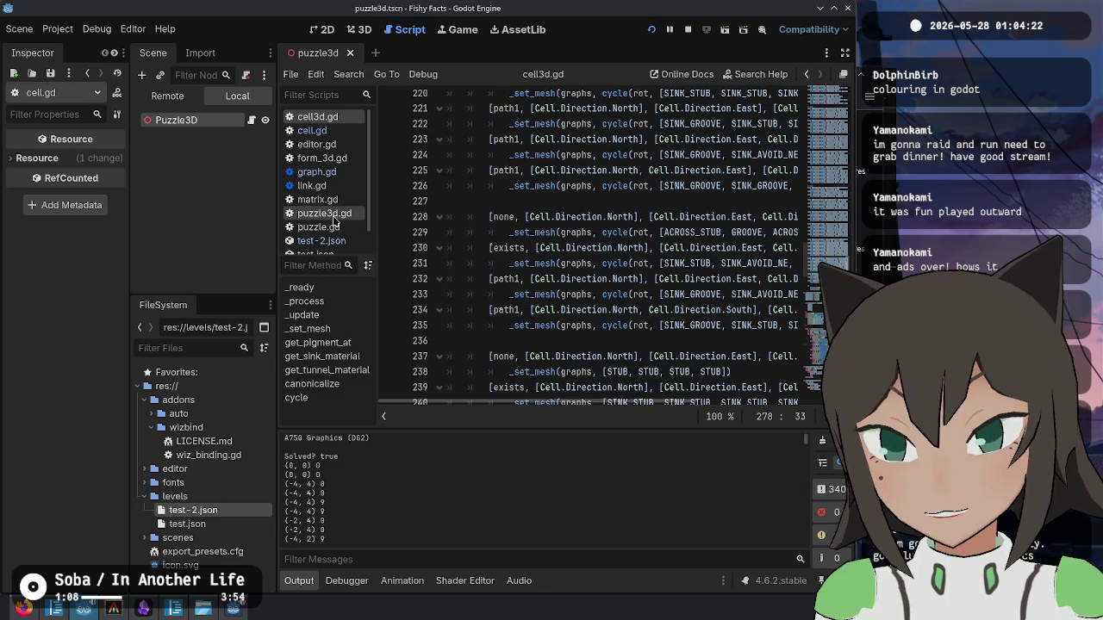
- Open graph.gd and find the pigment checks on lines 36–38 of merge_link
click(319, 172)
click(637, 190)
scroll(534, 250, down, 3)
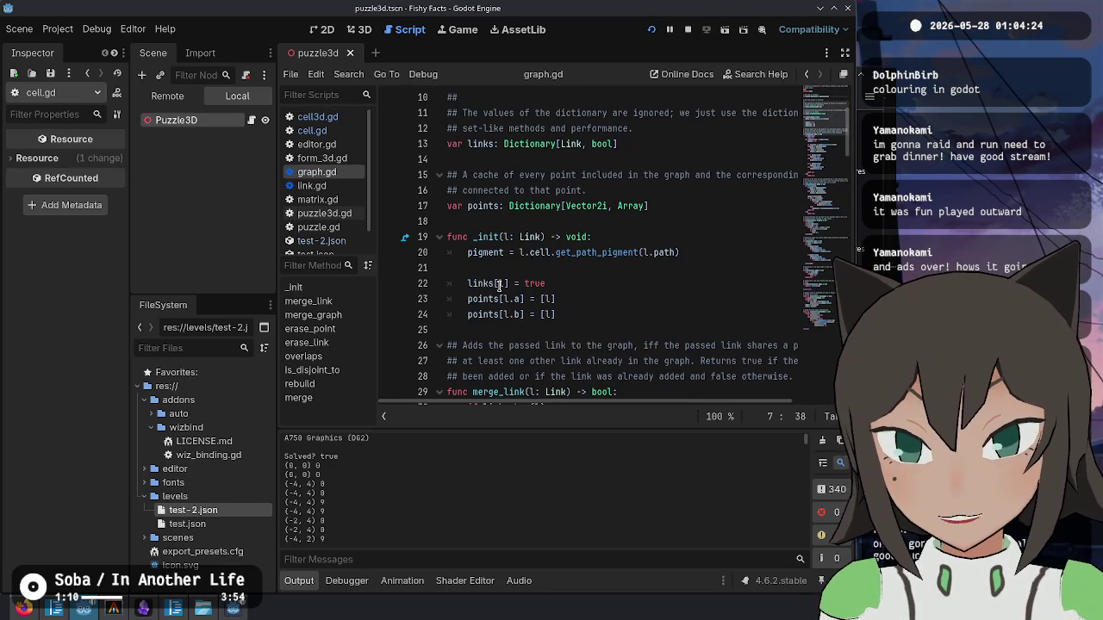
scroll(552, 250, down, 5)
click(554, 221)
click(589, 283)
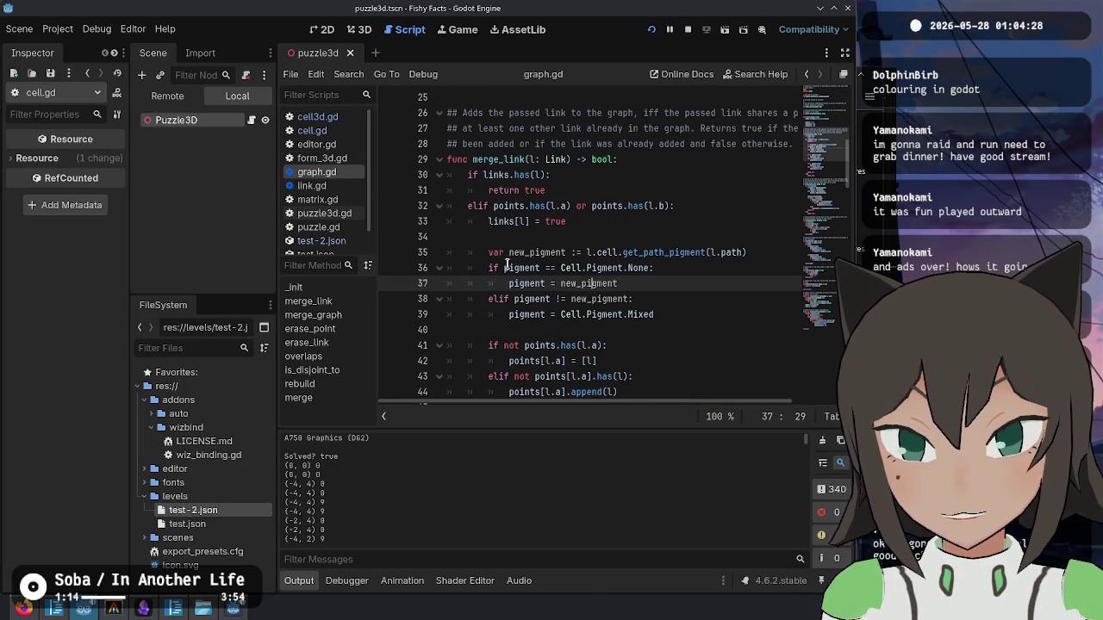
drag(508, 271, 595, 299)
click(592, 299)
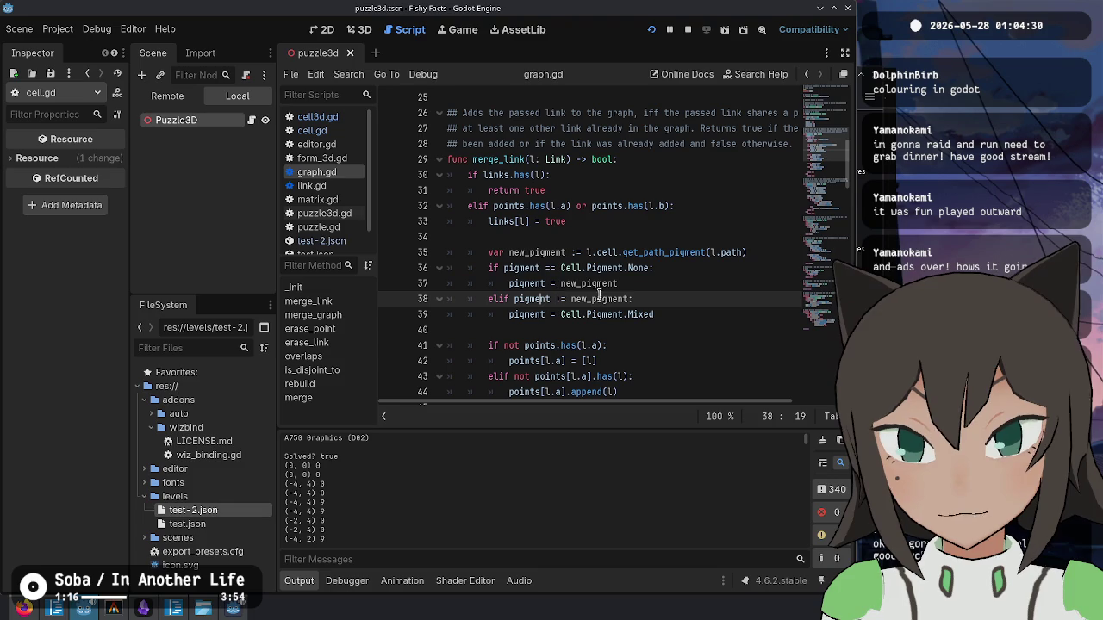
double_click(601, 299)
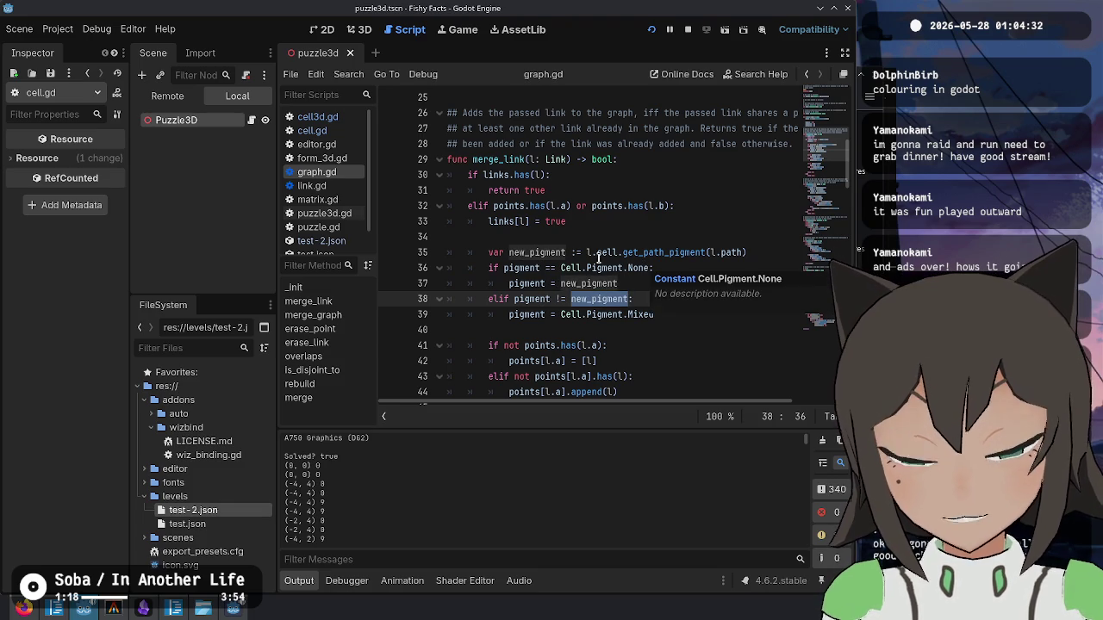
click(642, 283)
- Rewrite merge_link's elif to mark Mixed only for a non-None, differing pigment
key(Return)
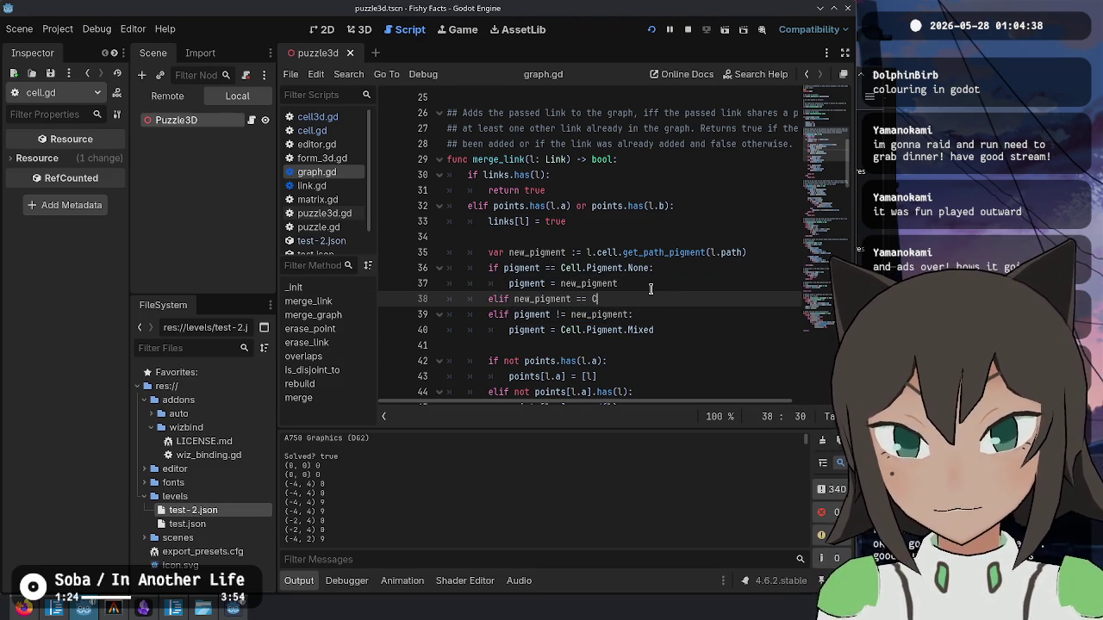
text(ell.Pigment.)
key(Return)
key(Return)
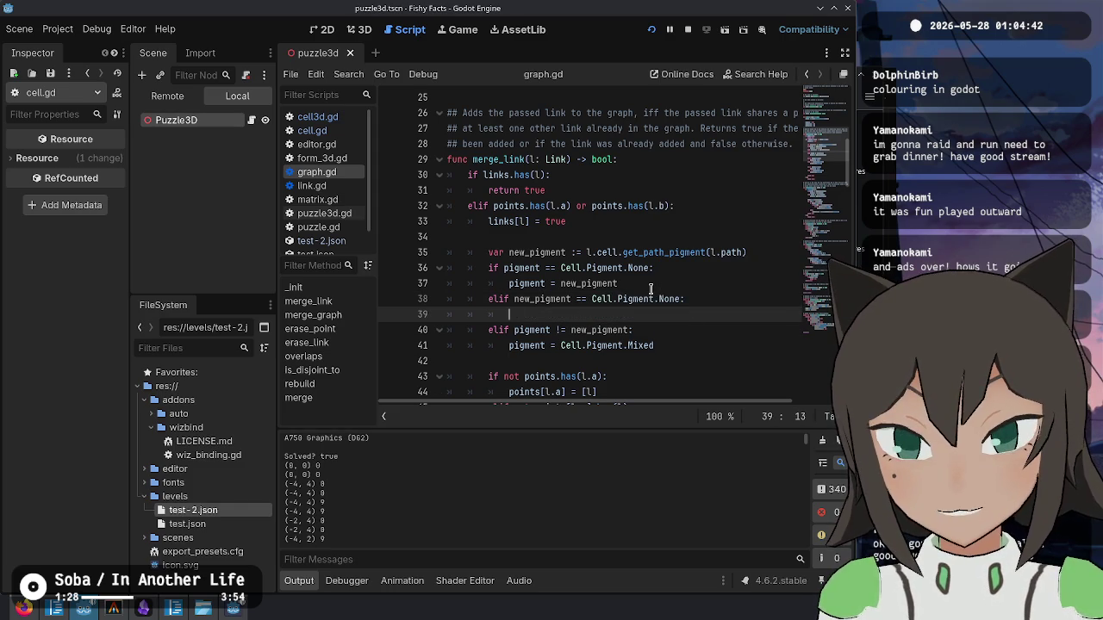
text(pigment =)
key(Up)
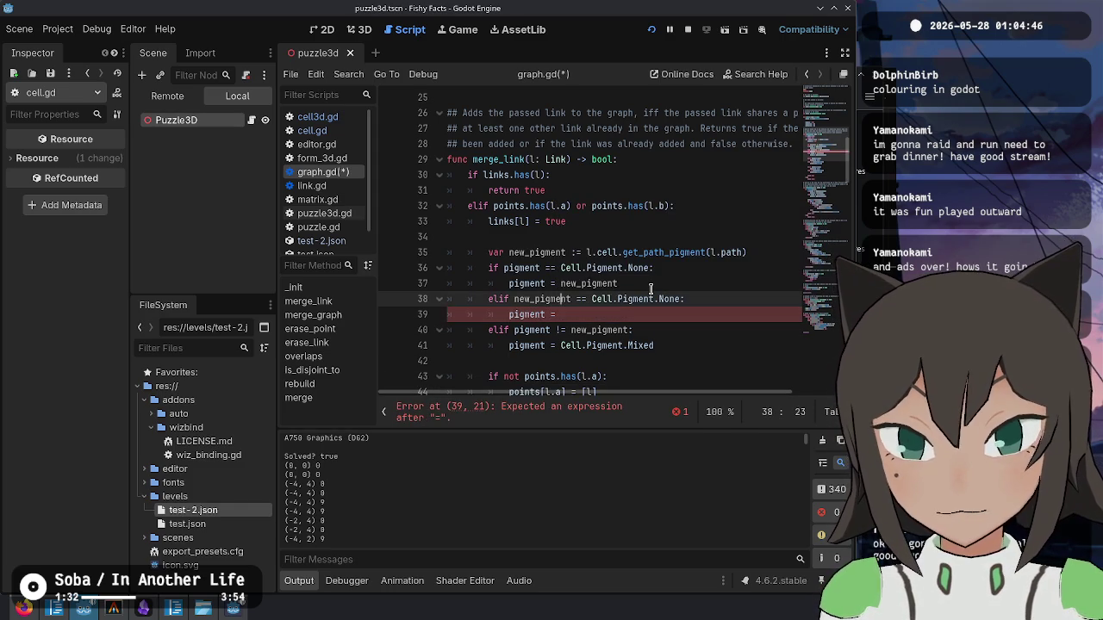
key(End)
key(shift+Down)
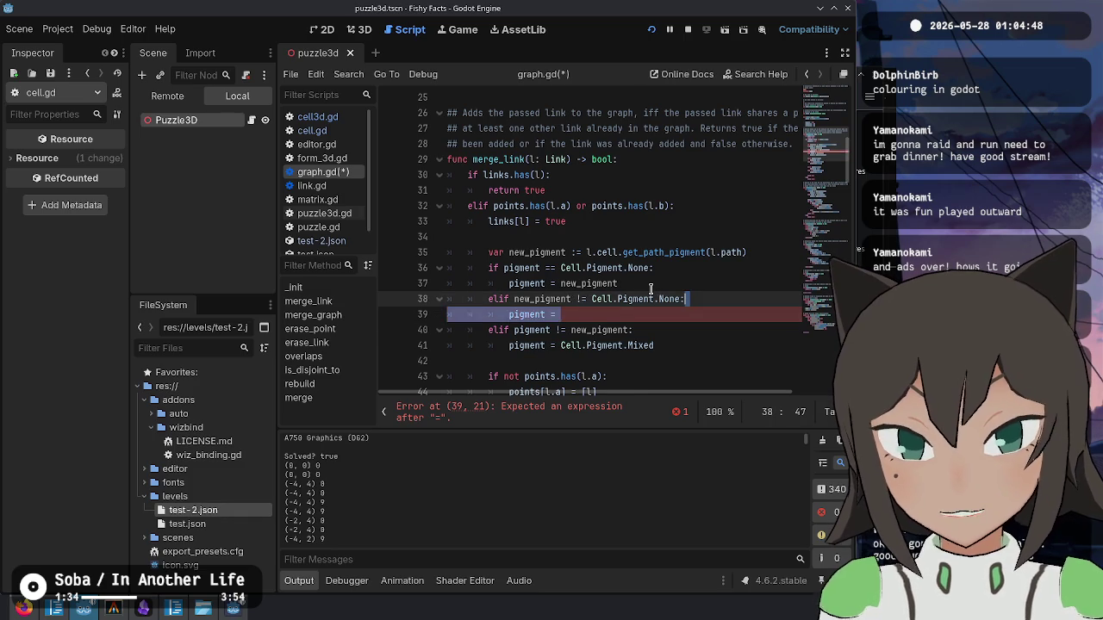
key(Delete)
text(and)
key(Delete)
key(Delete)
key(Delete)
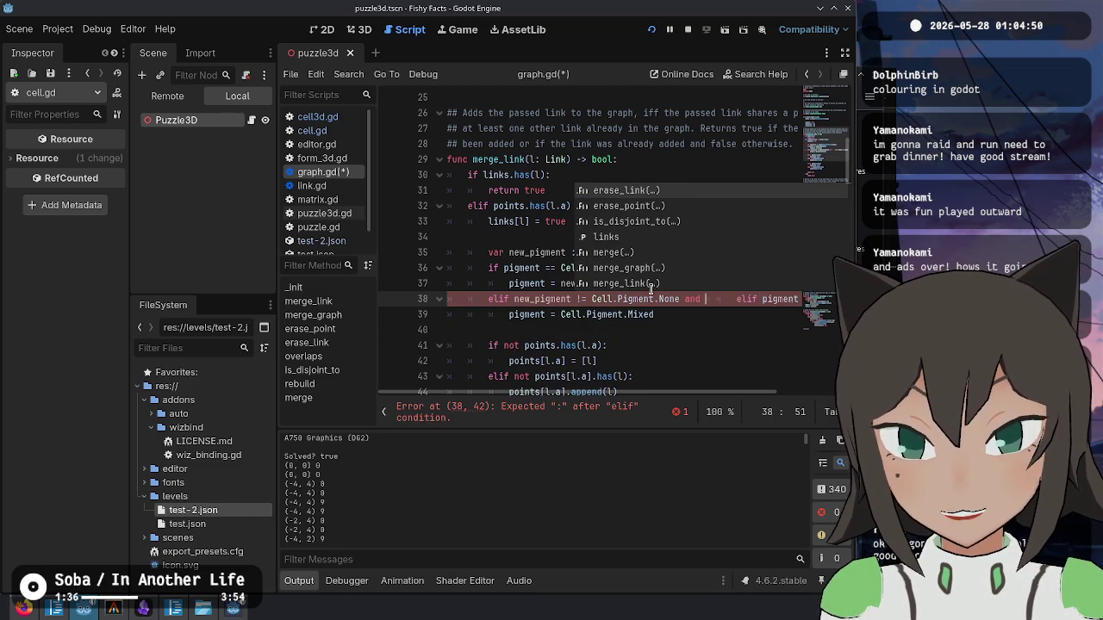
key(Delete)
key(Delete)
key(Delete)
key(End)
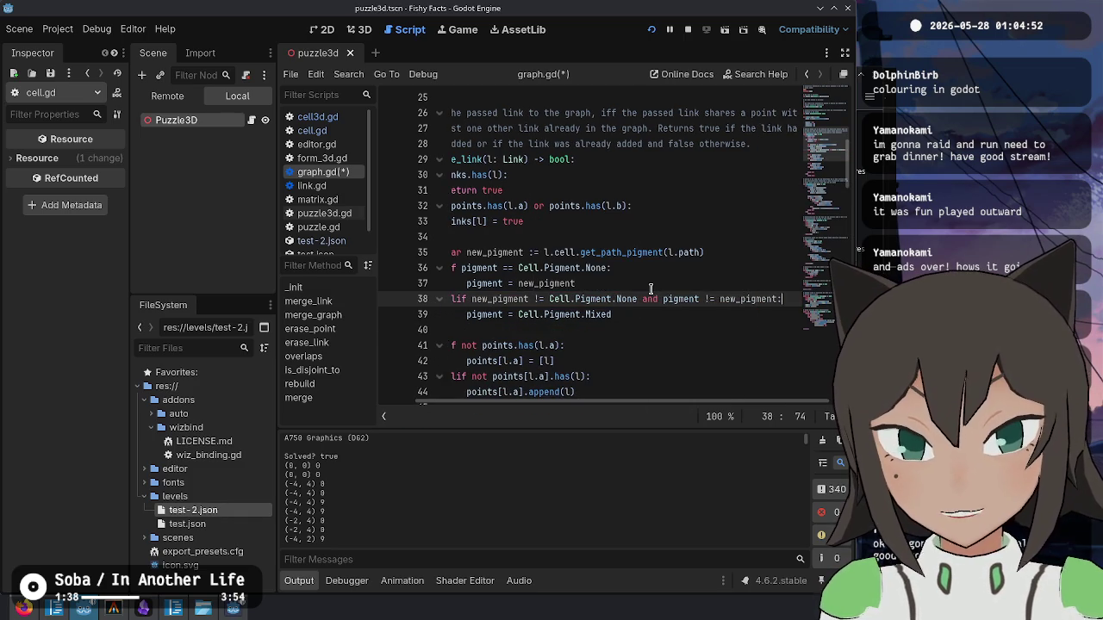
key(Home)
- Replace new_pigment with other.pigment in merge_graph's check, save graph.gd, and run the game
scroll(577, 241, up, 5)
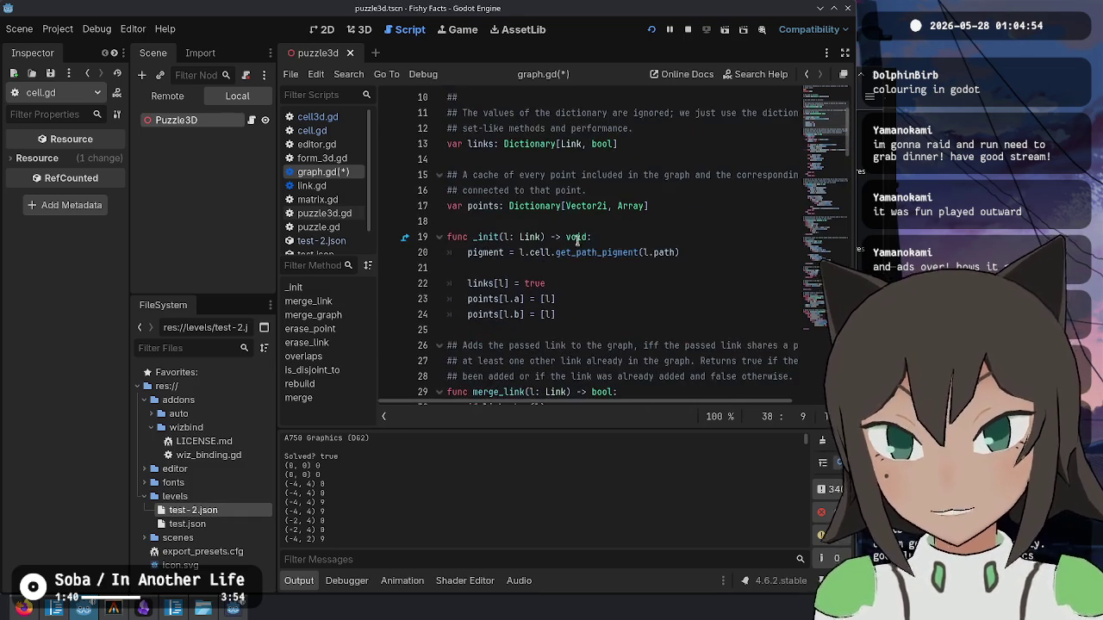
scroll(579, 269, down, 14)
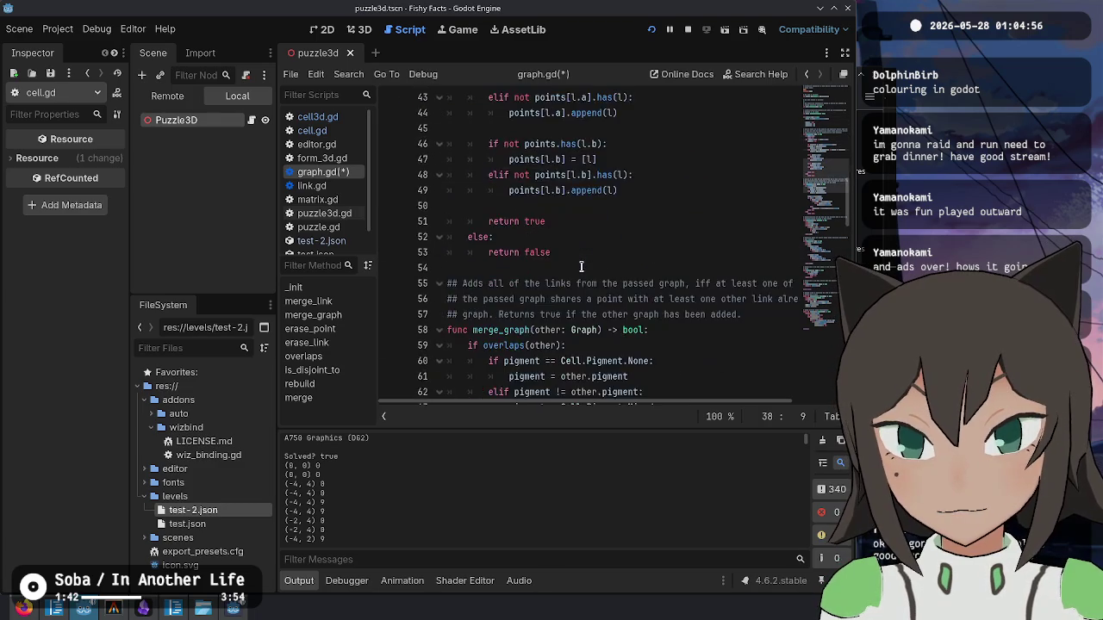
click(689, 252)
key(ctrl+z)
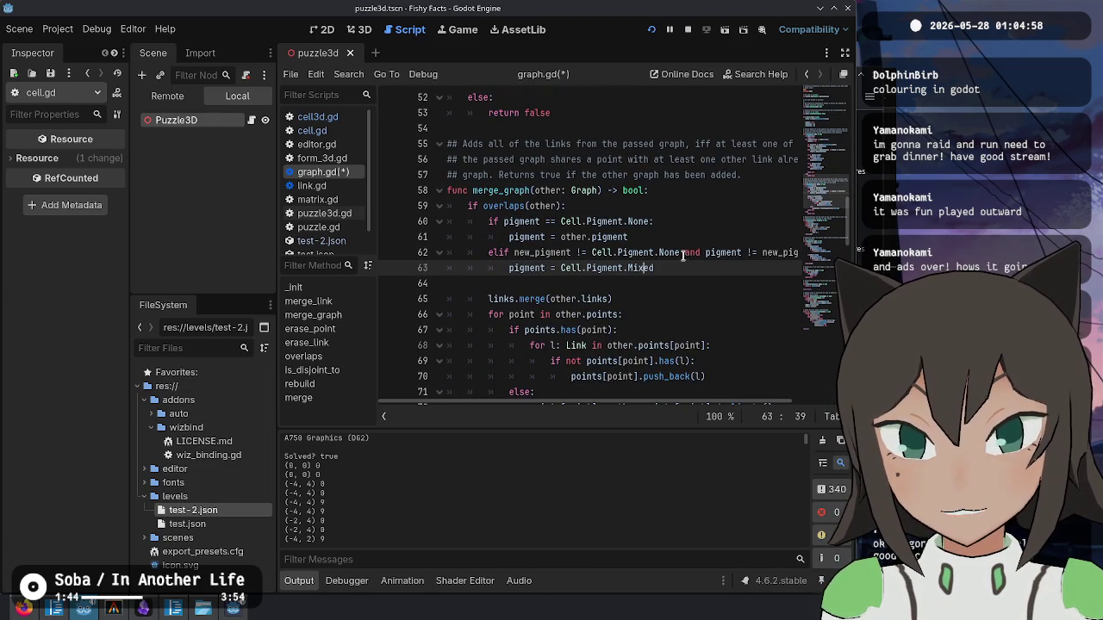
key(ctrl+s)
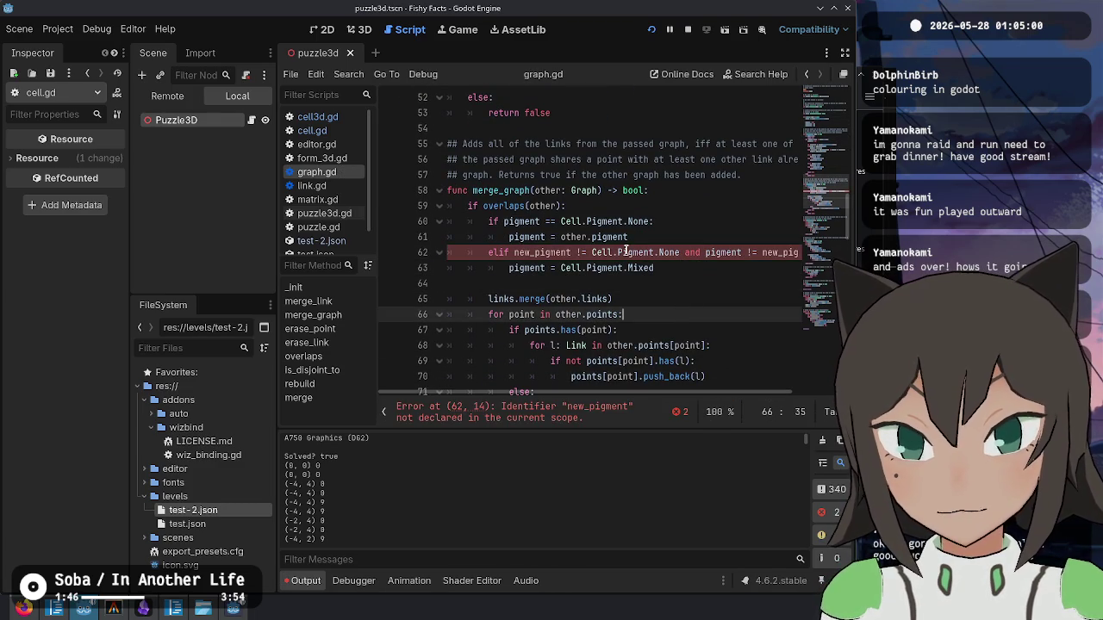
key(BackSpace)
key(BackSpace)
key(BackSpace)
key(Delete)
key(Delete)
key(Delete)
key(ctrl+z)
key(ctrl+d)
text(other.pigment)
key(ctrl+s)
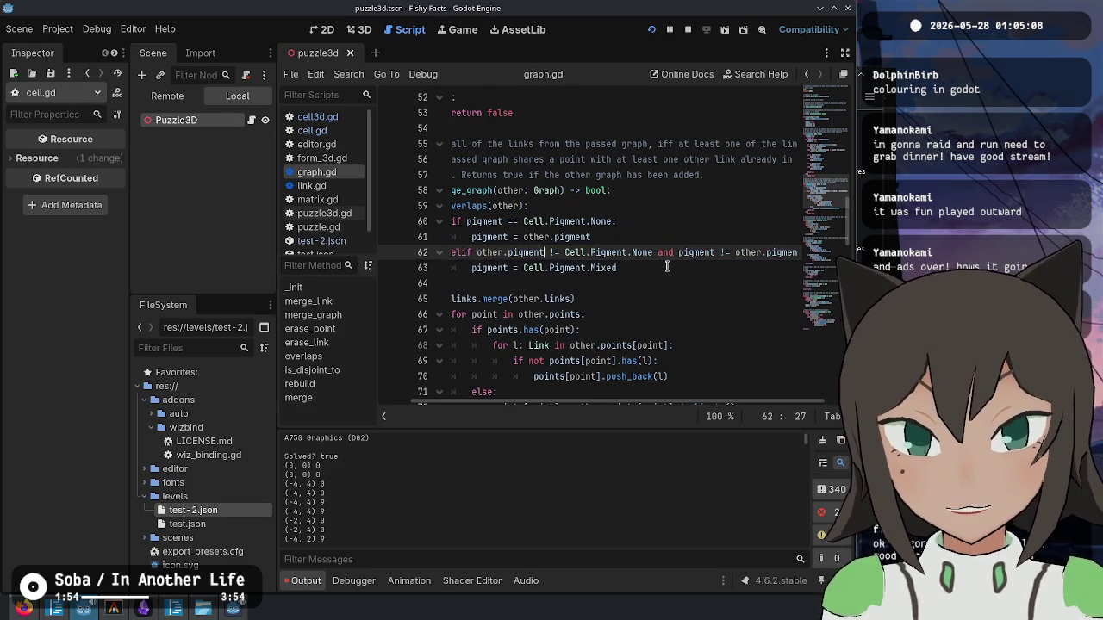
click(652, 30)
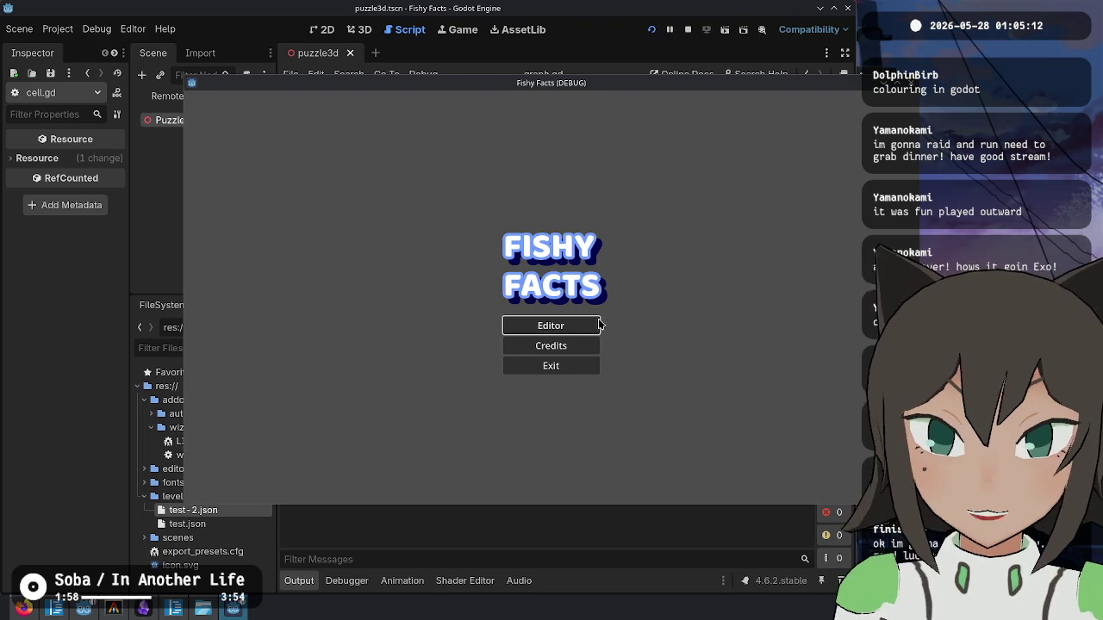
- Open the puzzle Editor and load levels/test-2.json
click(598, 324)
key(Escape)
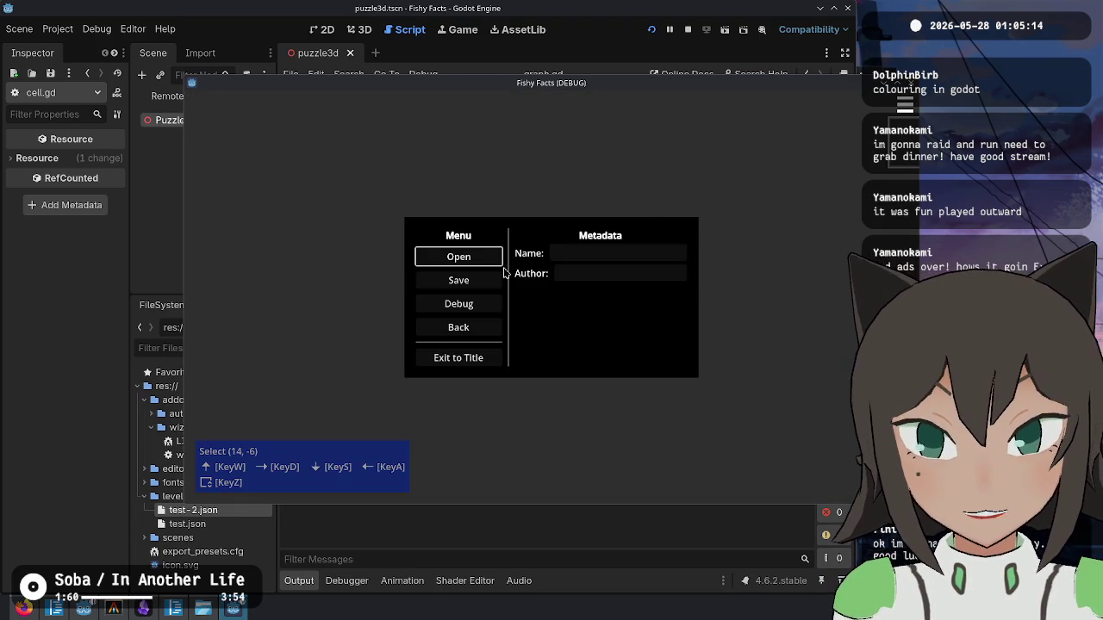
click(472, 256)
double_click(485, 169)
double_click(315, 168)
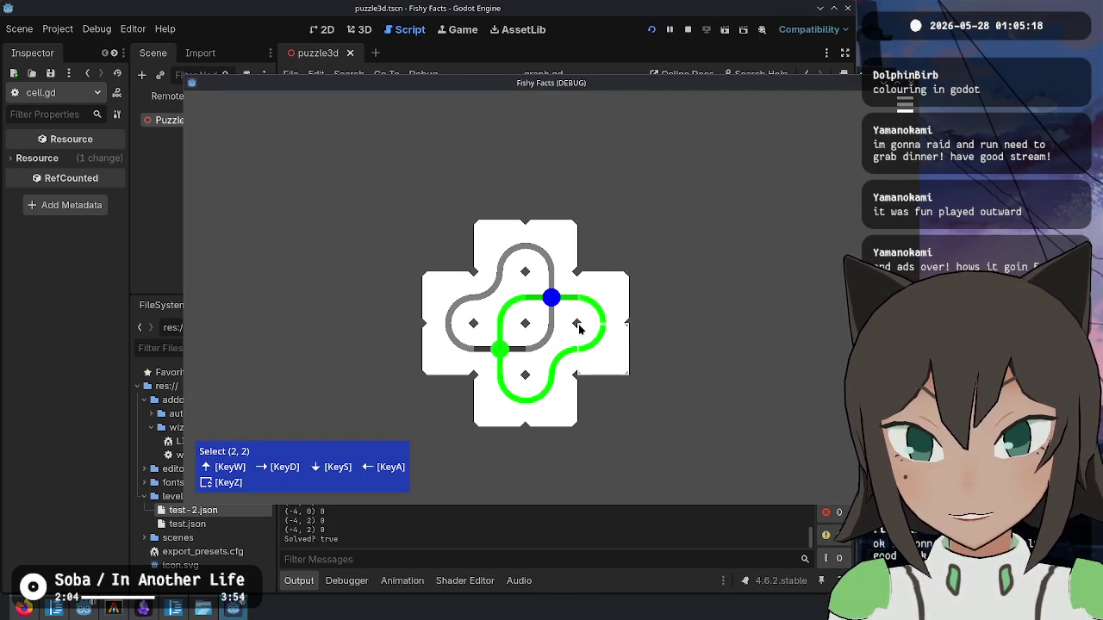
- Move the L-shaped and three-cell pieces into place to solve the puzzle, then close the game
click(545, 245)
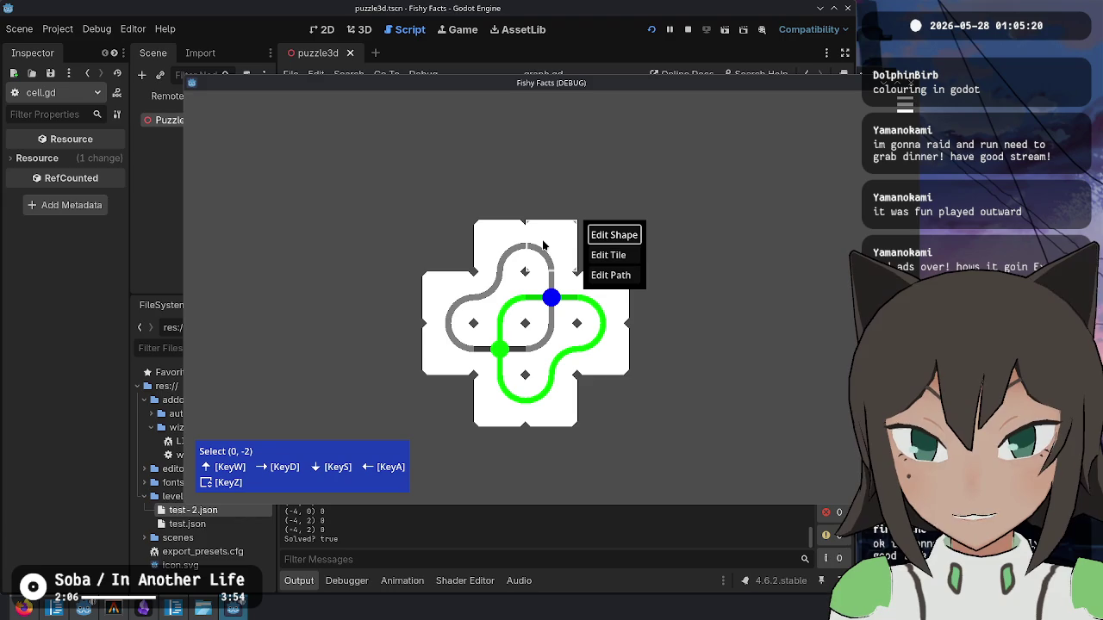
click(614, 234)
click(565, 362)
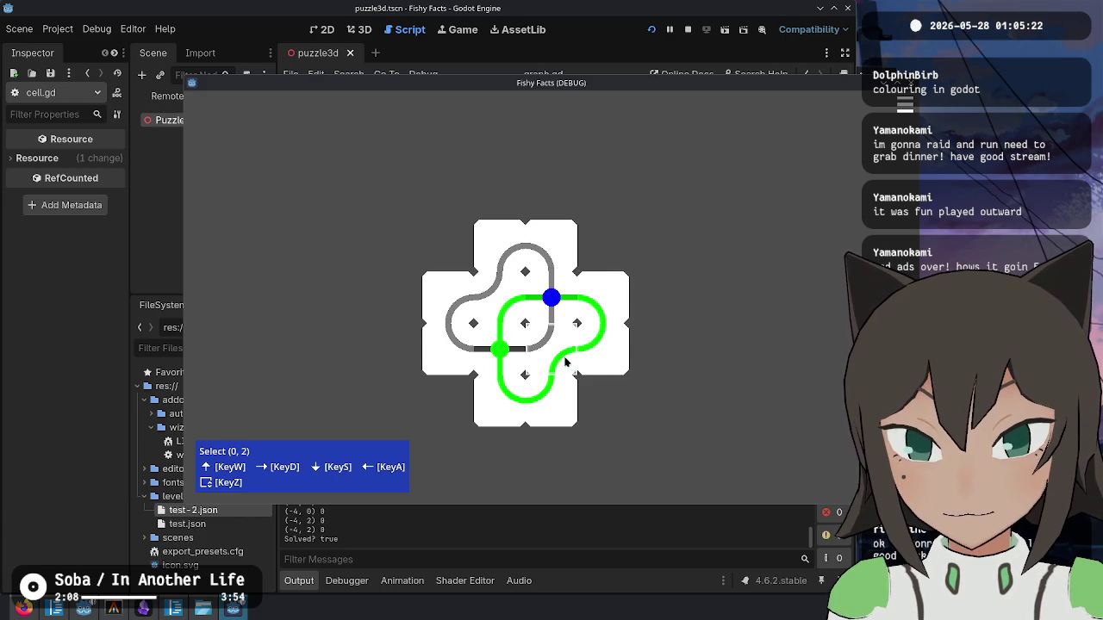
click(552, 315)
click(608, 285)
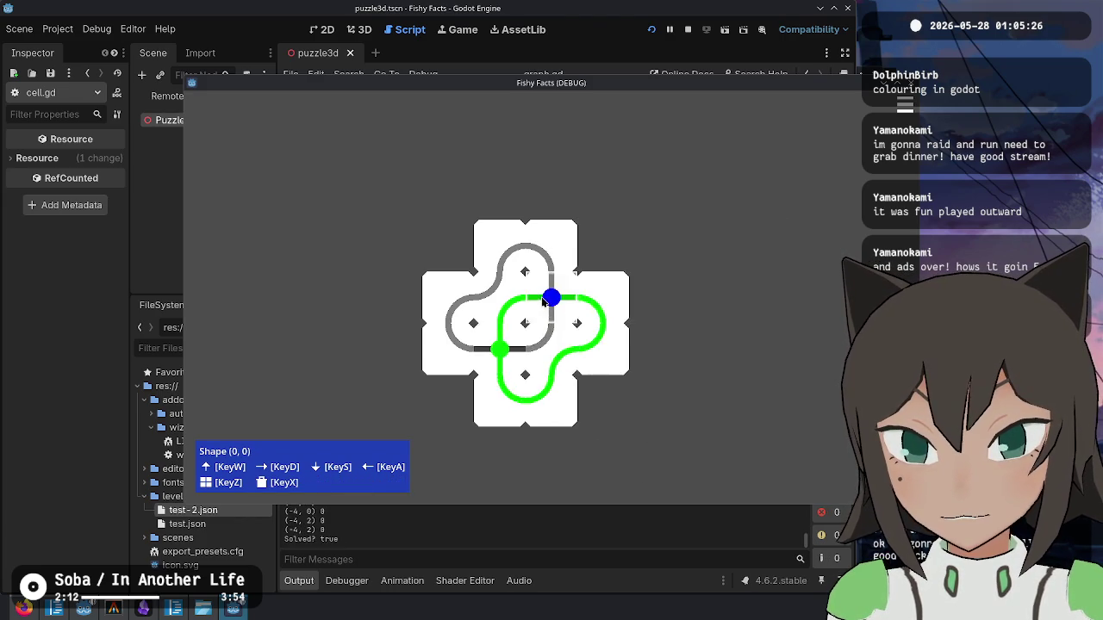
mouse_move(748, 310)
mouse_down()
mouse_move(593, 364)
mouse_move(542, 313)
mouse_move(519, 382)
mouse_move(498, 379)
mouse_move(716, 258)
mouse_move(635, 298)
mouse_move(516, 262)
mouse_move(555, 317)
mouse_move(647, 302)
mouse_move(555, 319)
mouse_move(637, 362)
mouse_move(746, 297)
mouse_move(545, 307)
mouse_move(556, 299)
mouse_up()
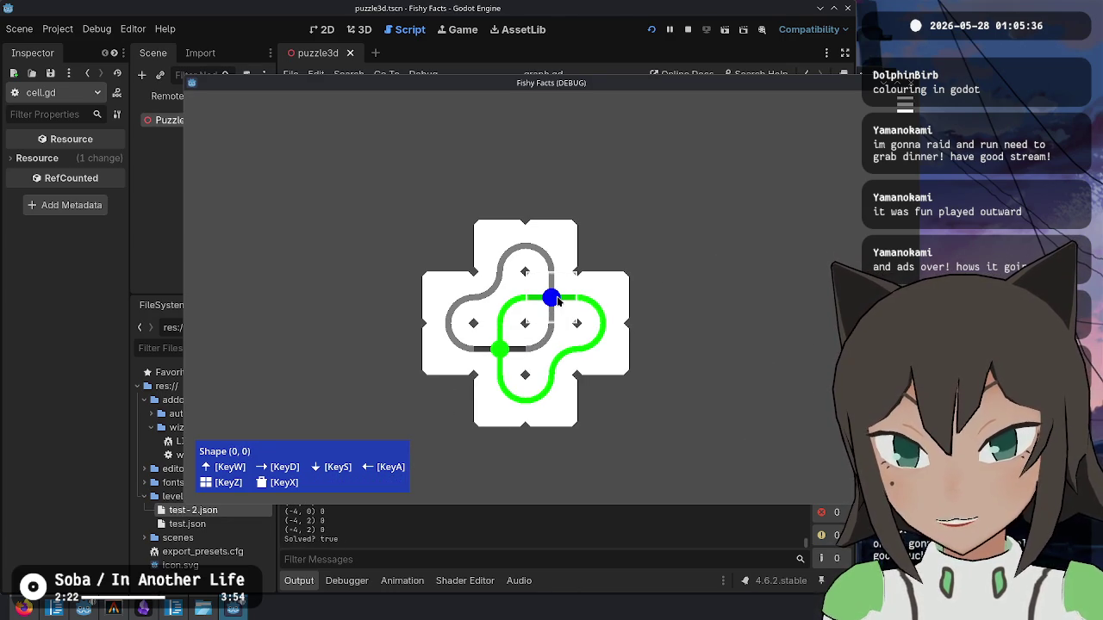
key(z)
key(z)
key(z)
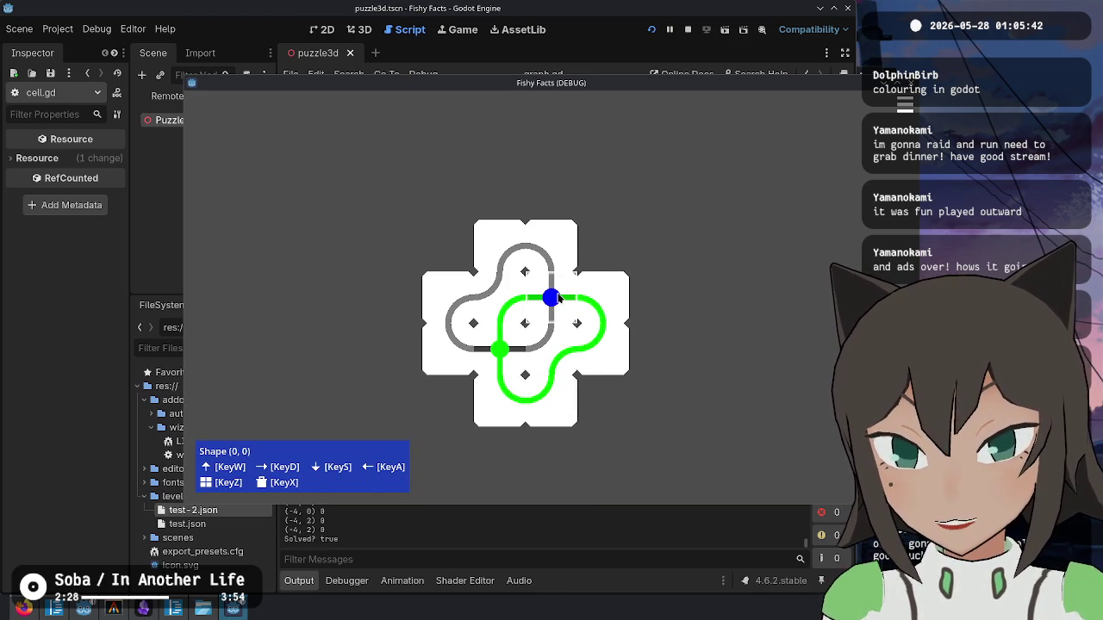
mouse_move(728, 197)
mouse_down()
mouse_move(566, 319)
mouse_move(545, 303)
mouse_up()
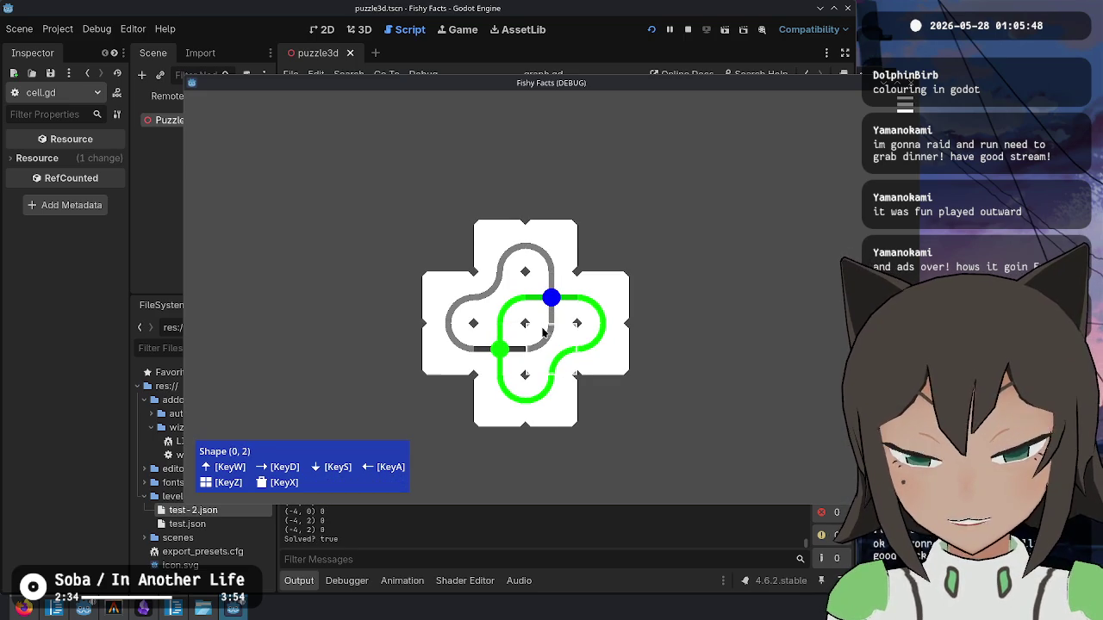
key(F8)
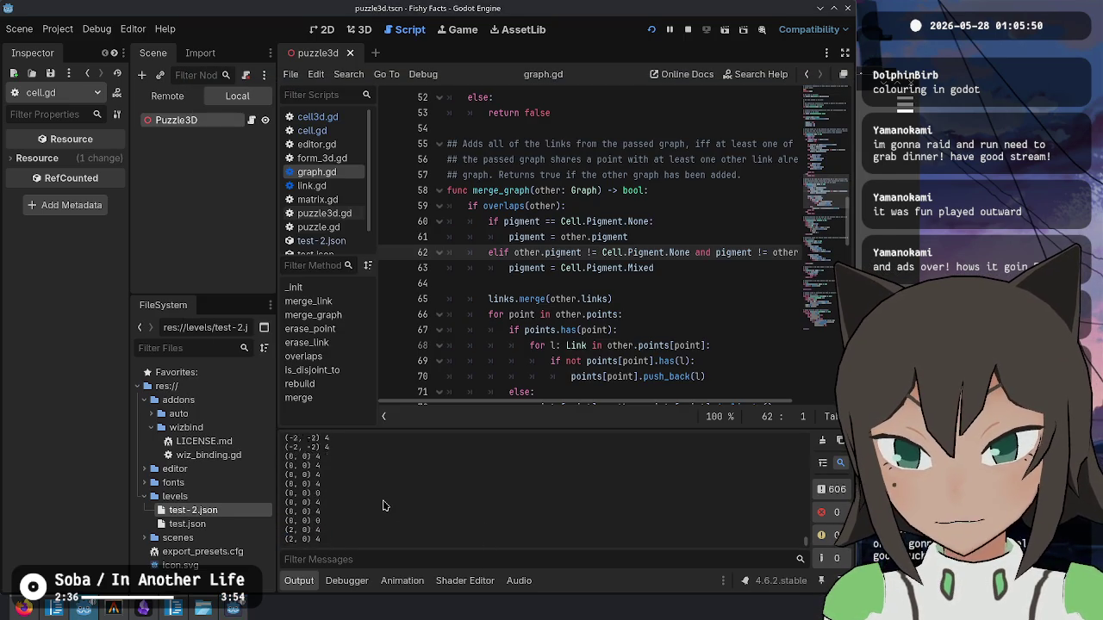
- Switch the puzzle editor into Edit Tile mode from the board's right-click options
scroll(364, 502, up, 3)
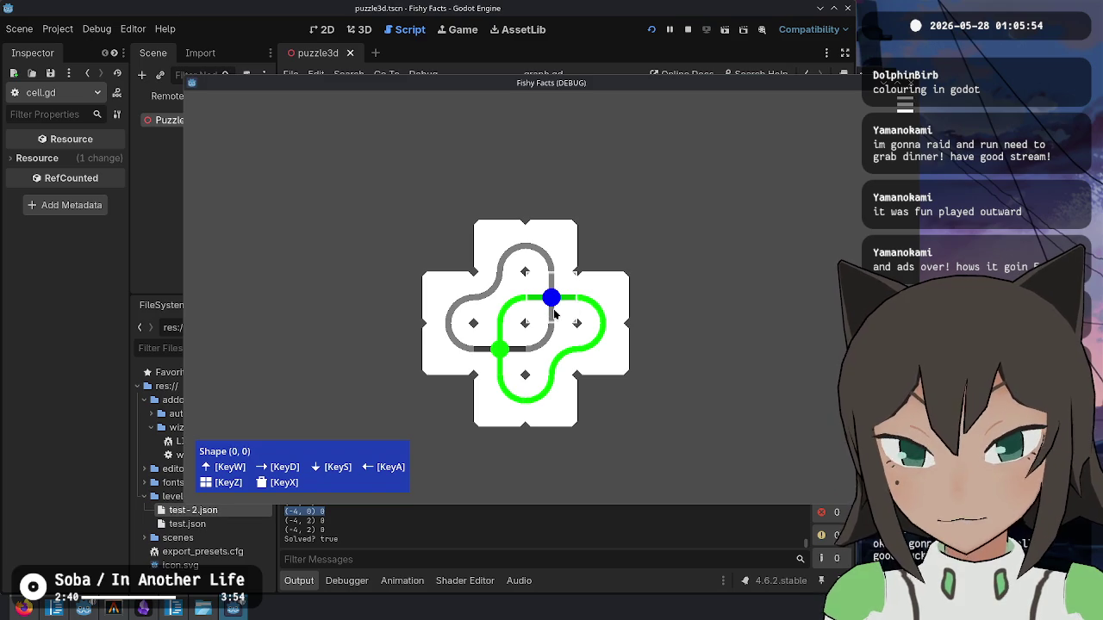
key(z)
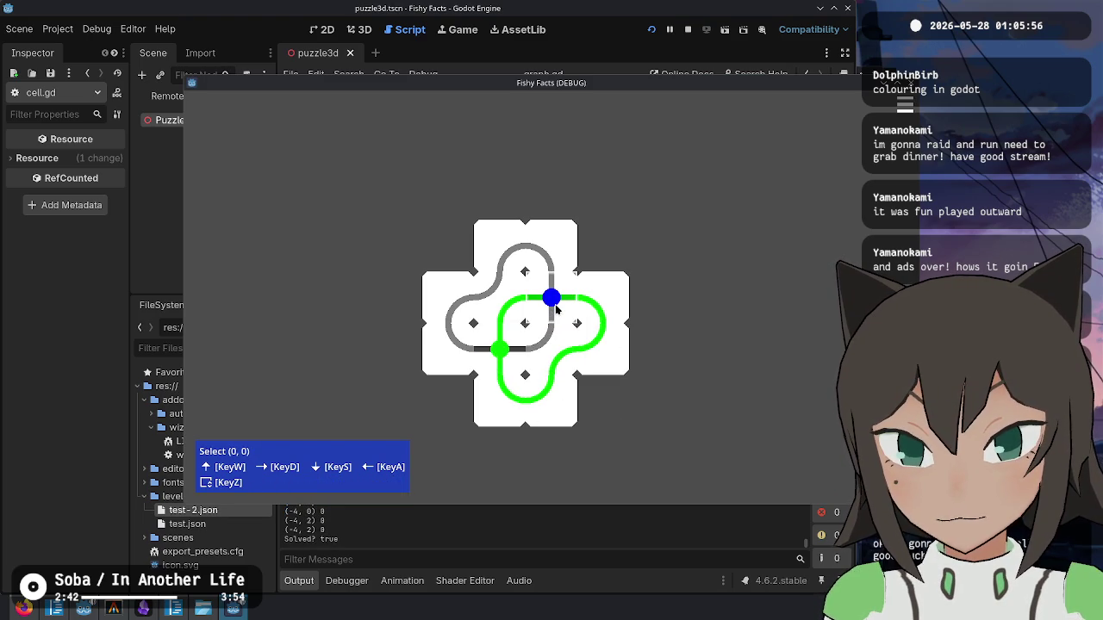
right_click(555, 310)
click(607, 329)
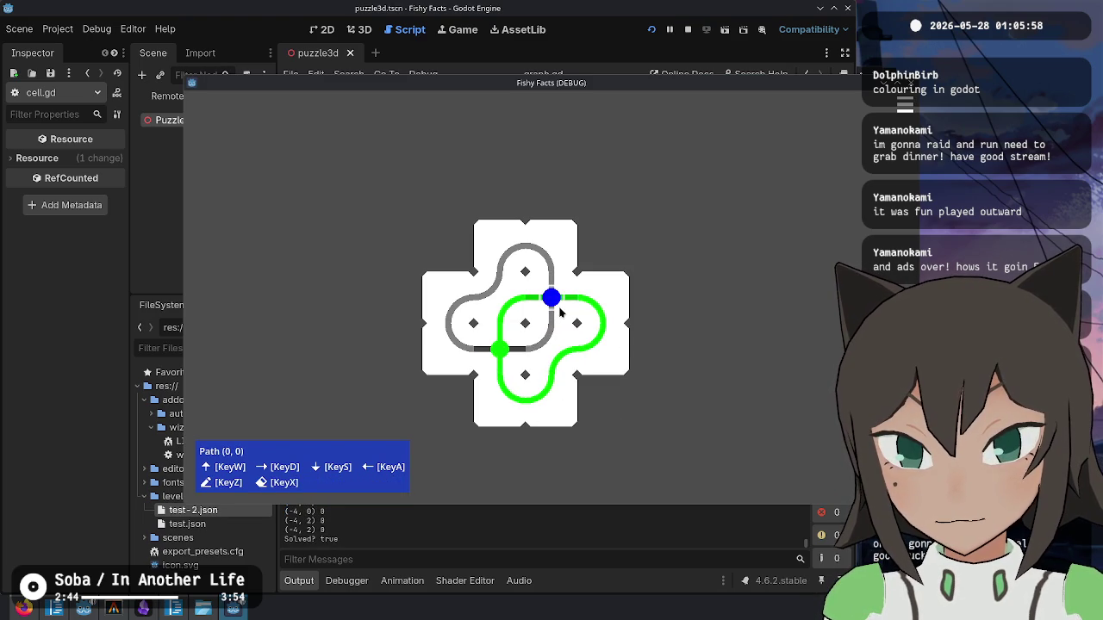
key(z)
right_click(565, 296)
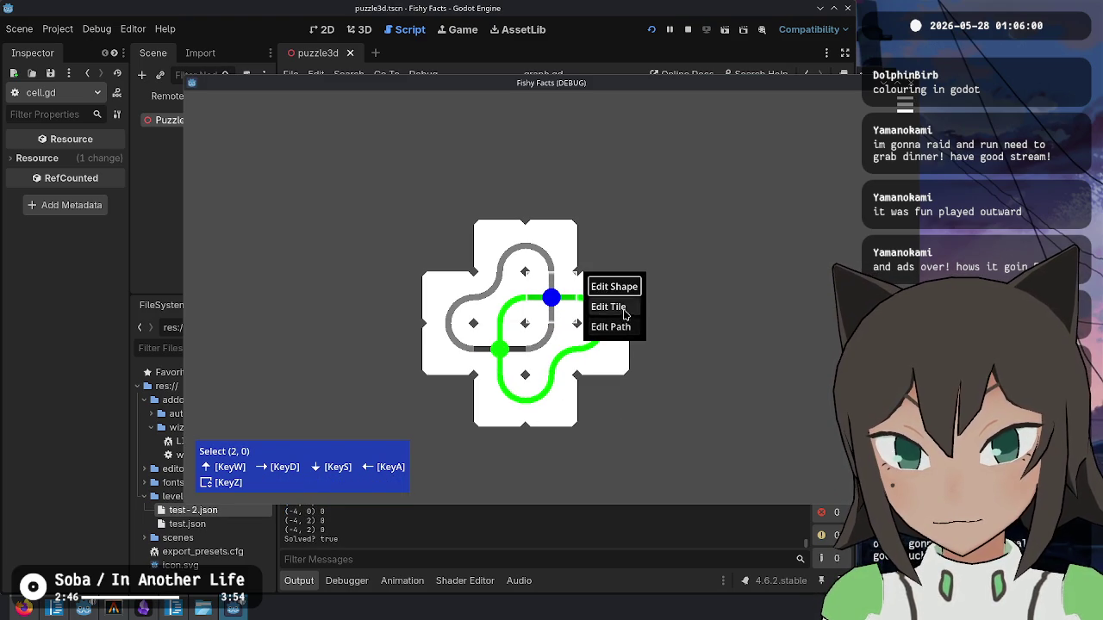
click(607, 305)
- Pick up and rotate the centre blue-dot tile, then set it off to the right of the board
click(558, 299)
click(558, 300)
click(555, 302)
click(554, 302)
click(554, 301)
click(553, 300)
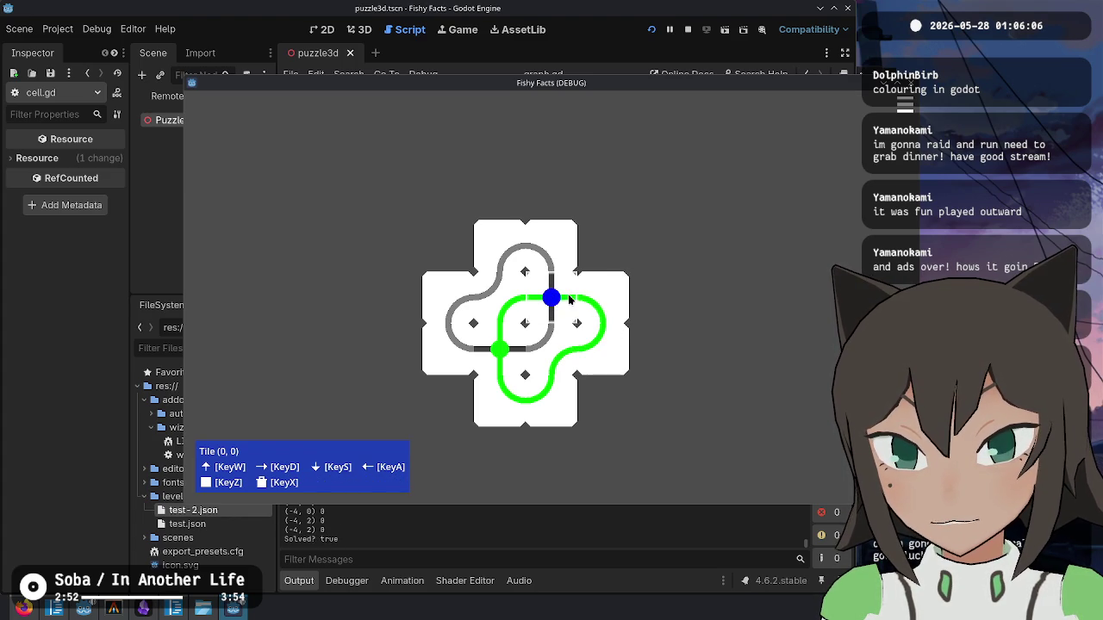
click(564, 298)
key(e)
click(554, 302)
click(555, 302)
click(728, 301)
- Lift the separate tile out of its slot and put it back several times
click(728, 301)
click(728, 300)
click(728, 300)
click(727, 301)
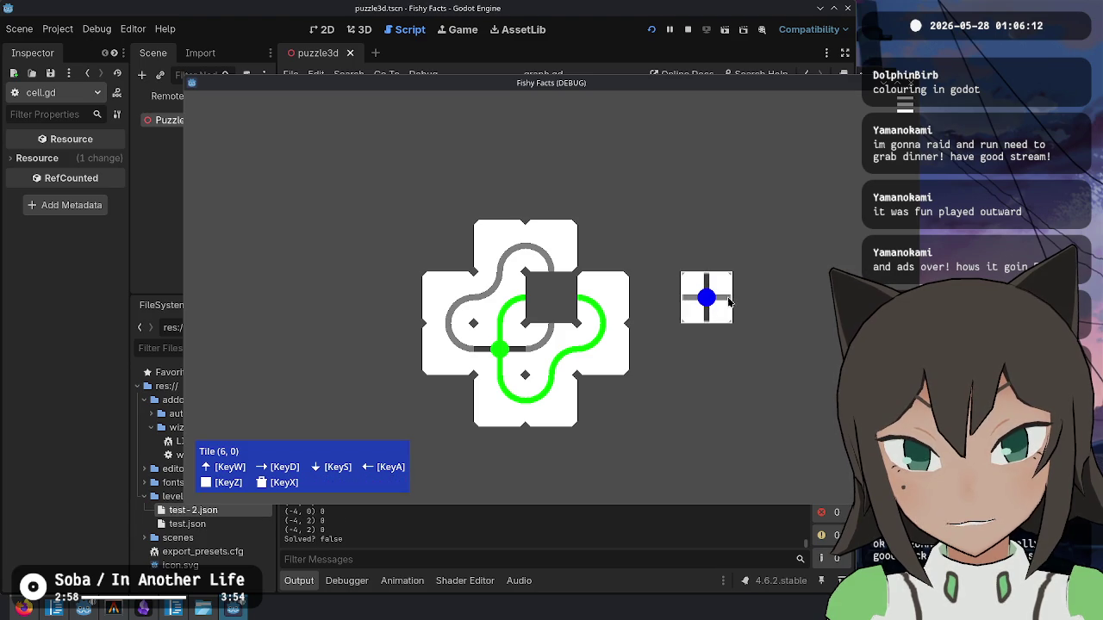
click(706, 305)
click(706, 306)
click(706, 305)
click(704, 304)
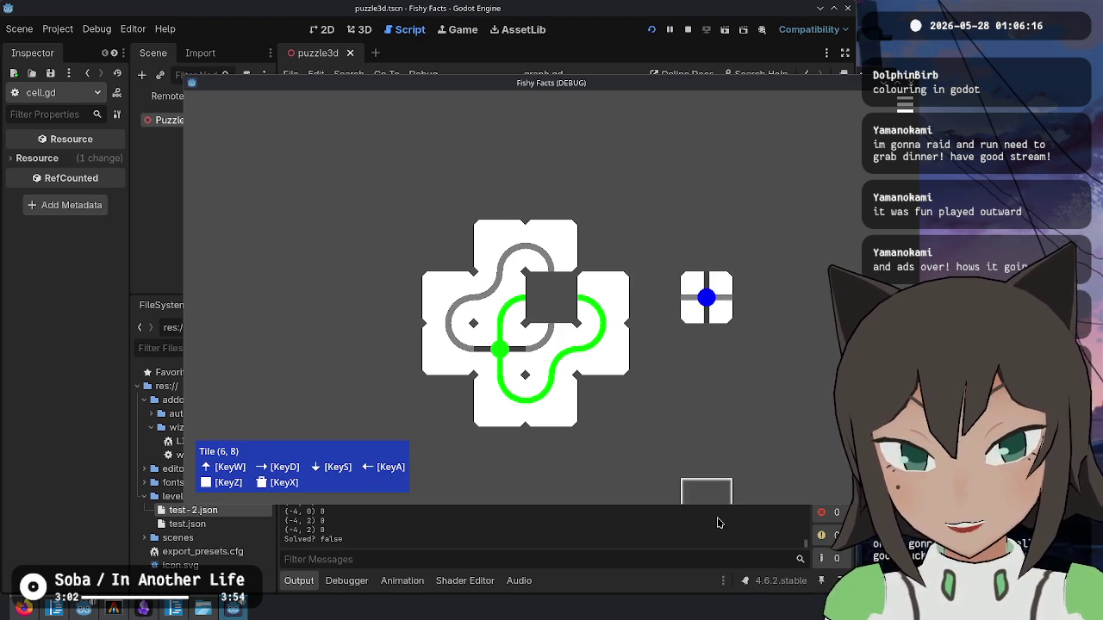
click(716, 524)
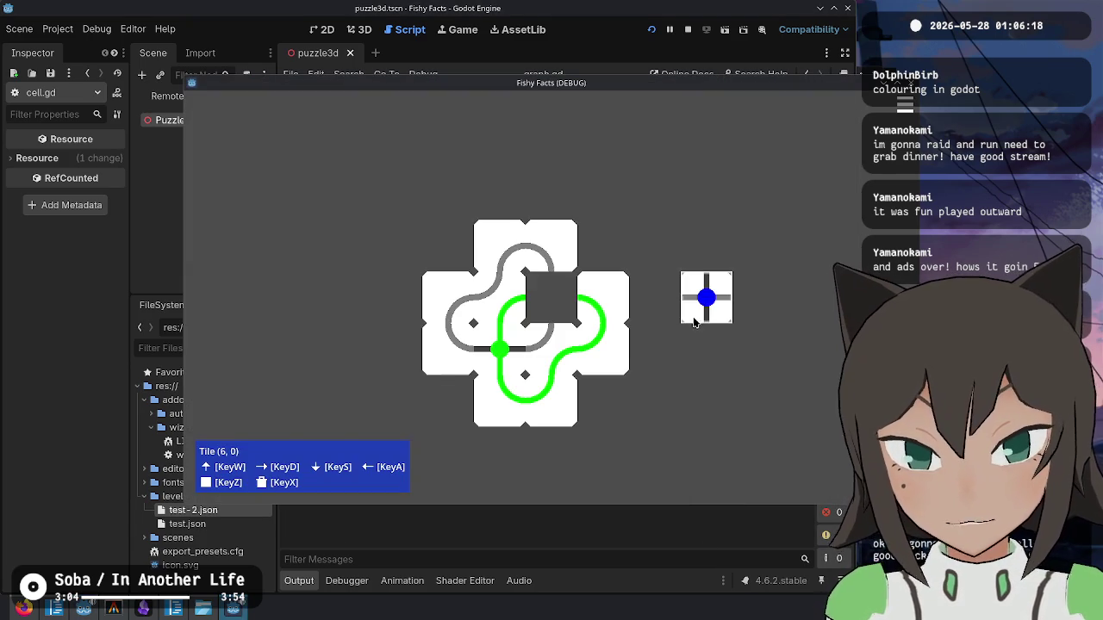
click(706, 305)
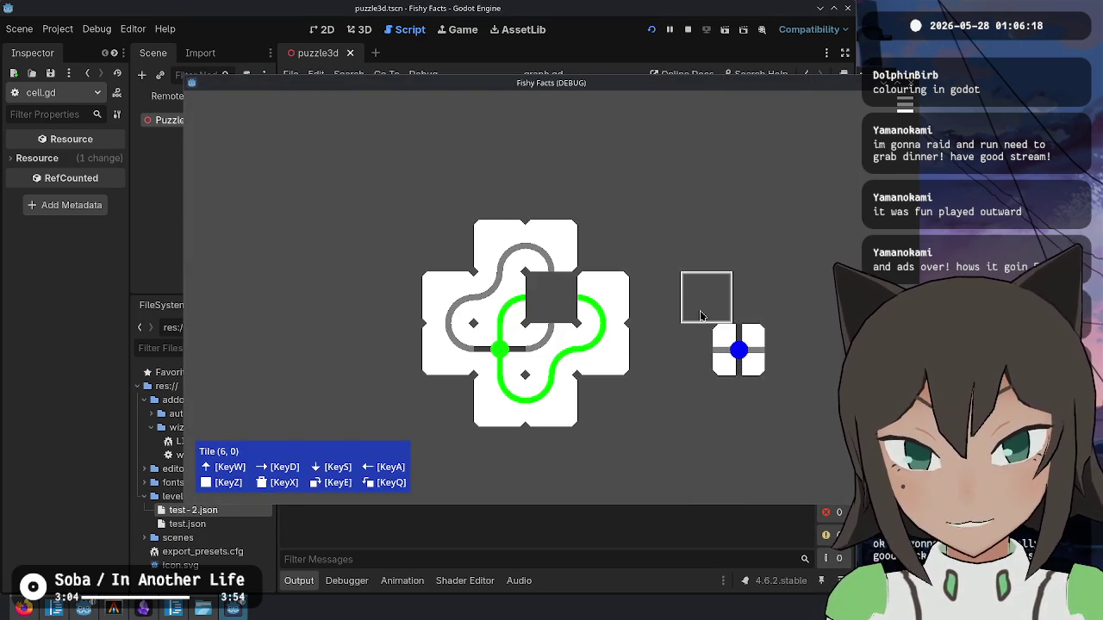
click(706, 305)
click(480, 488)
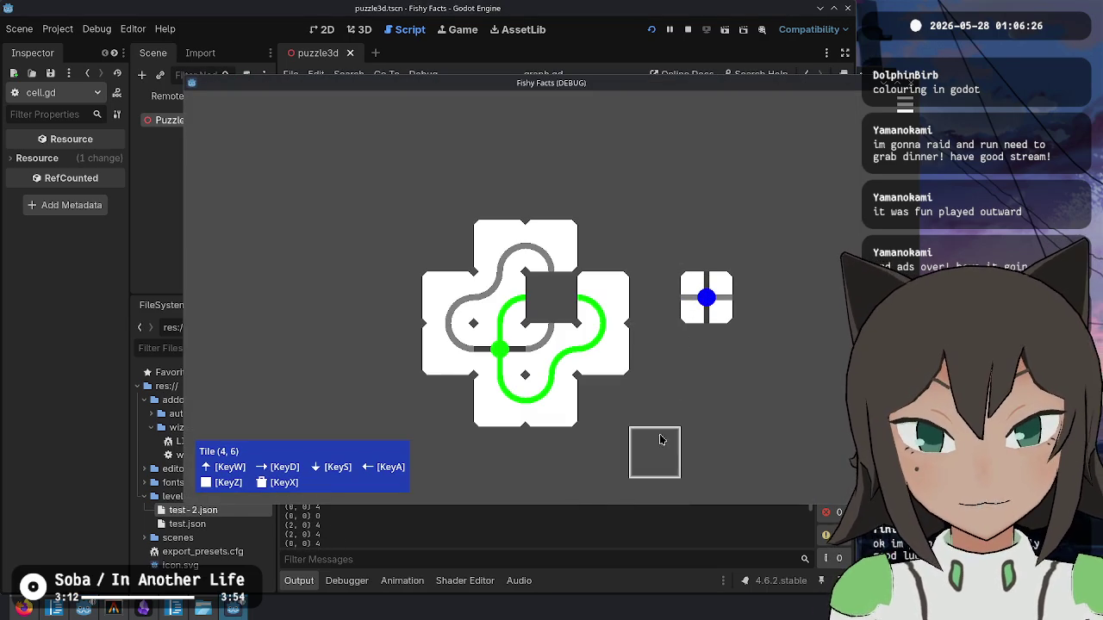
- Rotate the board and its bottom piece back to original, then drag the blue-dot tile into the centre hole
click(549, 346)
click(555, 350)
click(561, 355)
click(567, 359)
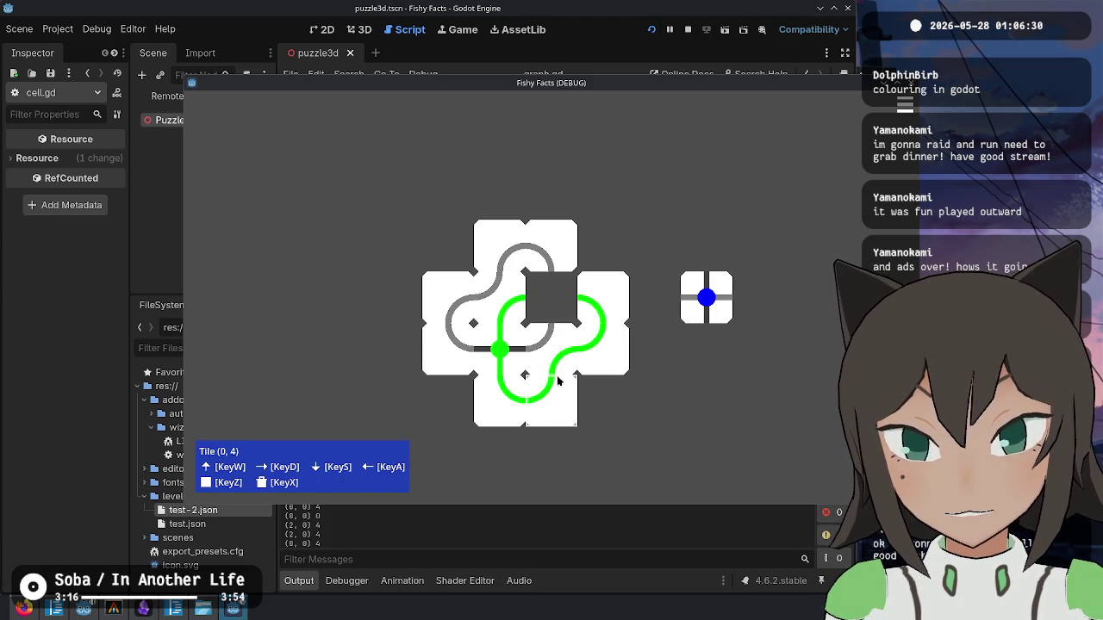
click(559, 396)
click(534, 408)
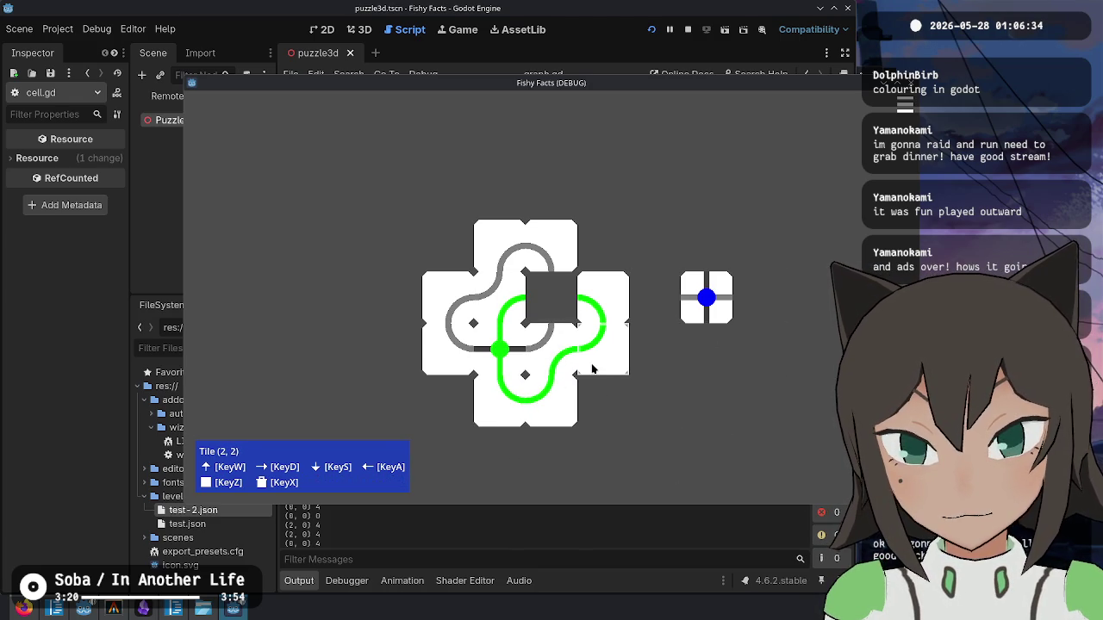
drag(692, 300, 553, 302)
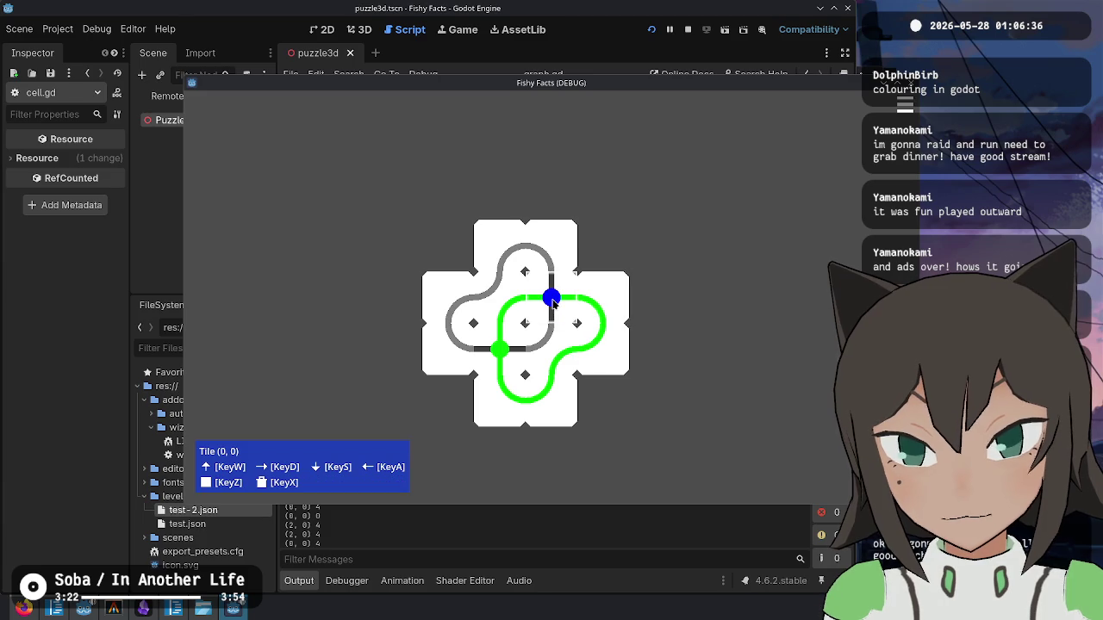
key(alt+Tab)
- Clear the Output log in the Godot editor
click(666, 317)
click(686, 284)
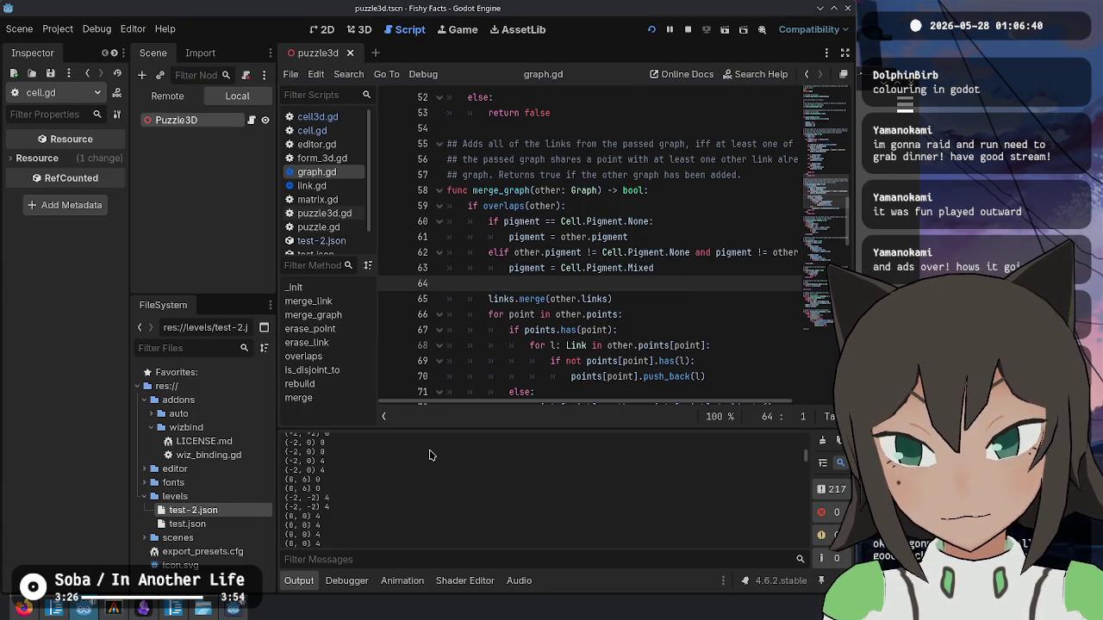
click(823, 442)
key(alt+Tab)
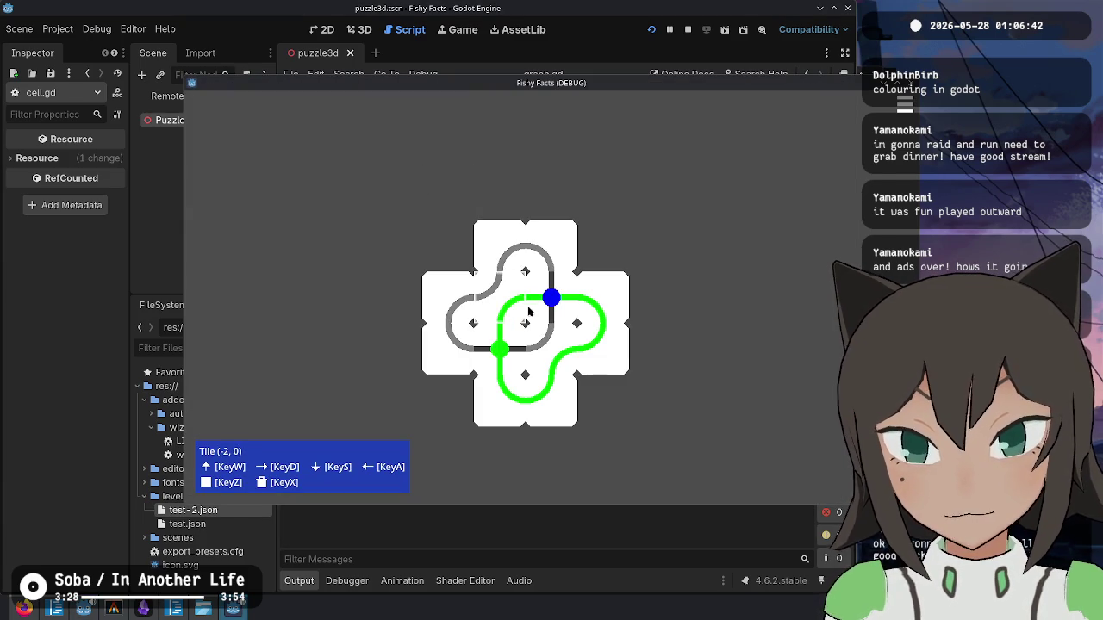
- Erase the outer tiles with X, leaving one crossing tile, and run Debug from the pause menu
key(x)
key(x)
key(x)
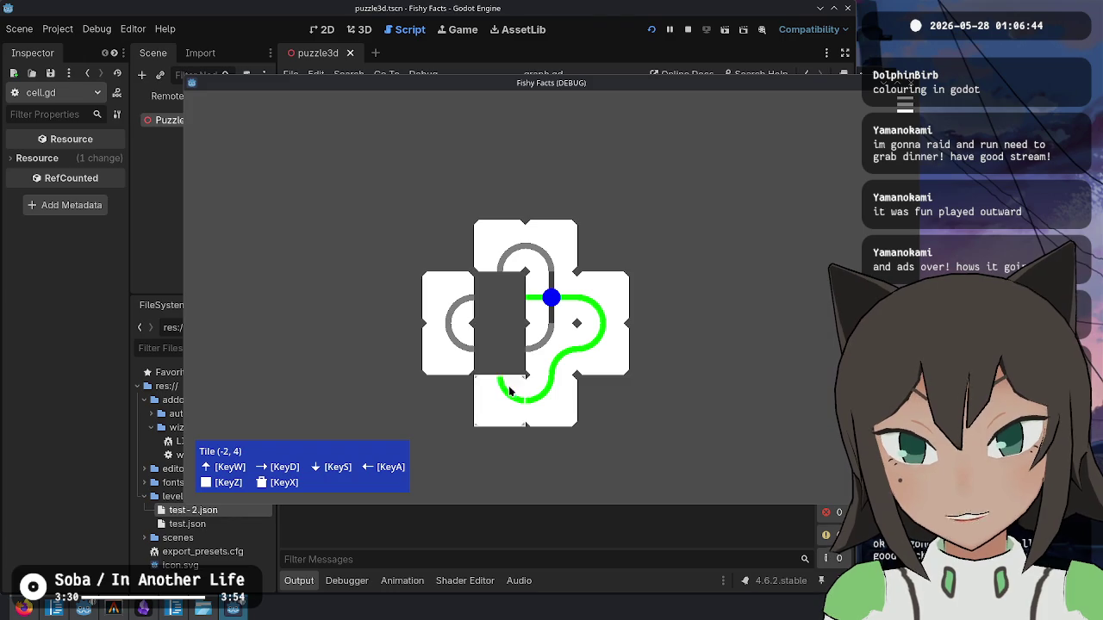
key(x)
key(x)
key(x)
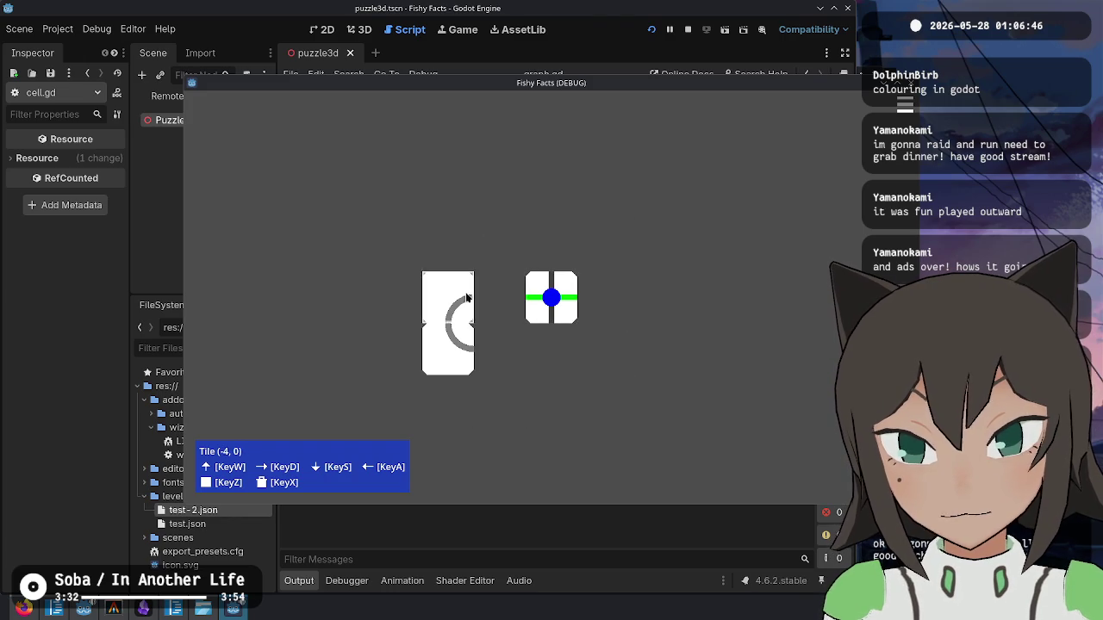
key(x)
key(x)
key(x)
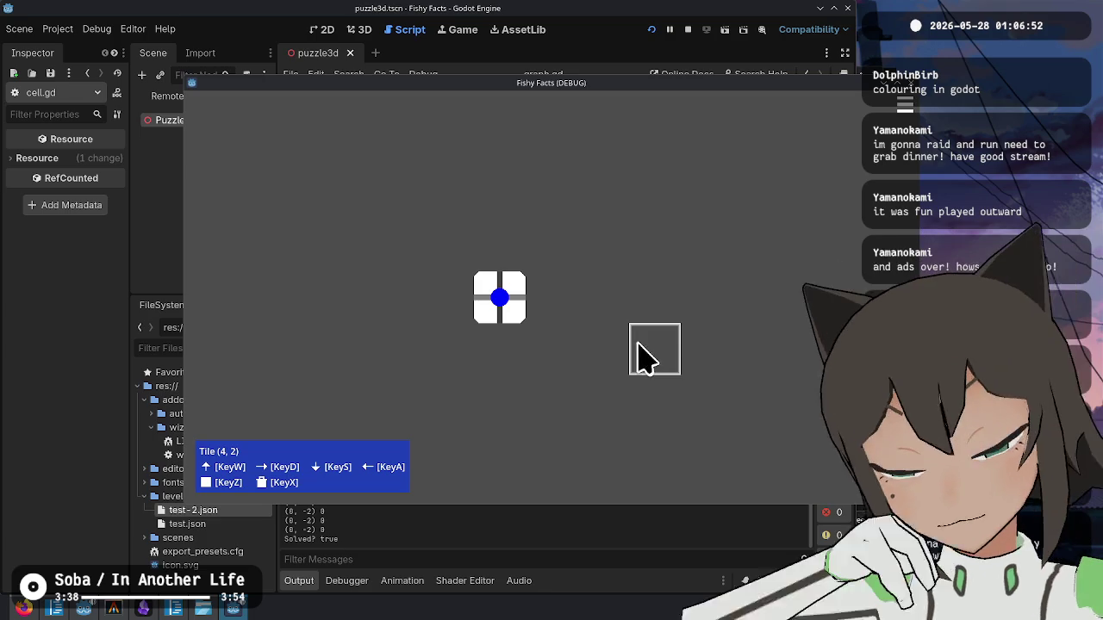
key(Escape)
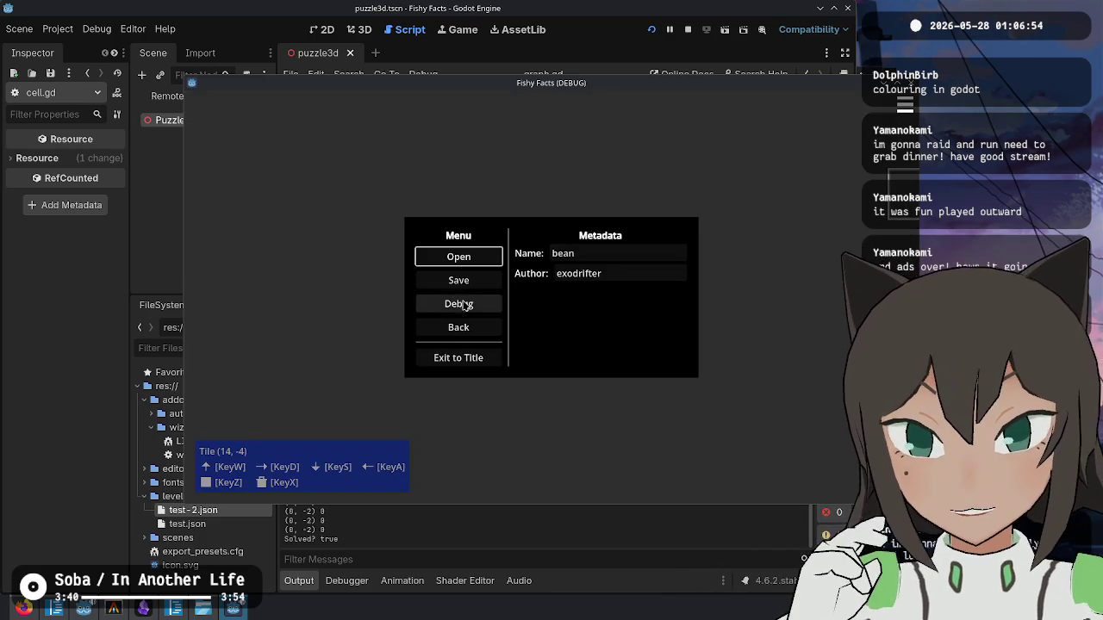
click(463, 305)
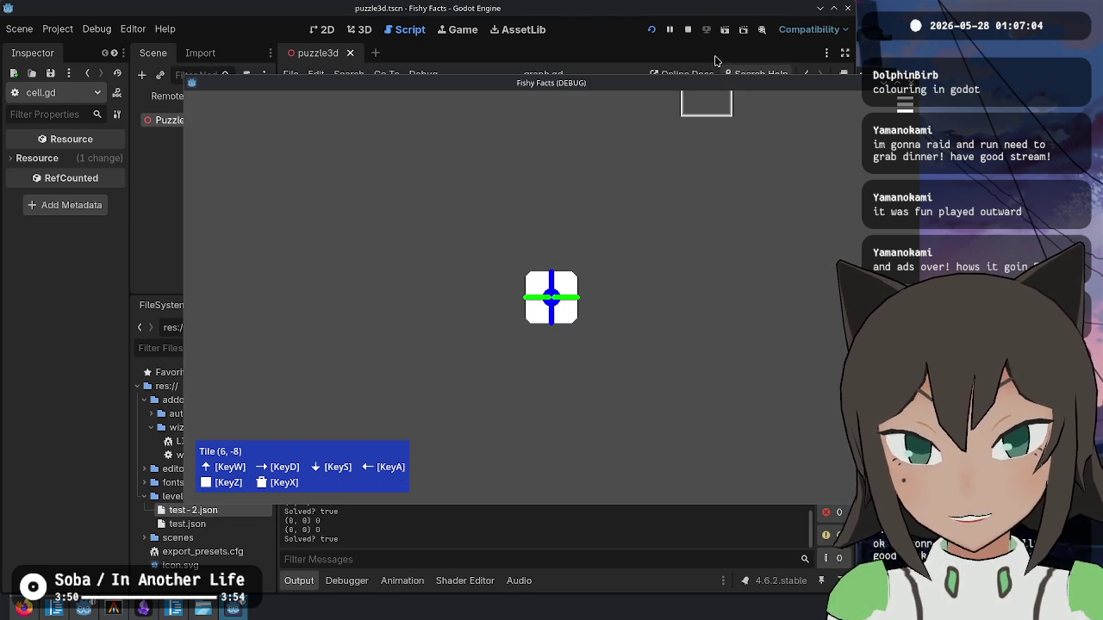
click(609, 34)
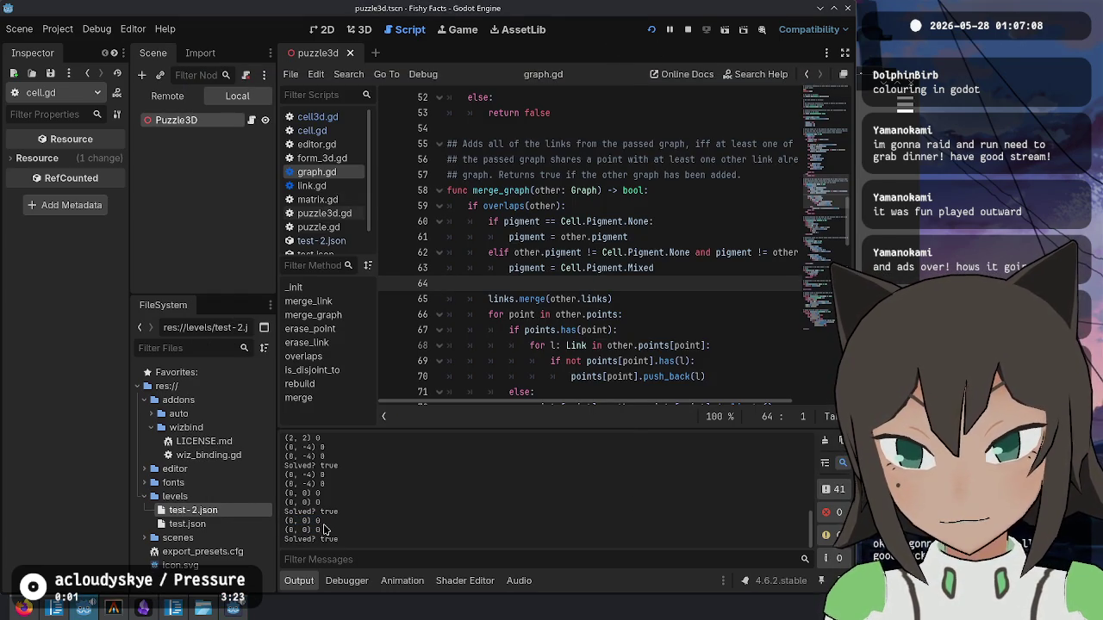
- Clear the output, fix line 65 in graph.gd, and save it
click(823, 442)
click(653, 298)
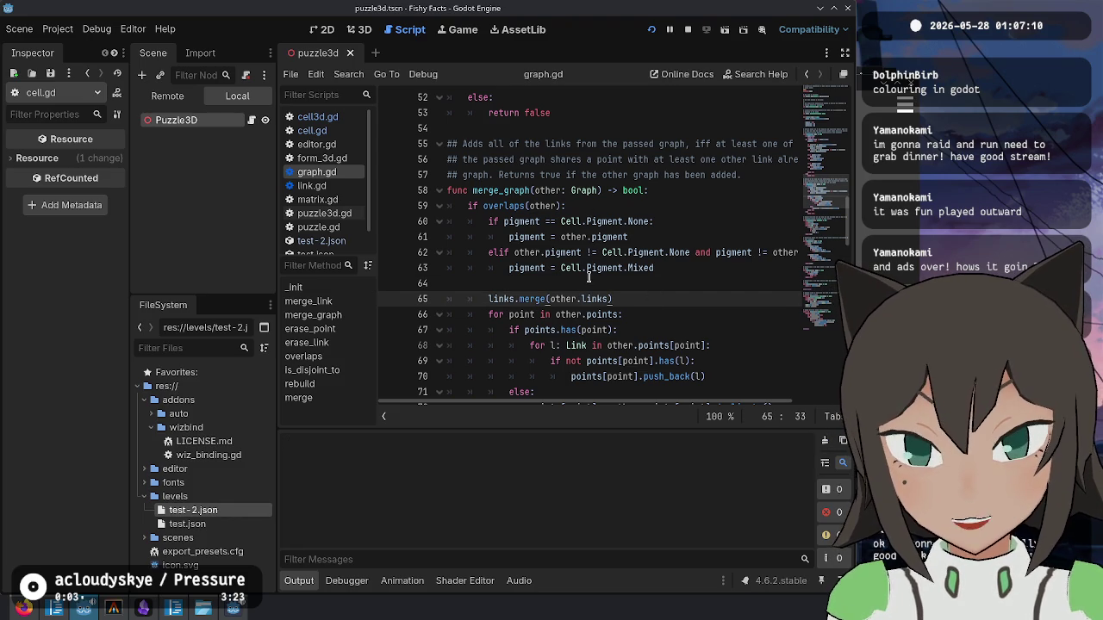
scroll(589, 276, down, 1)
key(ctrl+z)
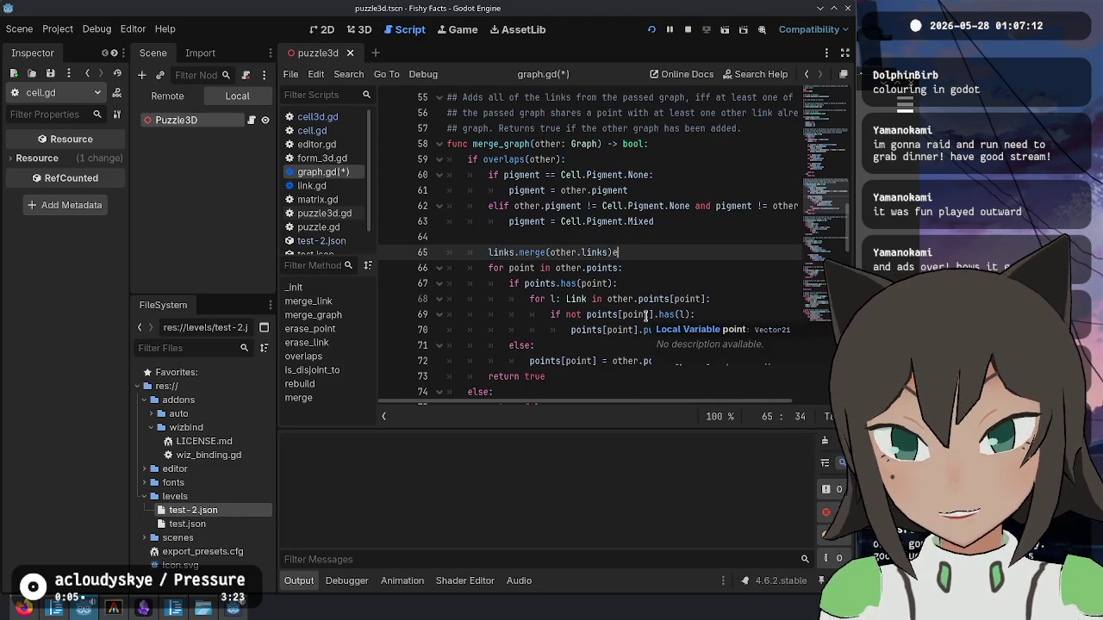
key(ctrl+f)
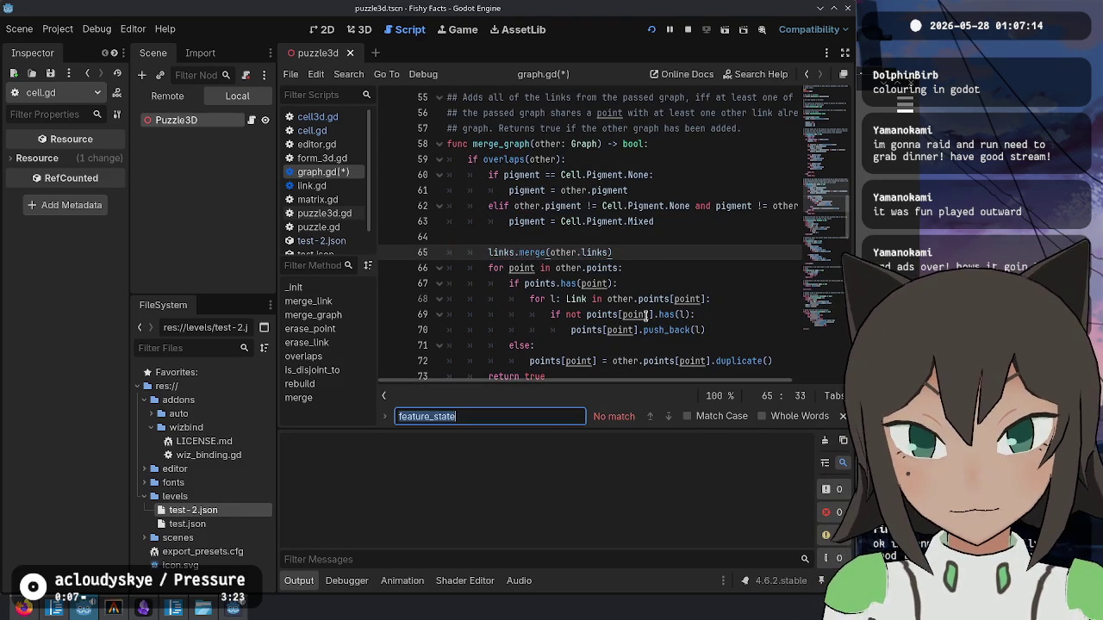
text(print)
key(Escape)
key(ctrl+s)
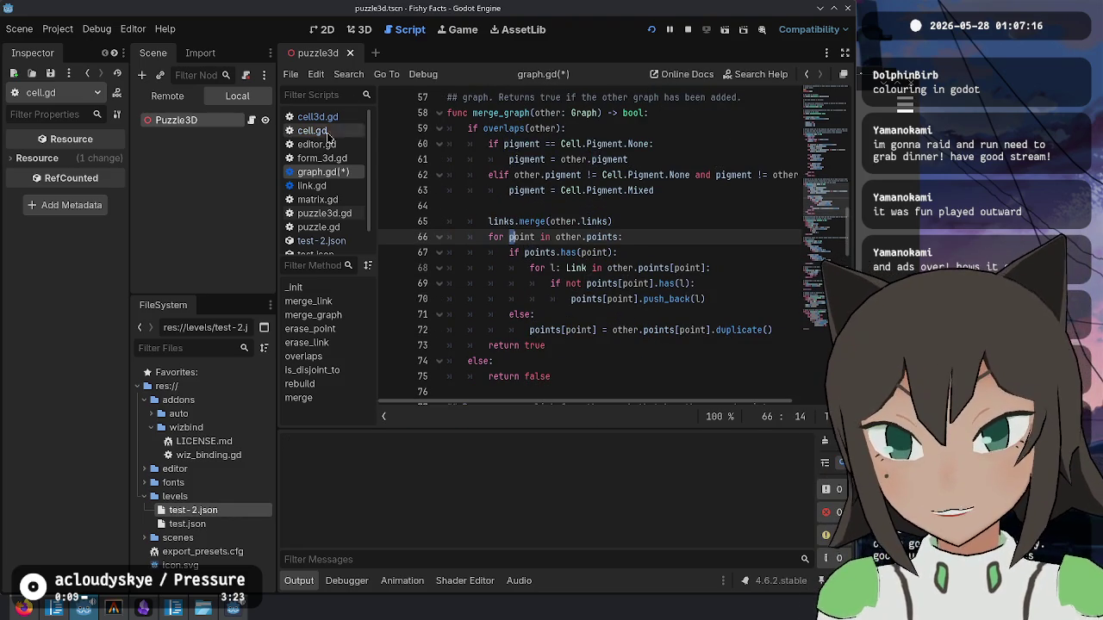
- Find the print call in cell3d.gd, then run the game with F5 and stop it with F8
click(343, 117)
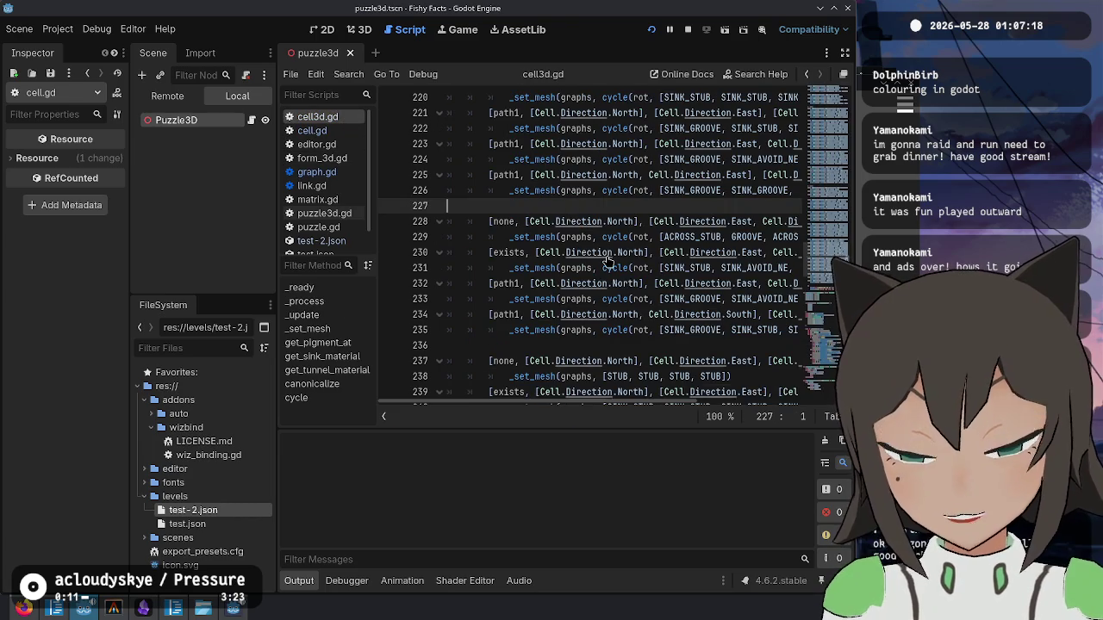
key(ctrl+f)
text(print)
key(Escape)
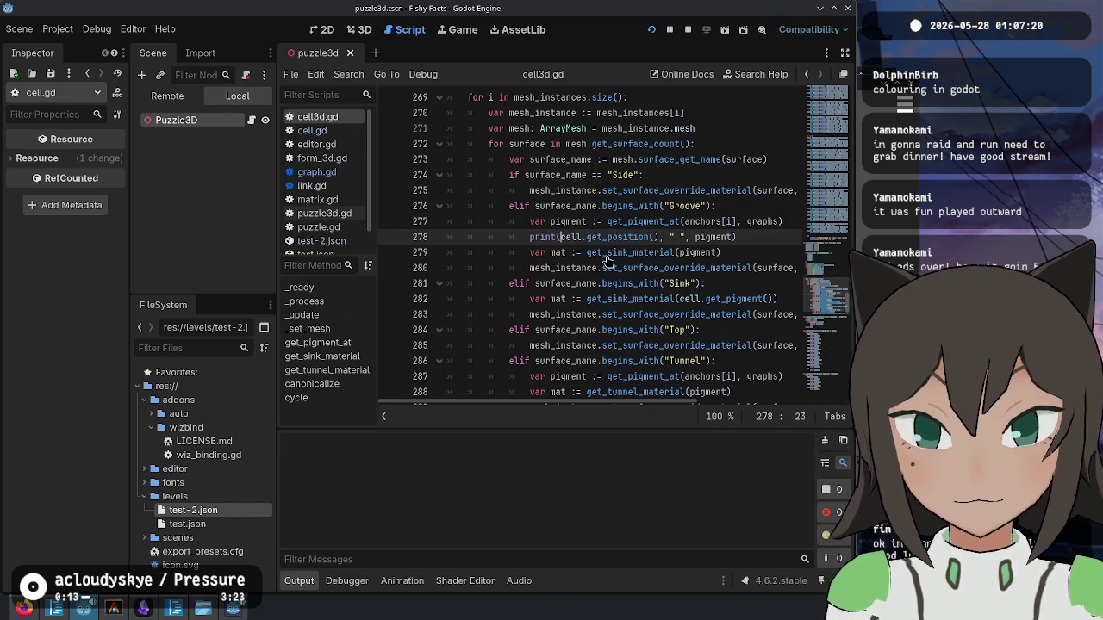
scroll(607, 261, up, 2)
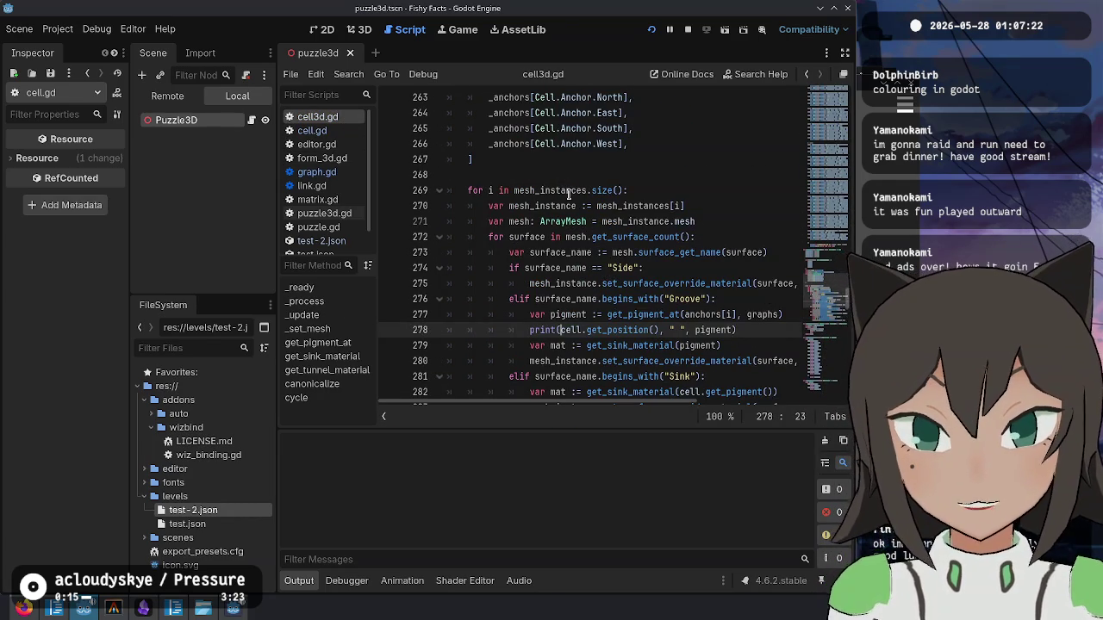
key(F5)
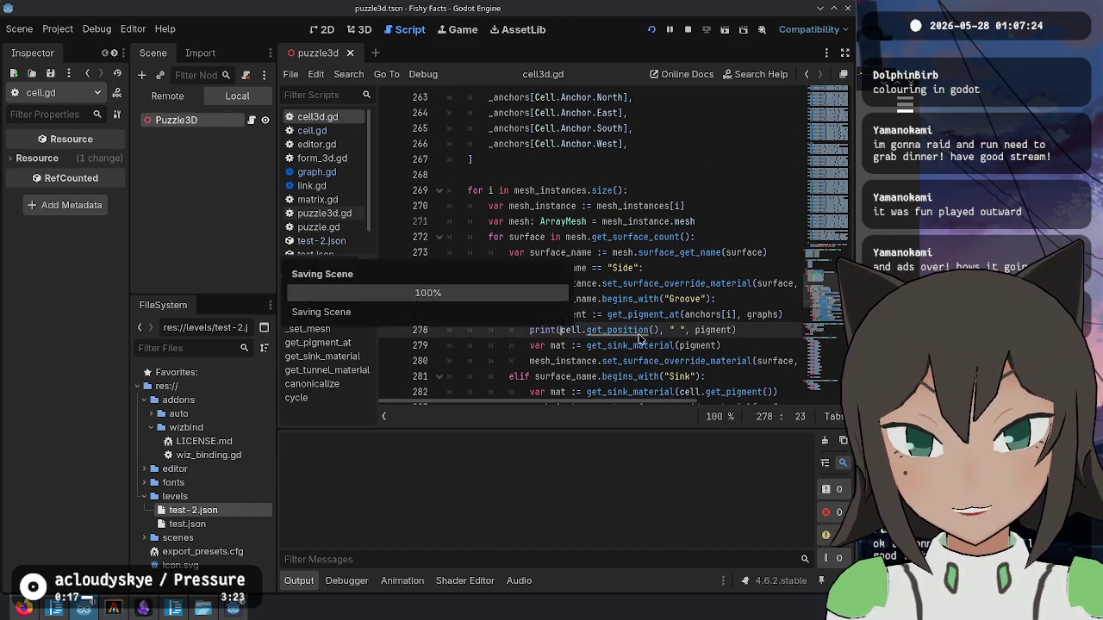
key(F8)
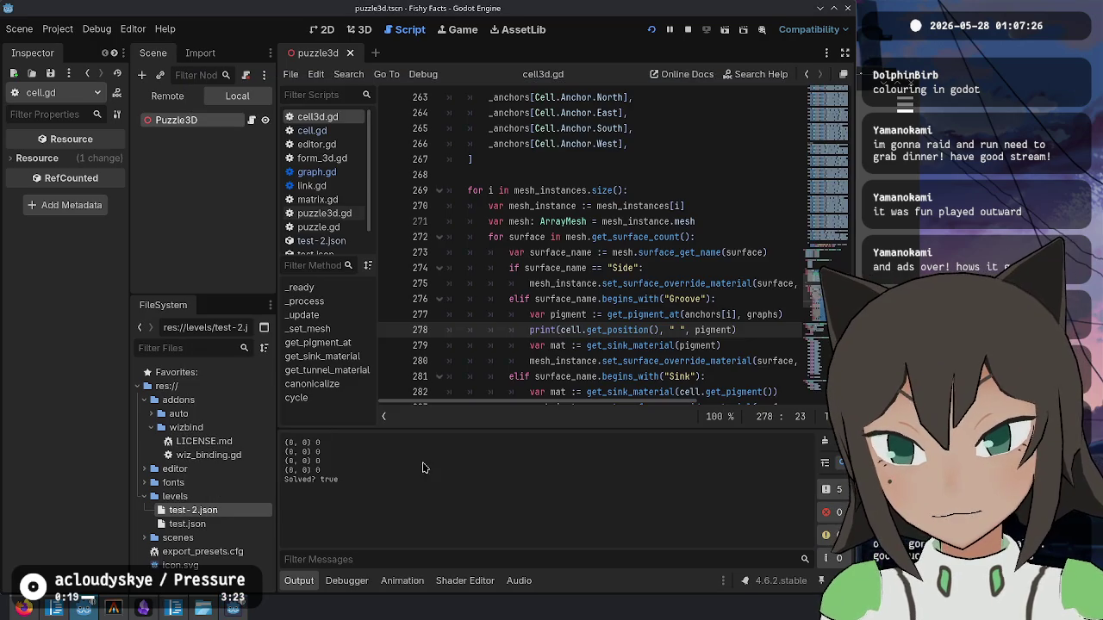
double_click(716, 327)
scroll(646, 314, down, 3)
- Add a temporary print of graph.pigment in get_pigment_at, save, and run the game
scroll(658, 194, down, 3)
click(670, 253)
key(Down)
key(Down)
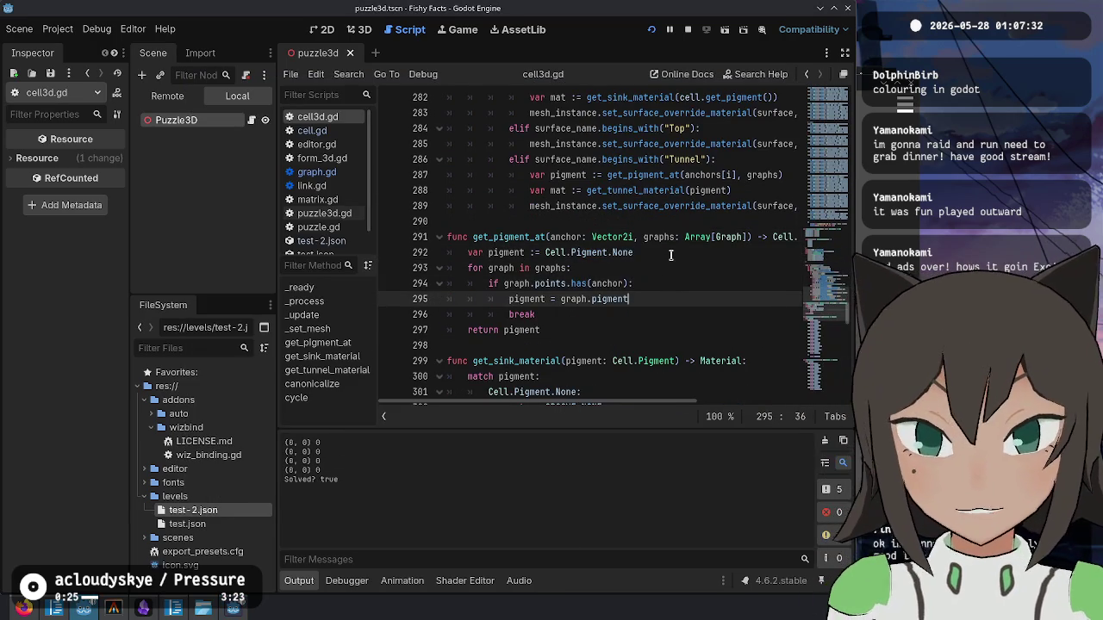
key(Return)
text(pr)
key(BackSpace)
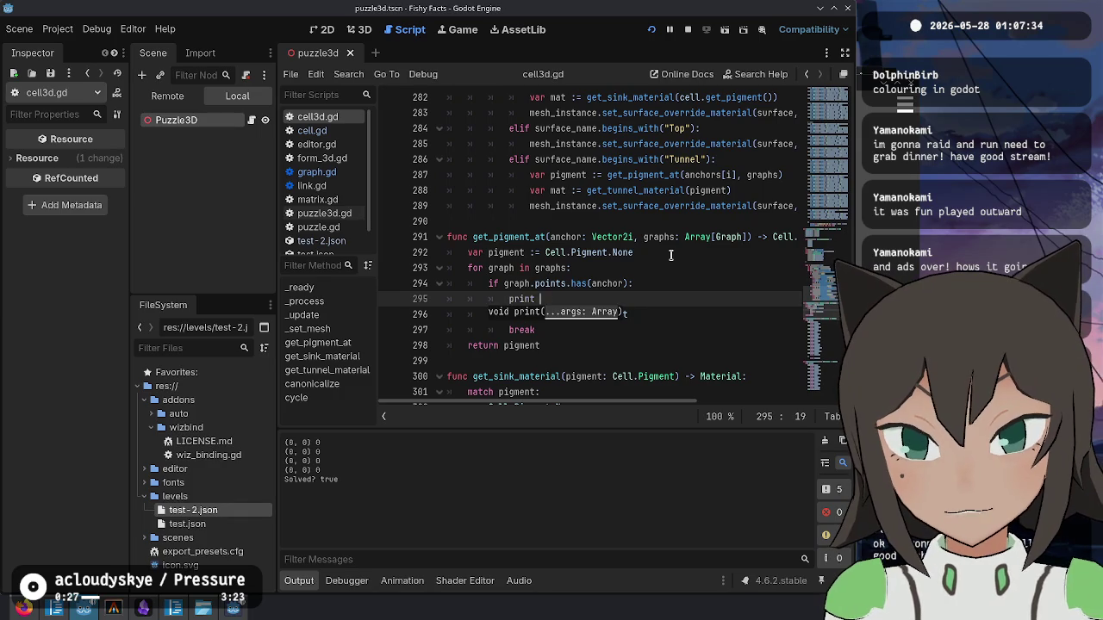
text(t",)
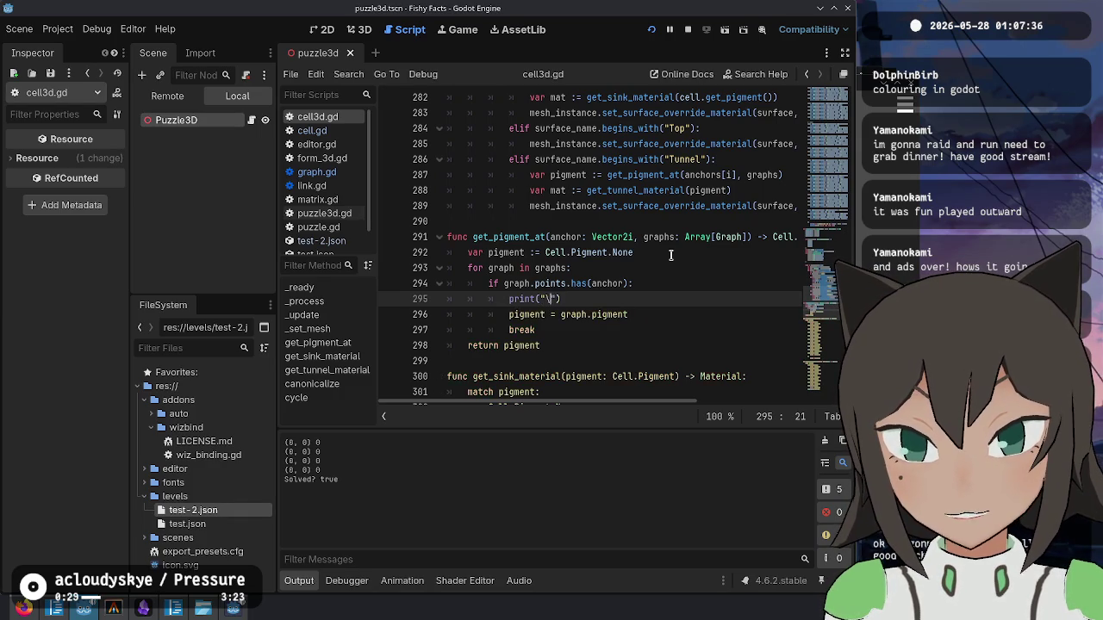
text( gra)
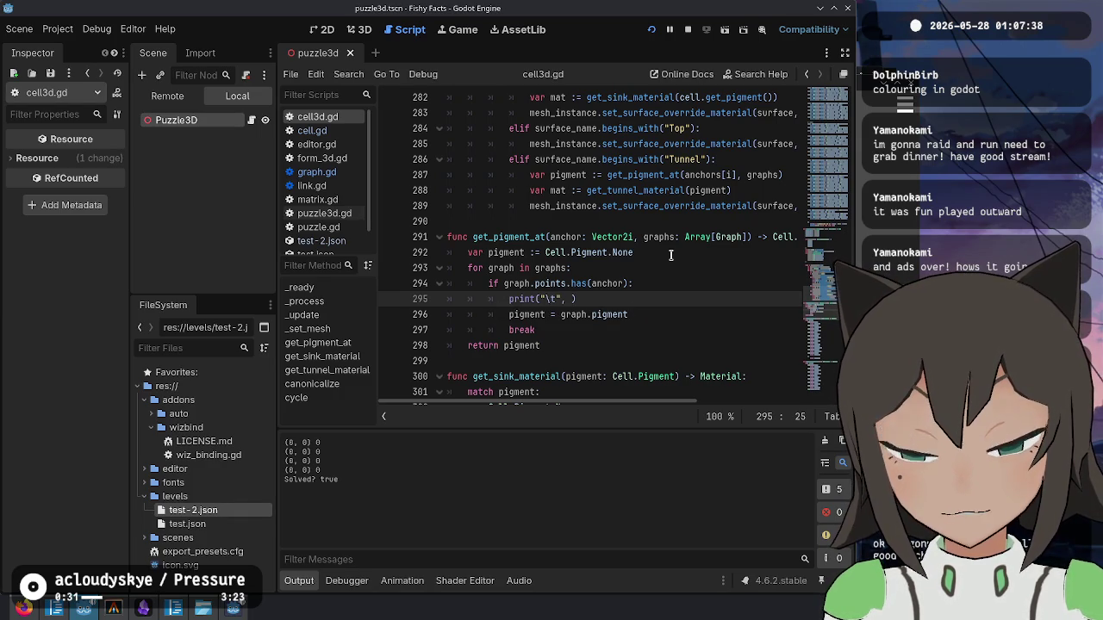
text(ph.pigment)
key(ctrl+s)
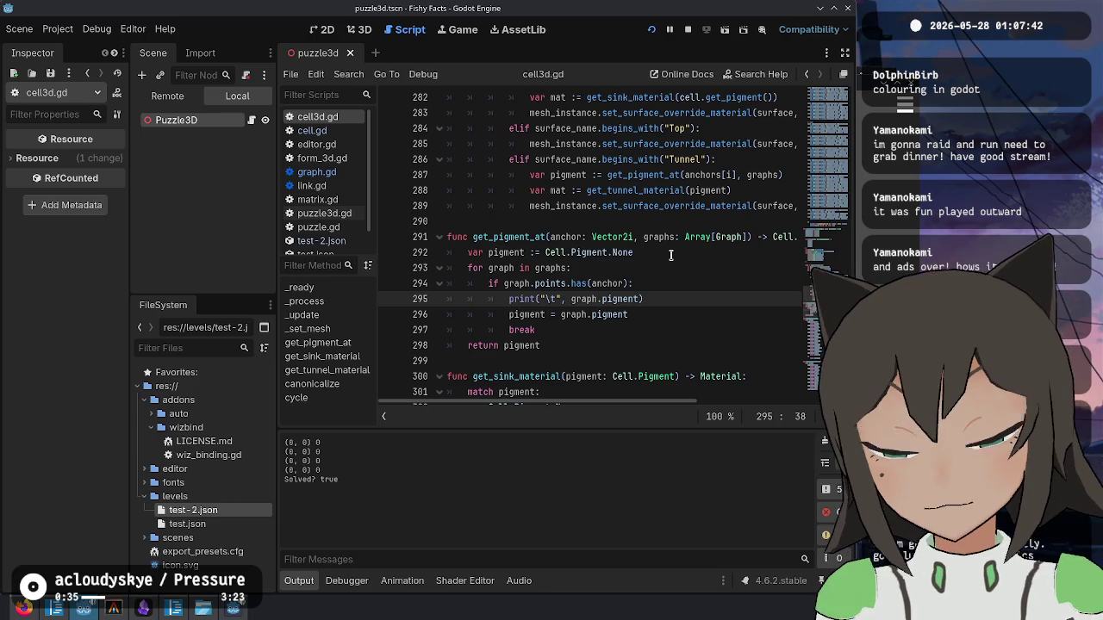
key(F5)
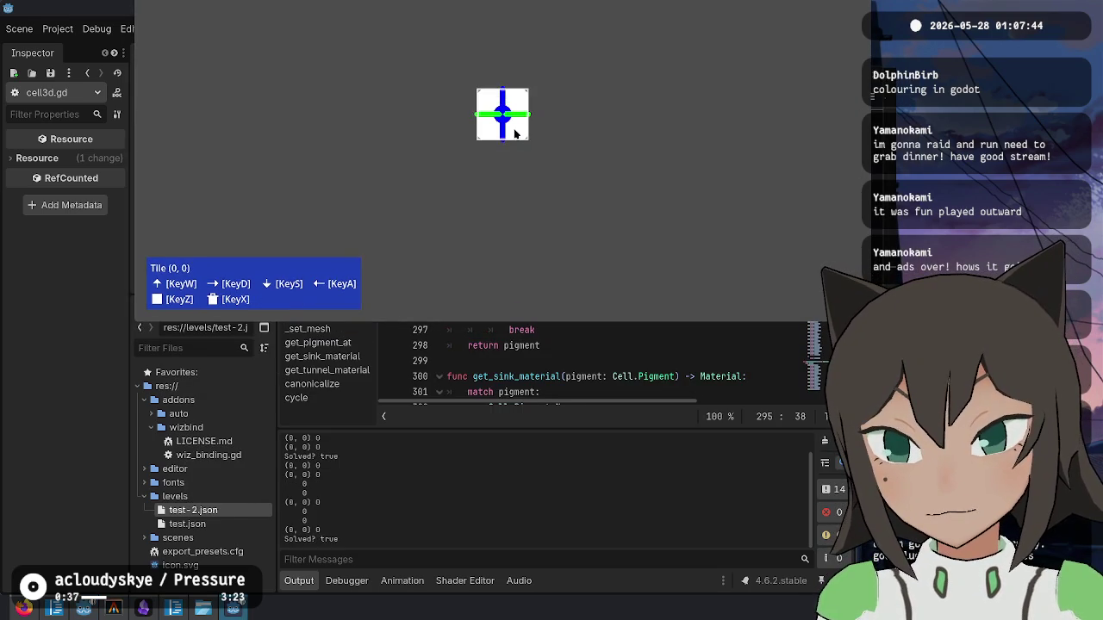
click(311, 500)
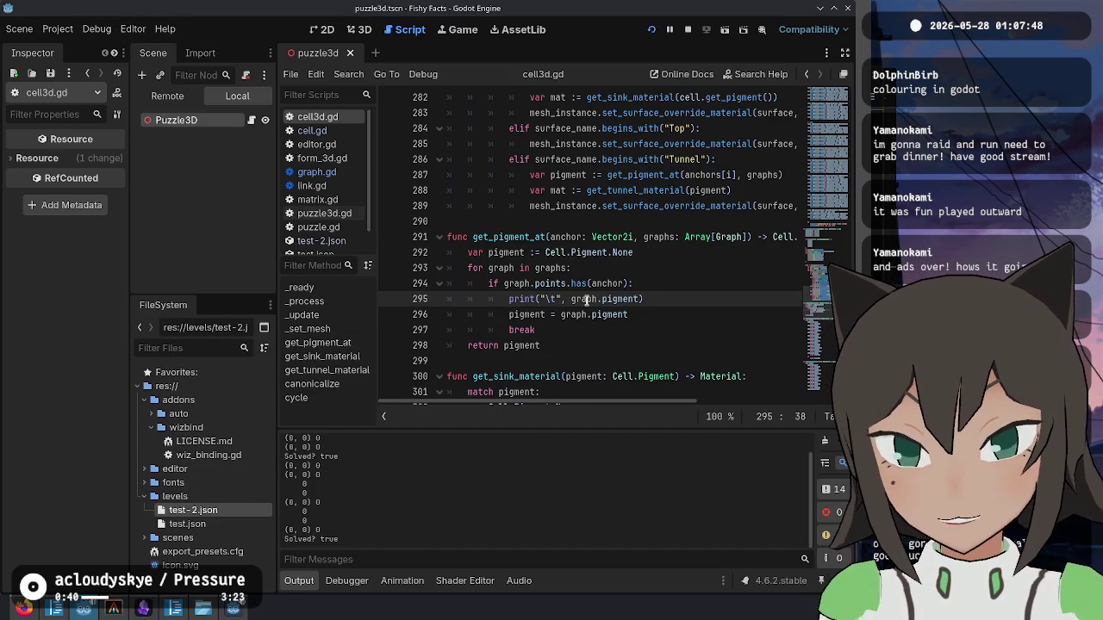
- Delete the debug print on line 295 of cell3d.gd with Ctrl+Shift+K
click(719, 310)
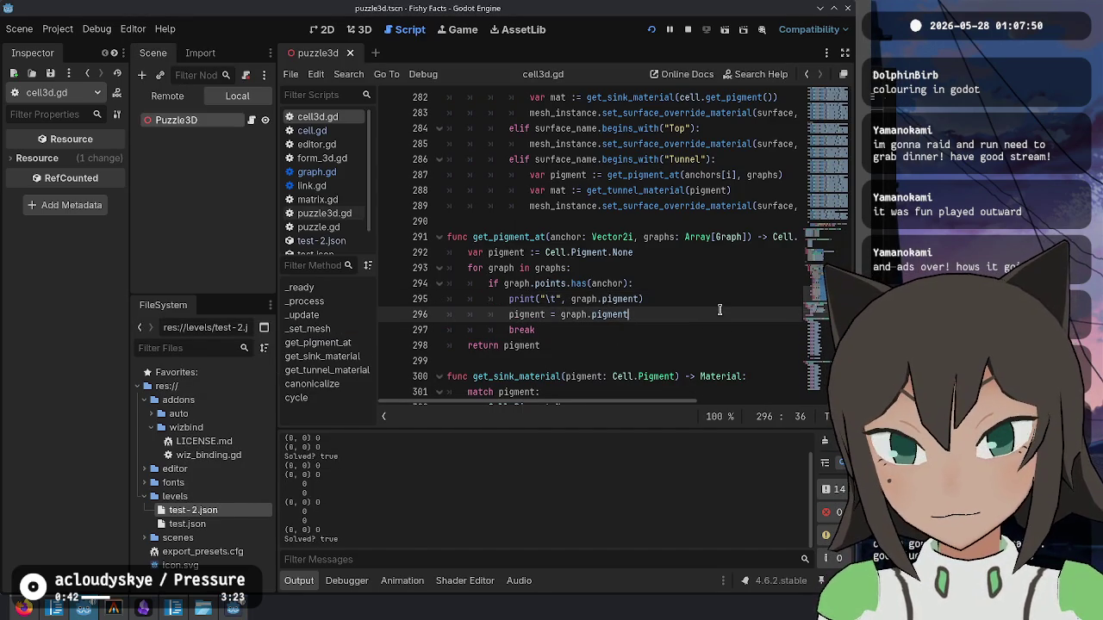
double_click(619, 299)
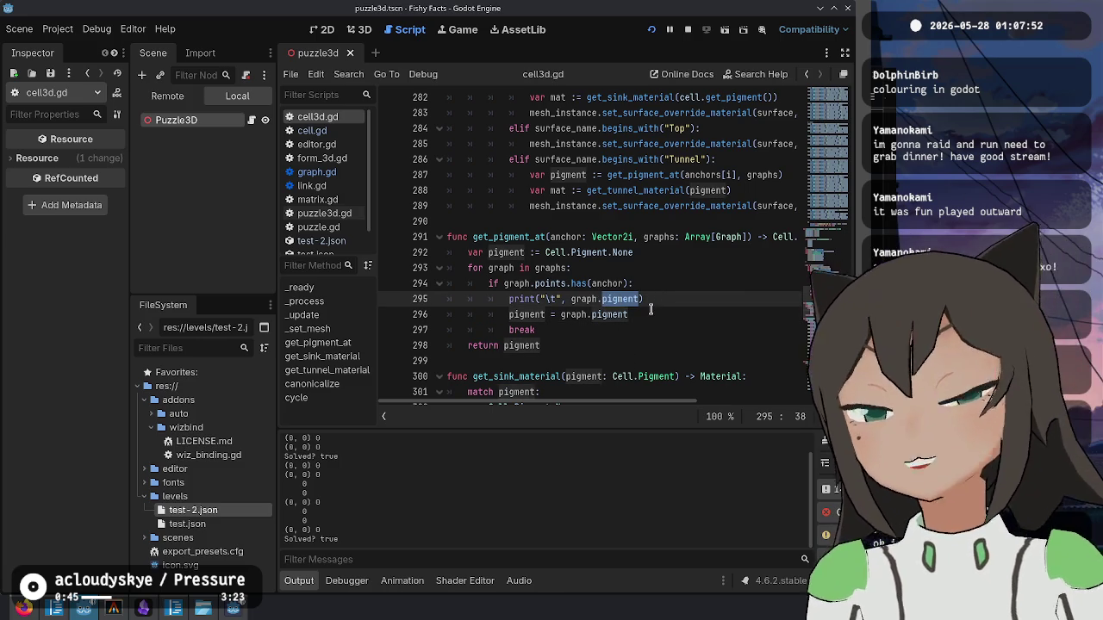
click(644, 317)
click(655, 299)
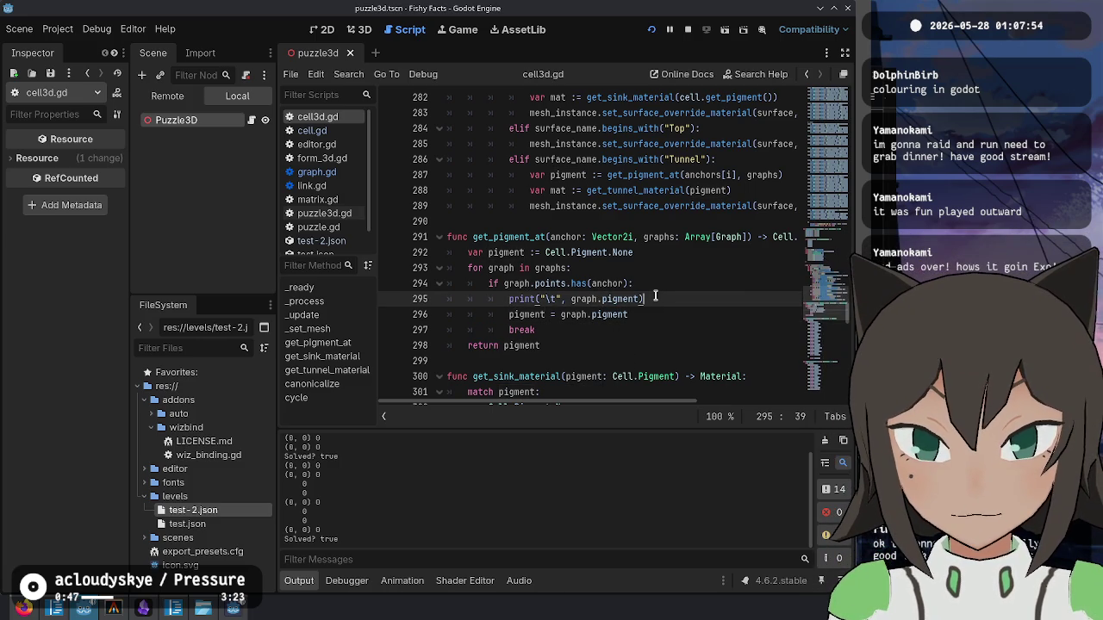
key(ctrl+shift+k)
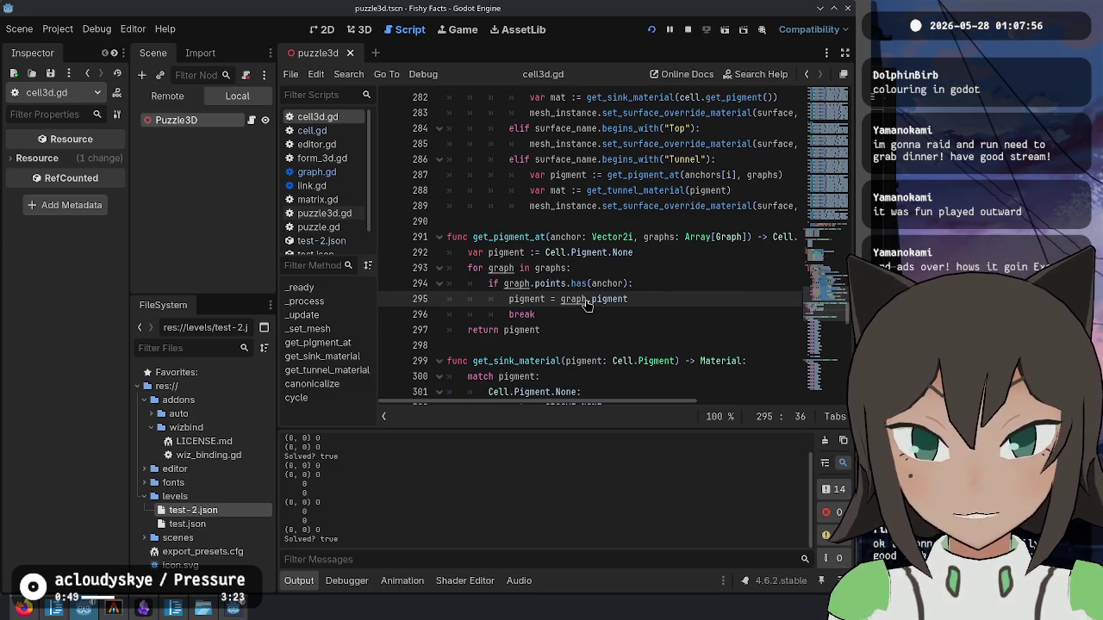
click(600, 299)
ctrl+click(610, 299)
- Add a pigment print after line 20 in graph.gd's _init and test-run the game
scroll(583, 297, down, 5)
click(576, 160)
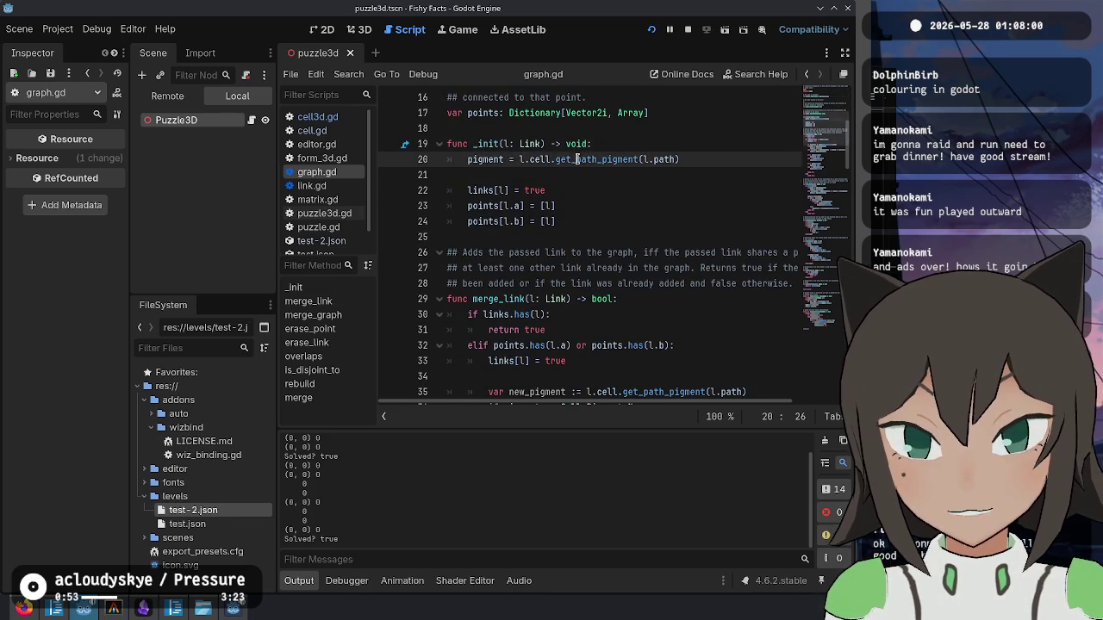
scroll(646, 243, up, 2)
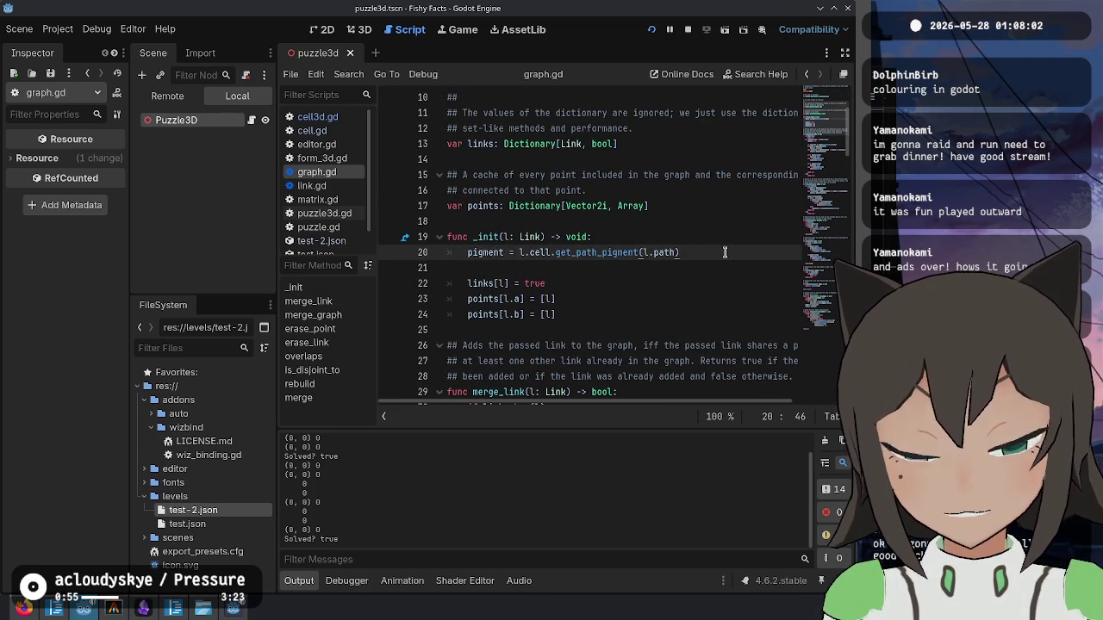
key(Return)
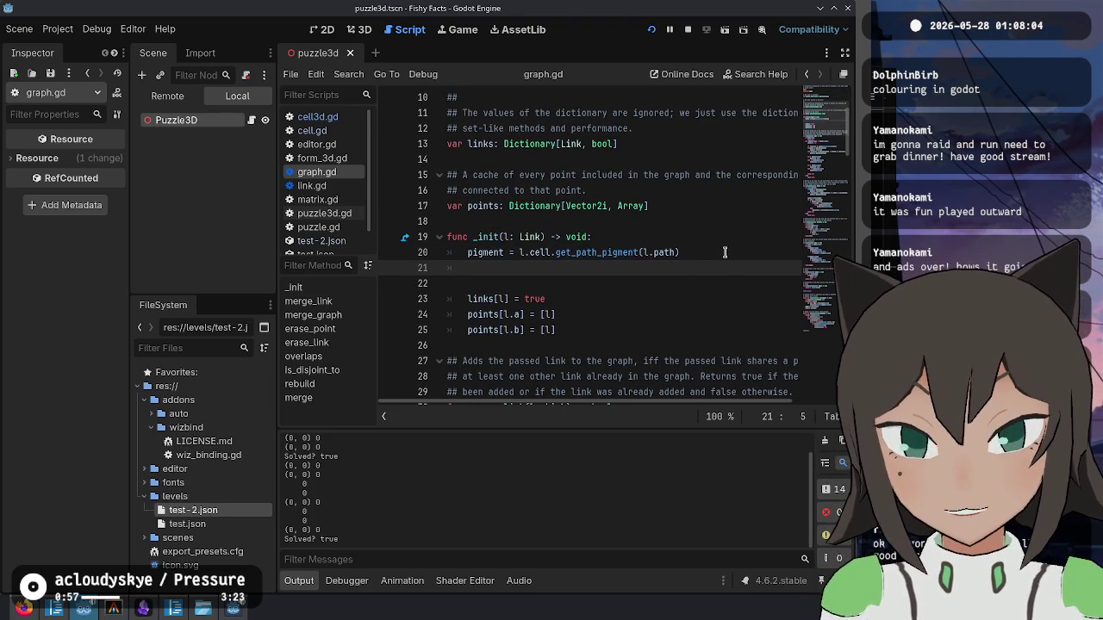
text(print(pigment)
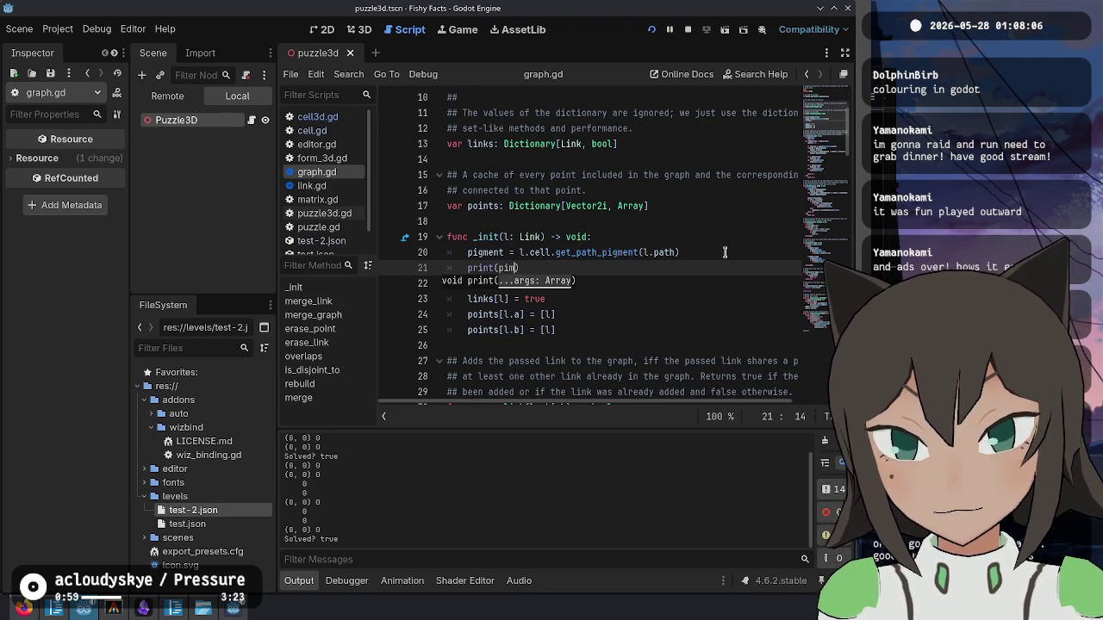
key(BackSpace)
text(gment)
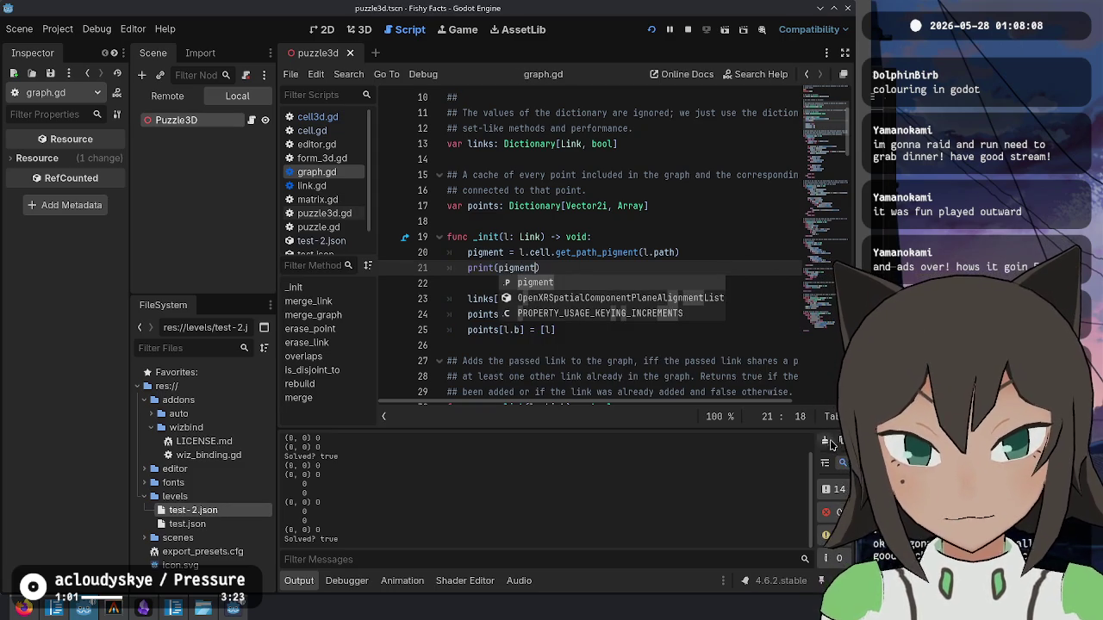
key(F5)
click(496, 115)
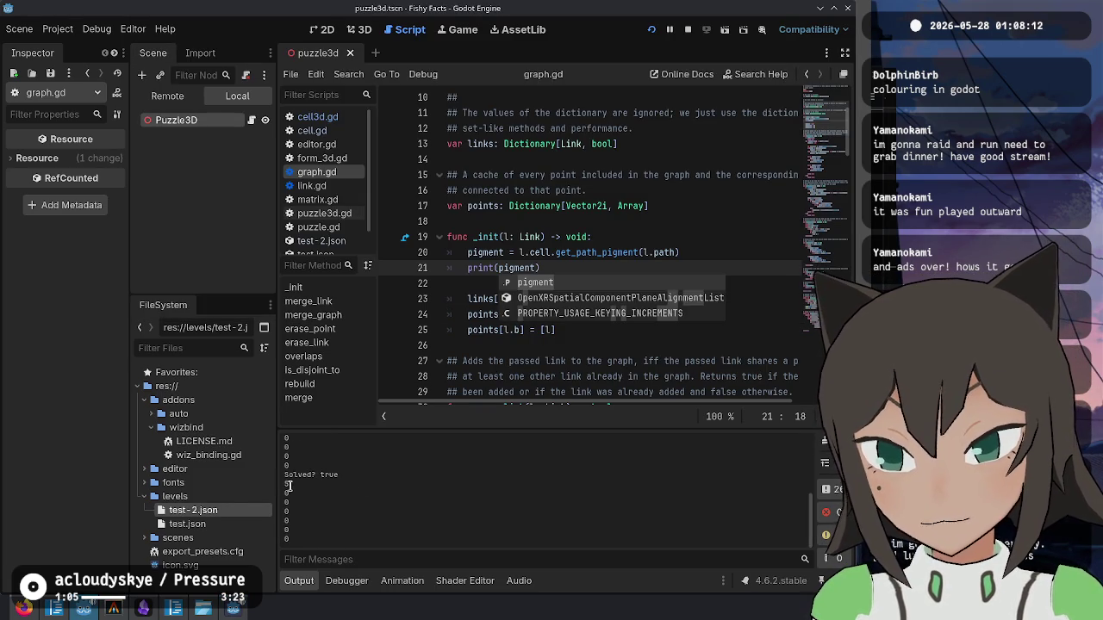
- Extend the debug print to print(l.a, " ", l.b, " ", pigment)
scroll(293, 493, up, 10)
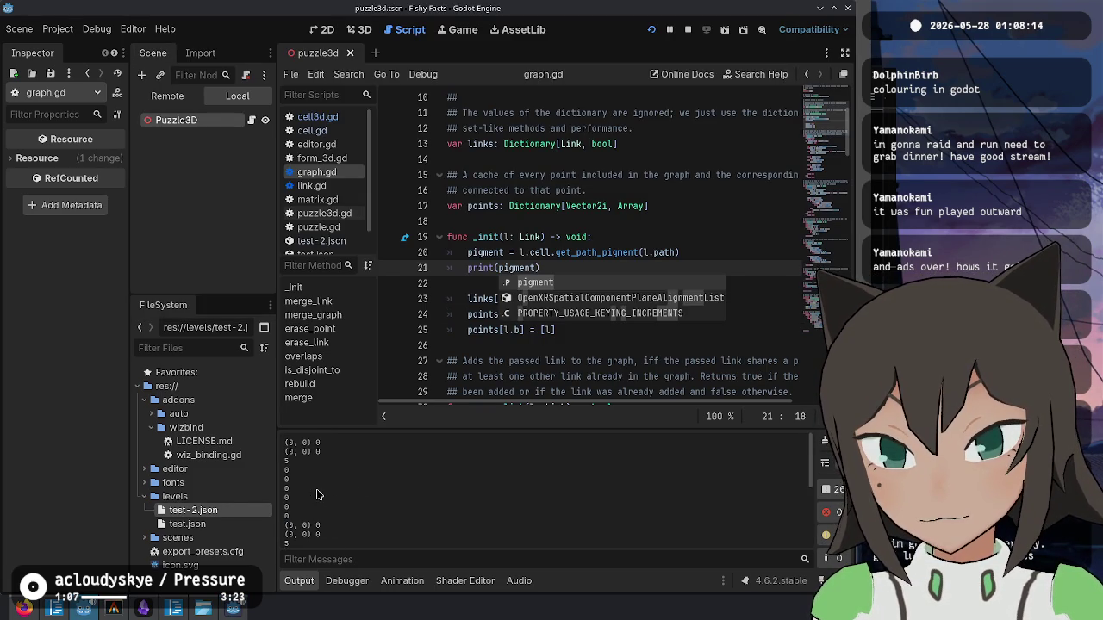
key(Escape)
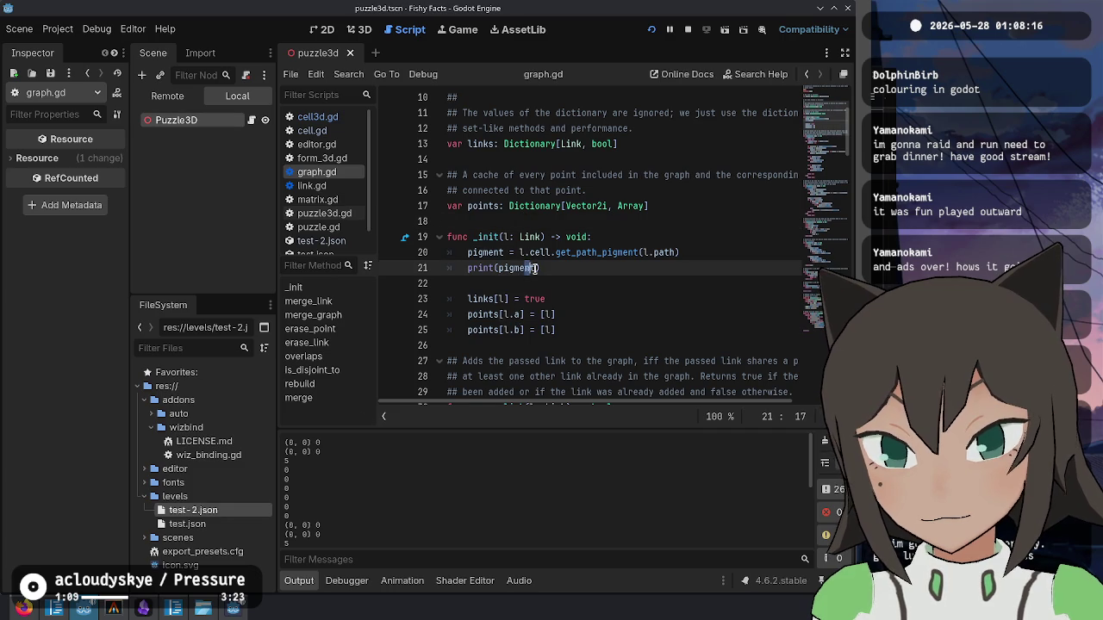
click(505, 252)
scroll(624, 241, down, 5)
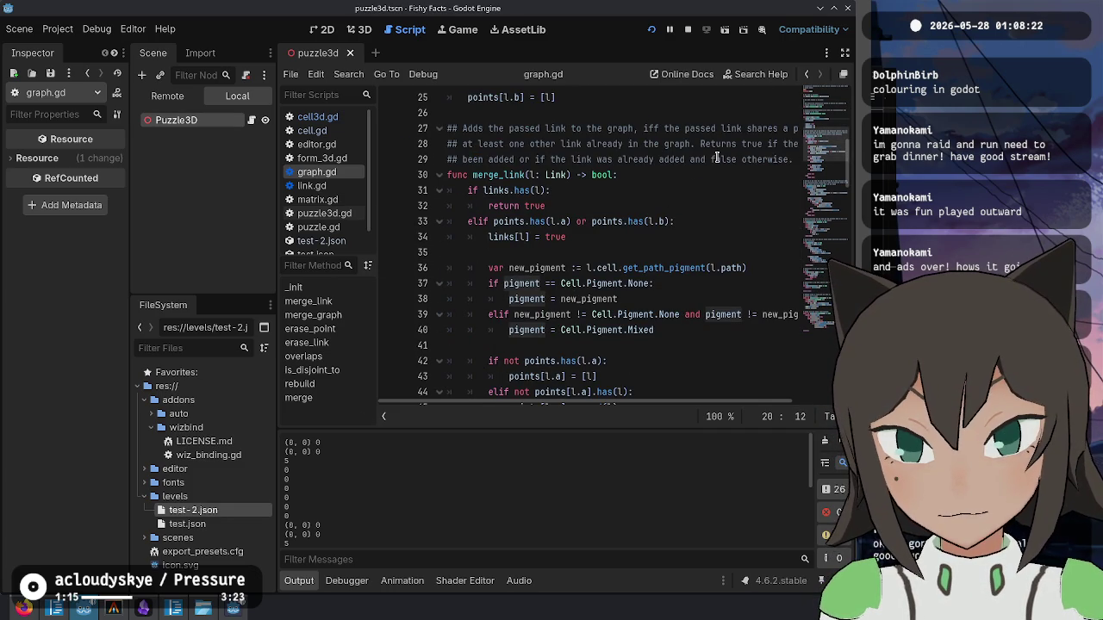
click(698, 317)
key(End)
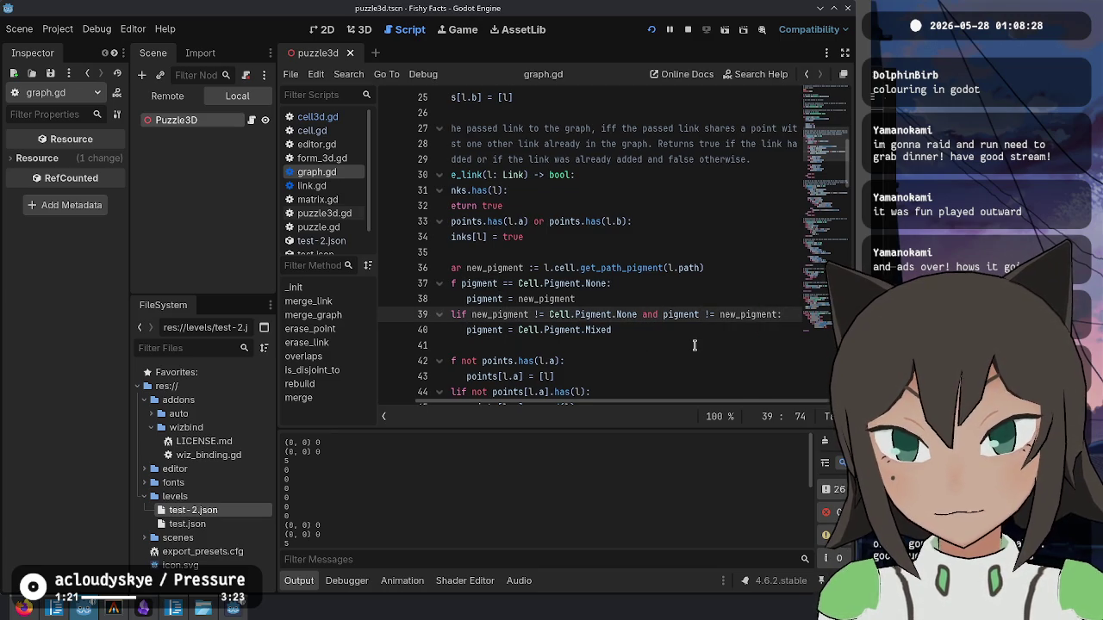
key(Home)
scroll(631, 209, up, 6)
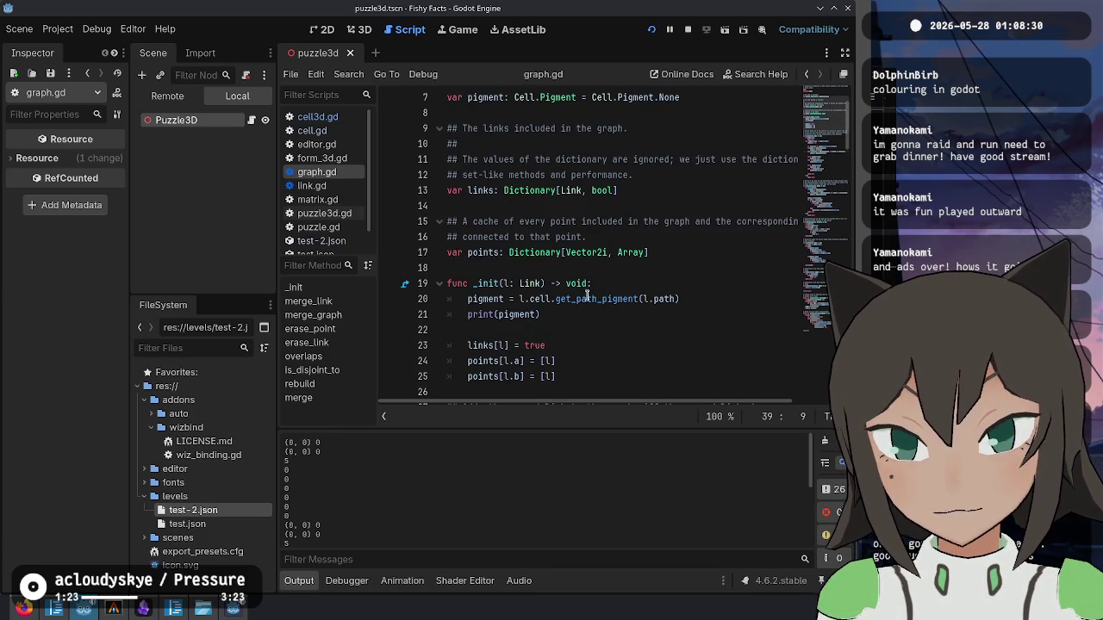
click(561, 314)
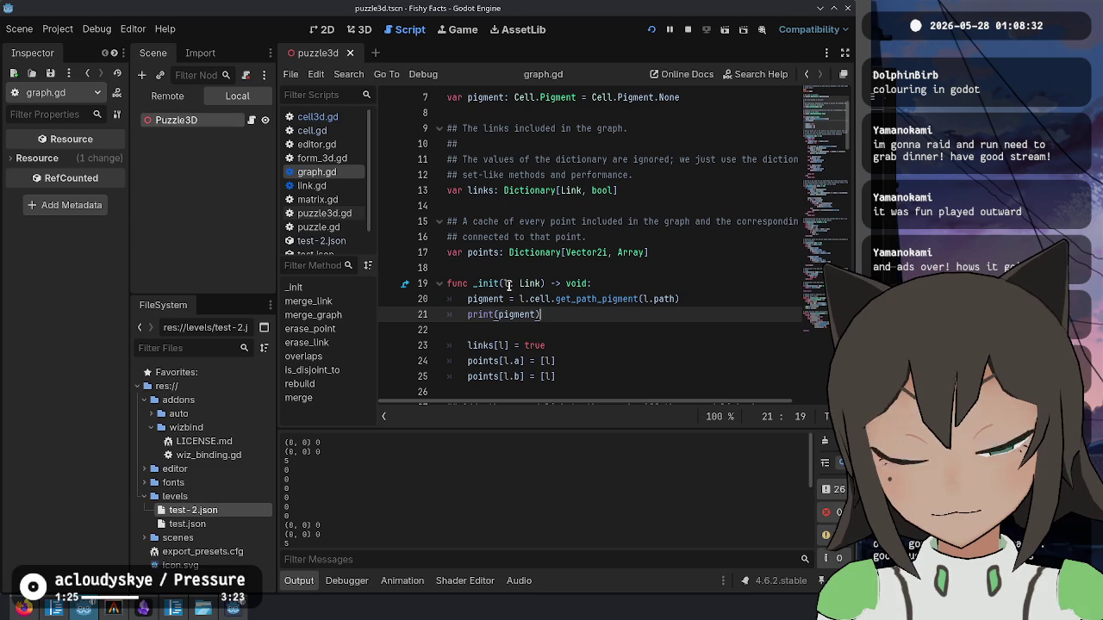
text(,)
key(BackSpace)
key(BackSpace)
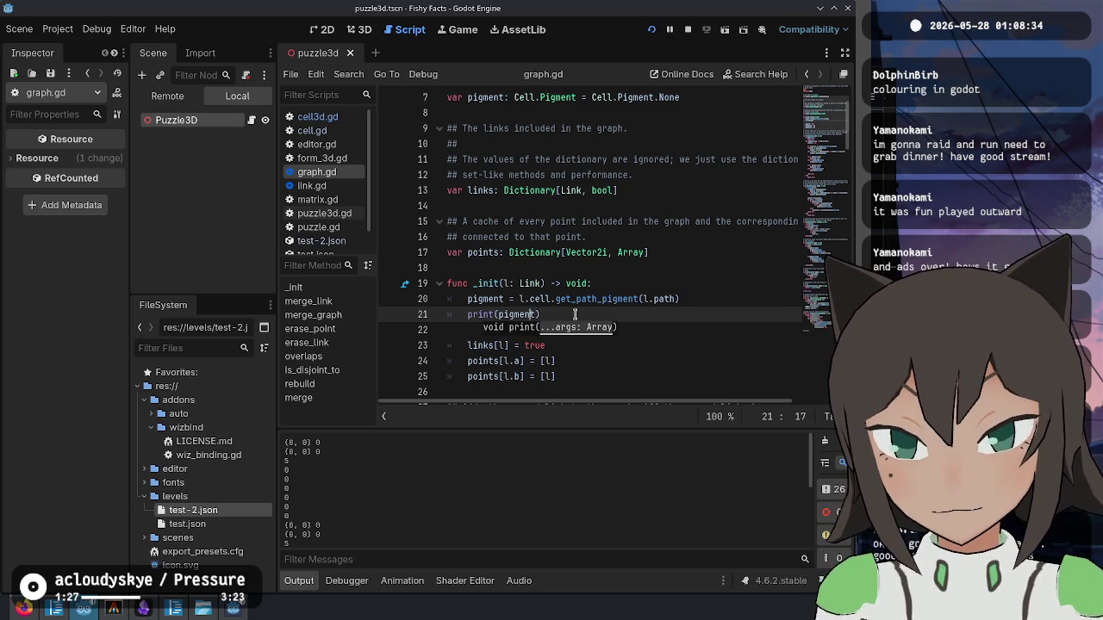
text(l.a, " ", l.b, " ",)
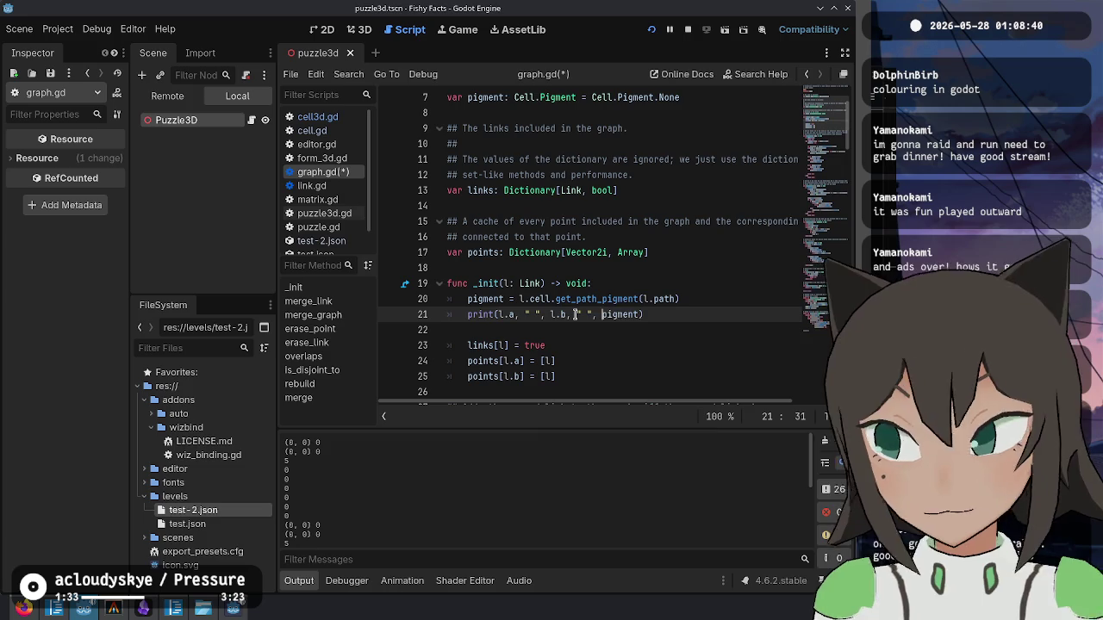
key(Left)
key(Left)
key(Left)
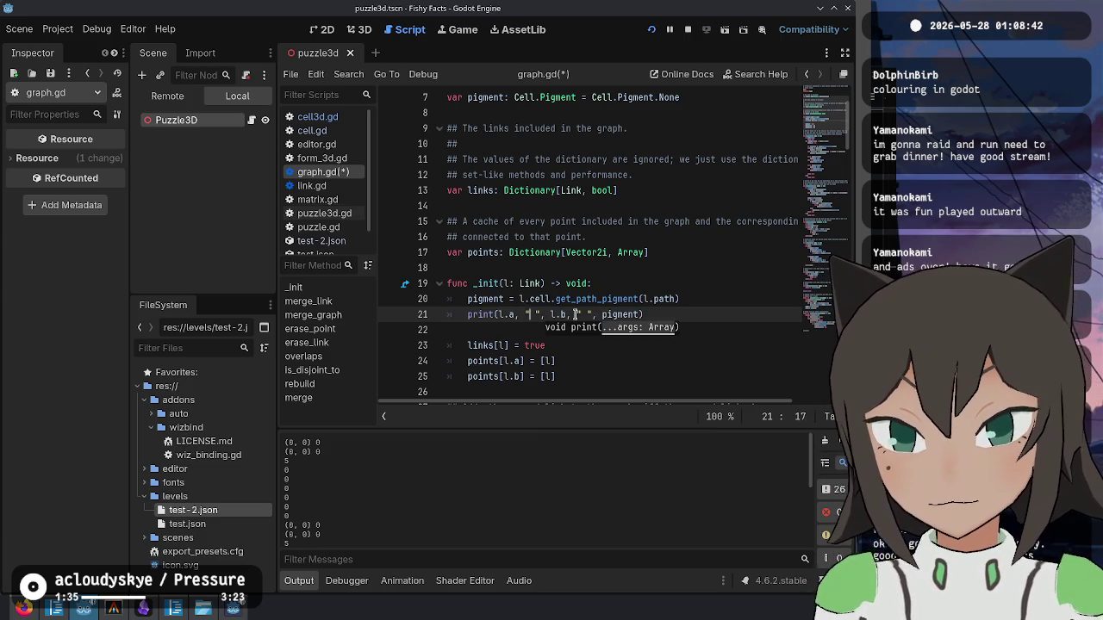
- Run the game and select the printed link lines such as (0, 0)->(0, 0) 5 in Output
key(F5)
click(529, 251)
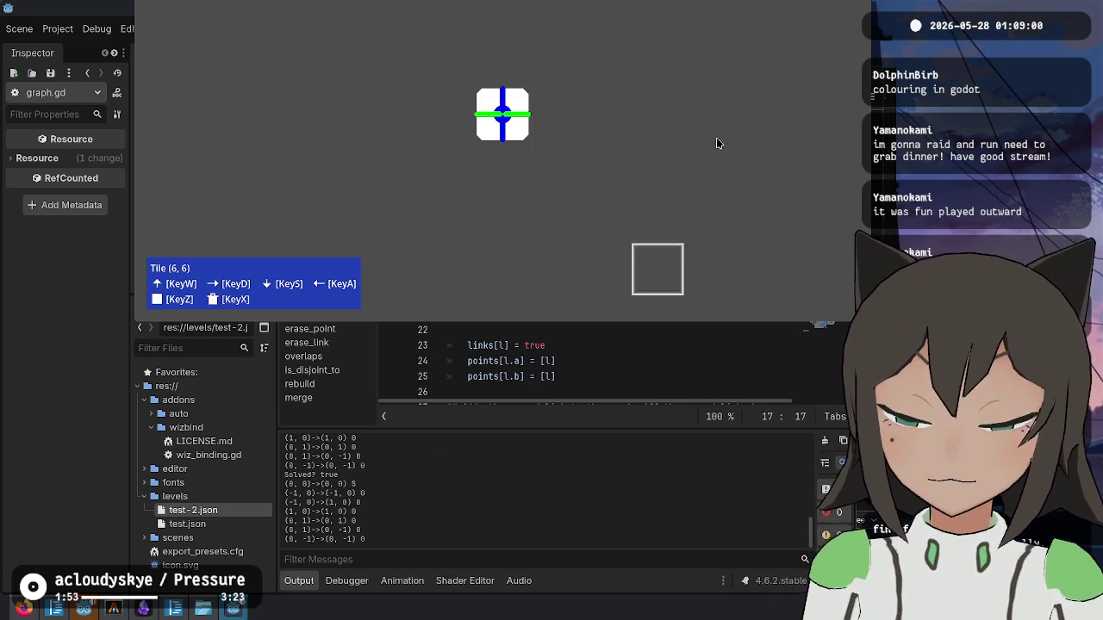
mouse_move(312, 493)
mouse_down()
mouse_move(338, 511)
mouse_move(374, 505)
mouse_up()
- Inspect line 20's l.path reference to see what Link.path holds
click(630, 212)
click(631, 314)
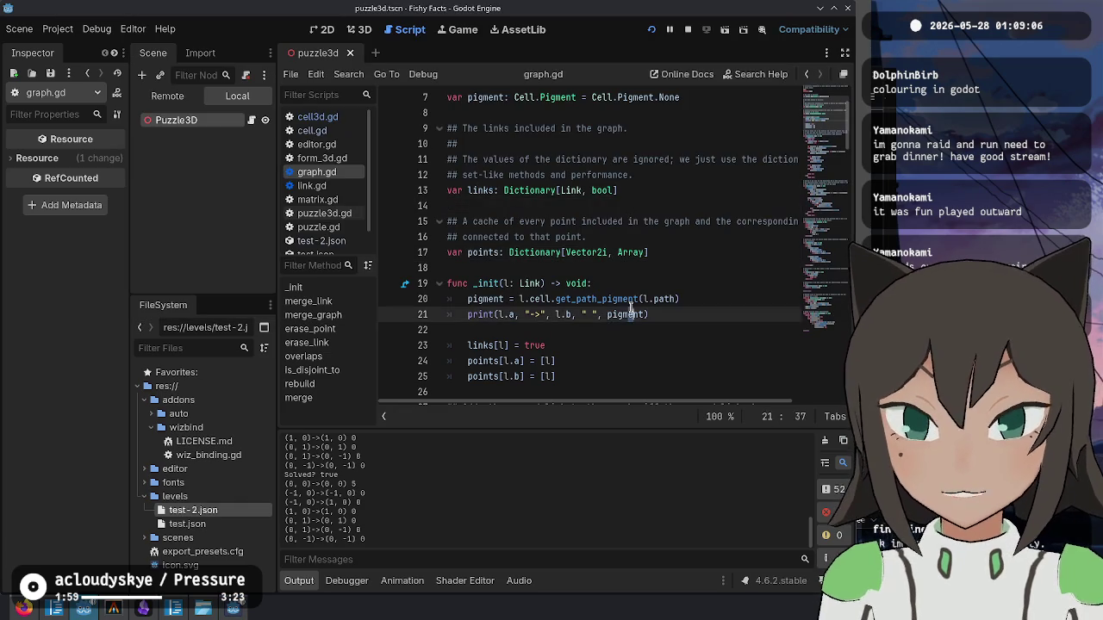
click(660, 301)
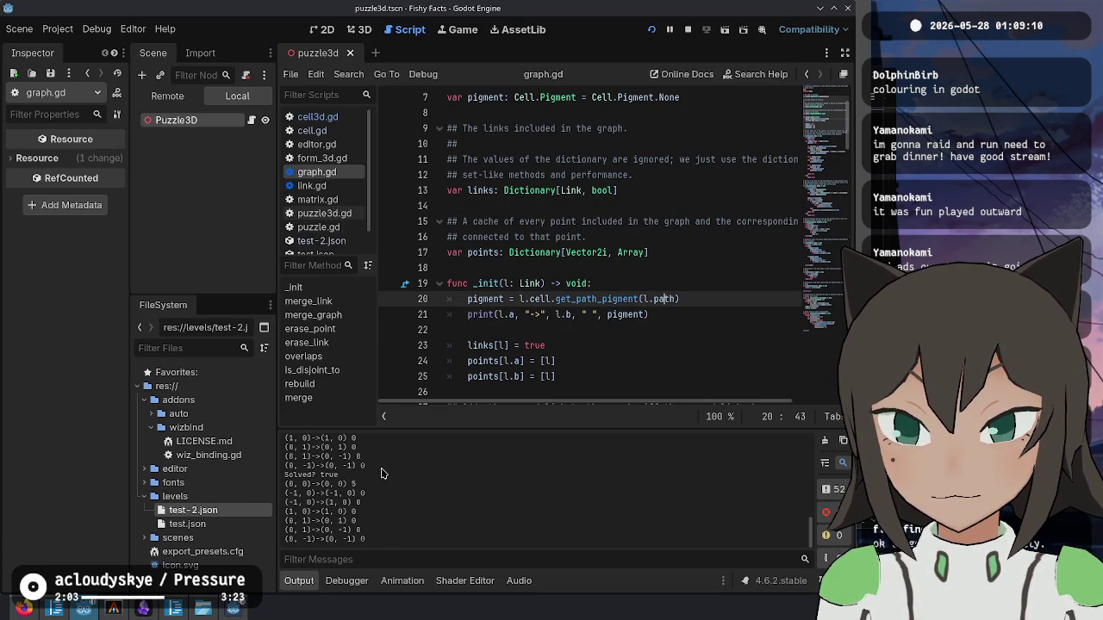
click(647, 299)
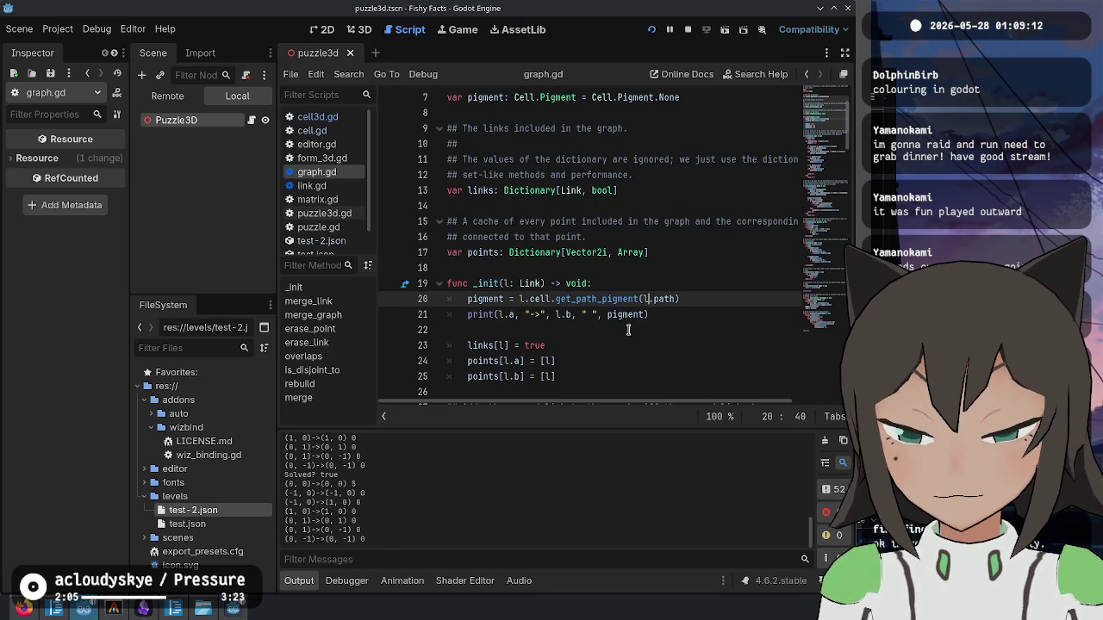
click(659, 310)
- Delete graph.gd's debug print line, switch to cell.gd and collapse the Output log
key(ctrl+shift+k)
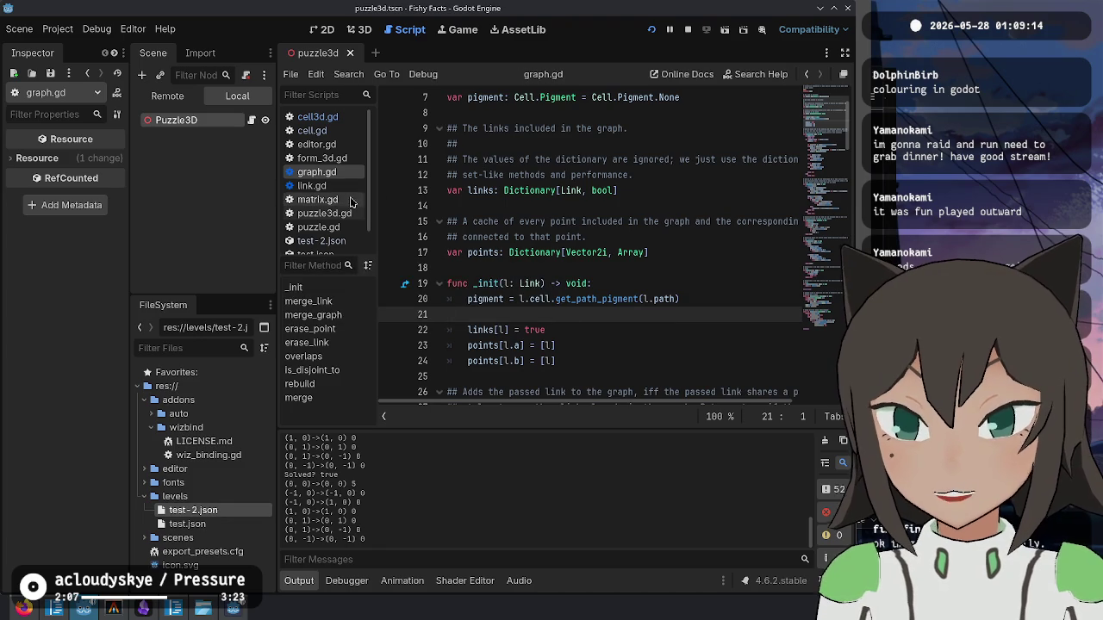
click(345, 131)
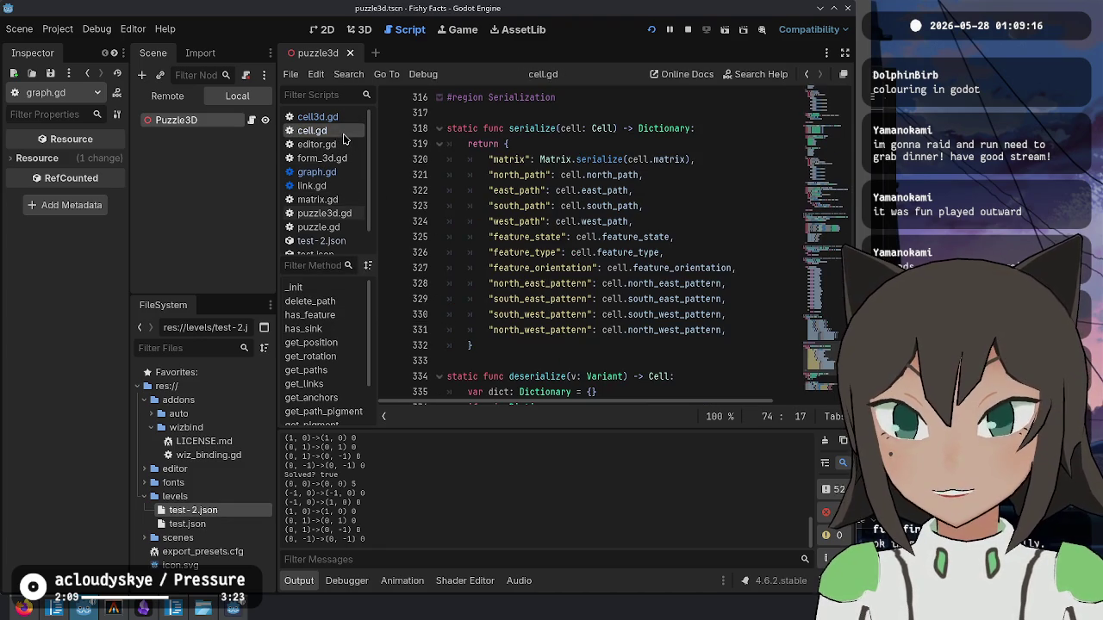
click(576, 269)
scroll(577, 273, down, 4)
scroll(564, 226, up, 9)
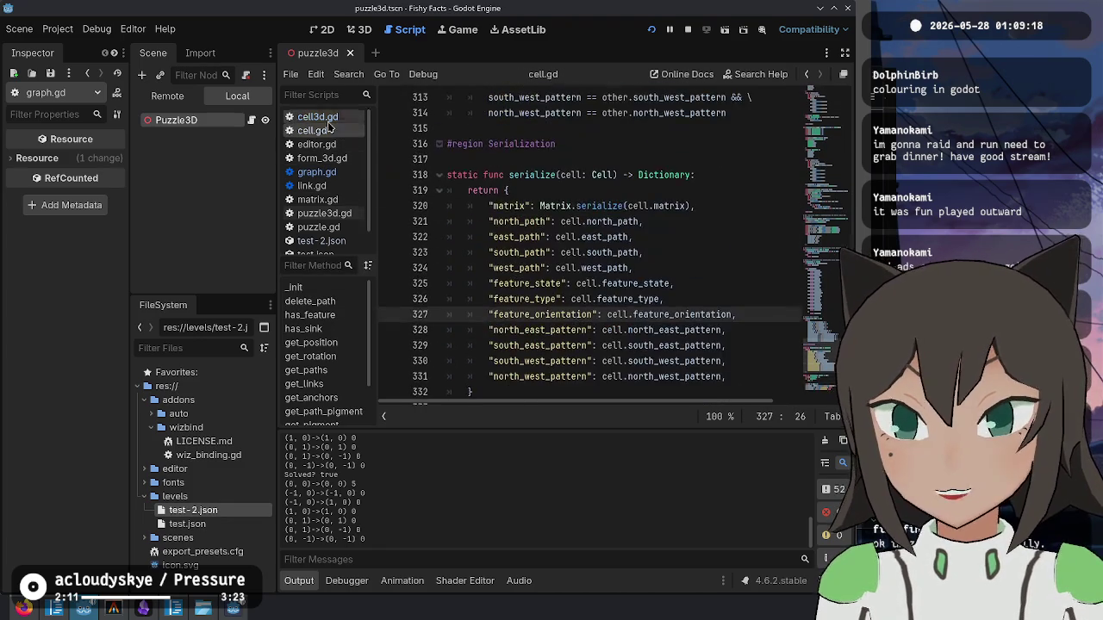
scroll(564, 232, up, 18)
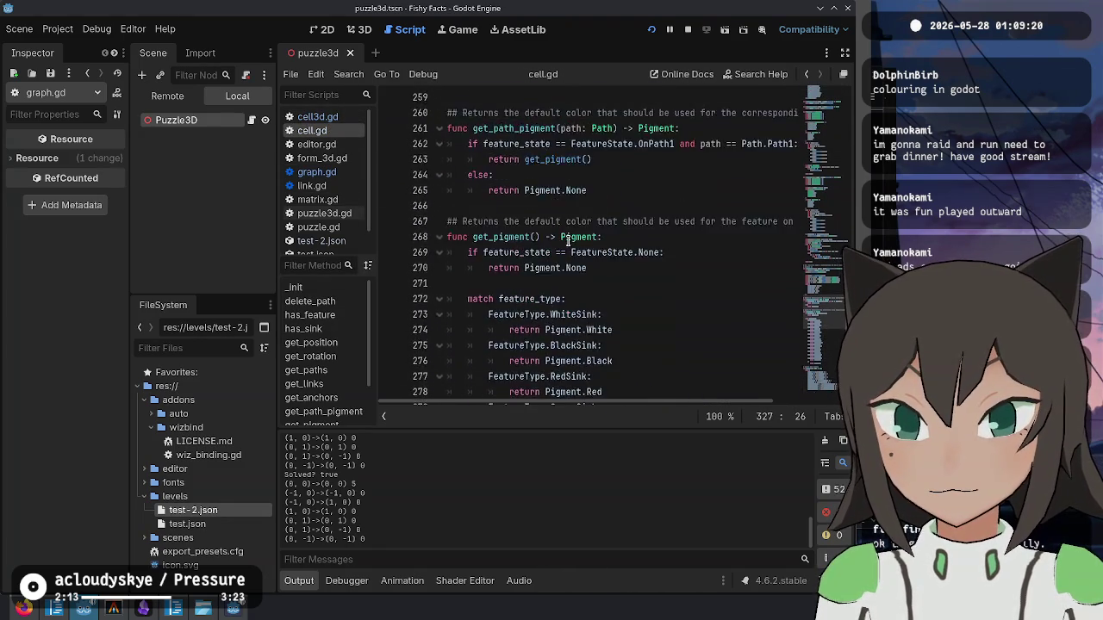
scroll(568, 241, up, 11)
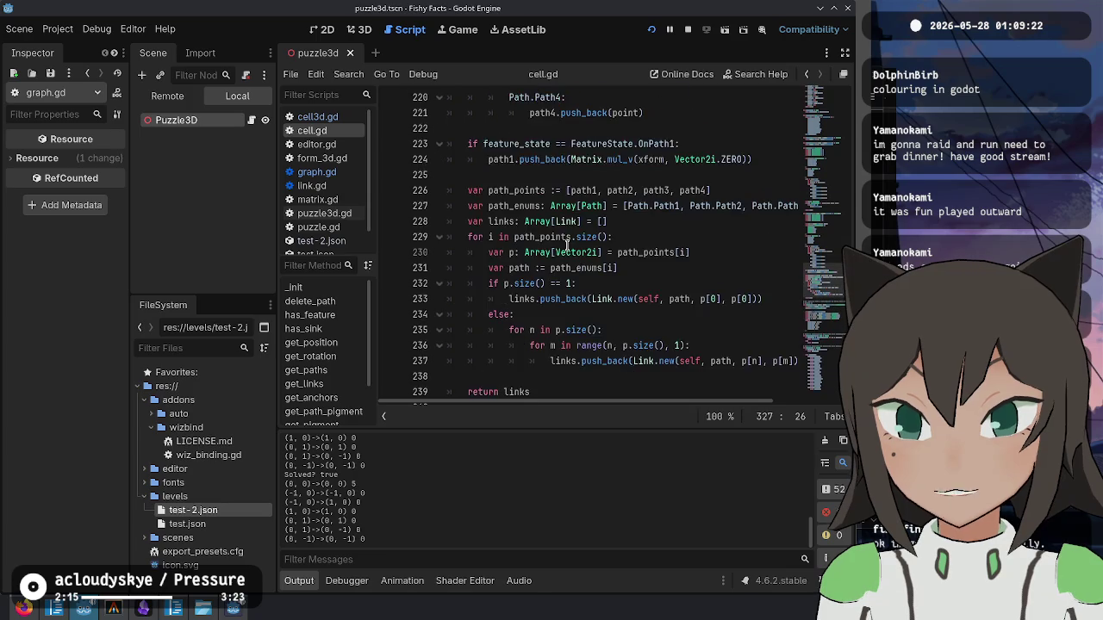
scroll(568, 246, up, 10)
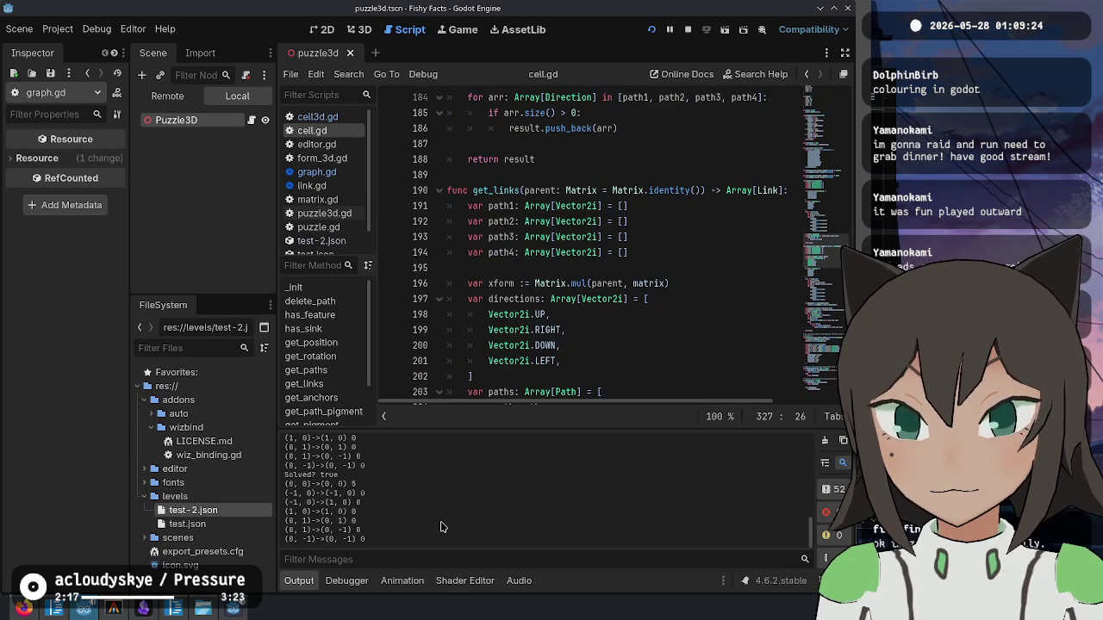
click(297, 583)
- Review get_links' Path match cases and insert a blank line after the OnPath1 block
click(636, 190)
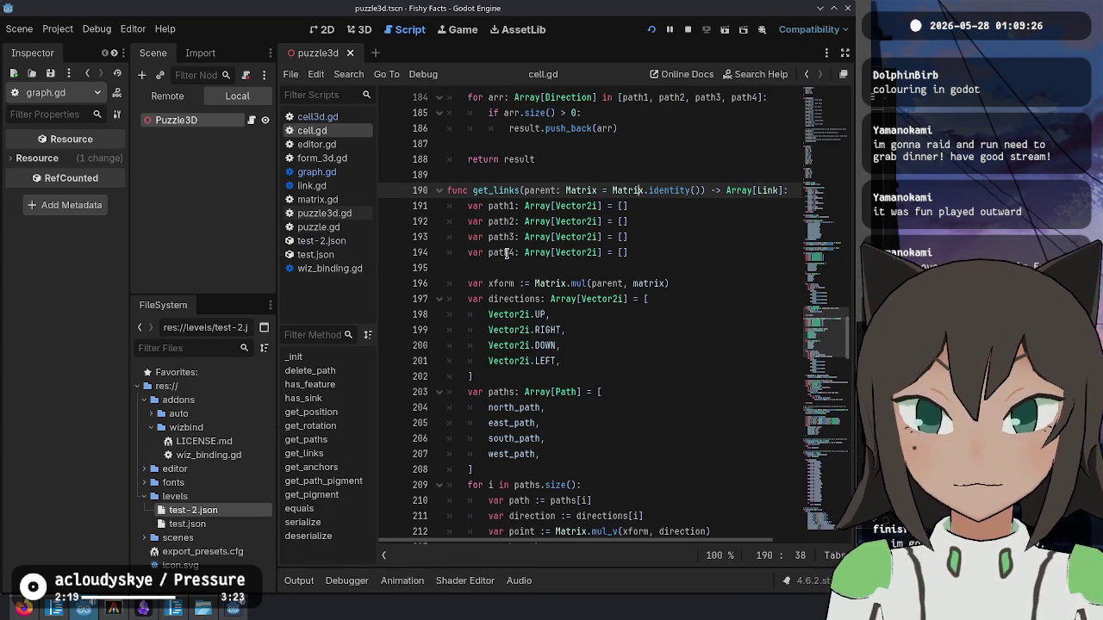
scroll(571, 286, down, 4)
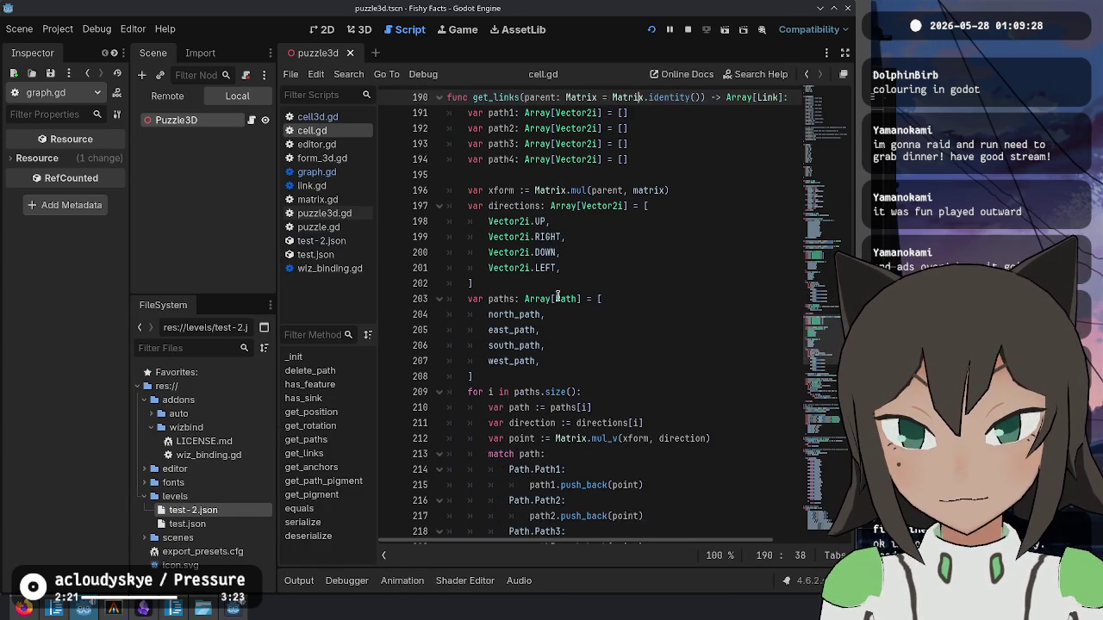
click(607, 372)
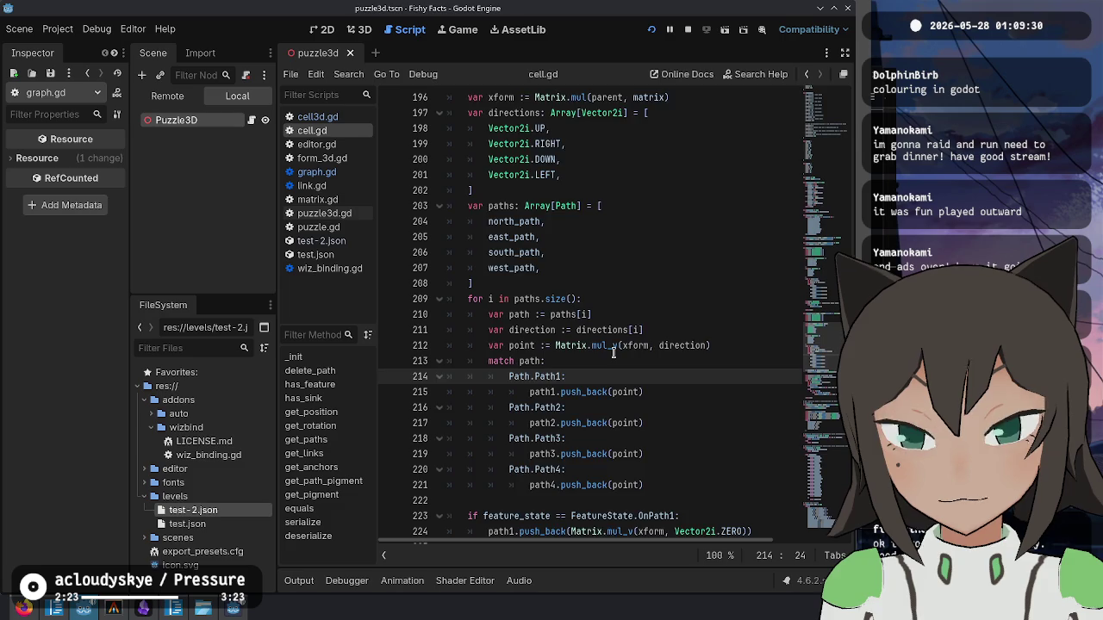
scroll(613, 352, down, 2)
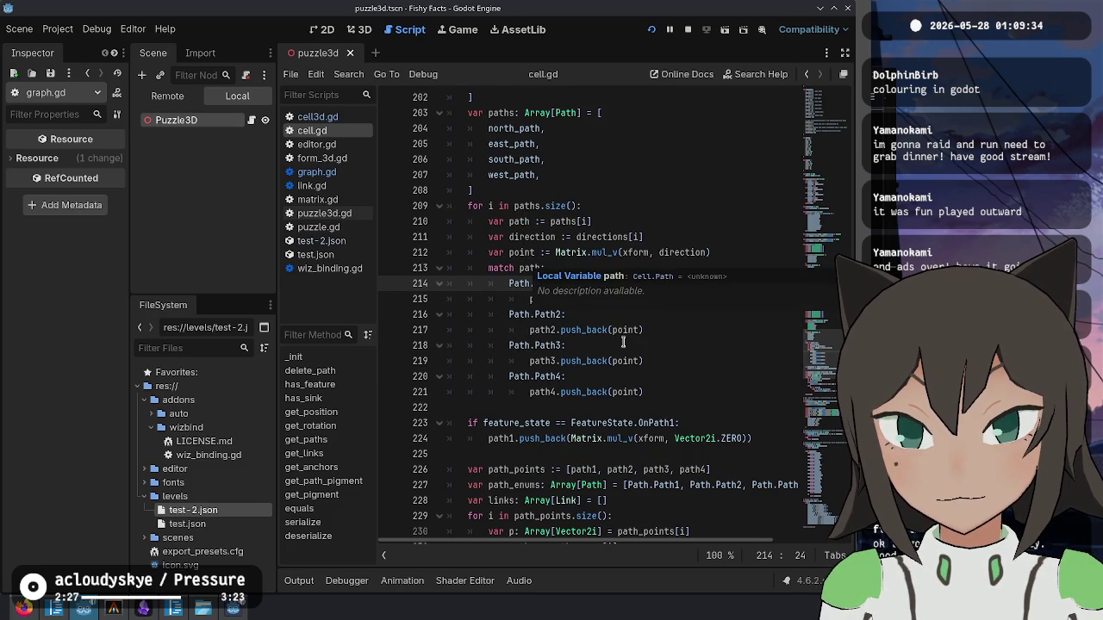
click(708, 345)
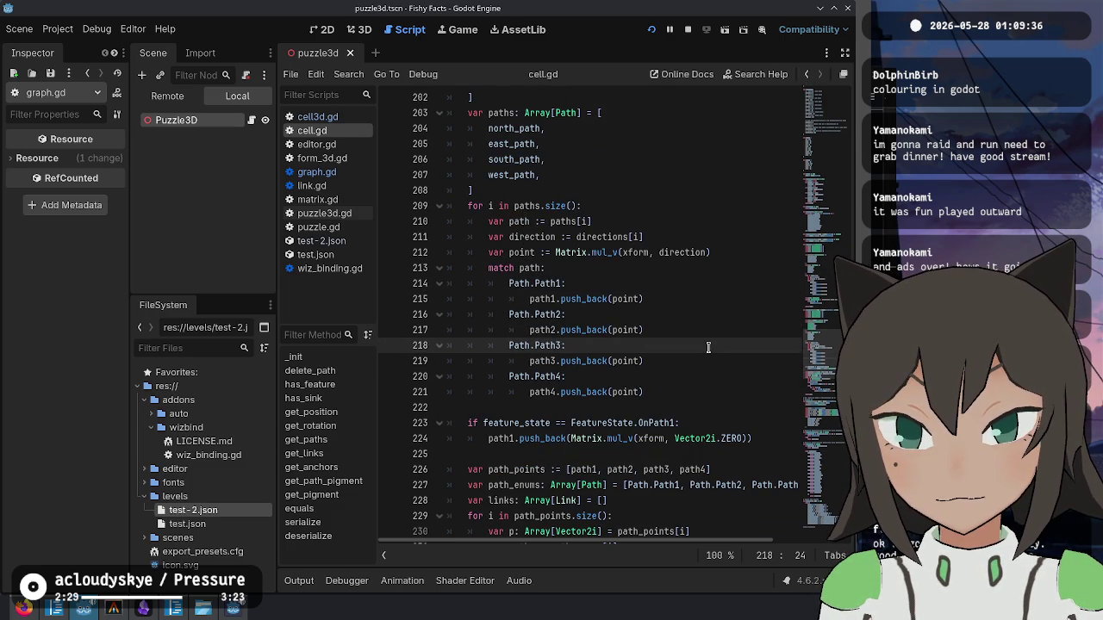
click(639, 423)
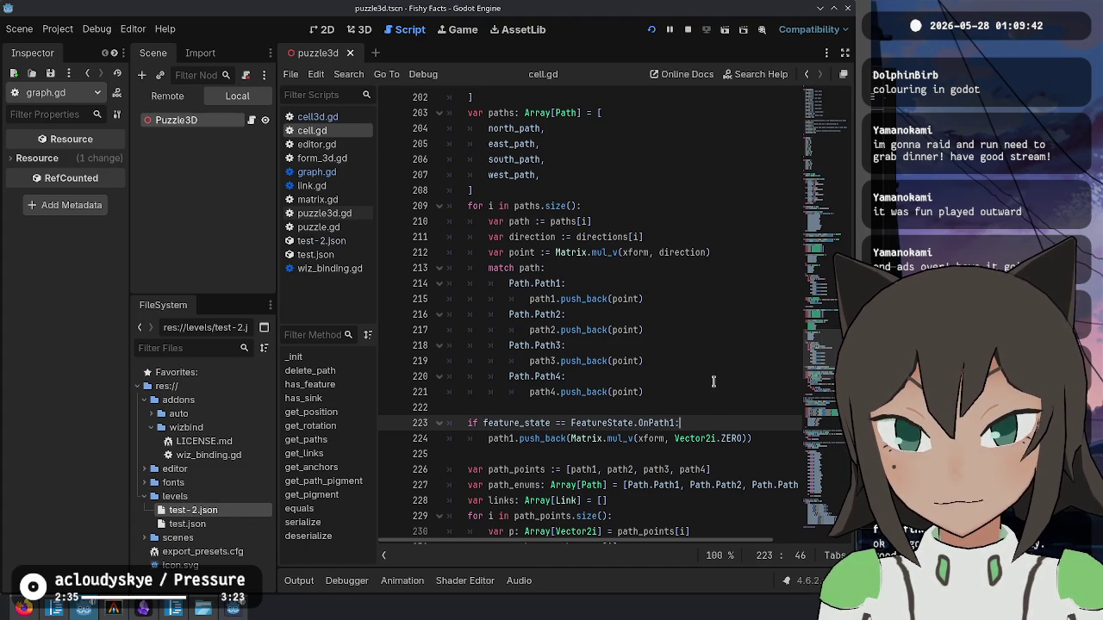
scroll(713, 381, up, 3)
scroll(710, 375, down, 3)
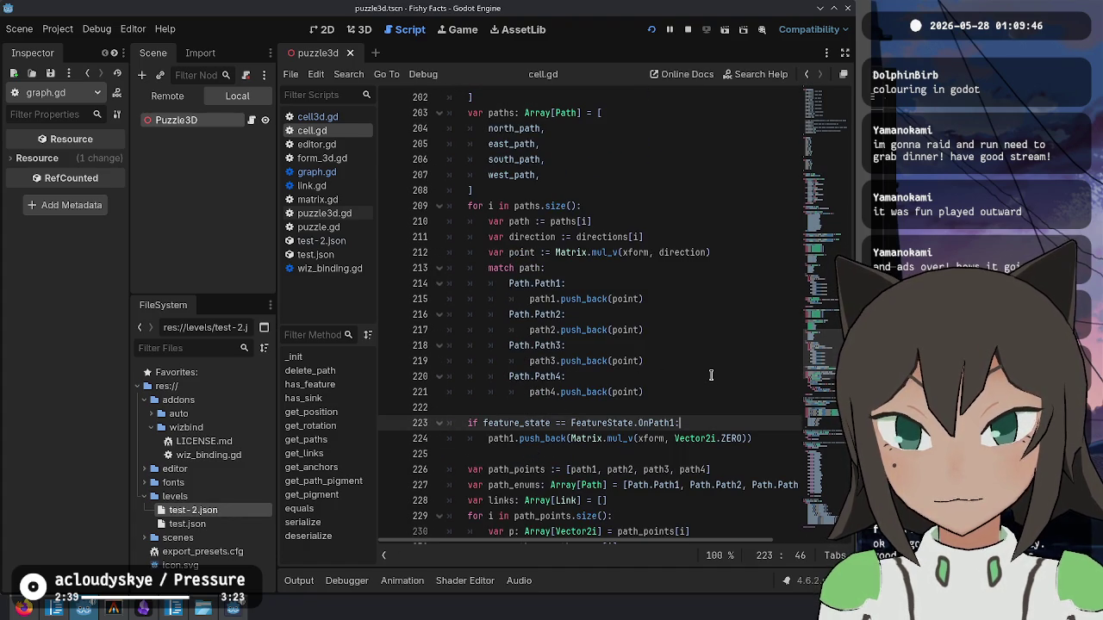
scroll(710, 375, down, 2)
click(621, 361)
key(Return)
key(Up)
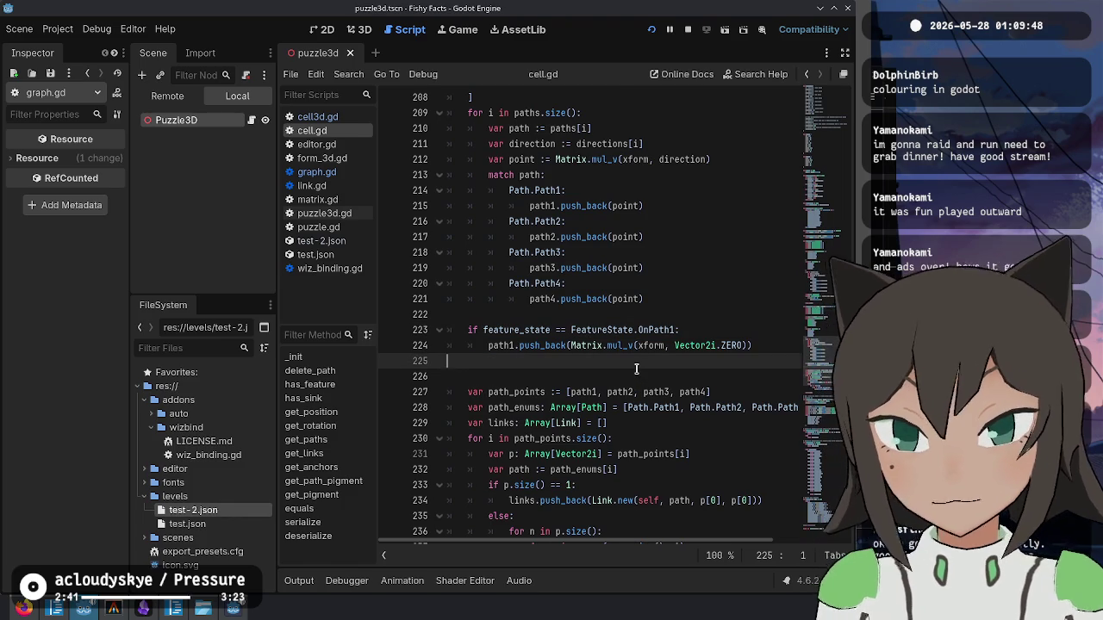
- Add print(paths) after the OnPath1 block, clear the Output log and run the game
text(print(paths)
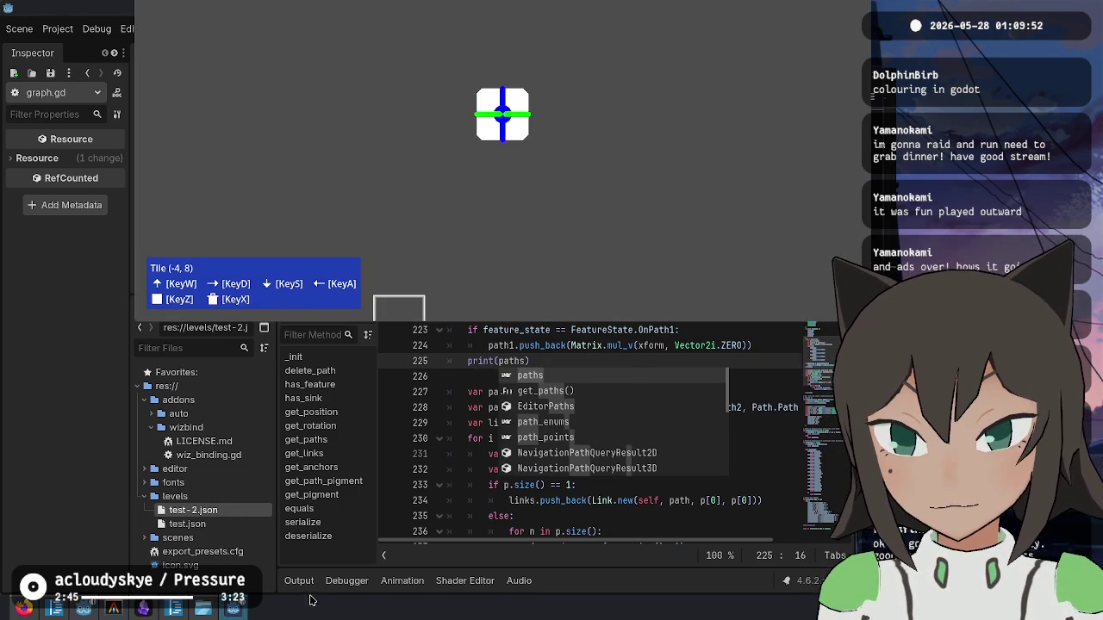
click(307, 589)
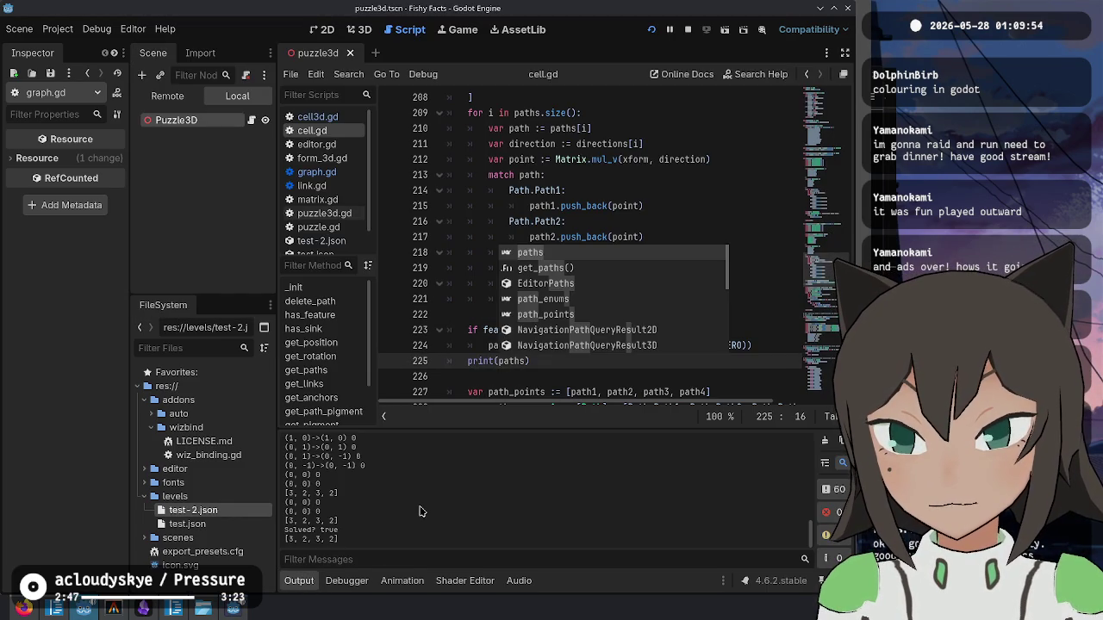
click(824, 442)
click(535, 357)
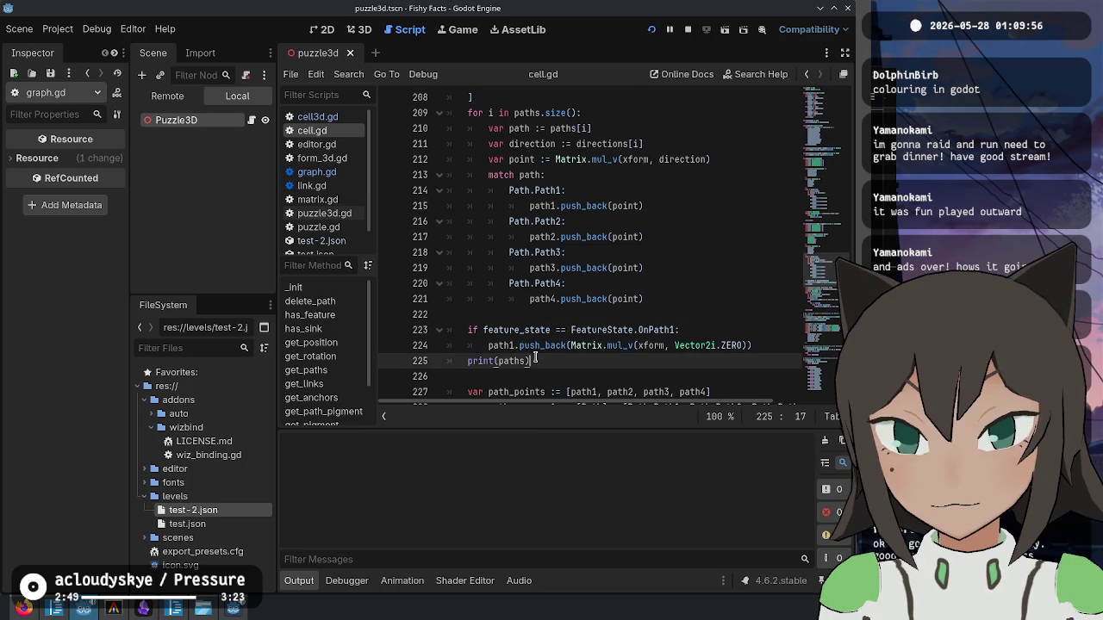
key(F5)
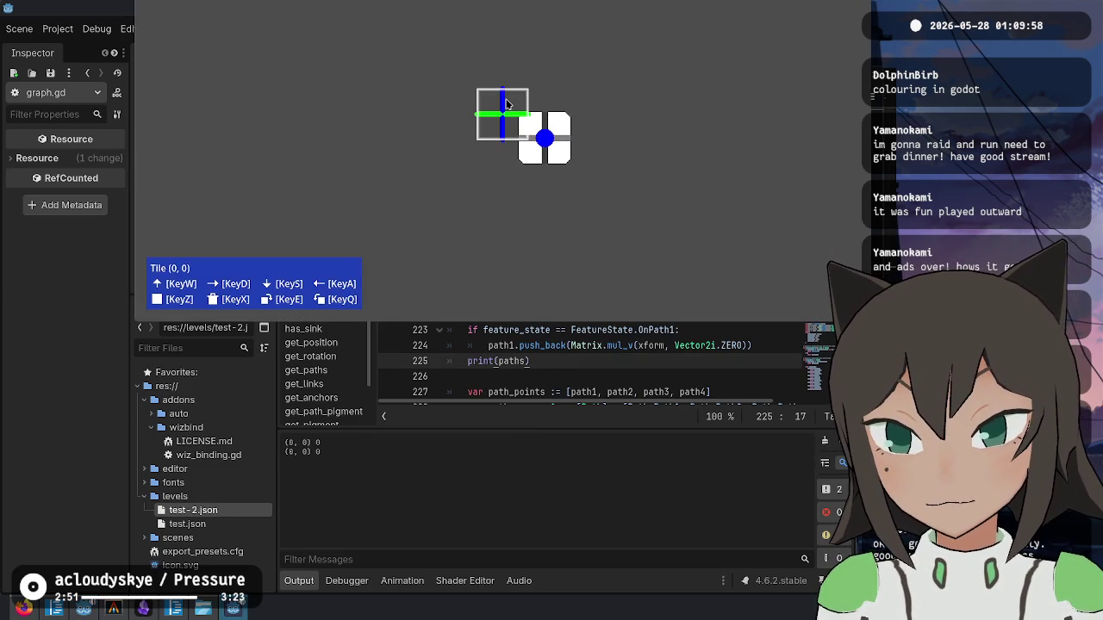
click(402, 492)
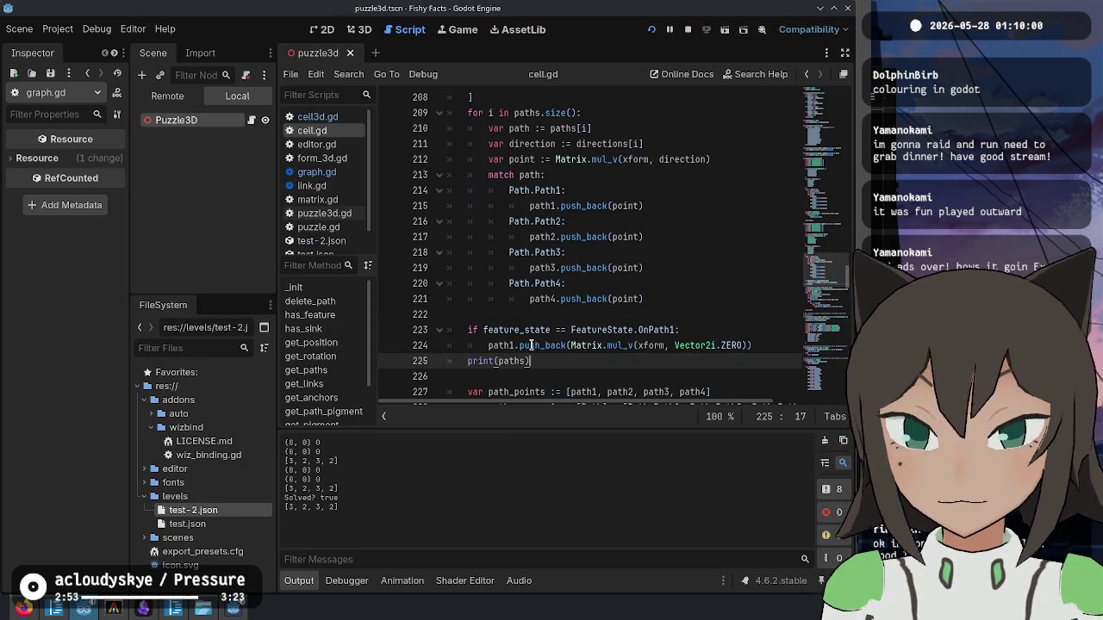
- Review get_links' path variables and trim the print's variable name toward path1
key(Left)
scroll(569, 275, up, 2)
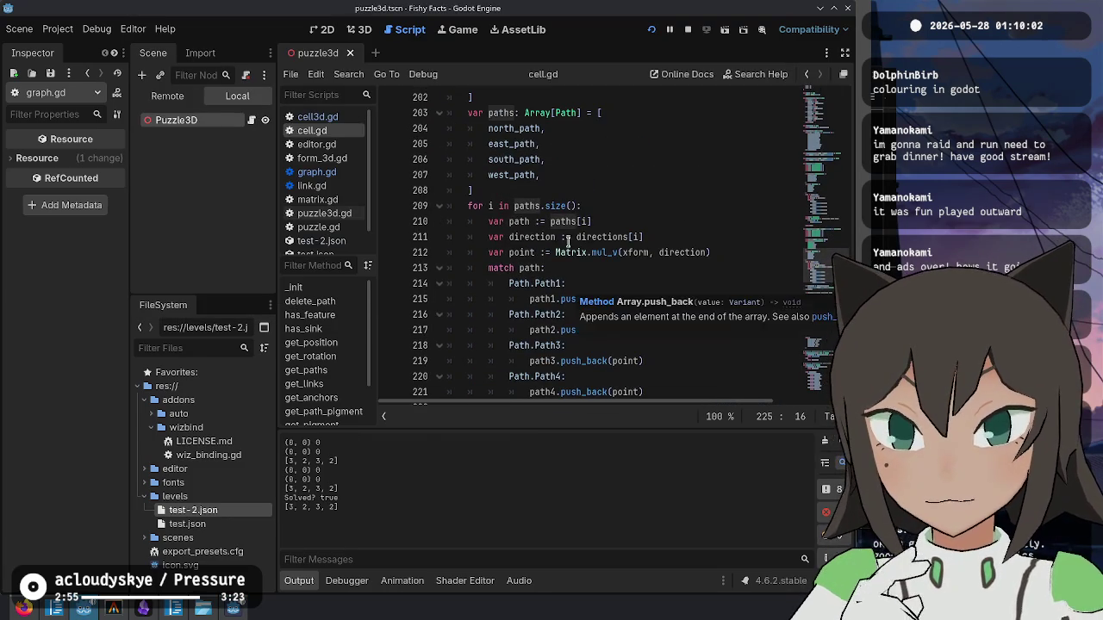
scroll(562, 134, up, 2)
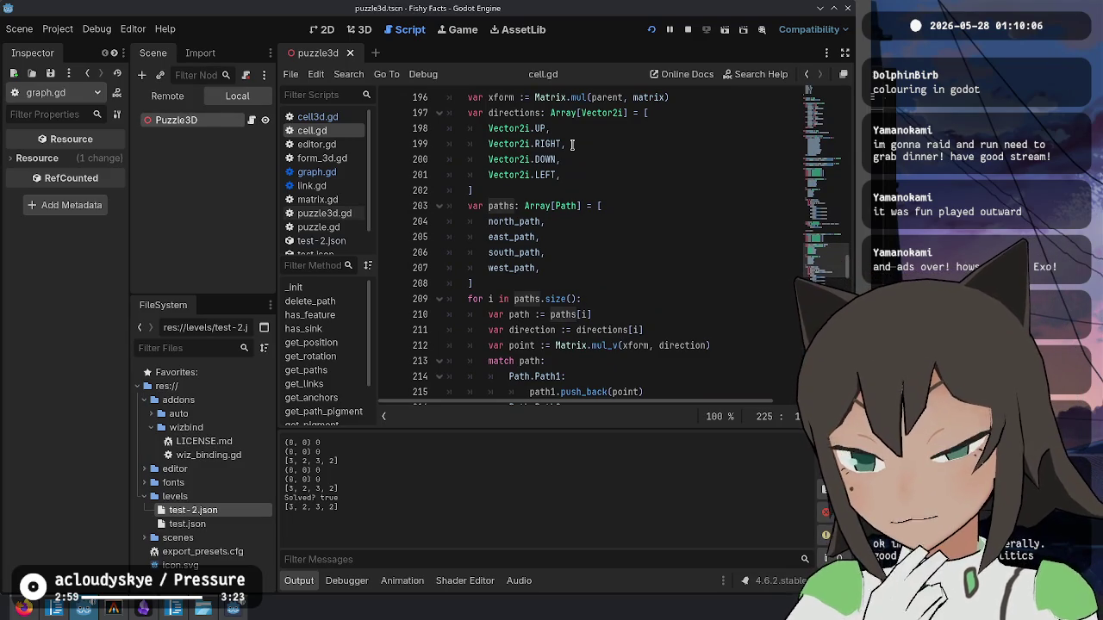
scroll(571, 147, down, 2)
scroll(571, 149, up, 5)
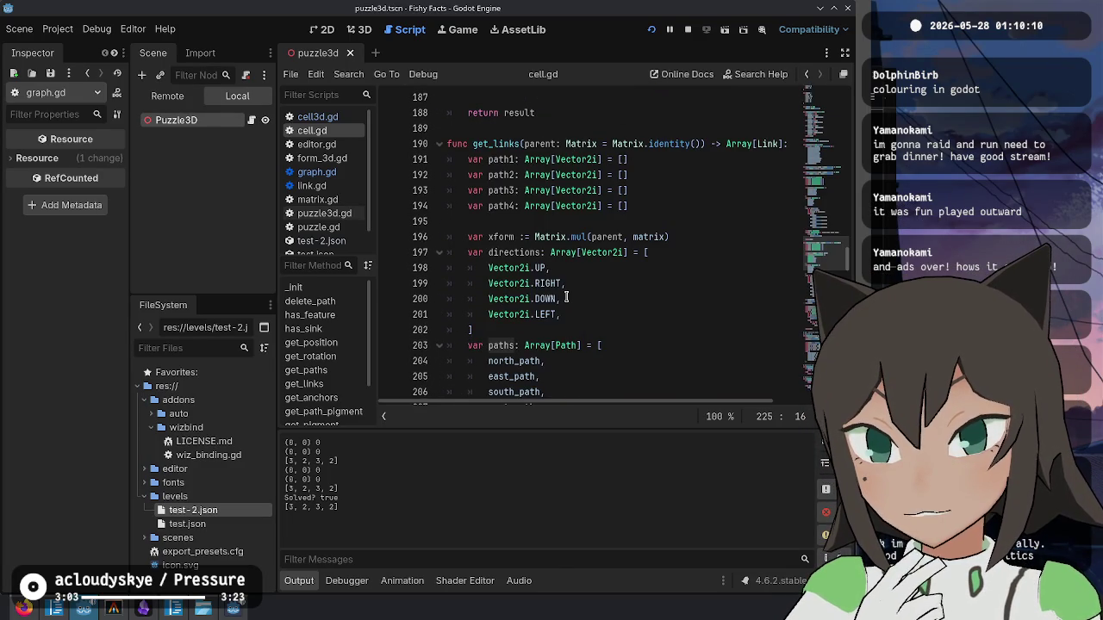
scroll(566, 297, down, 4)
scroll(566, 293, up, 3)
scroll(566, 284, down, 8)
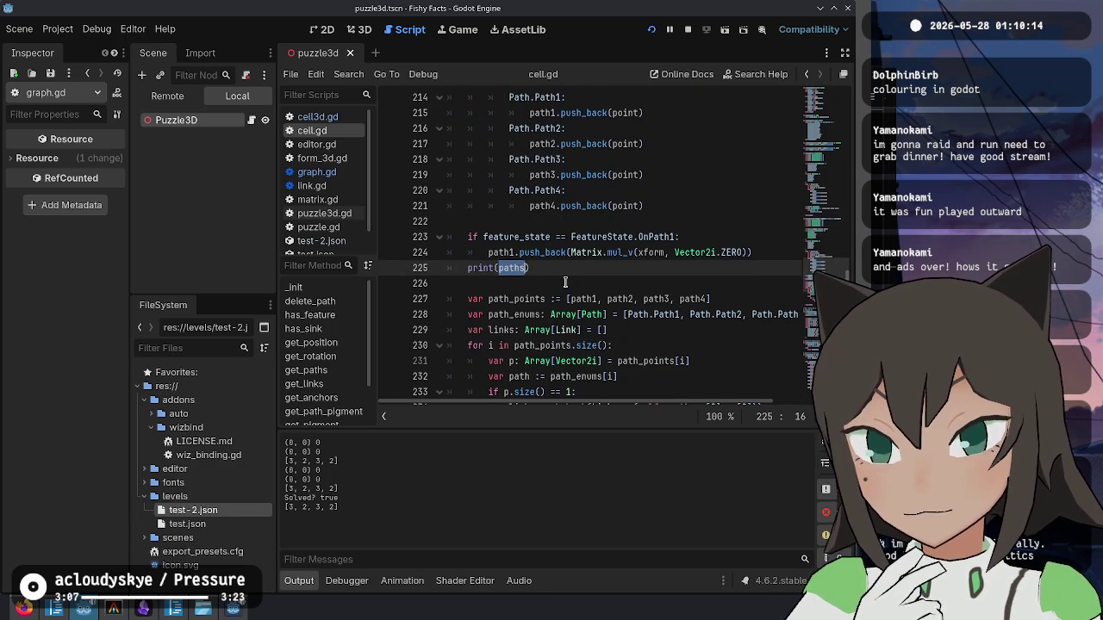
scroll(565, 281, up, 3)
scroll(565, 282, down, 2)
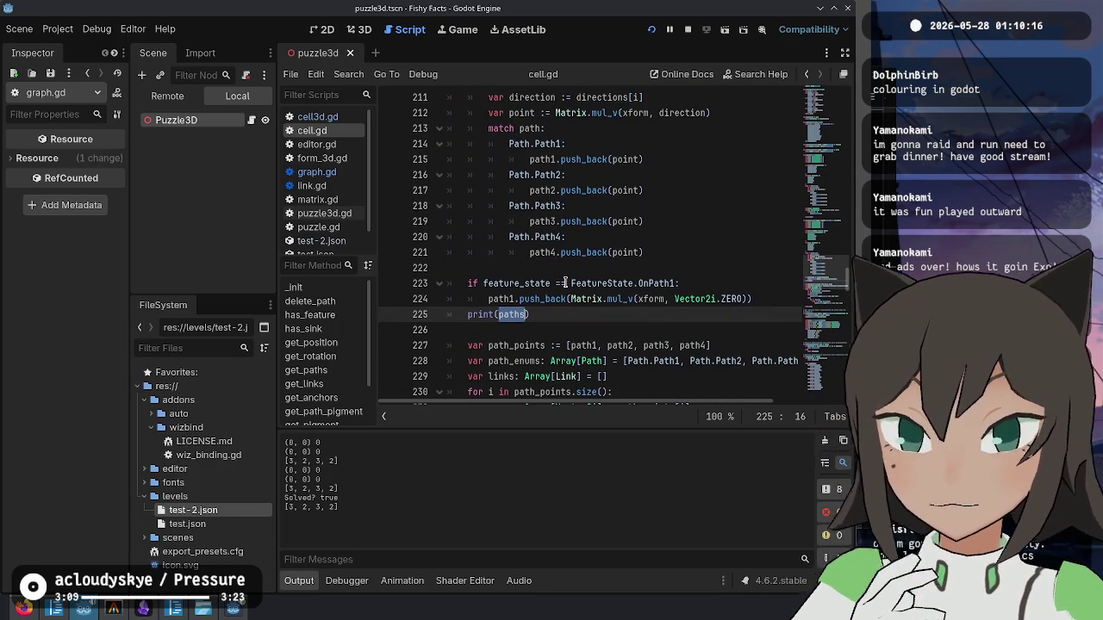
key(BackSpace)
key(BackSpace)
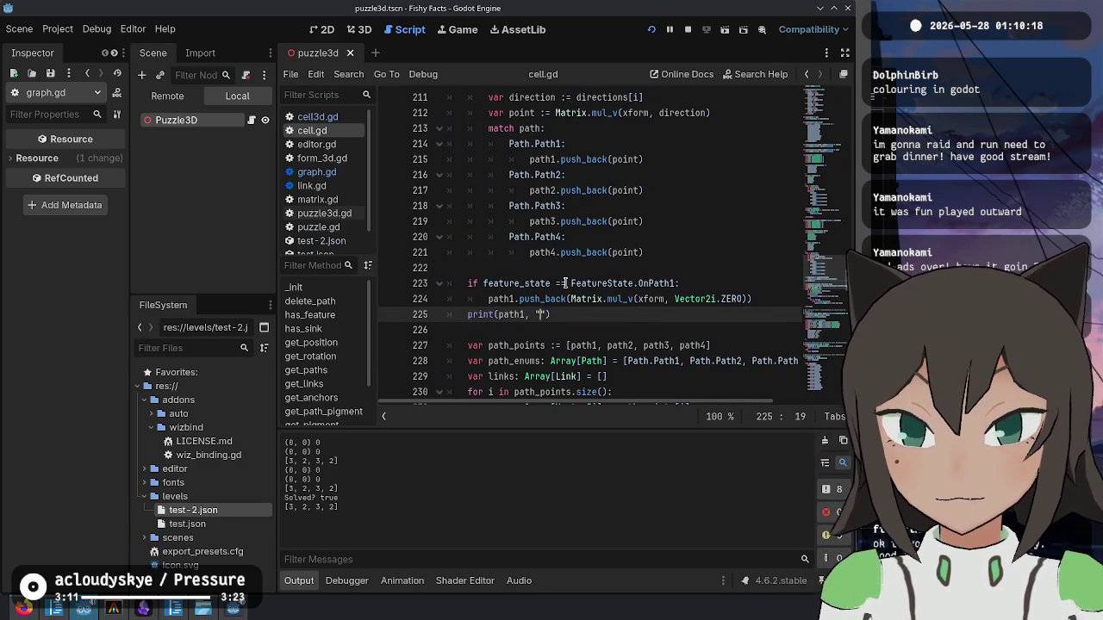
- Make the print list path1, path2, path3 and path4, then run and check the output
text(", )
text(path2, " ", pa)
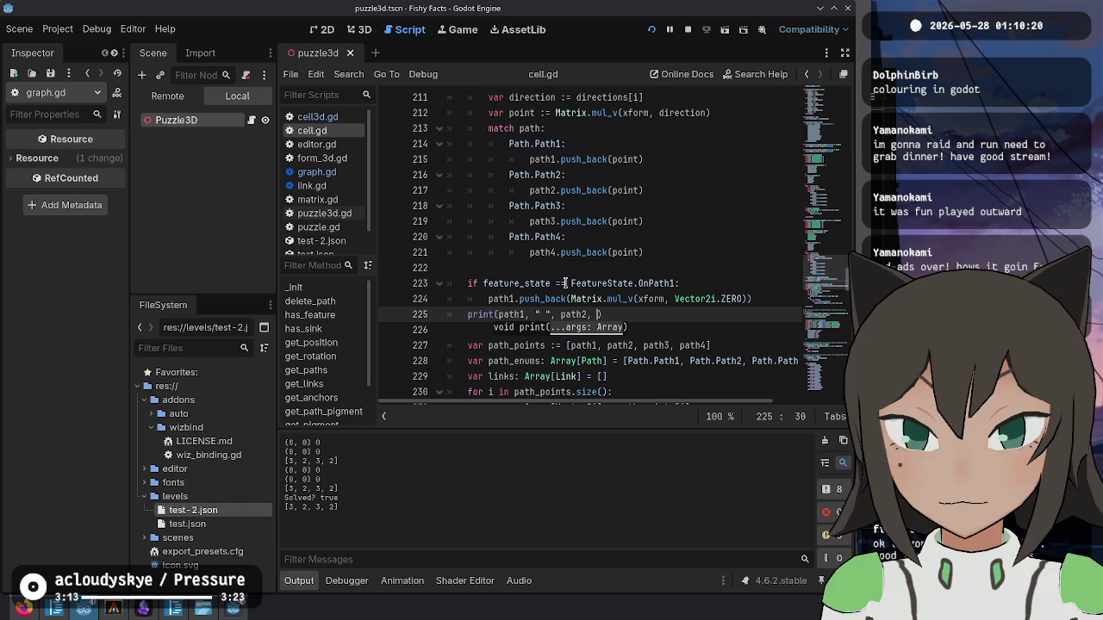
text(th3, " ", pat)
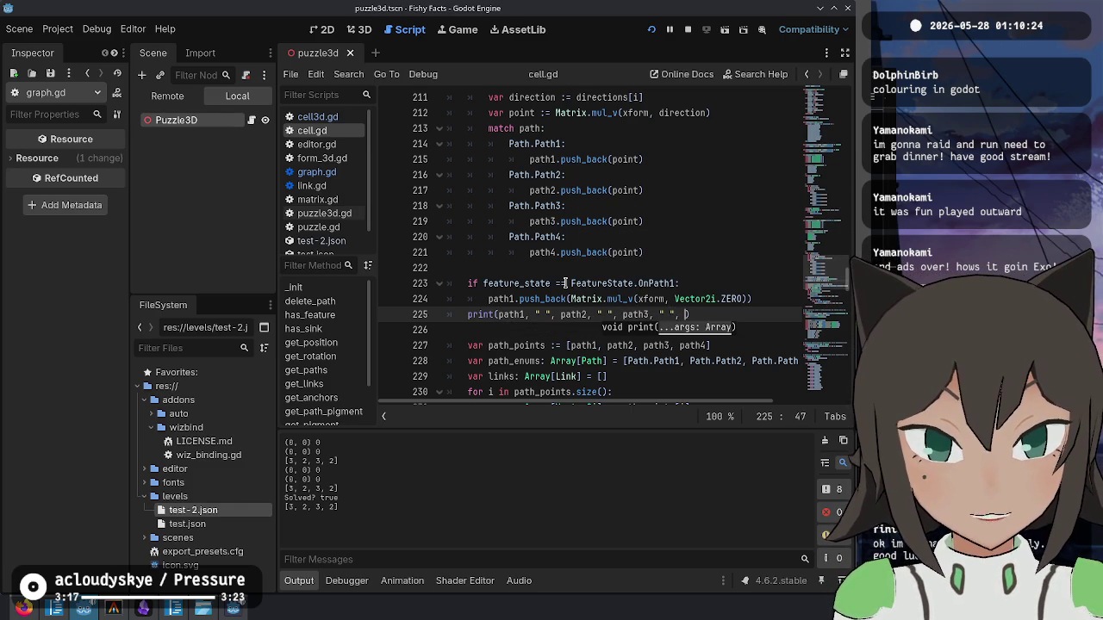
text(h4)
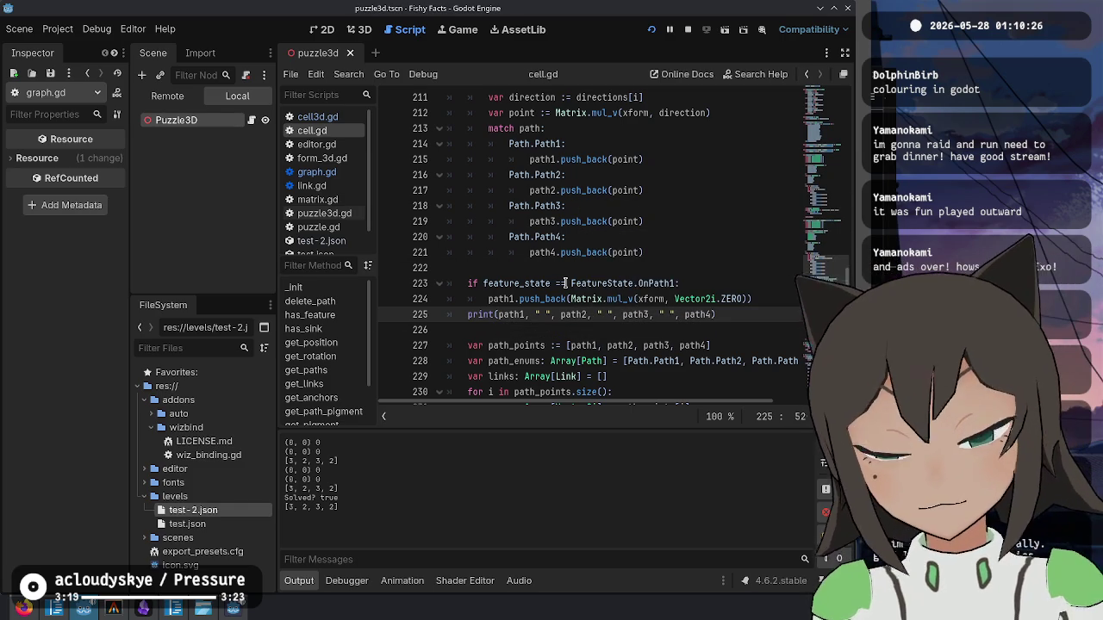
key(F5)
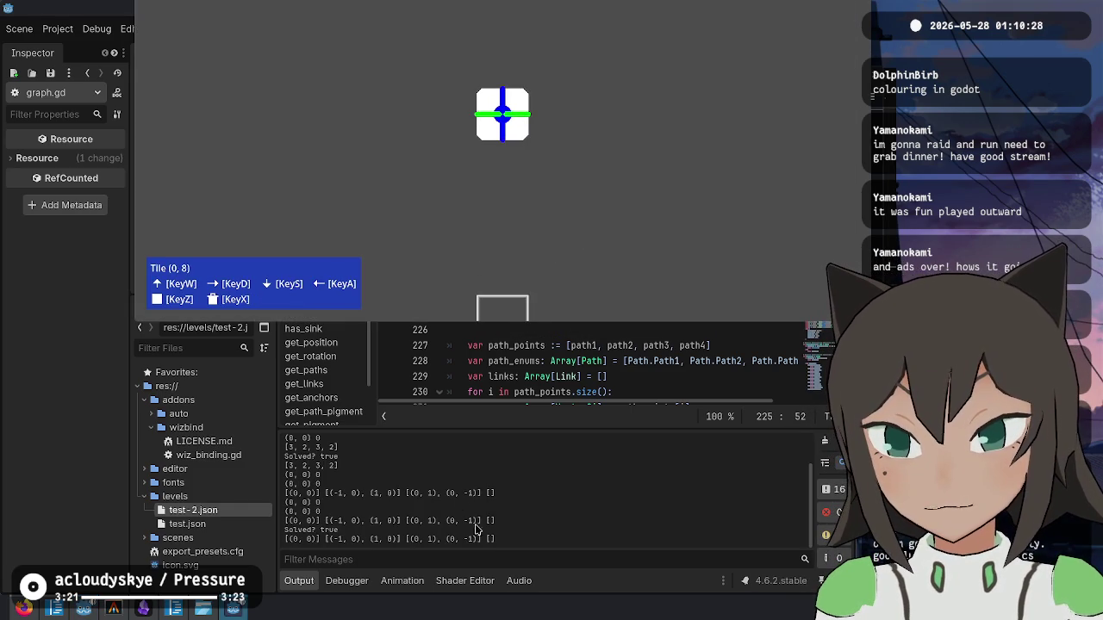
click(433, 517)
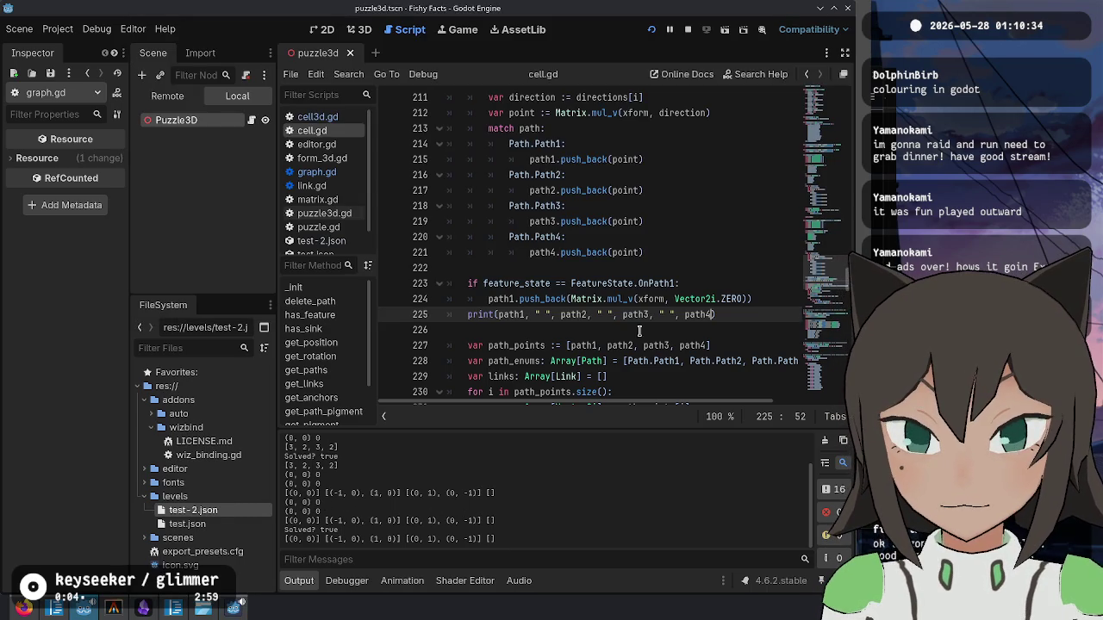
scroll(574, 366, up, 9)
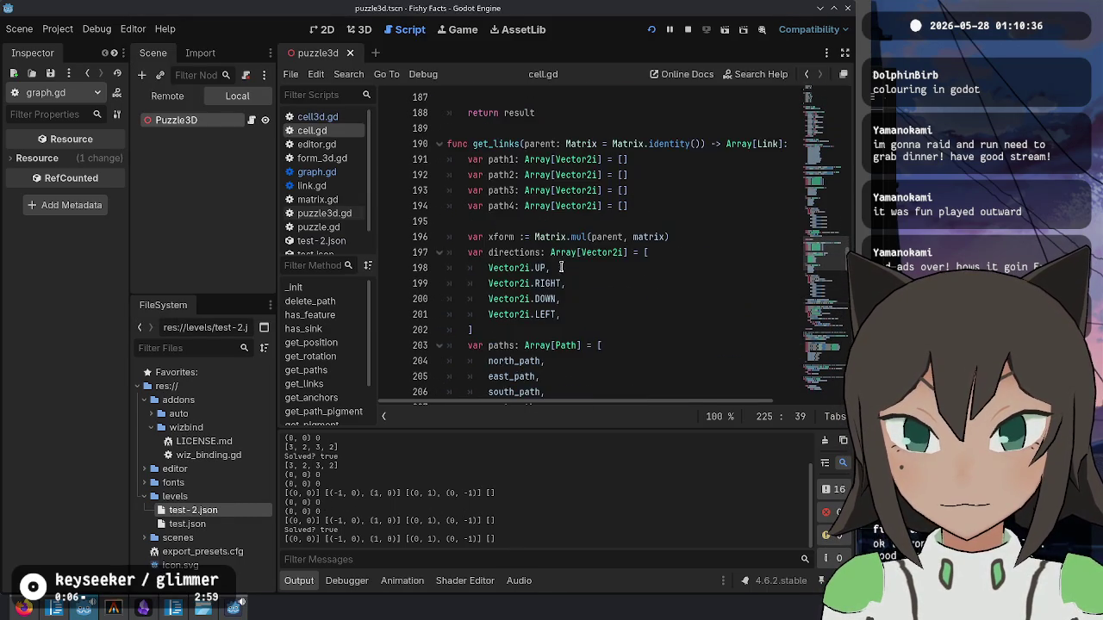
scroll(560, 177, down, 7)
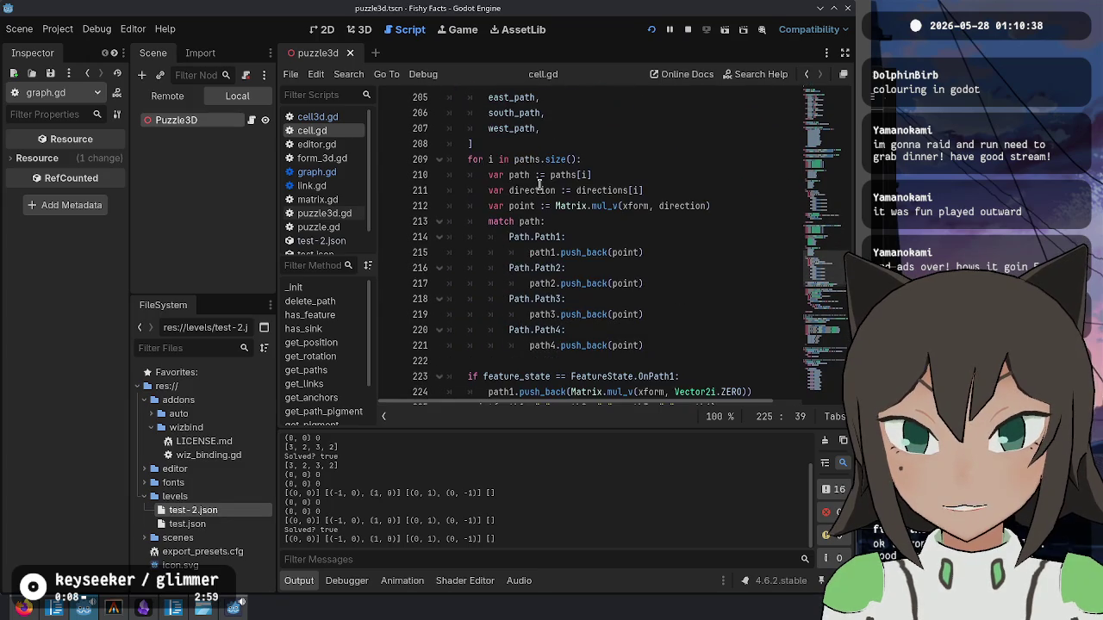
- Rerun the project and select tile (2, 2) to edit its paths
double_click(550, 236)
click(638, 231)
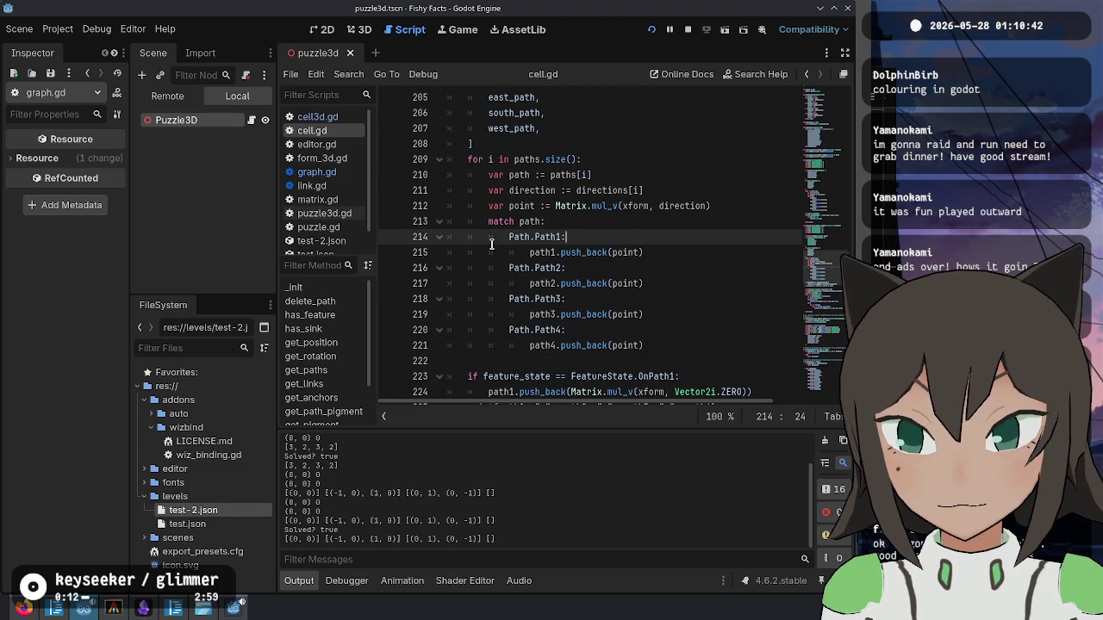
key(F5)
click(563, 164)
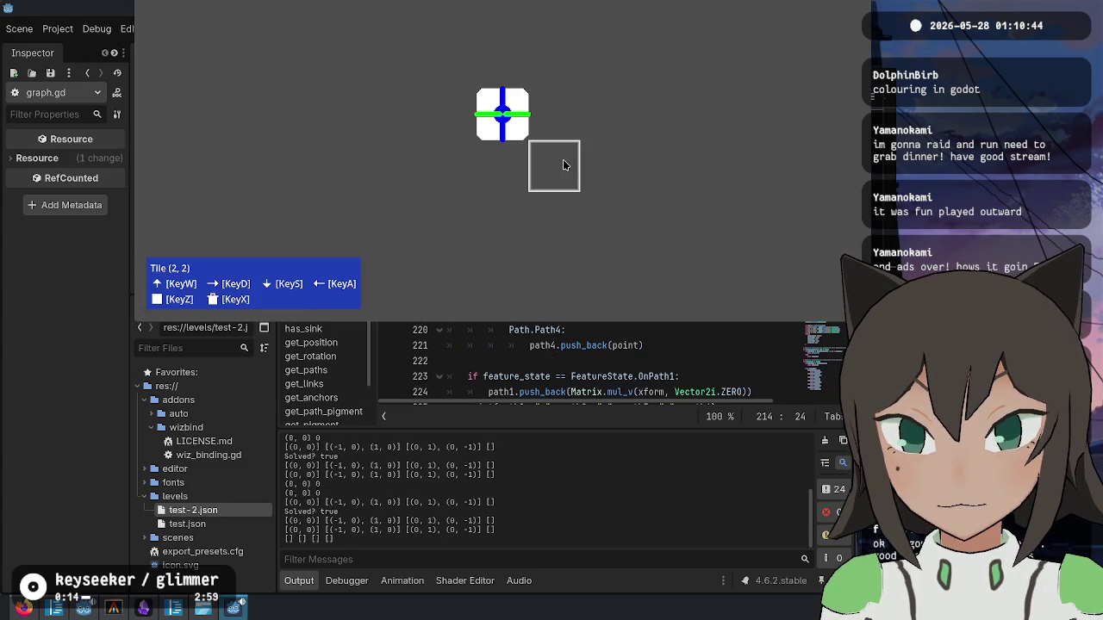
click(556, 163)
click(614, 195)
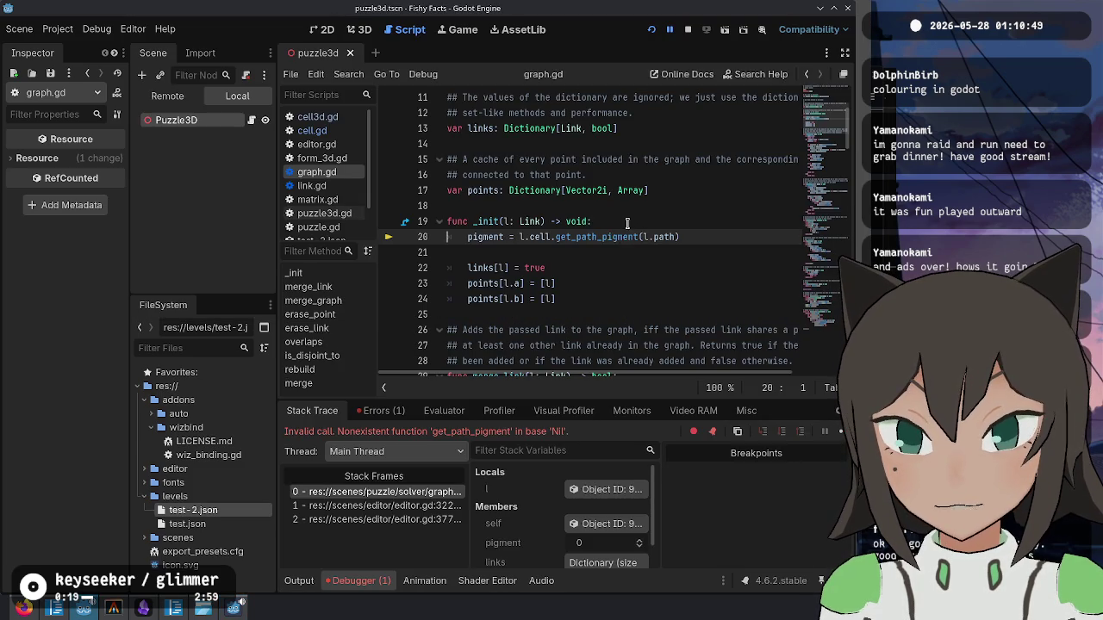
- Inspect the failing get_path_pigment call on graph.gd line 20 and stop the game
click(555, 252)
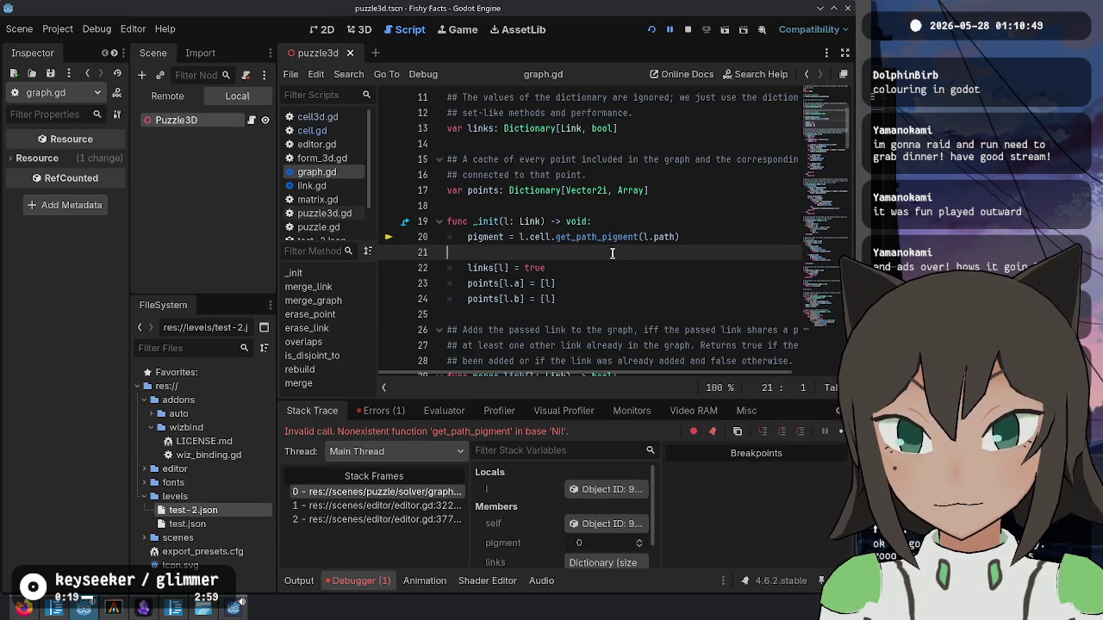
double_click(540, 236)
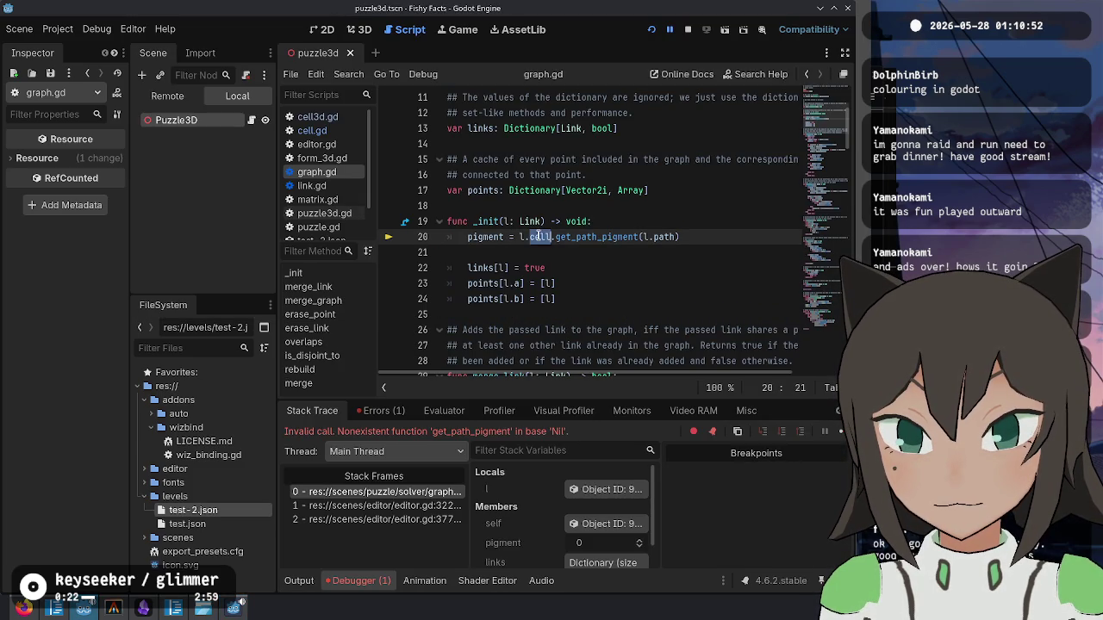
click(702, 239)
click(688, 30)
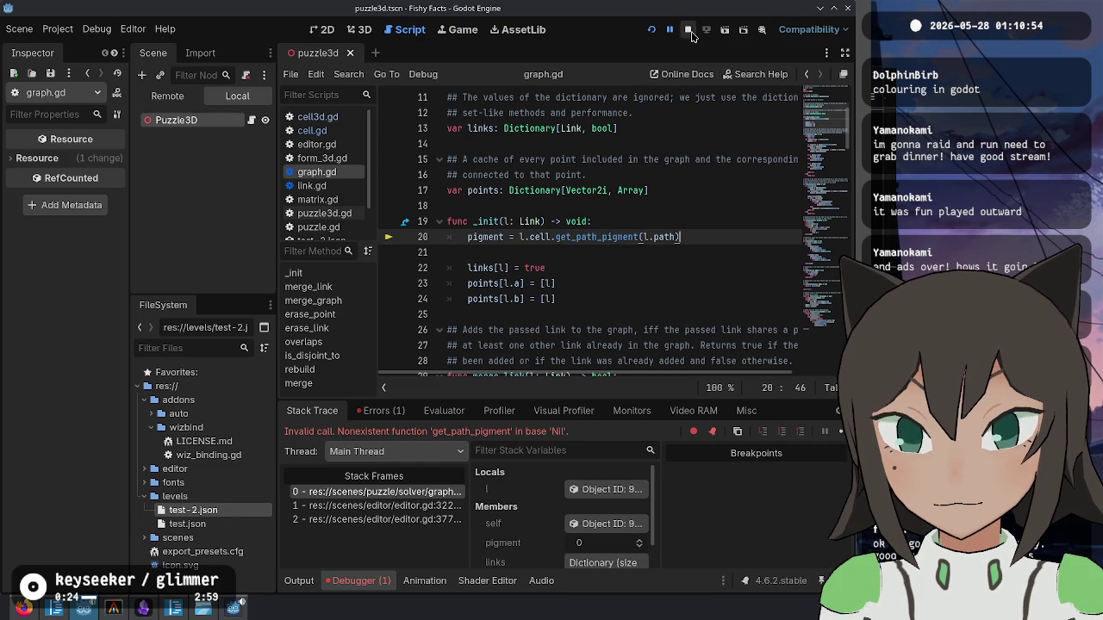
click(680, 267)
double_click(535, 236)
scroll(684, 229, up, 2)
scroll(677, 248, down, 1)
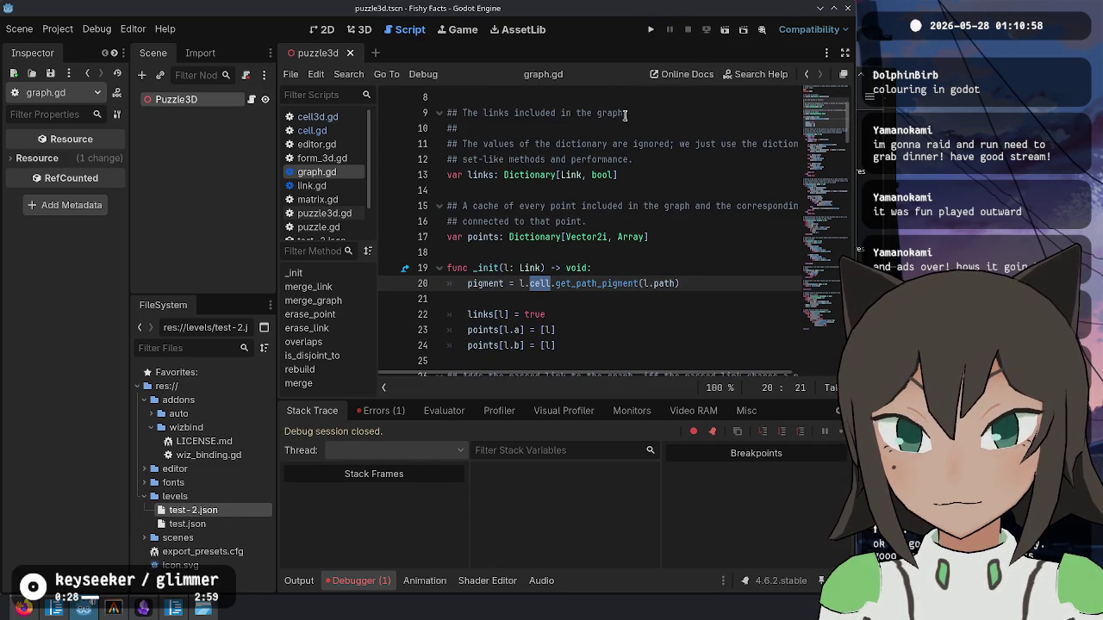
- Relaunch the game, open the puzzle editor, add a cell to the shape and edit its paths
click(650, 30)
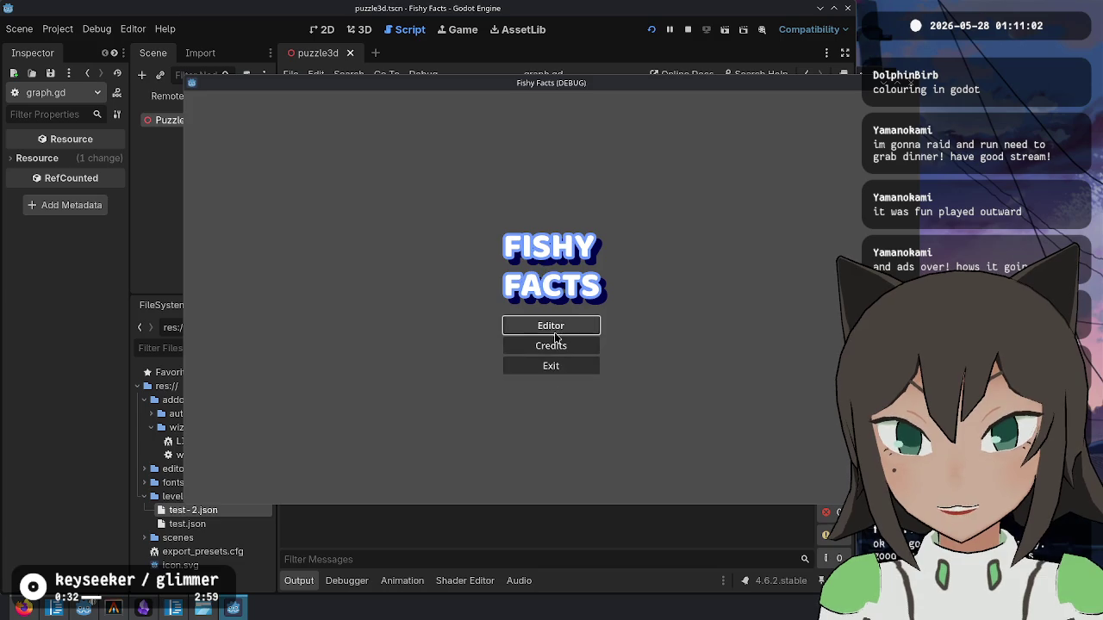
click(551, 323)
click(550, 295)
click(614, 286)
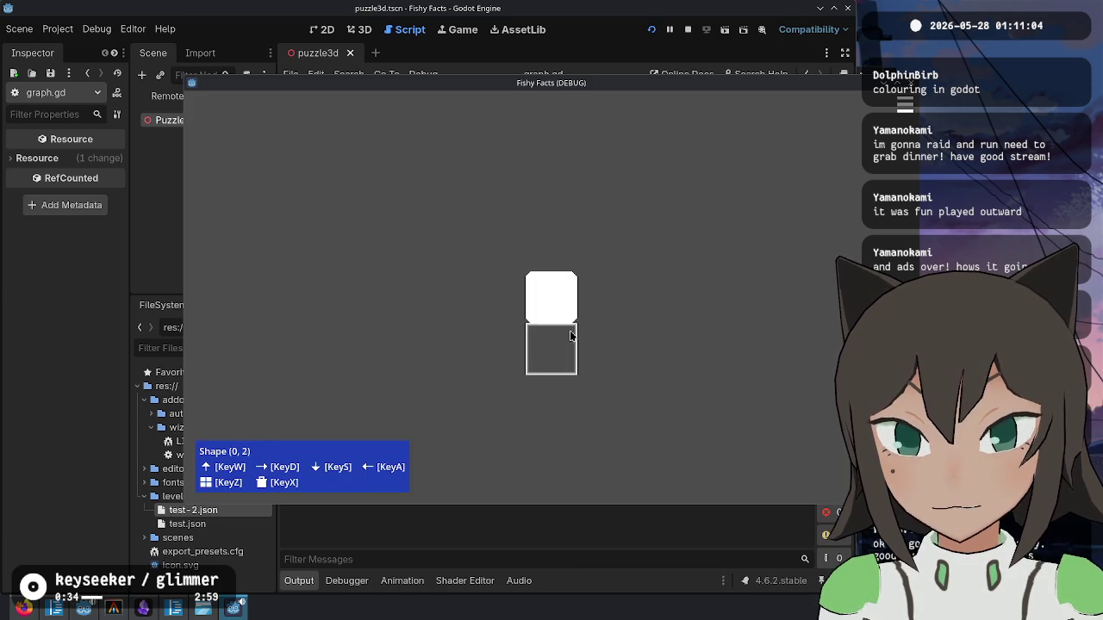
click(552, 283)
click(608, 328)
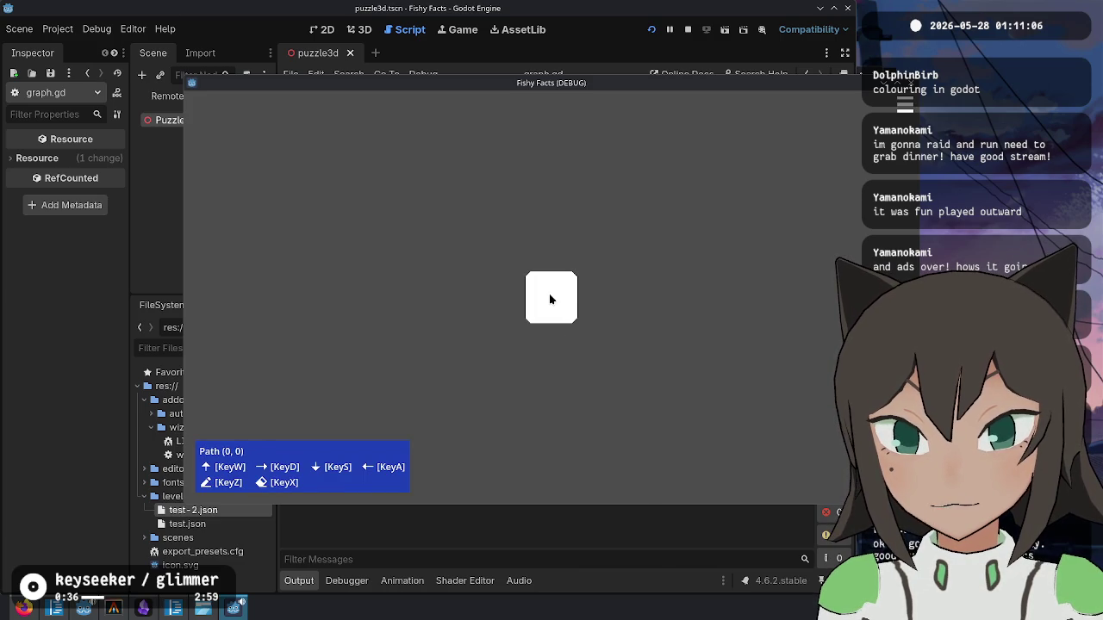
- Add 'if is_instance_valid(l.cell):' above the pigment assignment on line 20
click(550, 320)
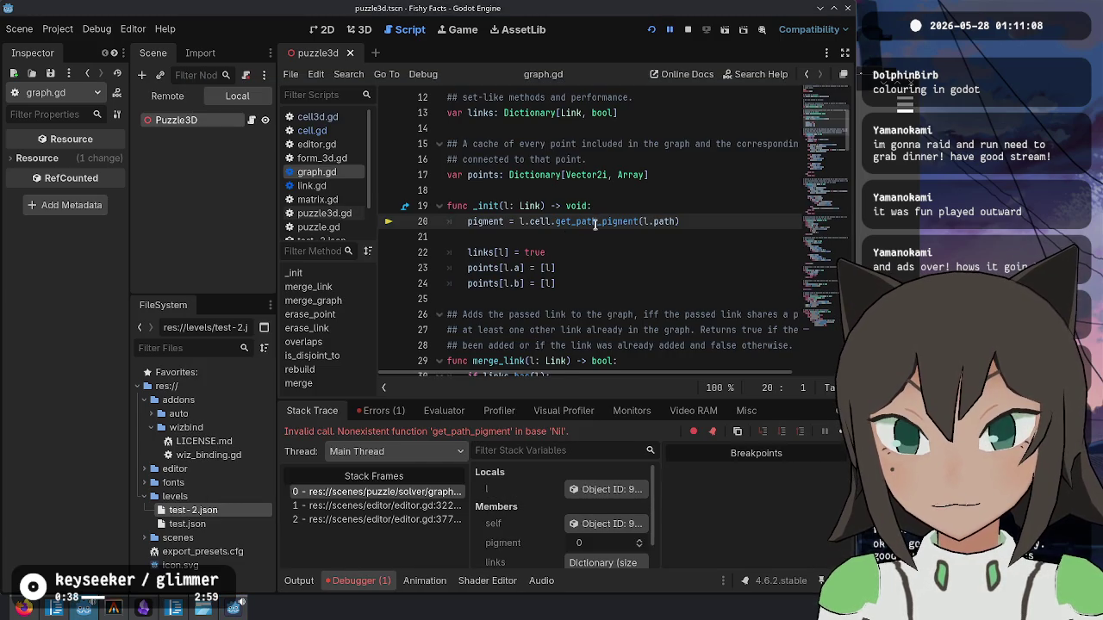
click(760, 208)
key(Return)
text(if l.cell)
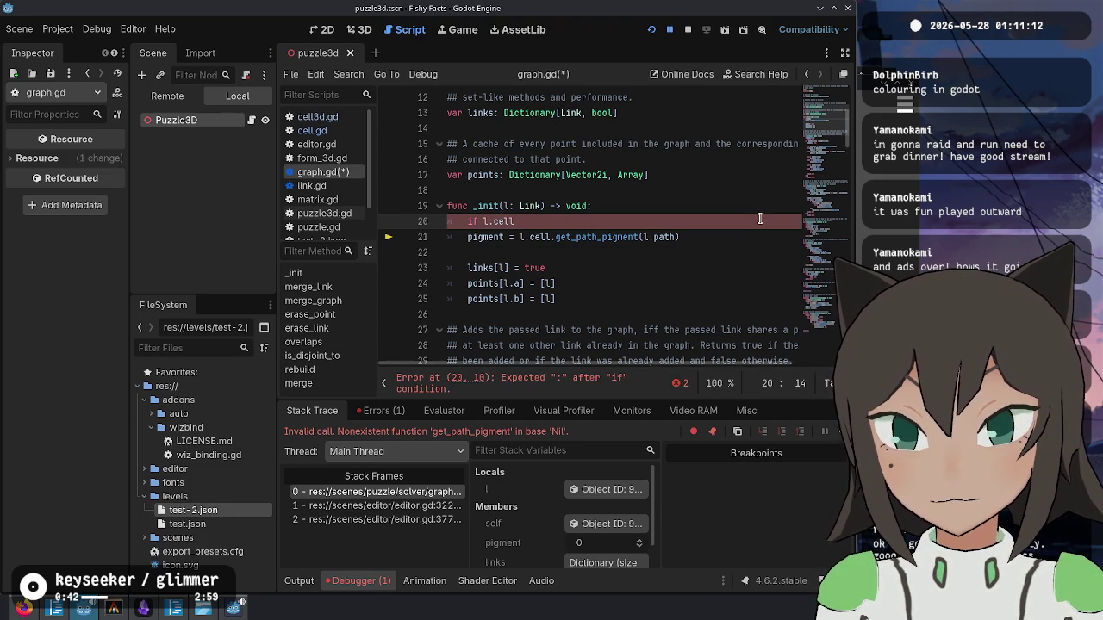
key(Left)
key(Left)
key(Left)
text(is_ins)
key(Return)
key(End)
text():)
- Indent the pigment line, add 'else: pigment = Cell.Pigment.None', save and rerun with F5
key(Down)
key(Home)
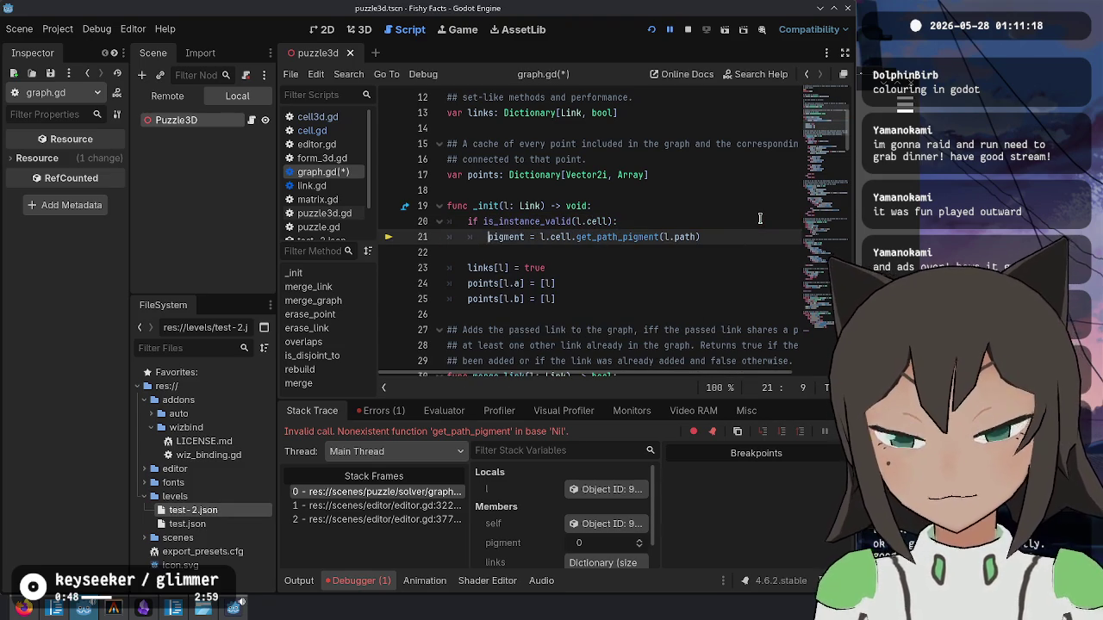
key(End)
key(Return)
text(lse:)
key(Return)
text(pigment = )
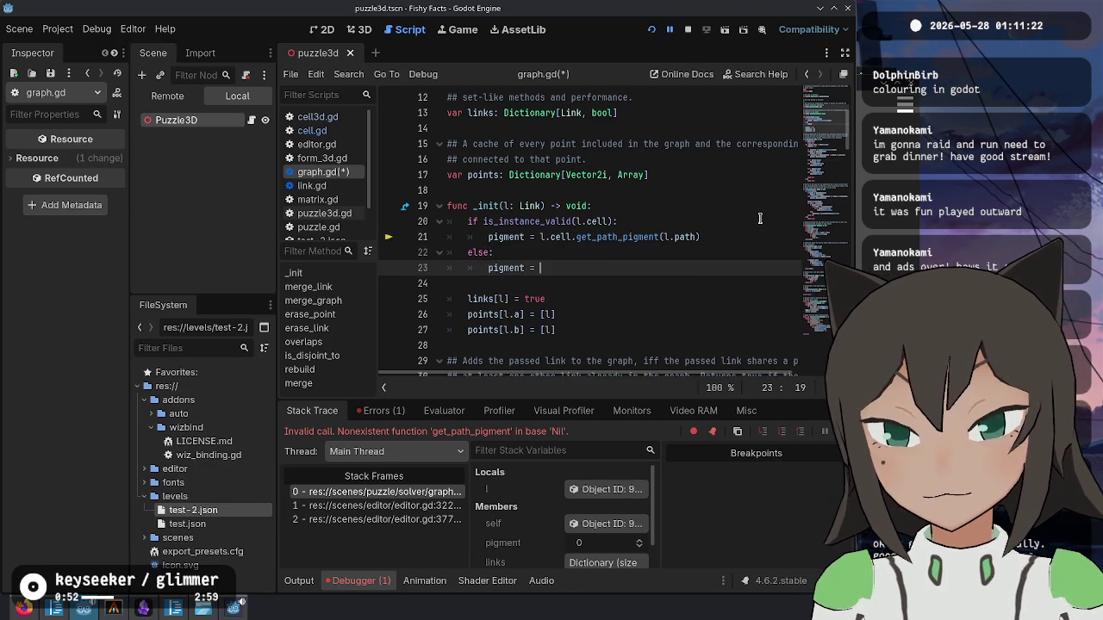
text(Cell.PIgmen)
key(Return)
text(.)
key(Return)
key(Return)
key(ctrl+s)
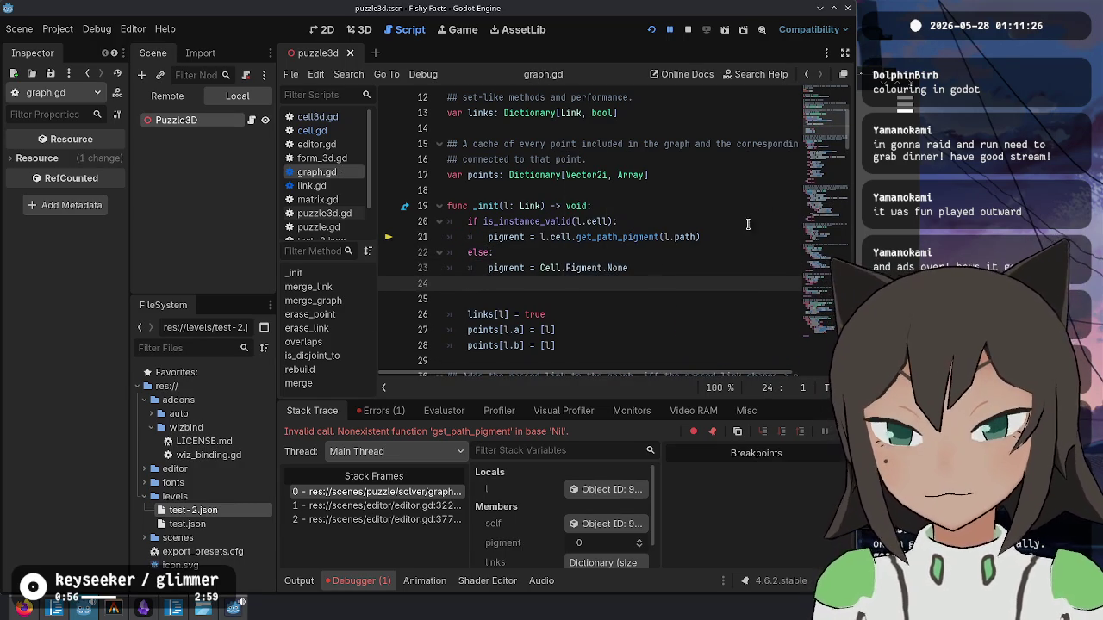
key(Delete)
key(F5)
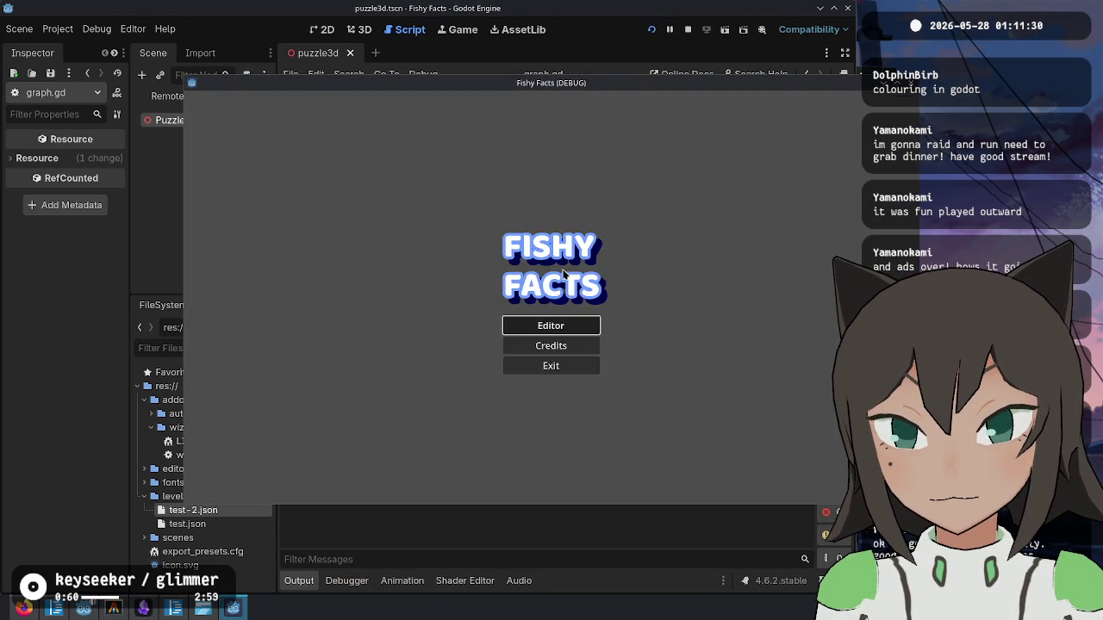
- Reproduce the error by adding a shape cell and extending its path one step left
click(552, 322)
click(617, 329)
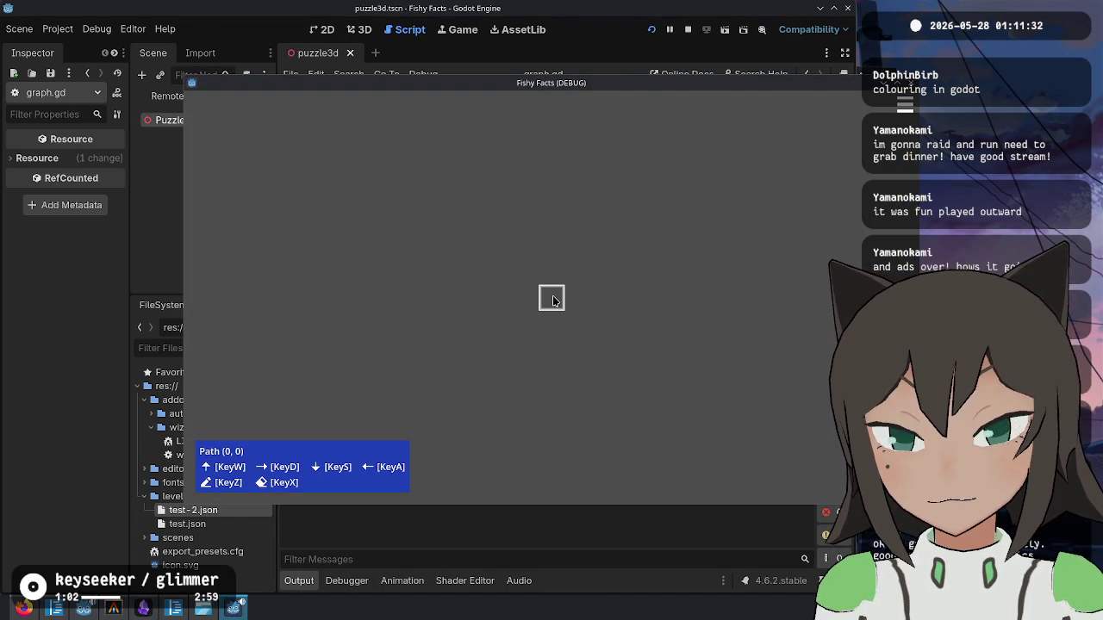
key(Escape)
click(552, 298)
key(Return)
key(Escape)
click(610, 326)
key(a)
key(F8)
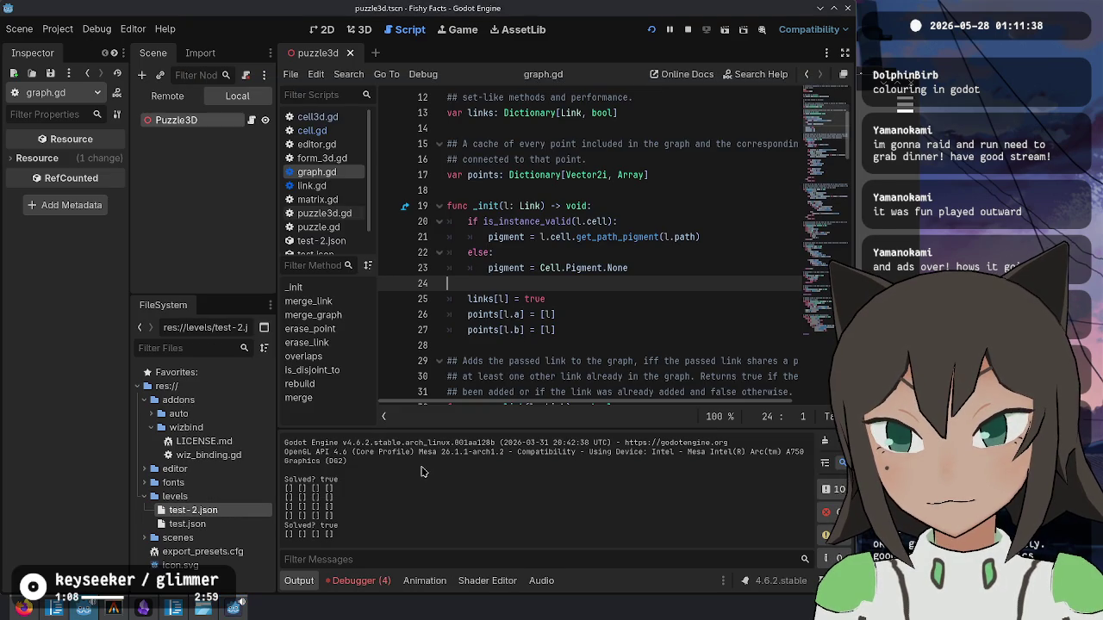
- From Debugger Errors, change puzzle.gd:56's append to append_array and save
click(393, 581)
click(383, 410)
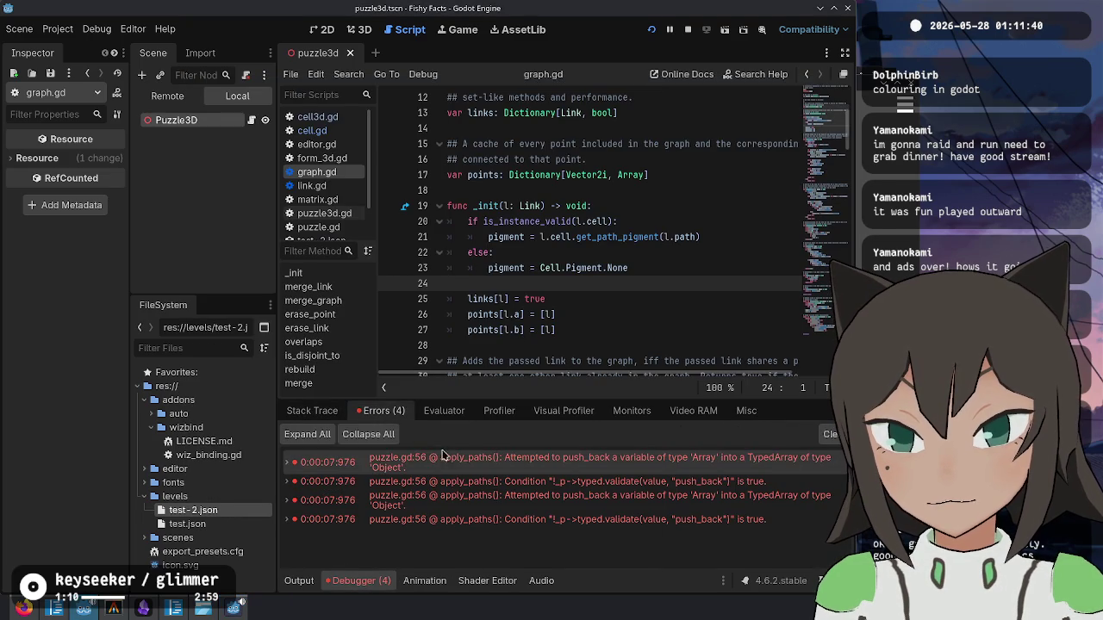
click(447, 461)
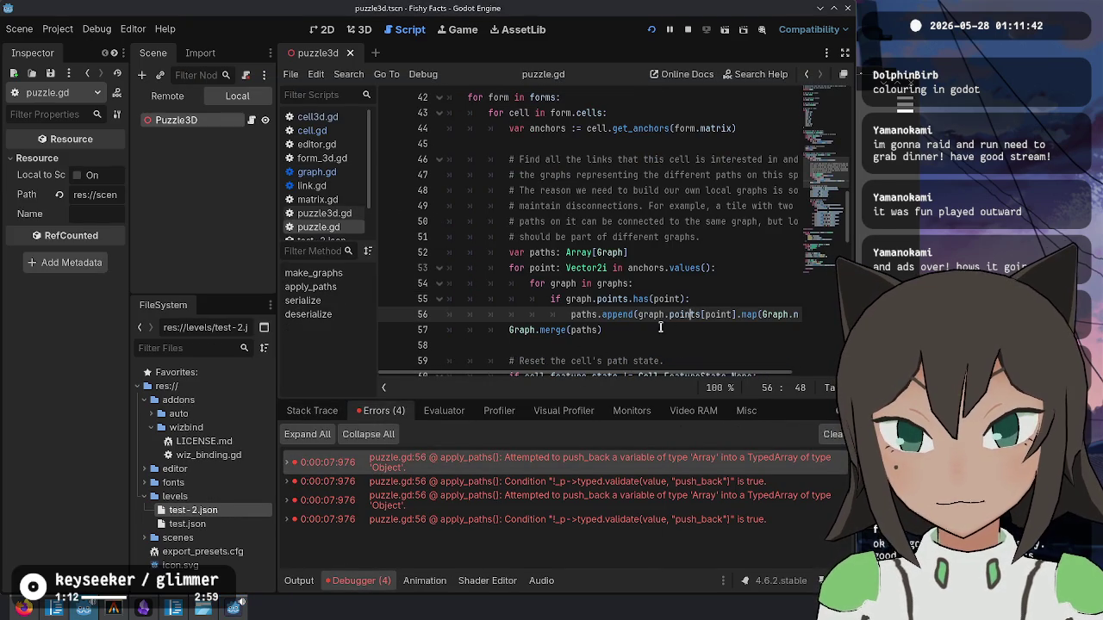
key(End)
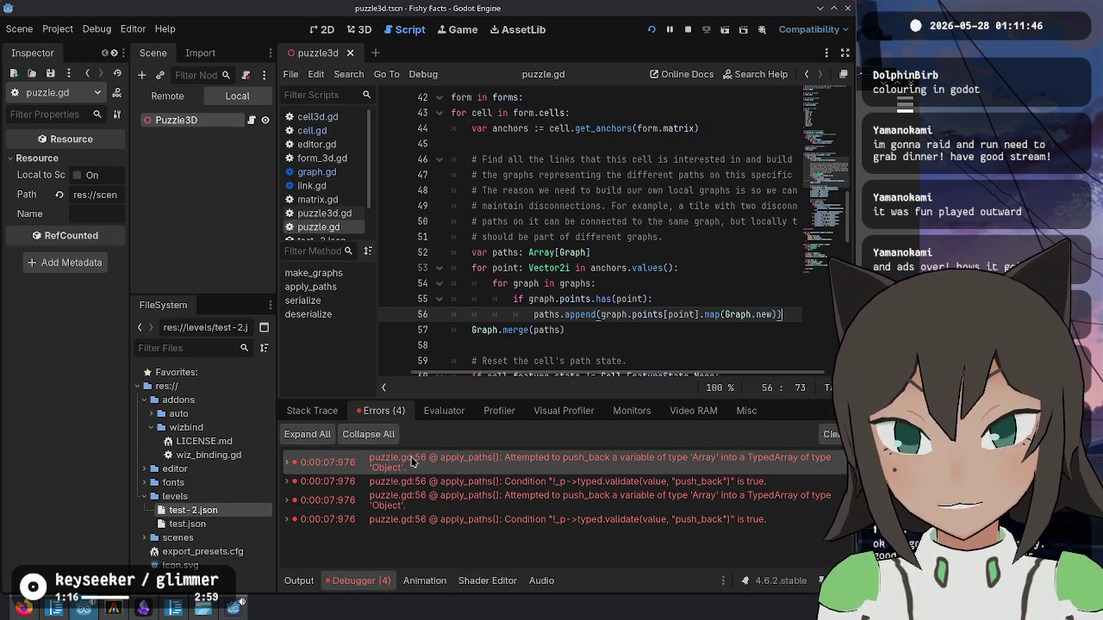
click(597, 318)
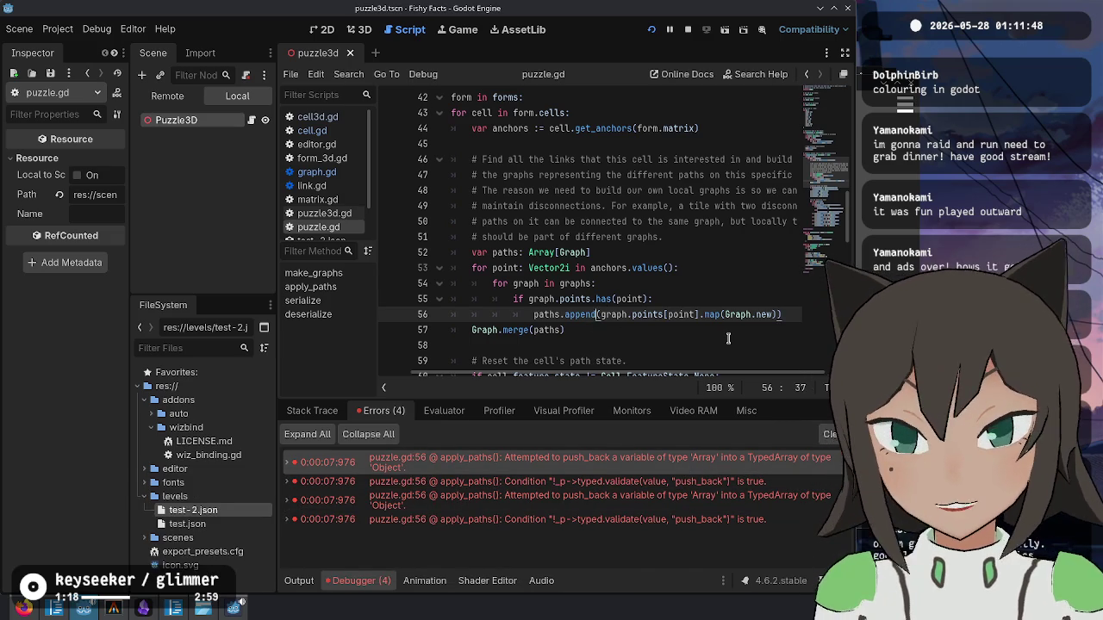
text(_)
key(Return)
key(ctrl+s)
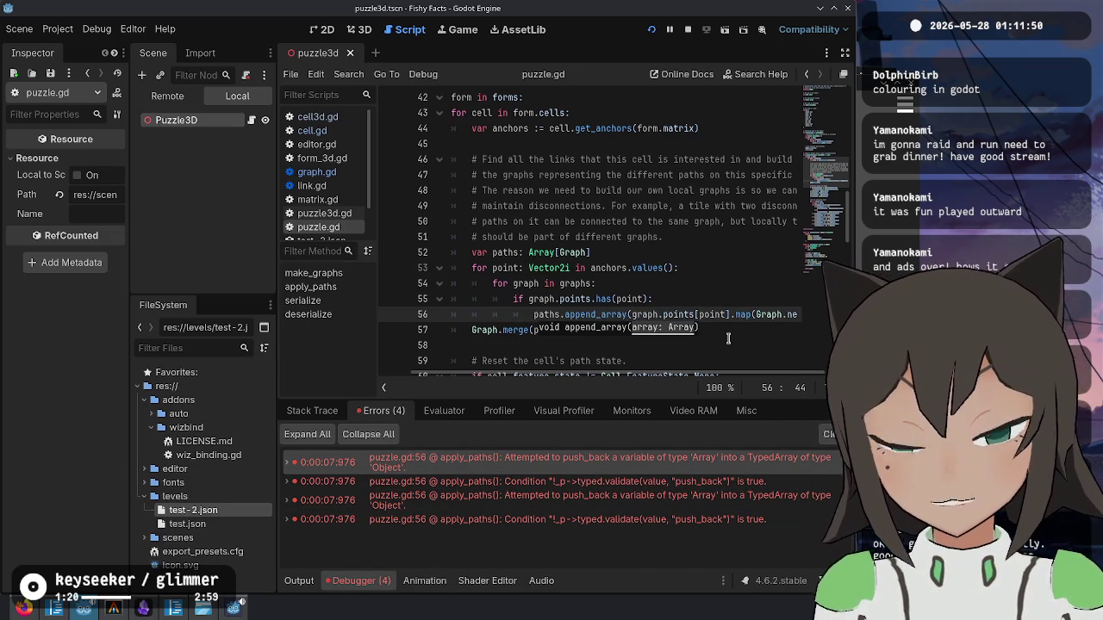
click(84, 607)
- Check git status, then run git add -p and skip every editor.gd and cell.gd hunk
text(git status)
key(Return)
text(git add -p)
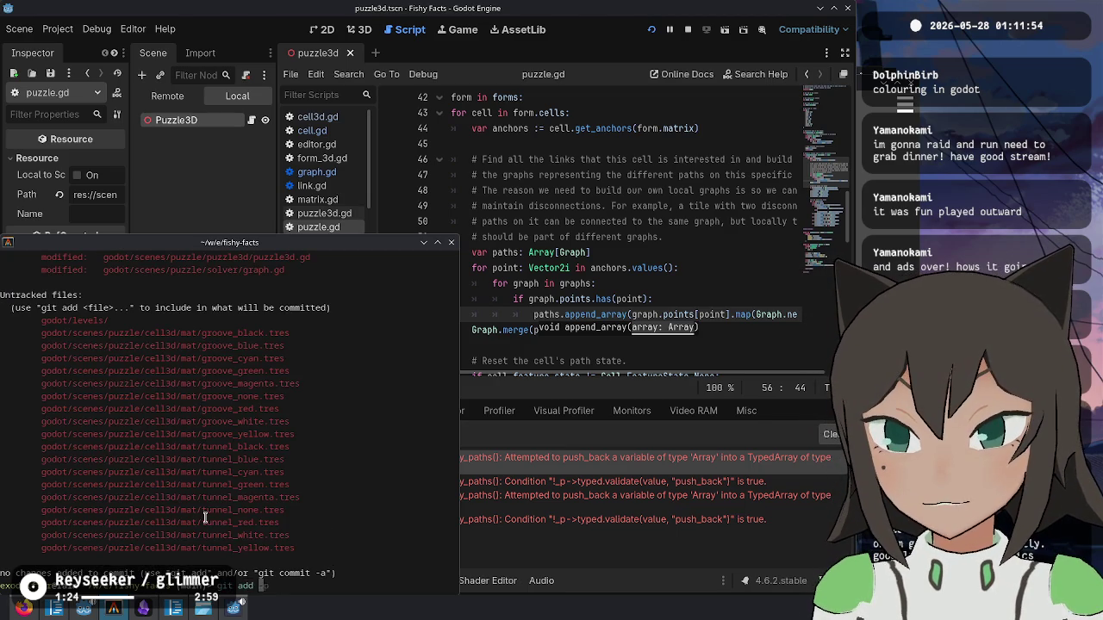
key(Return)
text(n)
key(Return)
text(n)
key(Return)
text(n)
key(Return)
text(n)
key(Return)
text(n)
key(Return)
text(n)
key(Return)
text(n)
key(Return)
text(n)
key(Return)
text(n)
key(Return)
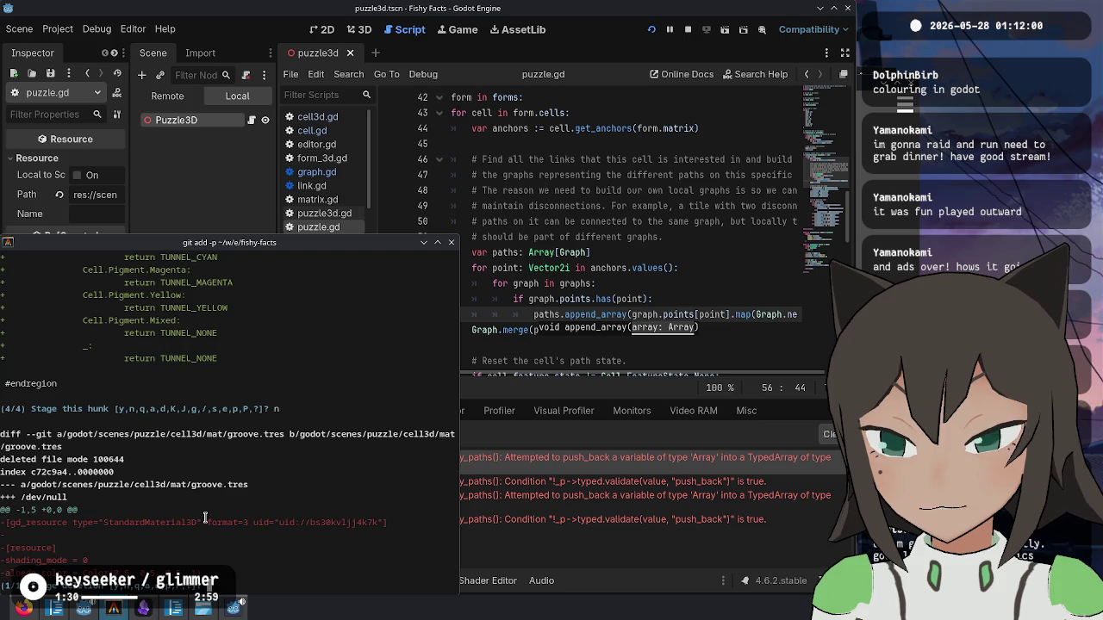
text(n)
key(Return)
text(n)
key(Return)
text(q)
key(Return)
- Stage only the append_array hunk of puzzle.gd with git add -p
text(git ad)
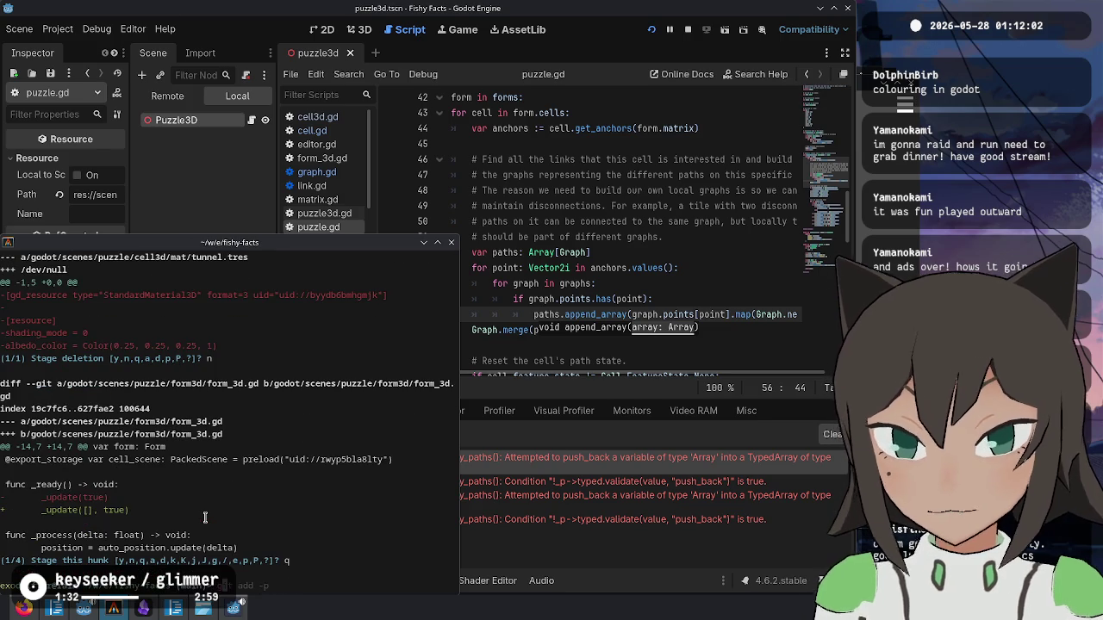
text(d -p )
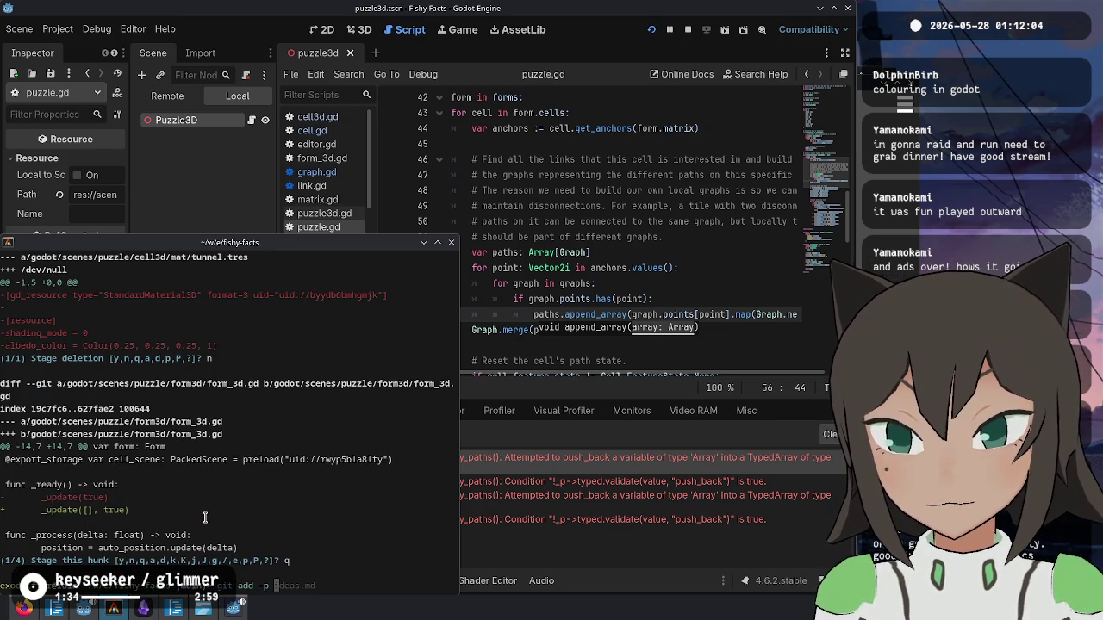
text(godot/scene)
text(s/puzzle/pu)
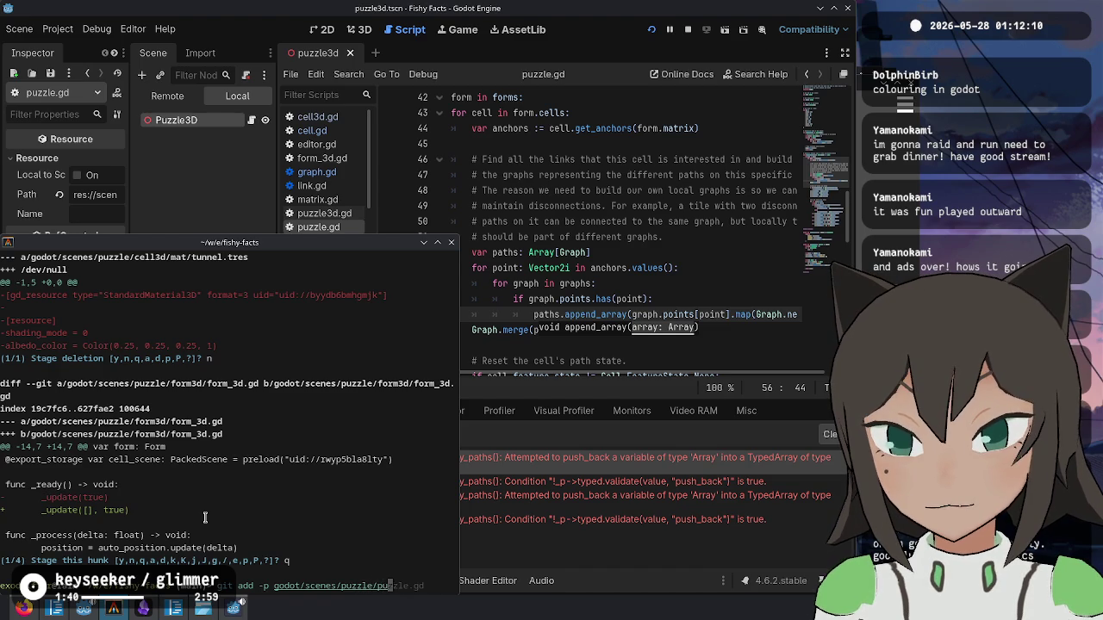
key(Right)
key(Return)
text(y)
key(Return)
- Review the git log and commit the staged fix with a message starting 'Separate'
text(git log)
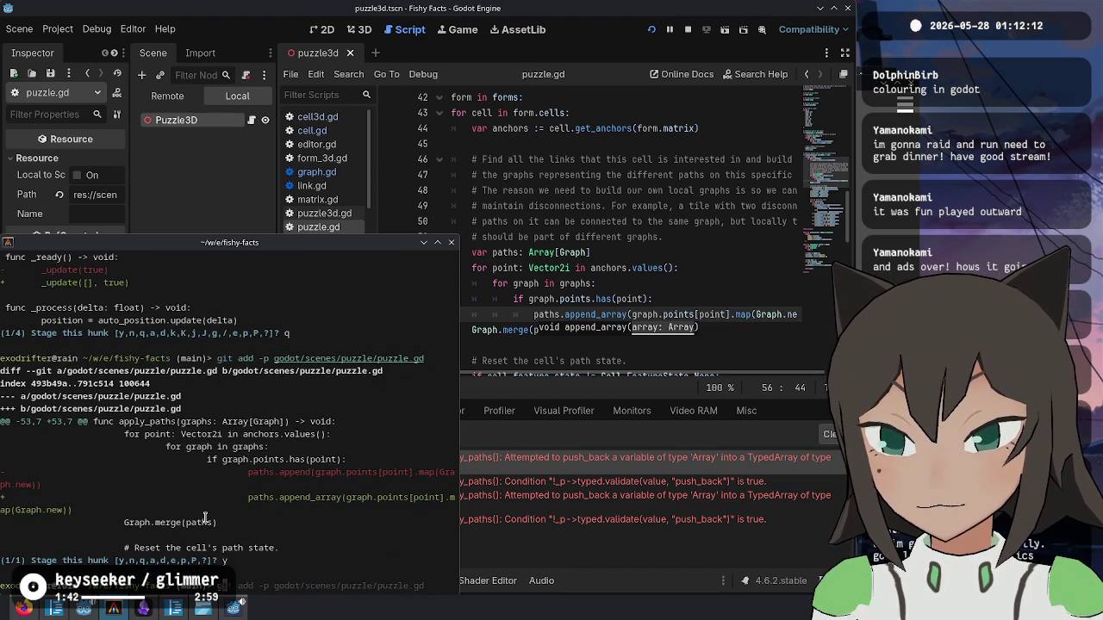
key(Return)
text(qgit commit -m )
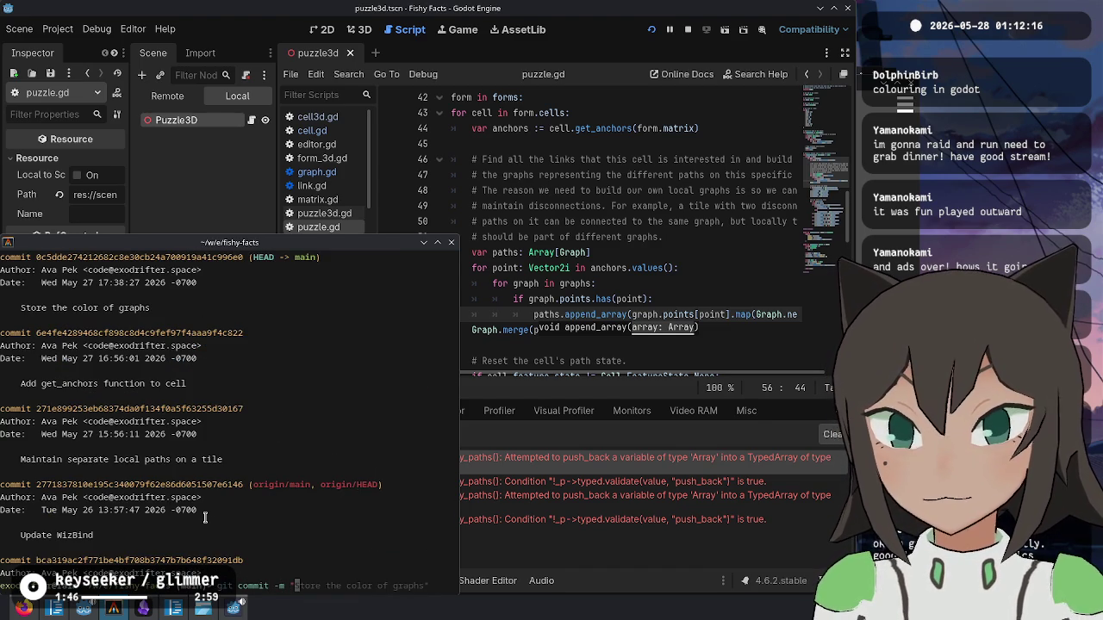
text("Separate)
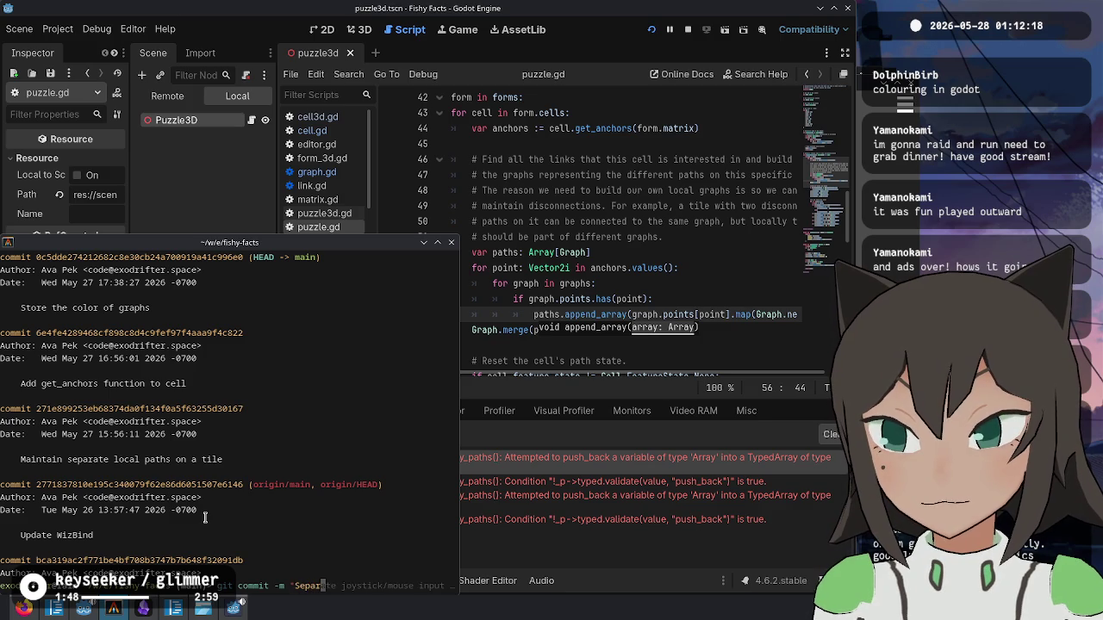
key(ctrl+Left)
key(Delete)
text(f s)
key(End)
text(")
key(Return)
- Recheck git status and return to the Godot editor
text(git status)
key(Return)
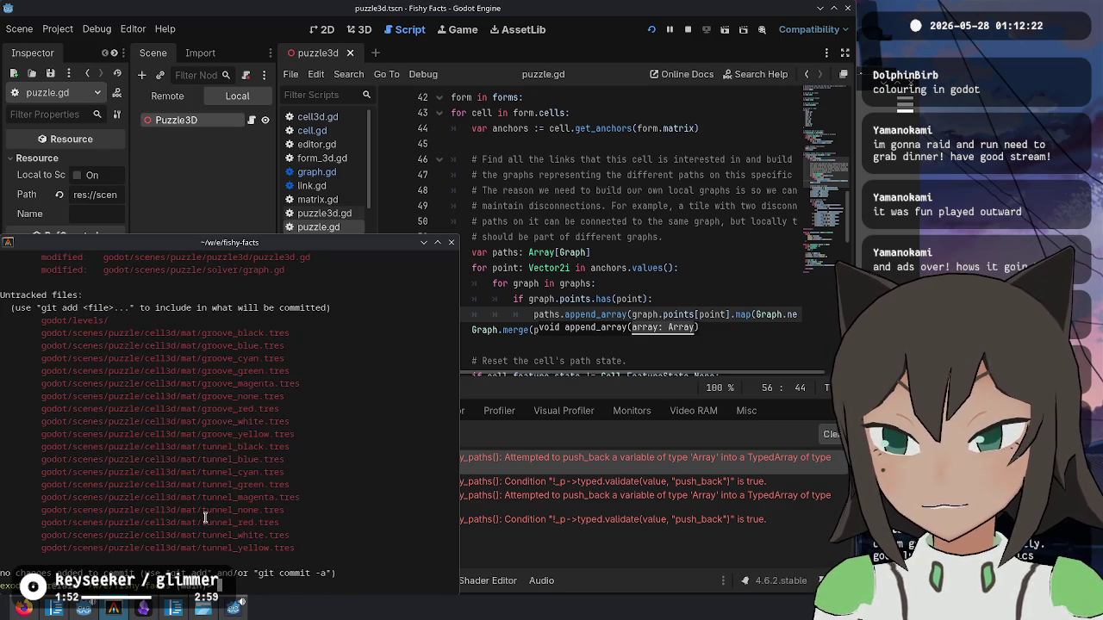
key(alt+Tab)
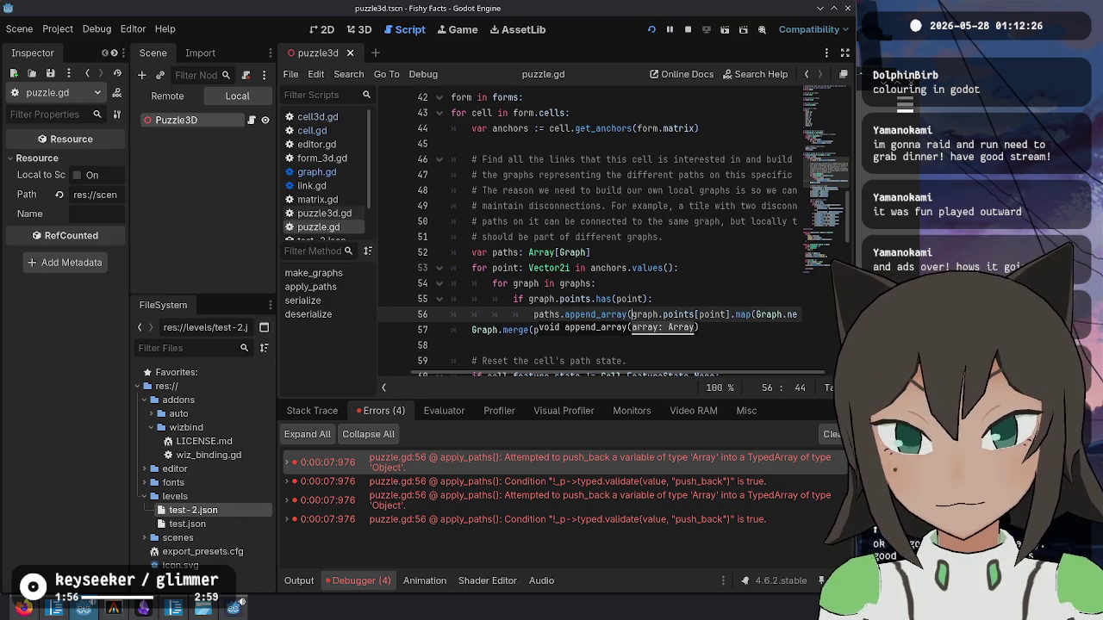
- Run the project, open the puzzle editor, and place a new shape in an empty cell
click(655, 29)
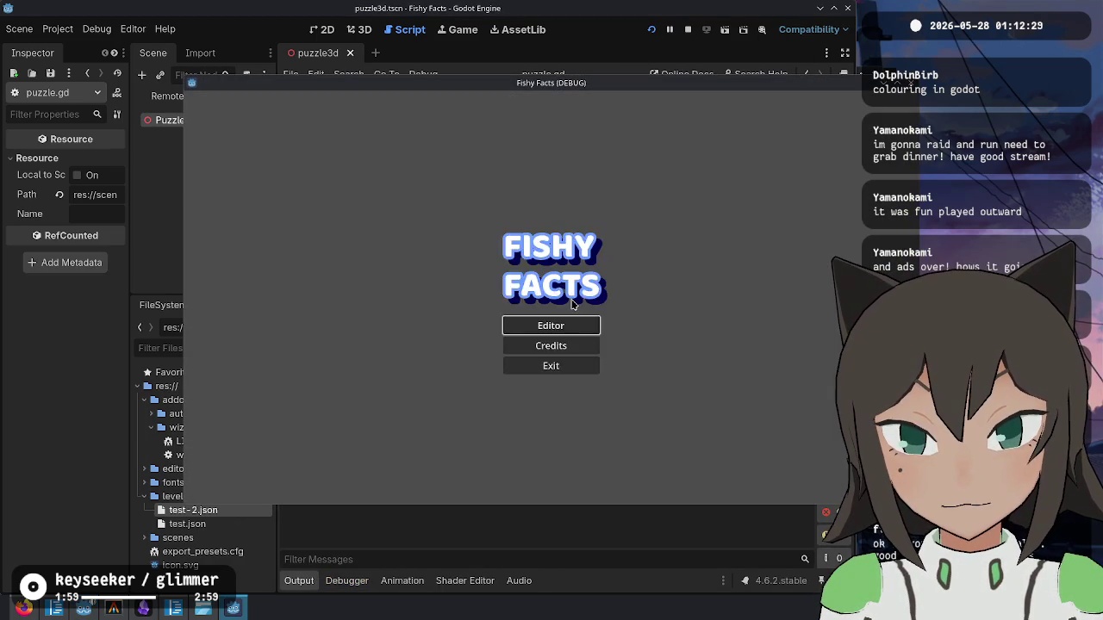
click(551, 325)
right_click(575, 284)
click(603, 283)
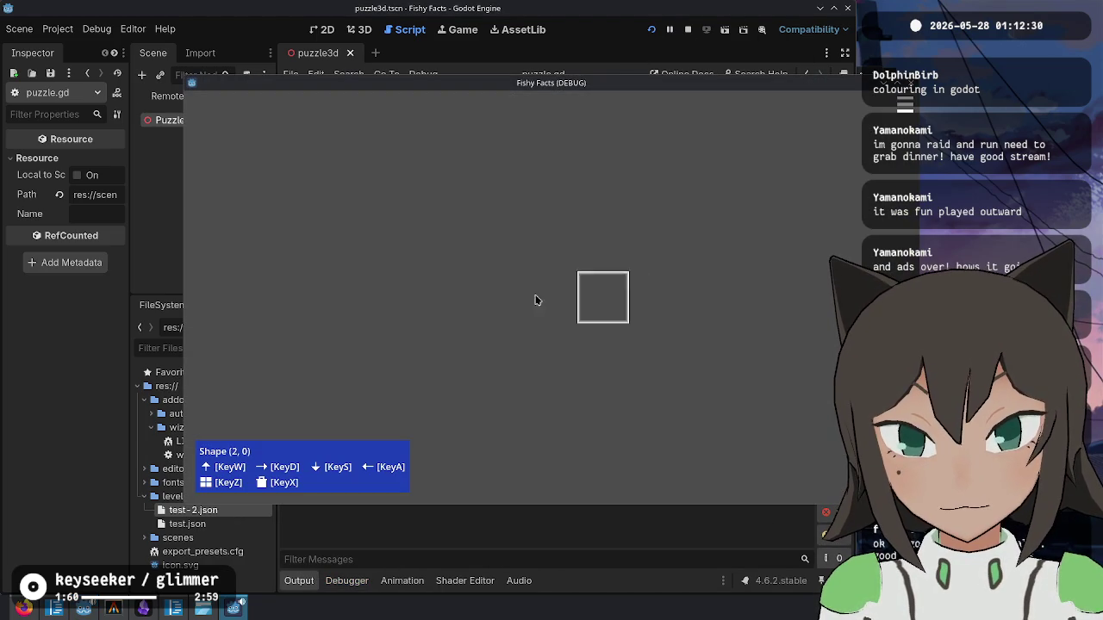
click(539, 299)
- Edit the tile's paths into a cross: left-right first, then top-bottom
right_click(556, 292)
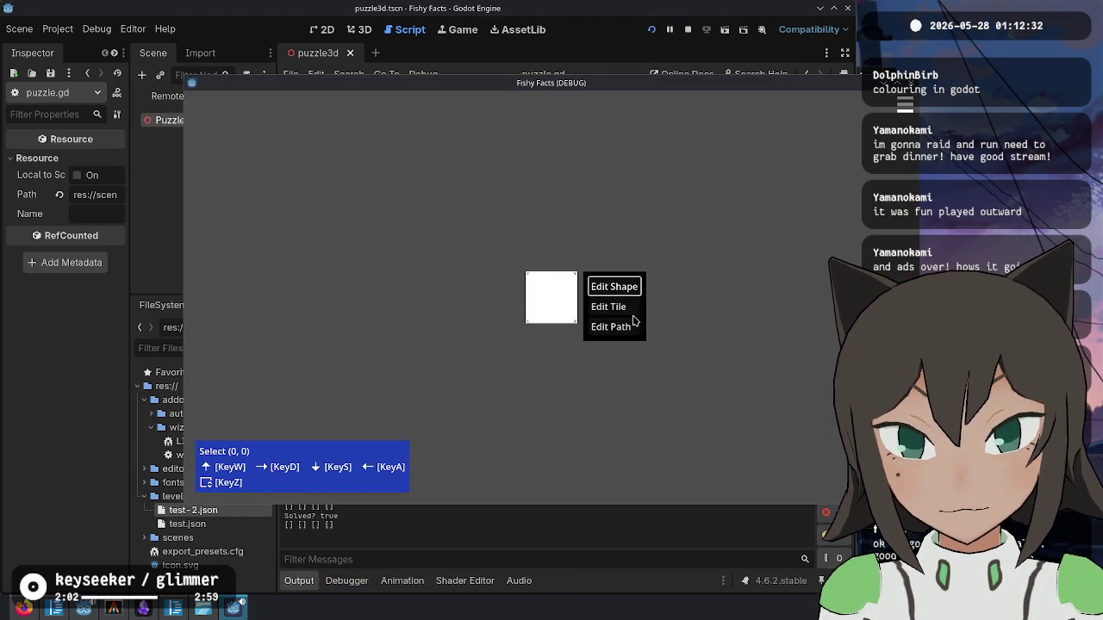
click(638, 323)
key(a)
key(d)
key(Escape)
right_click(553, 273)
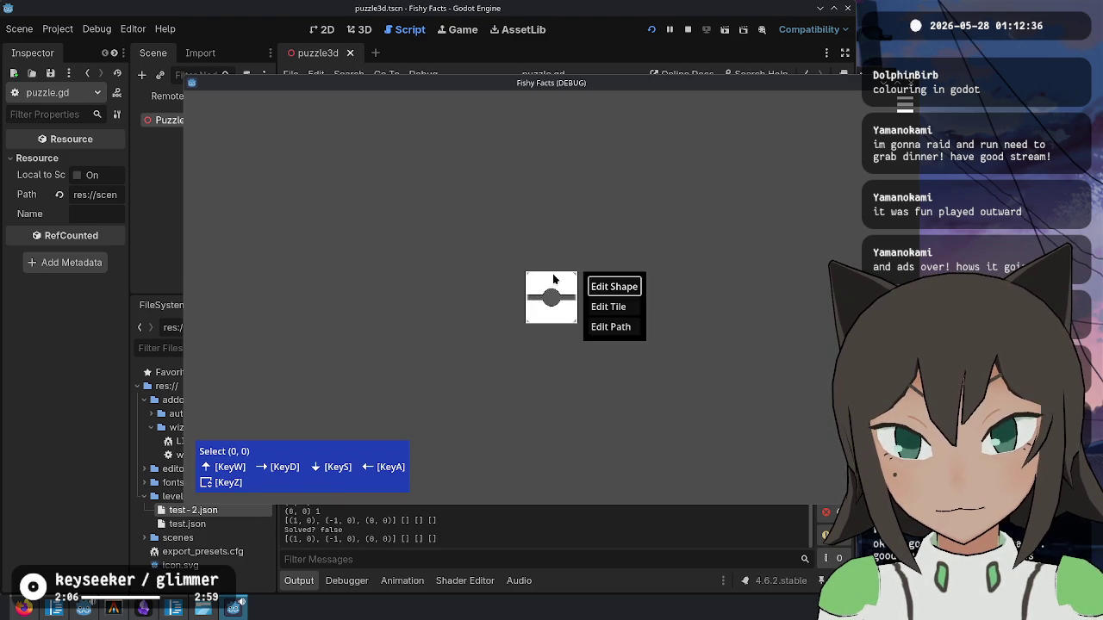
click(603, 324)
key(s)
key(w)
key(d)
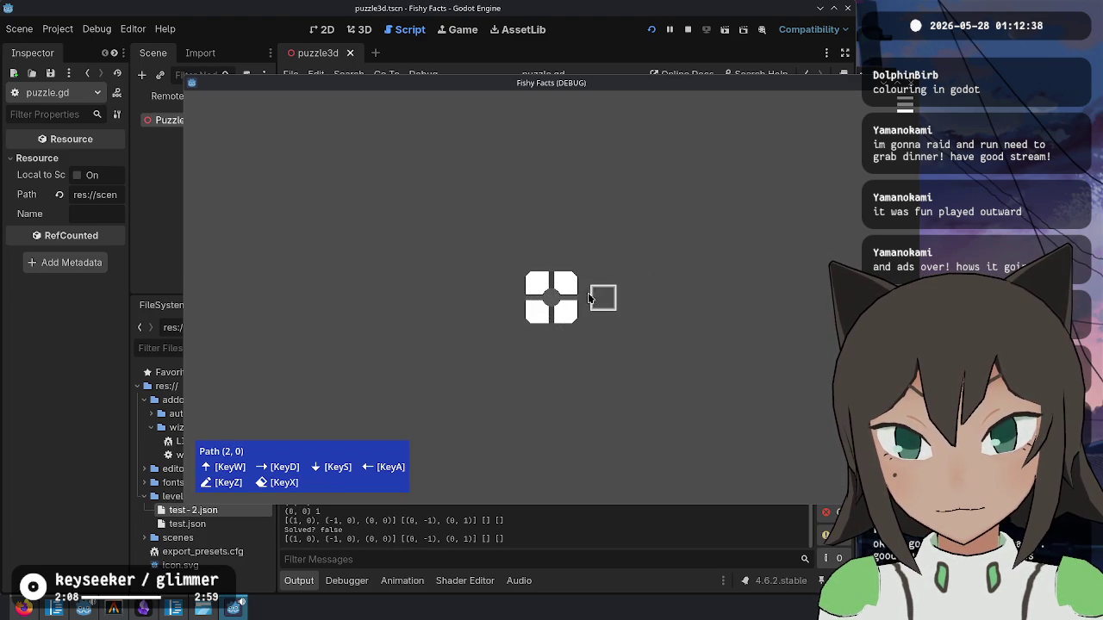
key(Escape)
- Start editing the tile's shape, then stop the running game
right_click(563, 304)
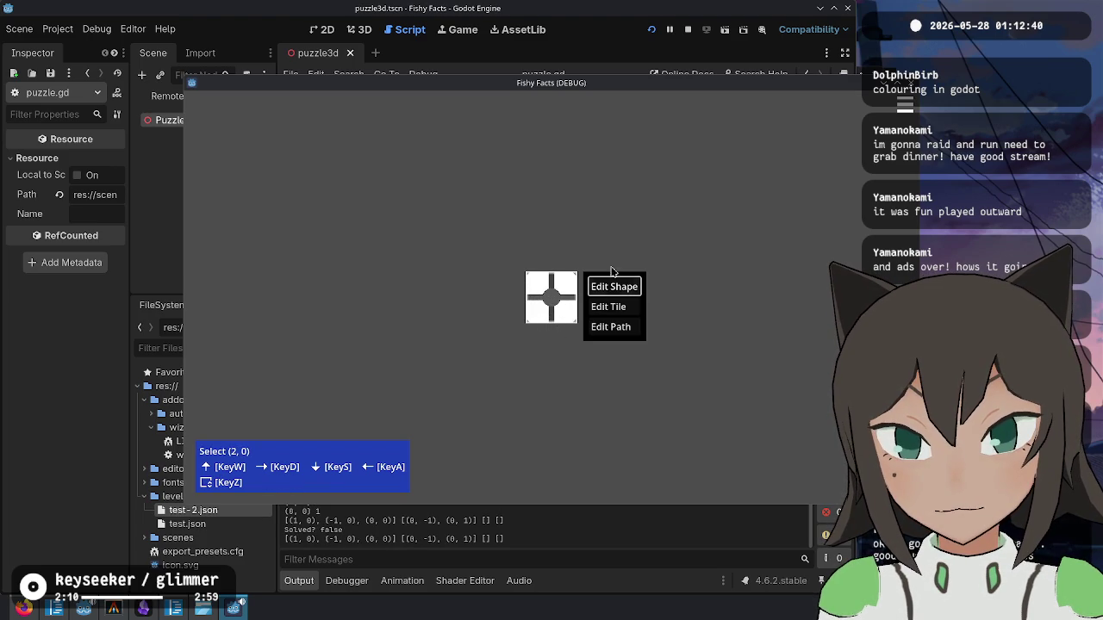
click(603, 285)
click(686, 30)
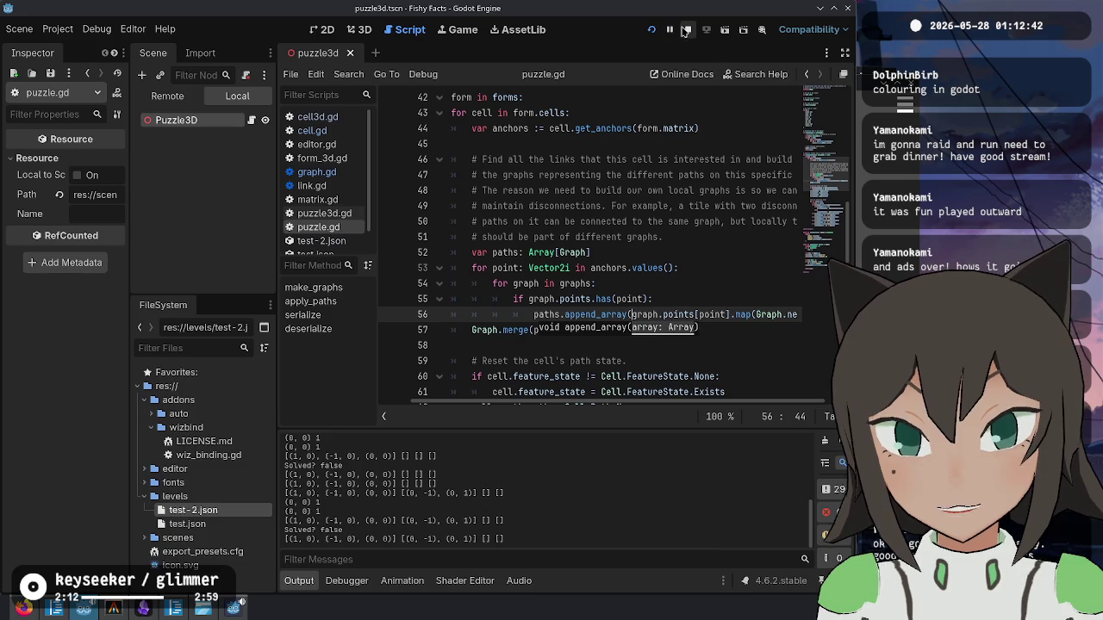
- Open test-2.json and look through the occurrences of feature_state
click(603, 253)
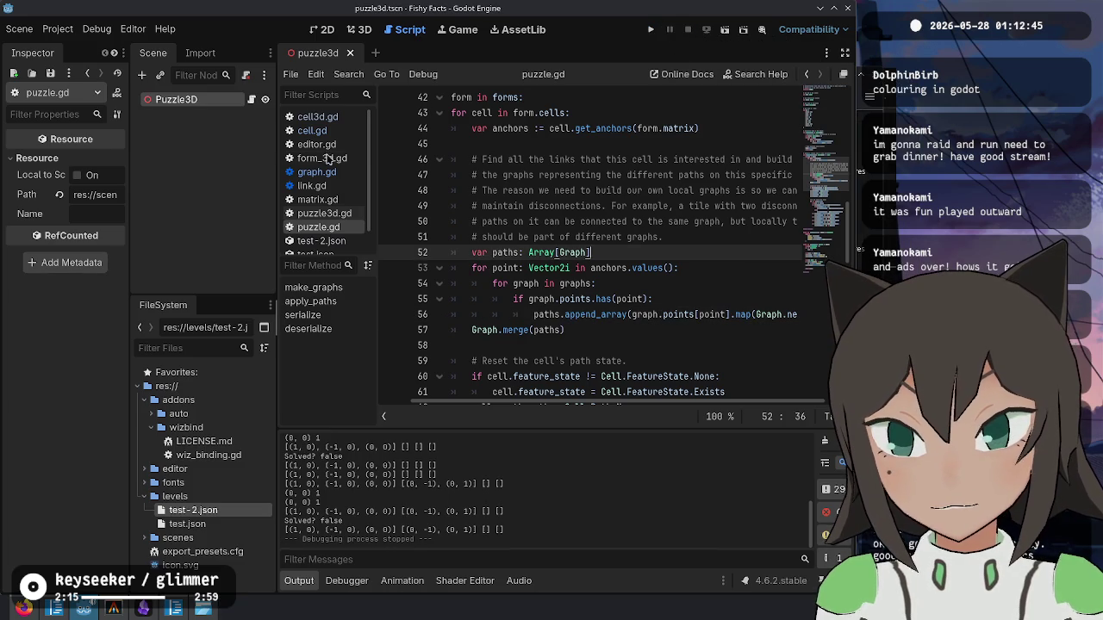
click(321, 241)
click(567, 259)
click(679, 294)
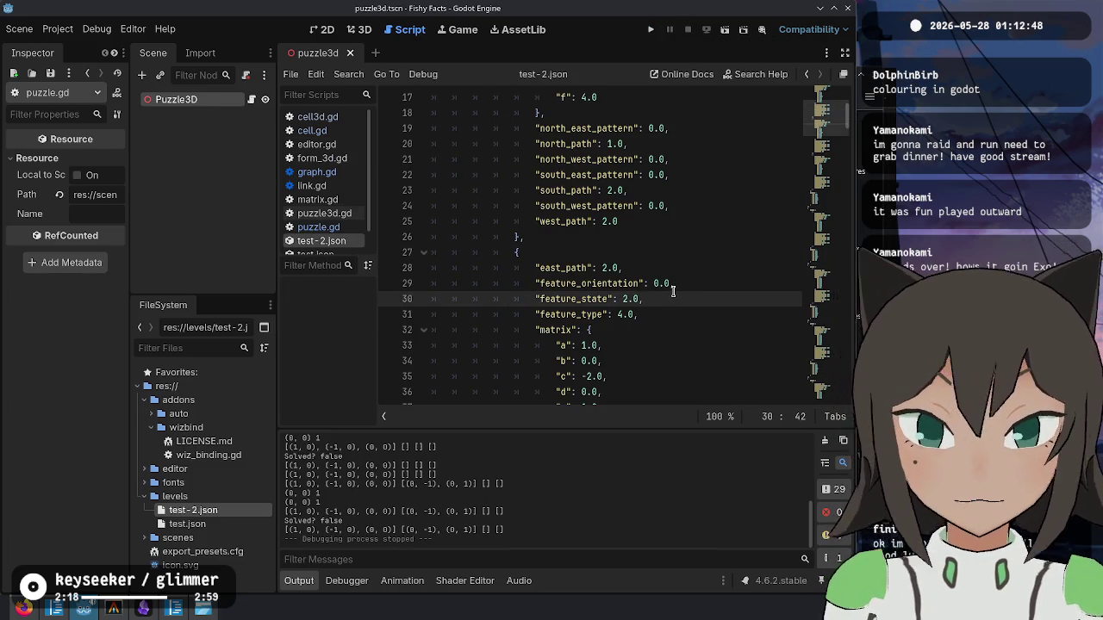
scroll(673, 291, down, 4)
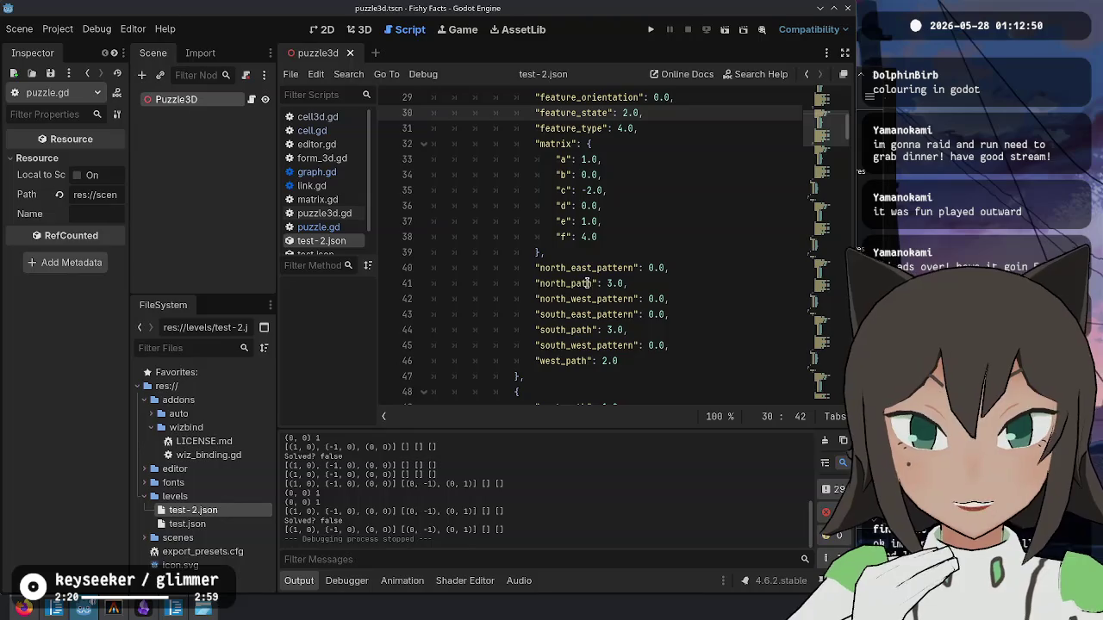
scroll(587, 283, up, 4)
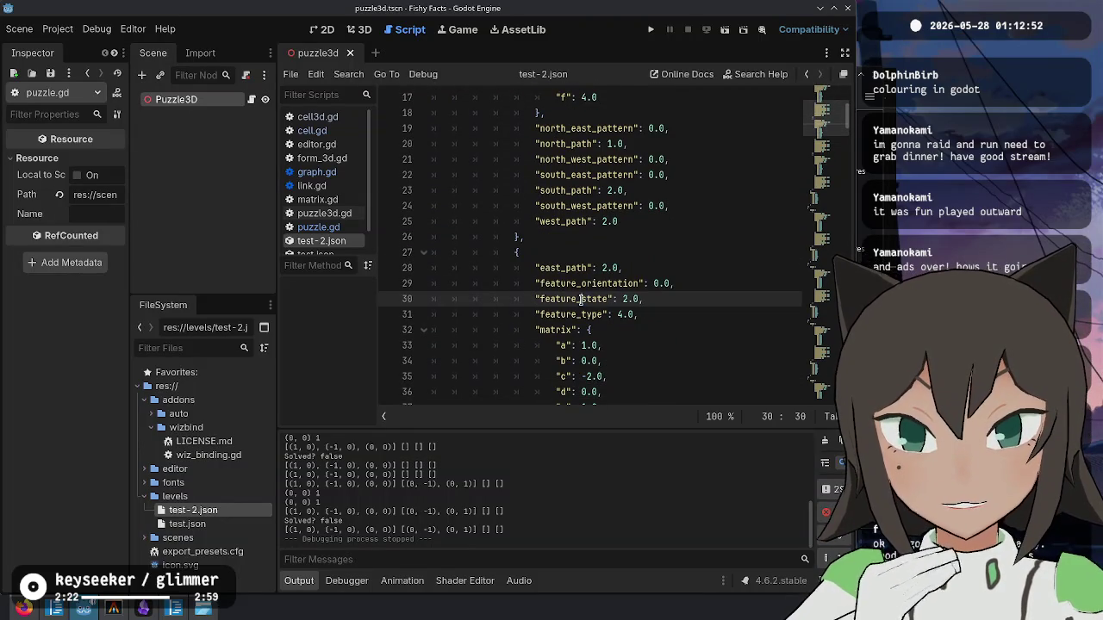
double_click(579, 299)
scroll(713, 242, down, 3)
scroll(712, 242, down, 3)
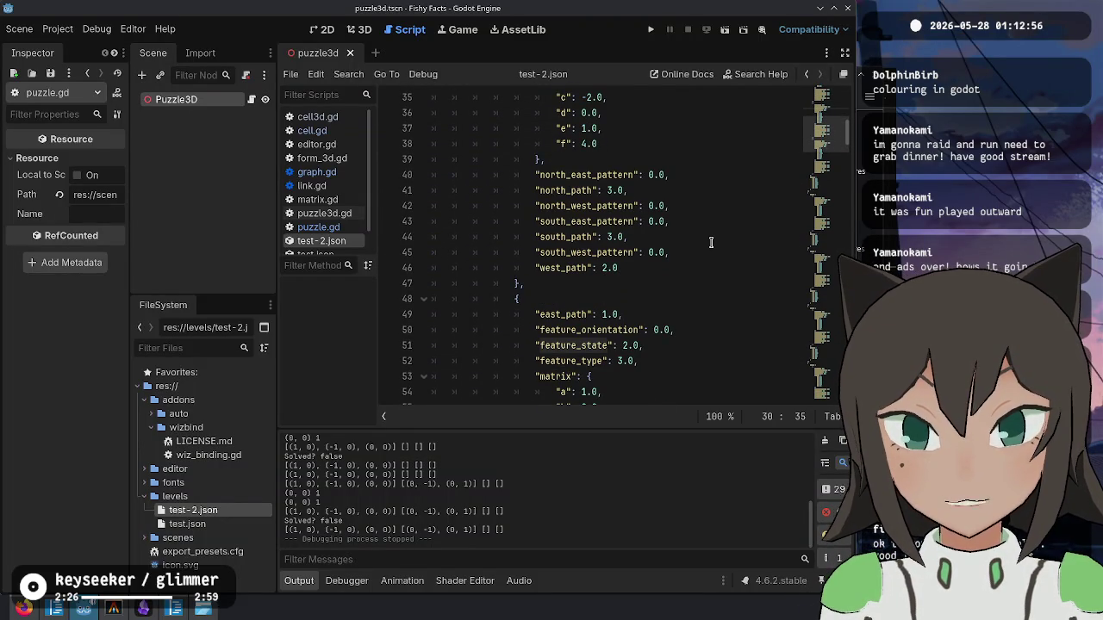
scroll(608, 298, up, 4)
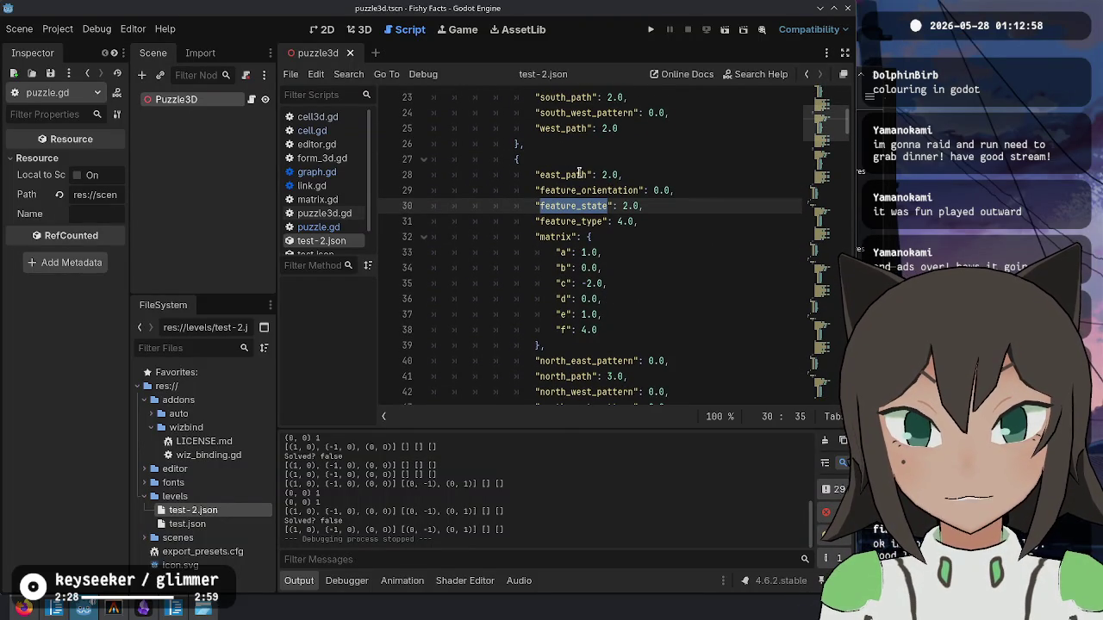
scroll(598, 186, down, 2)
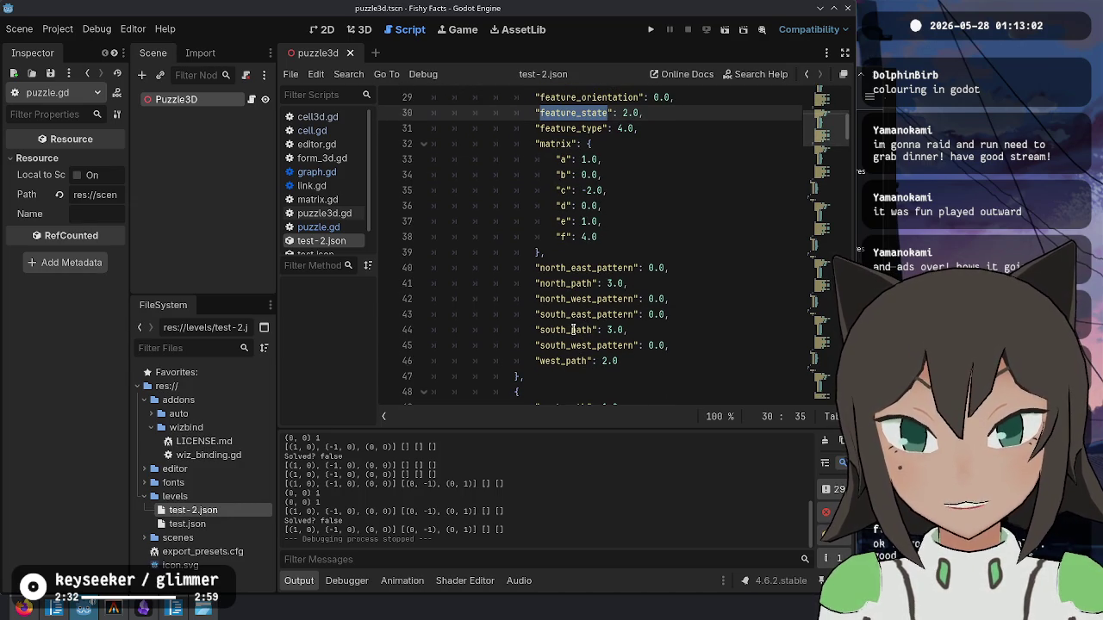
scroll(603, 258, up, 2)
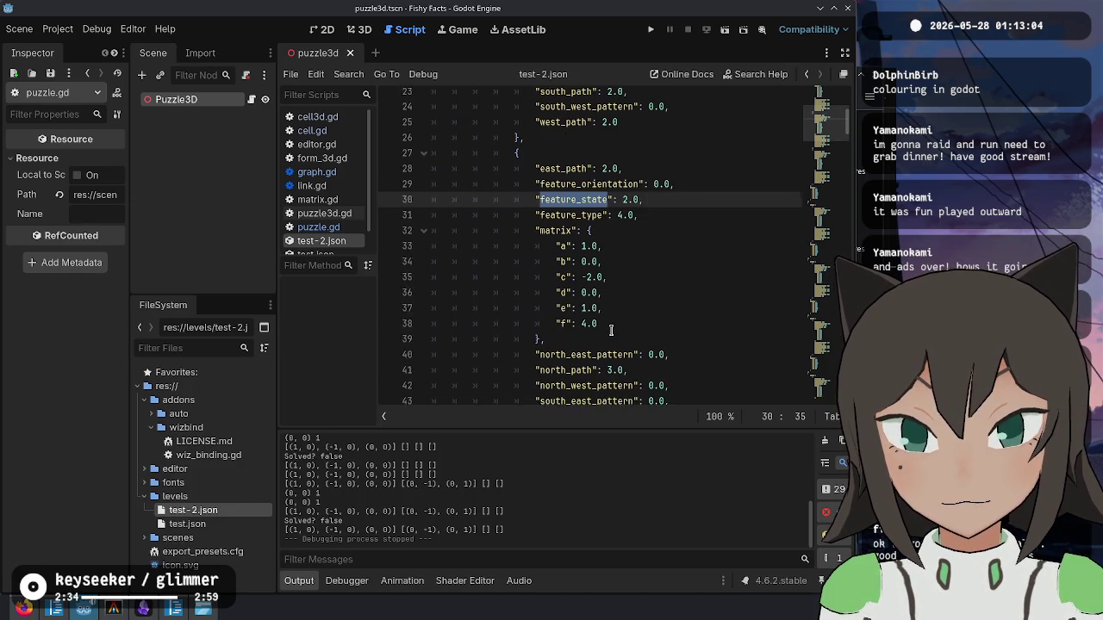
scroll(605, 175, down, 2)
scroll(604, 163, up, 1)
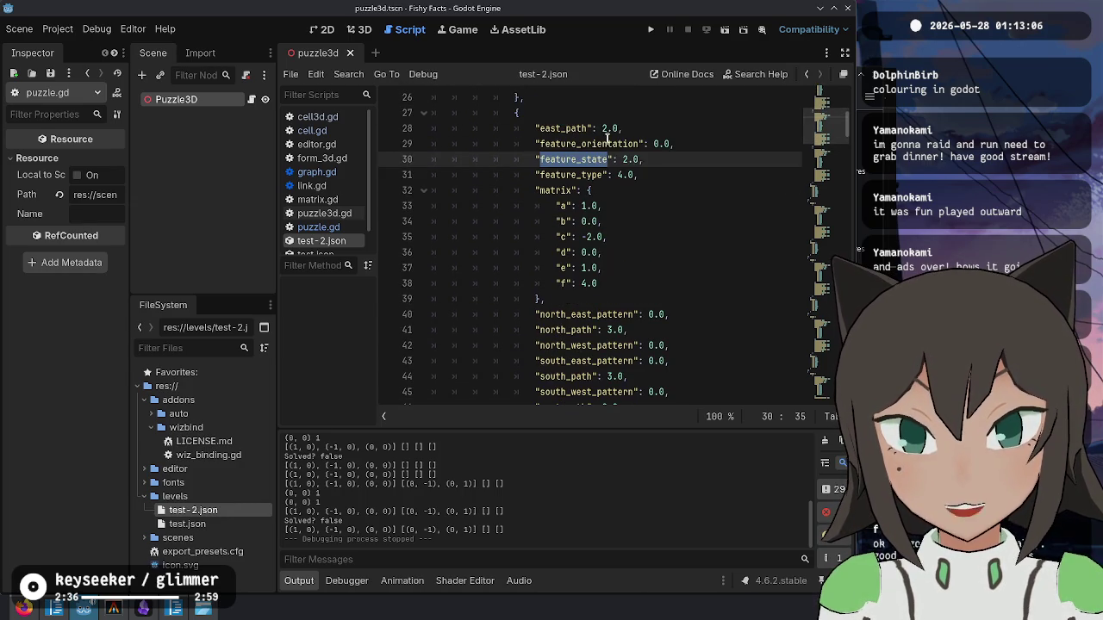
- Set the second cell's east_path and west_path to 1
click(607, 129)
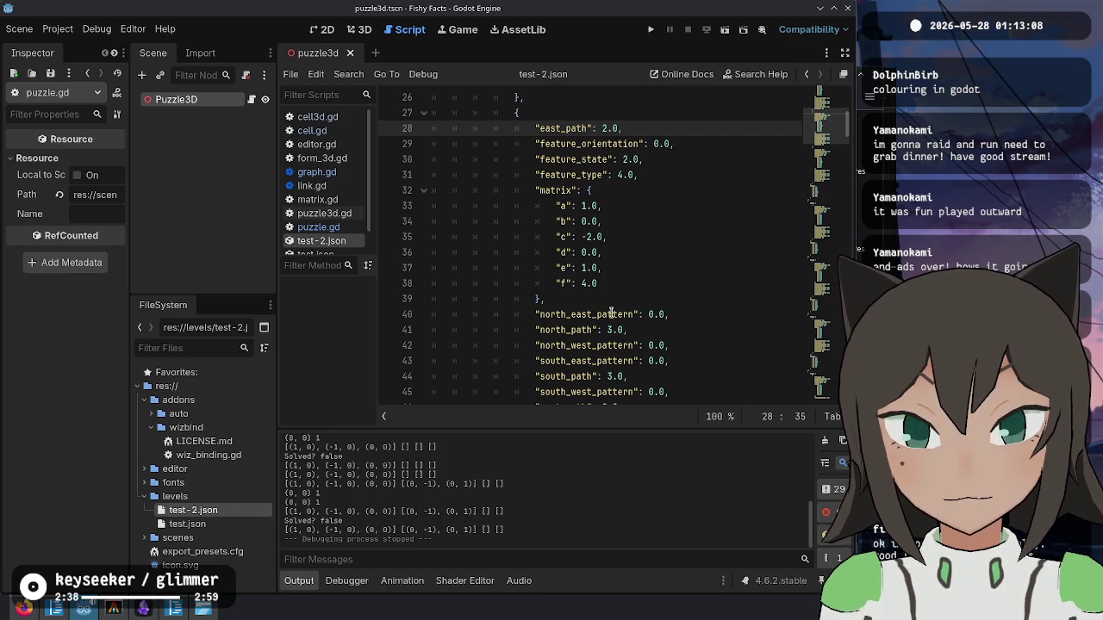
scroll(621, 353, down, 1)
key(BackSpace)
text(1)
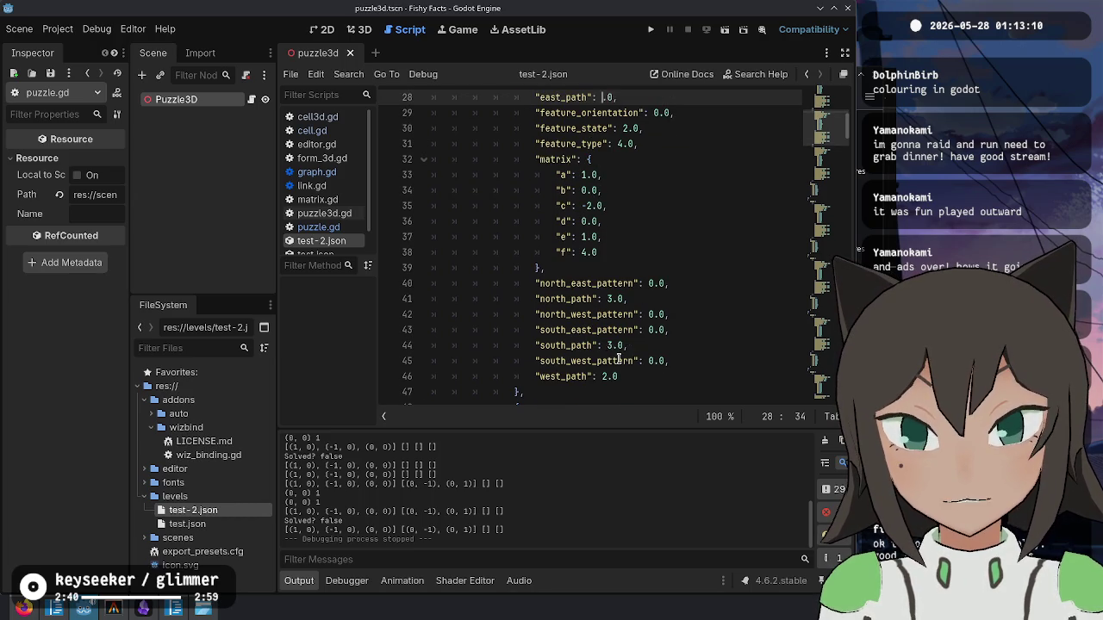
click(607, 376)
key(BackSpace)
text(1)
- Set south_path and north_path to 2, then save and run with F5
click(614, 345)
key(BackSpace)
text(2)
click(612, 299)
key(BackSpace)
text(2)
click(656, 302)
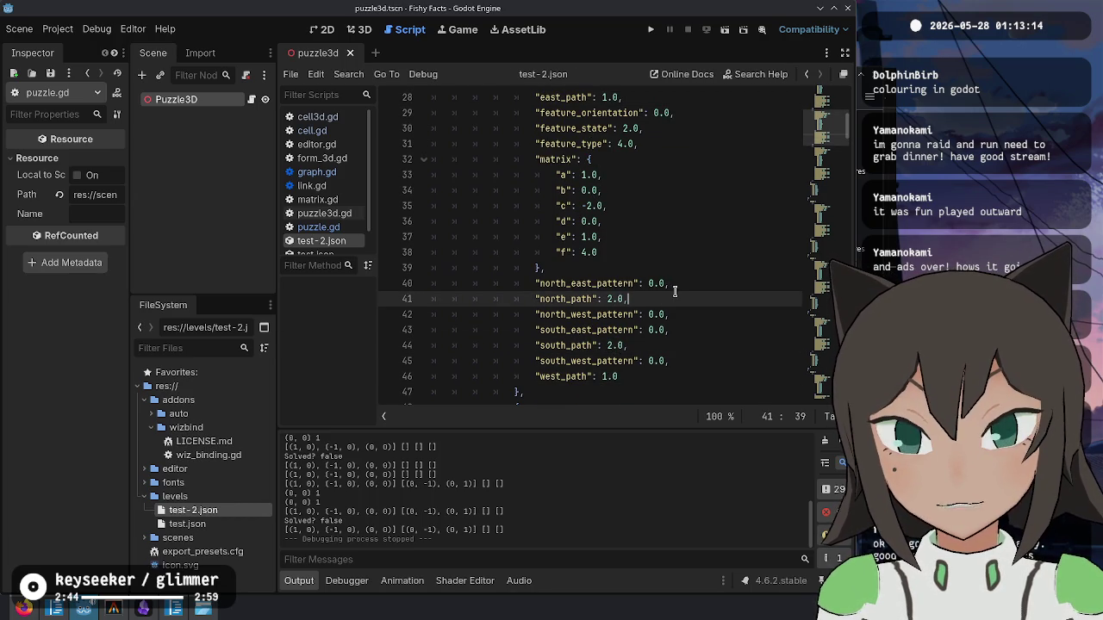
click(690, 195)
key(F5)
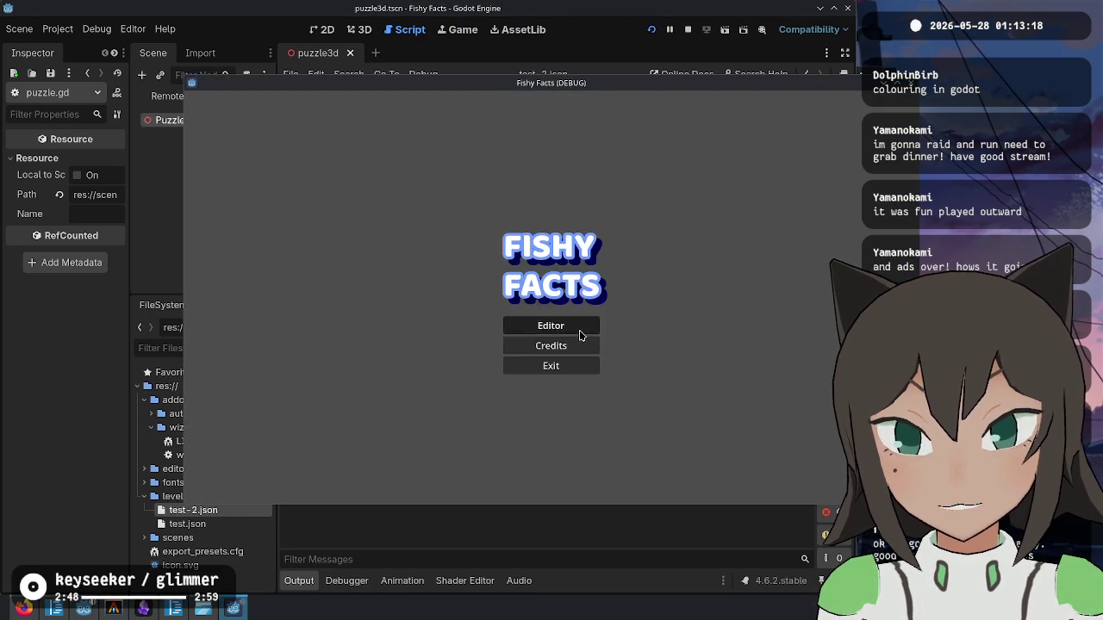
- Open the puzzle editor, add a shape to a cell, and start editing a neighbouring cell's paths
click(579, 331)
right_click(586, 286)
click(605, 285)
right_click(583, 273)
click(611, 326)
- Leave path editing, open a level file, and load test-2.json from the levels folder
key(Escape)
key(Escape)
click(480, 260)
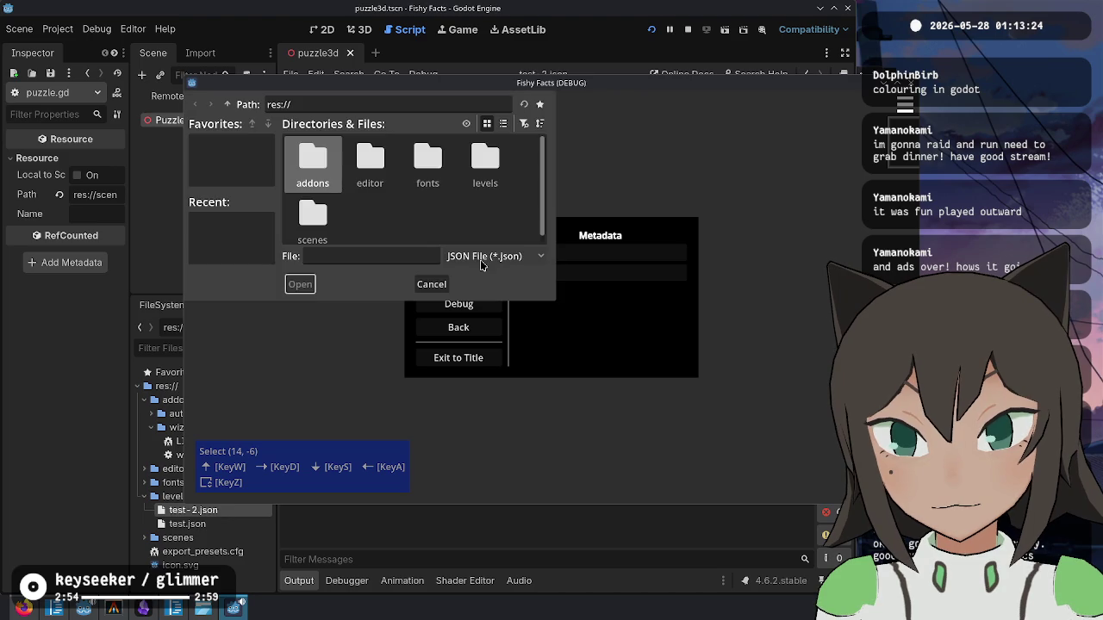
click(501, 169)
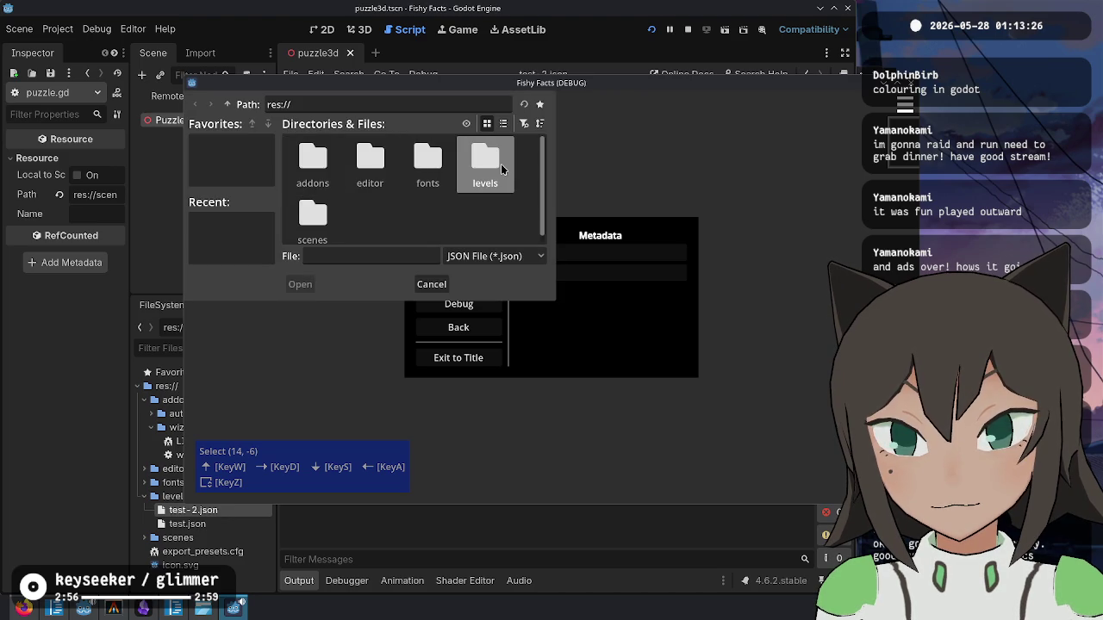
double_click(501, 169)
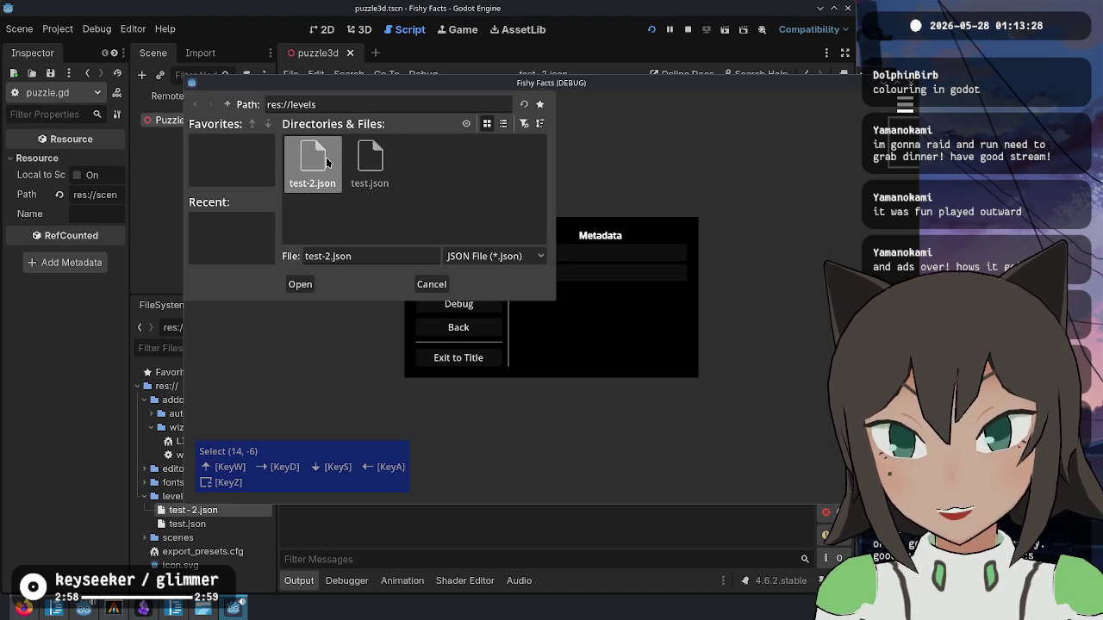
double_click(325, 162)
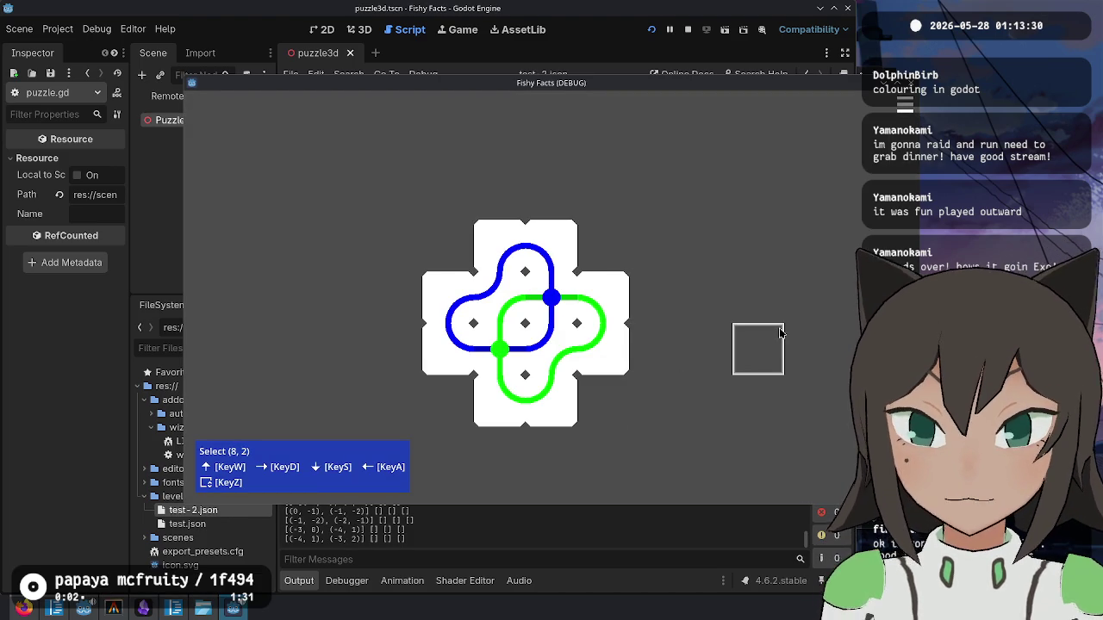
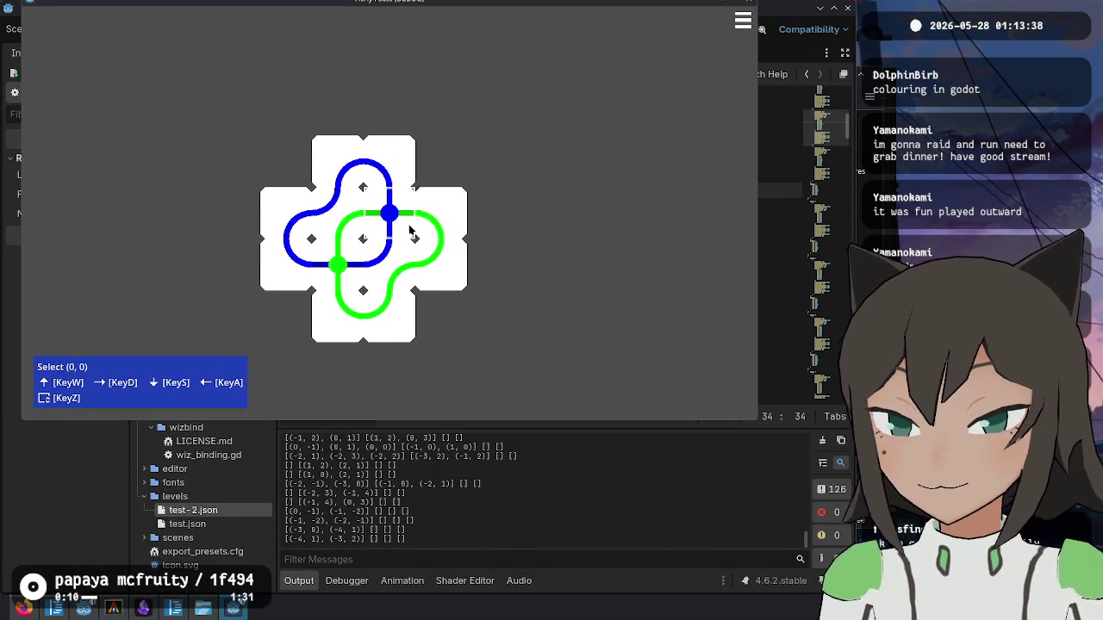
- Lift the centre piece's whole shape, shift it around, and set it back onto the cross
click(397, 221)
key(z)
key(d)
key(d)
key(d)
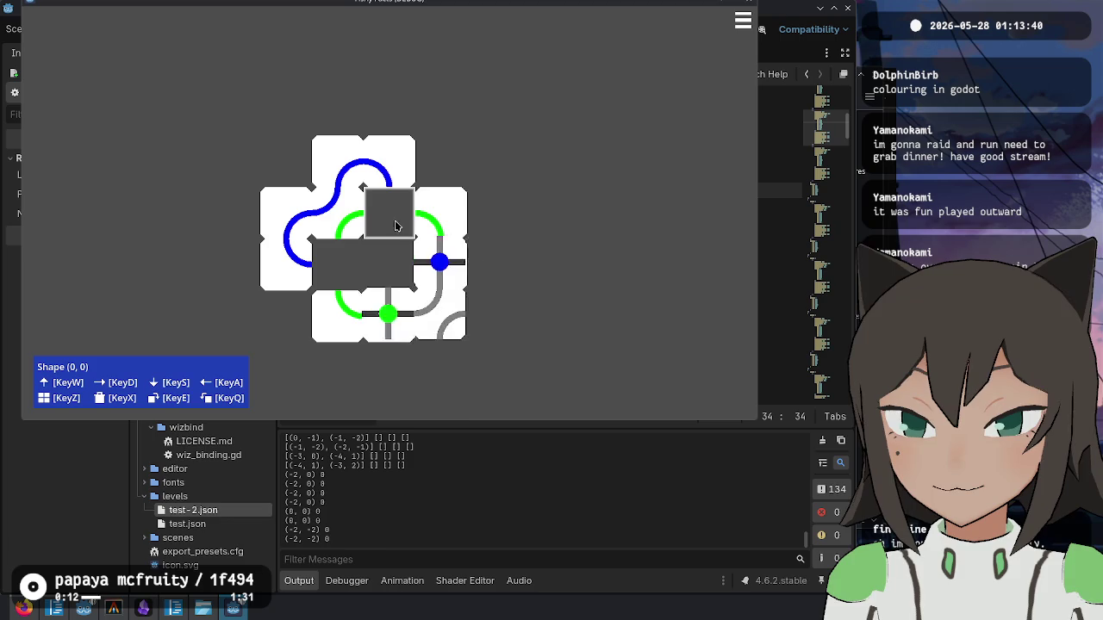
key(a)
key(a)
key(a)
key(w)
key(w)
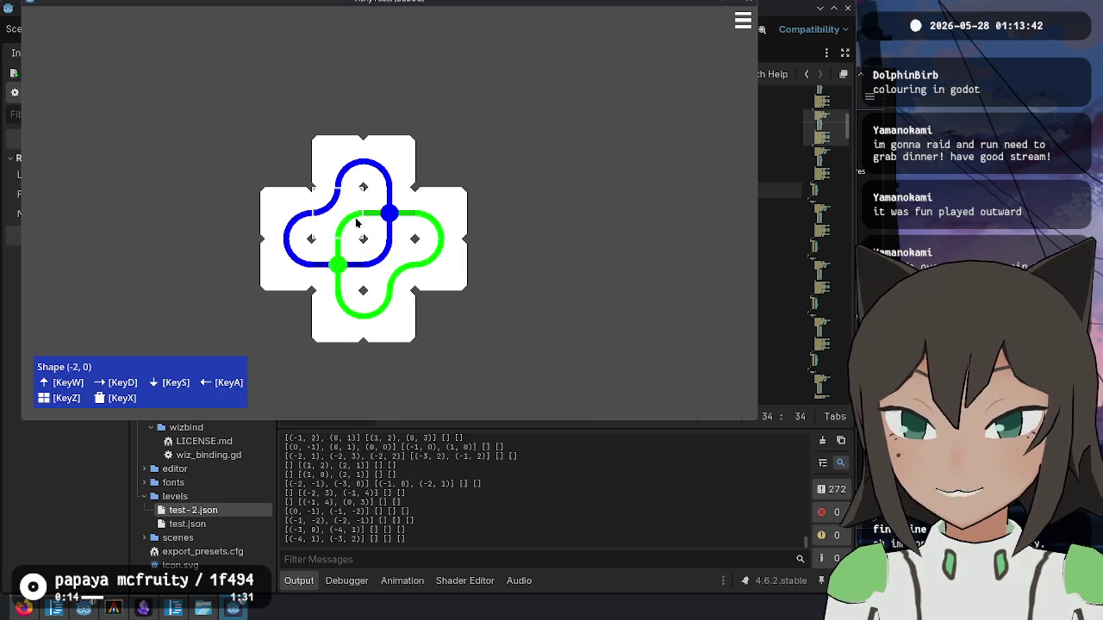
key(w)
key(w)
key(a)
key(a)
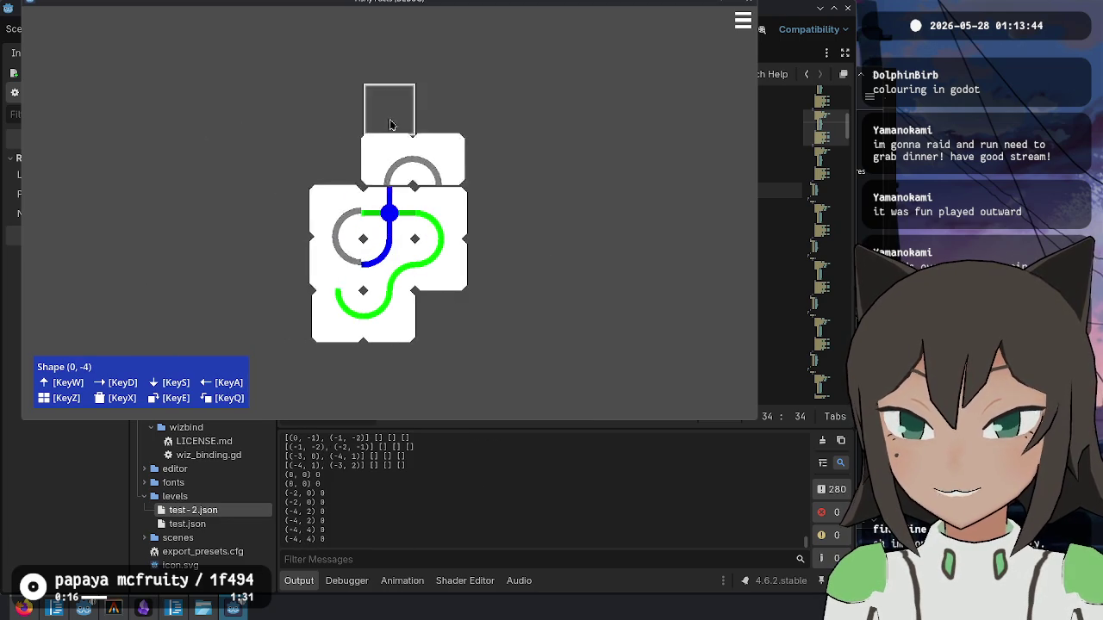
key(s)
key(s)
key(d)
key(d)
key(d)
key(d)
key(z)
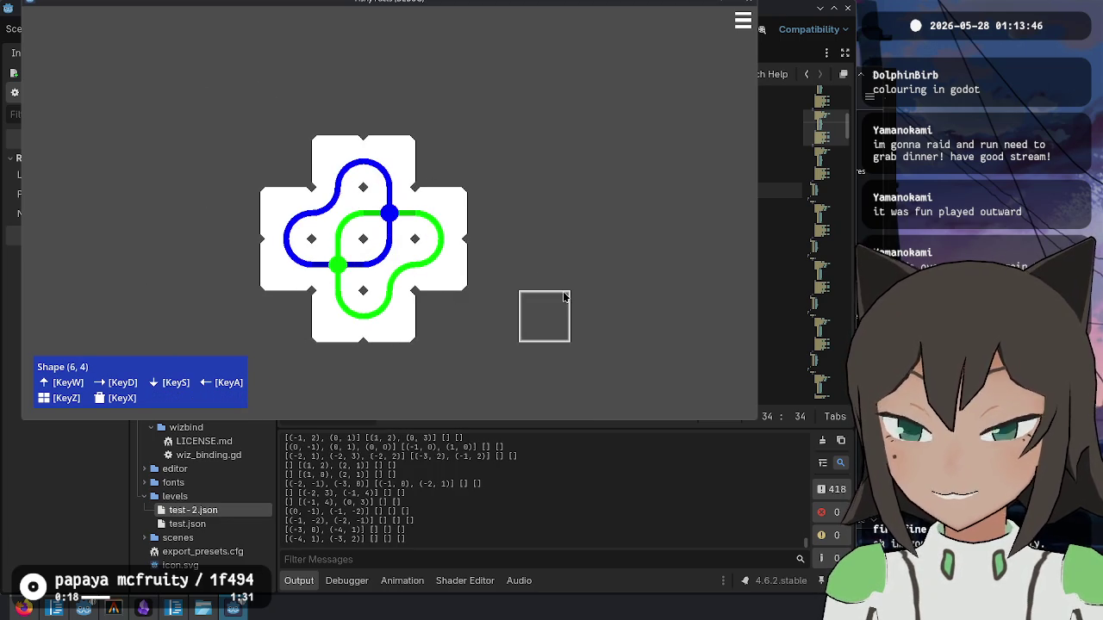
- Rotate and reposition pieces to extend the blue path upward and leftward, then switch to the terminal
click(431, 160)
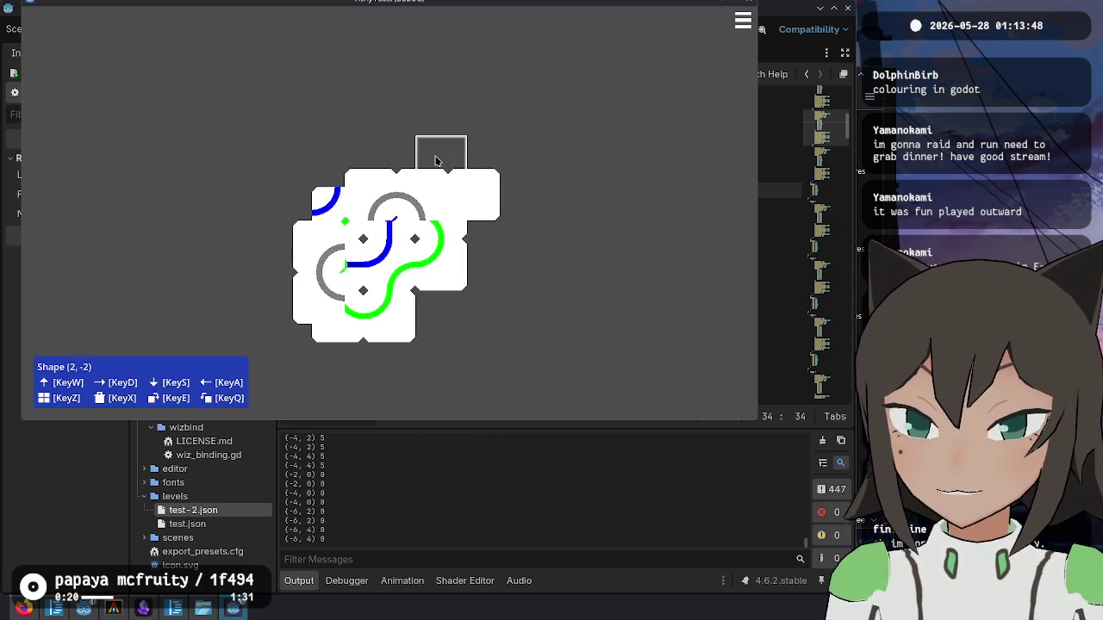
click(384, 155)
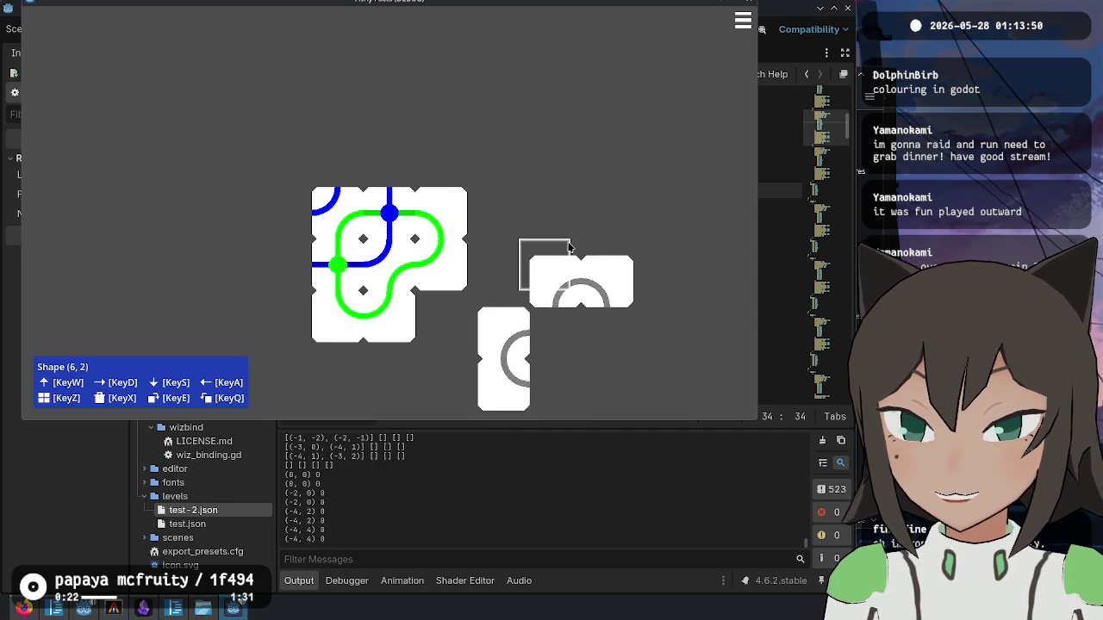
key(e)
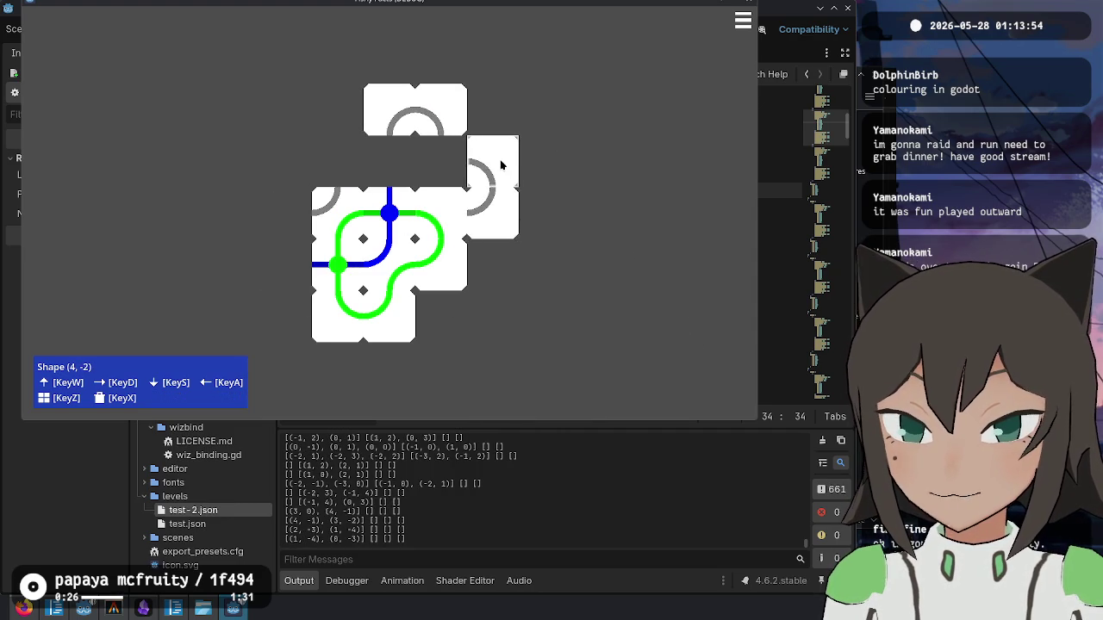
click(495, 198)
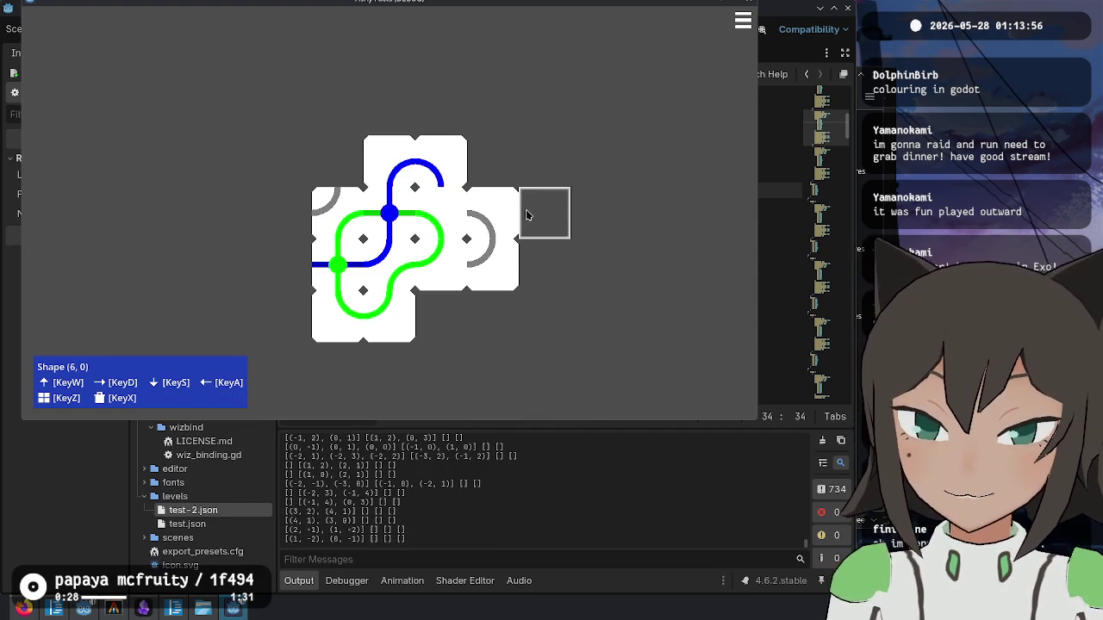
click(495, 222)
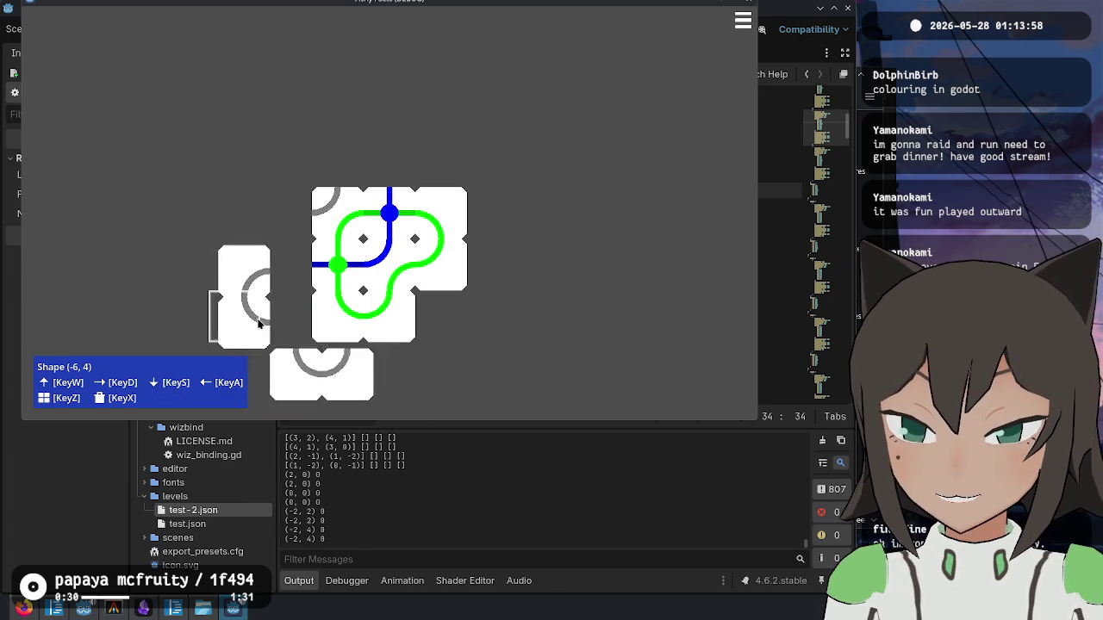
click(279, 325)
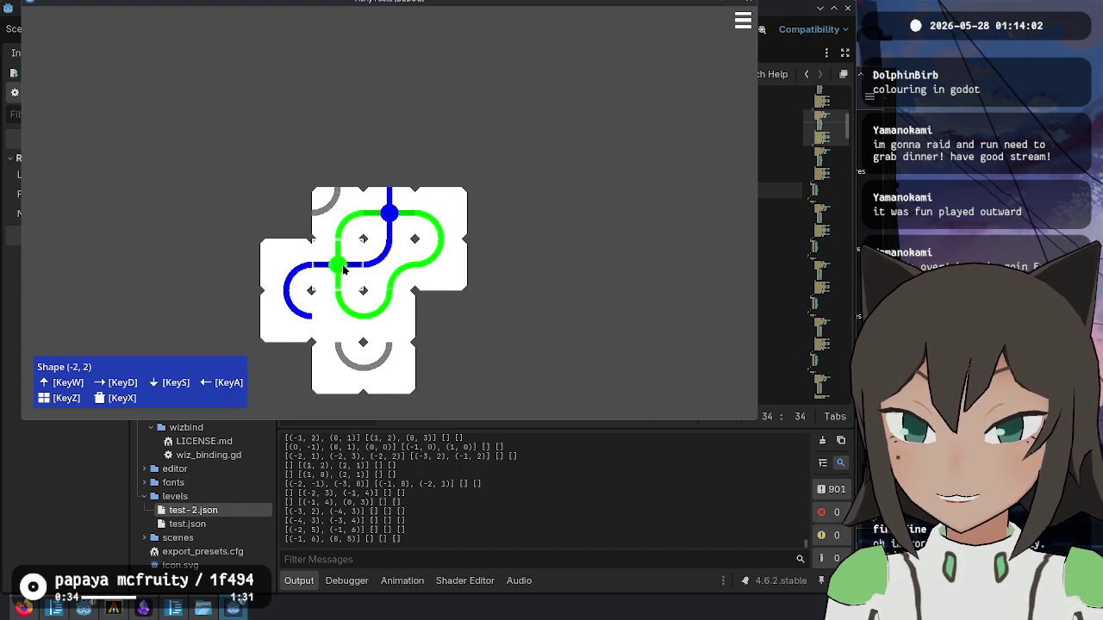
click(393, 210)
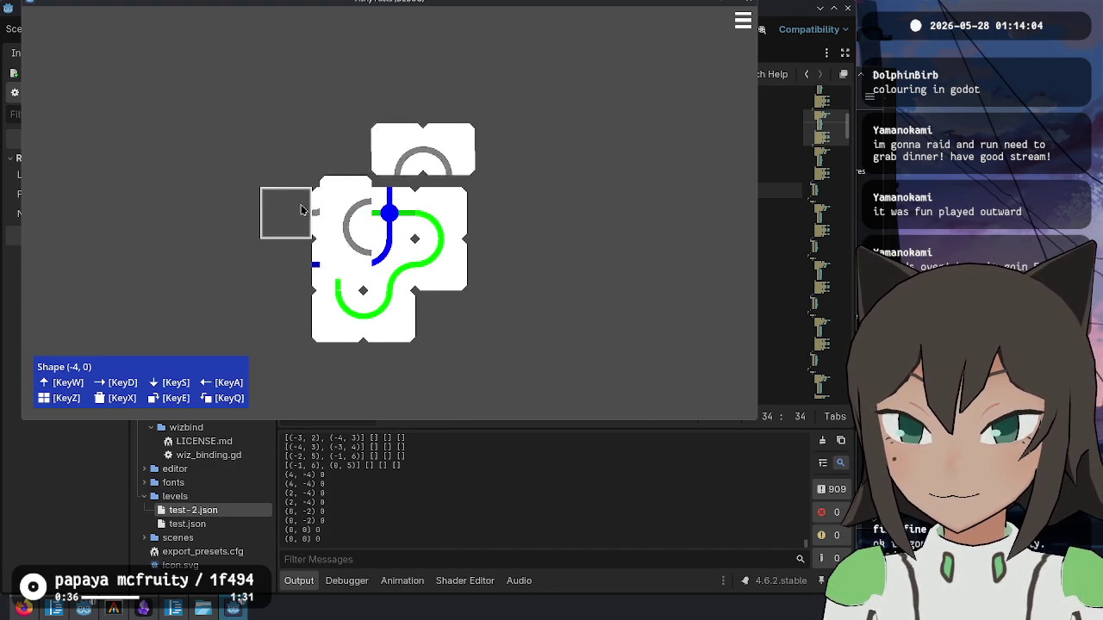
click(267, 251)
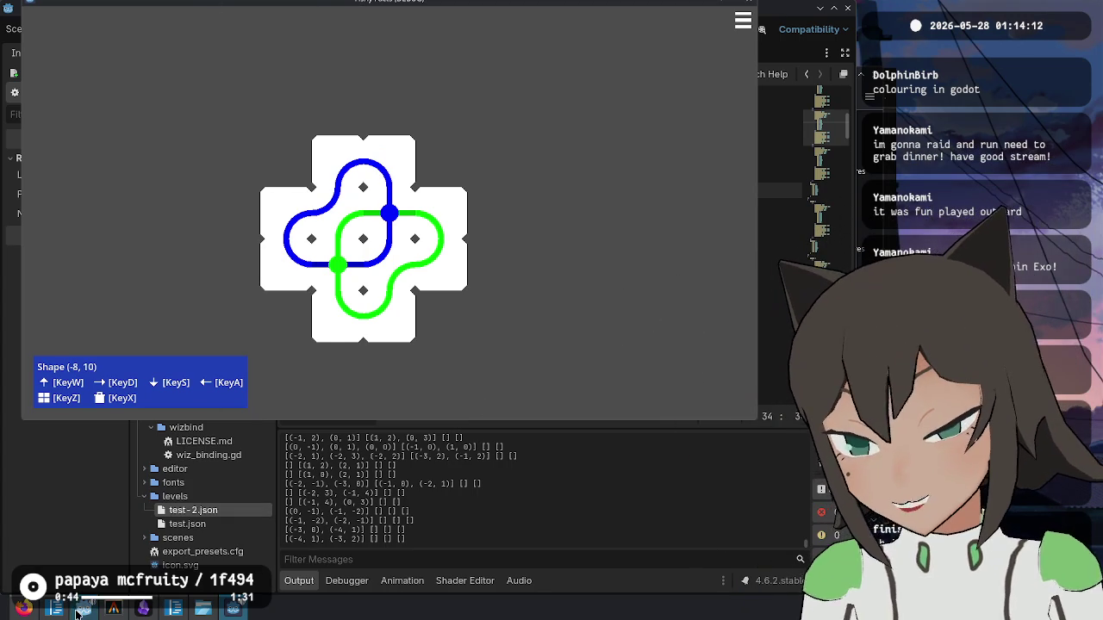
click(114, 610)
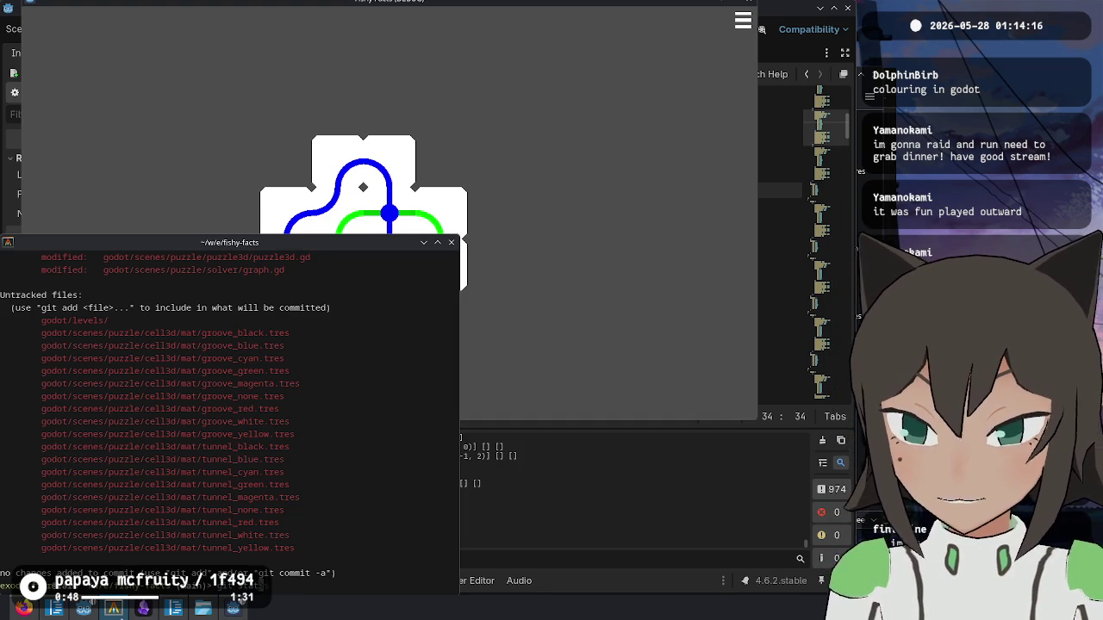
- Start git add -p and stage all four editor.gd hunks and the cell.gd hunk
text(git add -p)
key(Return)
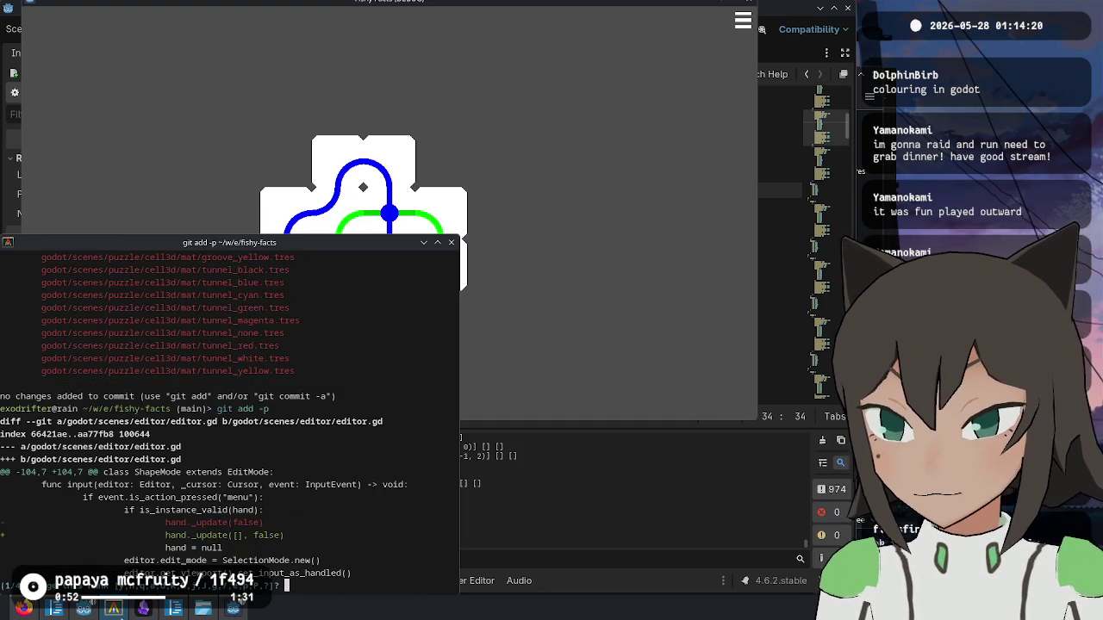
text(y)
key(Return)
text(y)
key(Return)
text(y)
key(Return)
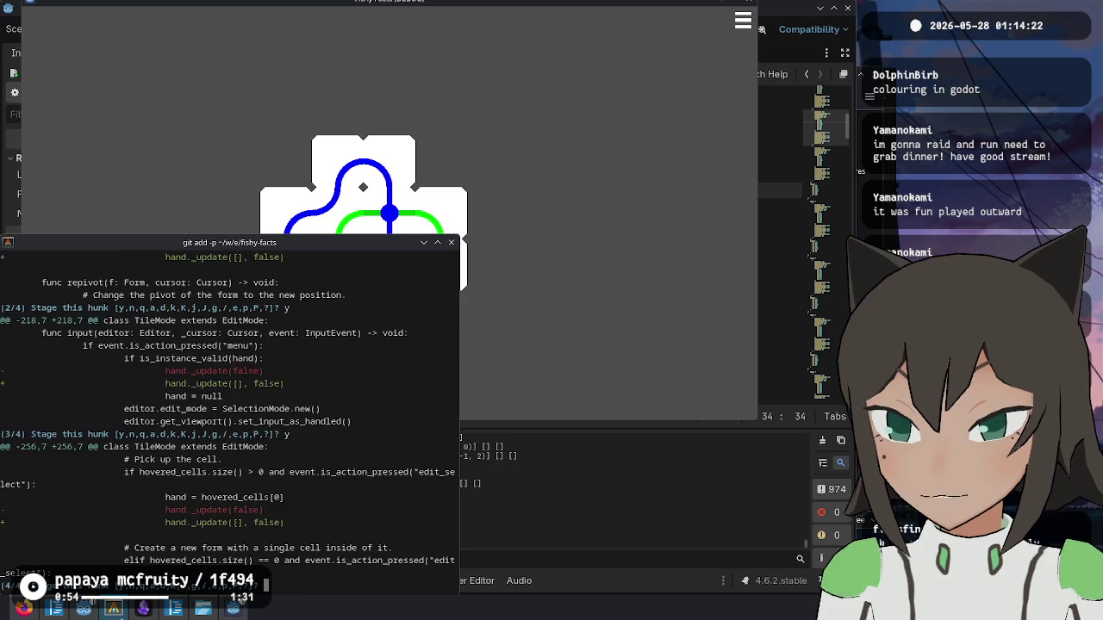
text(y)
key(Return)
text(y)
key(Return)
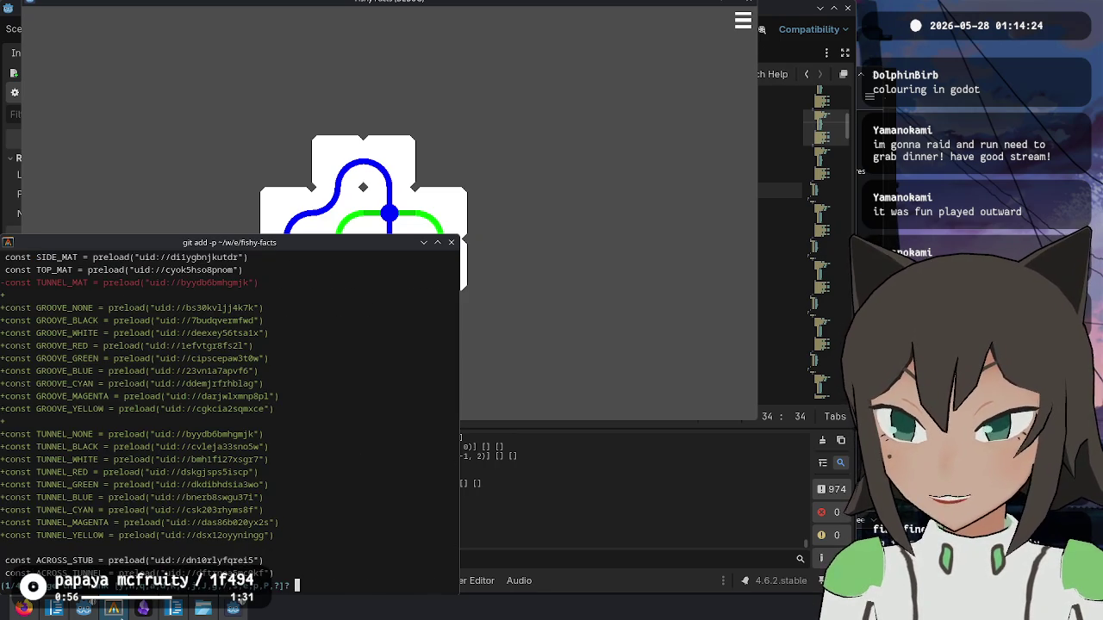
- Make the terminal window taller and stage the cell3d.gd material constants hunk
drag(250, 236, 258, 1)
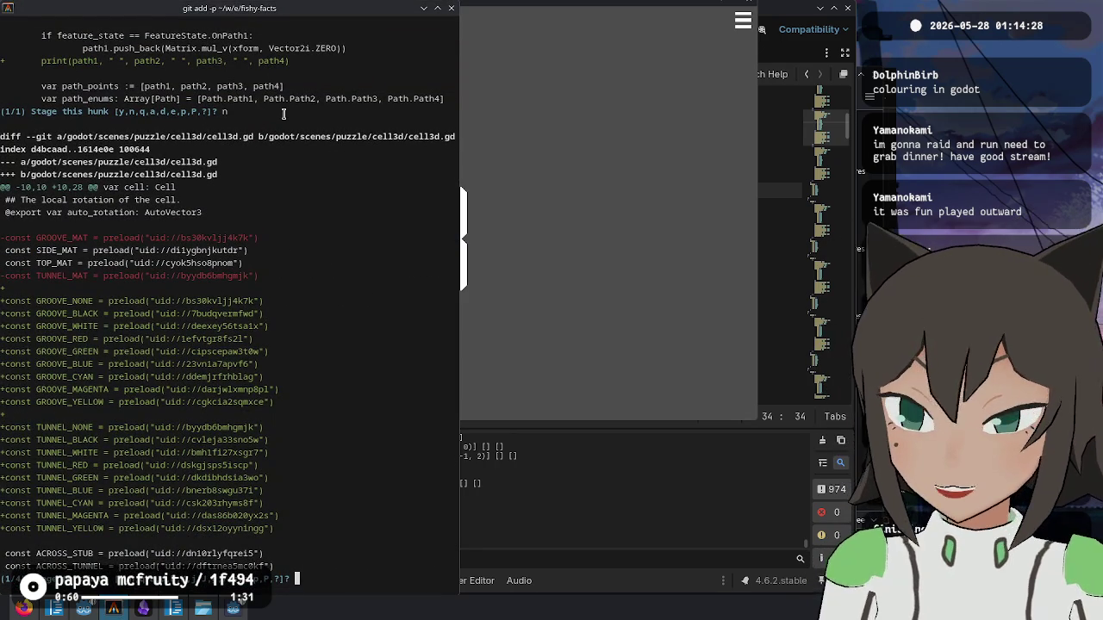
text(y)
key(Return)
- Stage the remaining cell3d.gd hunks and the groove.tres and tunnel.tres deletions
text(y)
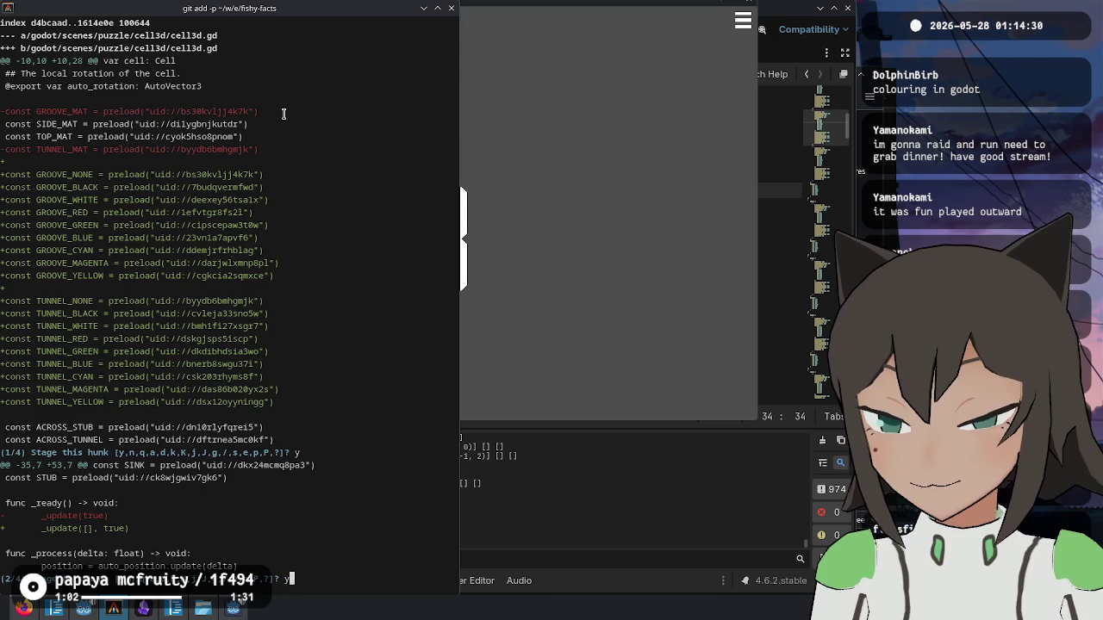
key(Return)
text(y)
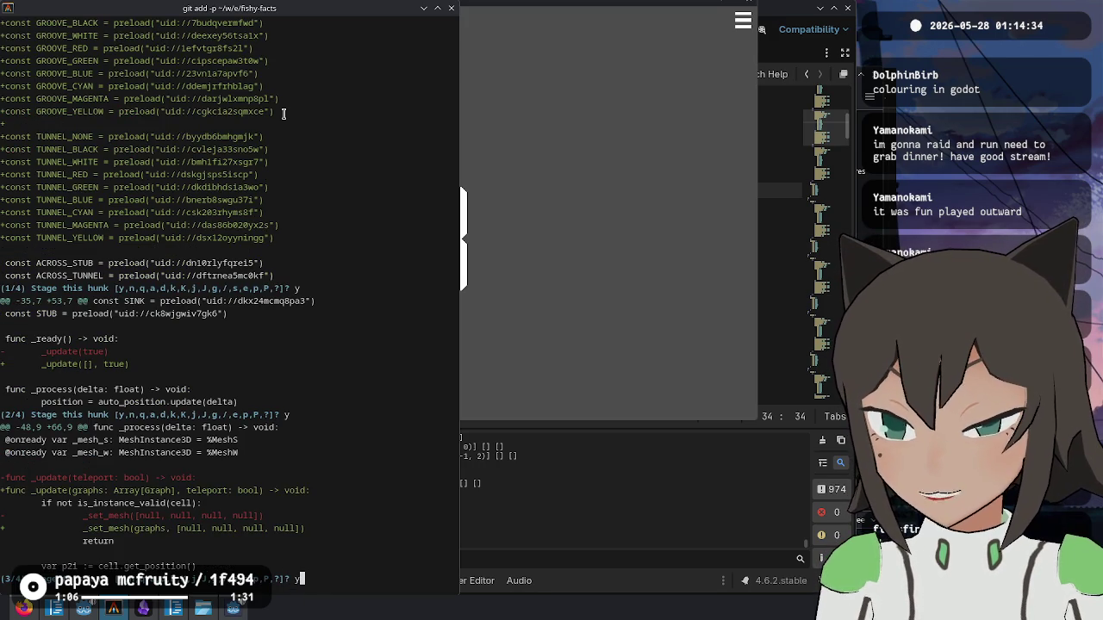
key(Return)
text(y)
key(Return)
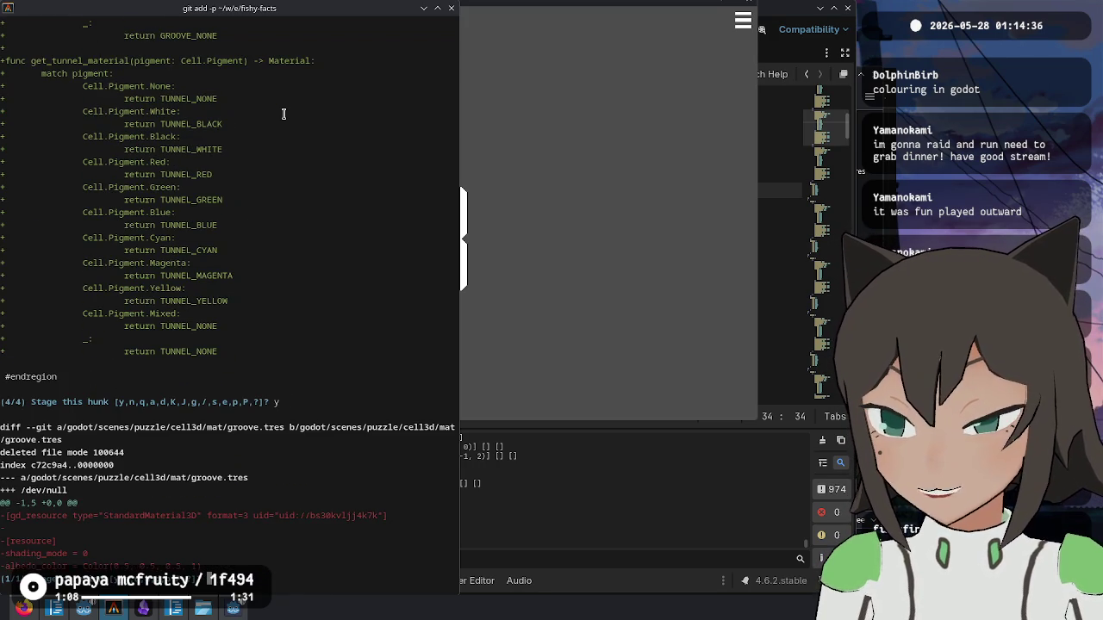
text(y)
key(Return)
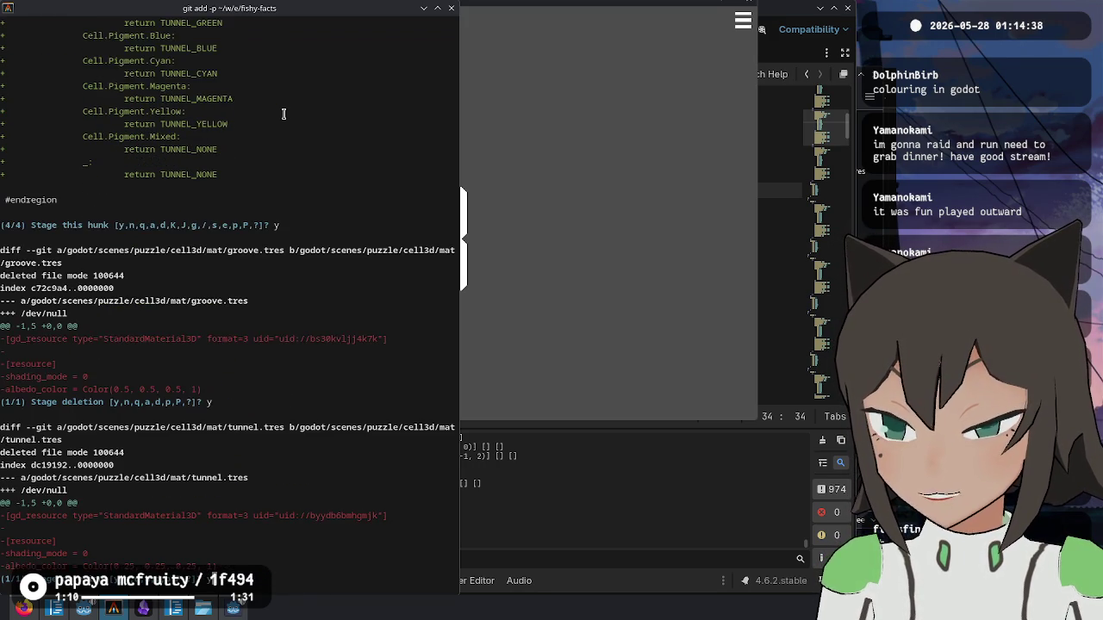
text(y)
key(Return)
- Stage all form_3d.gd hunks, the puzzle3d.gd hunk, and the three graph.gd hunks
text(y)
key(Return)
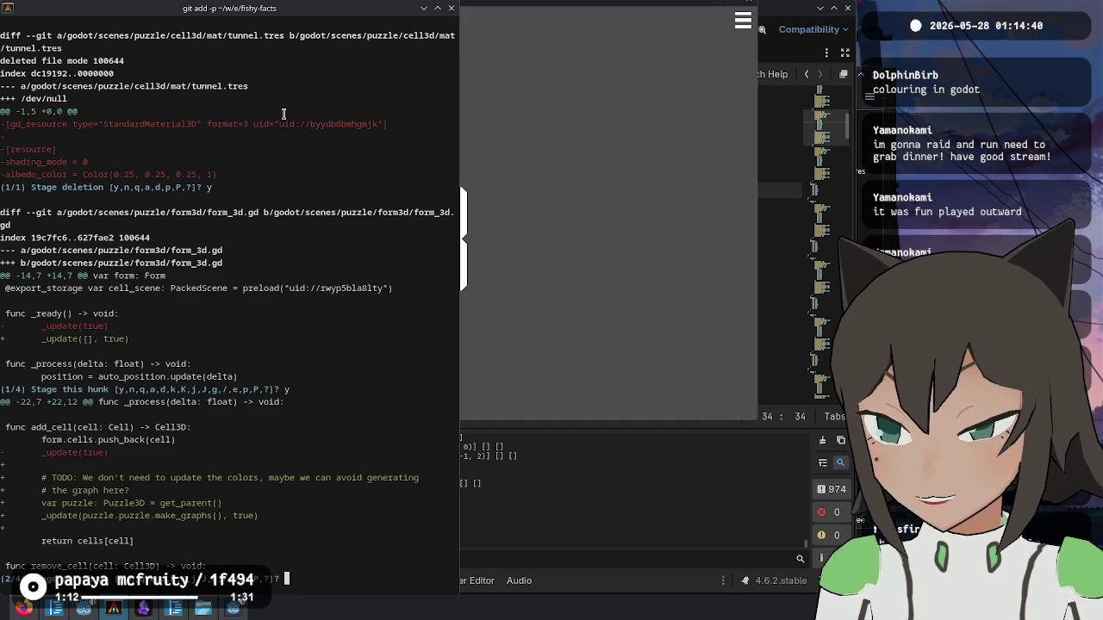
text(y)
key(Return)
text(y)
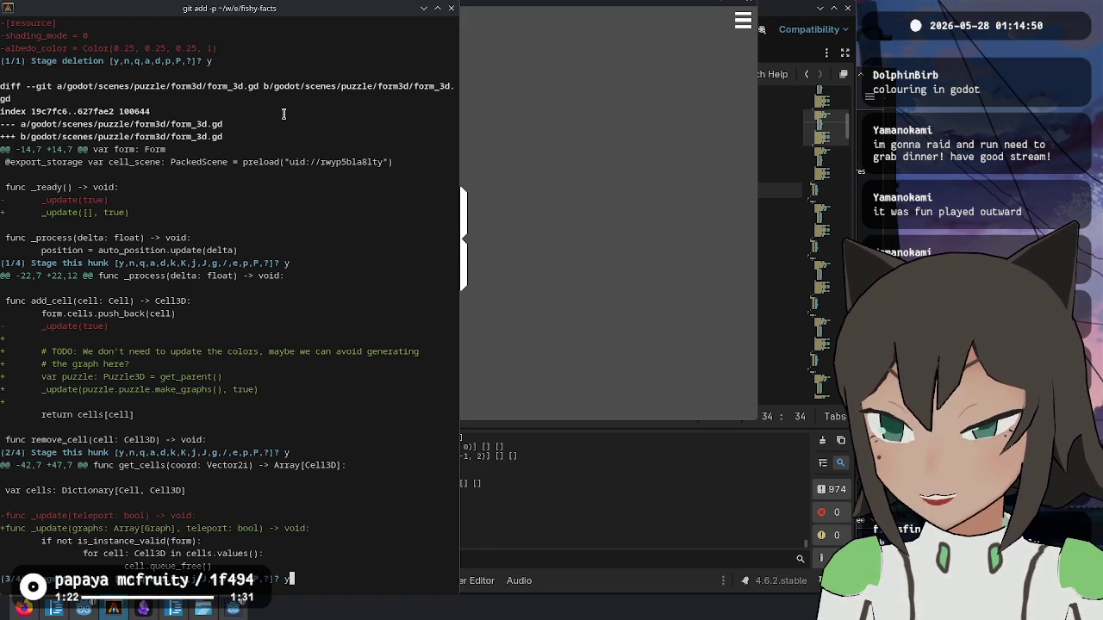
key(Return)
text(y)
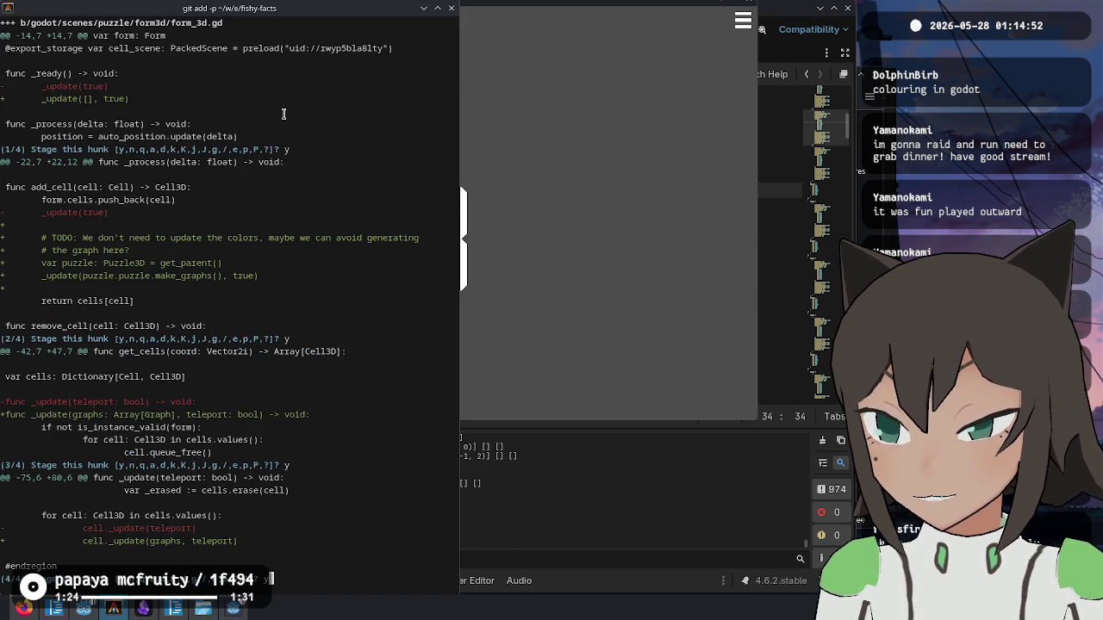
key(Return)
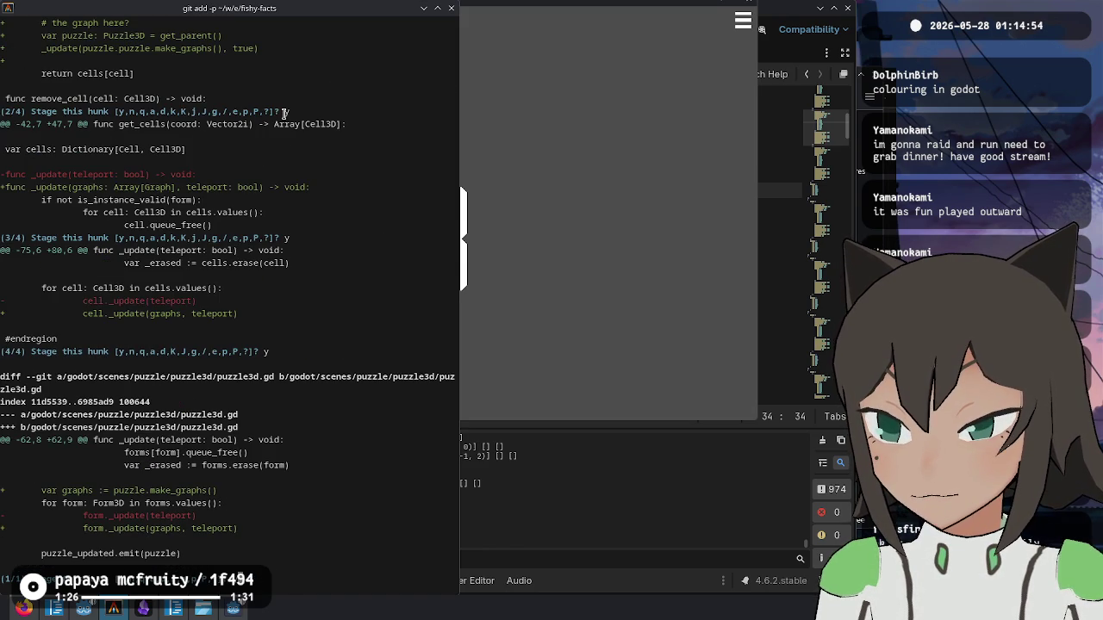
text(y)
key(Return)
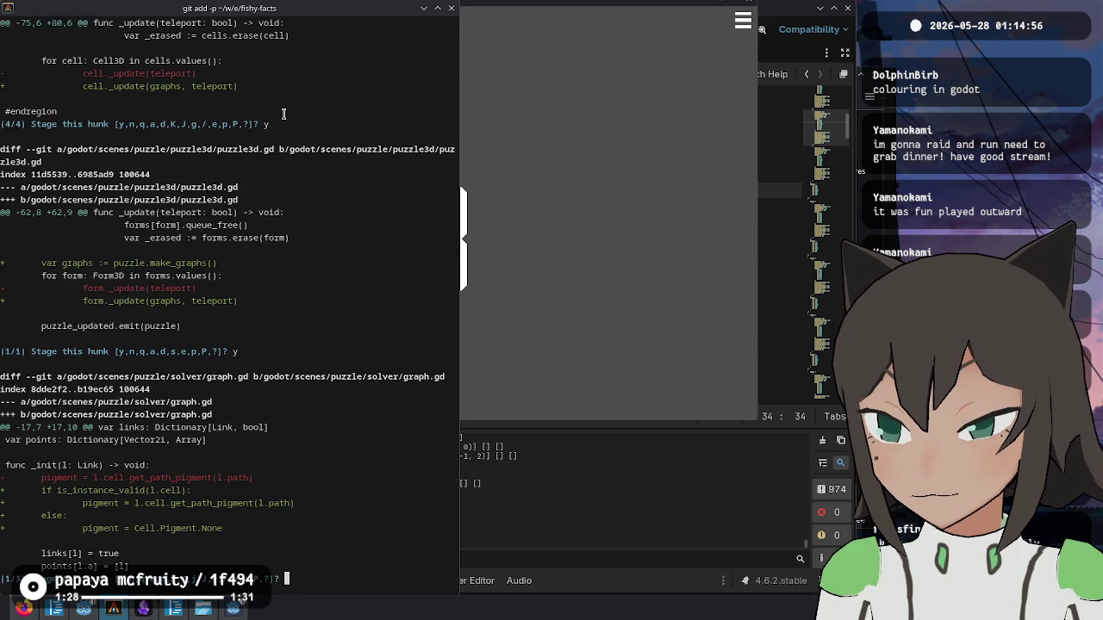
text(y)
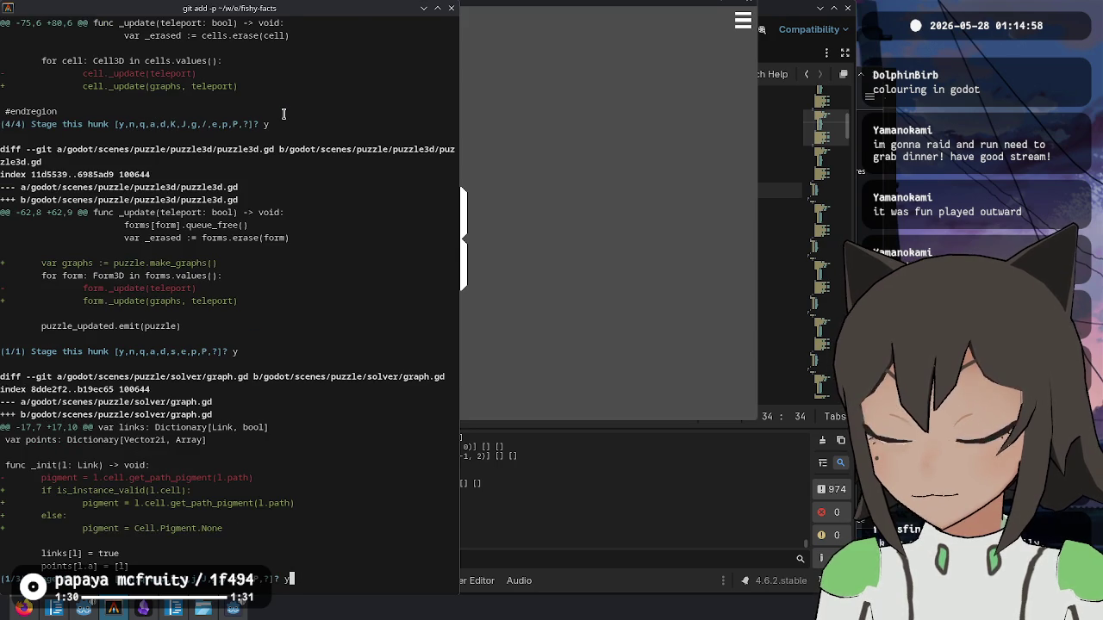
key(Return)
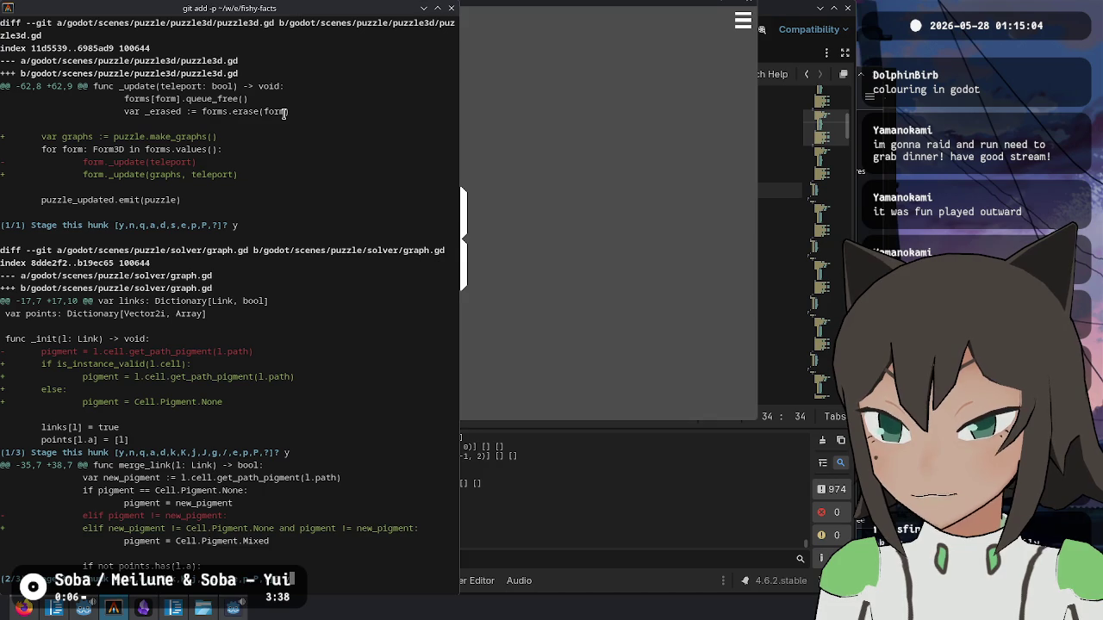
text(y)
key(Return)
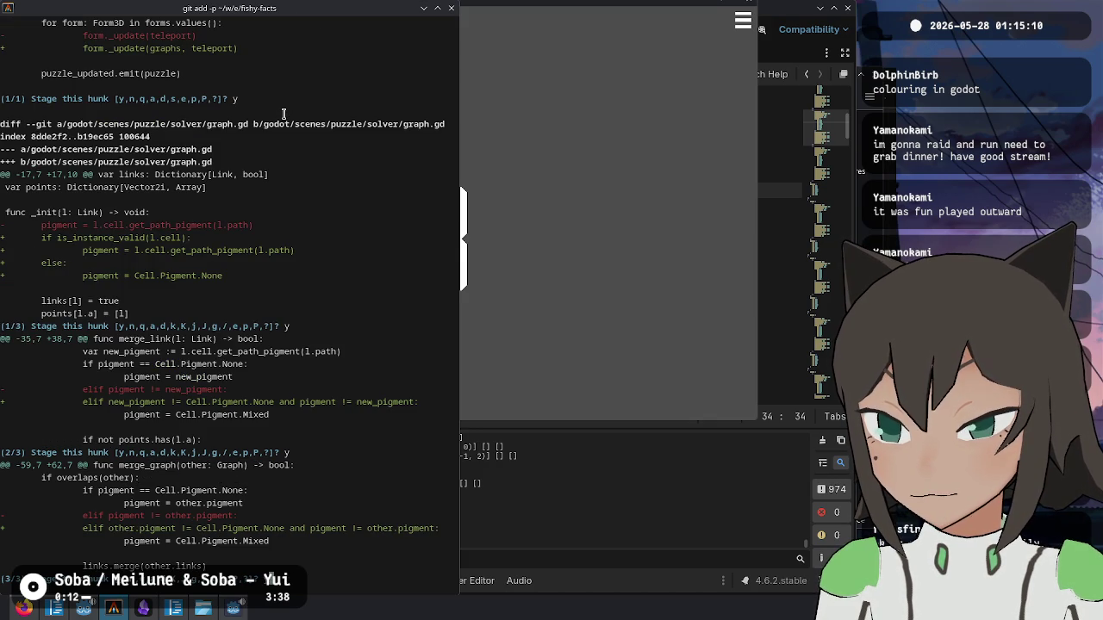
key(Return)
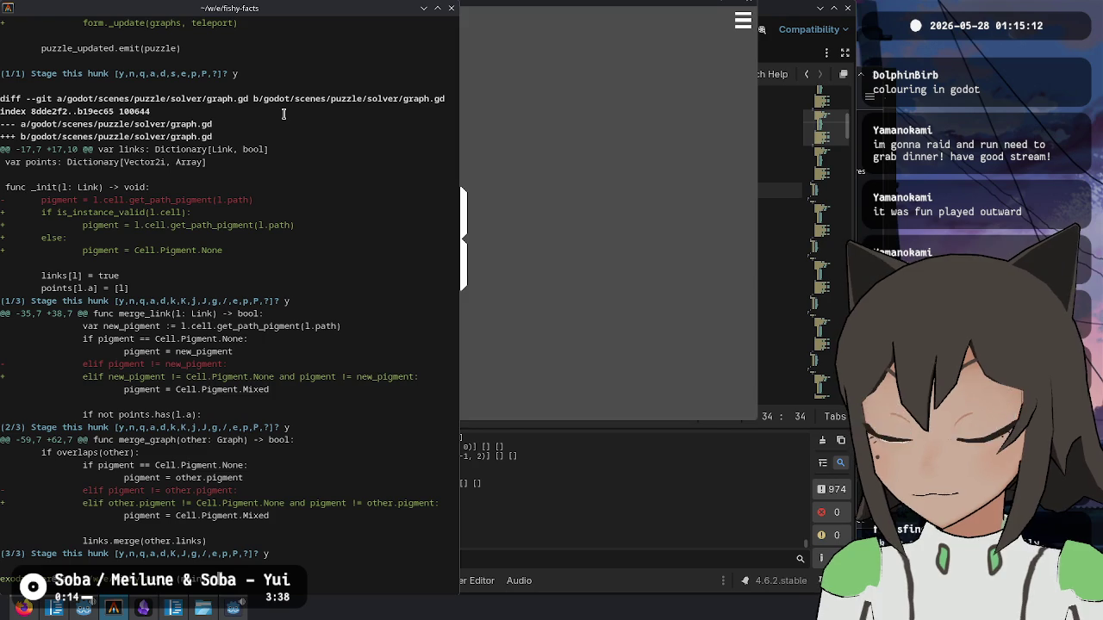
- Run git status and git log to review staged files and commit history
text(status)
key(Return)
text(git log)
key(Return)
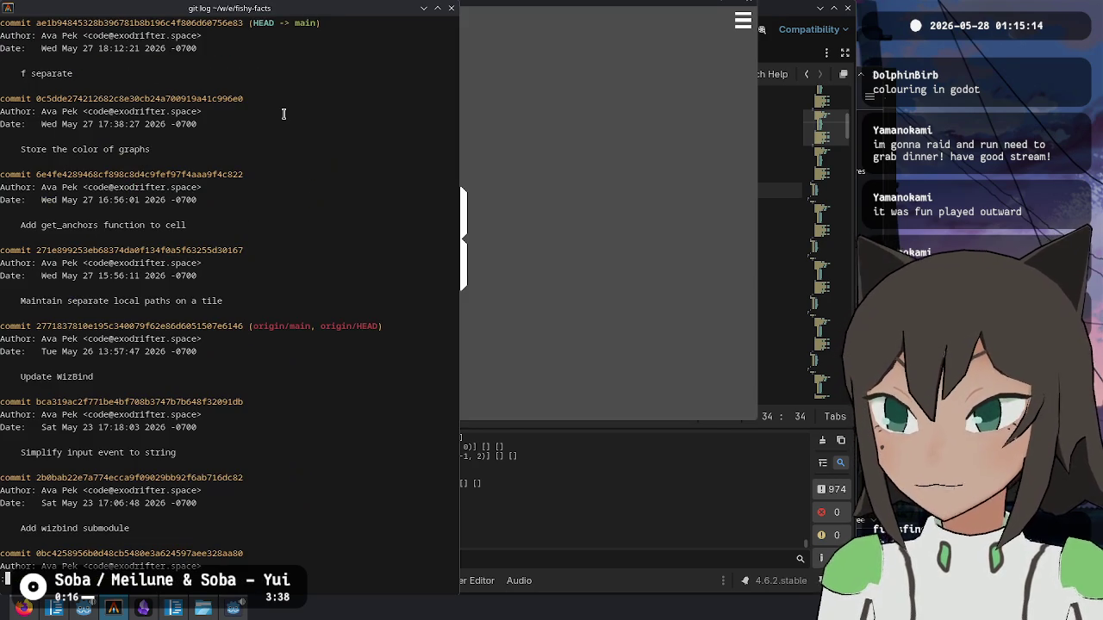
- Check git status, unstage everything, and start a fresh git add -p pass
text(git status)
key(Return)
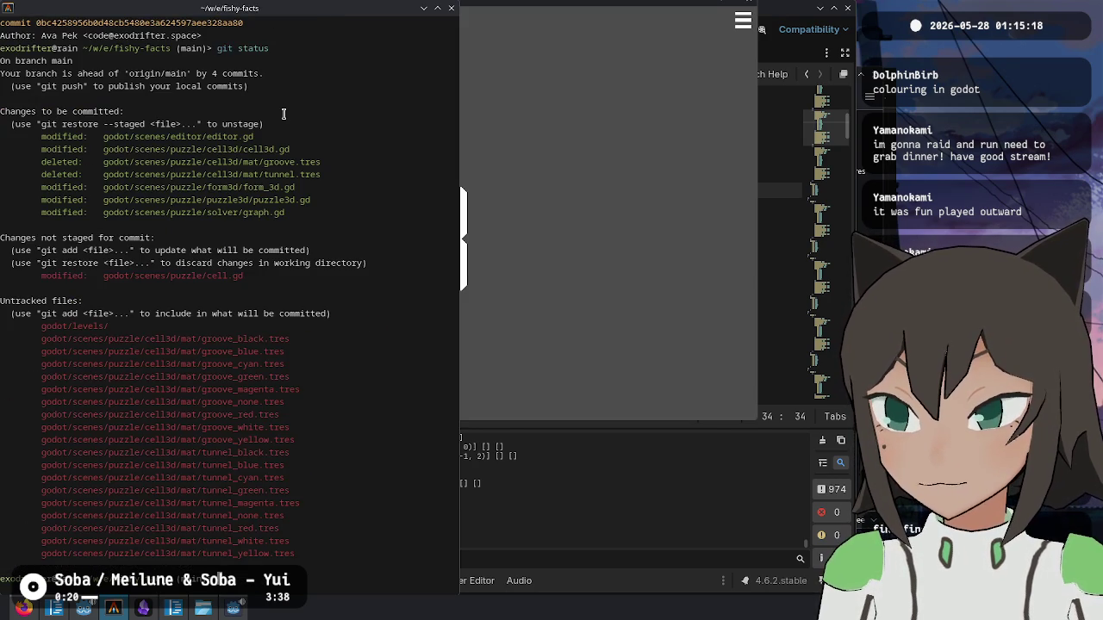
text(store --staged)
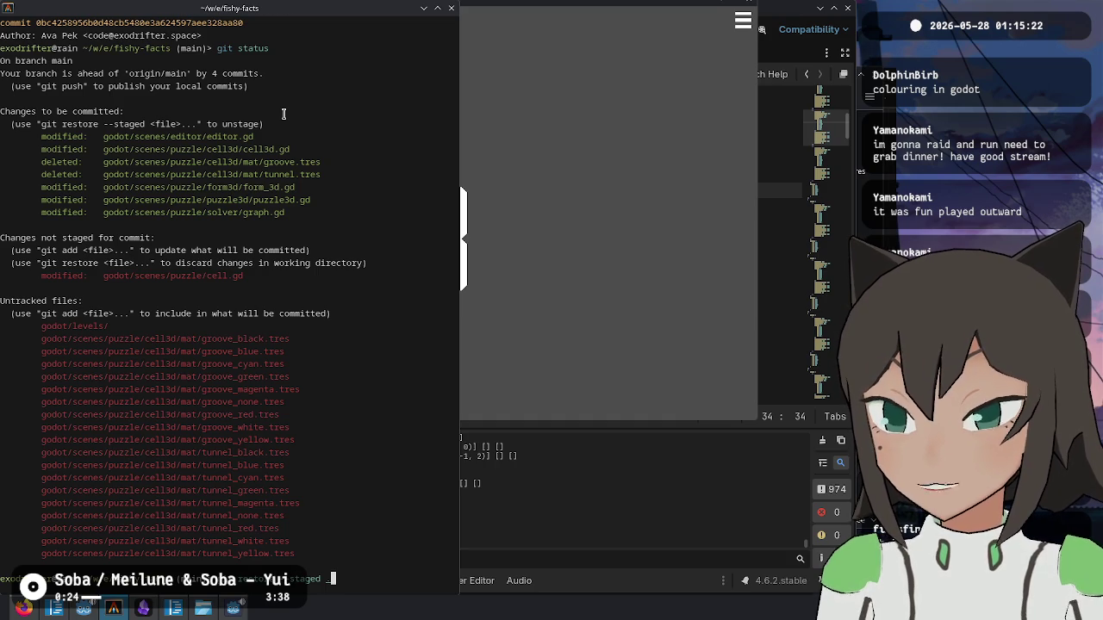
key(ctrl+c)
text(git add -p)
key(Return)
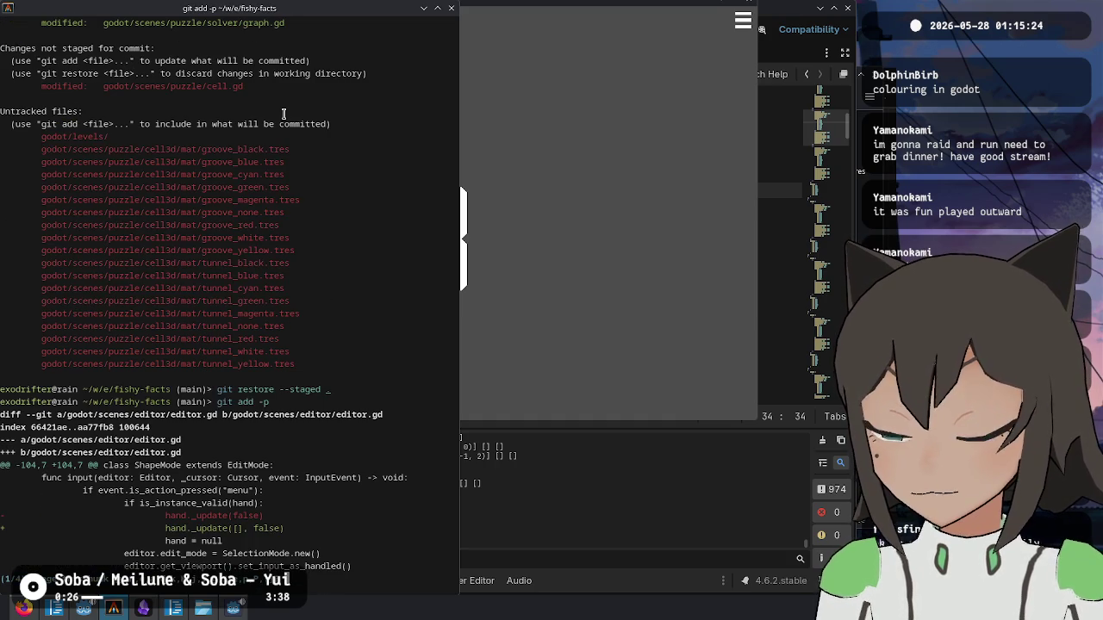
- Skip every editor.gd, cell.gd and cell3d.gd hunk plus the groove.tres and tunnel.tres deletions
text(n)
key(Return)
text(n)
key(Return)
text(n)
key(Return)
text(n)
key(Return)
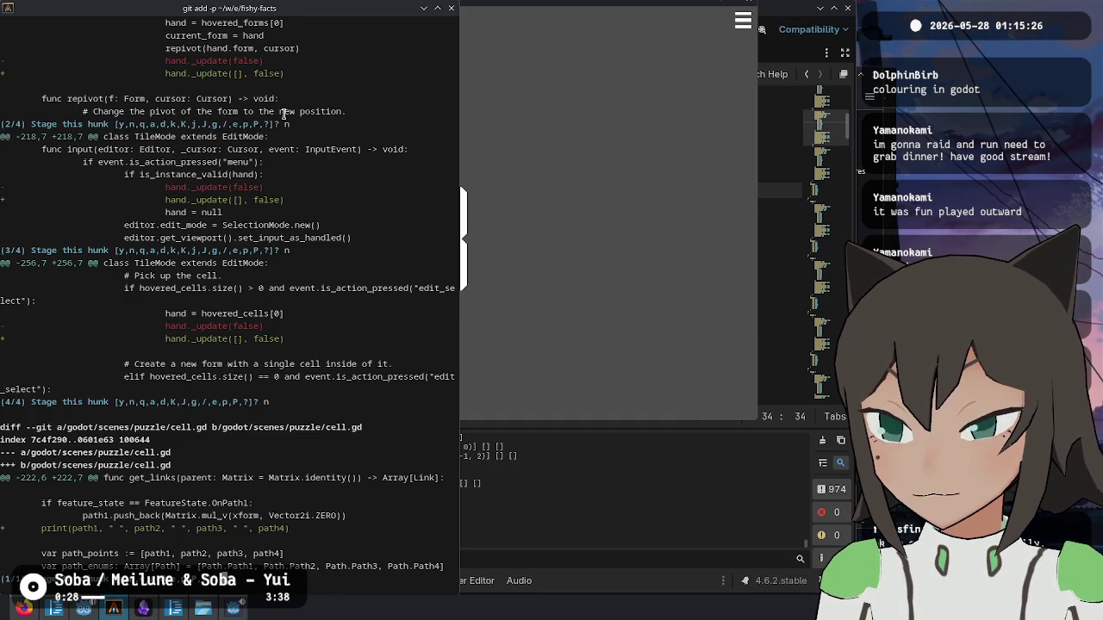
text(n)
key(Return)
text(n)
key(Return)
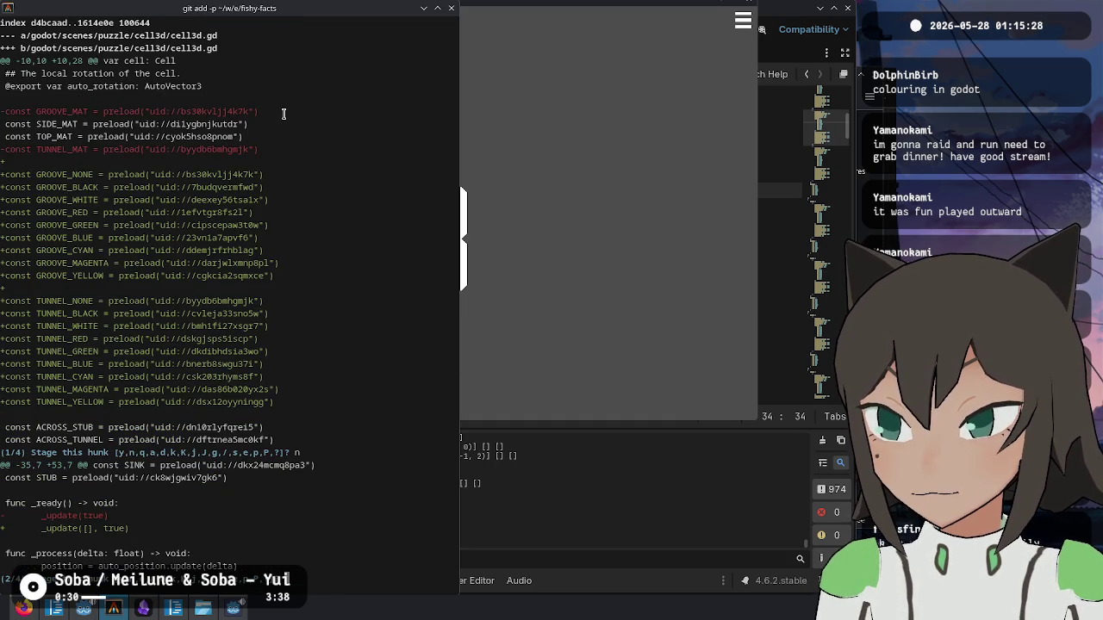
text(n)
key(Return)
text(n)
key(Return)
text(n)
key(Return)
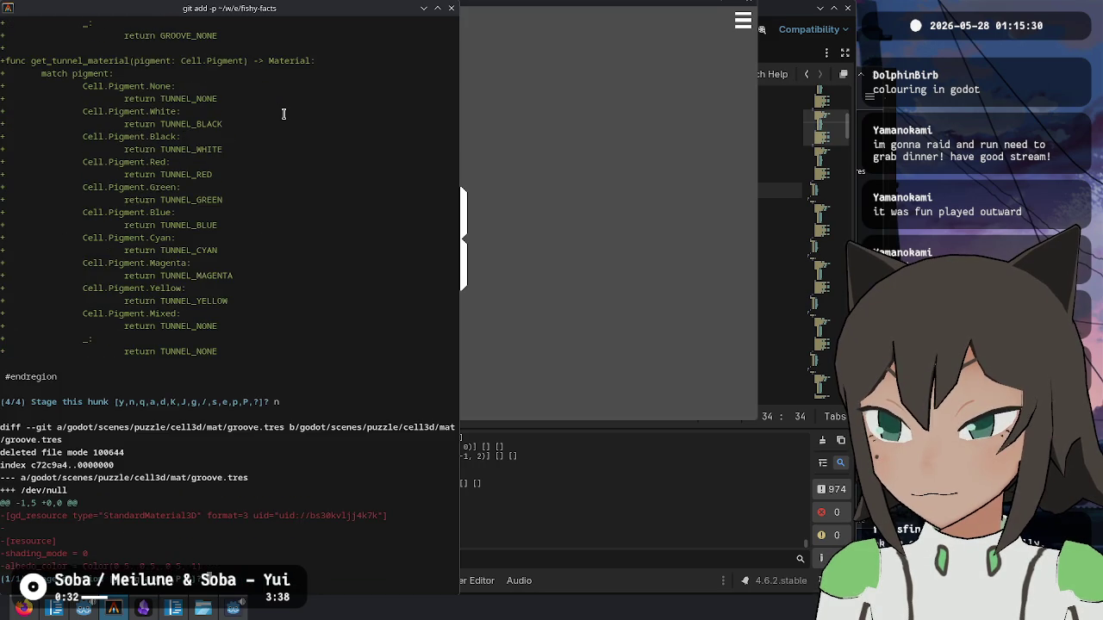
text(n)
key(Return)
text(n)
key(Return)
- Skip the form_3d.gd, puzzle3d.gd and first graph.gd hunks; stage graph.gd hunks 2 and 3
text(n)
key(Return)
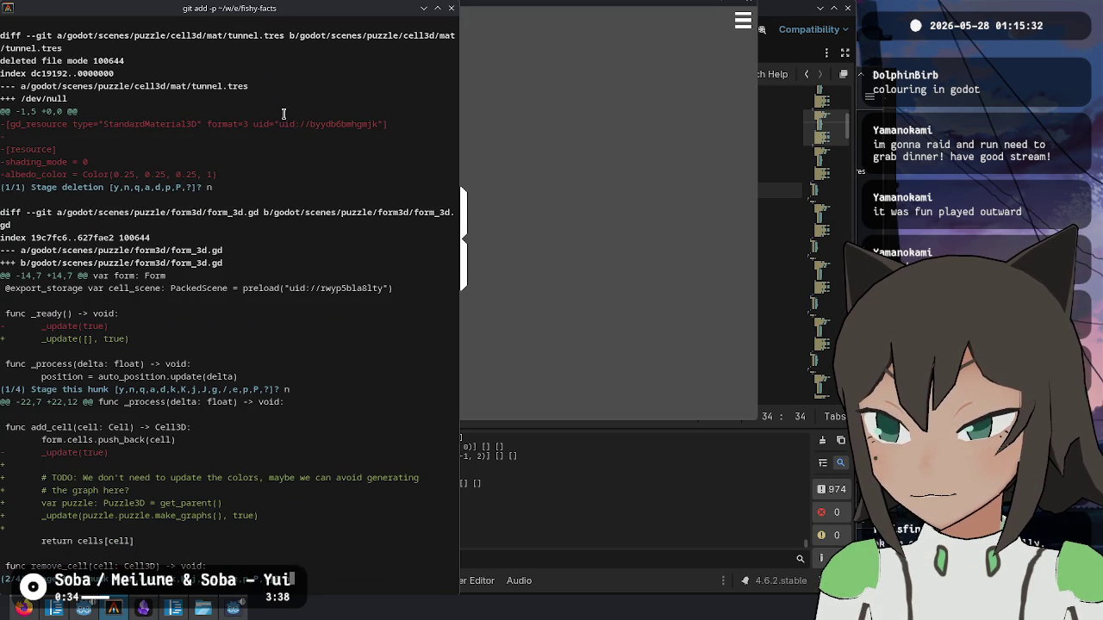
text(n)
key(Return)
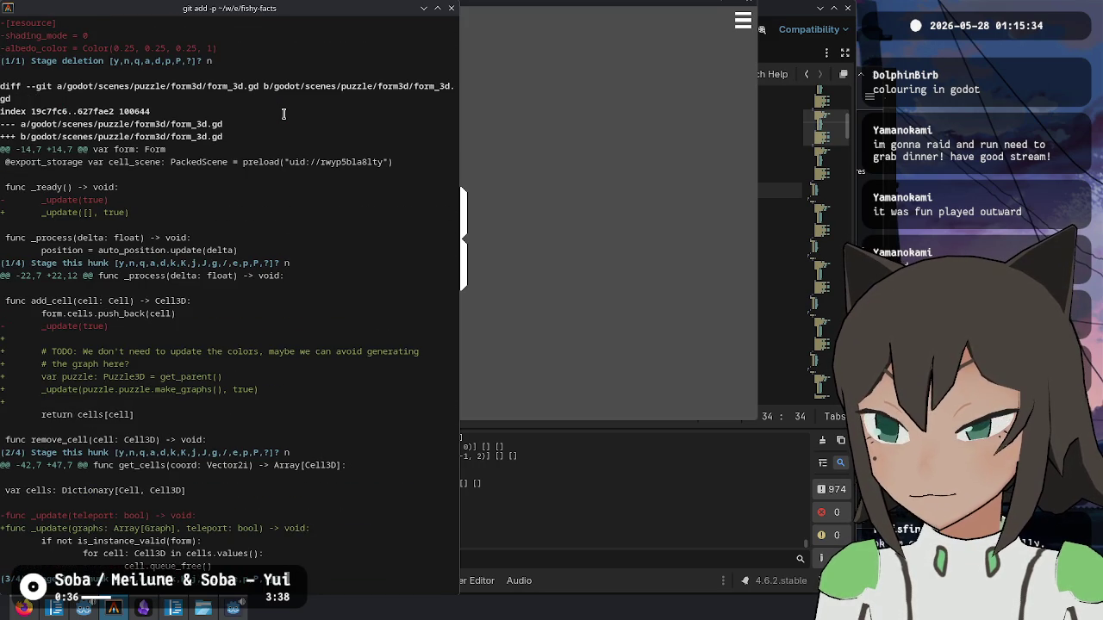
text(n)
key(Return)
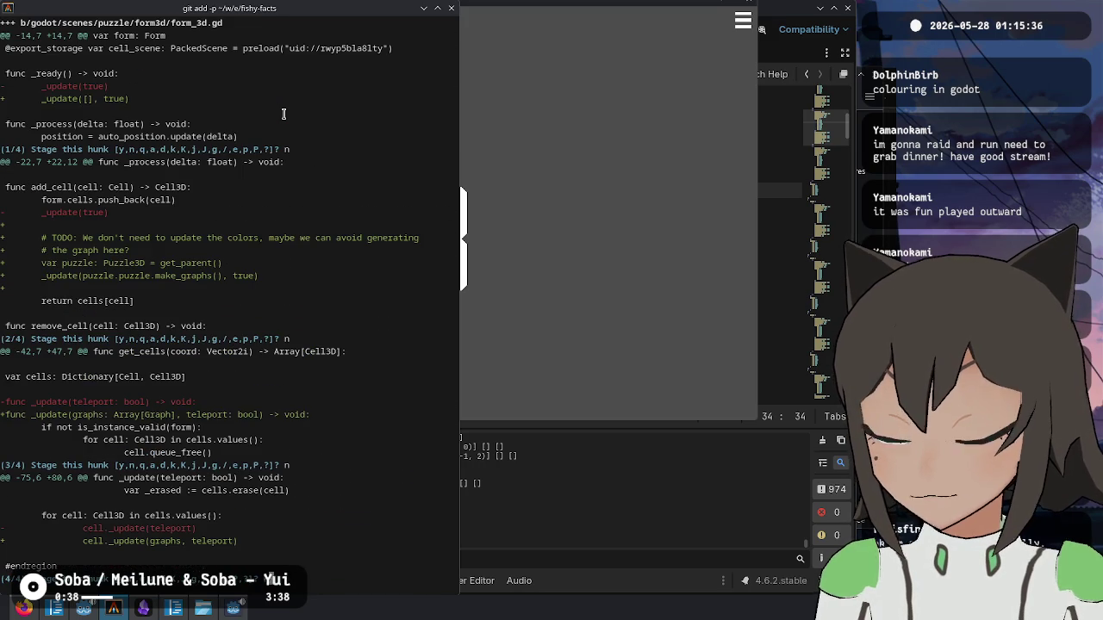
text(n)
key(Return)
text(n)
key(Return)
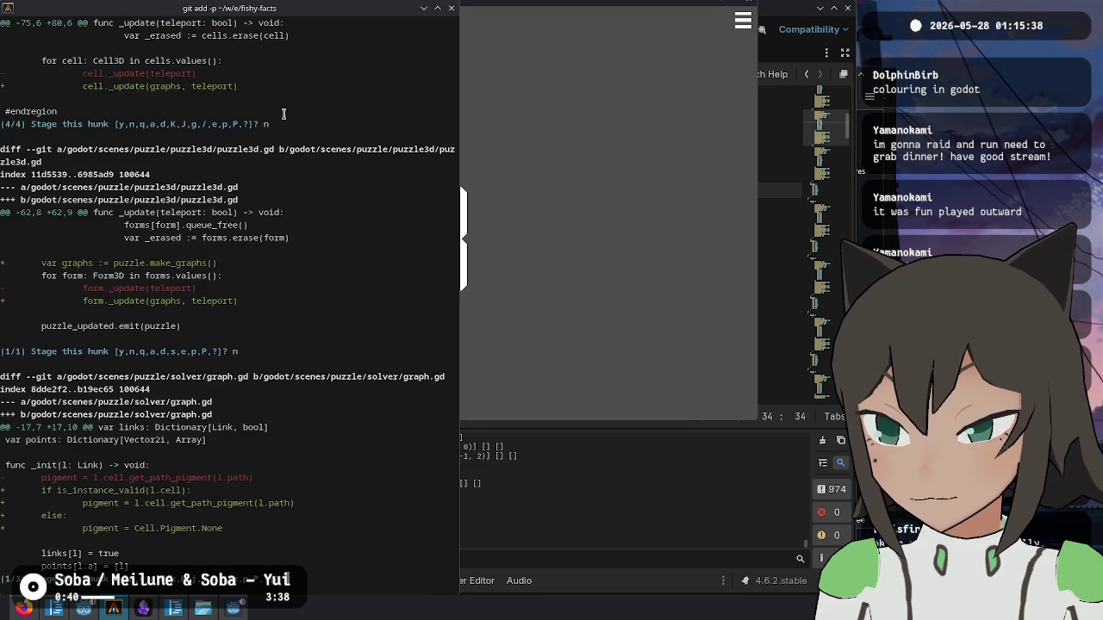
text(n)
key(Return)
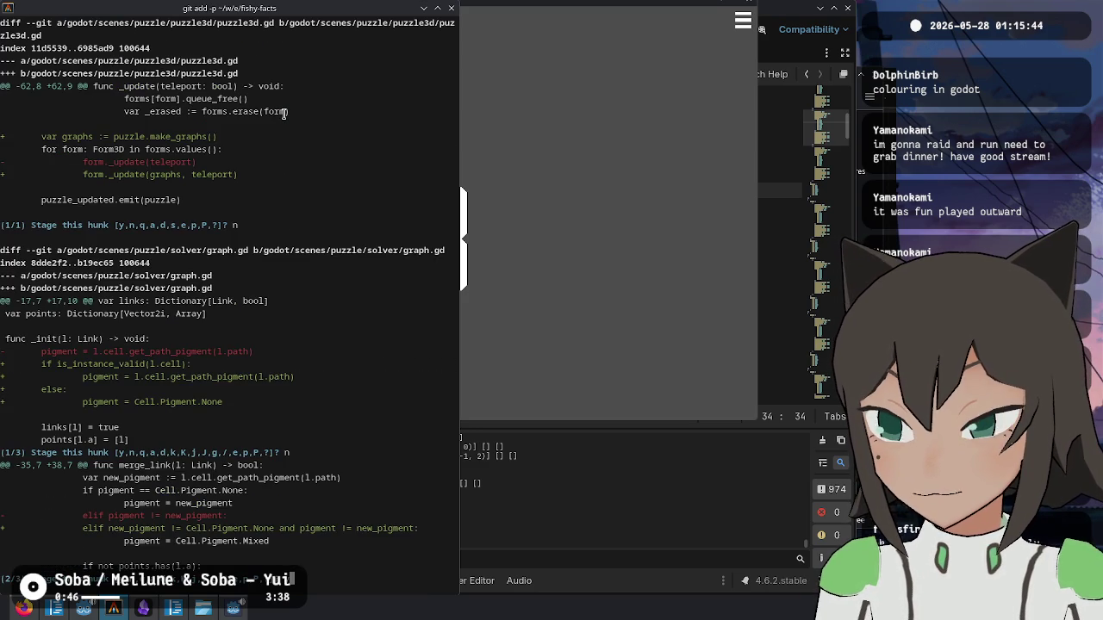
text(y)
key(Return)
text(y)
key(Return)
- Run git add -p on graph.gd alone and stage its hunks
text(git add godot/scenes/puzzle/puzzle.gd)
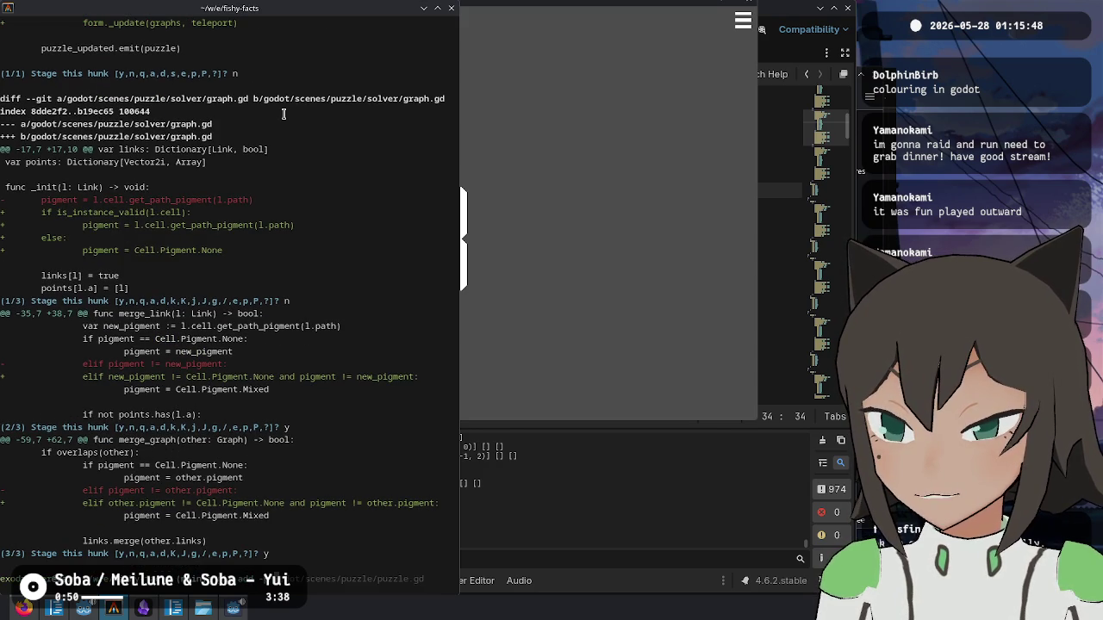
key(BackSpace)
key(BackSpace)
key(BackSpace)
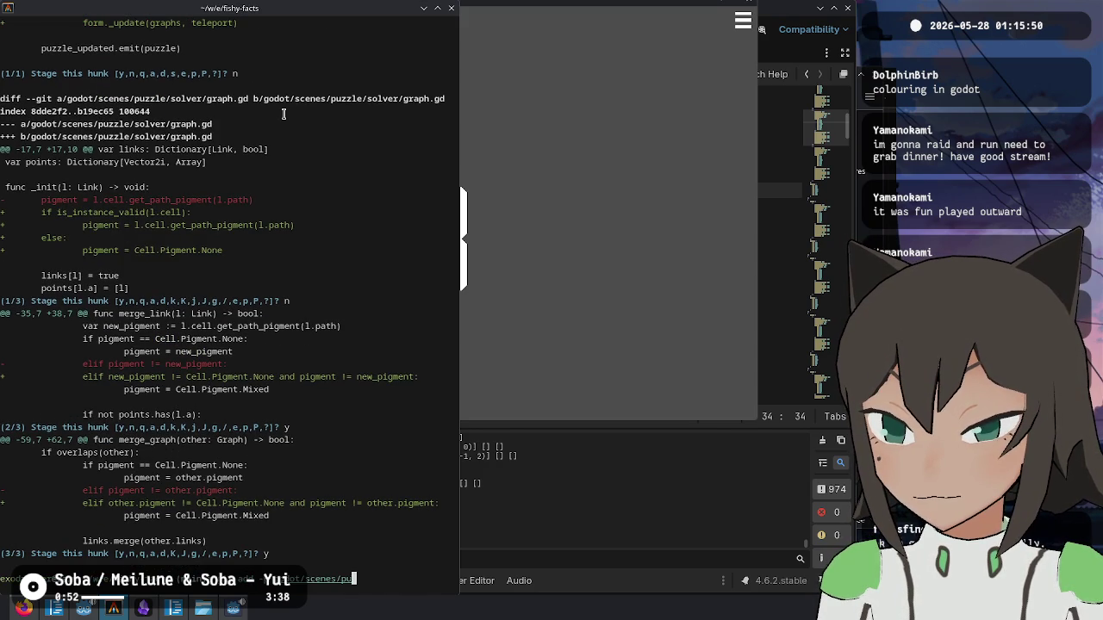
text(so)
key(Right)
key(Return)
key(Return)
text(y)
key(Return)
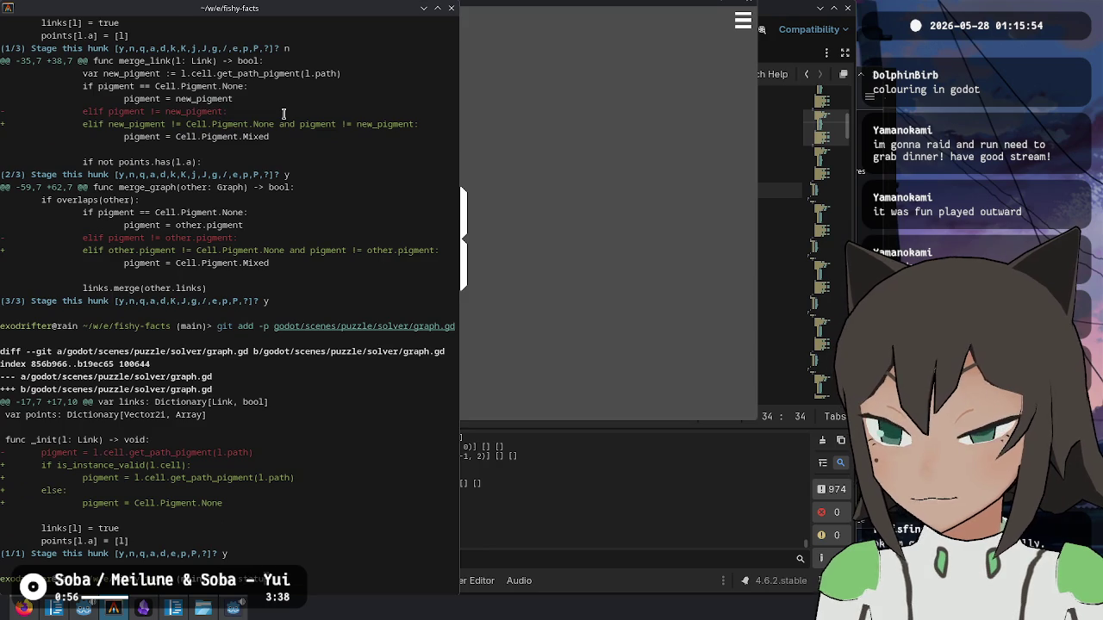
text(git status)
key(Return)
- Commit the staged graph.gd change as "f graph" and check git status
text(commit -m ")
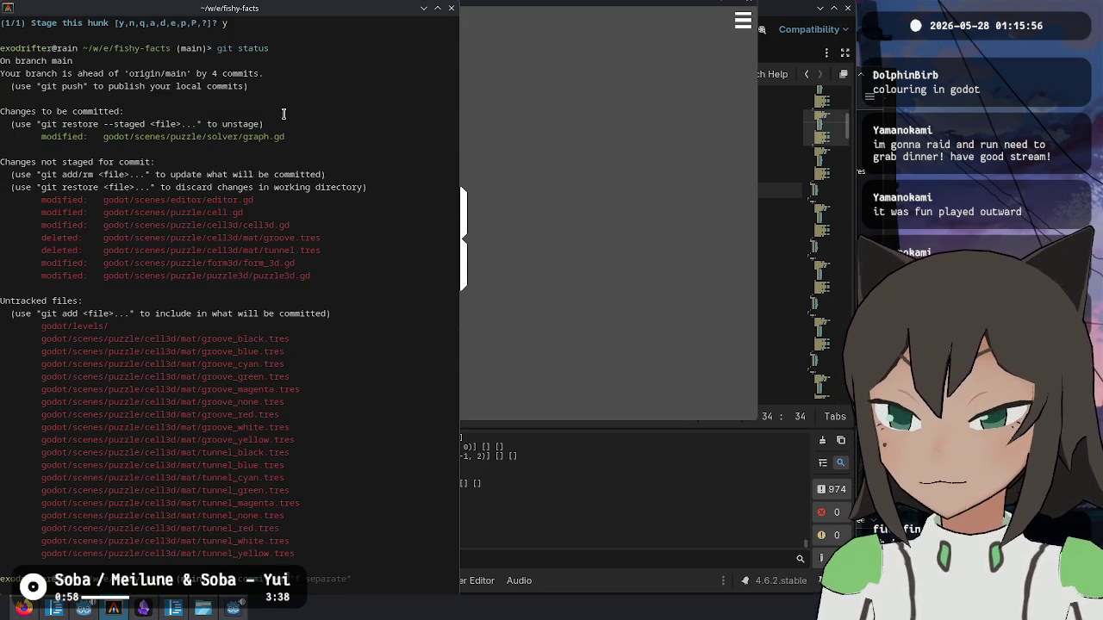
text(f graph")
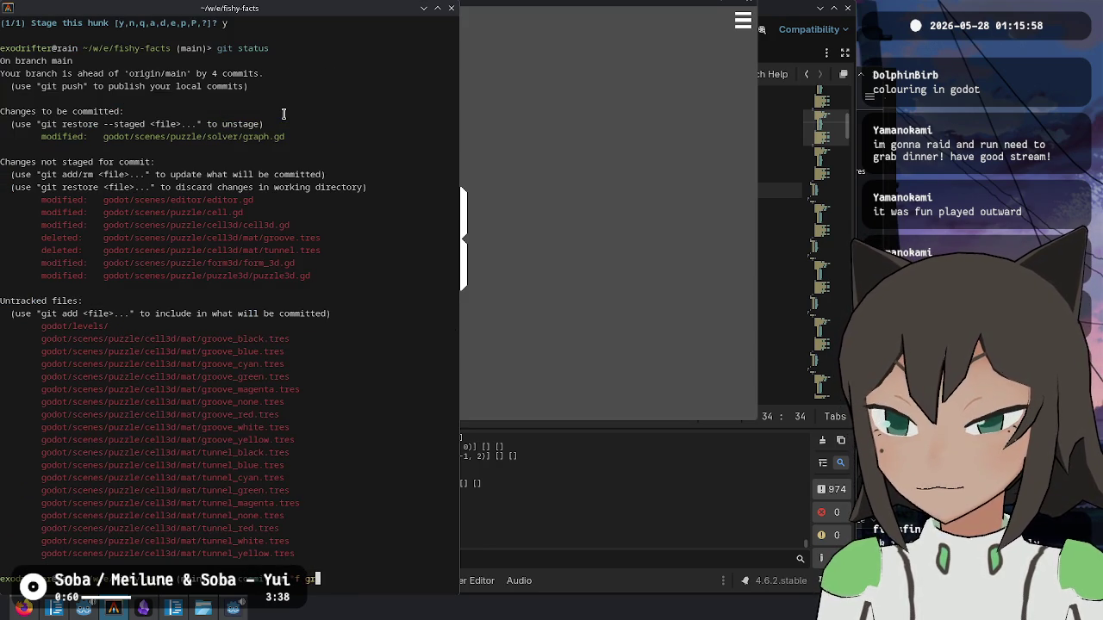
key(Return)
text(git status)
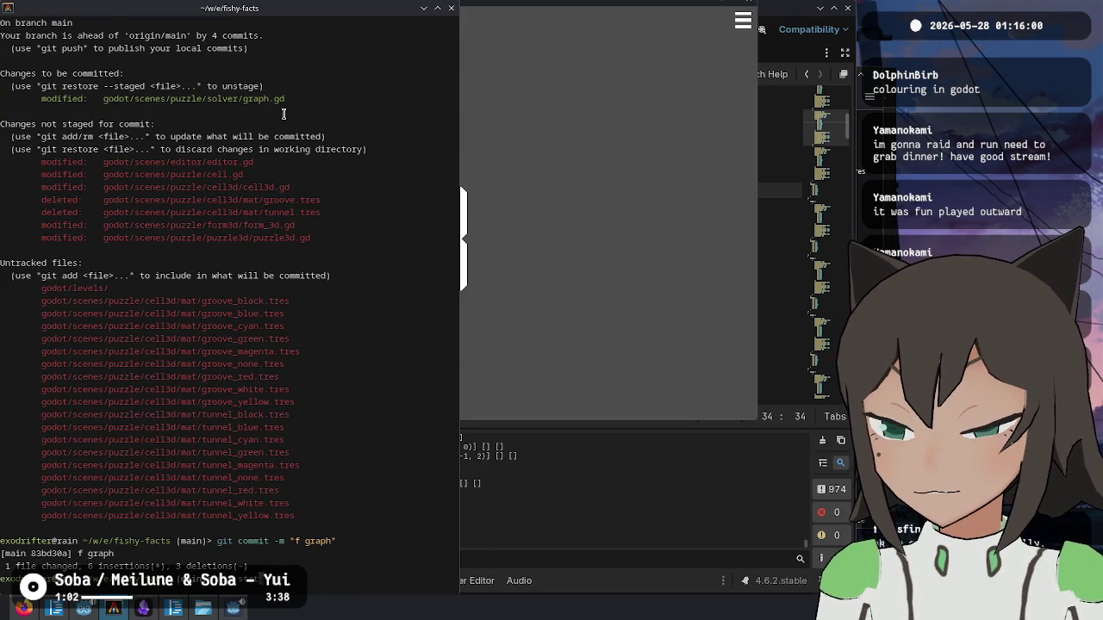
key(Return)
- Run git add -p and stage the four editor.gd coloring hunks, handling the cell.gd debug print hunk
text(-p)
key(Return)
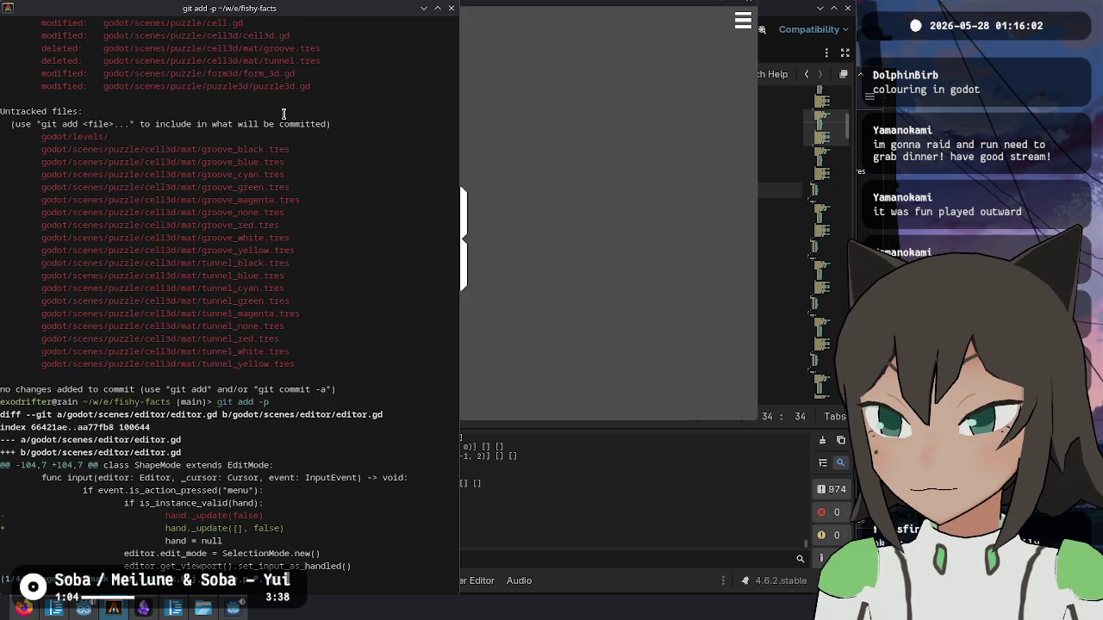
text(y)
key(Return)
text(y)
key(Return)
text(y)
key(Return)
text(y)
key(Return)
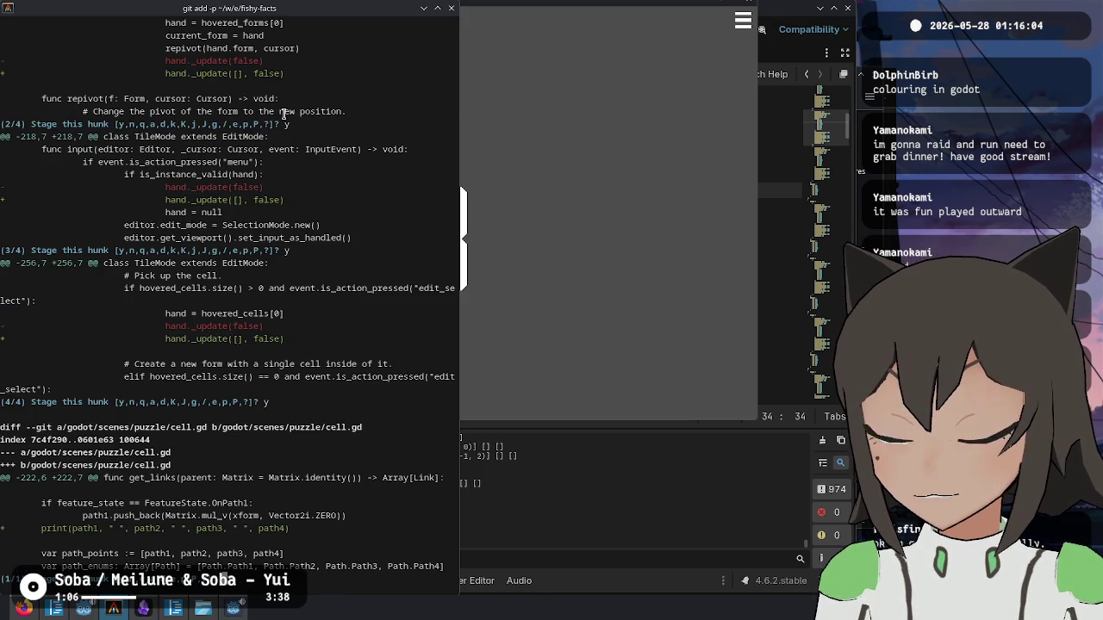
text(y)
key(Return)
- Stage the groove/tunnel material constants, the cell3d.gd _update hunk and the get_tunnel_material hunk
text(y)
key(Return)
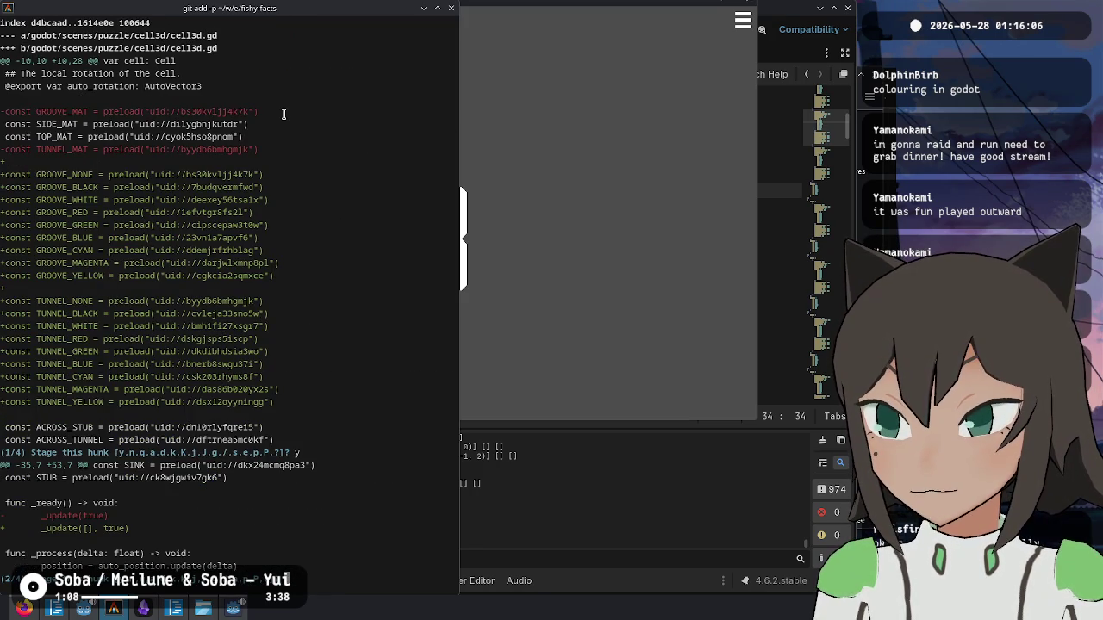
text(y)
key(Return)
text(y)
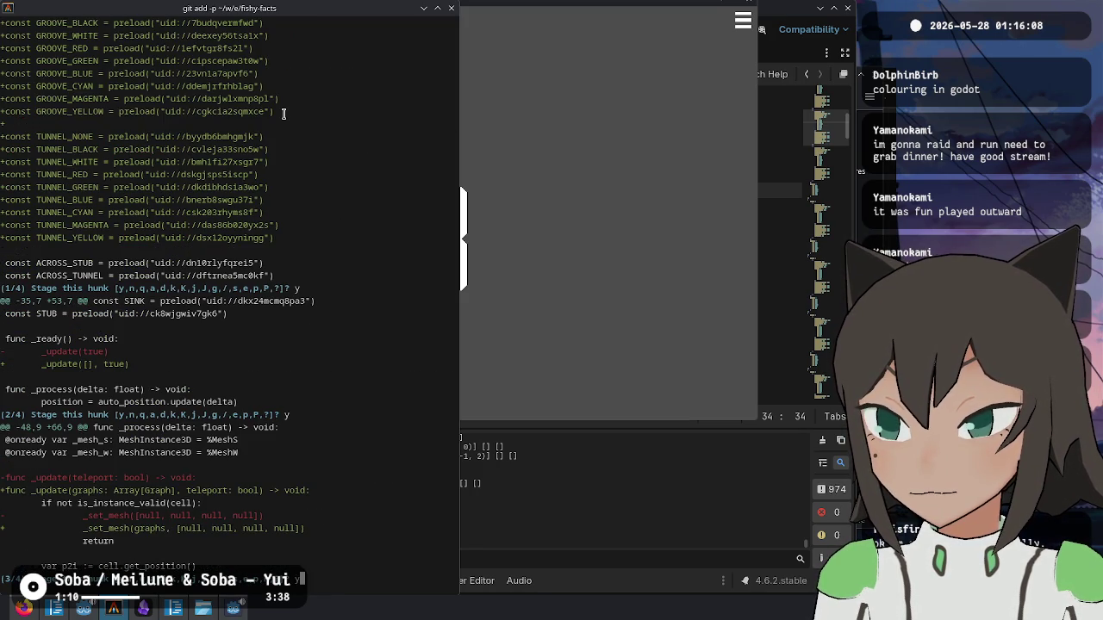
key(Return)
scroll(284, 114, up, 15)
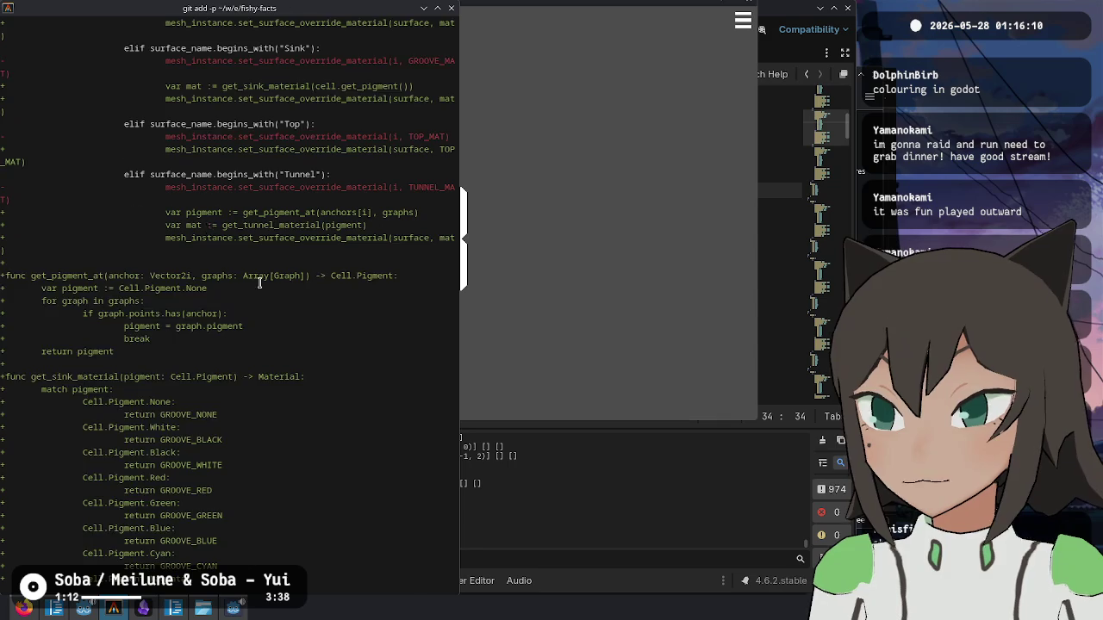
scroll(280, 346, up, 5)
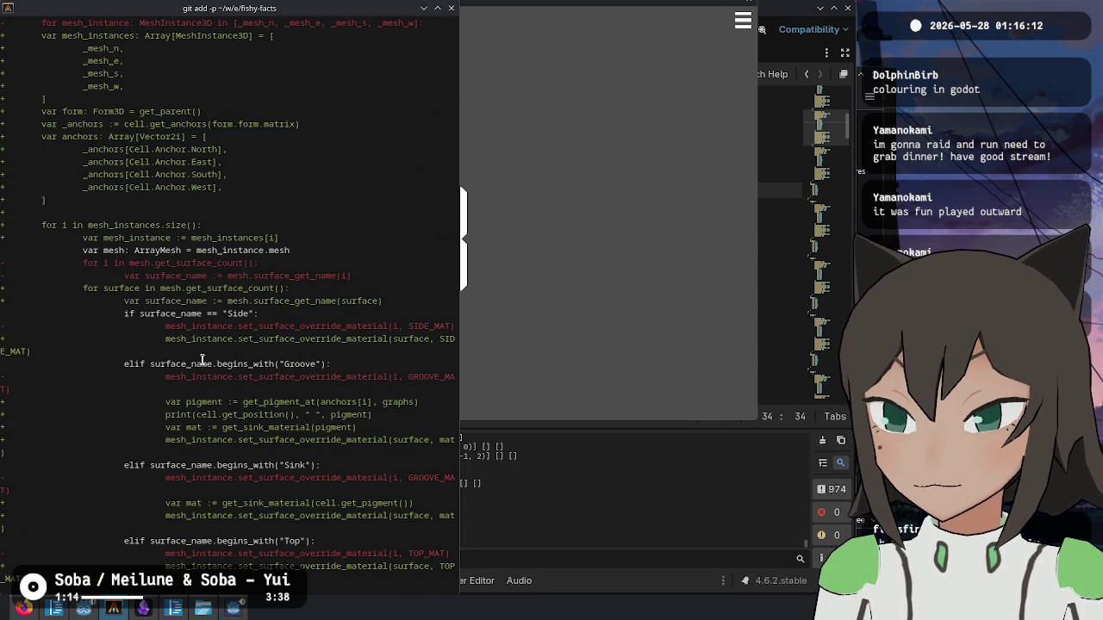
scroll(250, 310, up, 6)
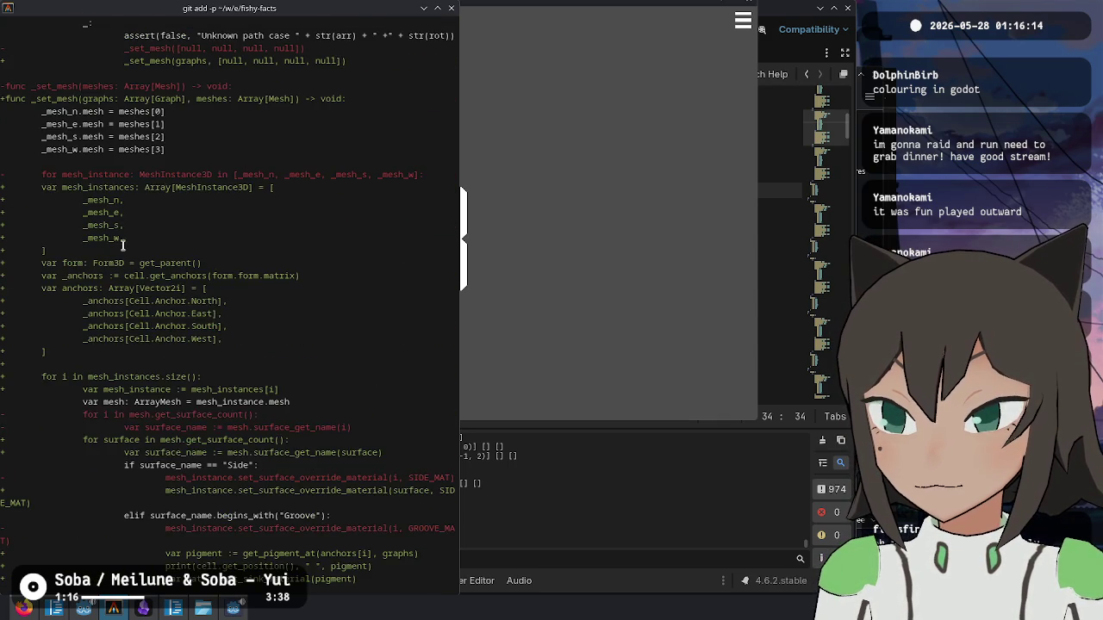
scroll(222, 265, up, 13)
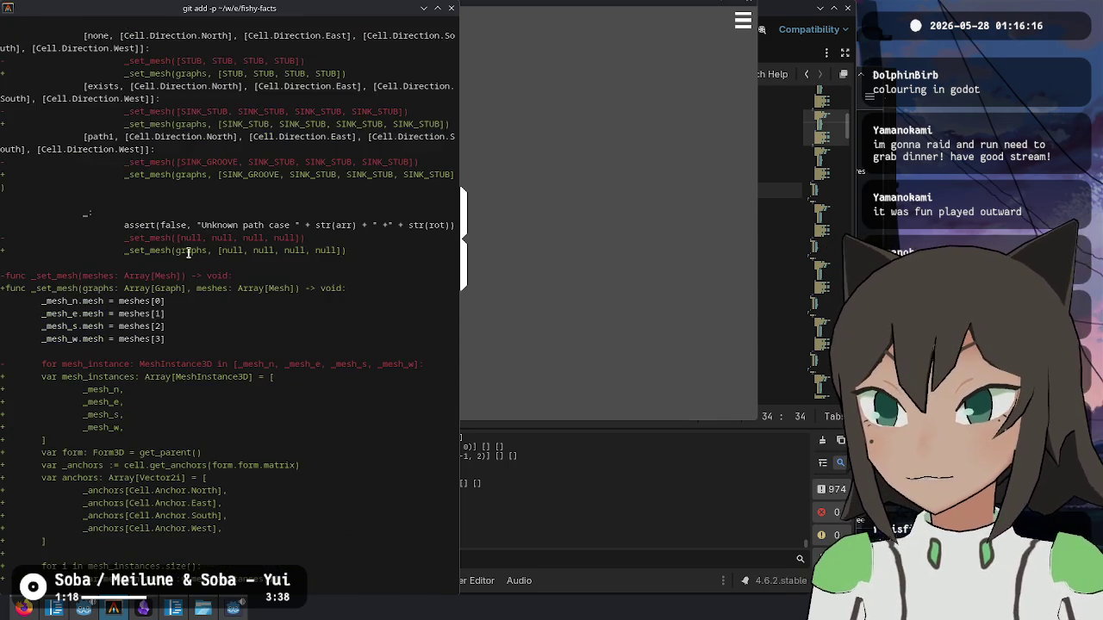
scroll(229, 267, up, 12)
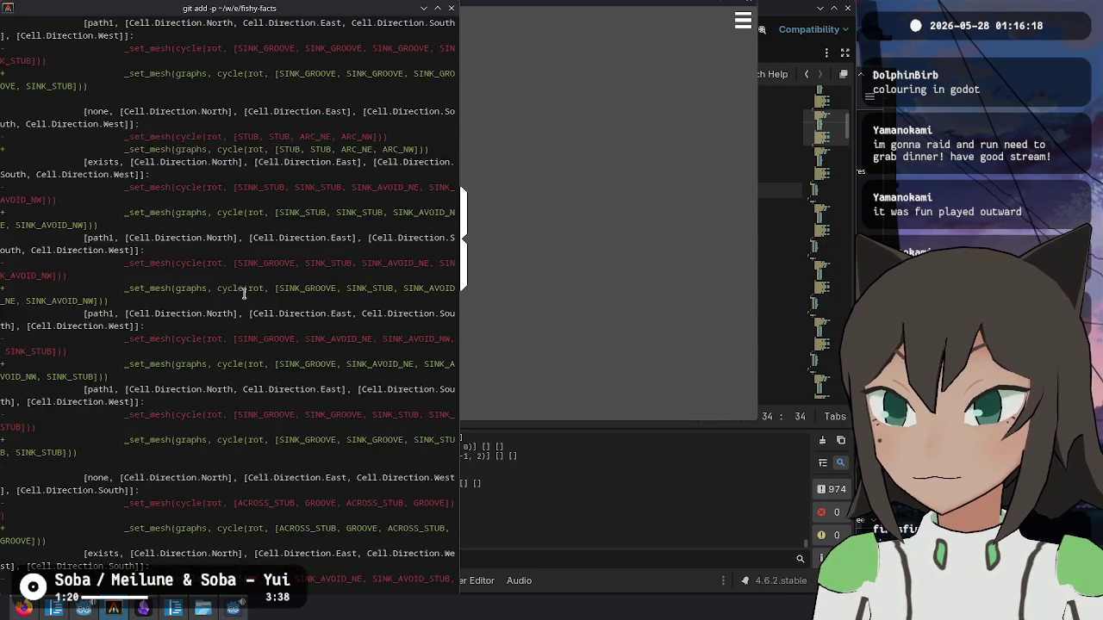
scroll(217, 258, up, 12)
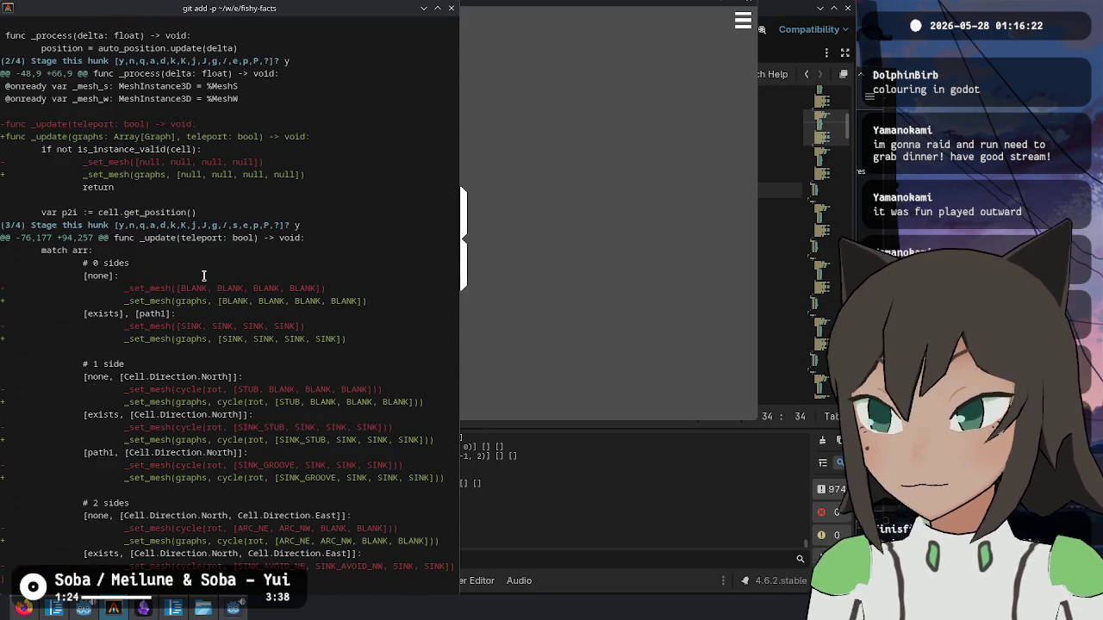
text(y)
key(Return)
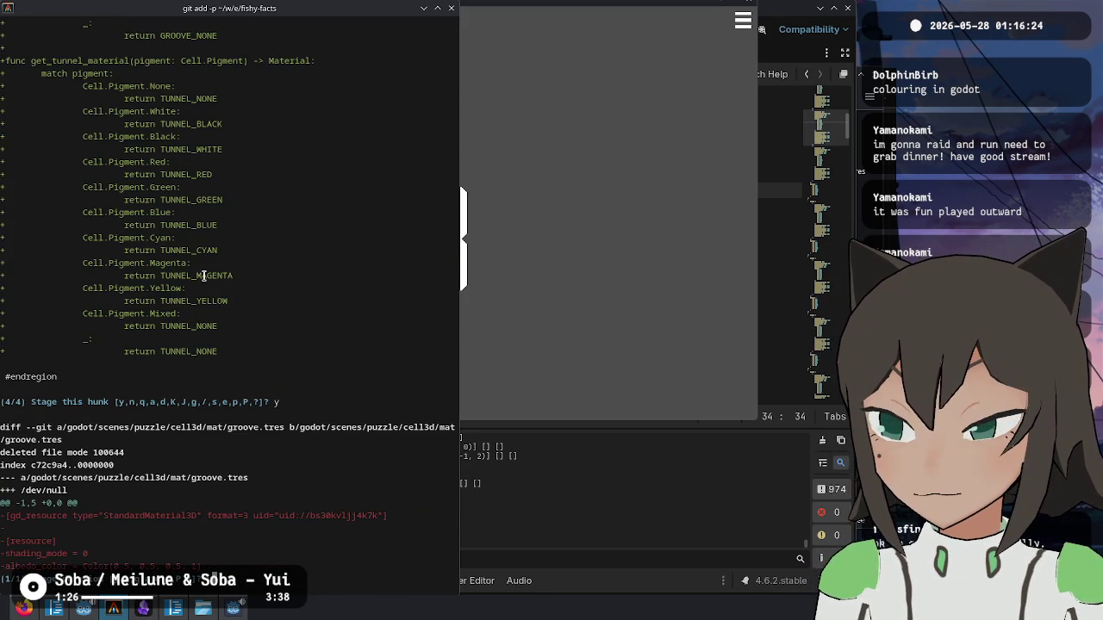
- Stage the groove.tres and tunnel.tres deletions, the form_3d.gd and puzzle3d.gd hunks, then check git status
text(y)
key(Return)
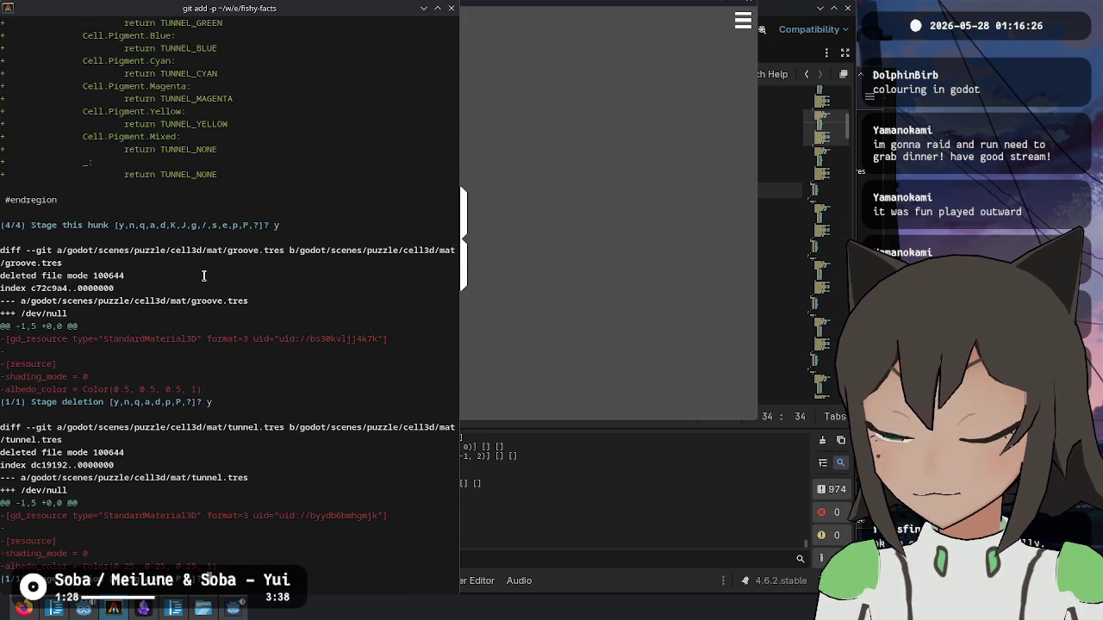
text(y)
key(Return)
text(y)
key(Return)
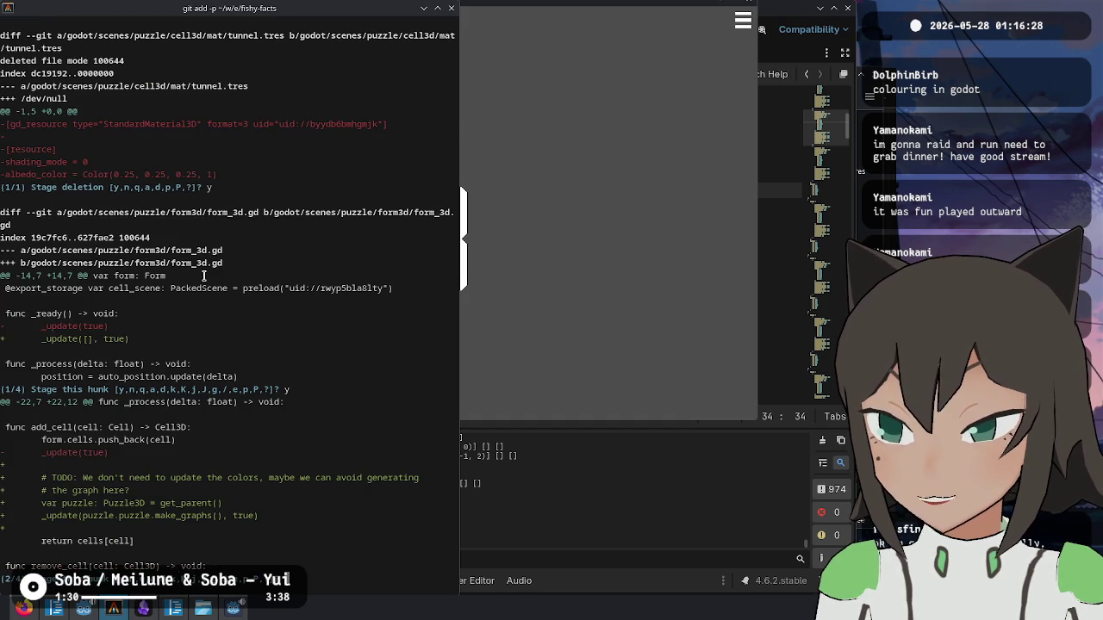
text(y)
key(Return)
text(y)
key(Return)
text(y)
key(Return)
text(git status)
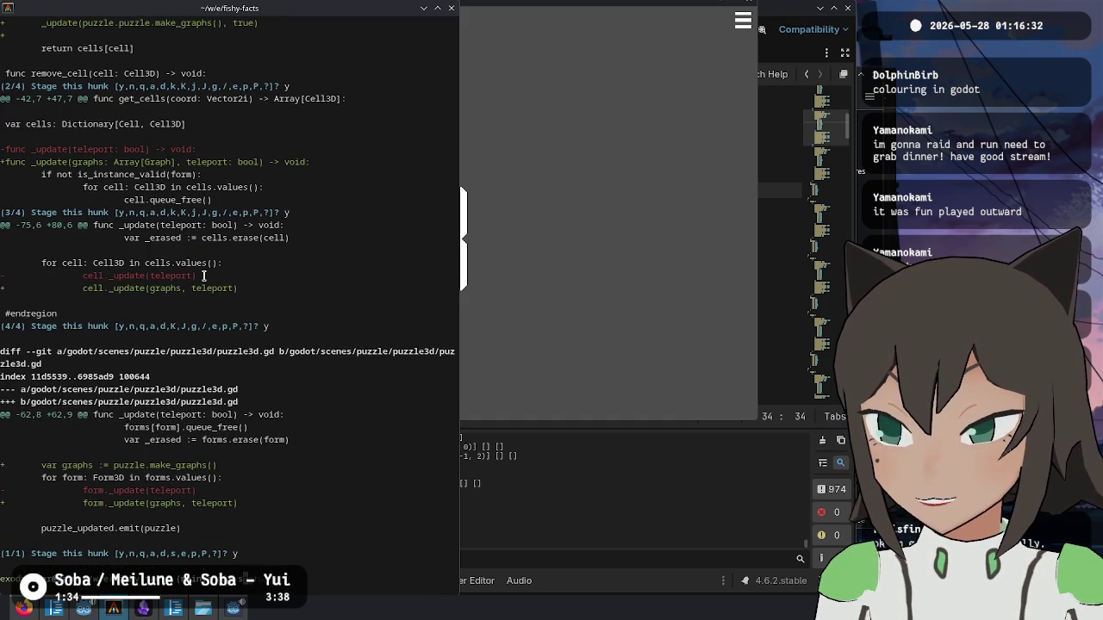
key(Return)
- Stage the new material files in godot/scenes/puzzle/cell3d/mat and confirm with git status
text(git add godot/scenes/)
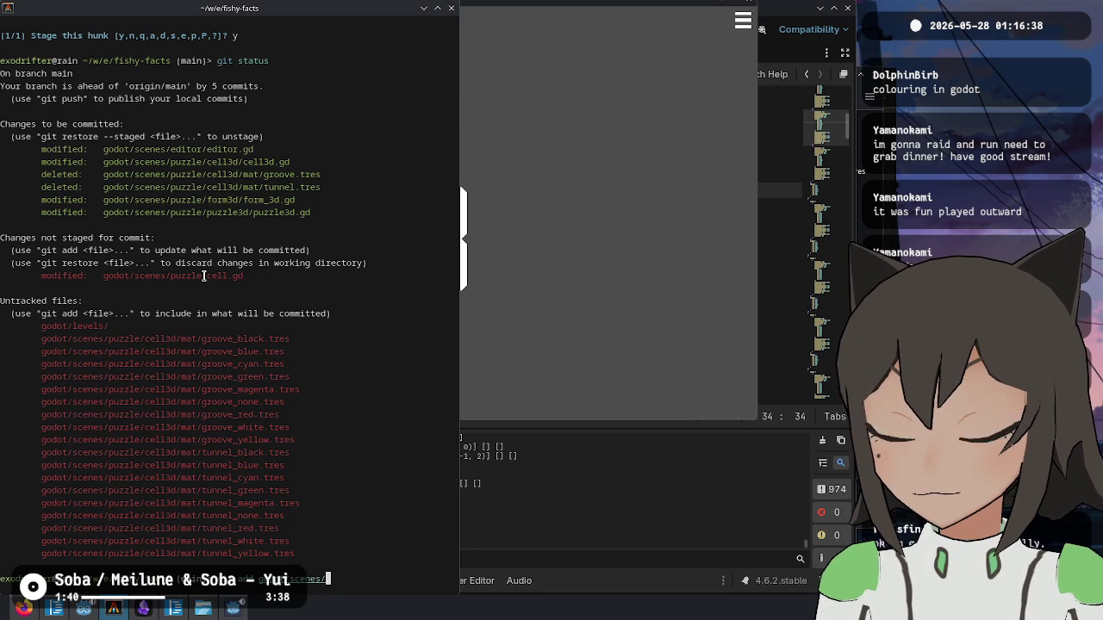
text(puzzle/ce)
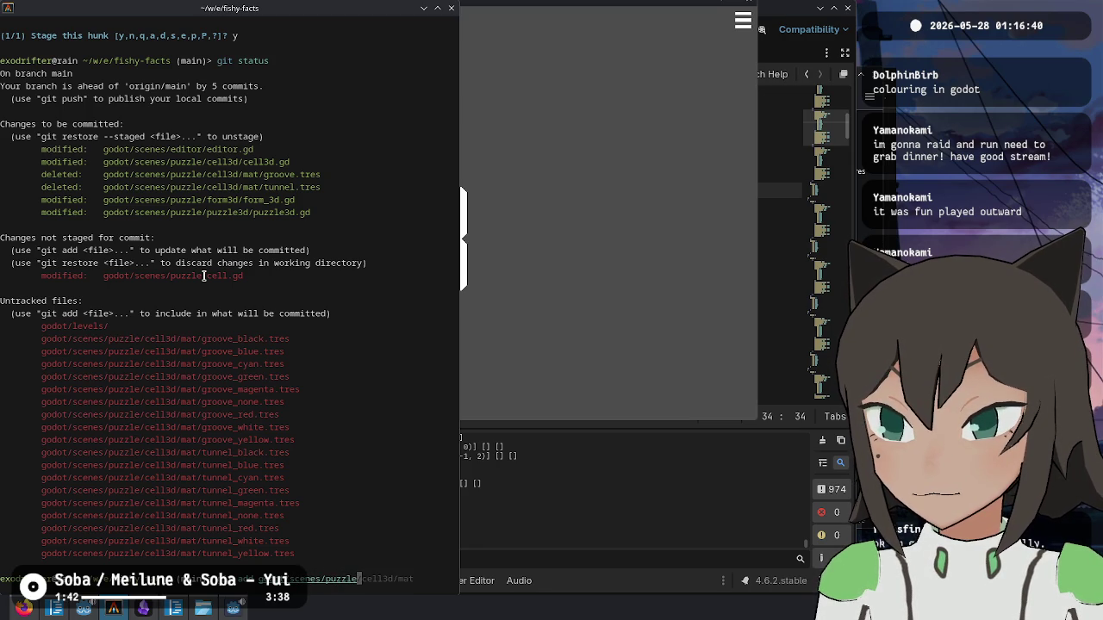
key(Right)
key(Return)
text(git status)
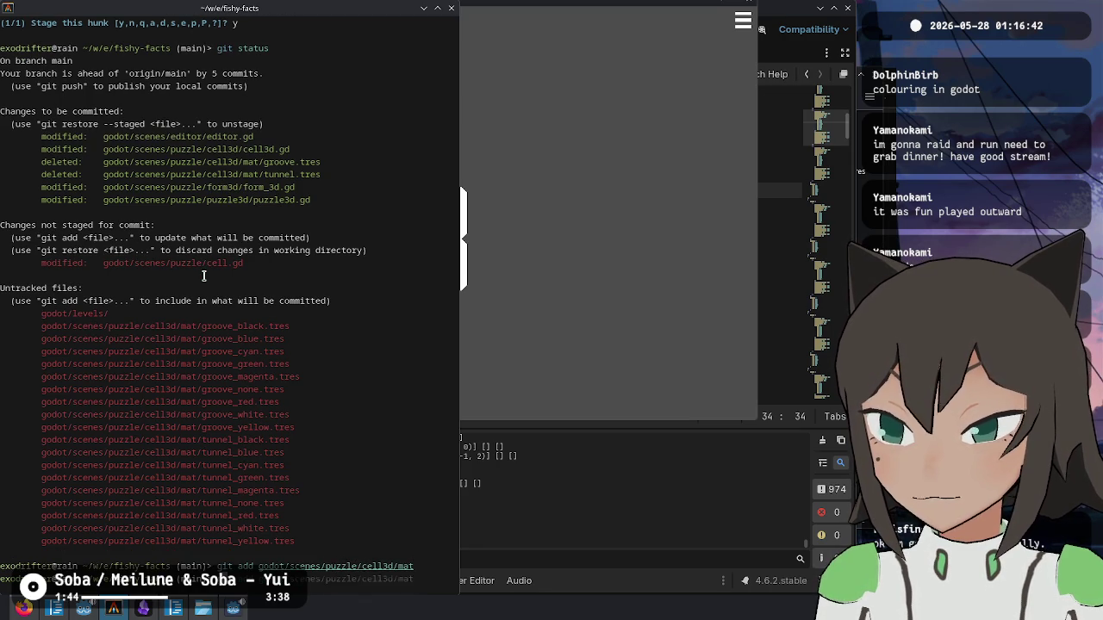
key(Return)
- Commit as 'Set colors of sinks and paths', then review the status and commit log
text(git commit -m 'Set colors of sinks and paths)
key(Return)
text(git status)
key(Return)
text(log)
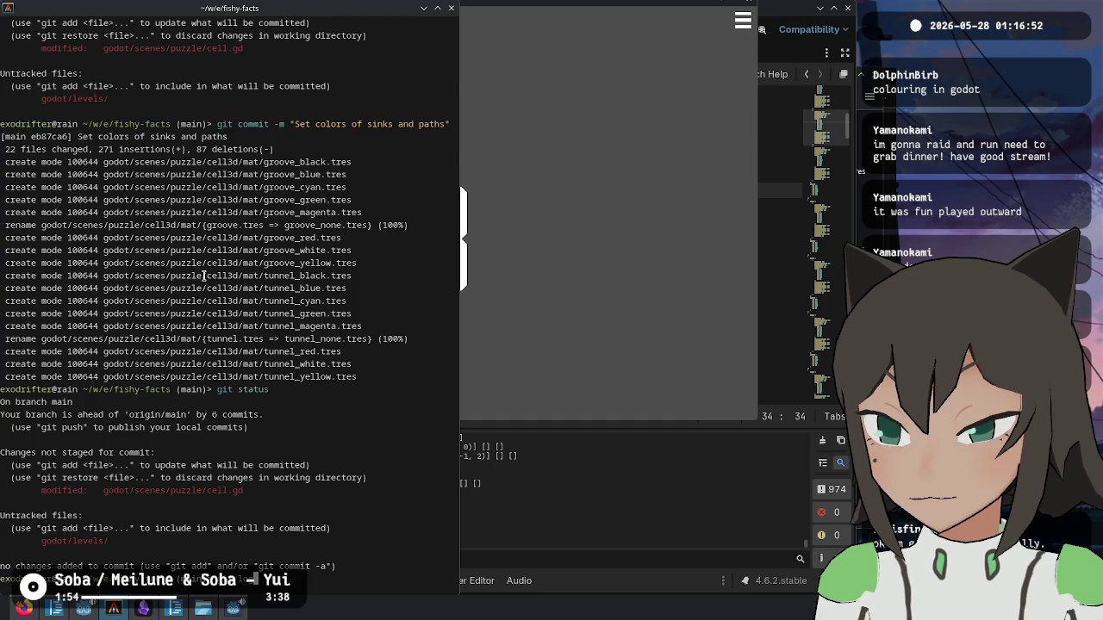
key(Return)
- Quit the log pager, then run git status to check which changes remain unstaged
text(qgit rebase -i HEAD~)
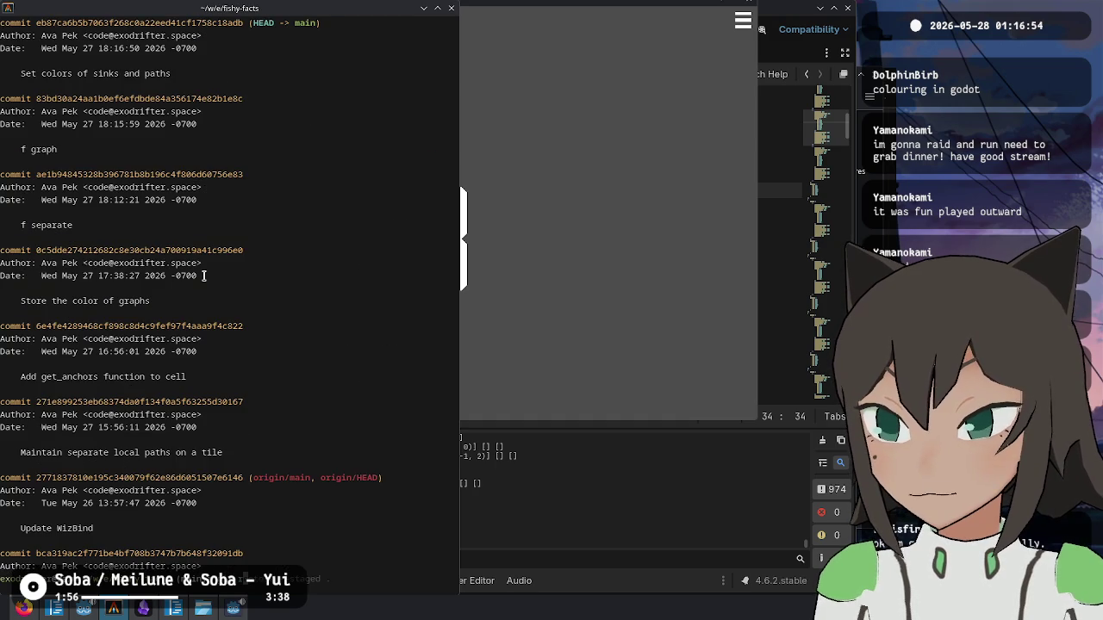
text(7)
key(Return)
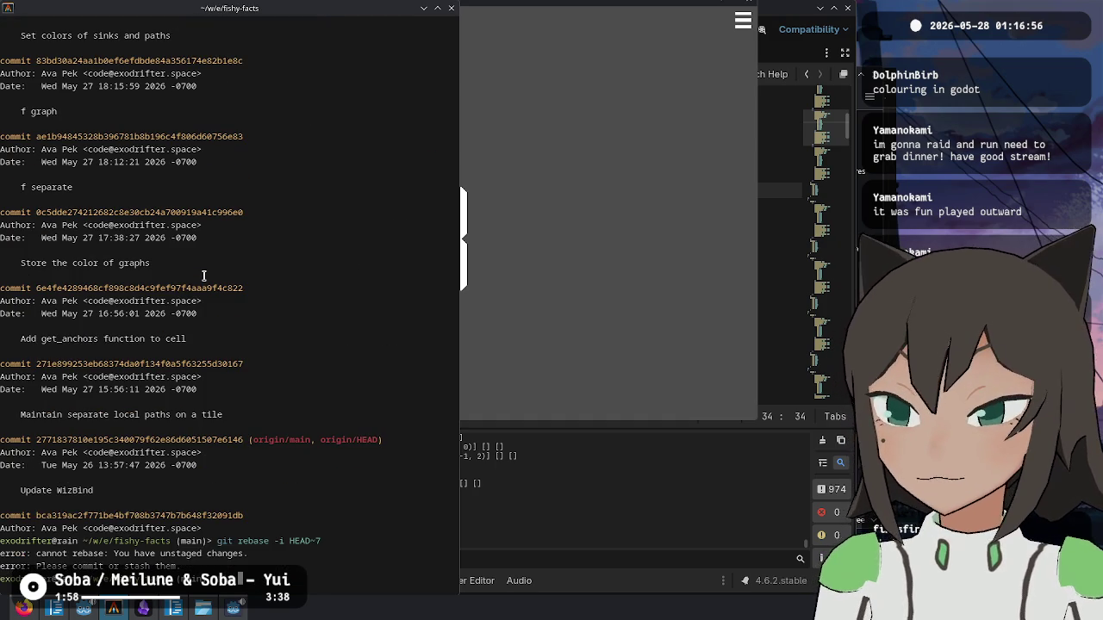
key(Up)
key(ctrl+c)
text(git status)
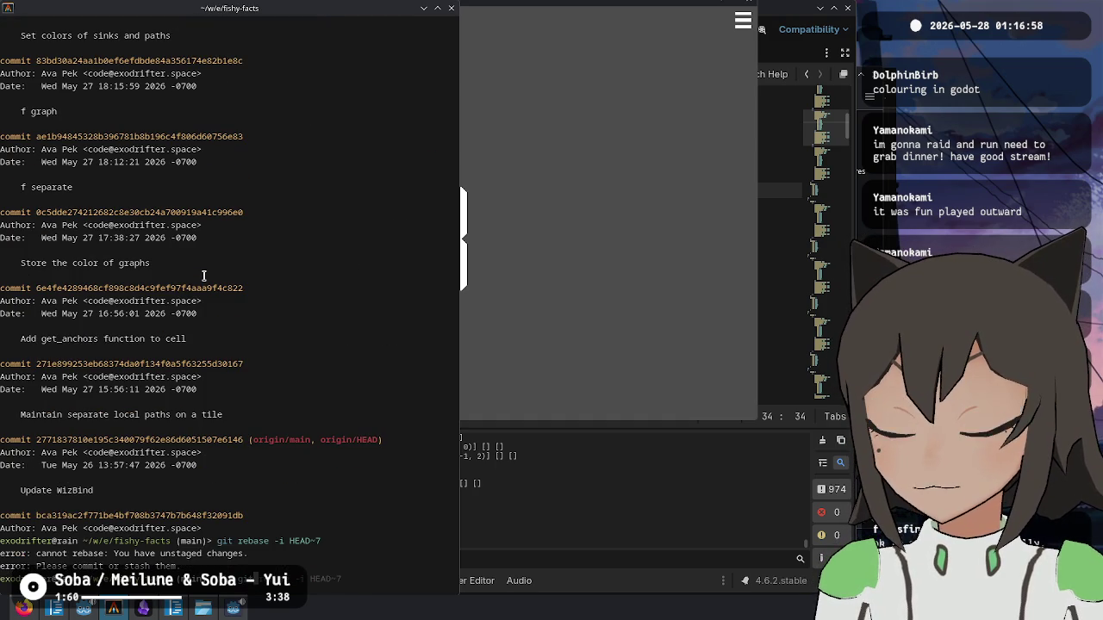
key(Return)
- Run git rebase -i HEAD~7 and move the 'f separate' line up as a fixup
text(git rebase -i HEAD~7)
key(Return)
key(j)
key(j)
key(j)
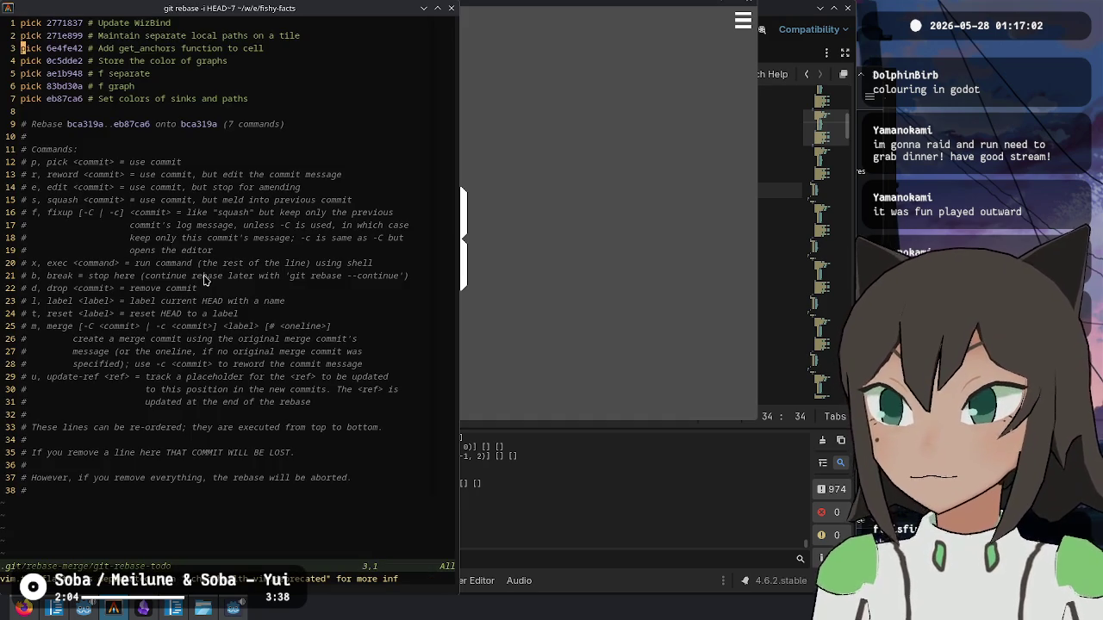
key(d)
key(d)
key(k)
key(k)
key(k)
text(parate)
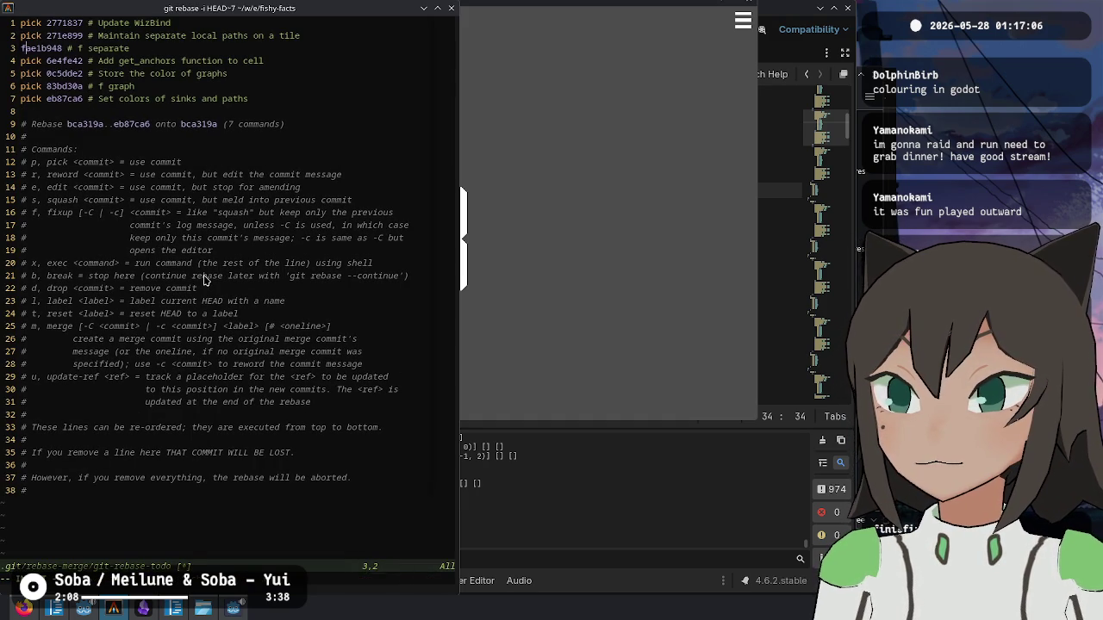